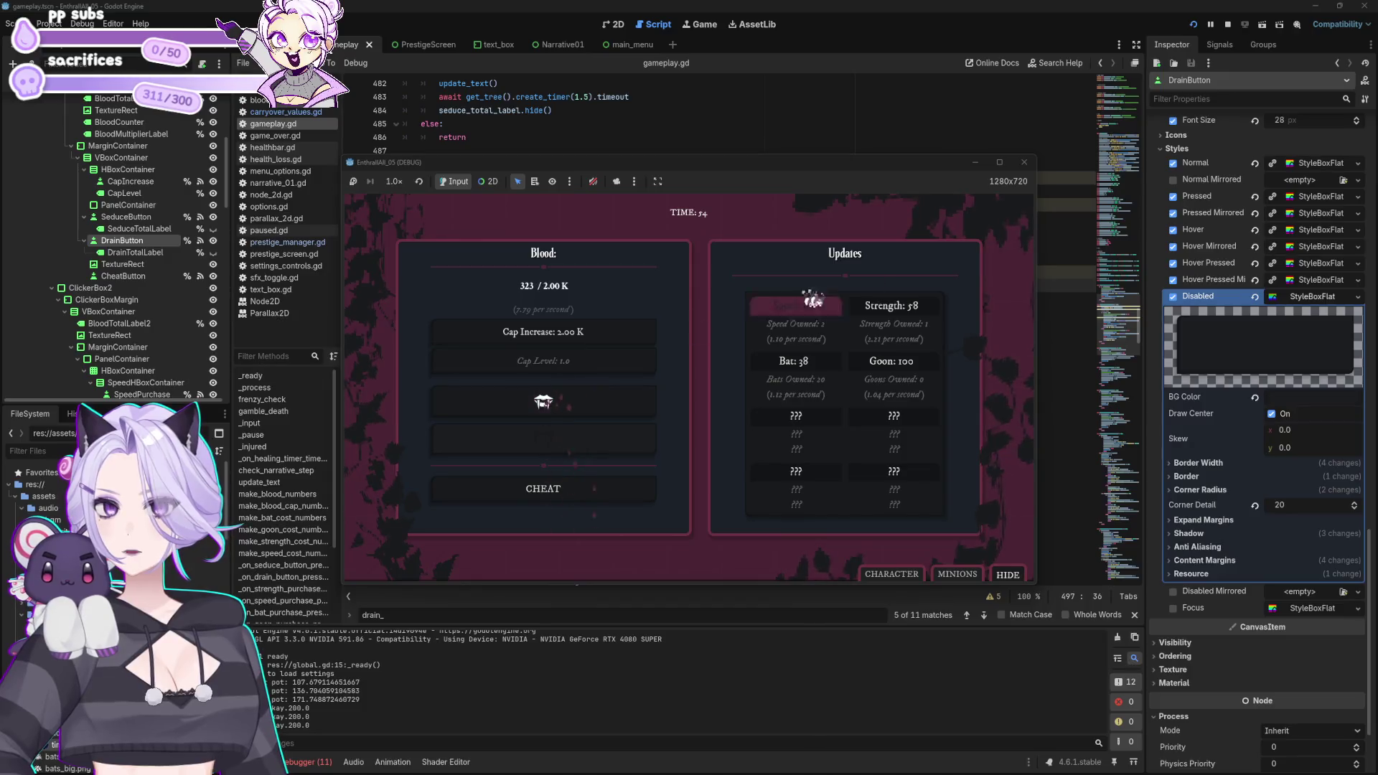
Step: Buy Strength, Speed and Bat upgrades and the first Goon, draining blood for +2.94 gains
left_click(892, 309)
left_click(872, 310)
left_click(835, 320)
left_click(815, 378)
left_click(612, 402)
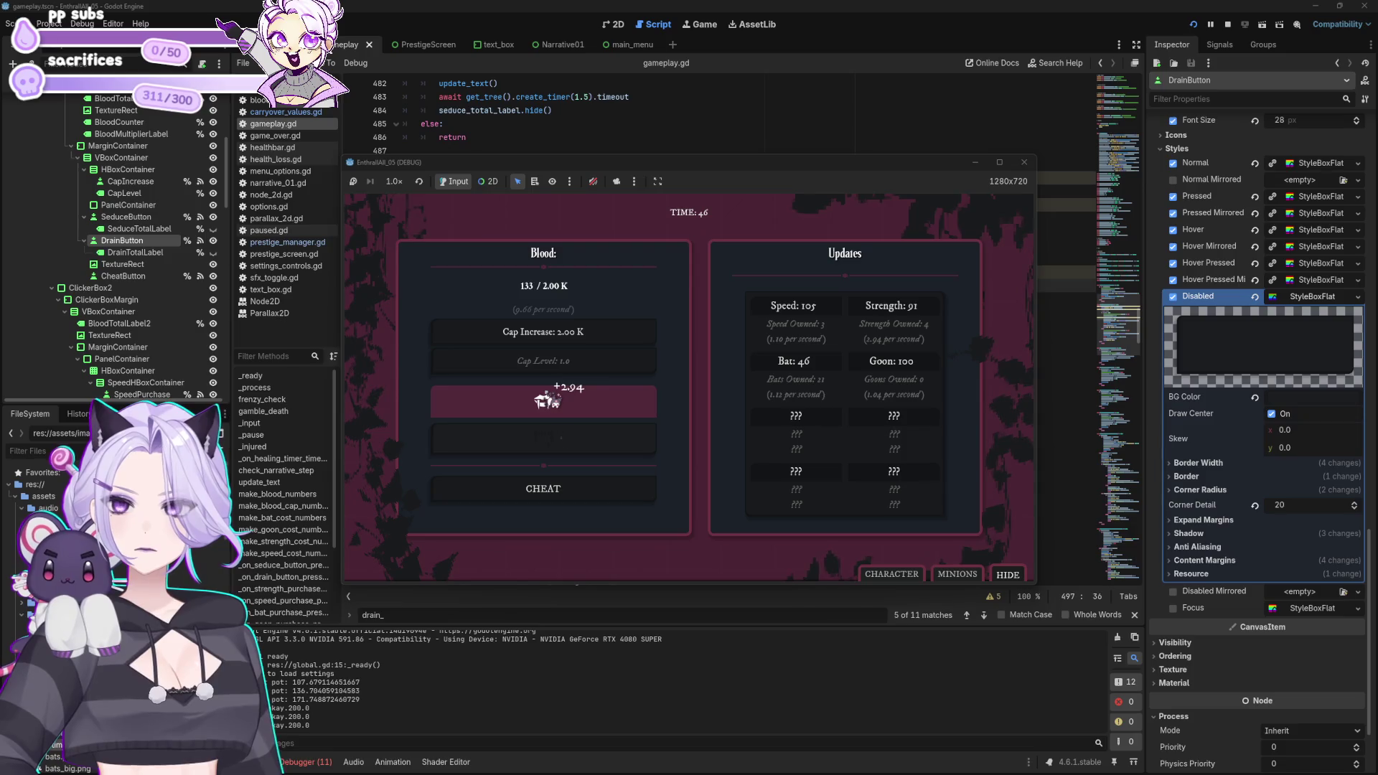
left_click(894, 361)
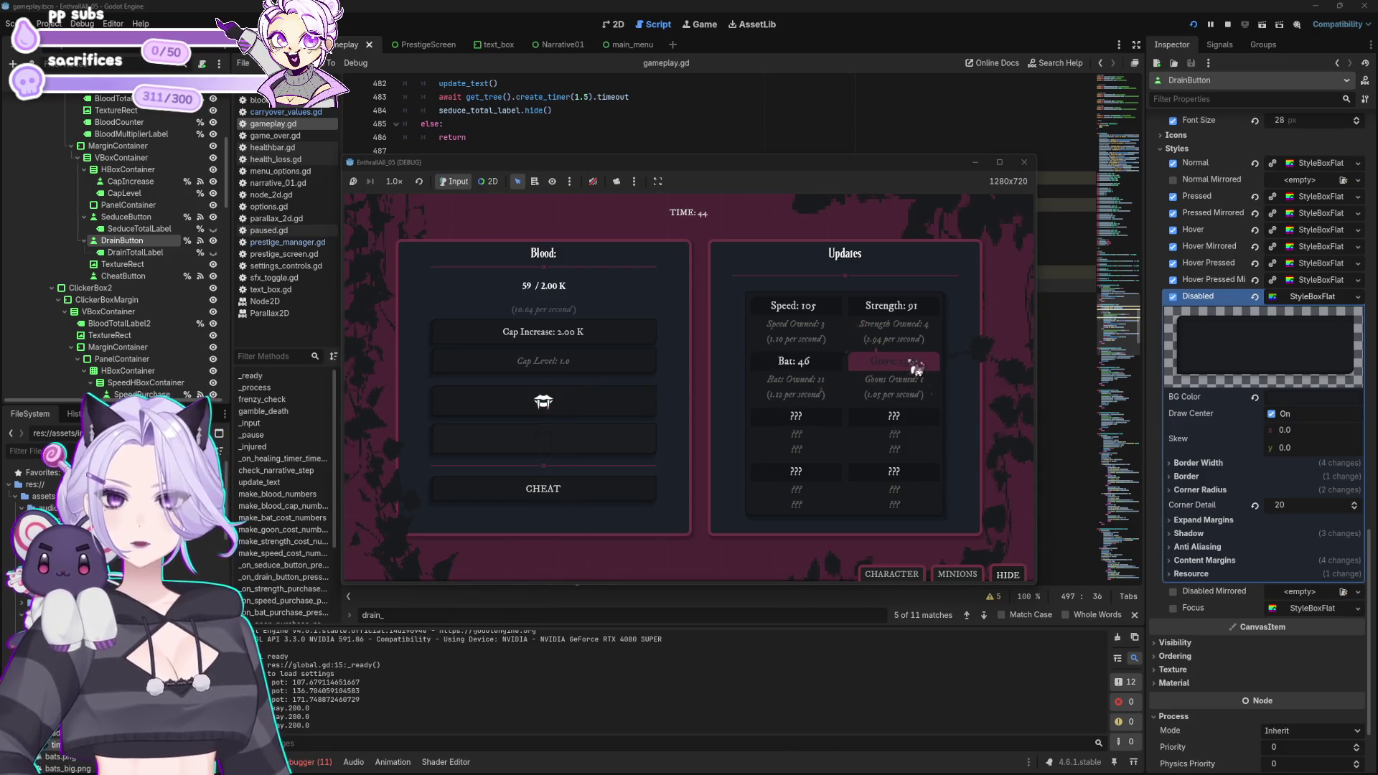
left_click(832, 372)
left_click(610, 406)
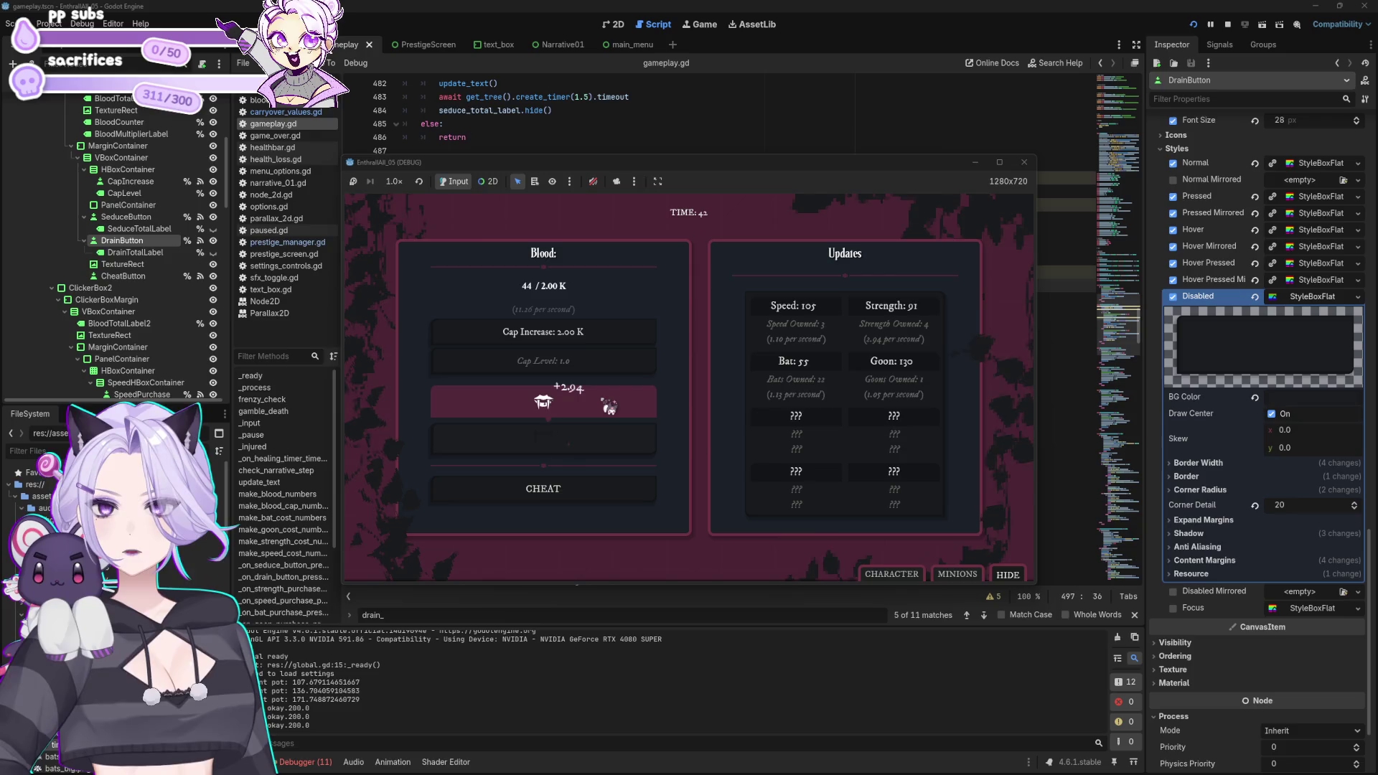
left_click(610, 406)
left_click(610, 406)
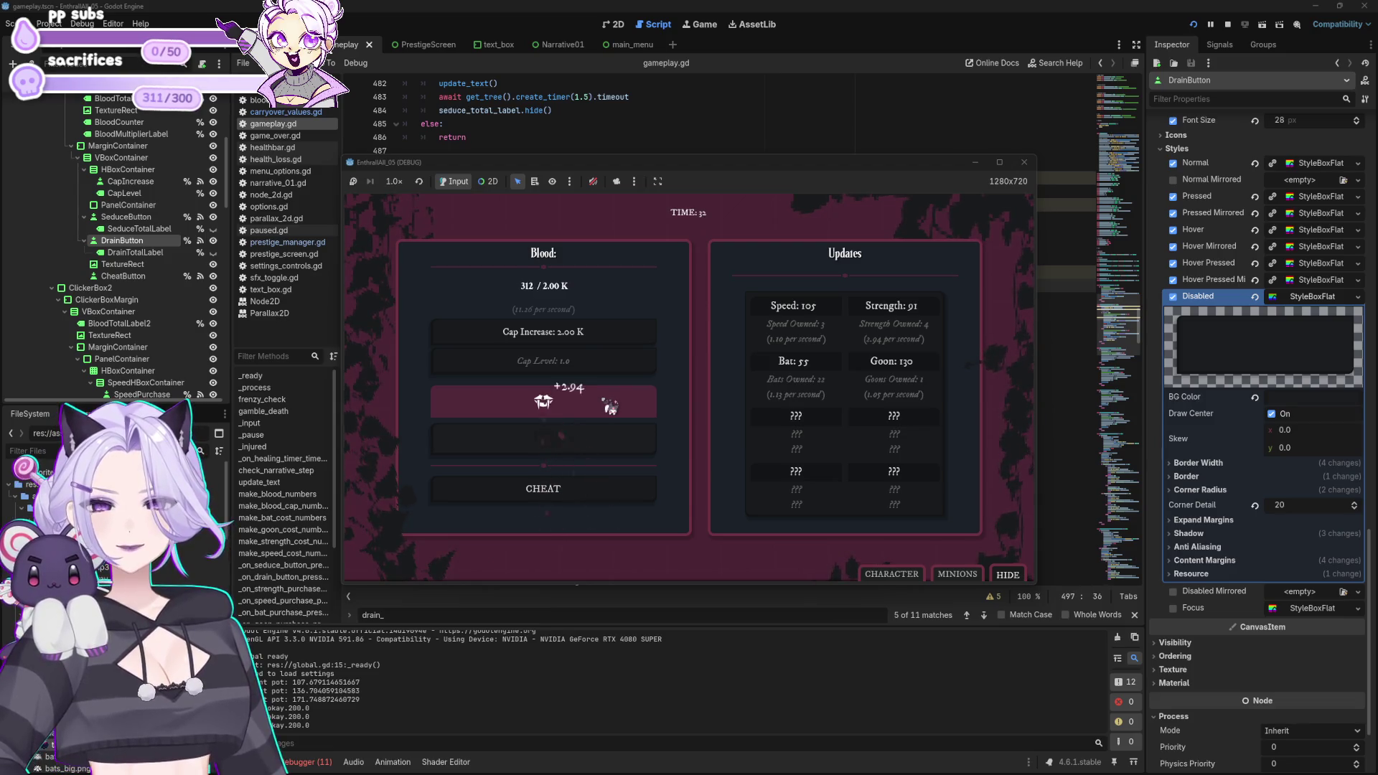
Step: Keep buying Bat, Goon and Strength upgrades between drains, reaching a +3.24 gain
left_click(793, 375)
left_click(882, 379)
left_click(913, 315)
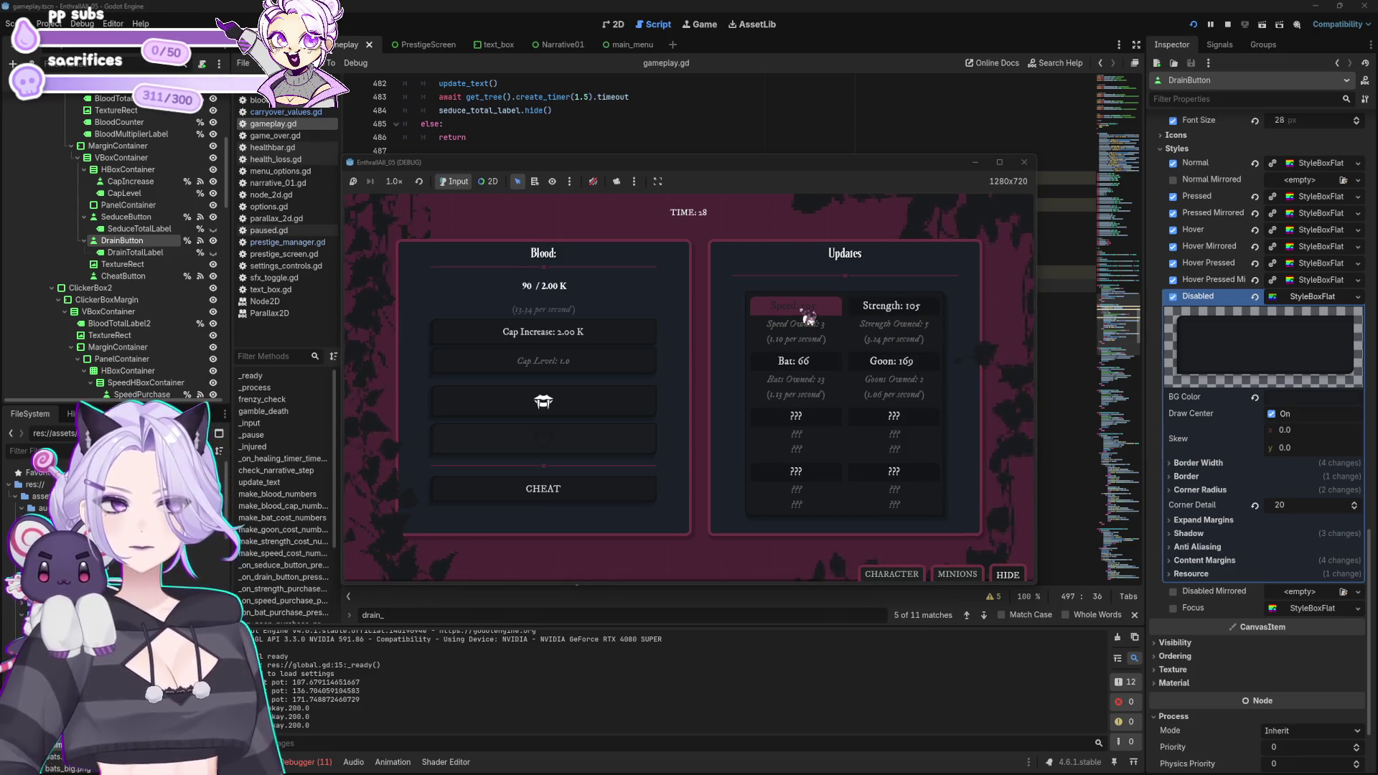
left_click(565, 398)
left_click(565, 399)
left_click(793, 361)
left_click(793, 360)
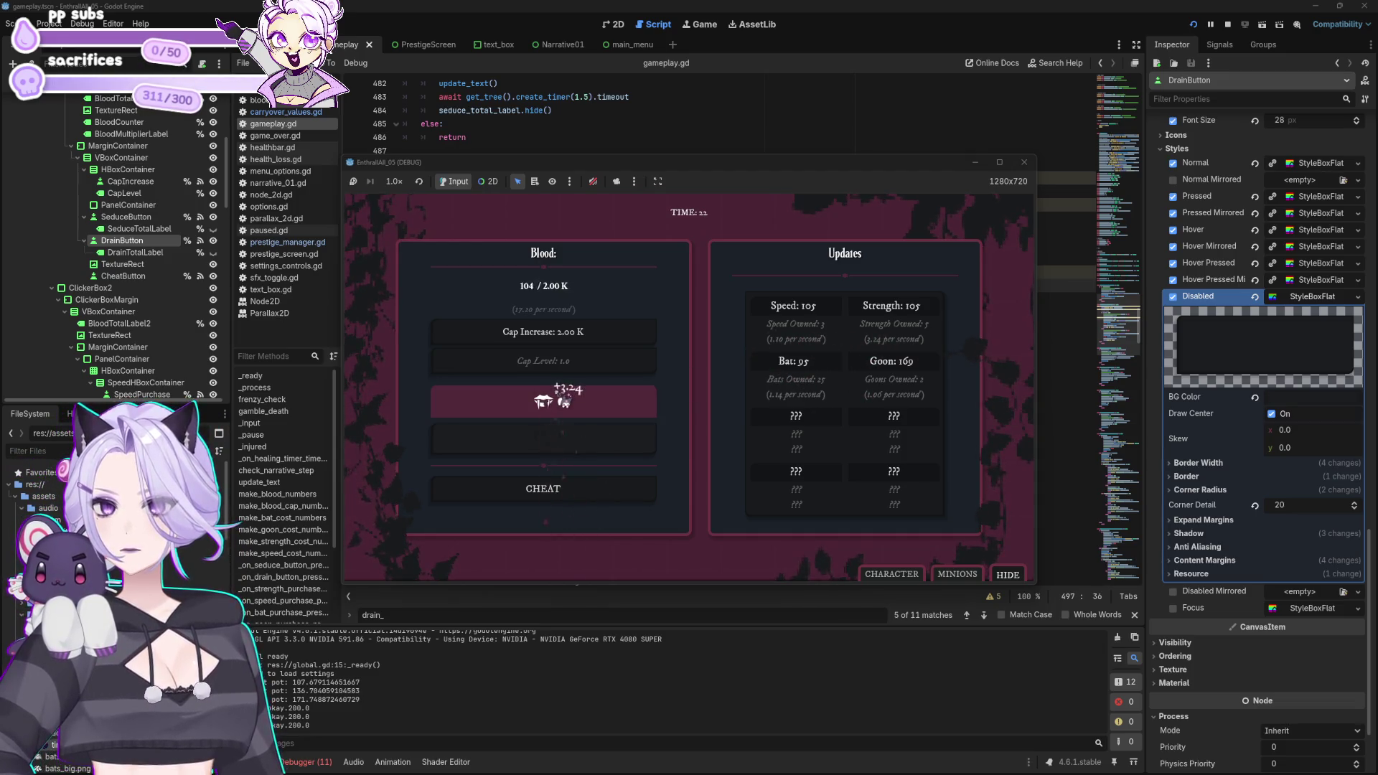
left_click(565, 400)
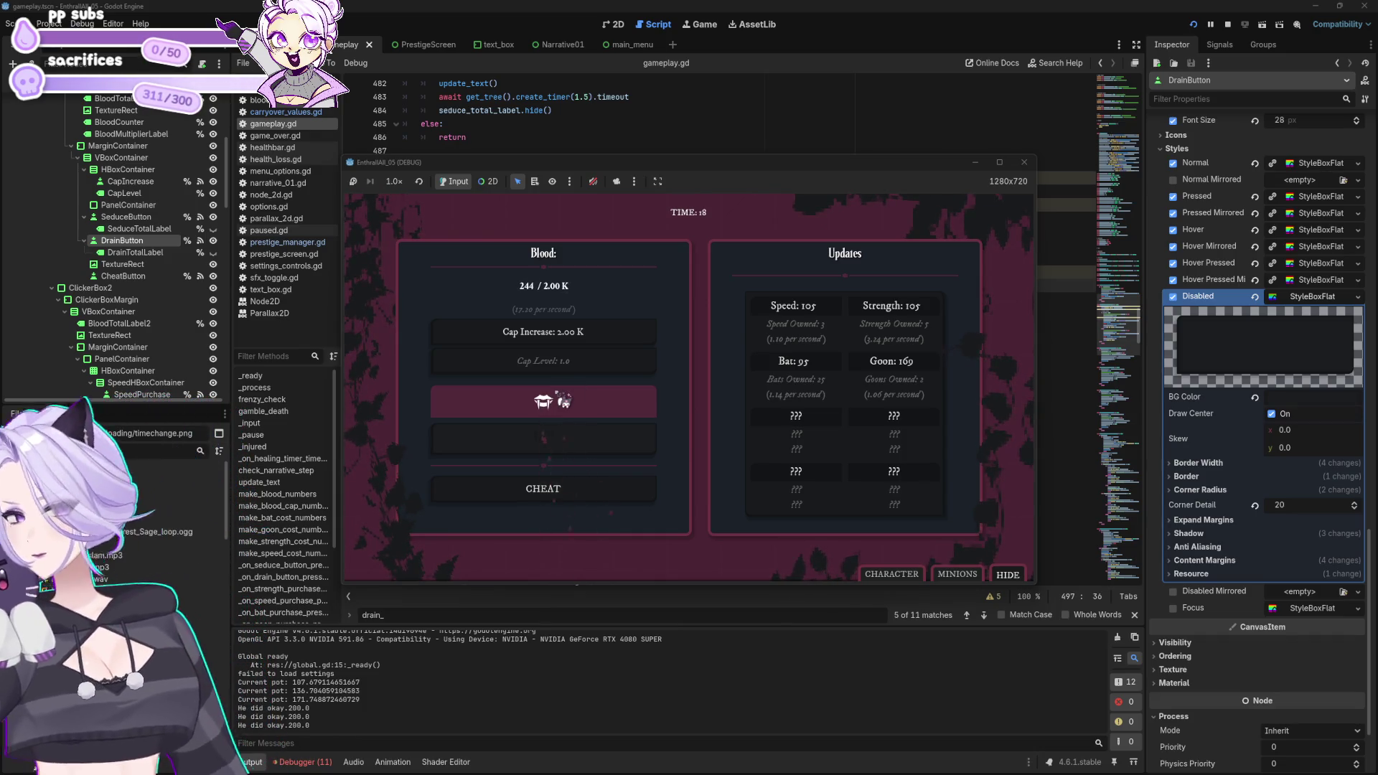
left_click(872, 364)
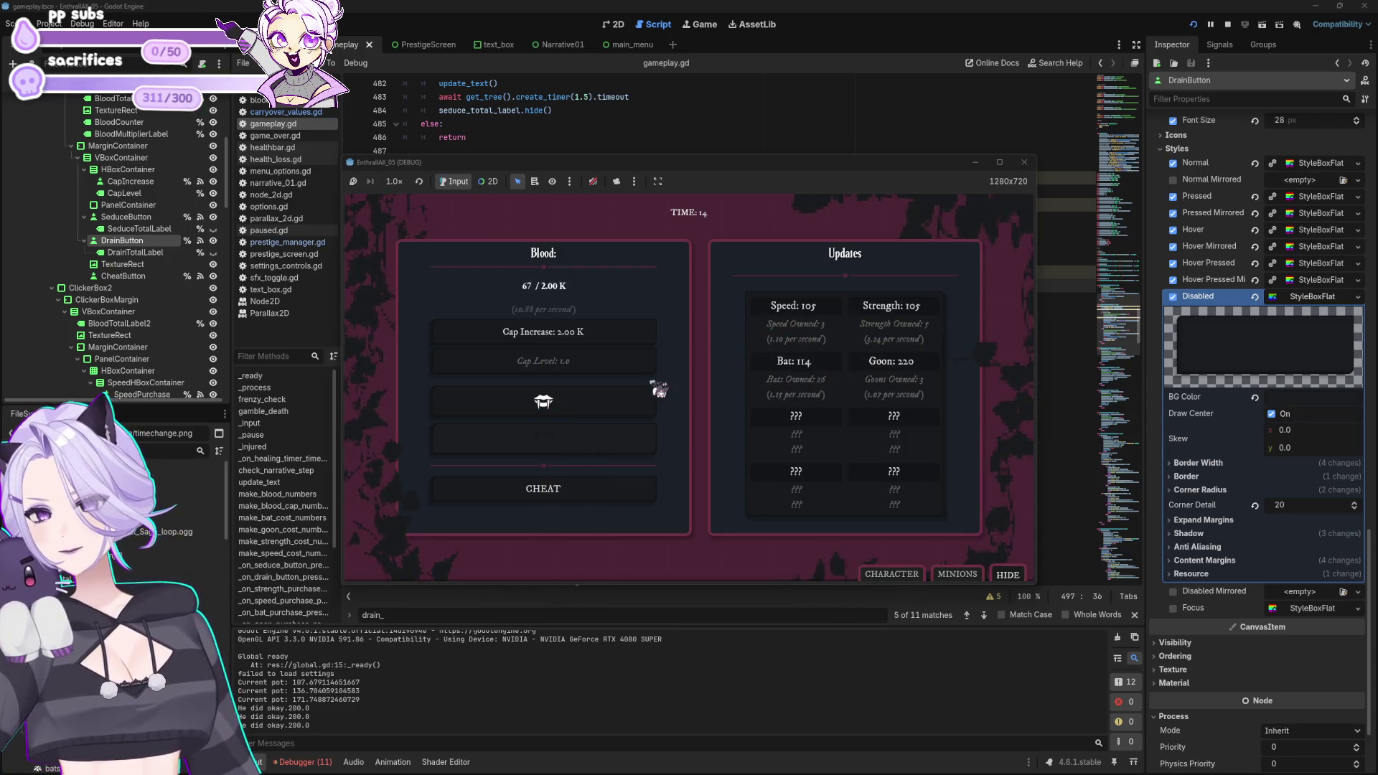
left_click(619, 404)
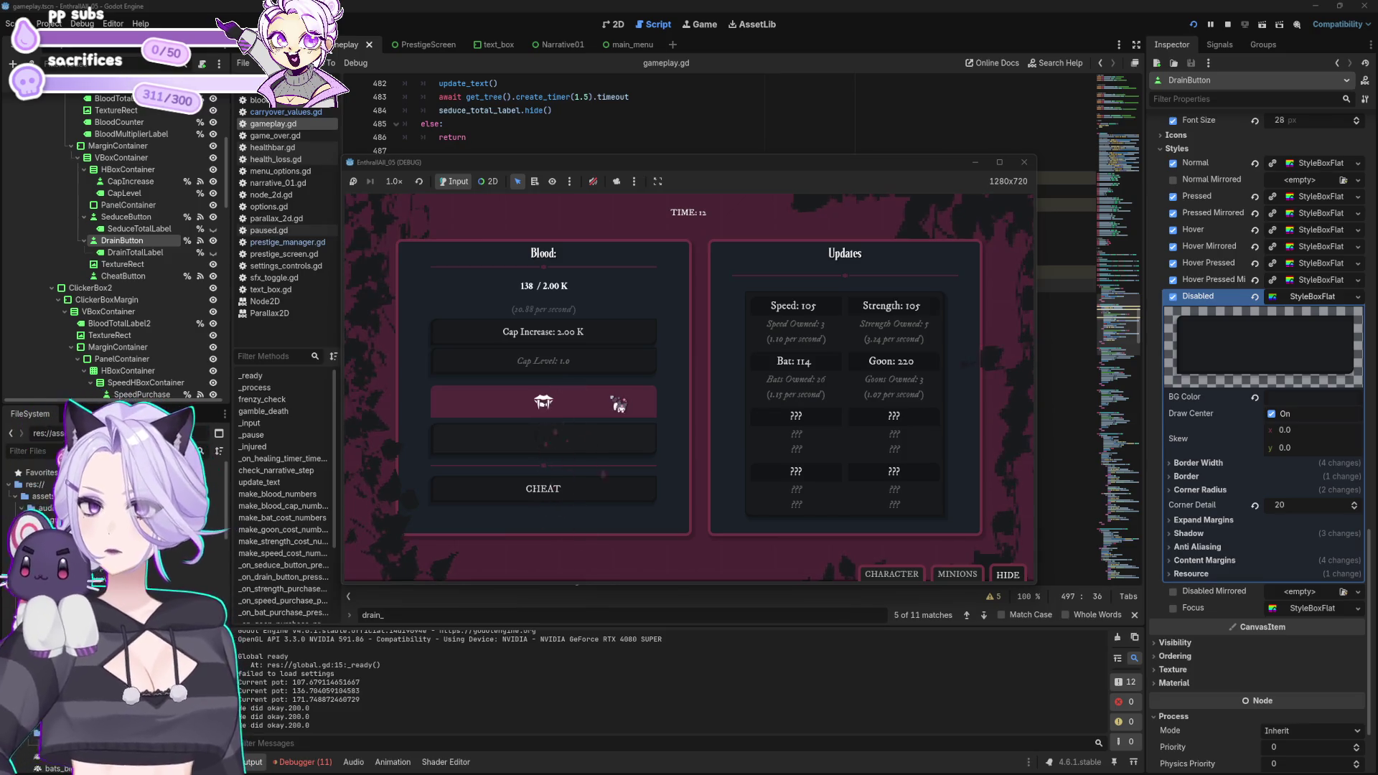
Step: Unlock the Wayward Soul minion in the MINIONS panel while draining blood repeatedly
left_click(966, 574)
left_click(621, 415)
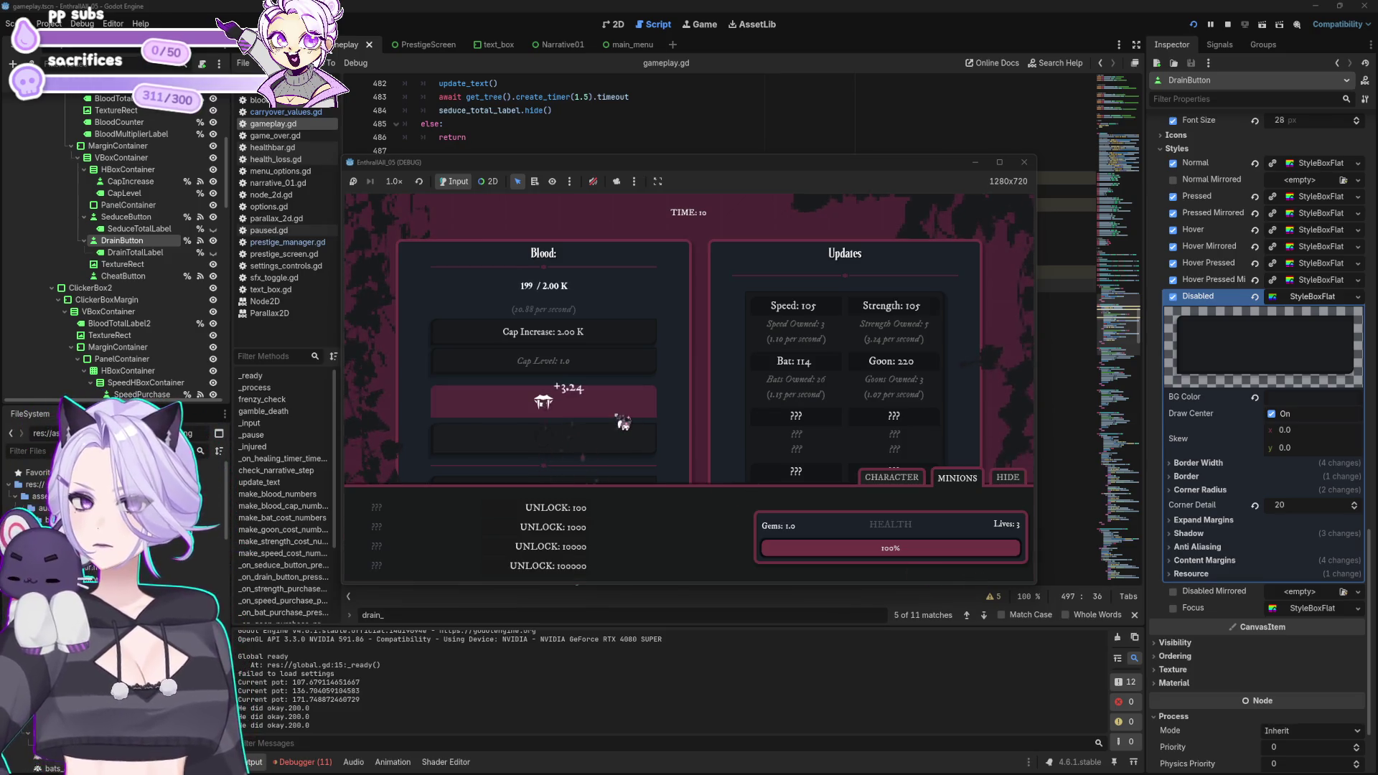
left_click(560, 511)
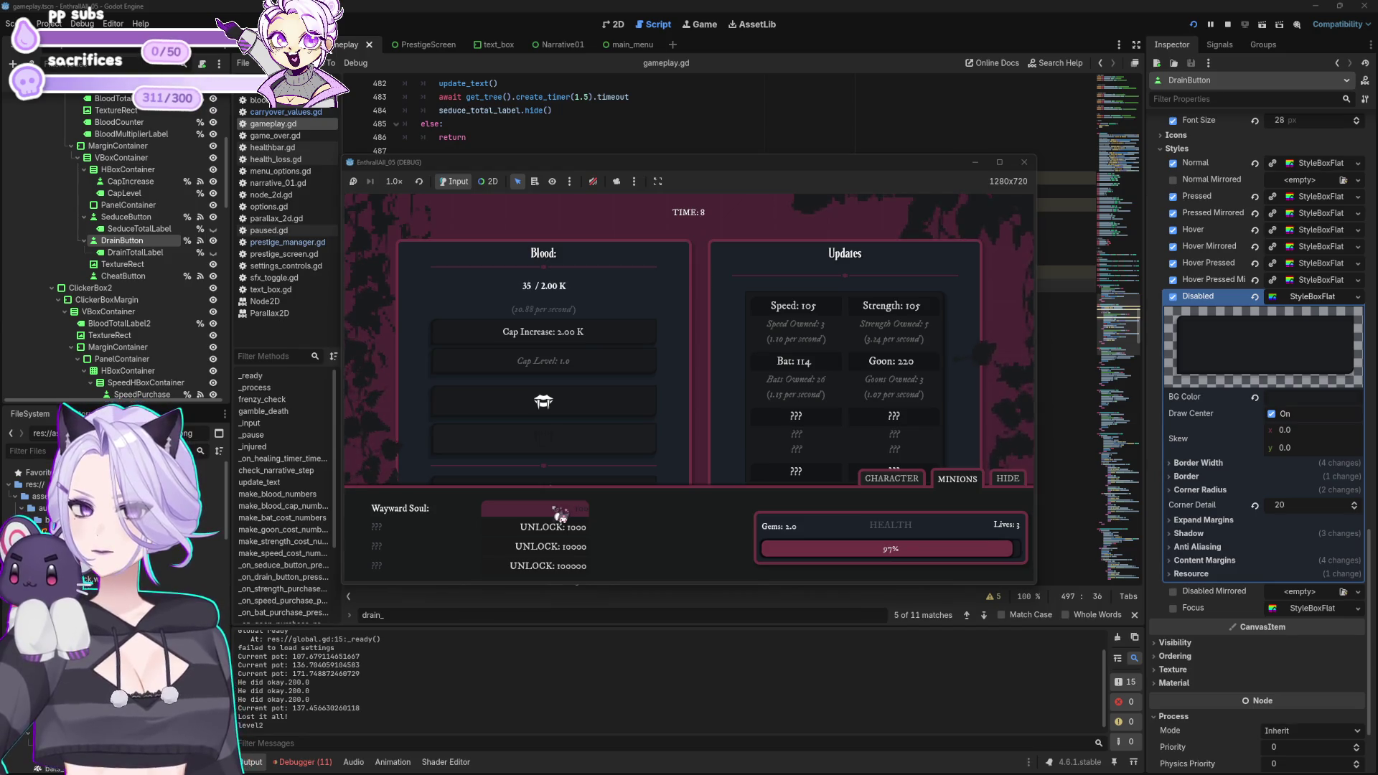
left_click(609, 398)
left_click(611, 401)
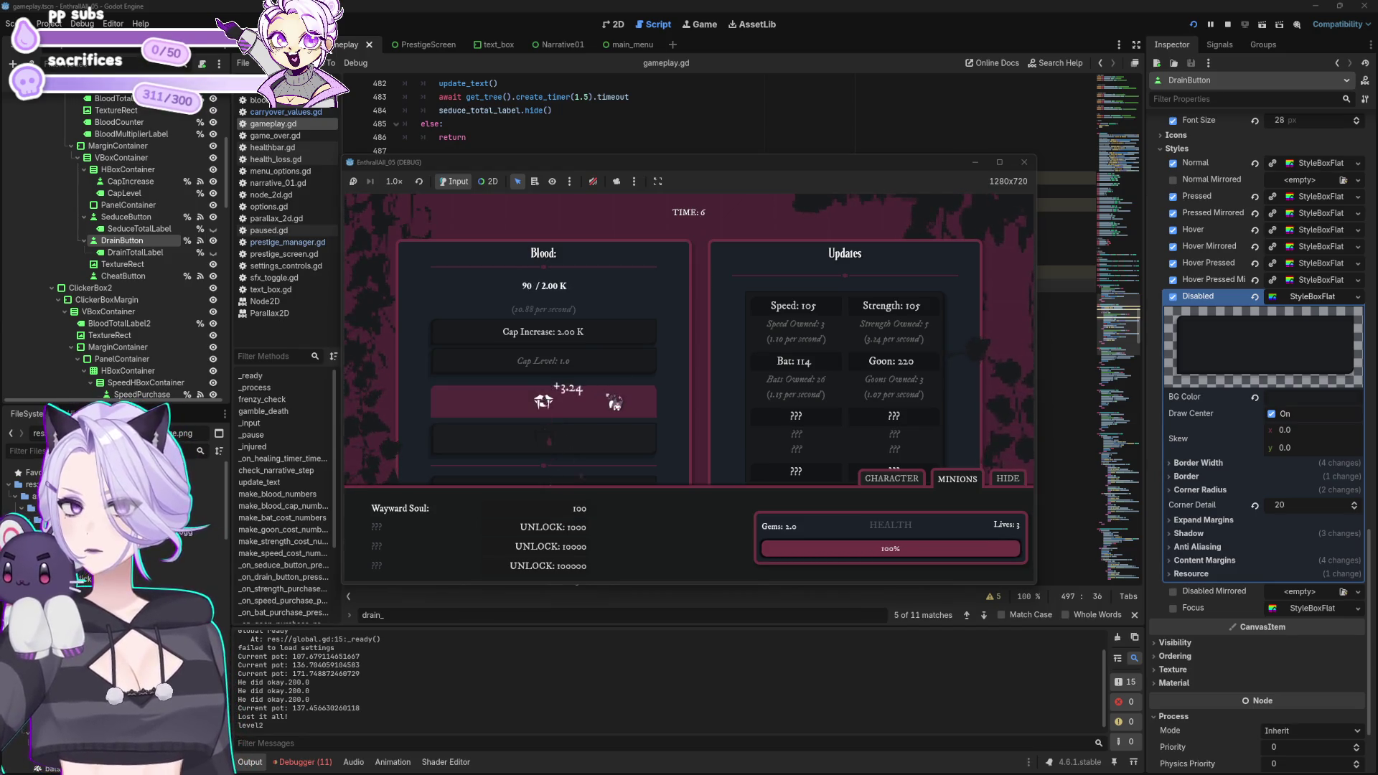
left_click(613, 402)
left_click(614, 402)
left_click(614, 402)
left_click(614, 400)
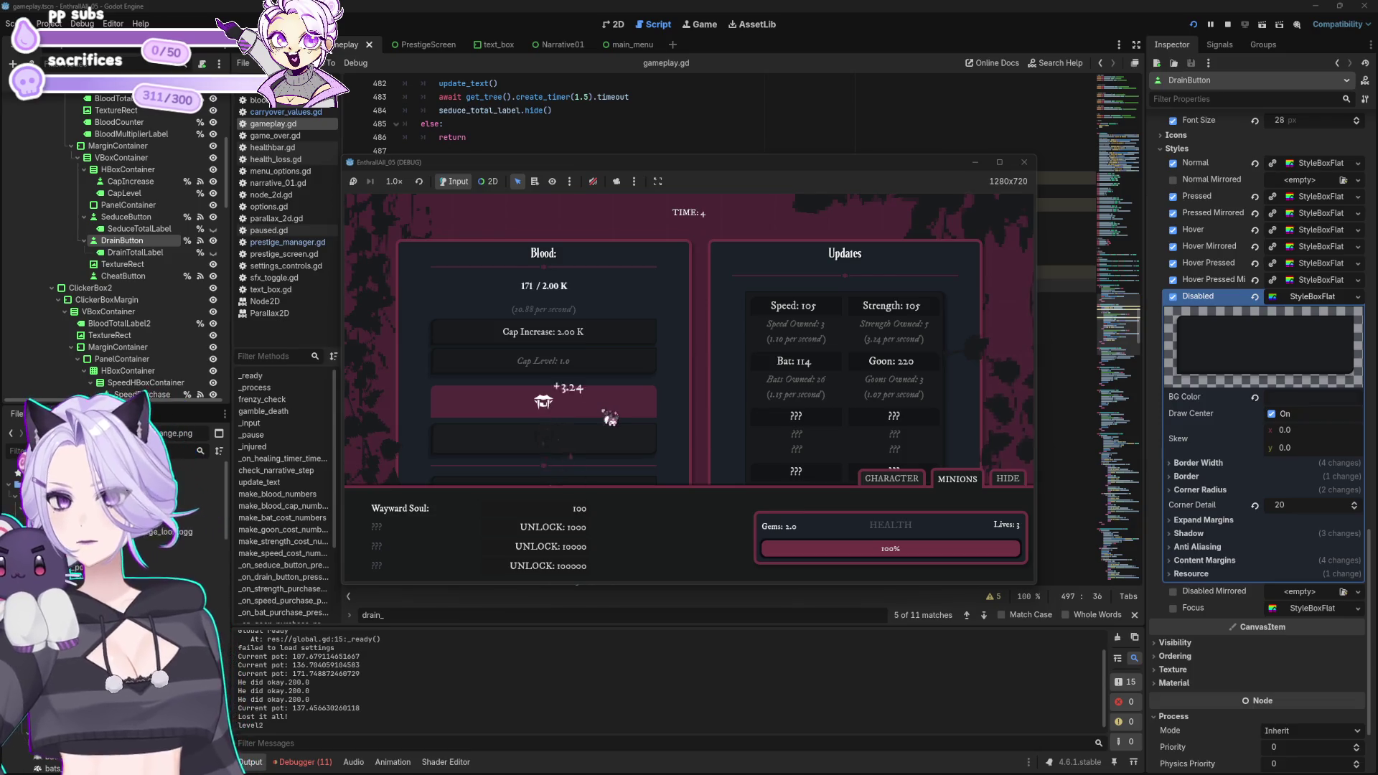
left_click(590, 515)
left_click(585, 415)
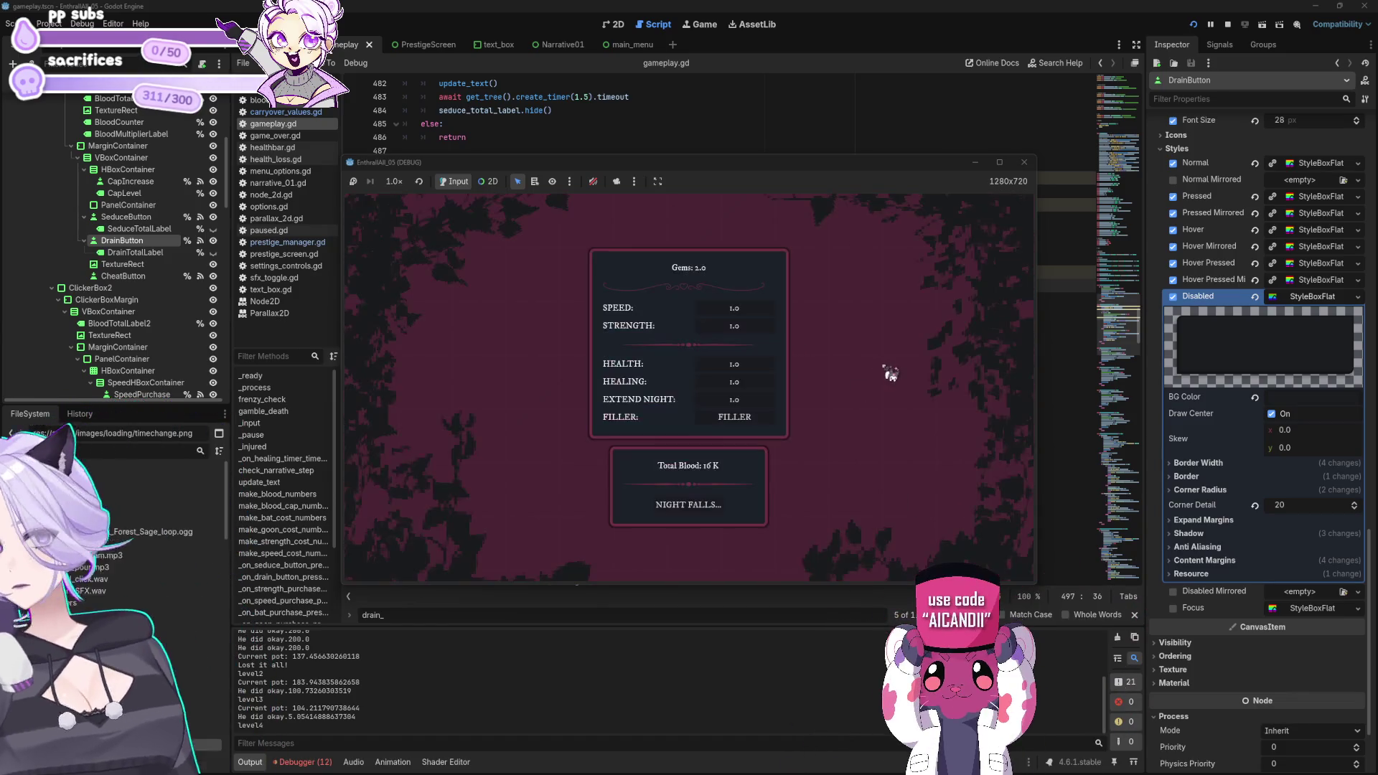
Step: Raise Speed and Strength prestige to 1.1 with gems and begin a new night capped at 200 blood
left_click(739, 308)
left_click(761, 326)
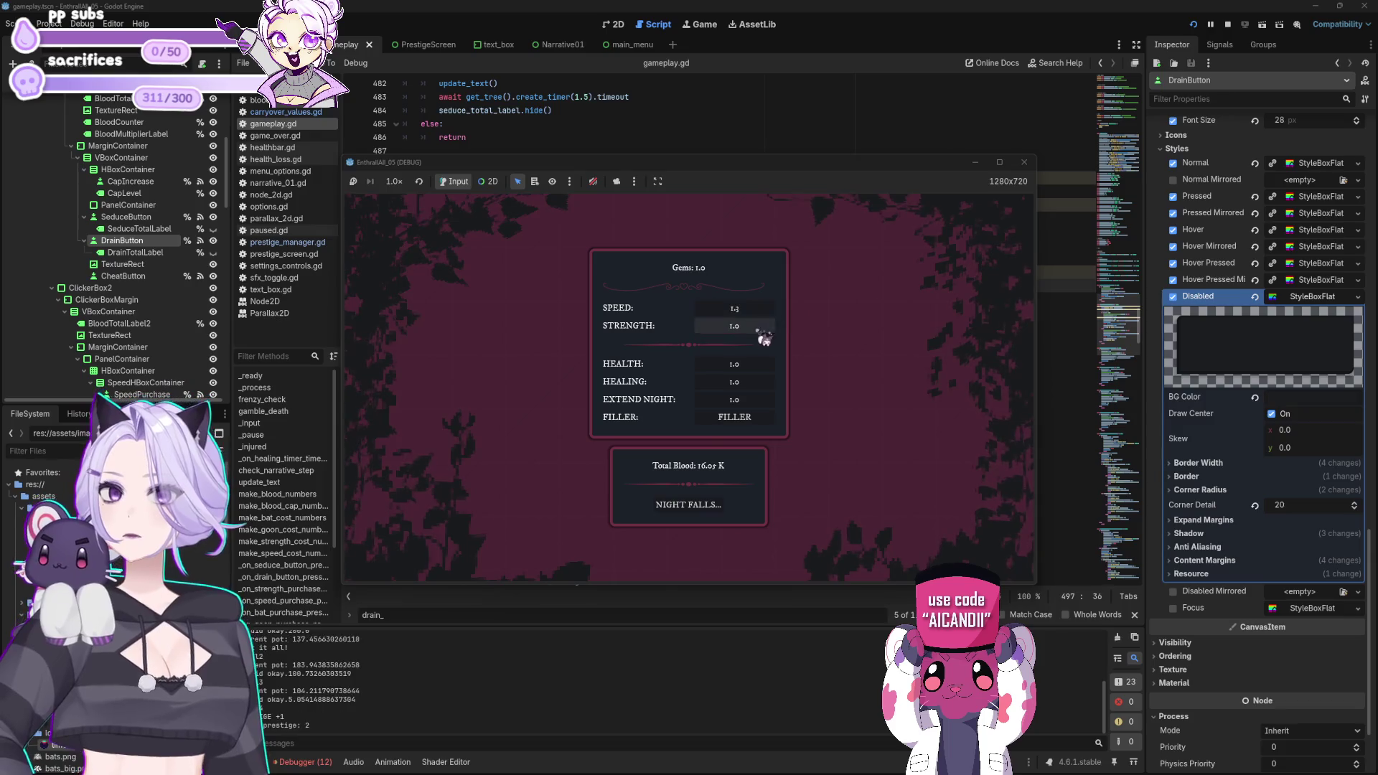
left_click(714, 506)
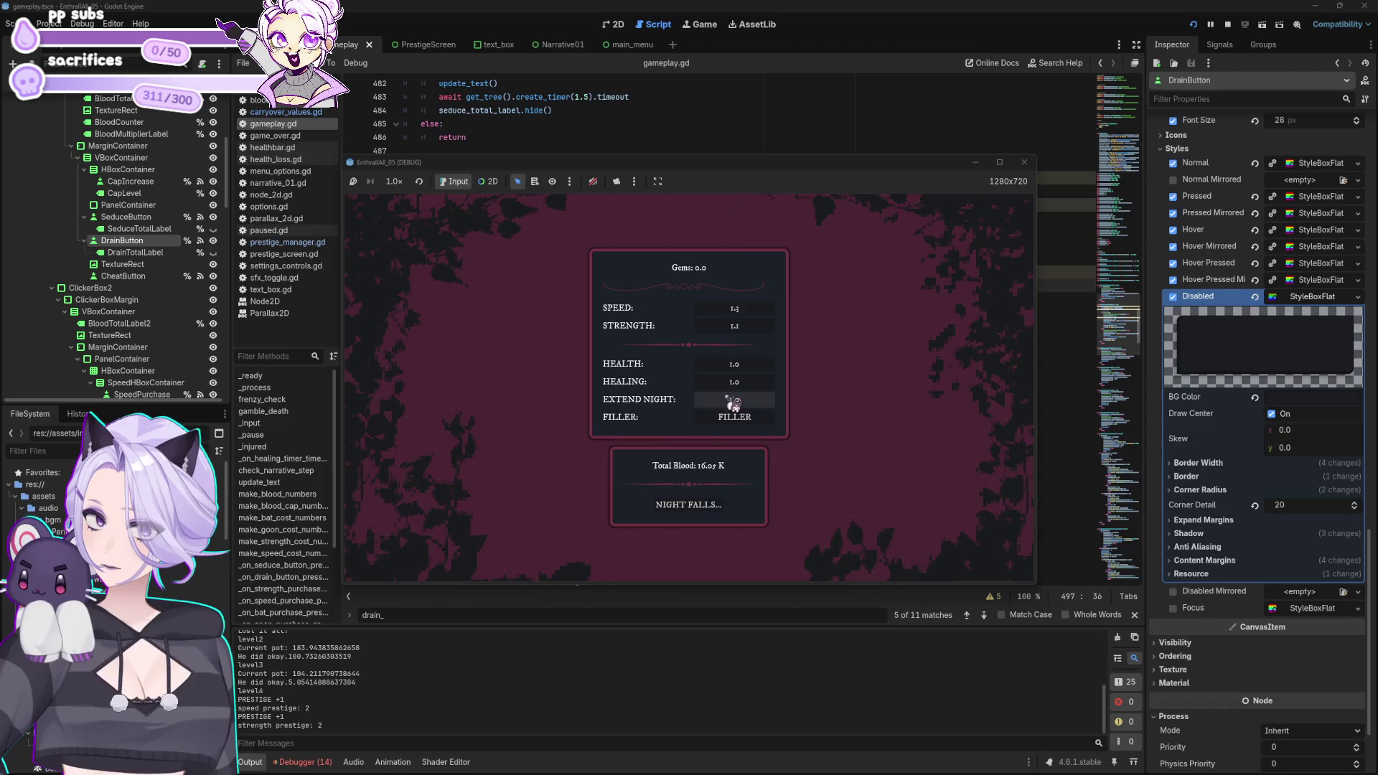
left_click(713, 512)
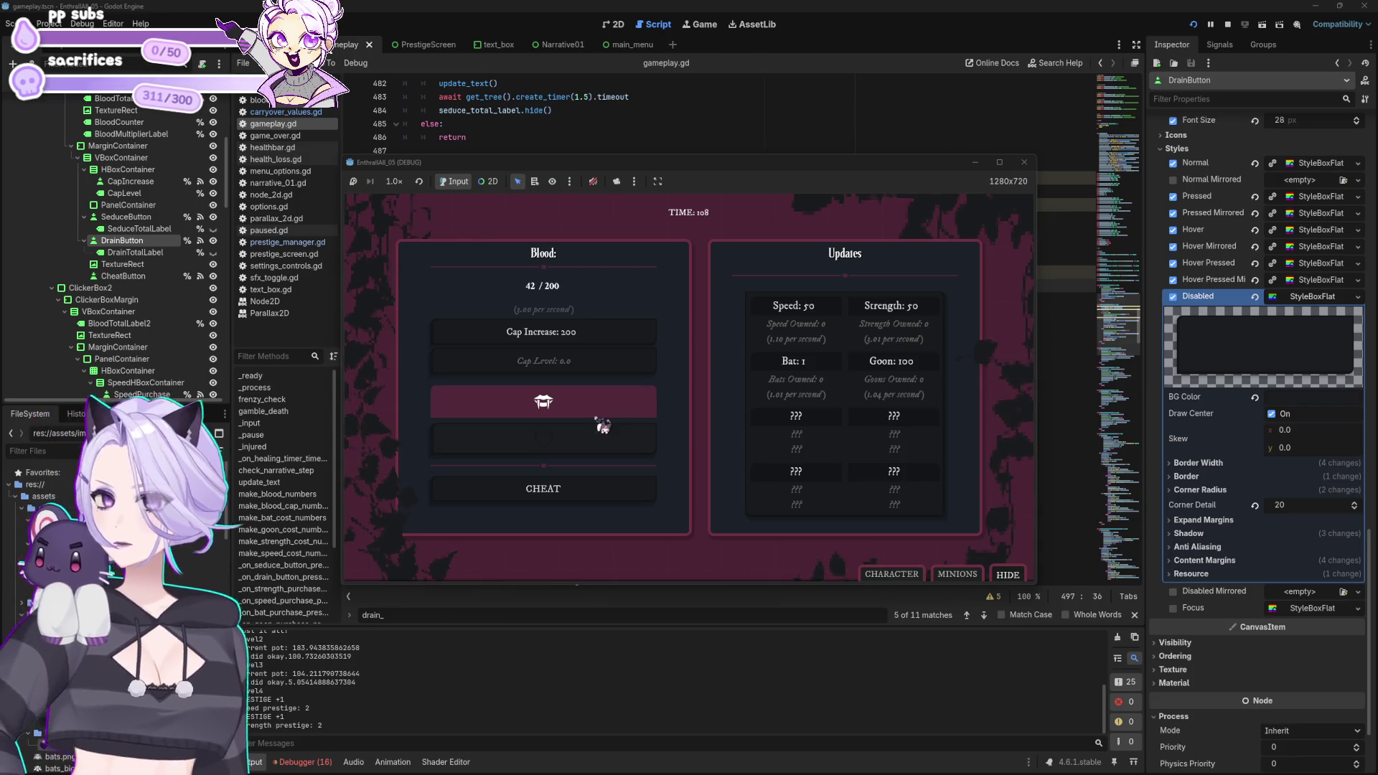
Step: Drain blood for +3.01 gains, then buy Cap Increase to reach a 2.00K cap
left_click(598, 399)
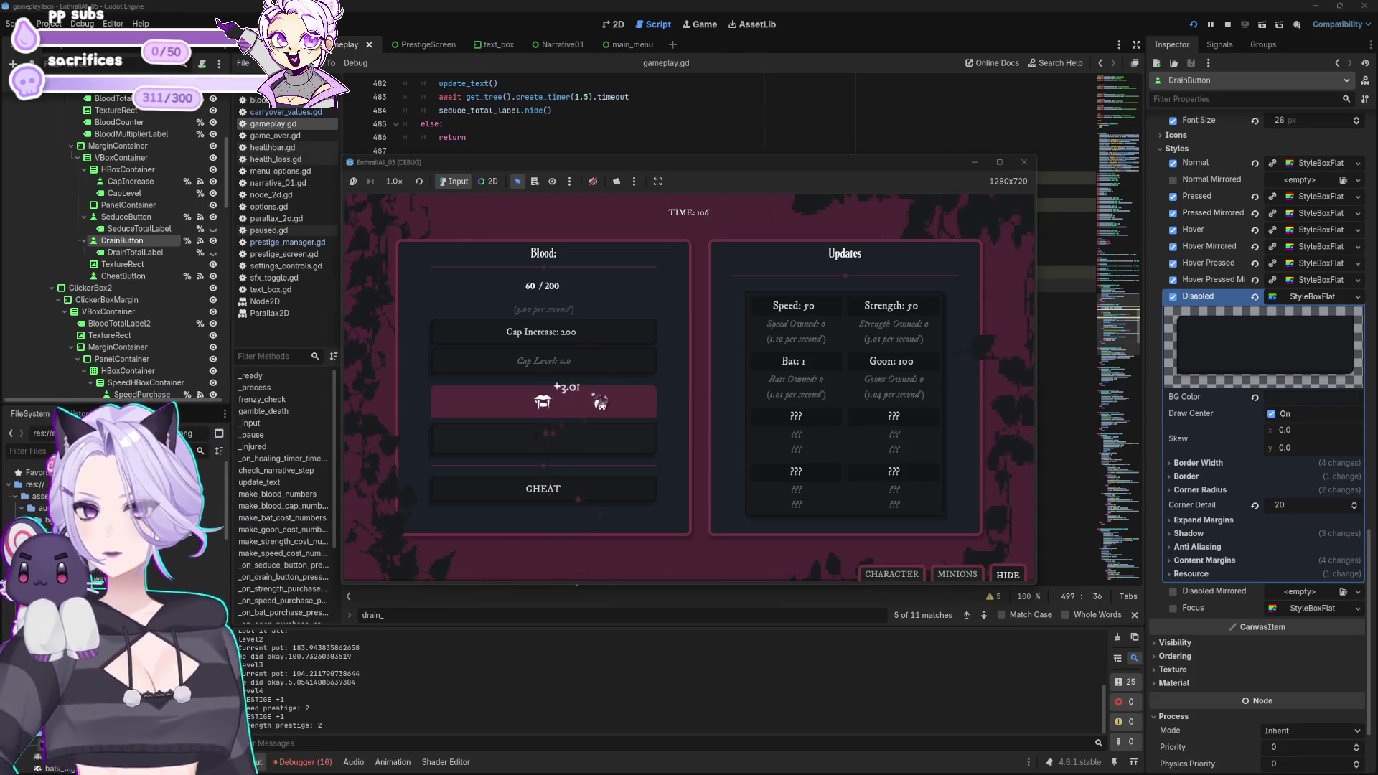
left_click(596, 400)
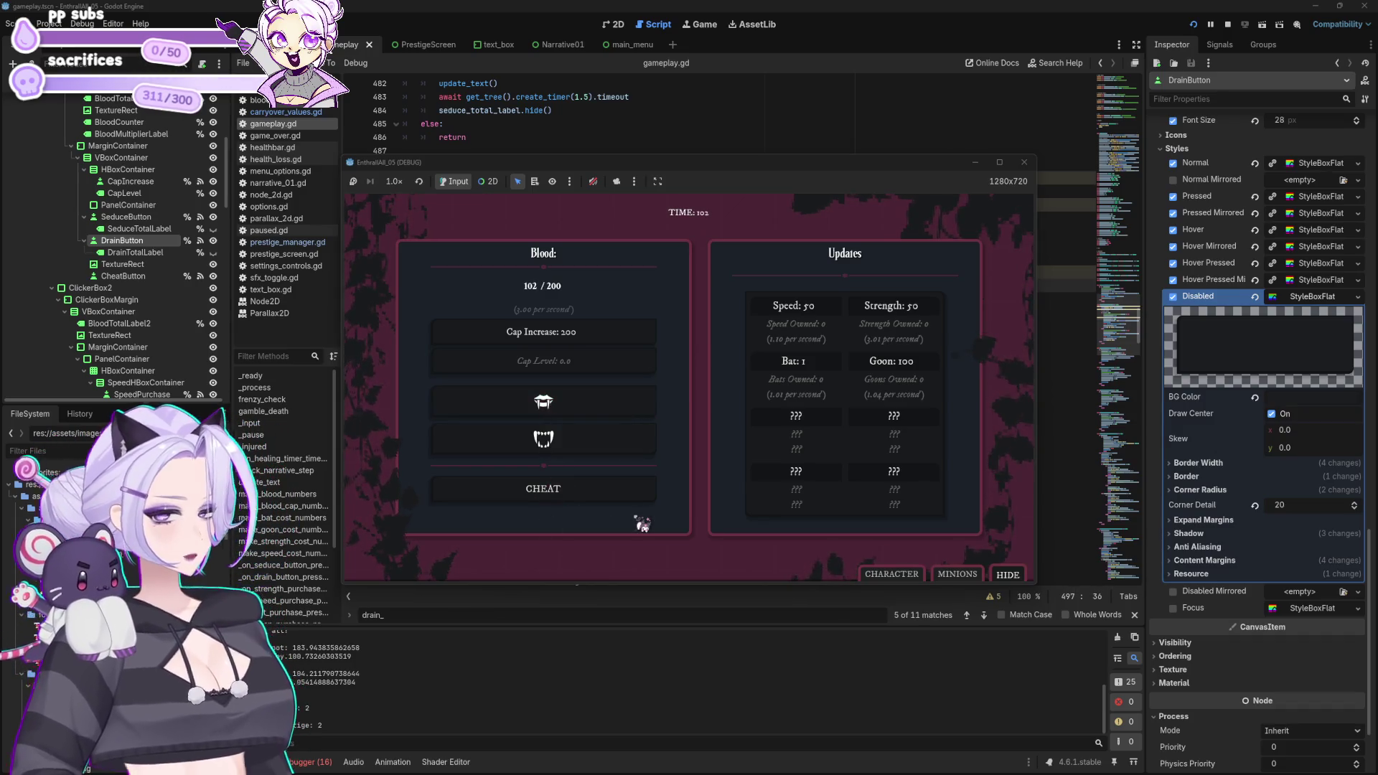
left_click(634, 409)
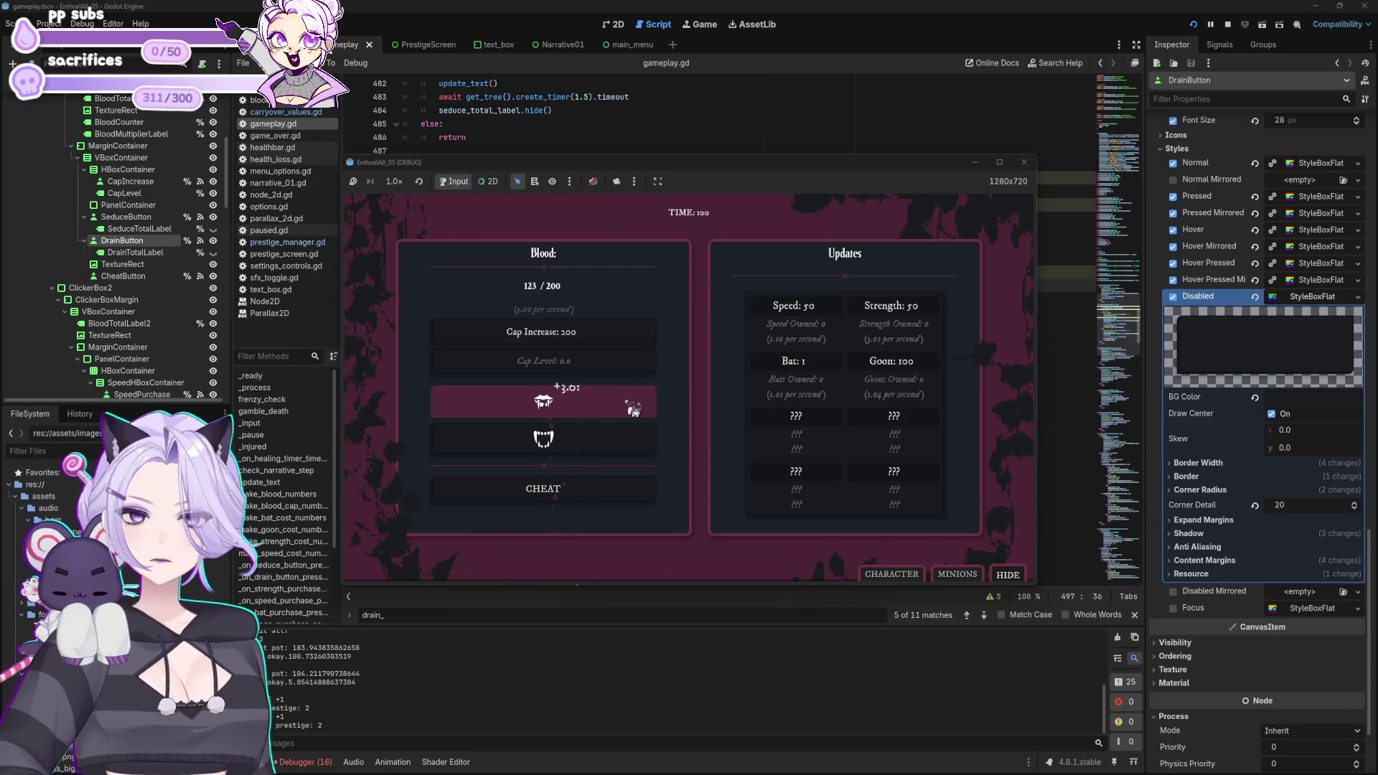
left_click(635, 410)
left_click(634, 409)
left_click(635, 409)
left_click(634, 409)
left_click(634, 409)
left_click(633, 415)
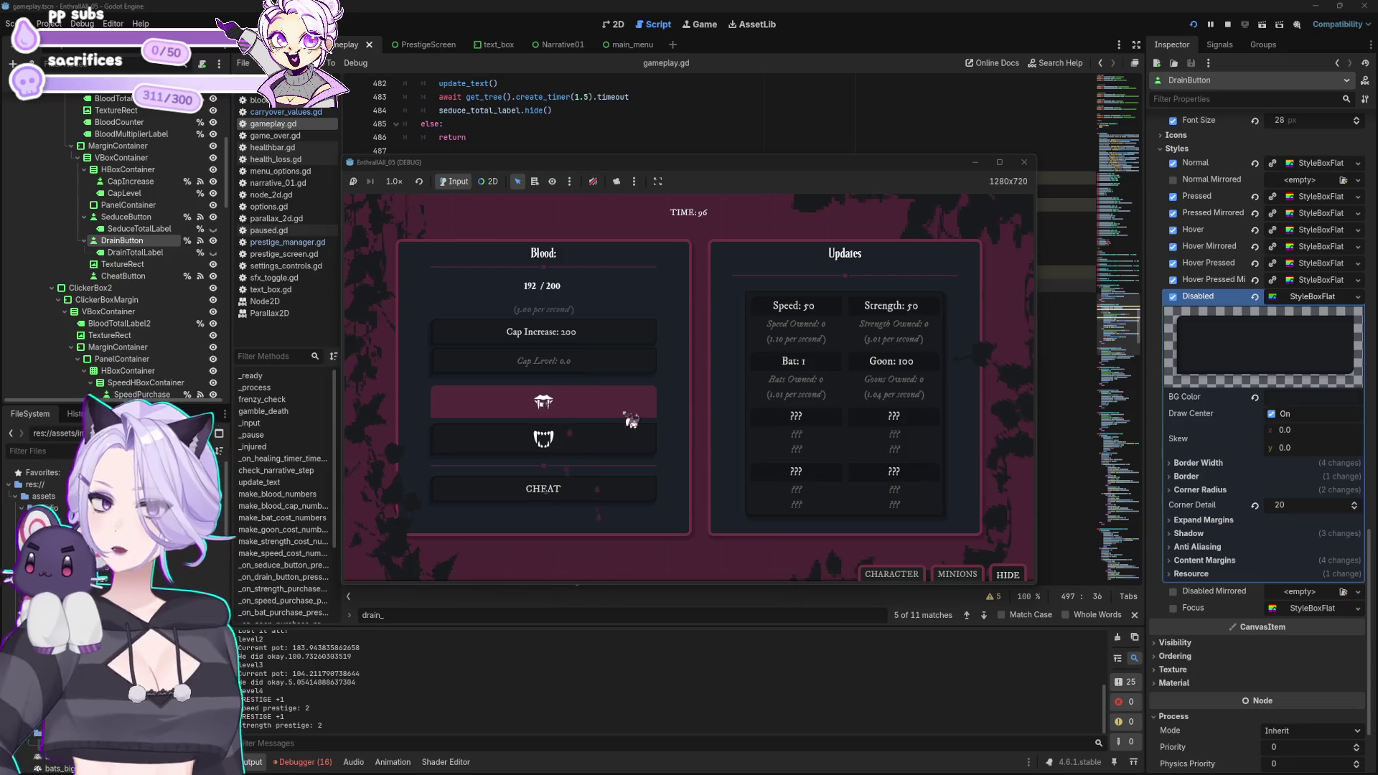
left_click(623, 337)
Step: Keep draining for +3.01 pop-ups, then stop the debug run and return to gameplay.gd
left_click(609, 407)
left_click(609, 407)
left_click(609, 407)
left_click(610, 407)
left_click(609, 408)
left_click(609, 408)
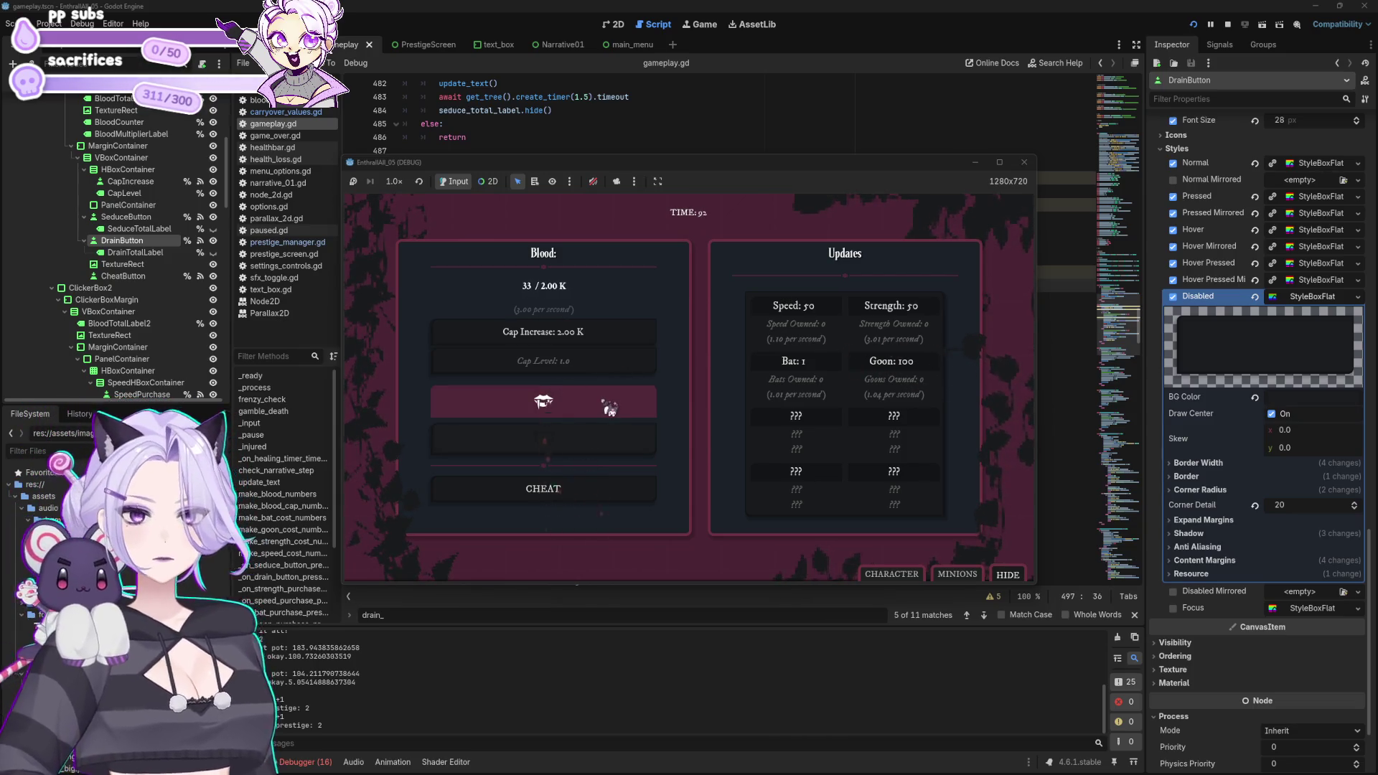
left_click(607, 403)
left_click(607, 403)
left_click(607, 403)
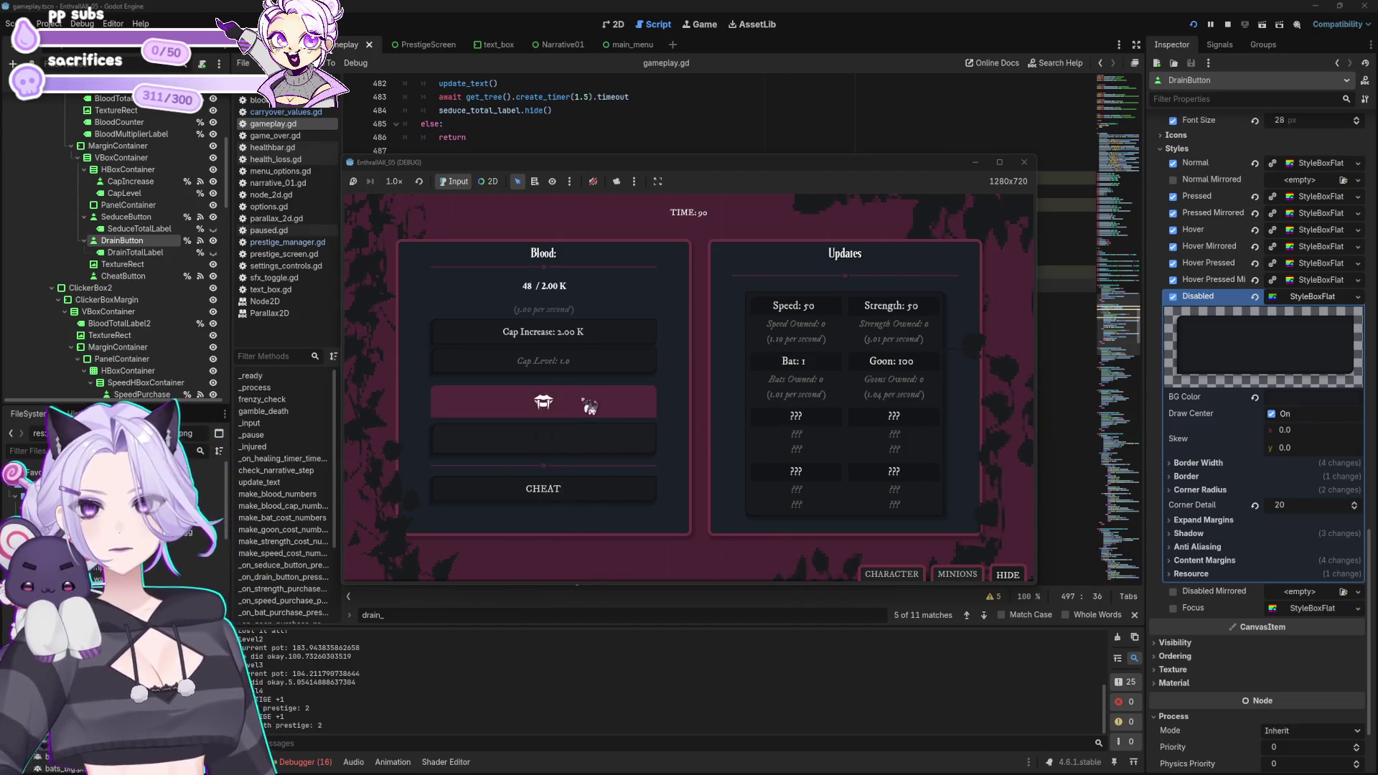
left_click(587, 408)
left_click(585, 409)
left_click(578, 413)
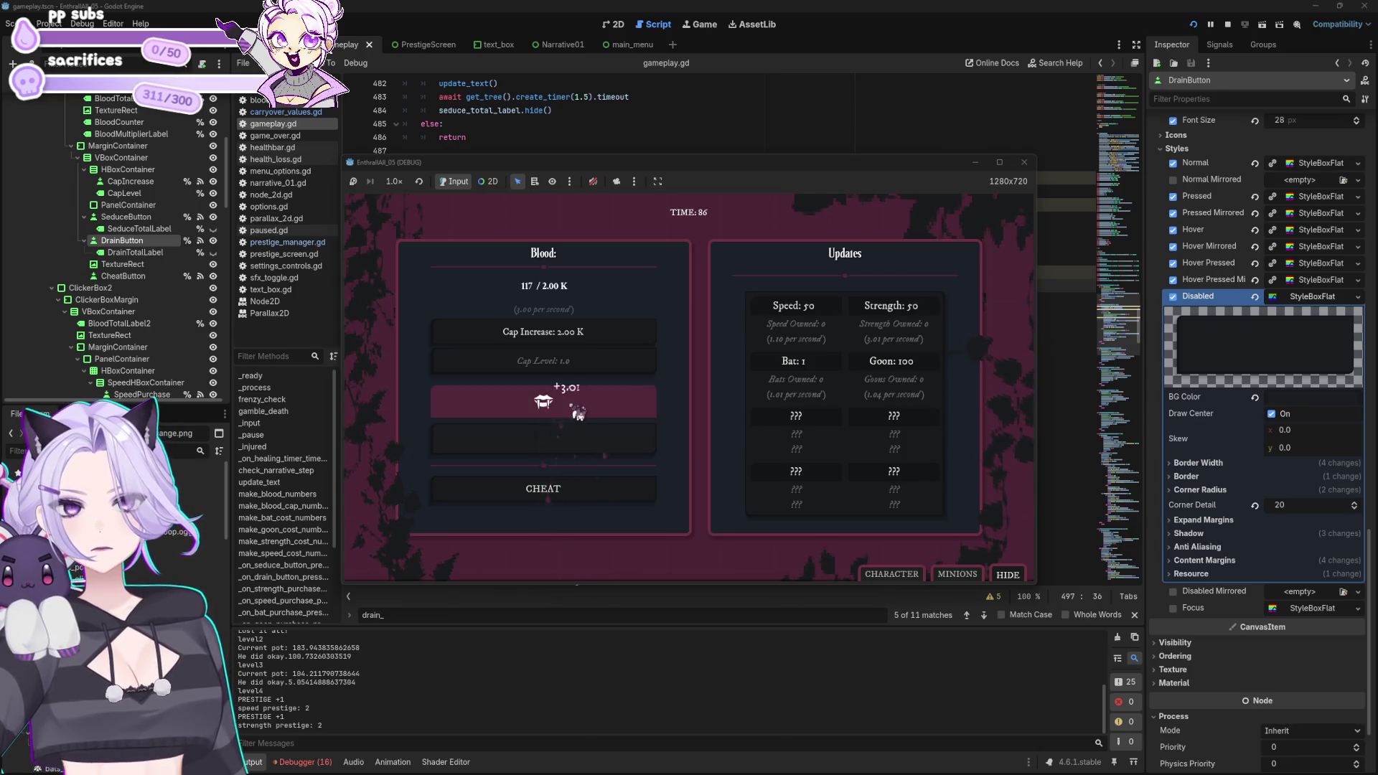
left_click(579, 414)
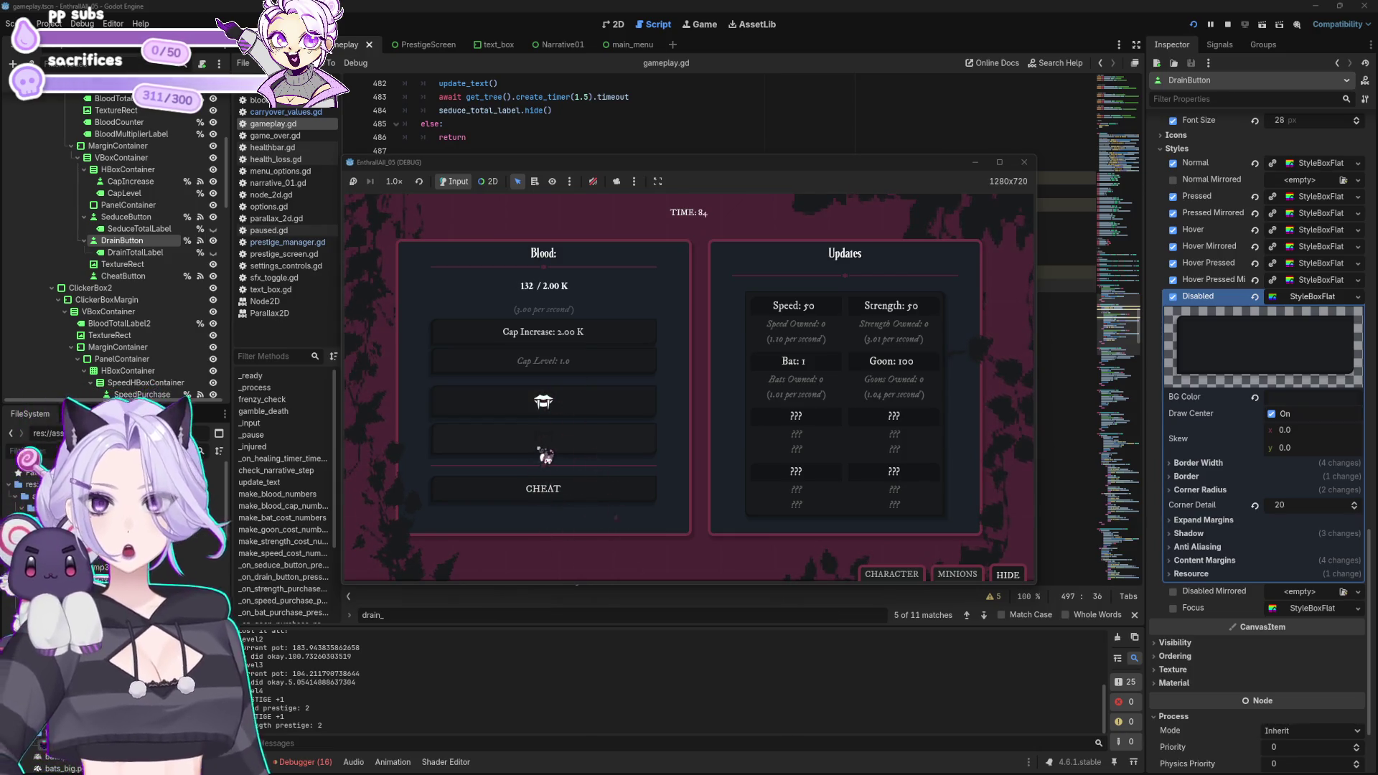
left_click(573, 409)
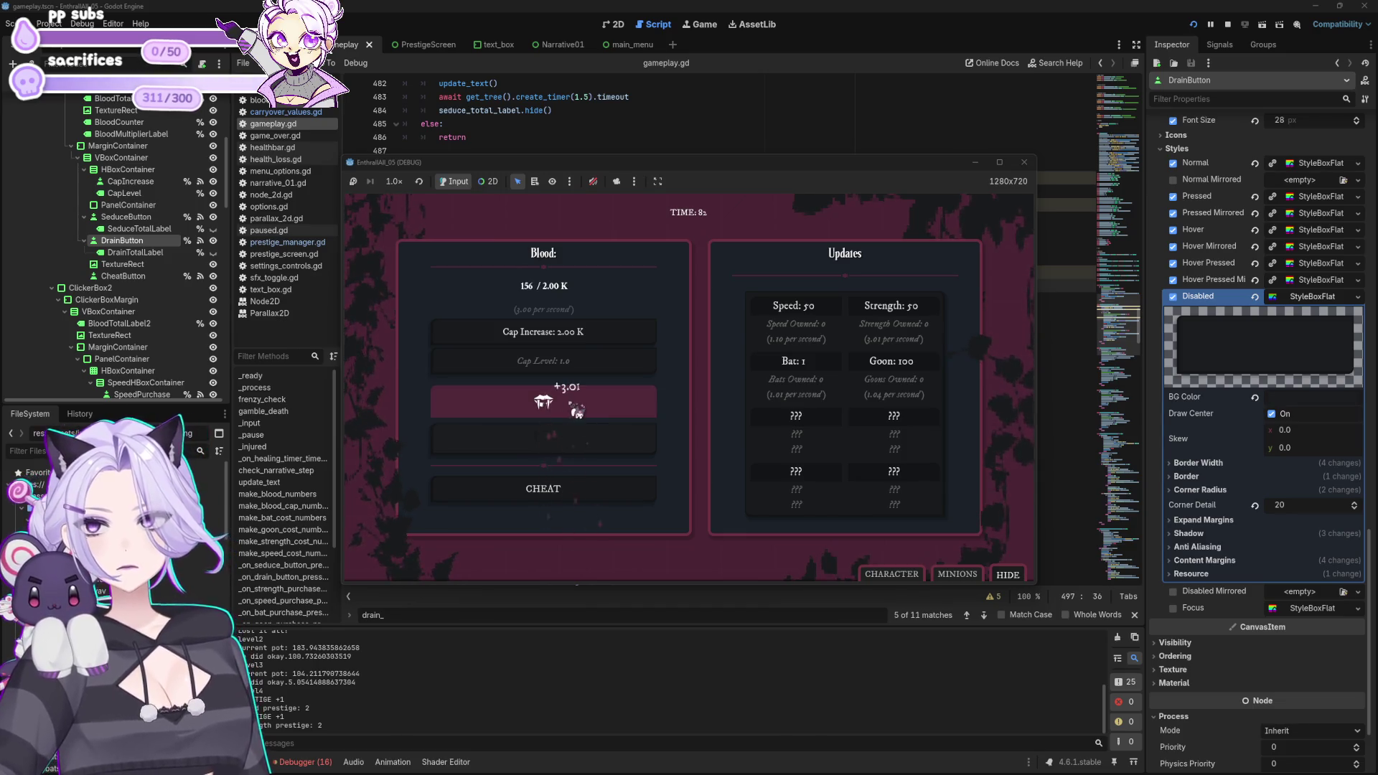
left_click(1025, 162)
left_click(792, 353)
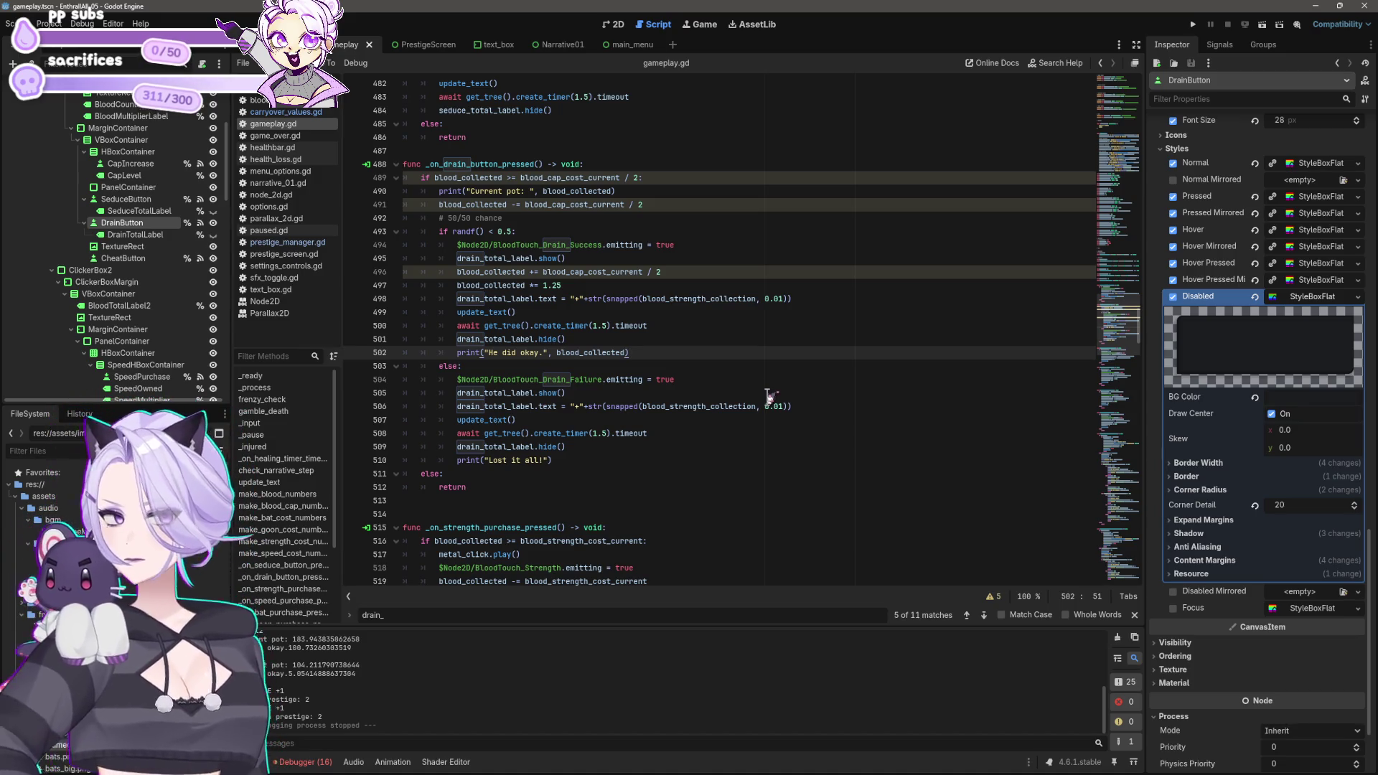
Step: Scroll gameplay.gd up to _process and put the caret on the check_narrative_step() line
mouse_move(1140, 326)
left_mouse_down()
mouse_move(1193, 111)
mouse_move(1187, 139)
left_mouse_up()
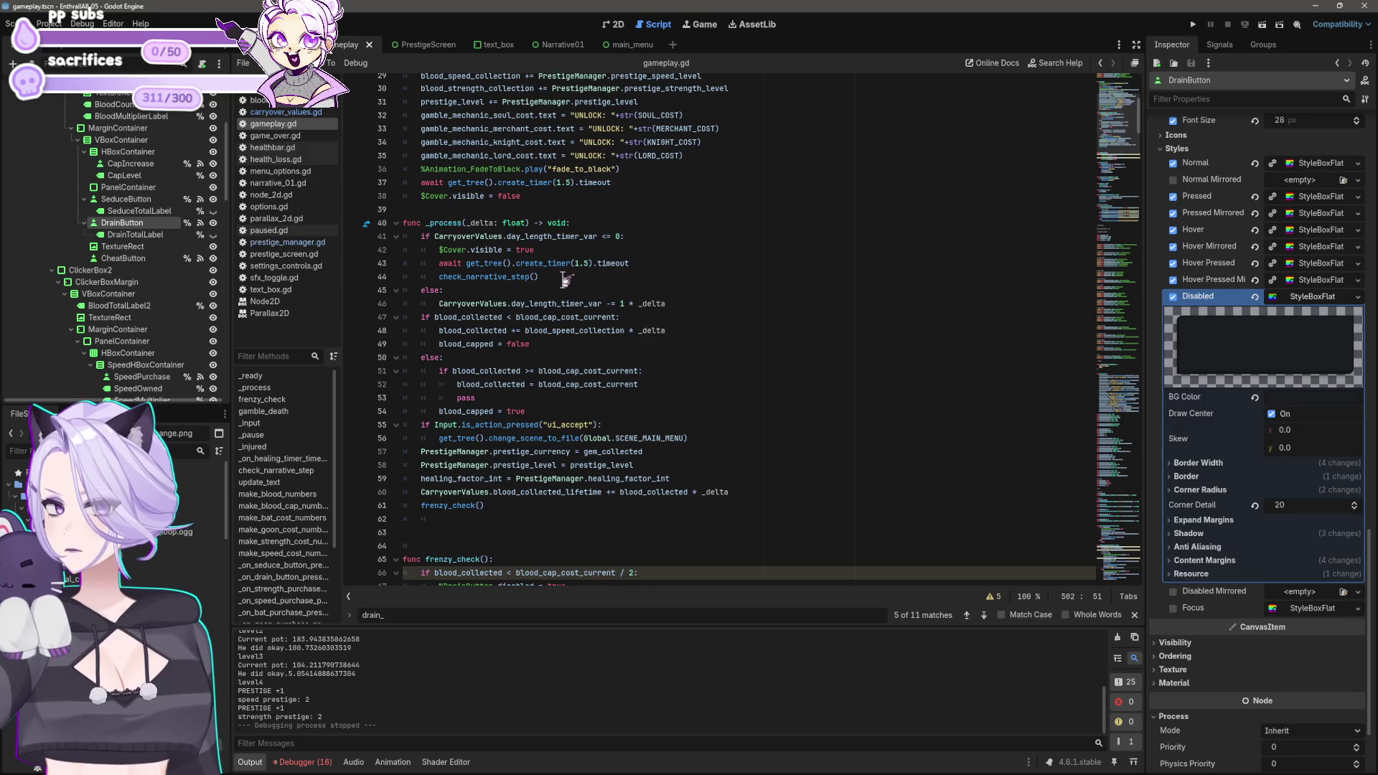
left_click(564, 280)
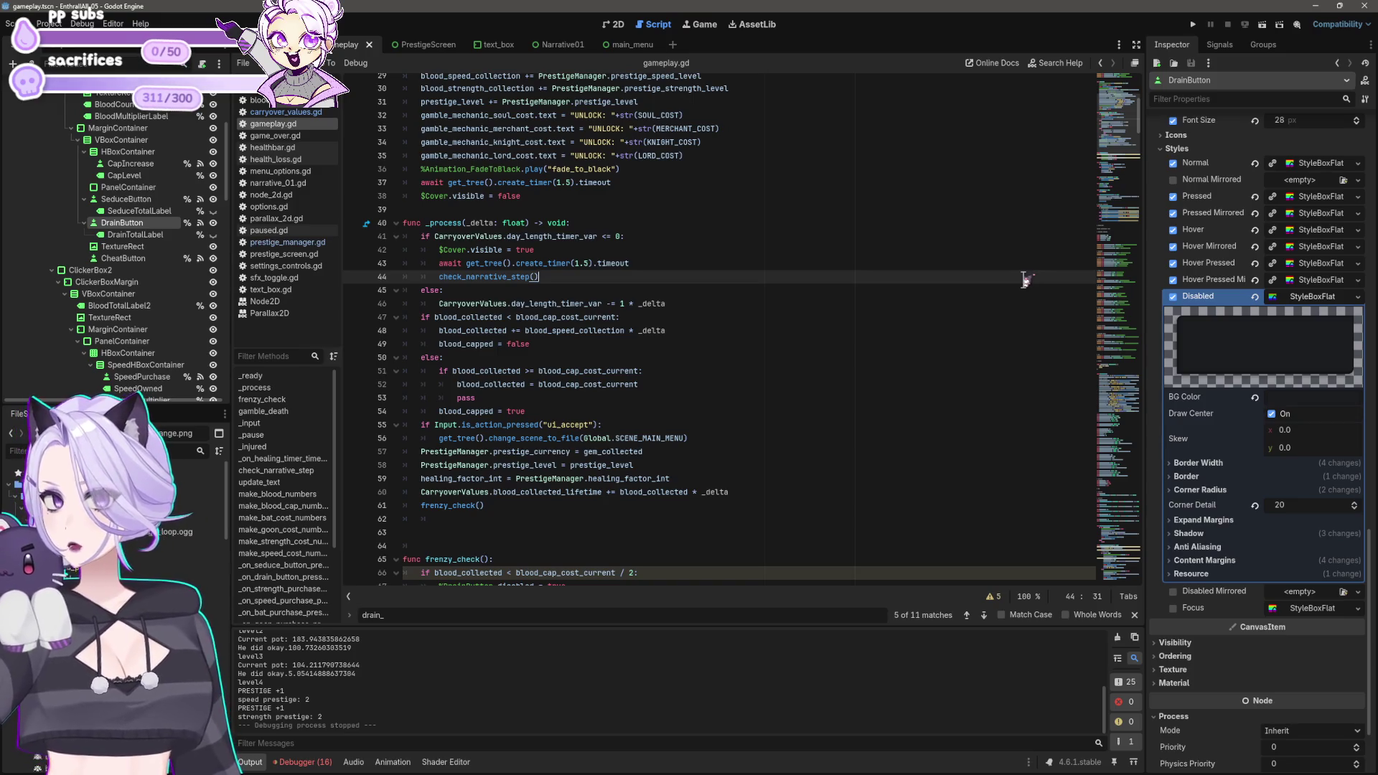
Step: Move the day_length_timer countdown block below frenzy_check() in _process and save gameplay.gd
key("Down")
key("Down")
key("shift+Home")
key("shift+Home")
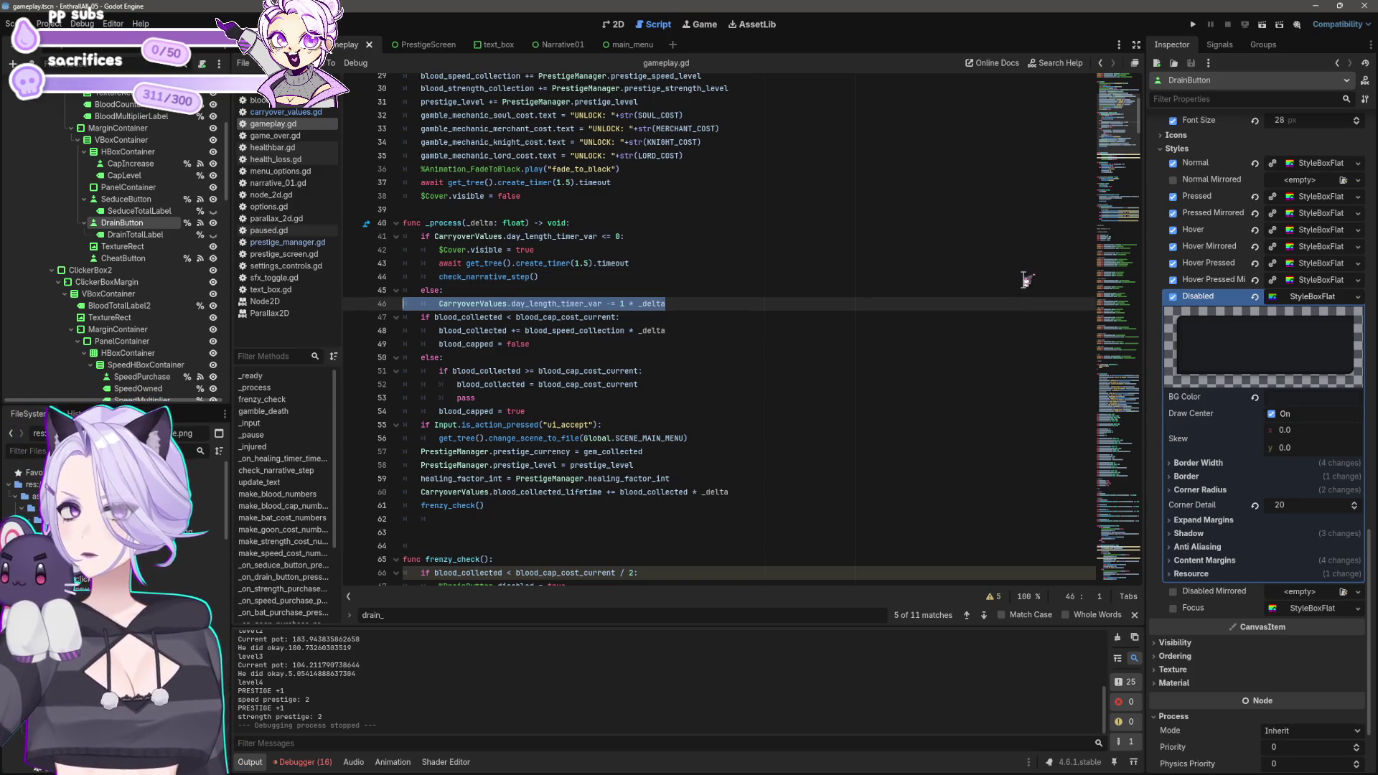
key("shift+Up")
key("shift+Up")
key("shift+Up")
key("BackSpace")
key("Delete")
key("Down")
key("Down")
key("Down")
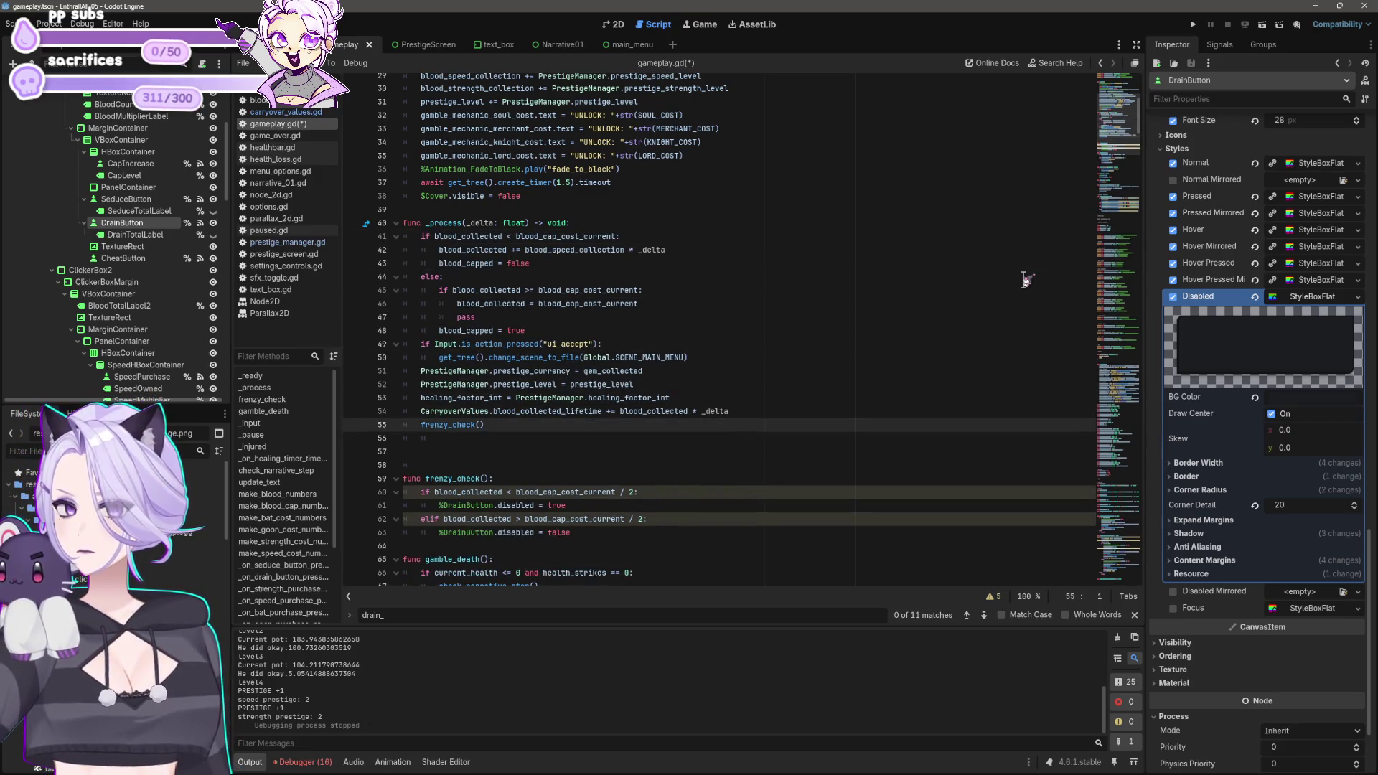
key("Down")
key("ctrl+v")
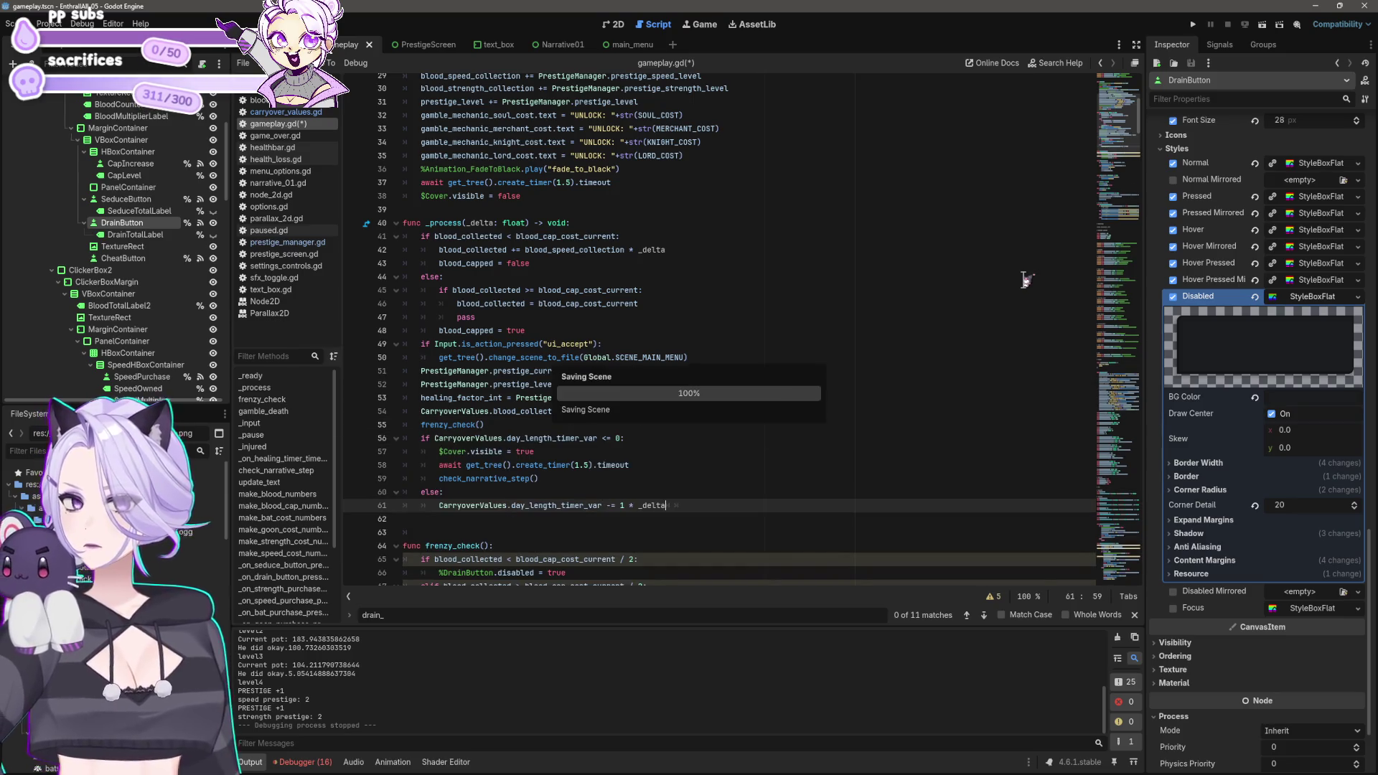
key("ctrl+s")
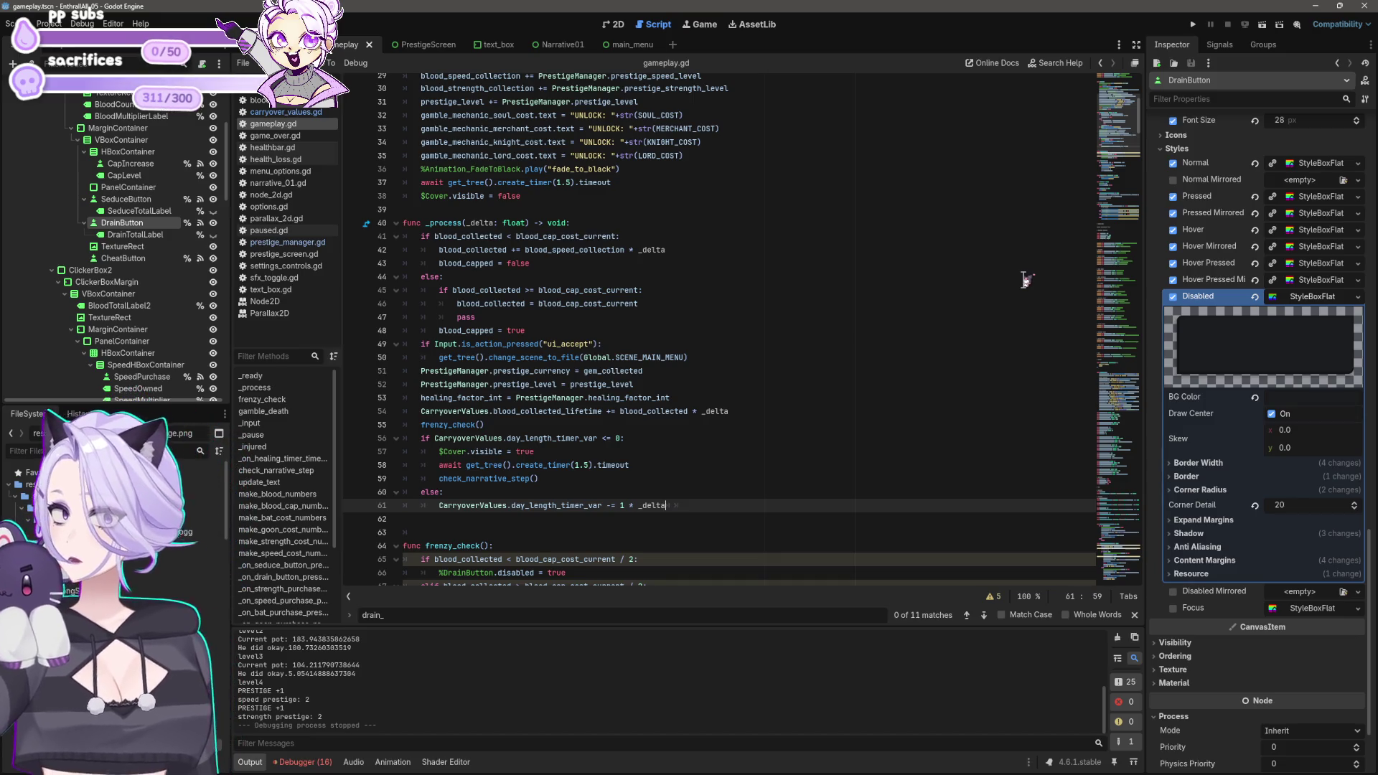
Step: Run the project, start a new game, and use CHEAT refills and drains to buy a 2.00 K cap
left_click(1192, 24)
left_click(682, 415)
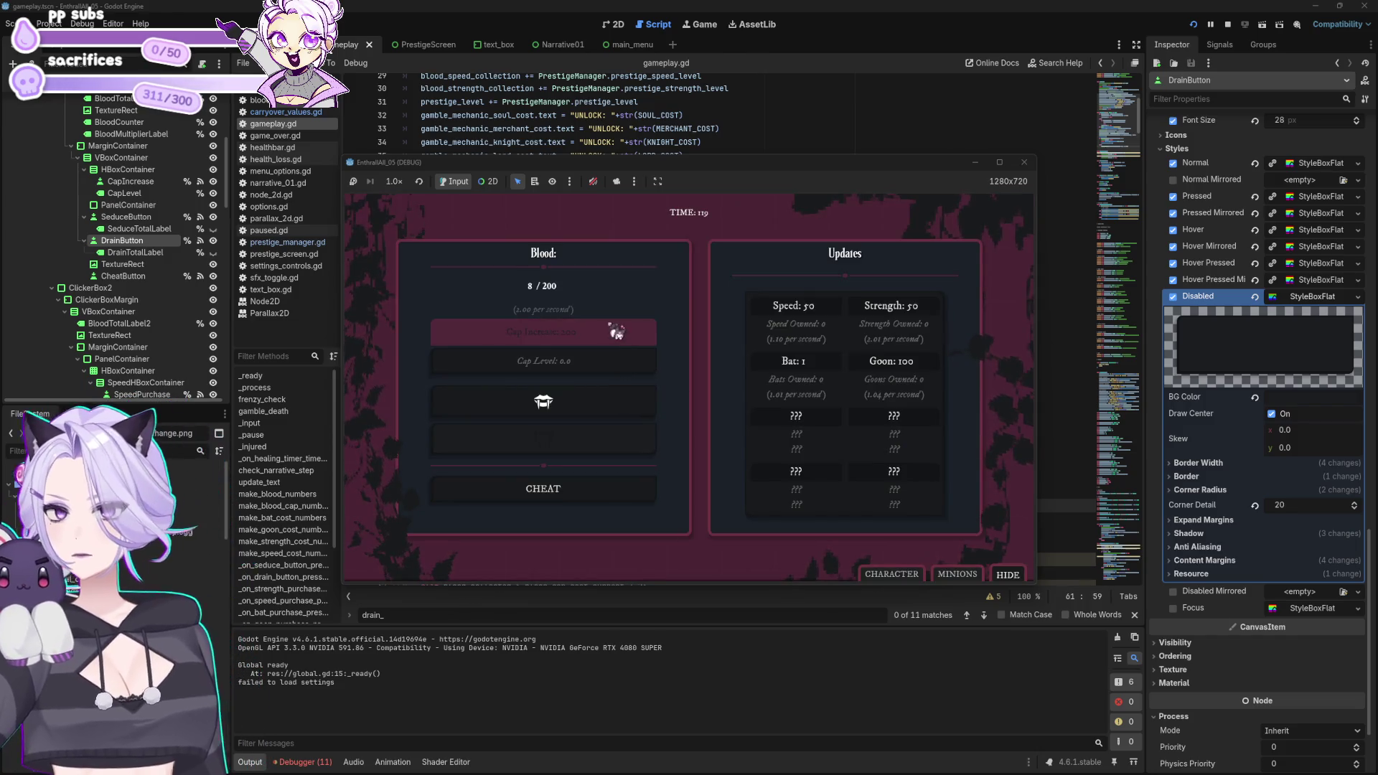
left_click(572, 436)
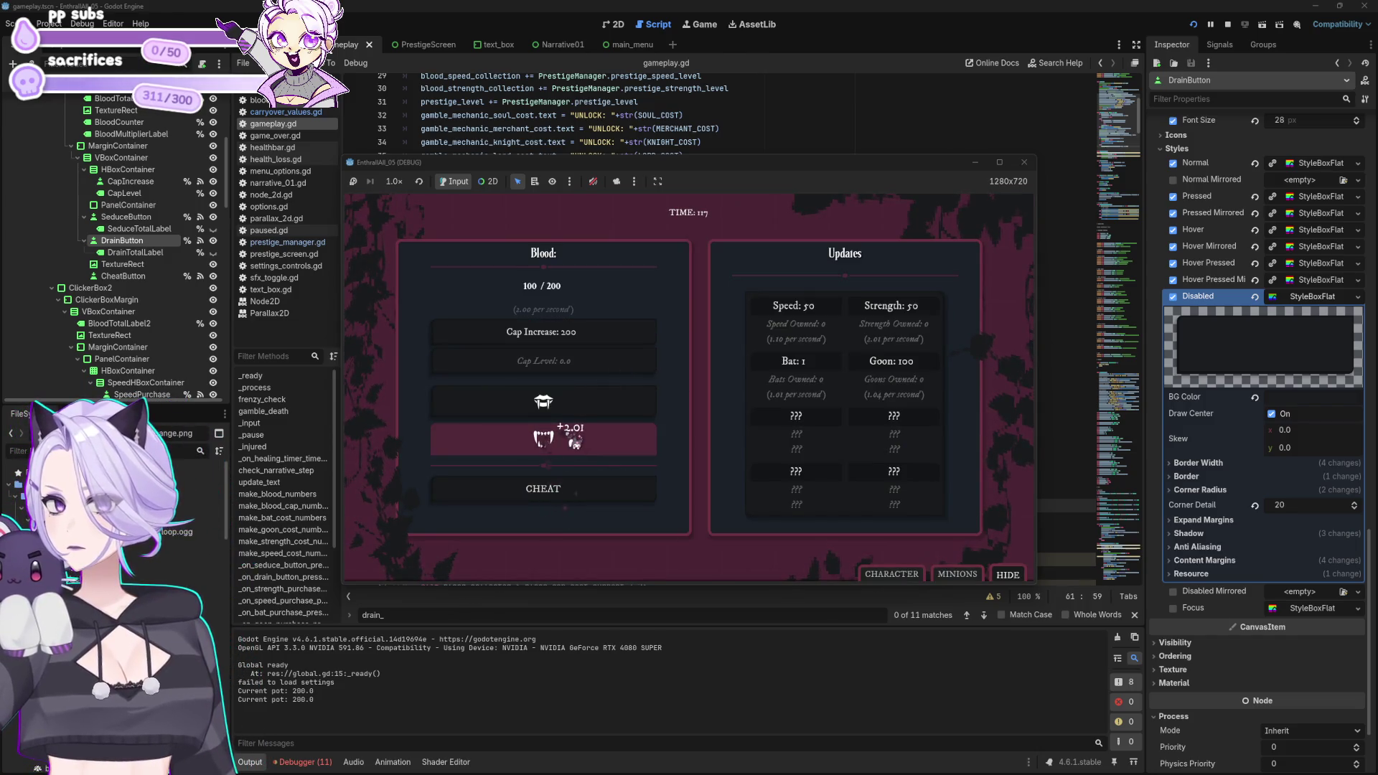
left_click(570, 485)
left_click(553, 452)
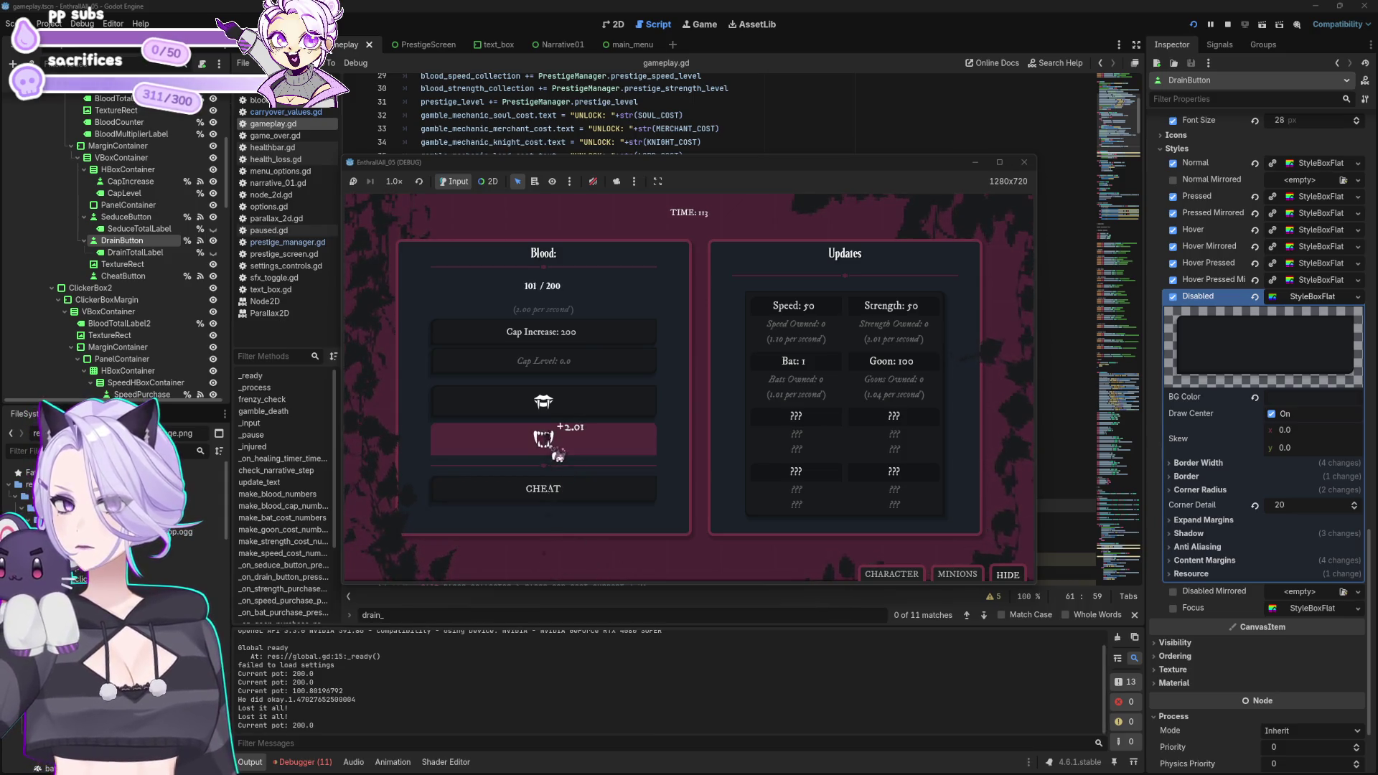
left_click(575, 491)
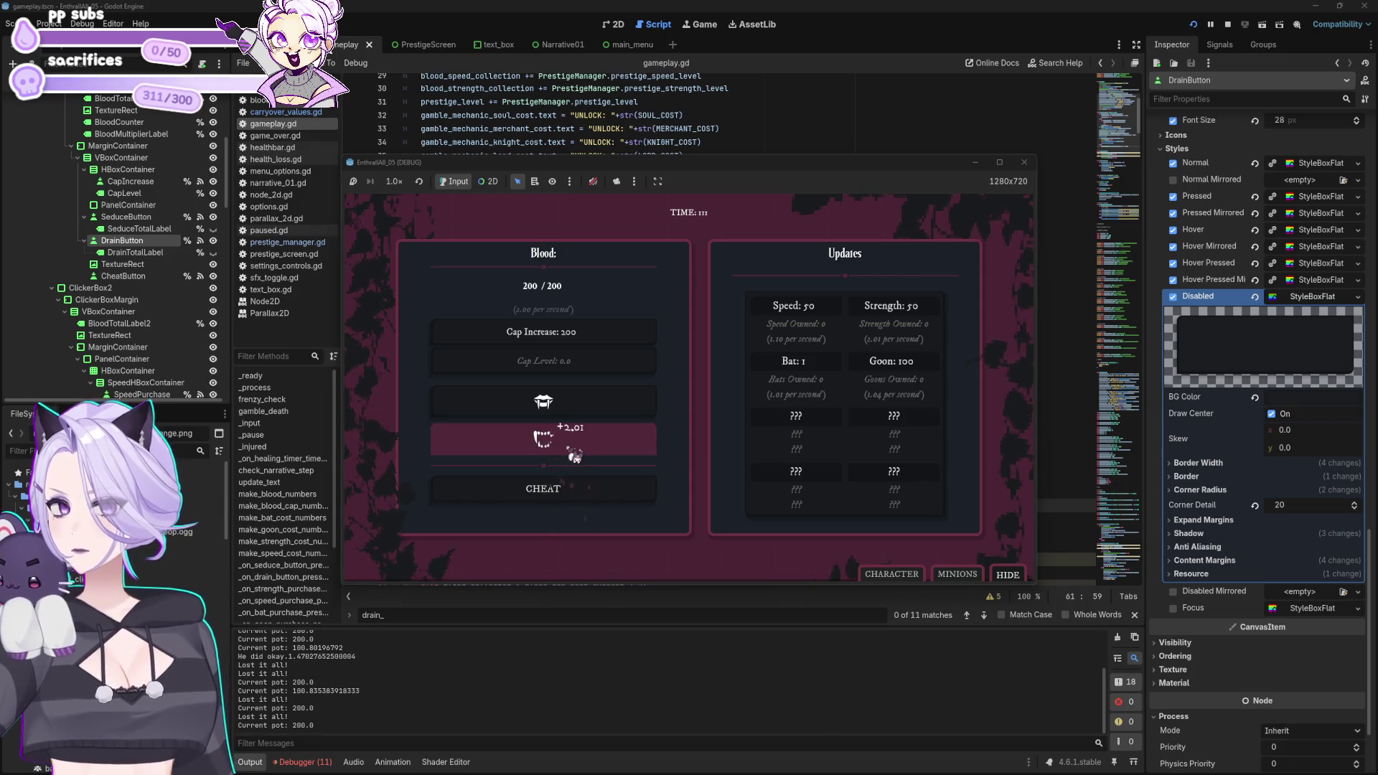
left_click(580, 332)
left_click(582, 485)
left_click(582, 454)
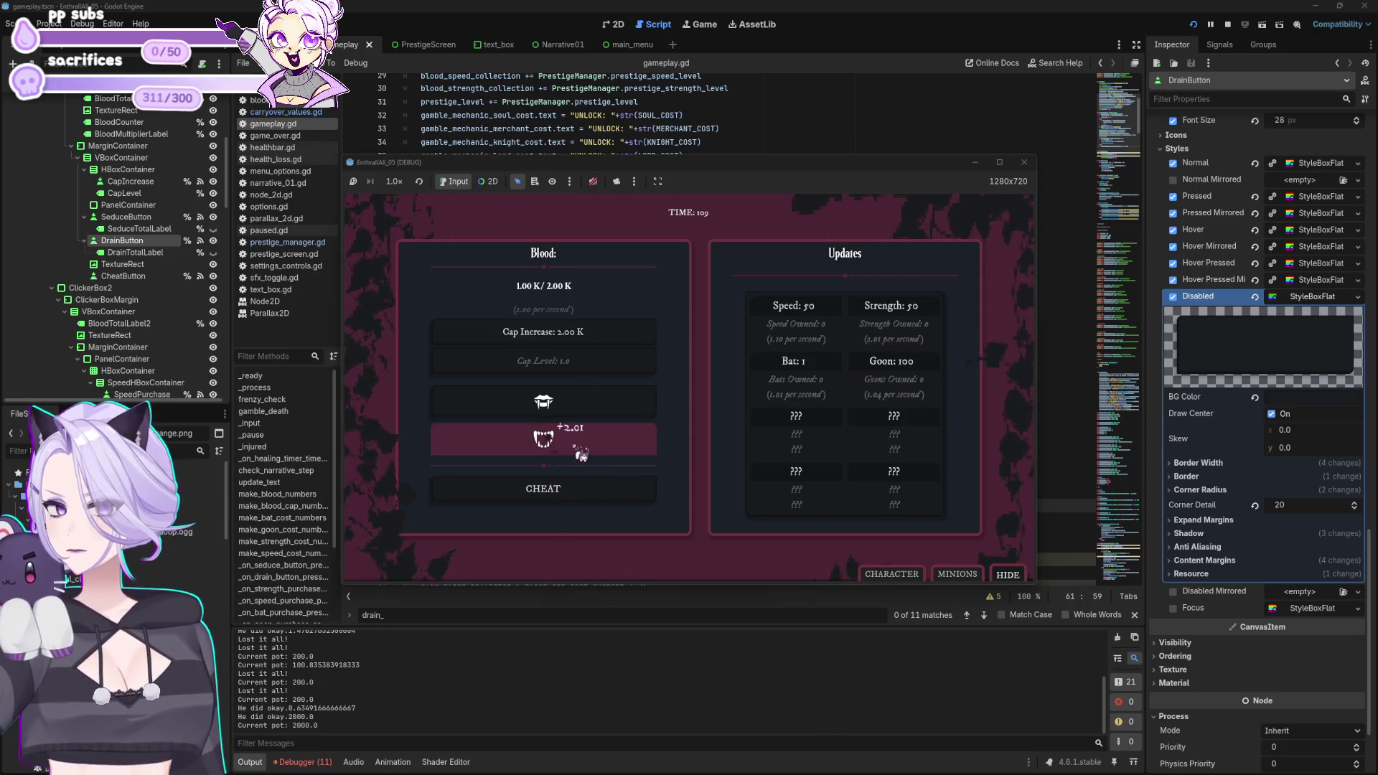
Step: Alternate seduce presses and drains, checking the +2.01 pop-up appears
left_click(583, 406)
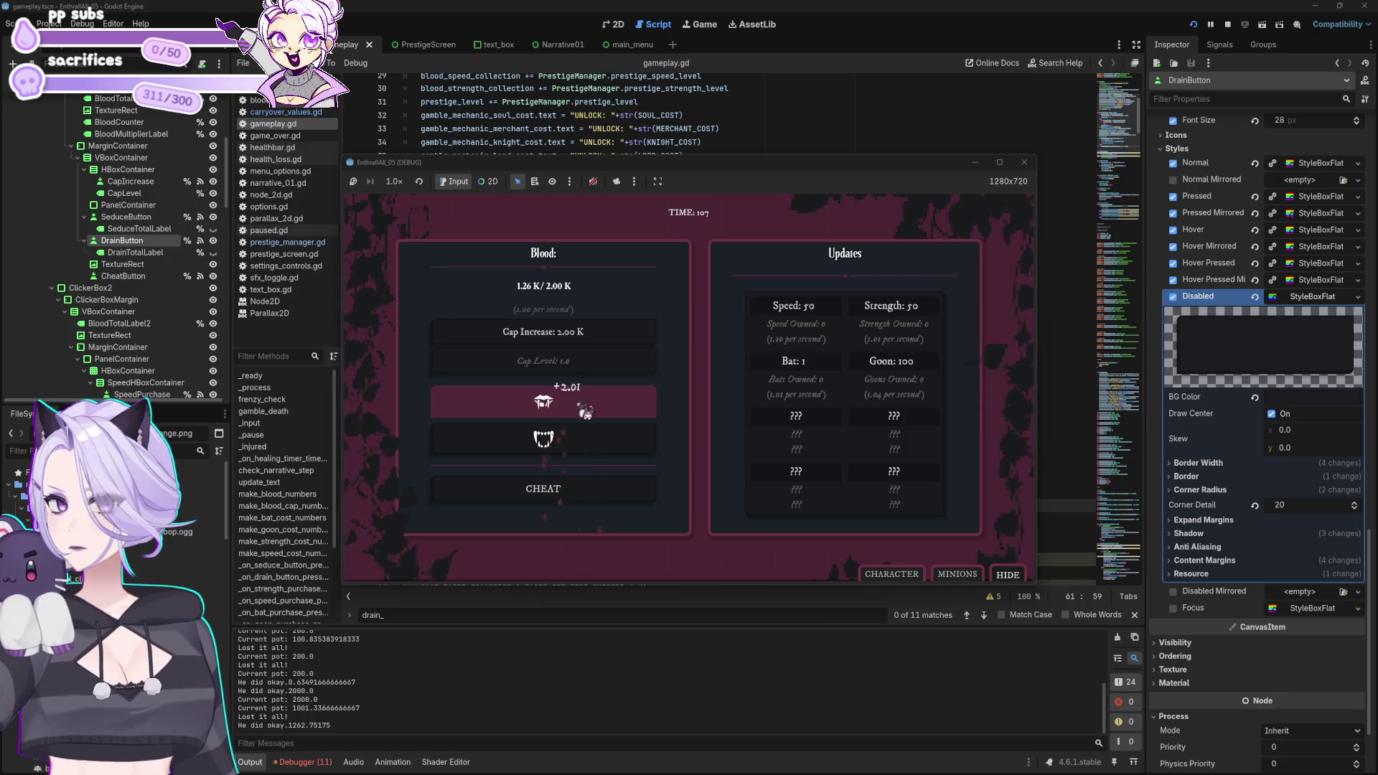
left_click(577, 439)
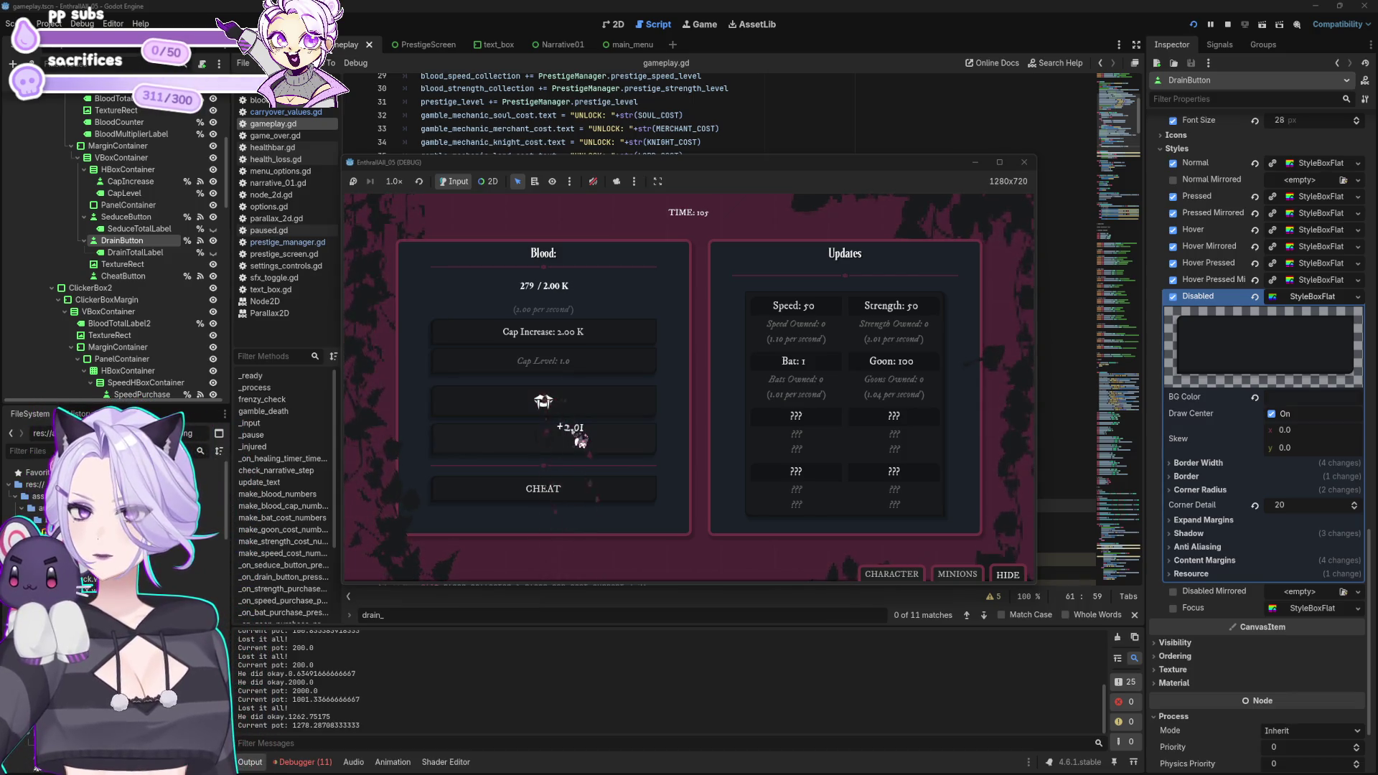
left_click(577, 406)
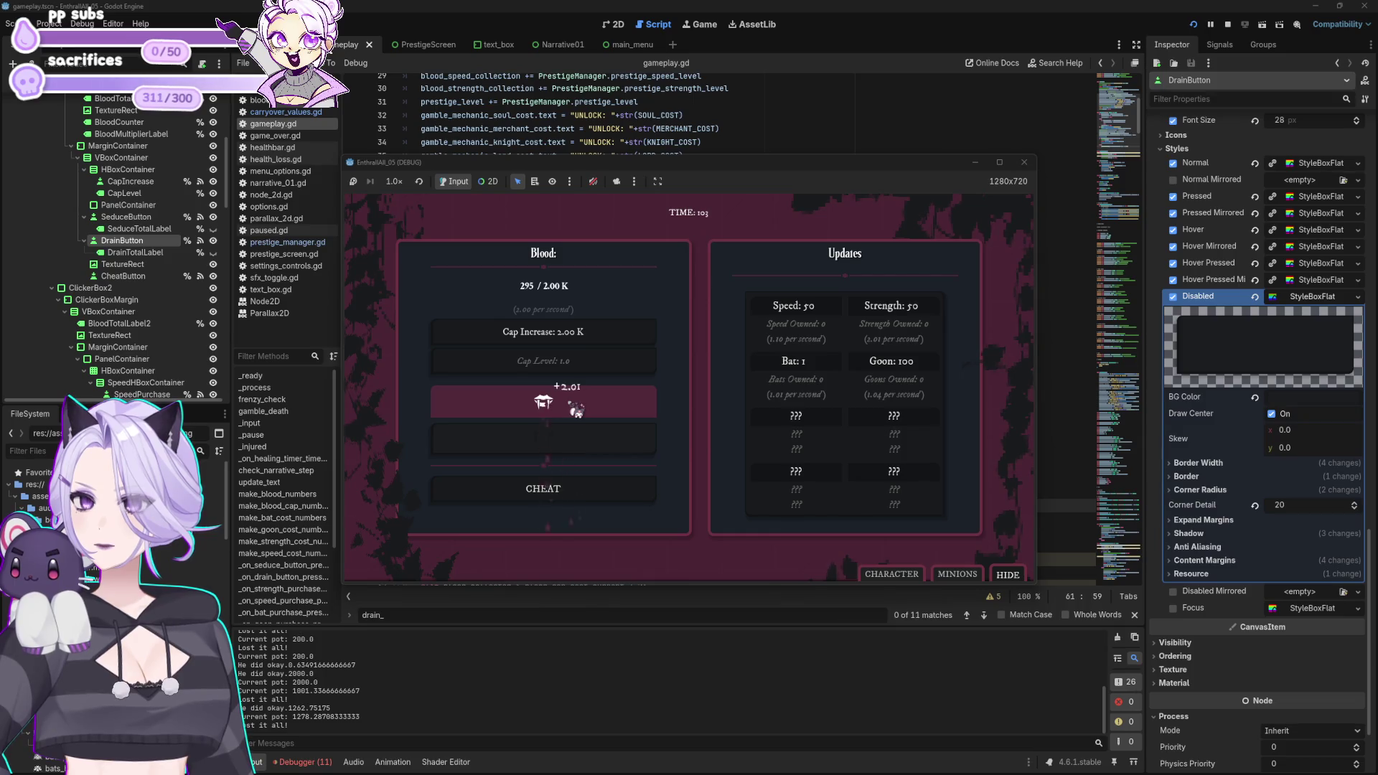
left_click(578, 408)
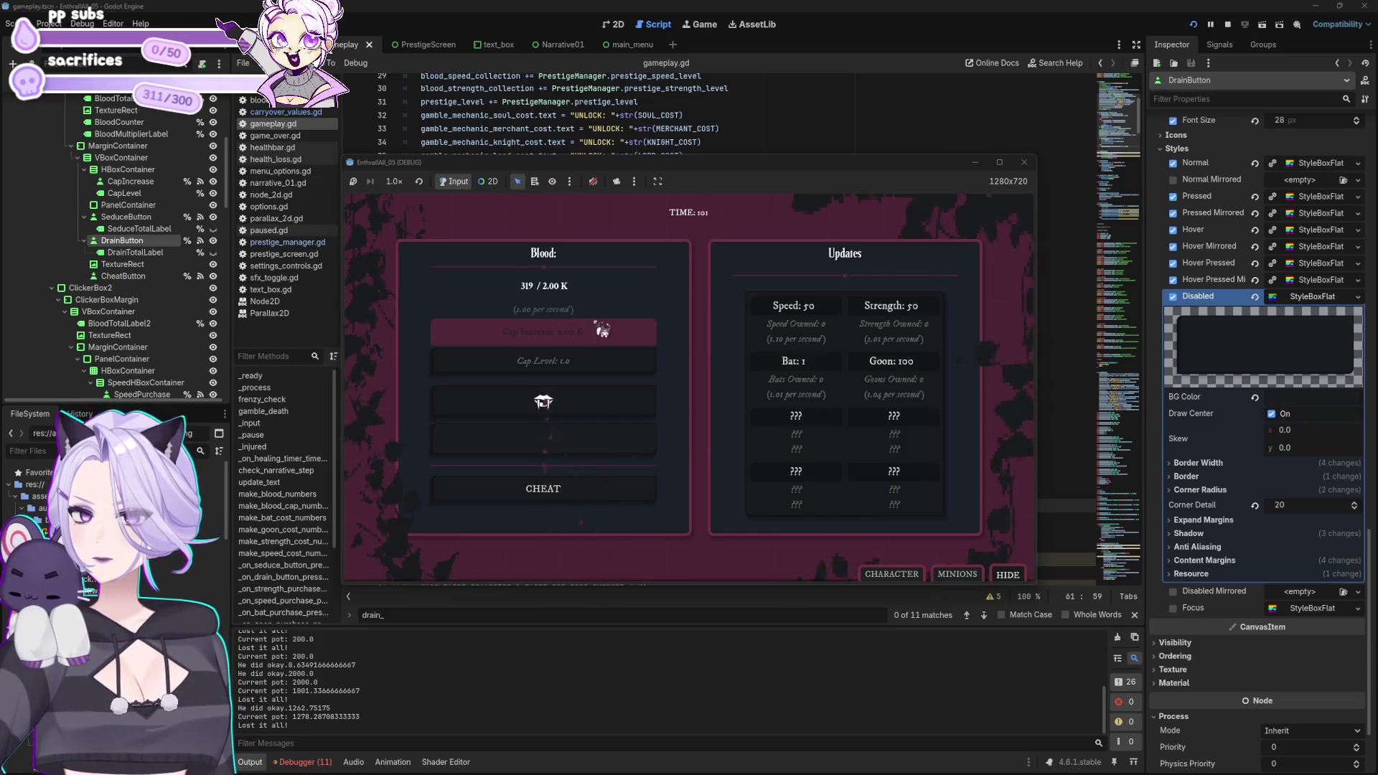
left_click(605, 486)
left_click(597, 439)
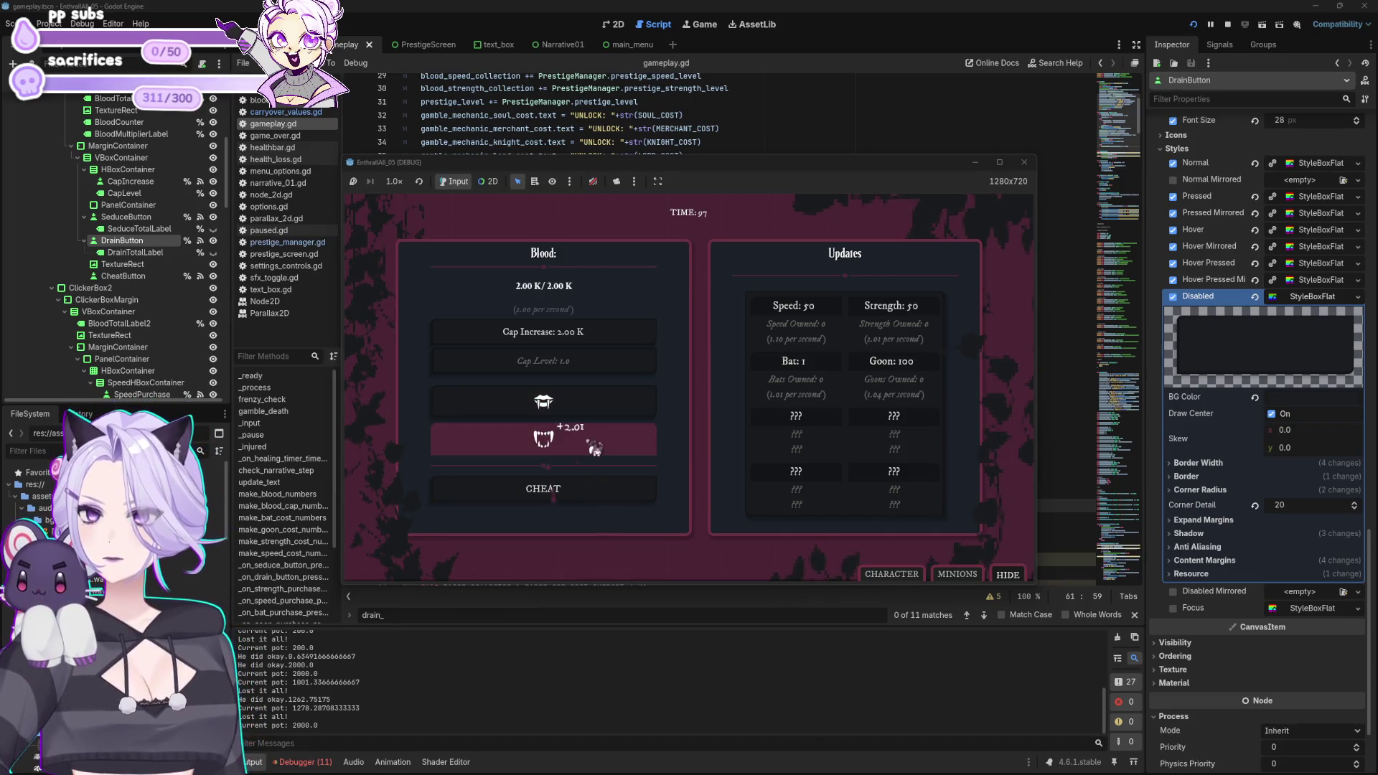
left_click(585, 411)
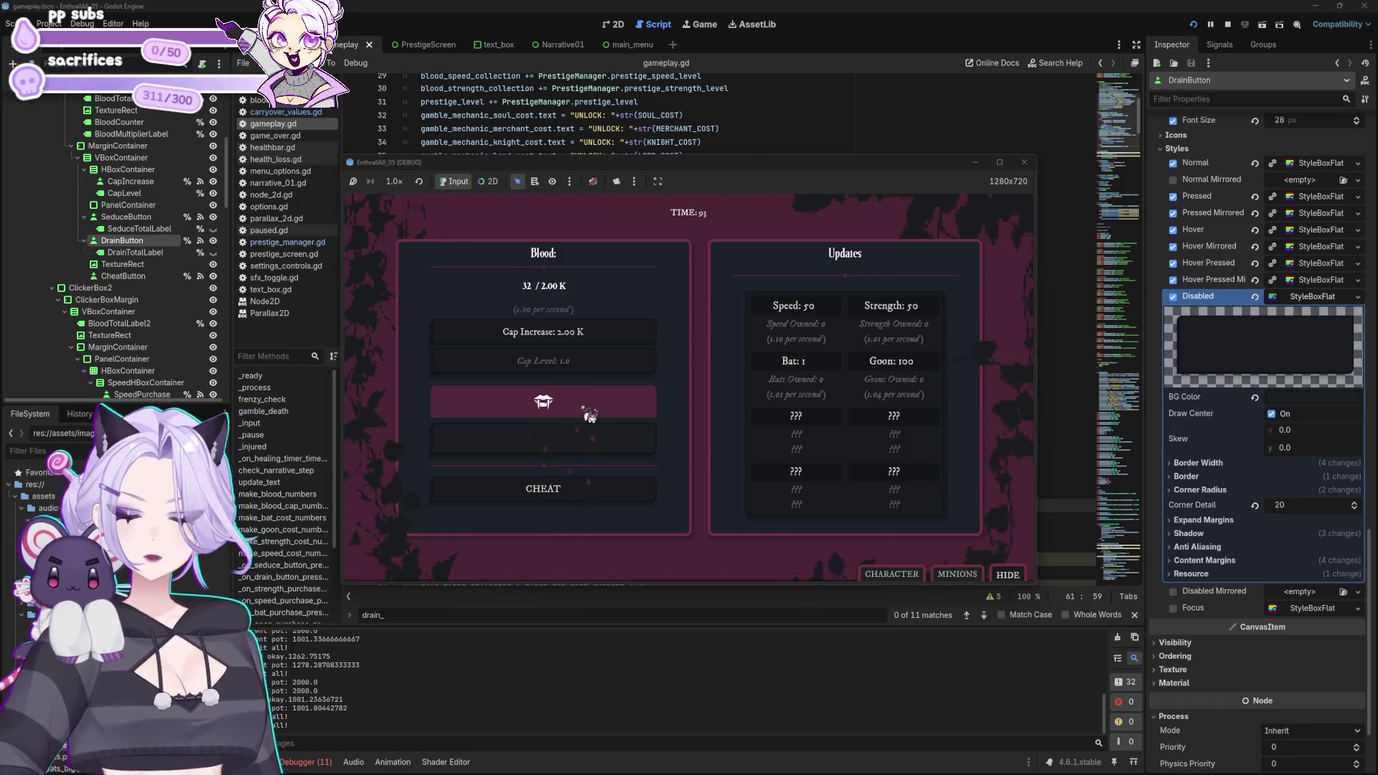
Step: Continue CHEAT refills to the 2.00 K cap, seducing and draining blood into the pot
left_click(563, 492)
left_click(584, 455)
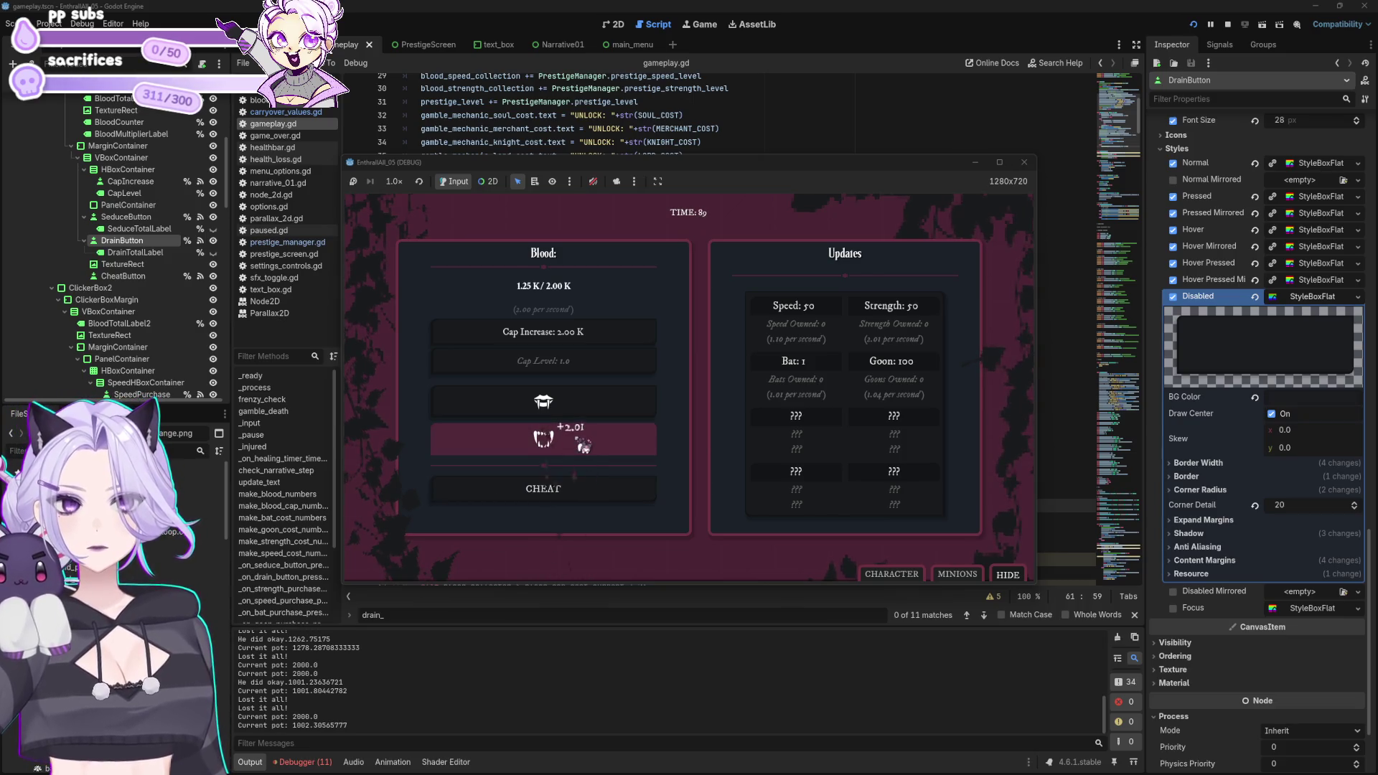
left_click(581, 413)
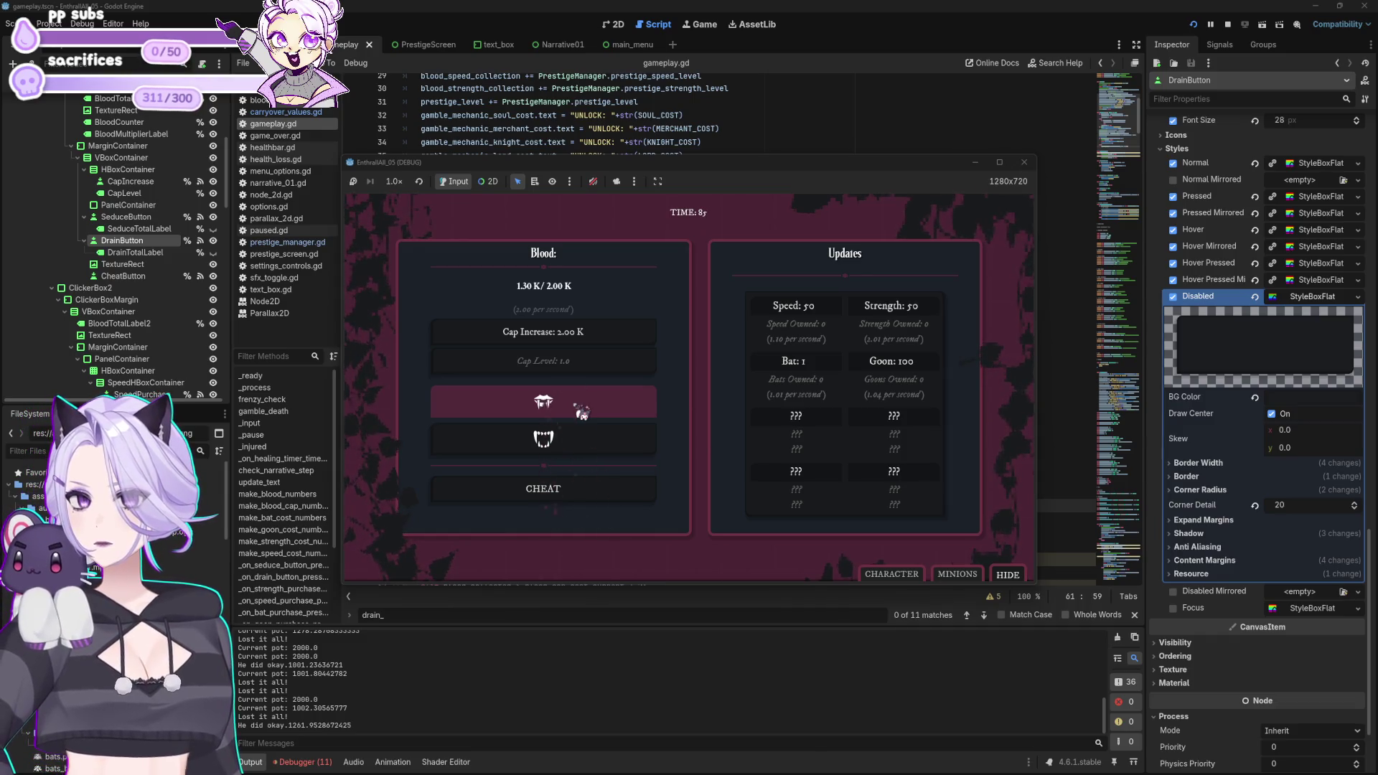
left_click(575, 487)
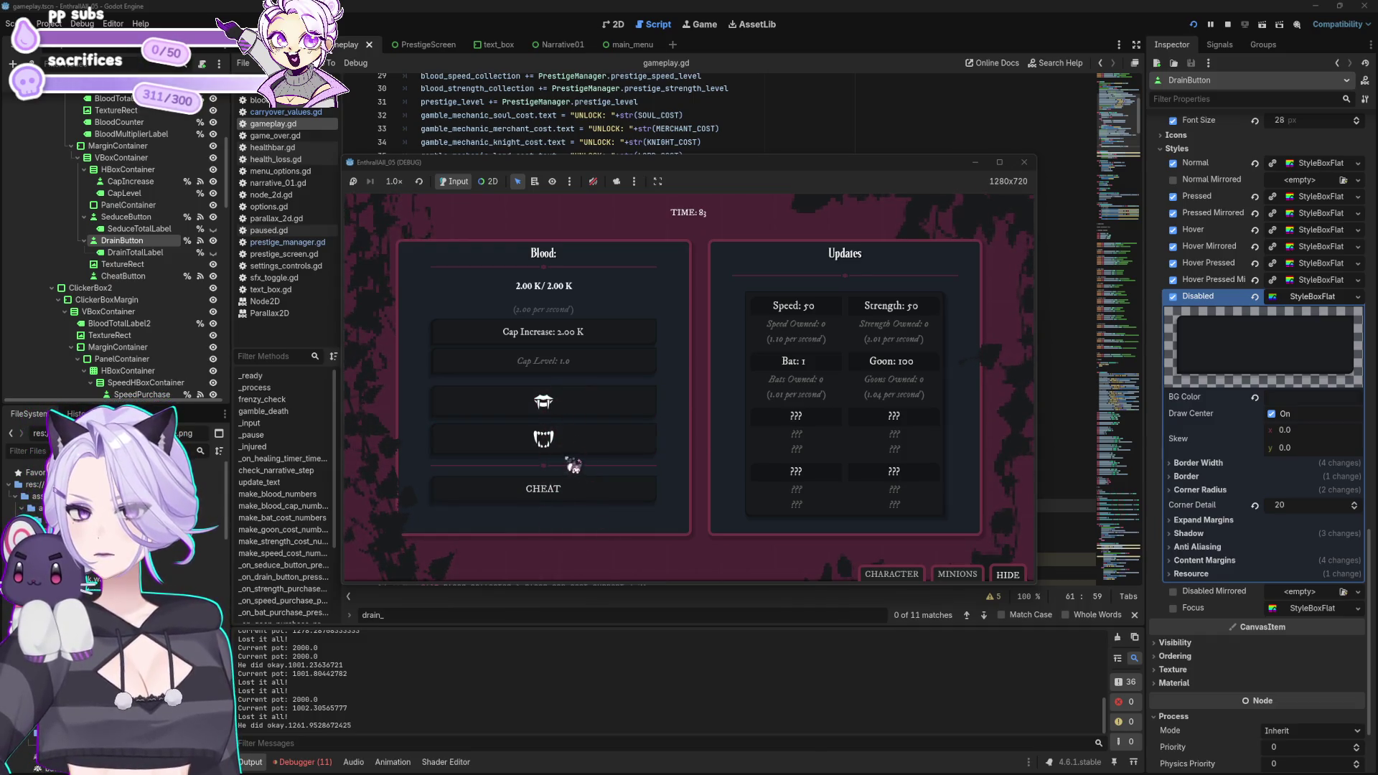
left_click(571, 447)
left_click(571, 447)
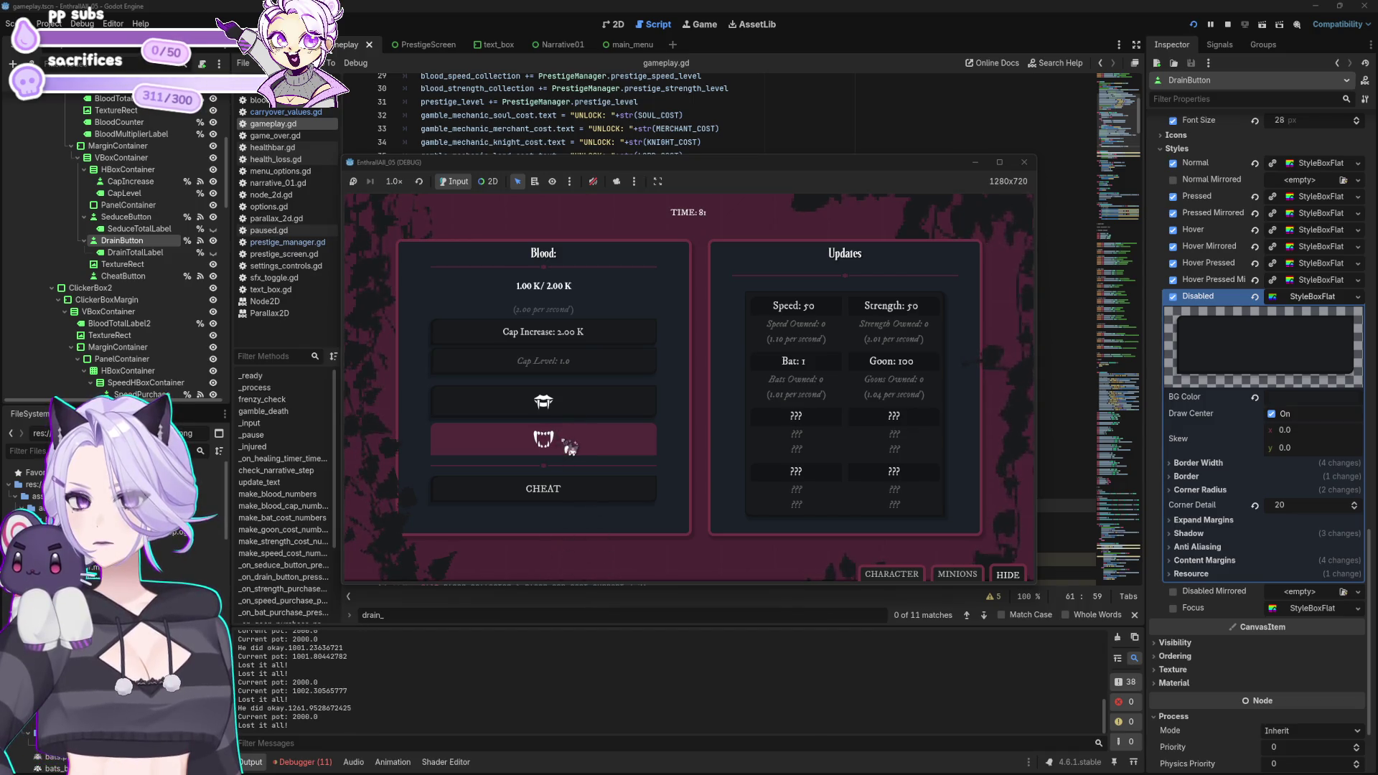
left_click(566, 402)
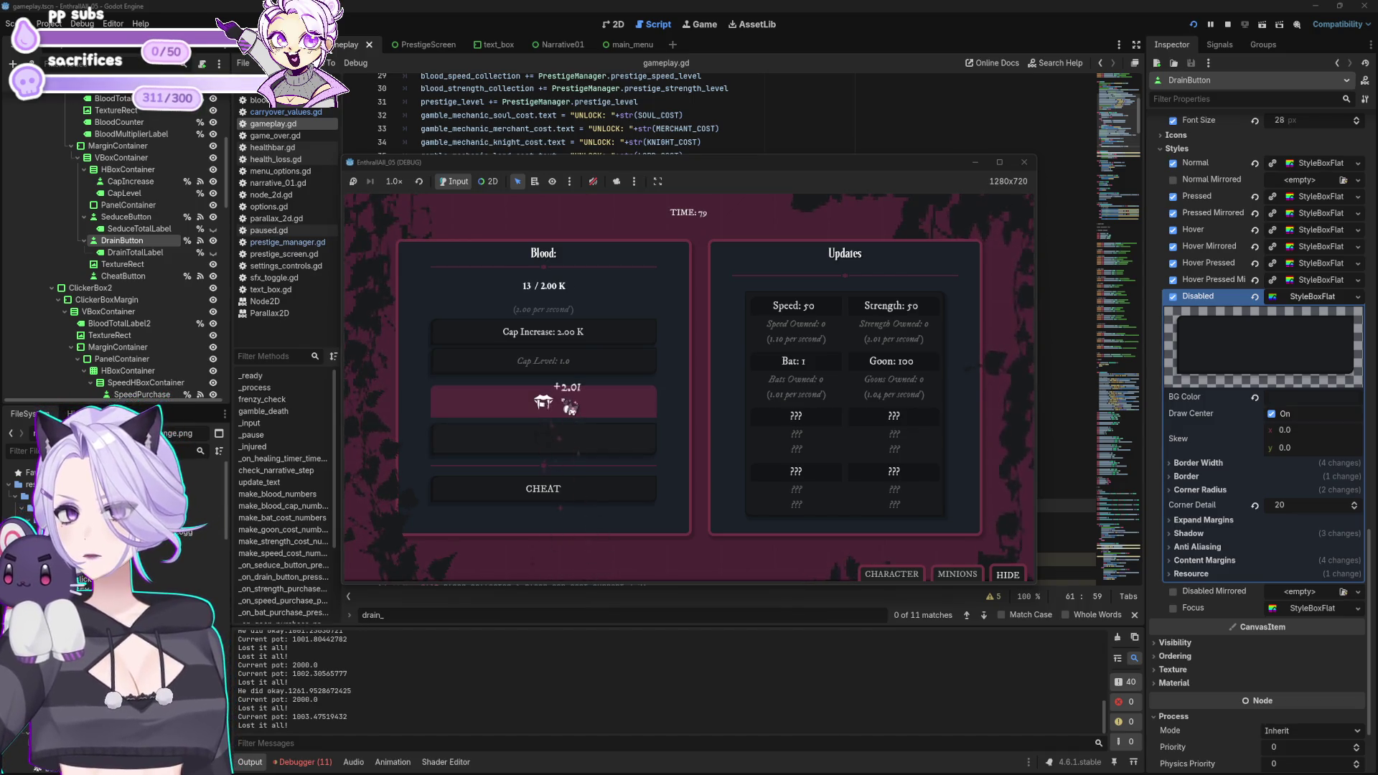
left_click(563, 457)
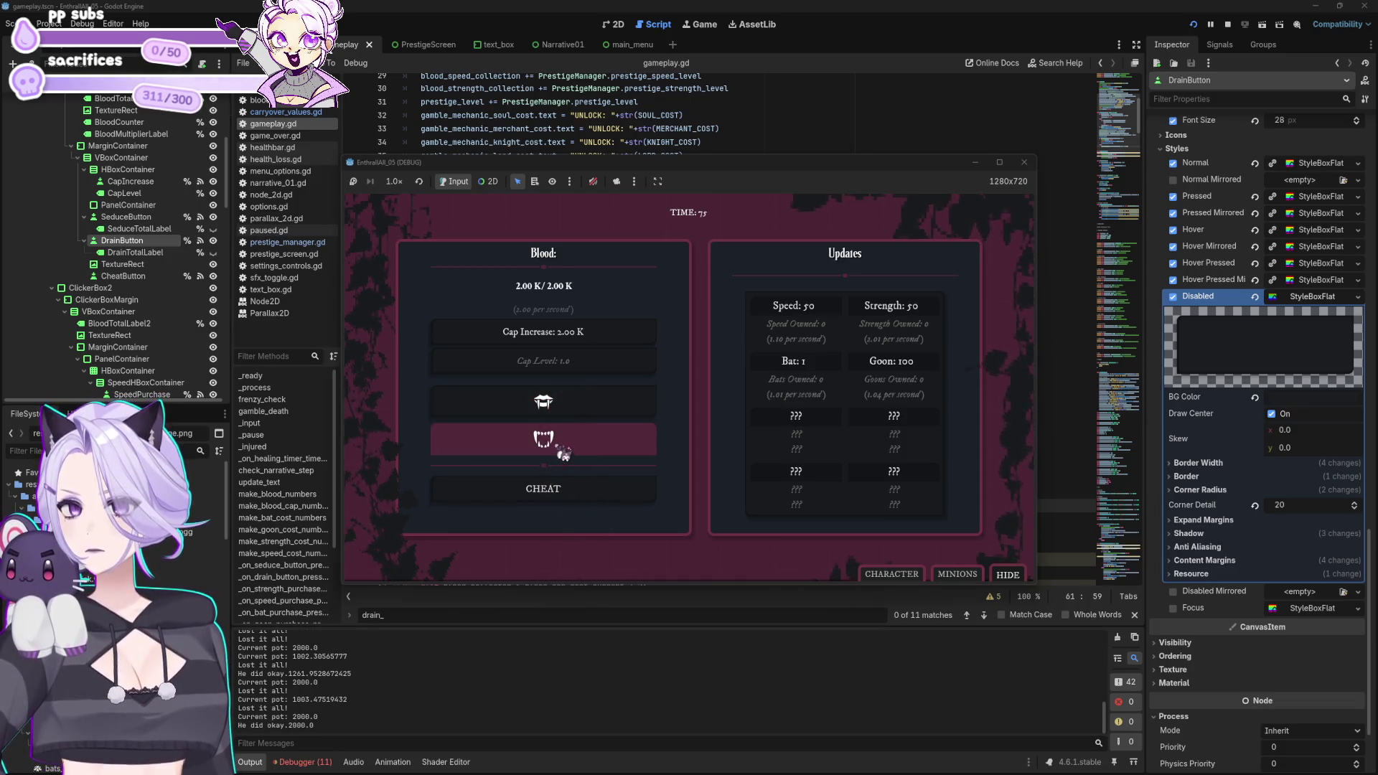
left_click(567, 452)
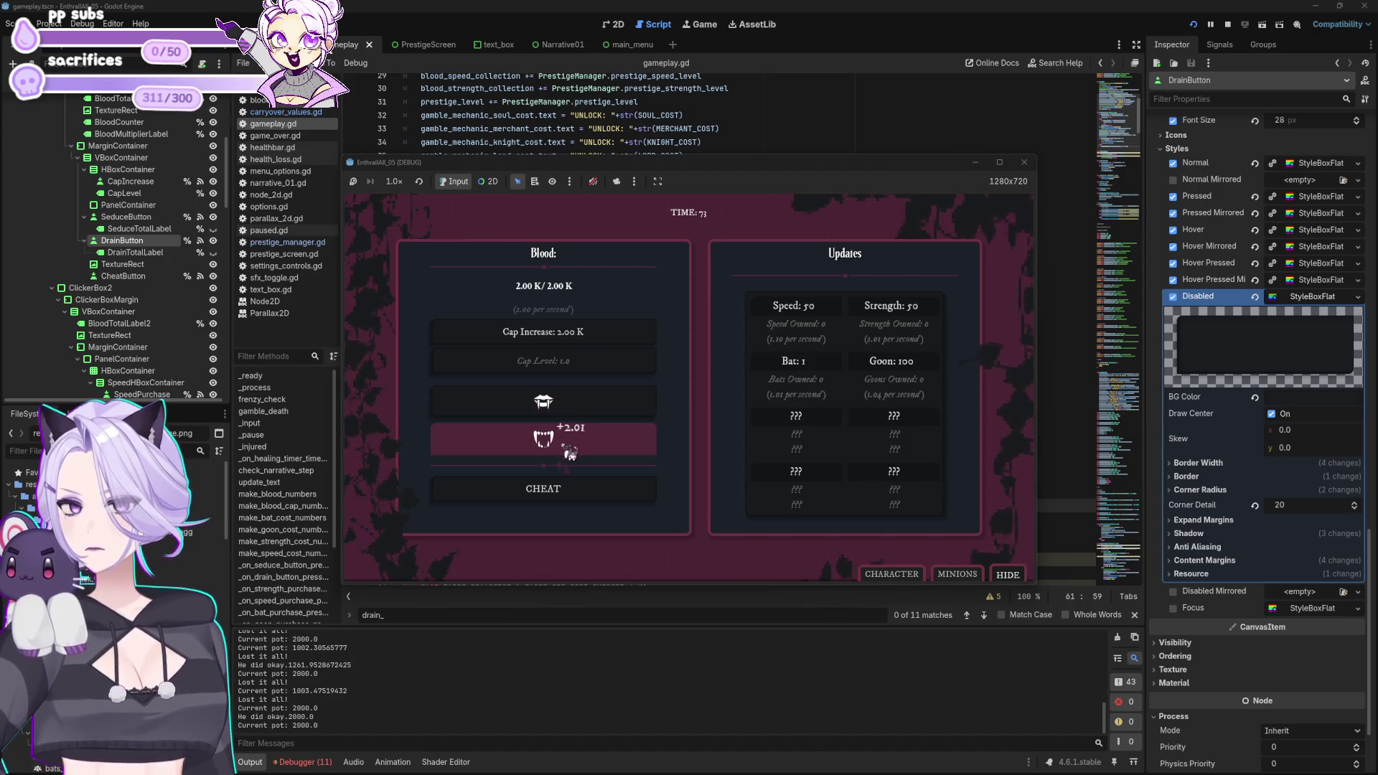
Step: Buy a cap increase to 20.00 K, then end the night to reach the prestige screen
left_click(569, 338)
left_click(577, 420)
left_click(578, 420)
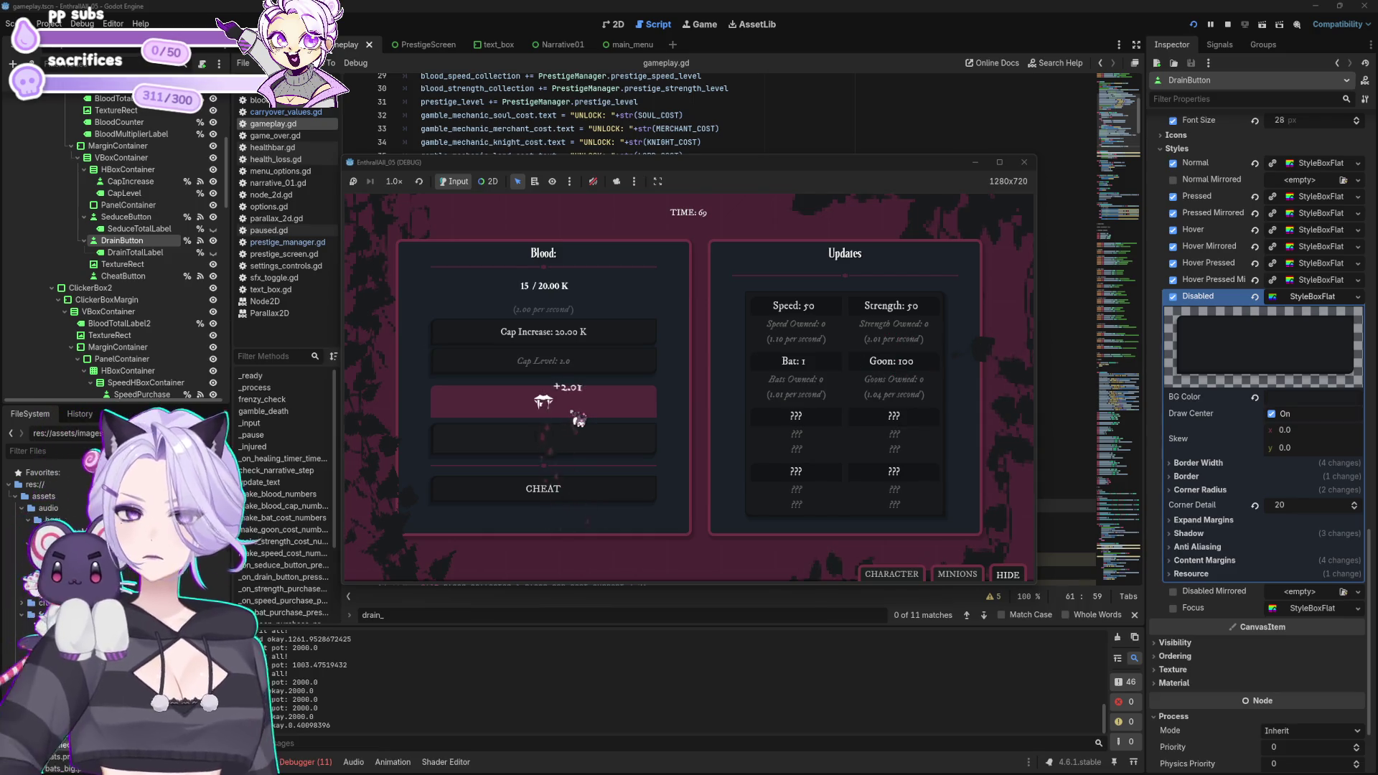
left_click(957, 574)
left_click(902, 536)
left_click(928, 559)
Step: Buy Speed, Strength, Health, Healing and Extend Night prestige upgrades and start the next night
left_click(746, 308)
left_click(747, 308)
left_click(751, 326)
left_click(751, 326)
left_click(751, 326)
left_click(750, 367)
left_click(750, 366)
left_click(752, 381)
left_click(750, 381)
left_click(739, 400)
left_click(740, 400)
left_click(739, 400)
left_click(706, 511)
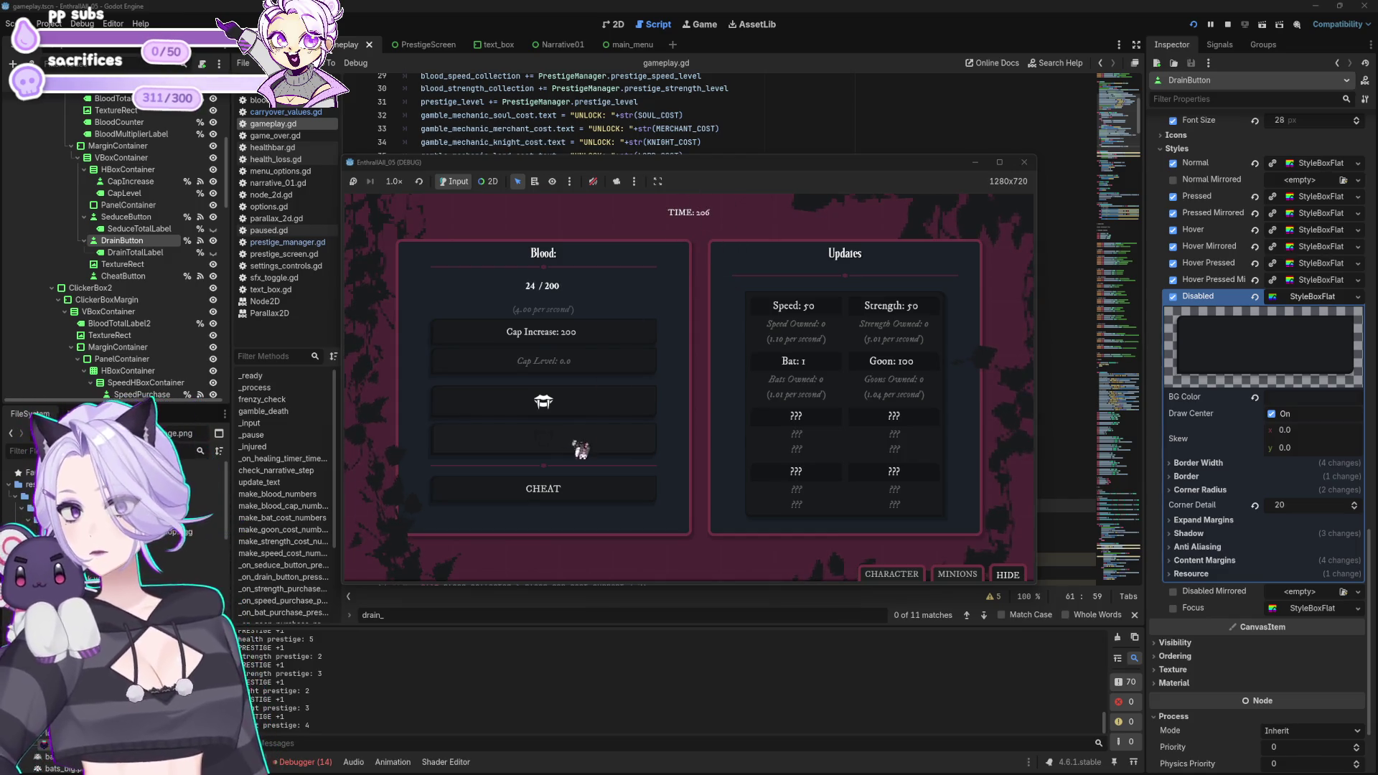
Step: Switch game speed to 16× and back to 1×, start the next night, then stop the run
left_click(396, 181)
left_click(417, 350)
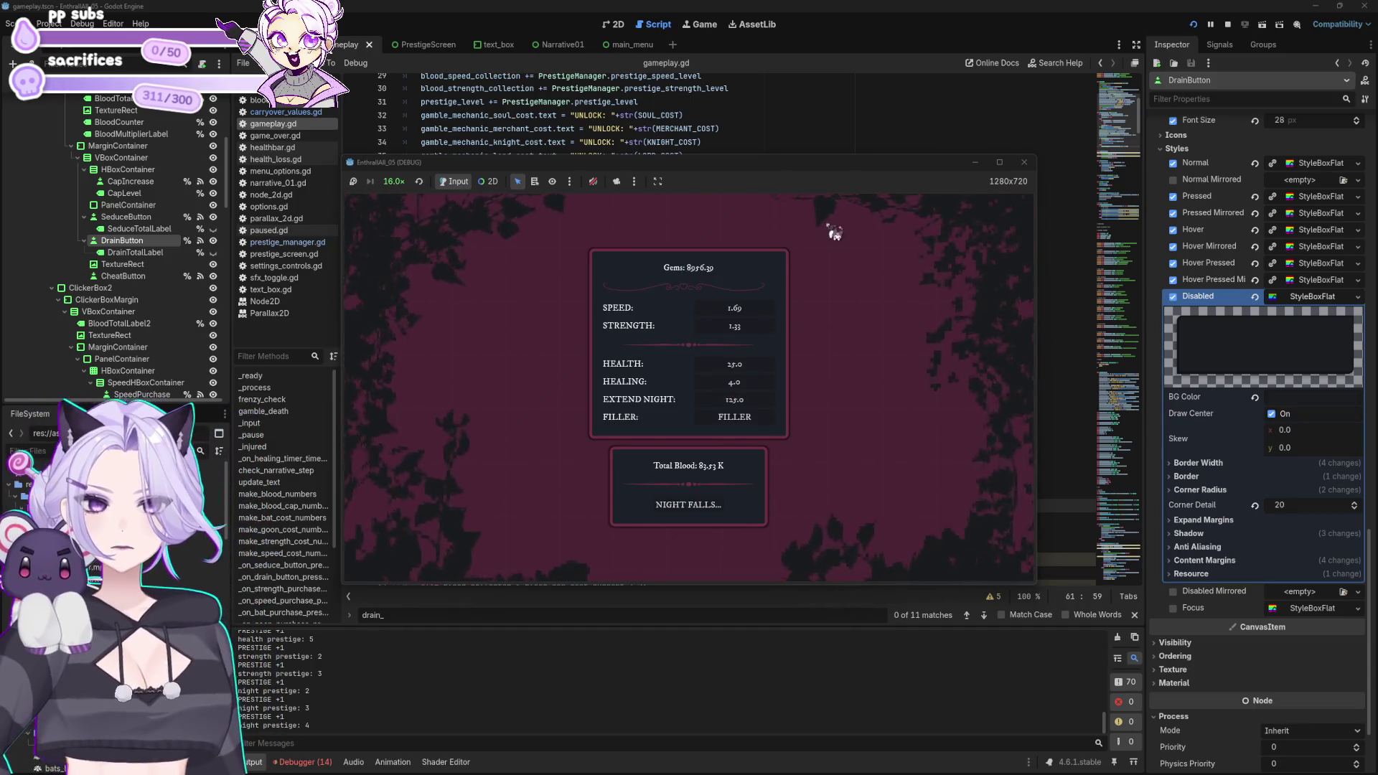
left_click(394, 181)
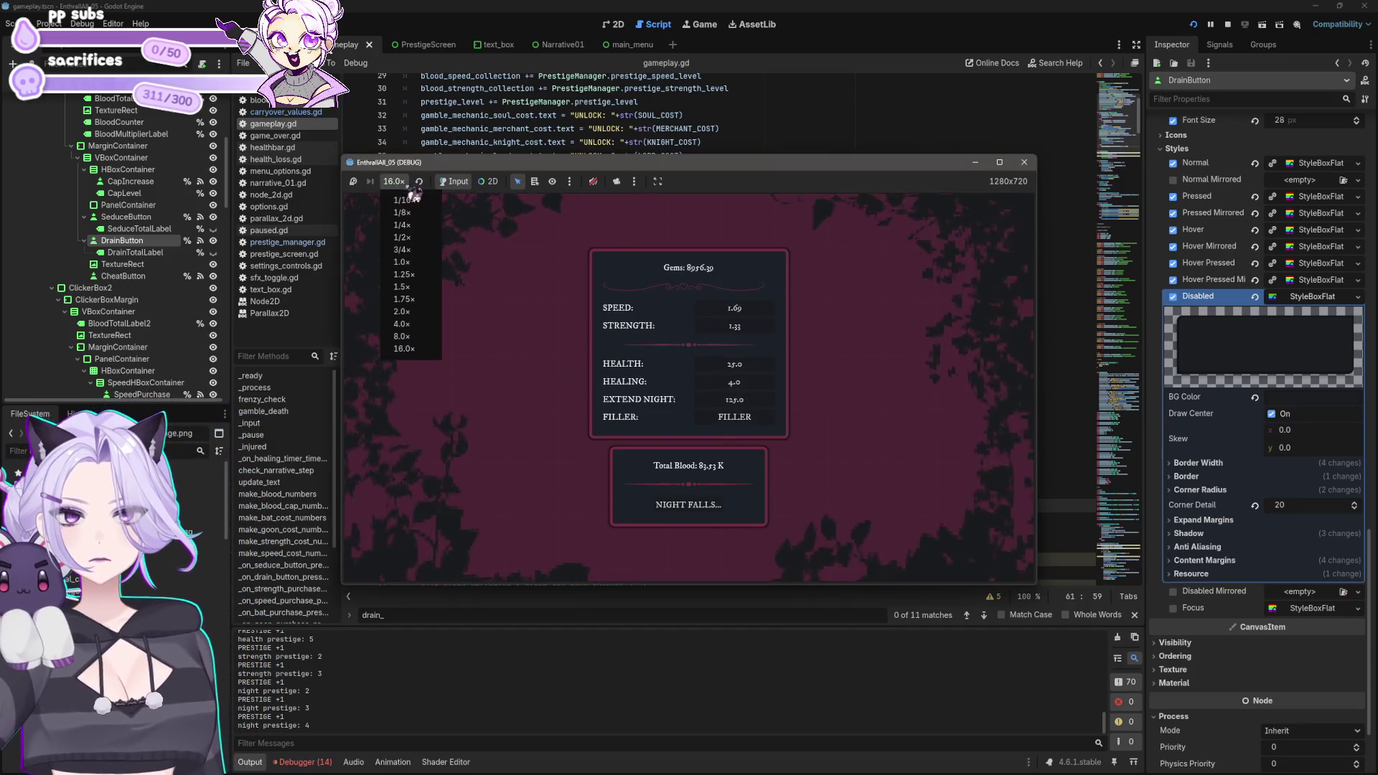
left_click(401, 262)
left_click(726, 519)
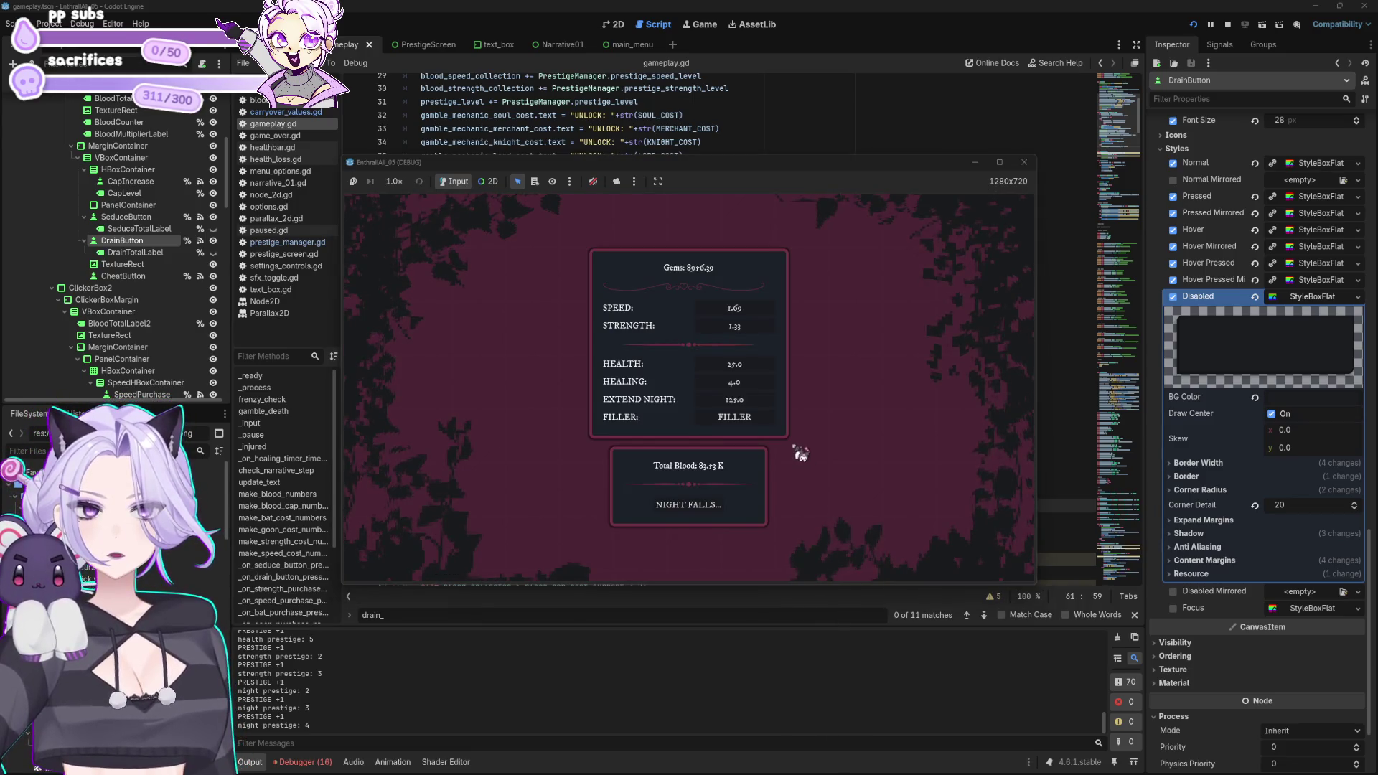
left_click(1024, 163)
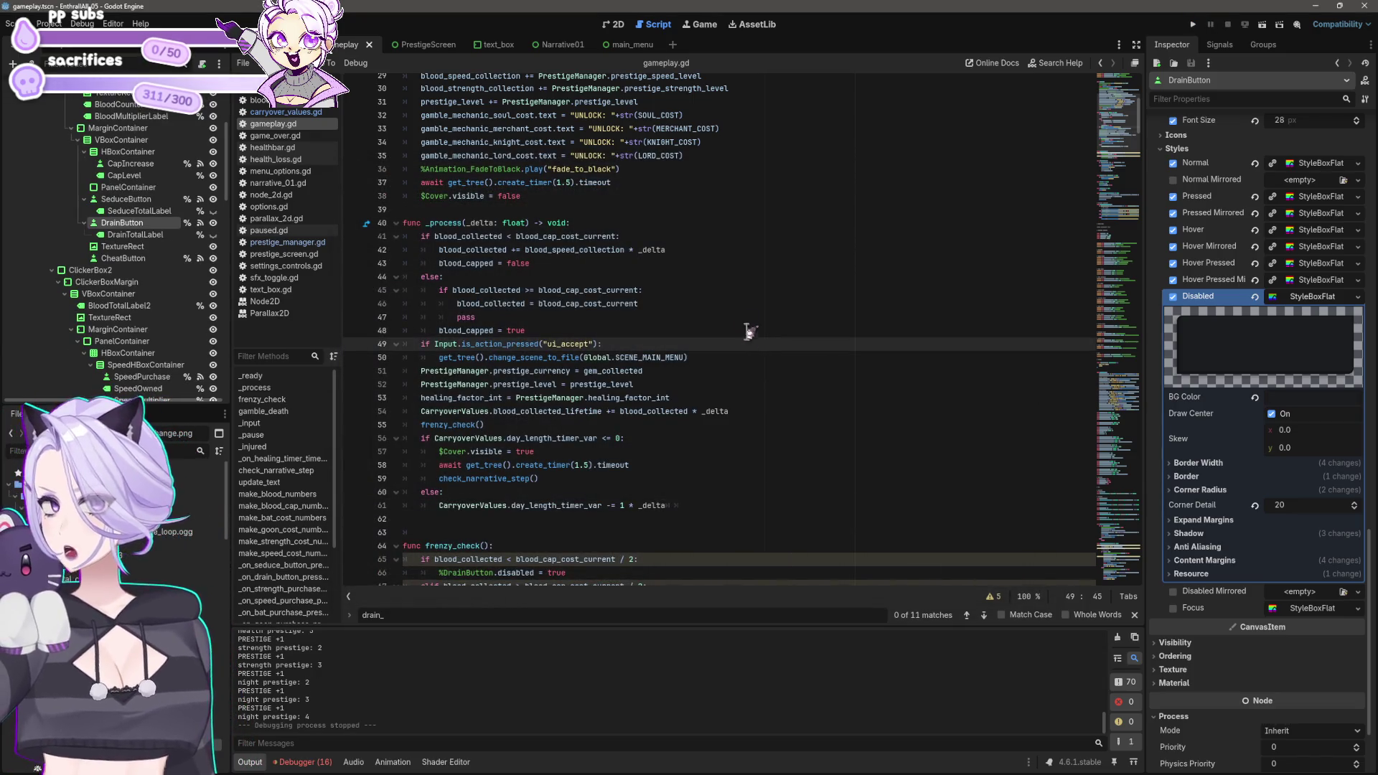
Step: Open prestige_screen.gd from the PrestigeScreen scene and scroll to the no-upgrade handler
scroll(470, 287, "down", 4)
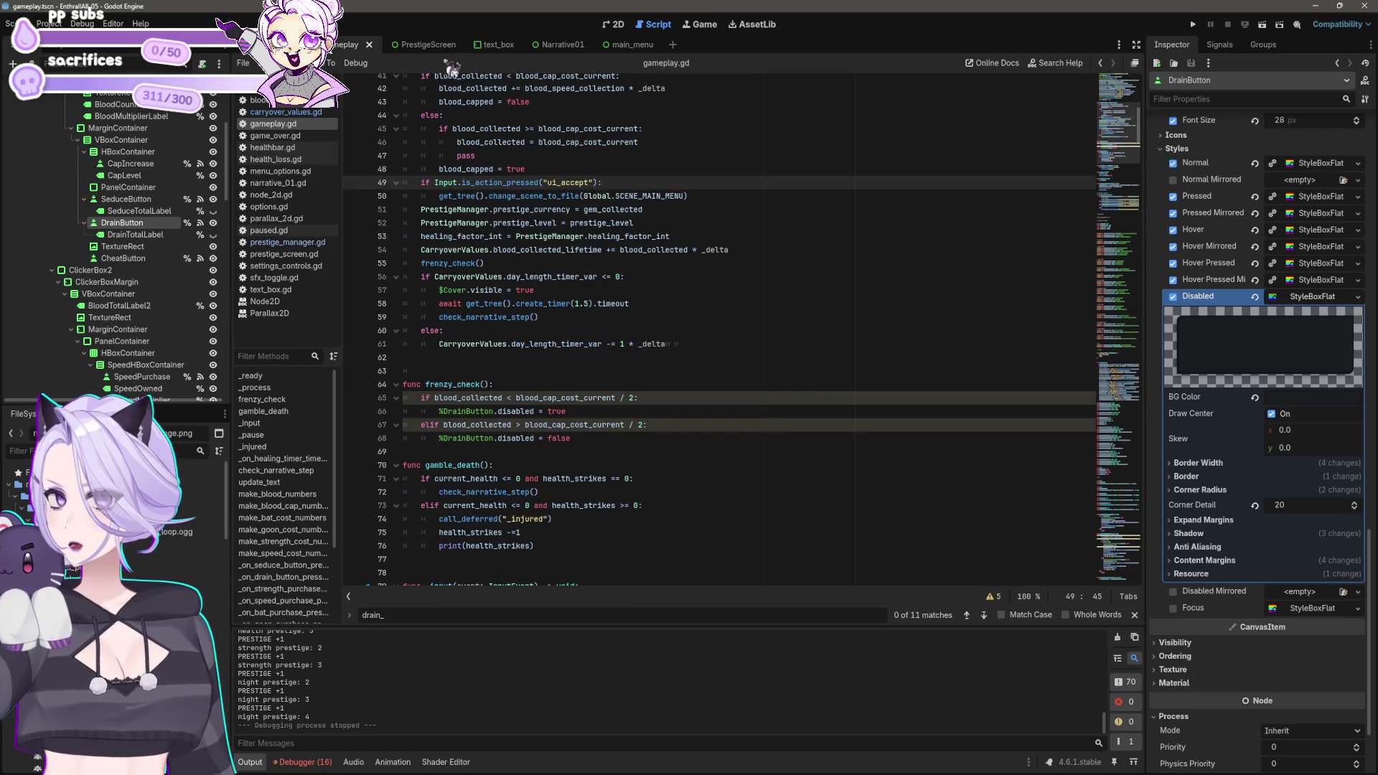
left_click(427, 45)
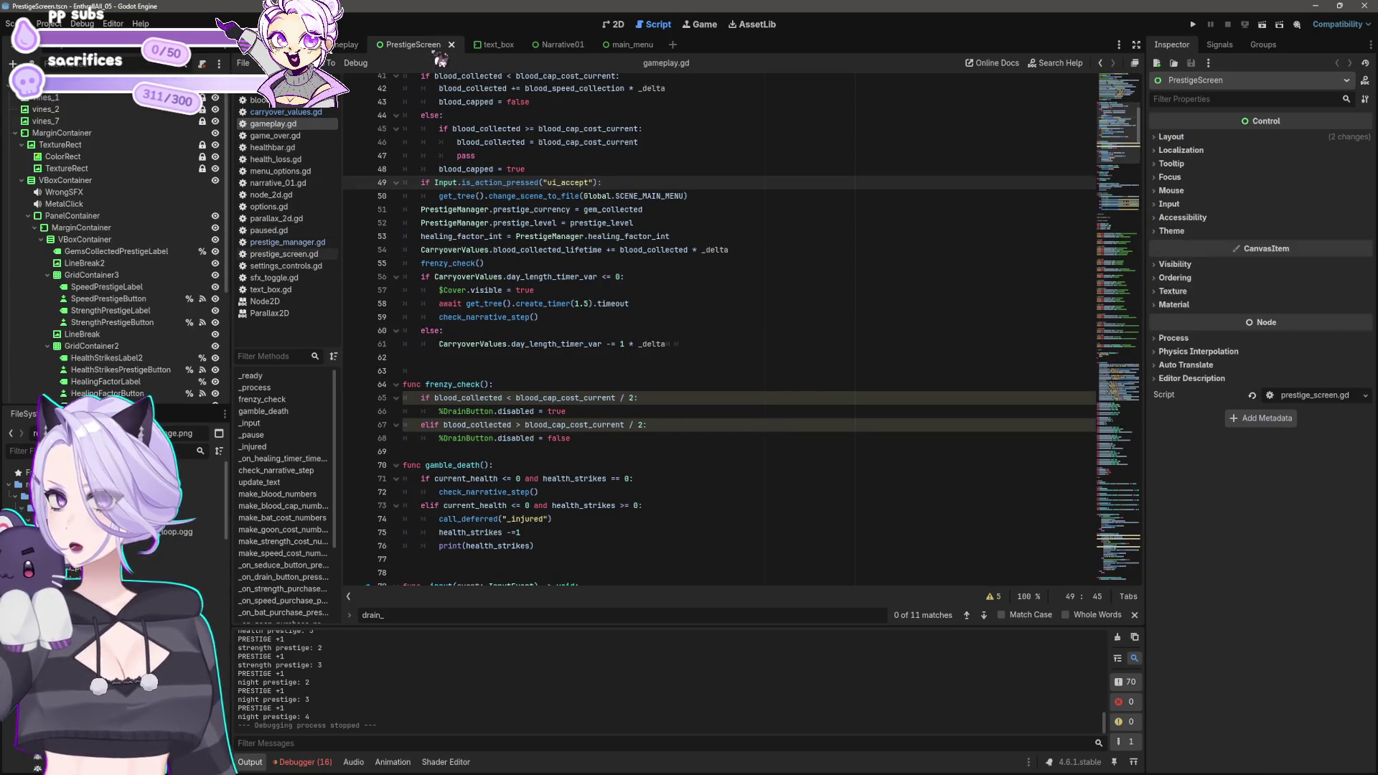
left_click(494, 44)
left_click(409, 45)
left_click(300, 255)
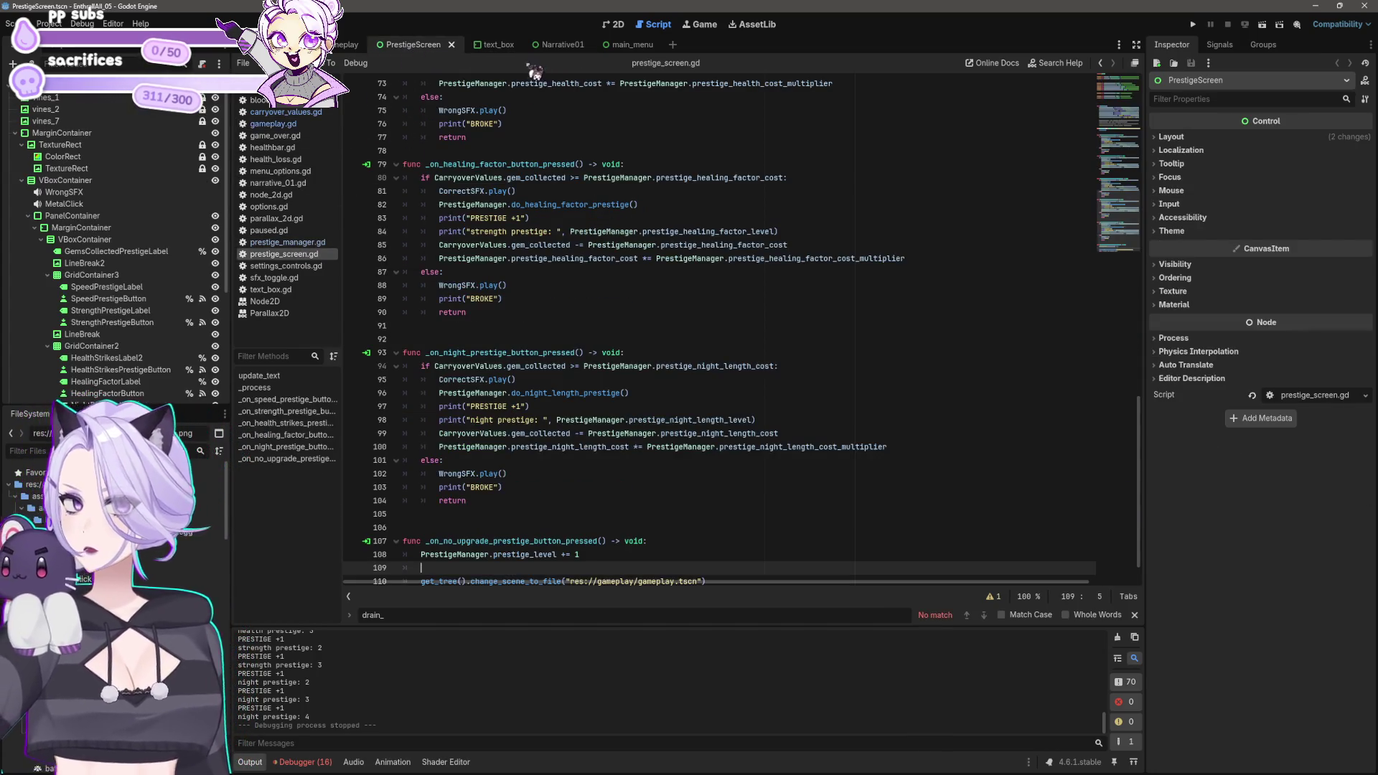
scroll(535, 208, "down", 1)
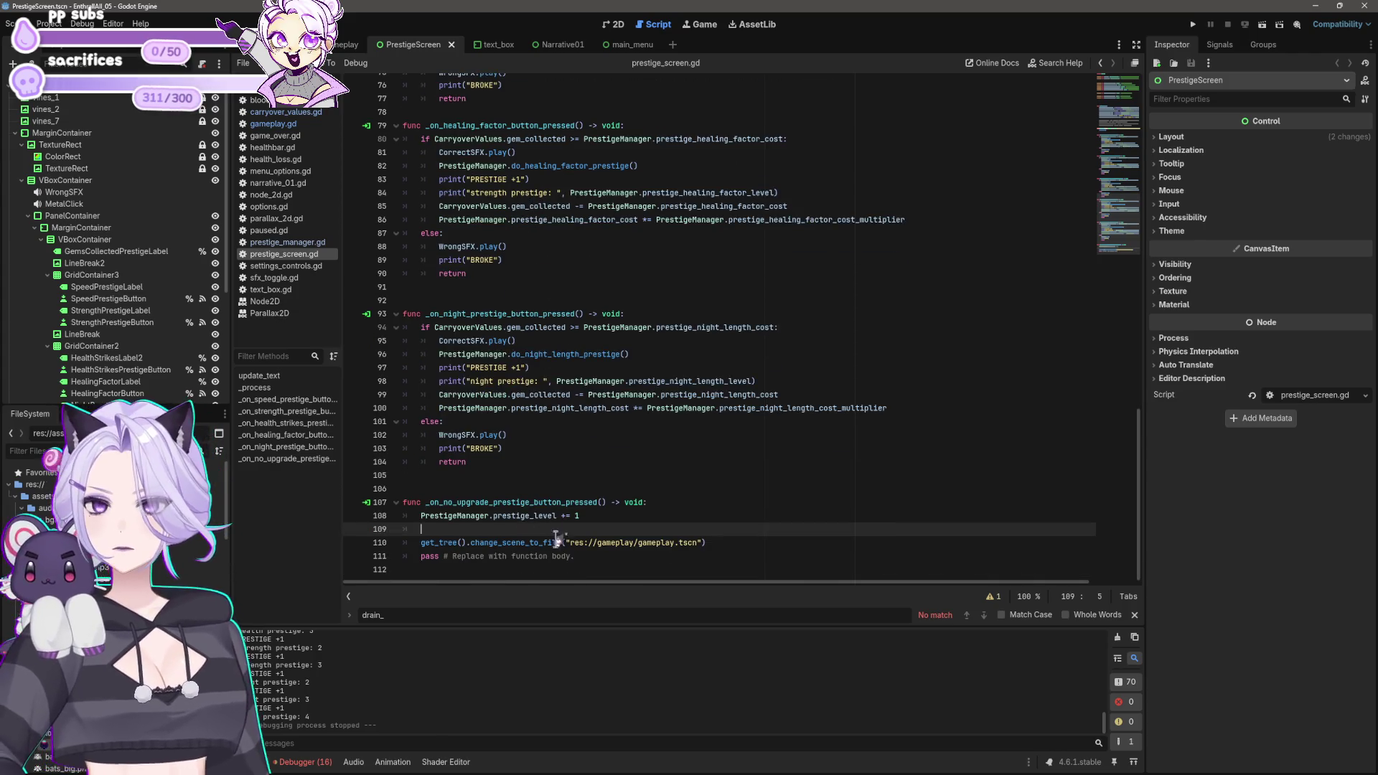
Step: On line 109 write 'CarryoverValues.day_length_timer_var = CarryoverValues.day_length_timer_base', save, and relaunch the game
mouse_move(600, 548)
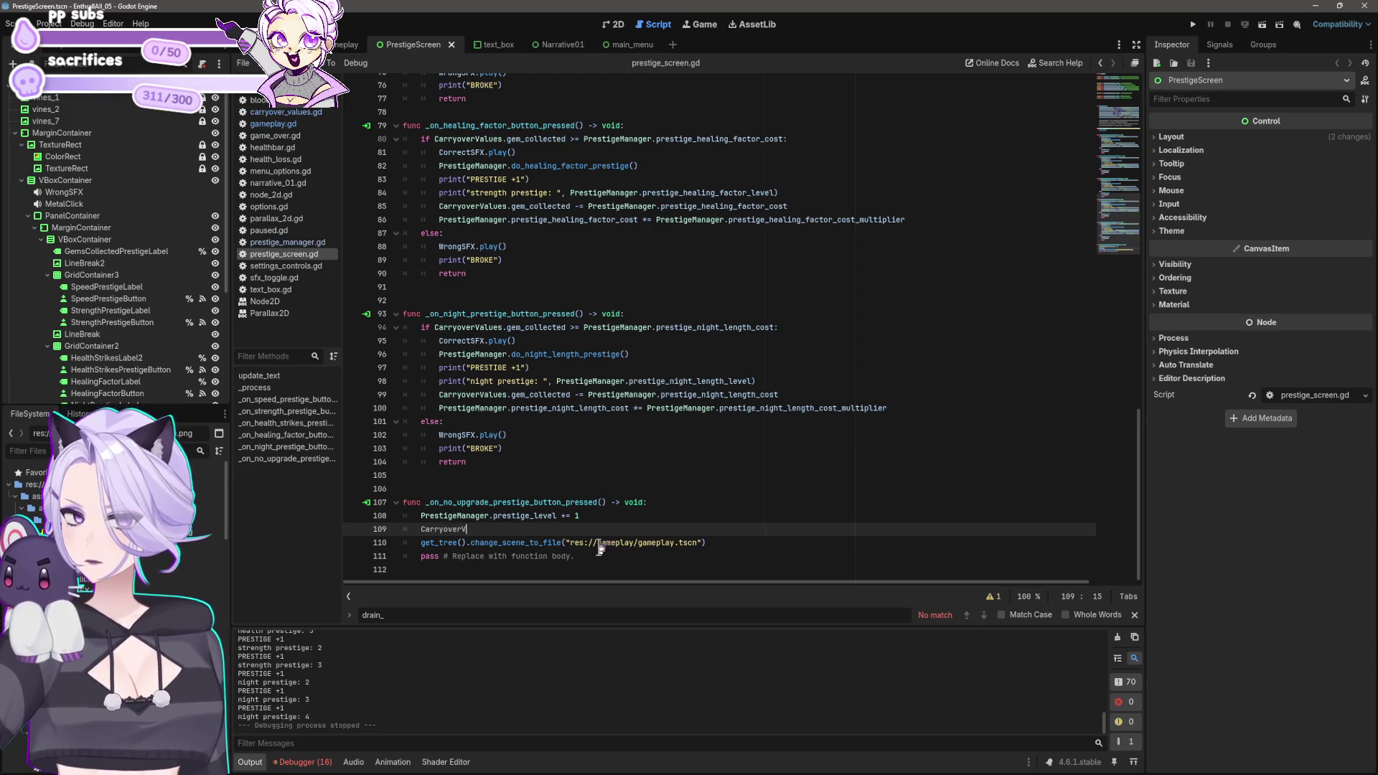
type("day")
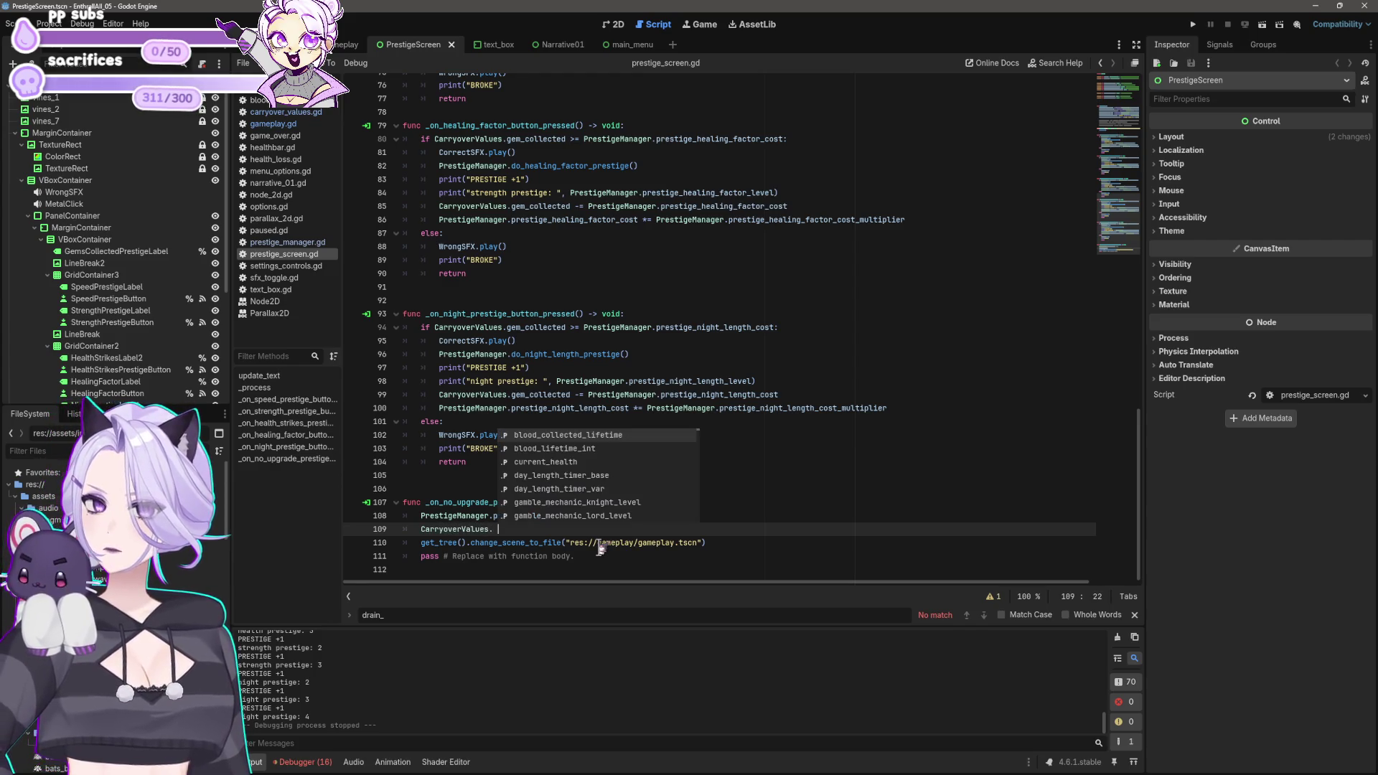
type("_length")
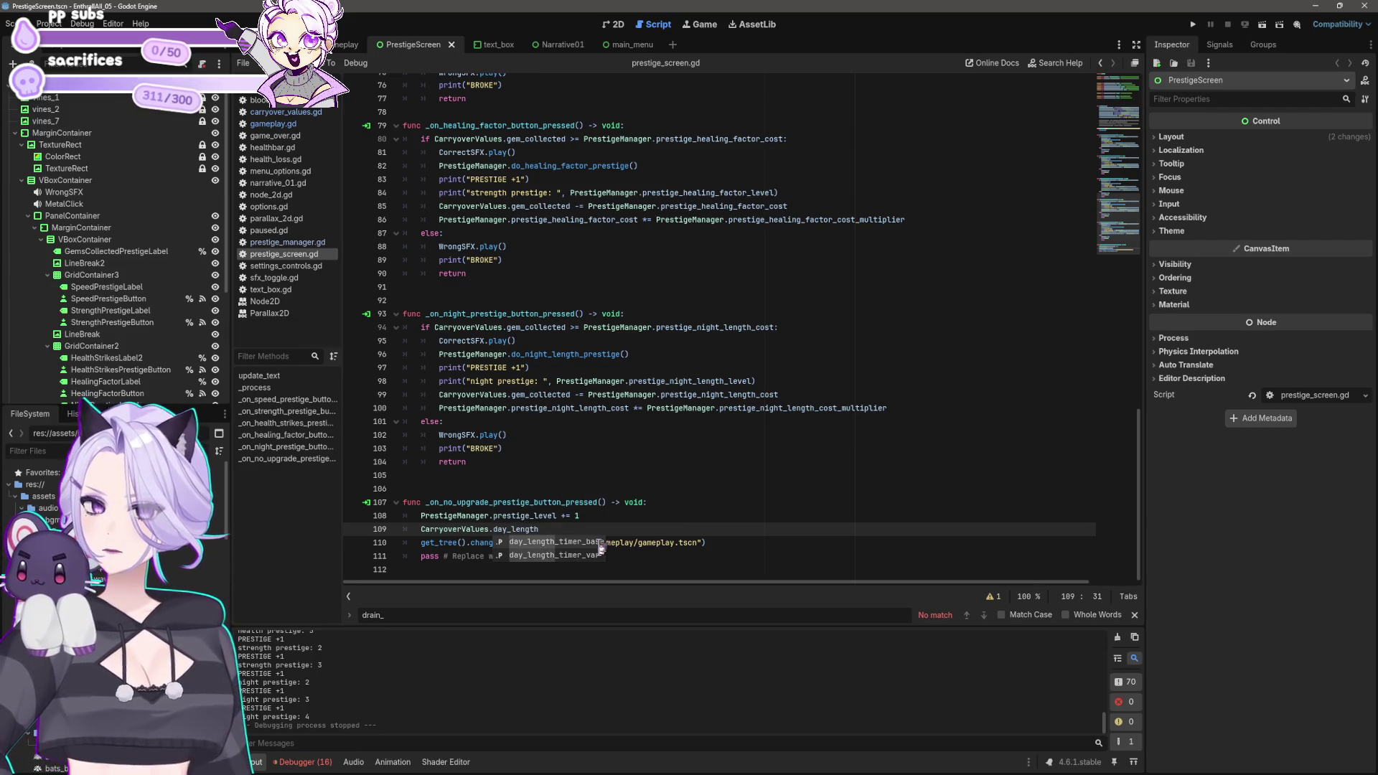
key("Down")
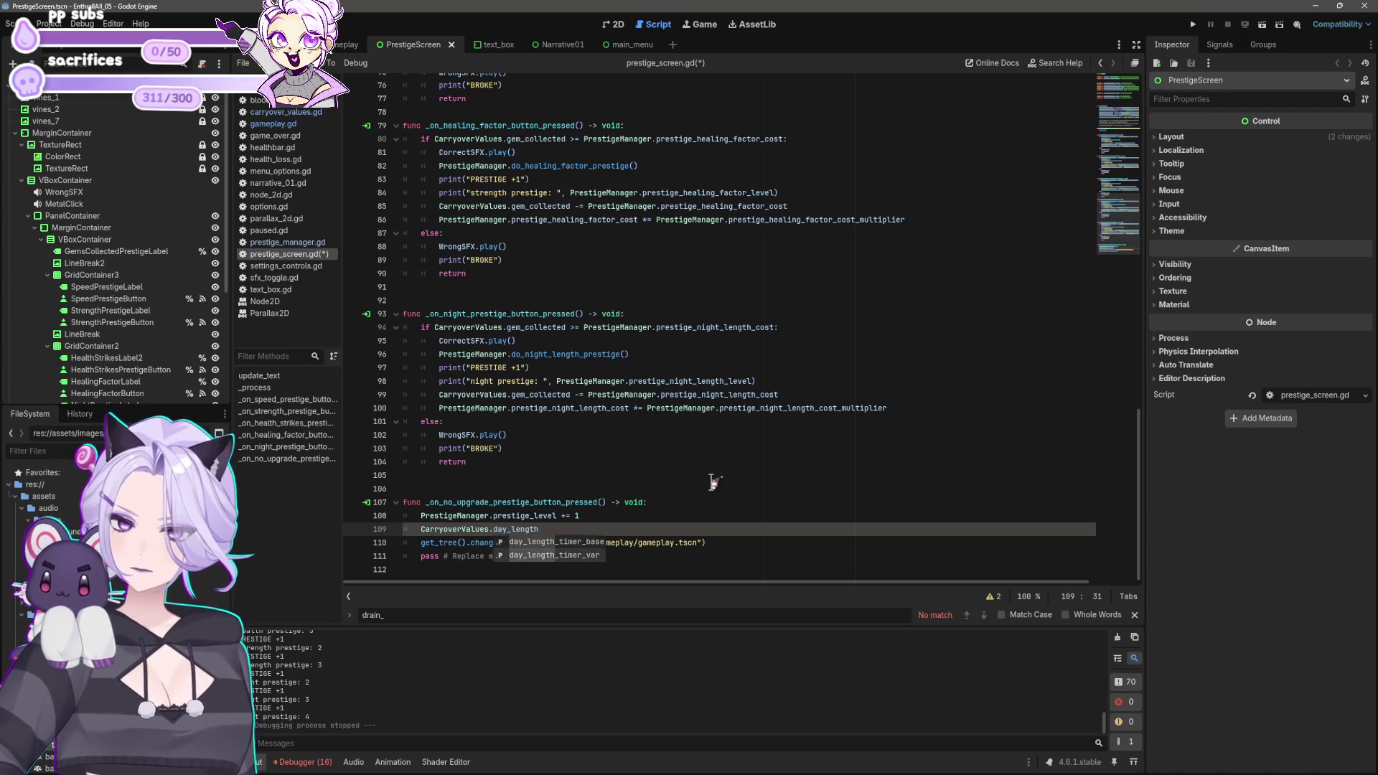
key("Return")
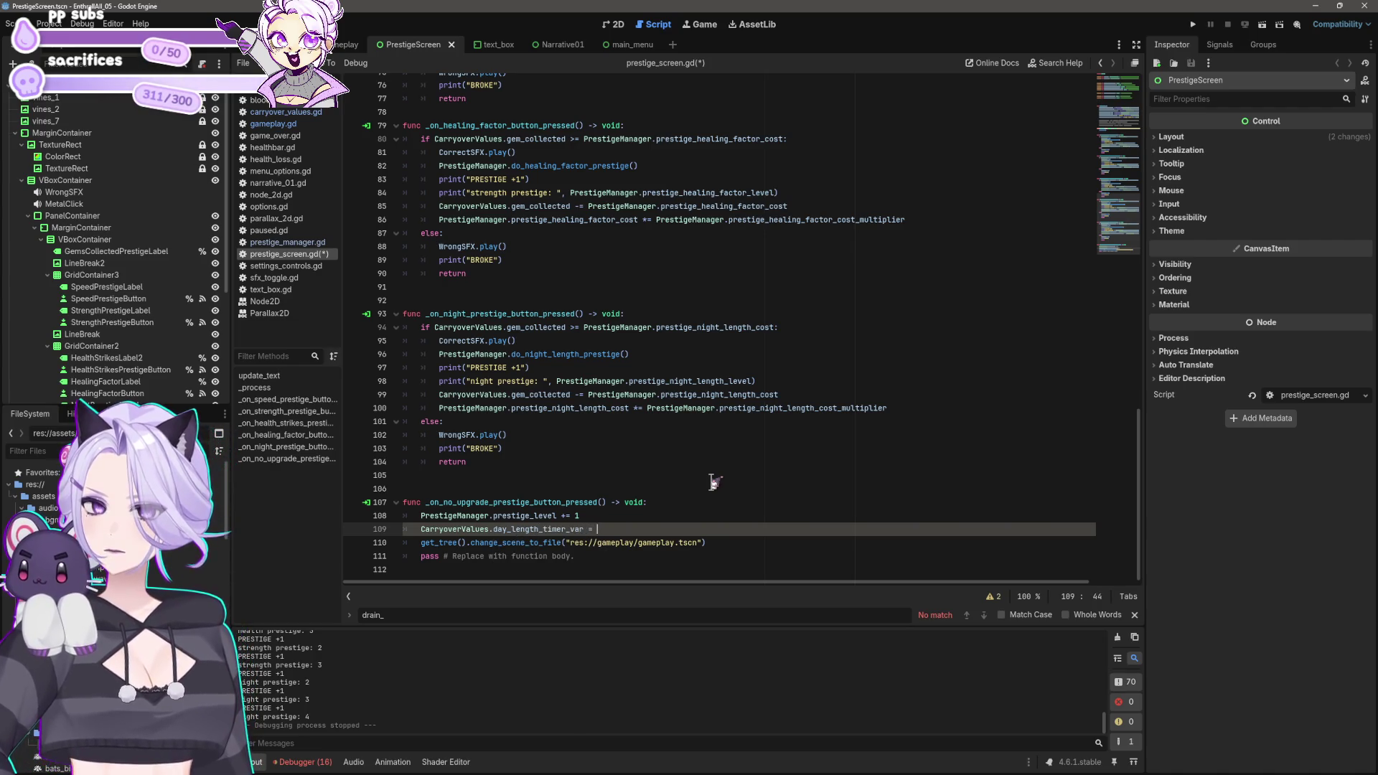
type("Carryover")
key("Return")
type(".day_l")
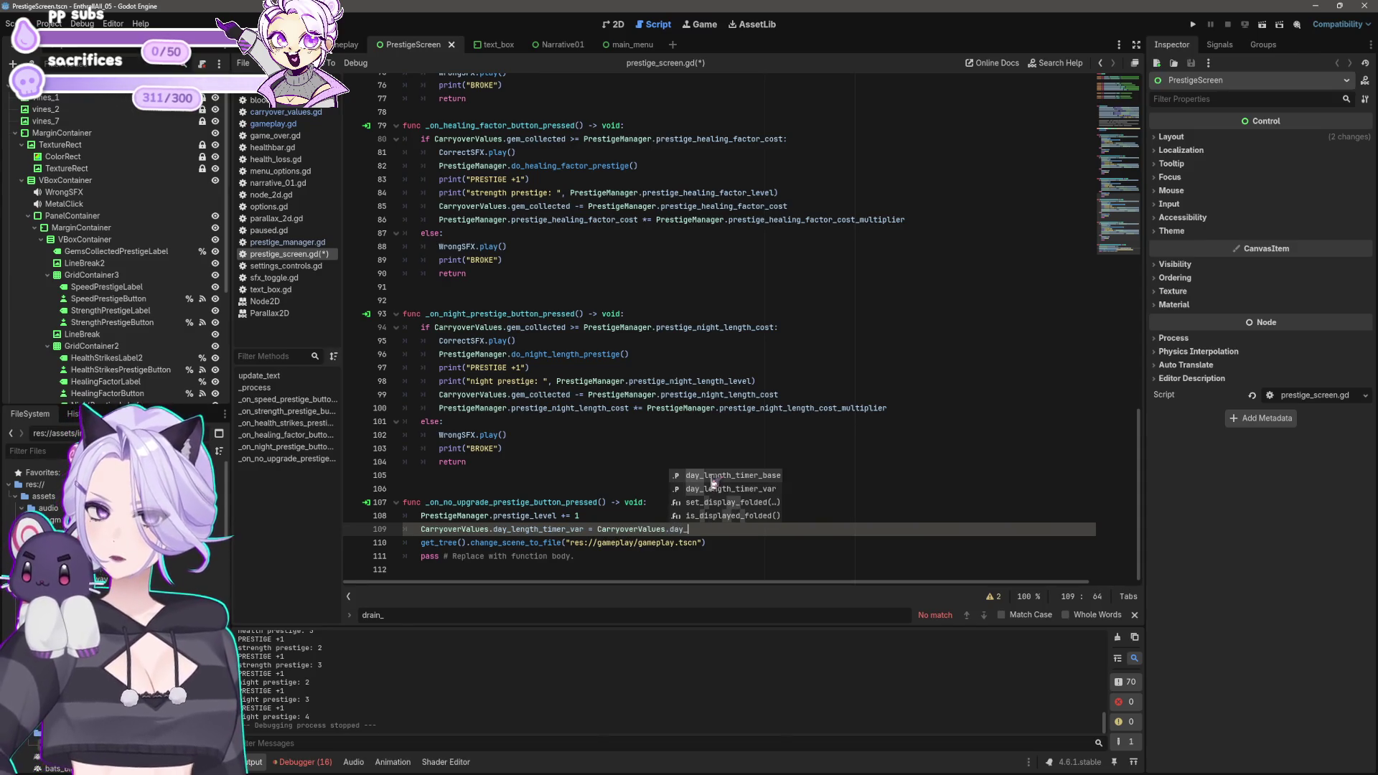
type("ength")
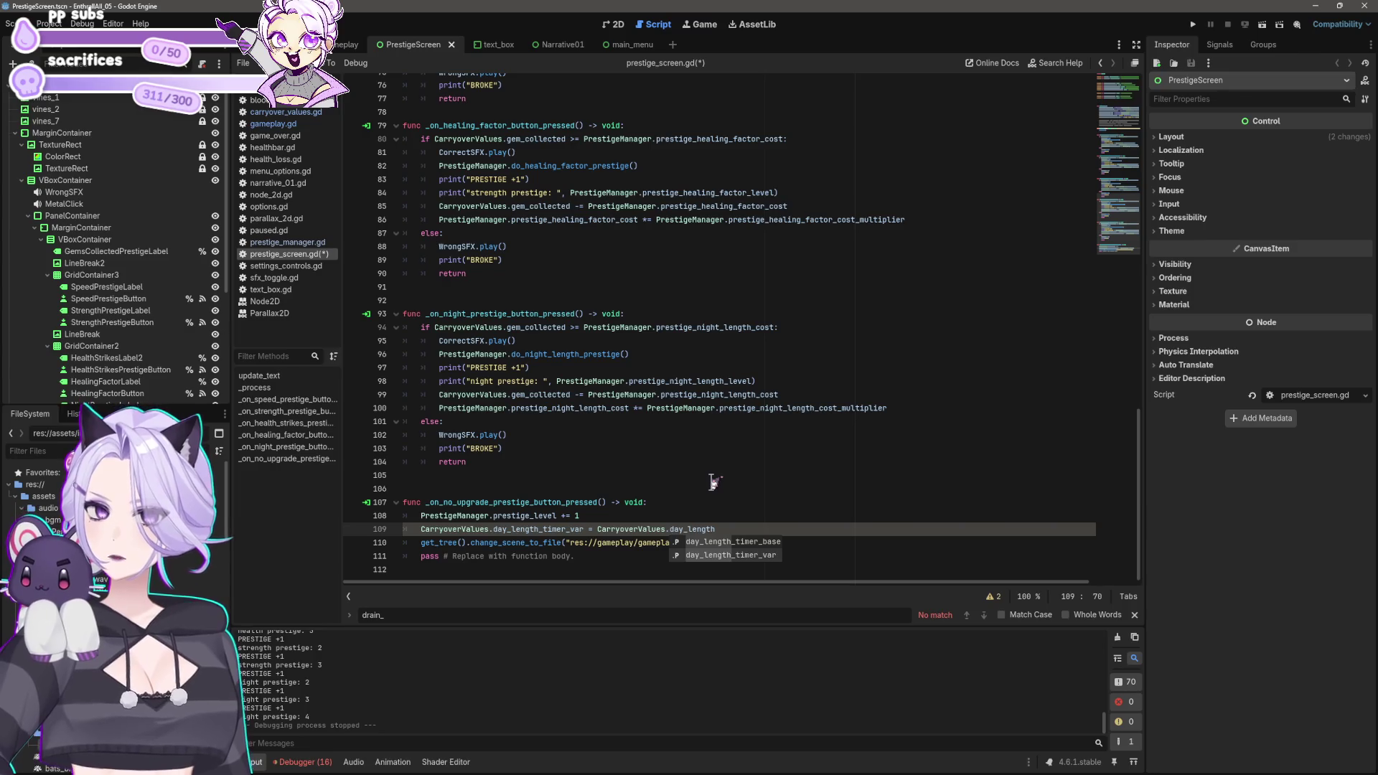
key("Return")
key("ctrl+s")
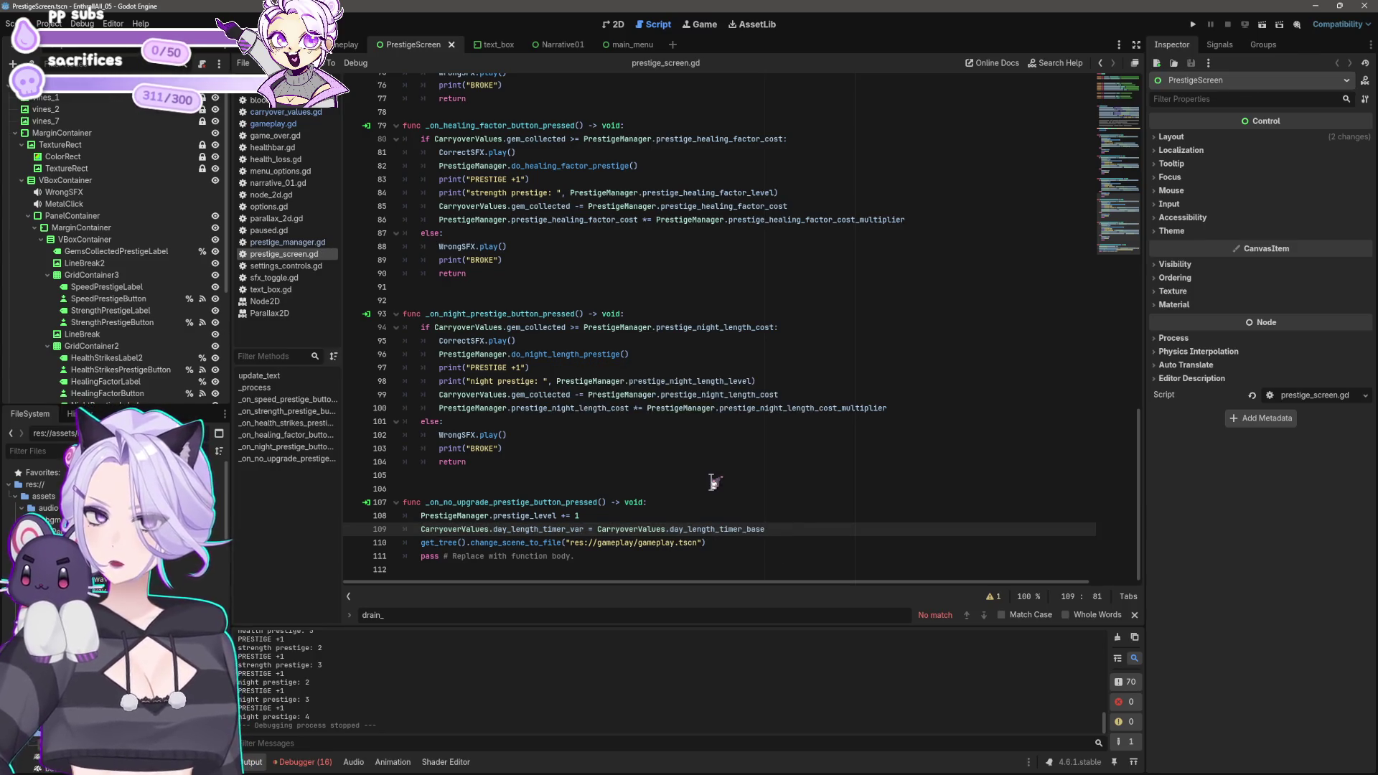
left_click(1191, 24)
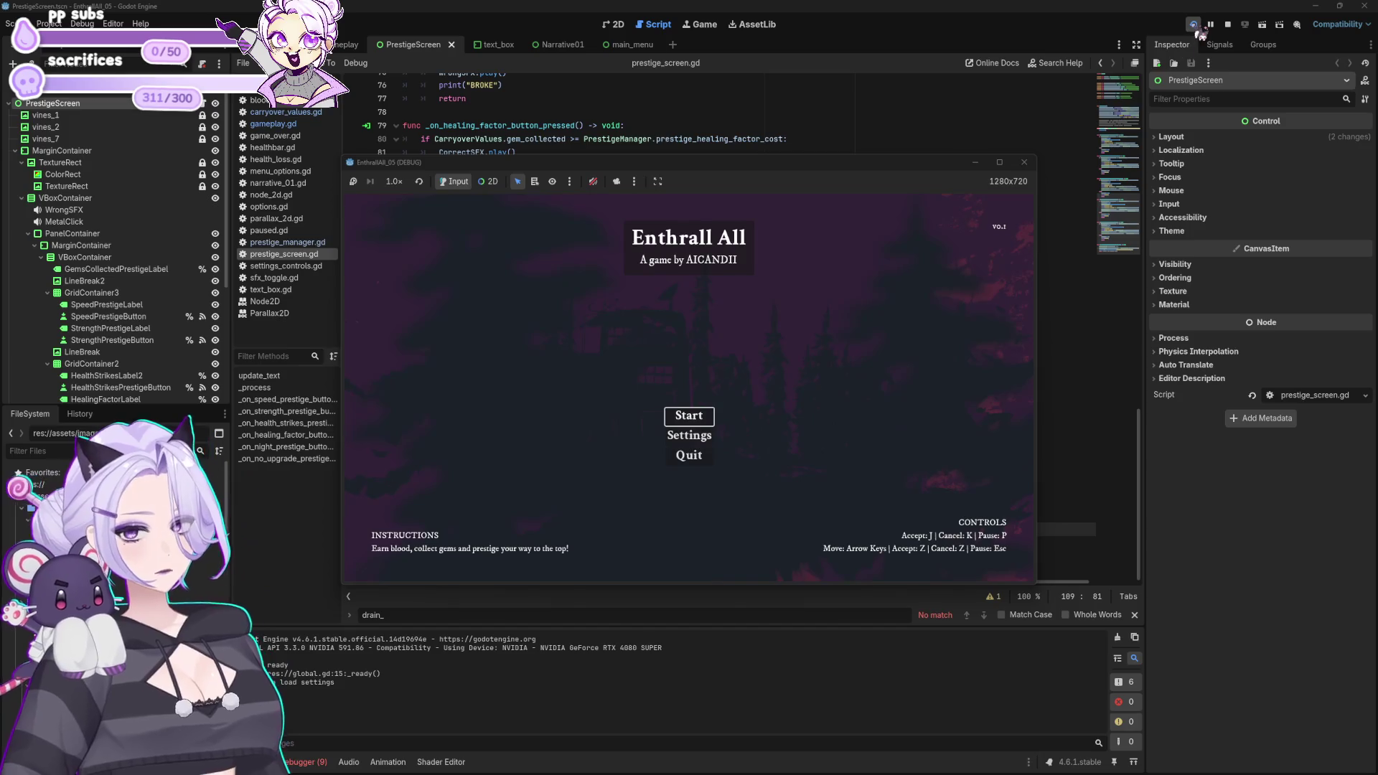
left_click(694, 416)
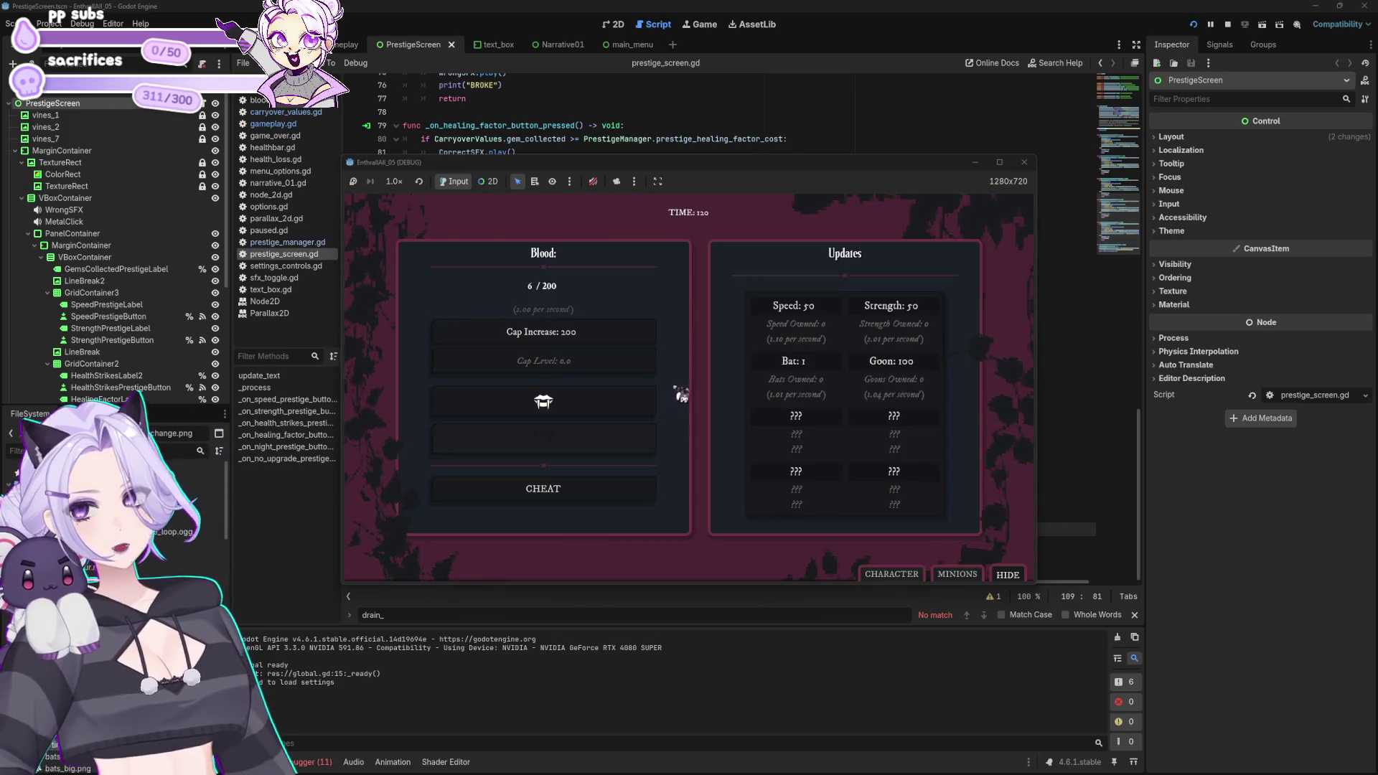
left_click(631, 407)
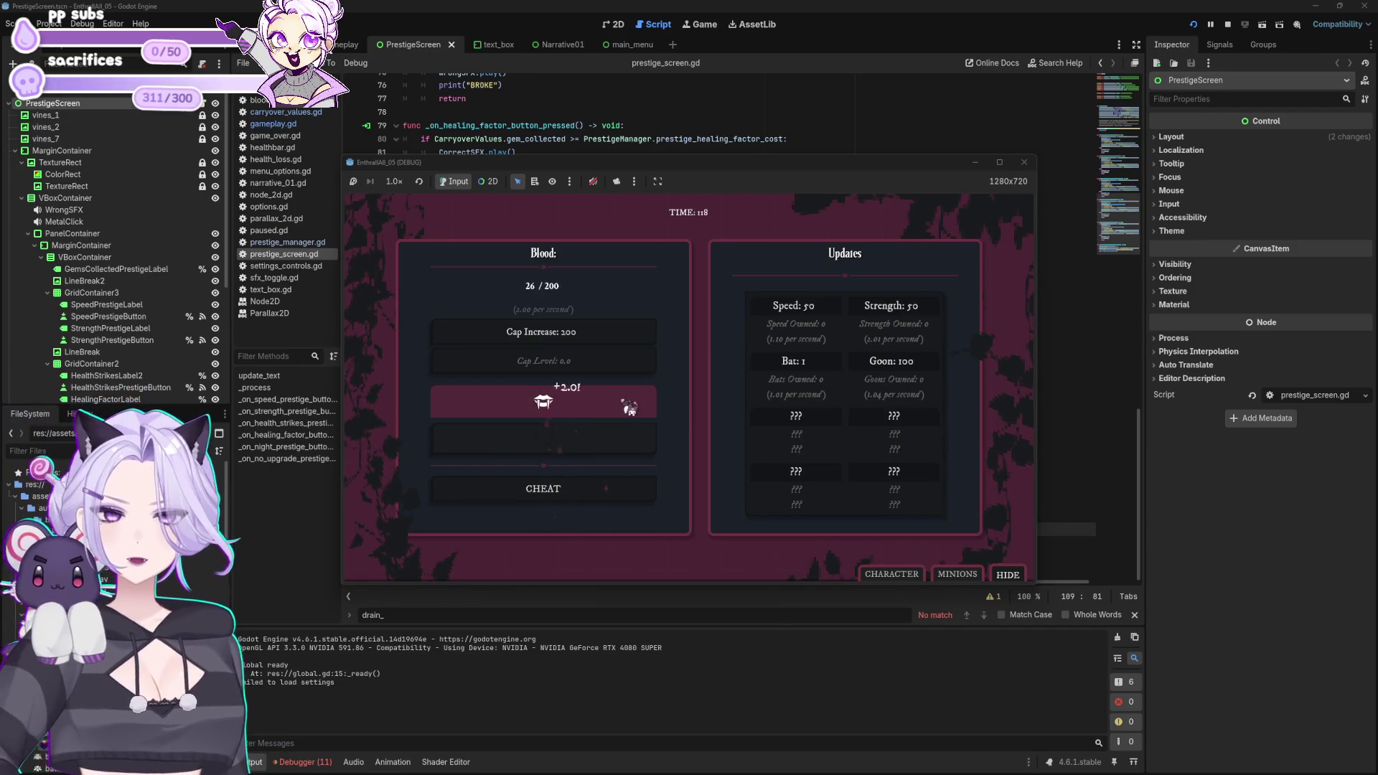
left_click(630, 407)
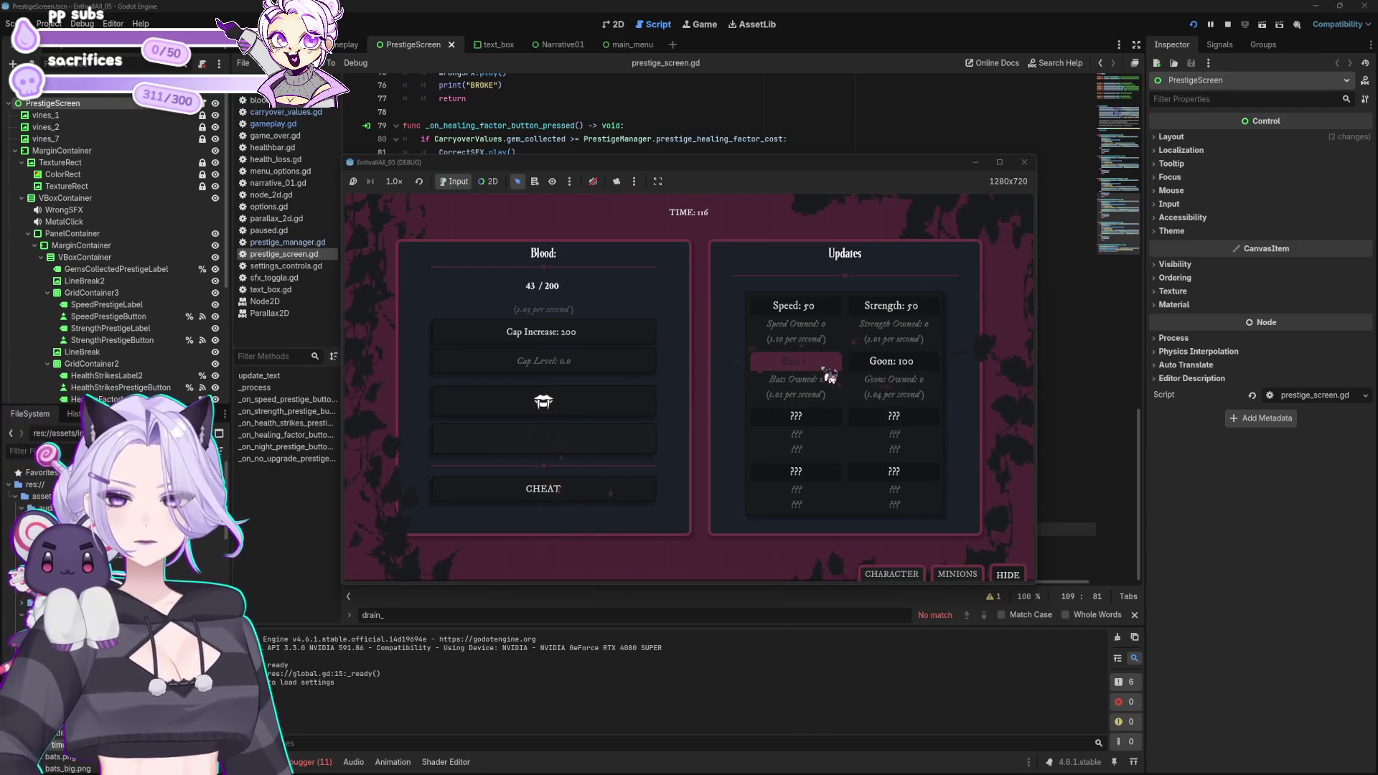
left_click(830, 376)
left_click(831, 377)
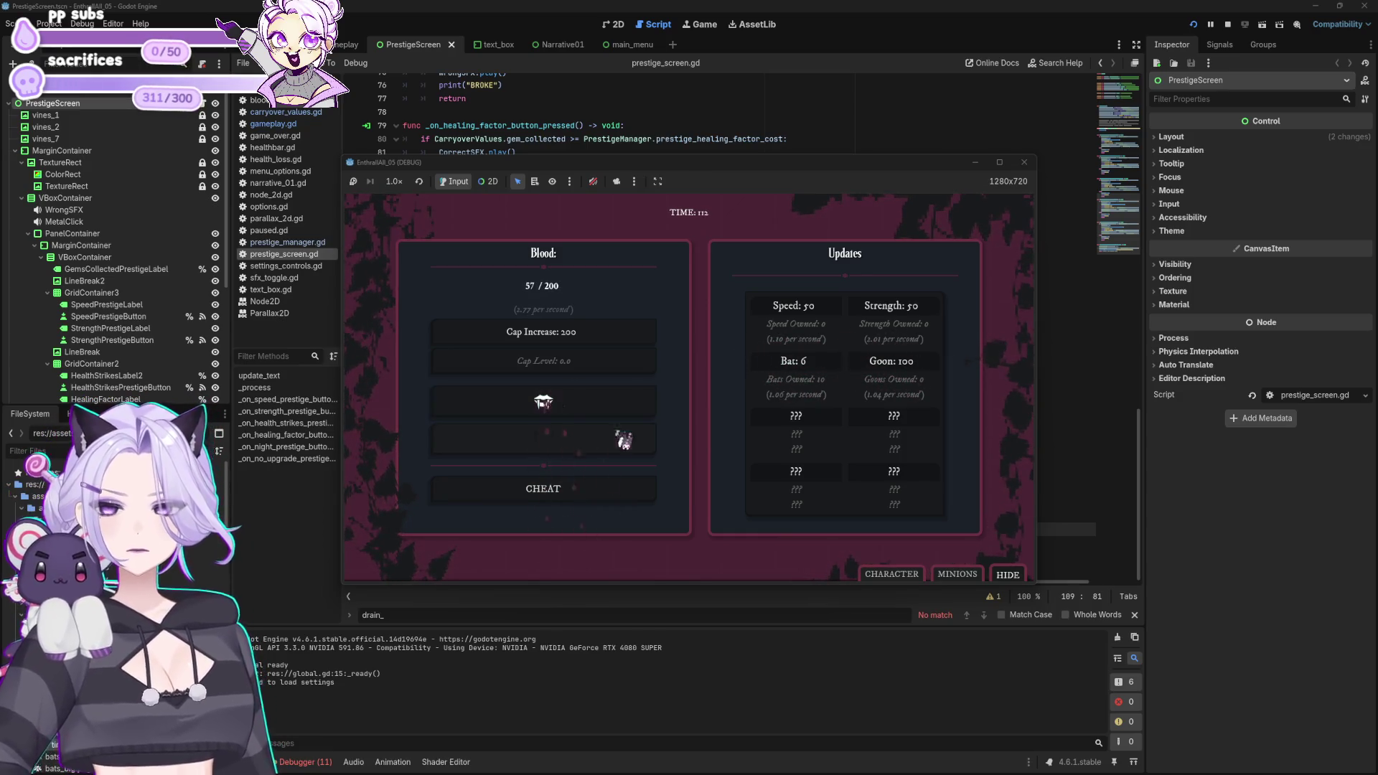
left_click(615, 346)
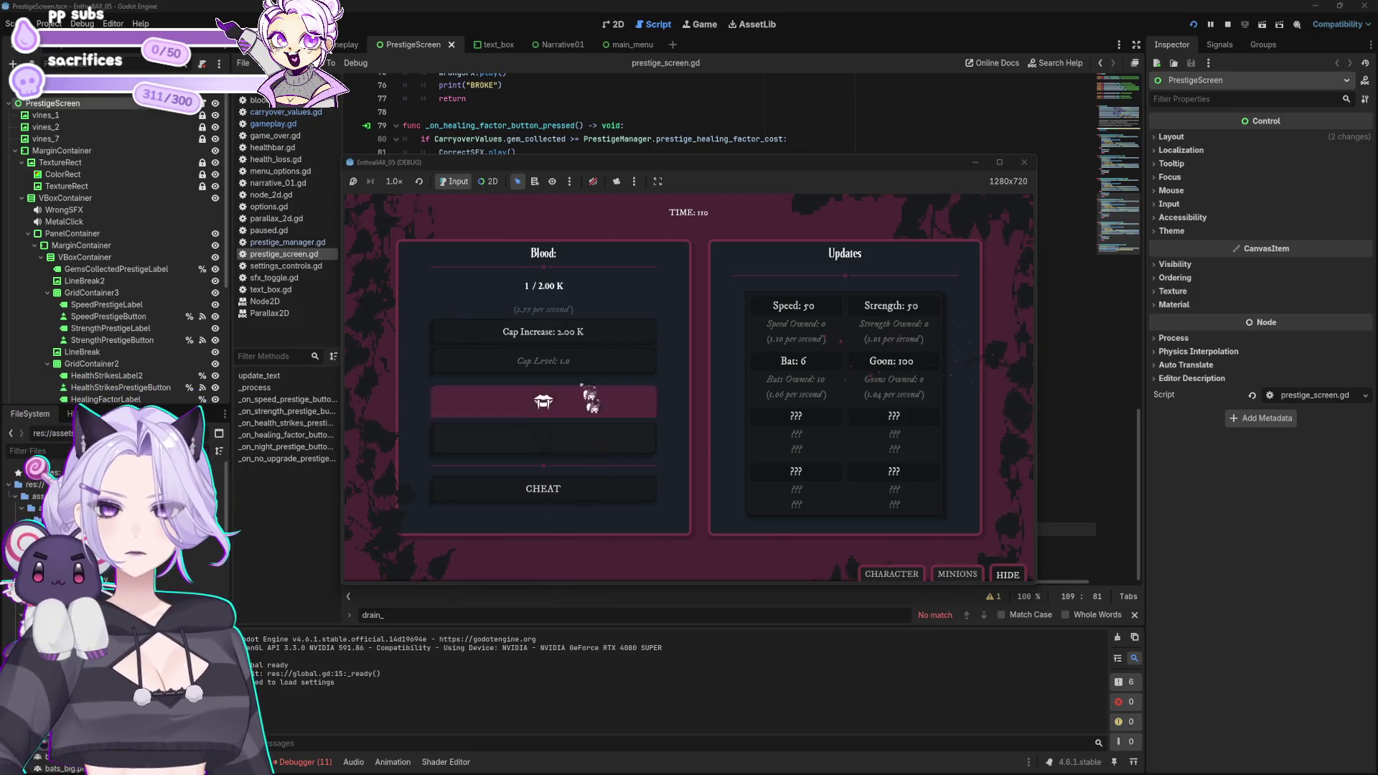
left_click(394, 181)
left_click(401, 356)
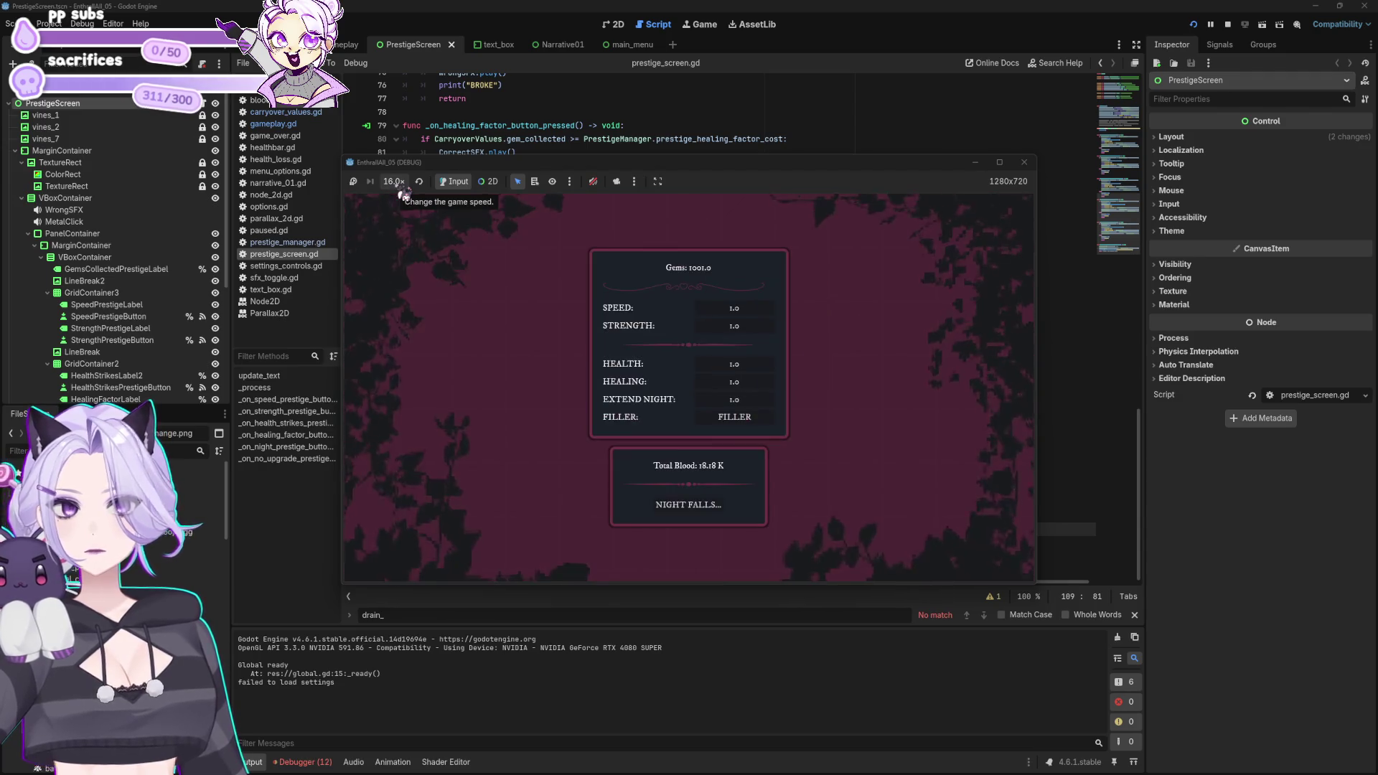
left_click(394, 183)
left_click(420, 263)
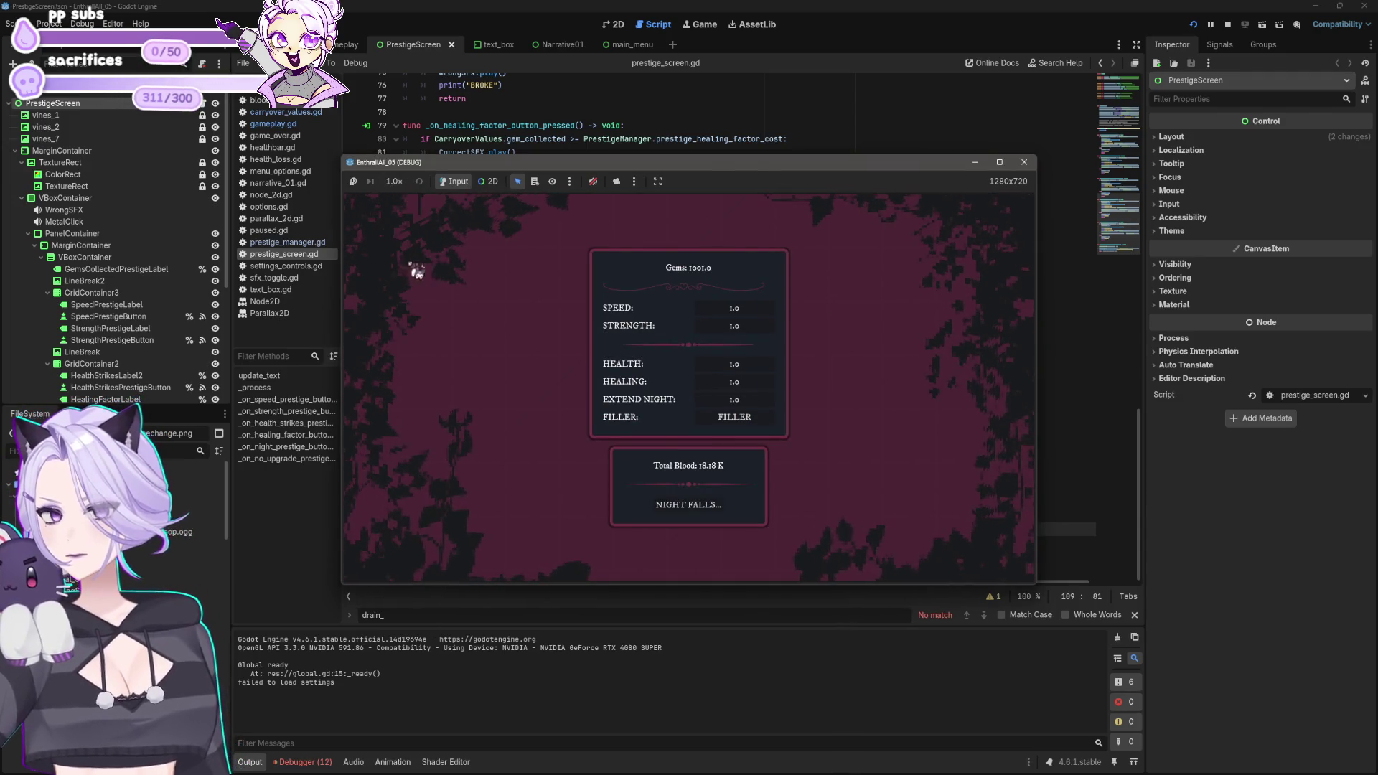
left_click(727, 502)
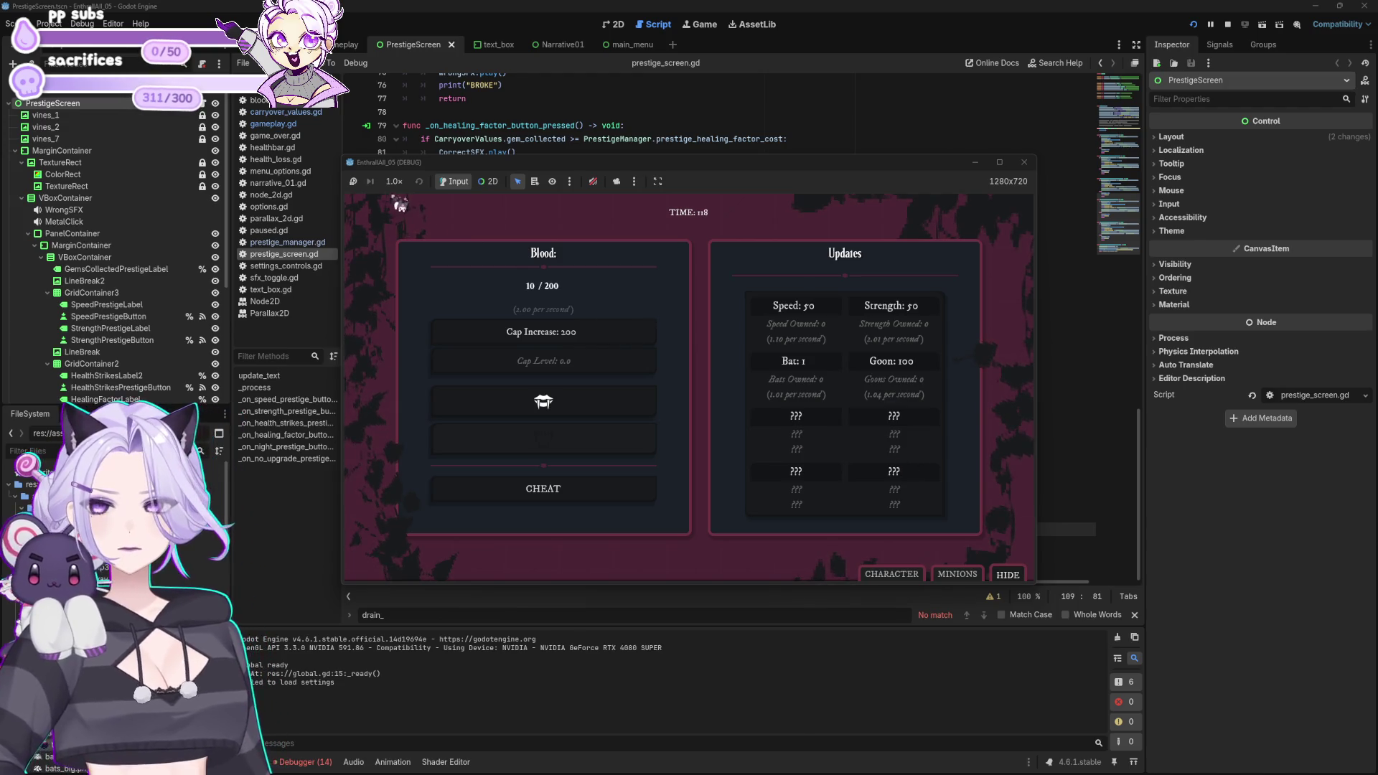
left_click(394, 181)
left_click(423, 355)
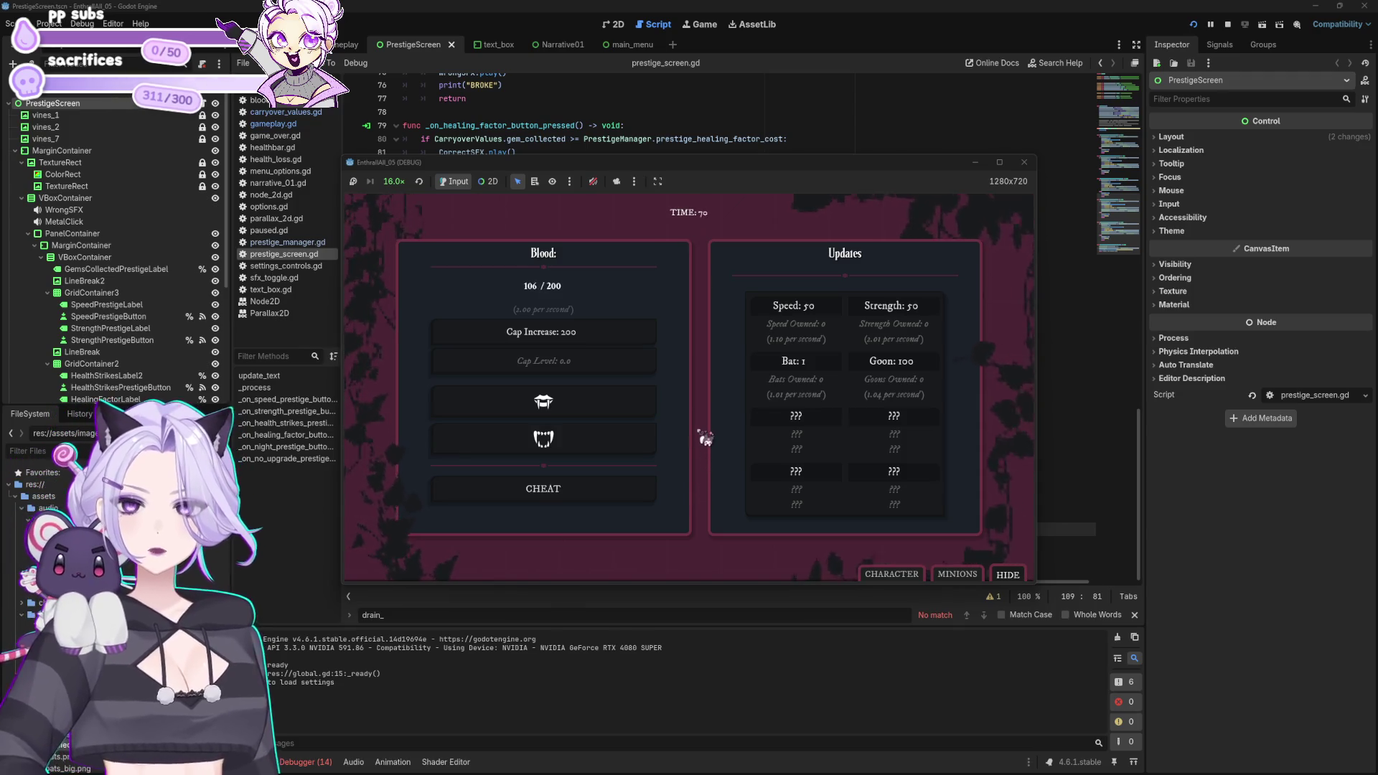
left_click(602, 449)
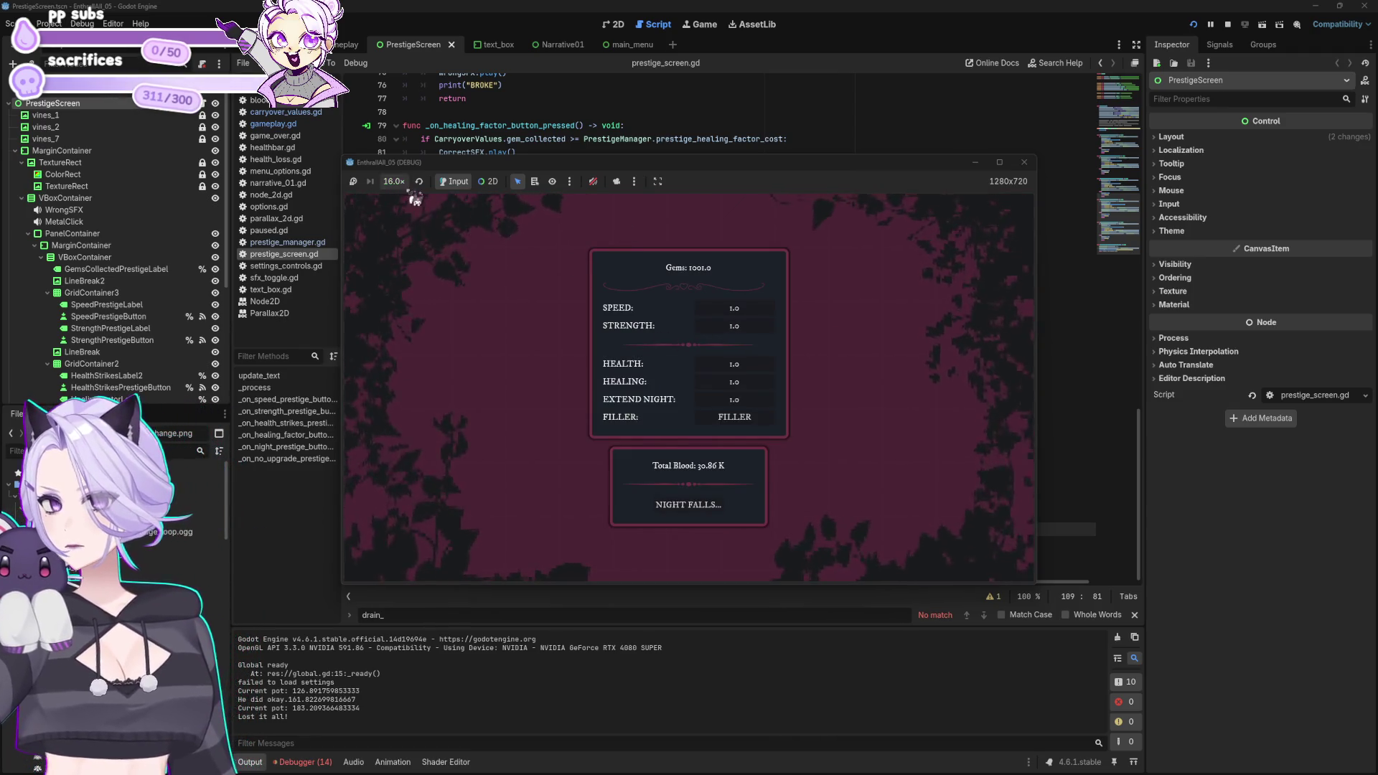
left_click(395, 182)
left_click(409, 271)
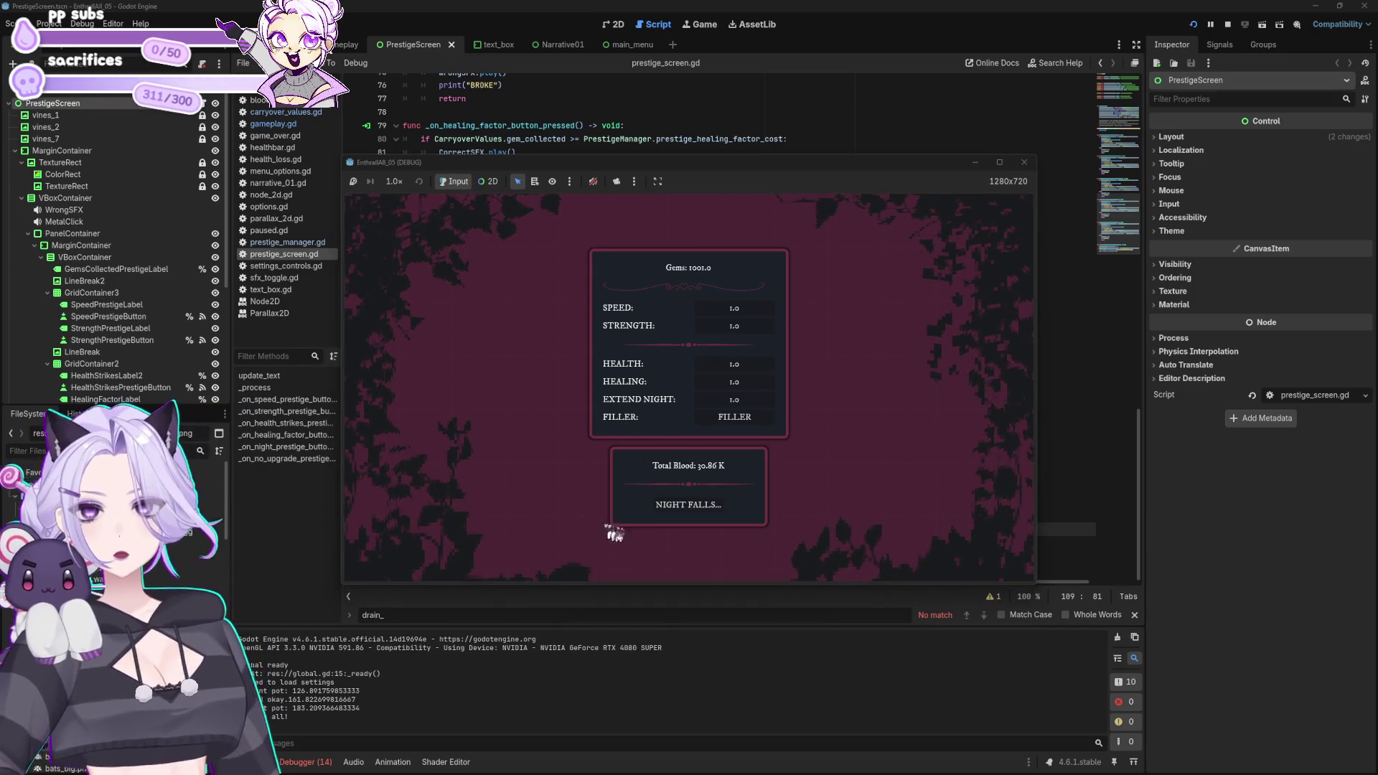
left_click(703, 511)
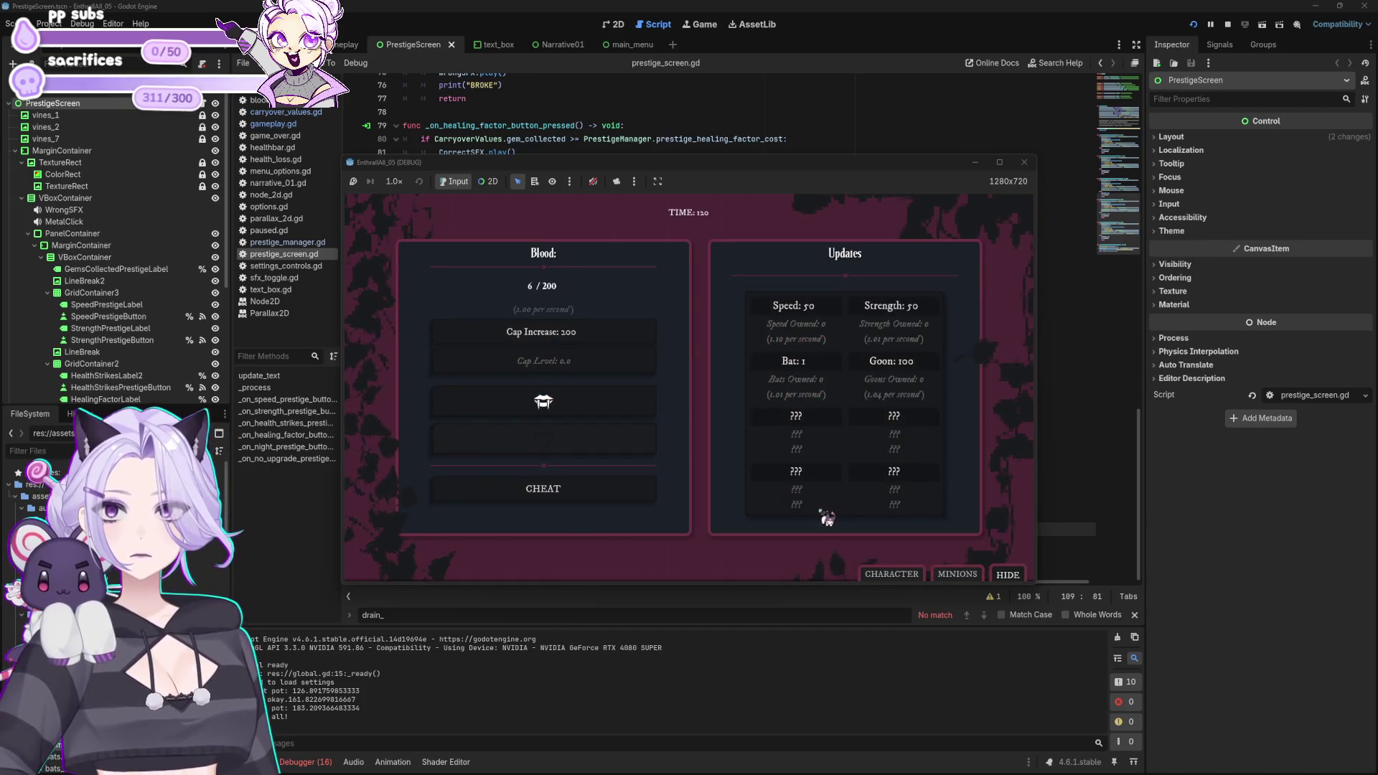
left_click(1024, 162)
mouse_move(890, 762)
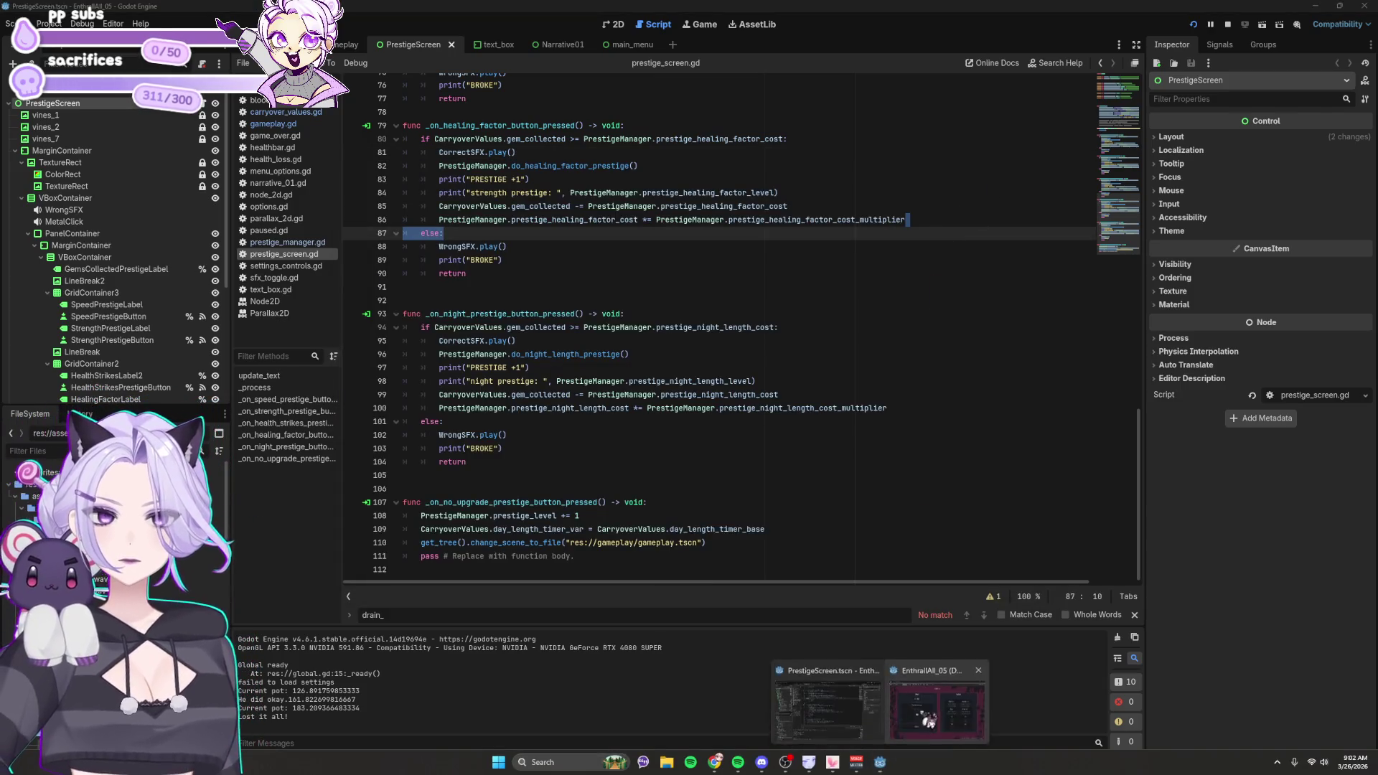
Step: Close the running game and review the day-timer countdown code in gameplay.gd
left_click(933, 703)
left_click(1033, 167)
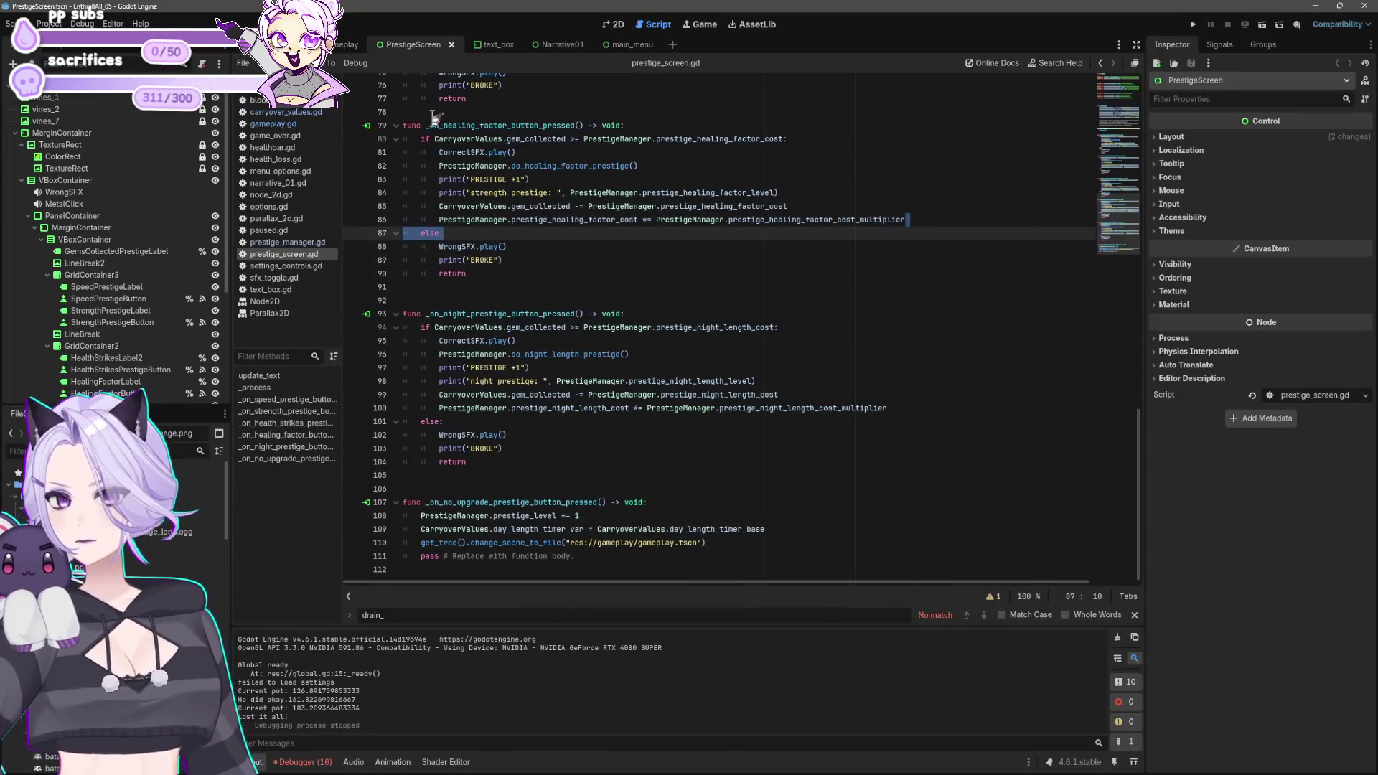
left_click(302, 125)
left_click(609, 324)
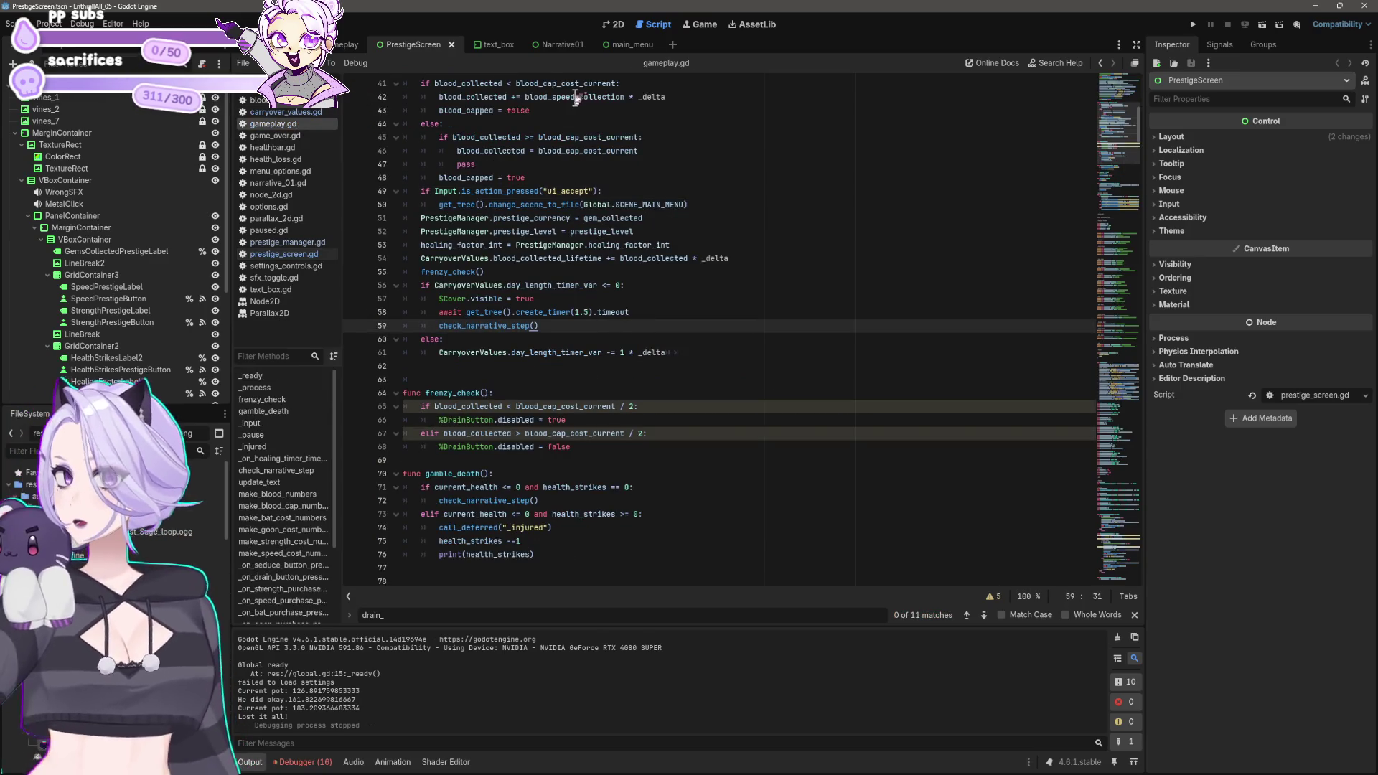
Step: Remove carryover_values.gd's blank lines, set both day-length timer values to 62, and save
left_click(276, 112)
left_click(517, 231)
left_click(563, 192)
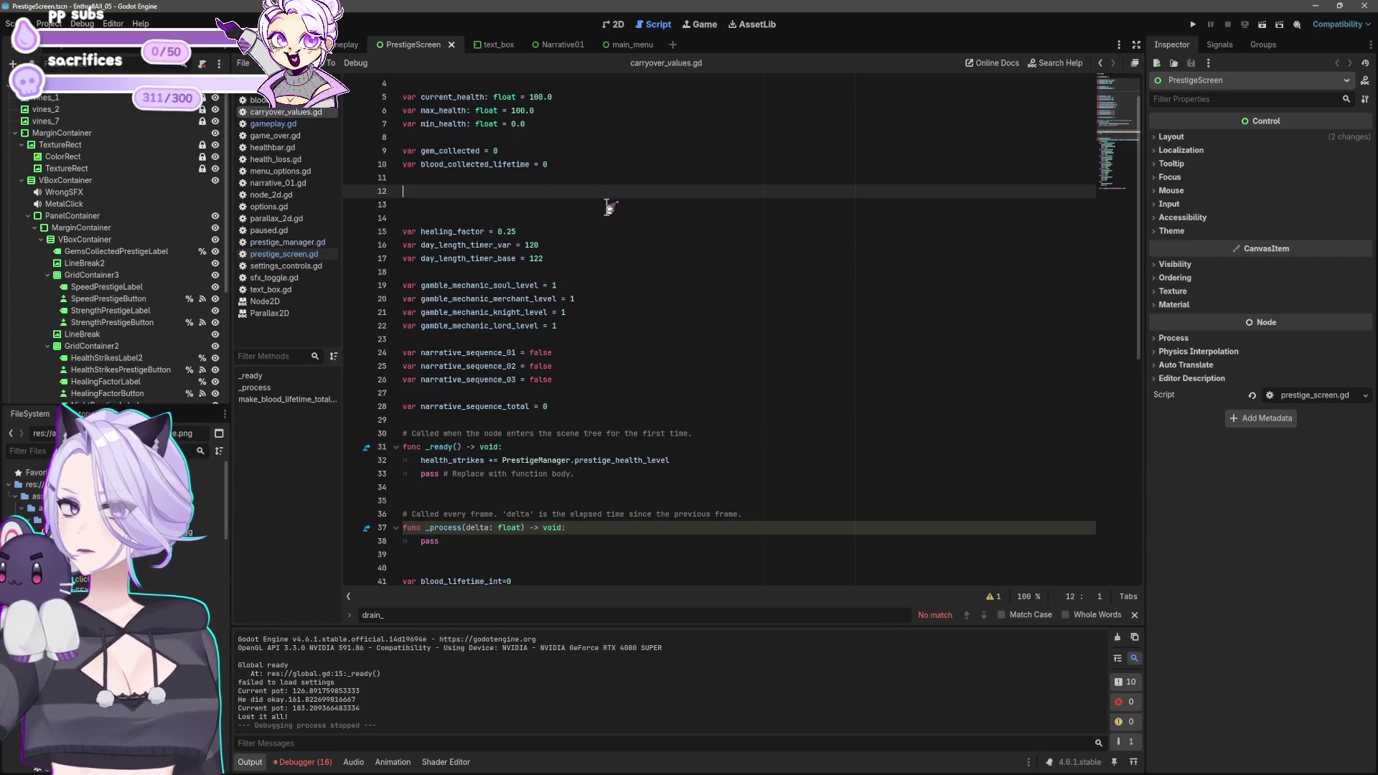
key("Delete")
key("Delete")
key("Delete")
key("Down")
key("Down")
key("End")
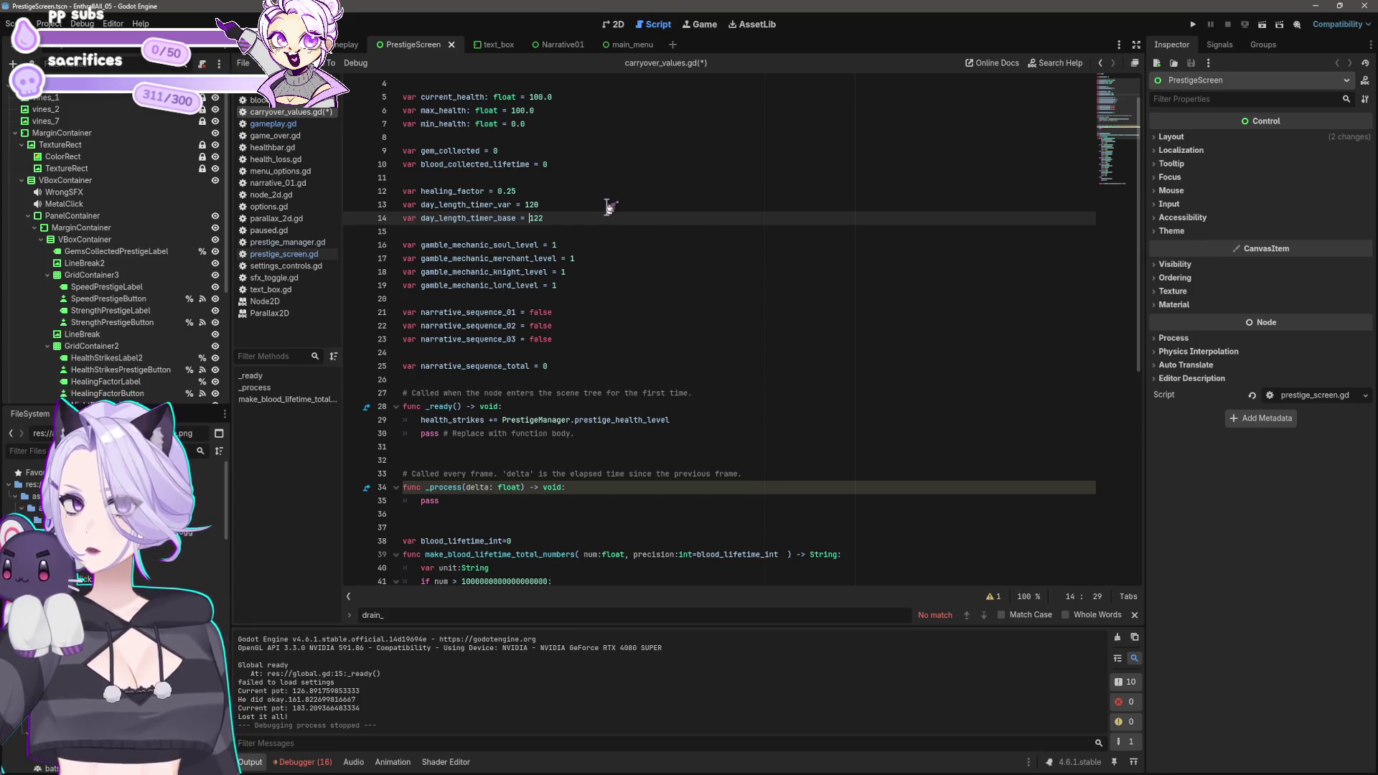
key("End")
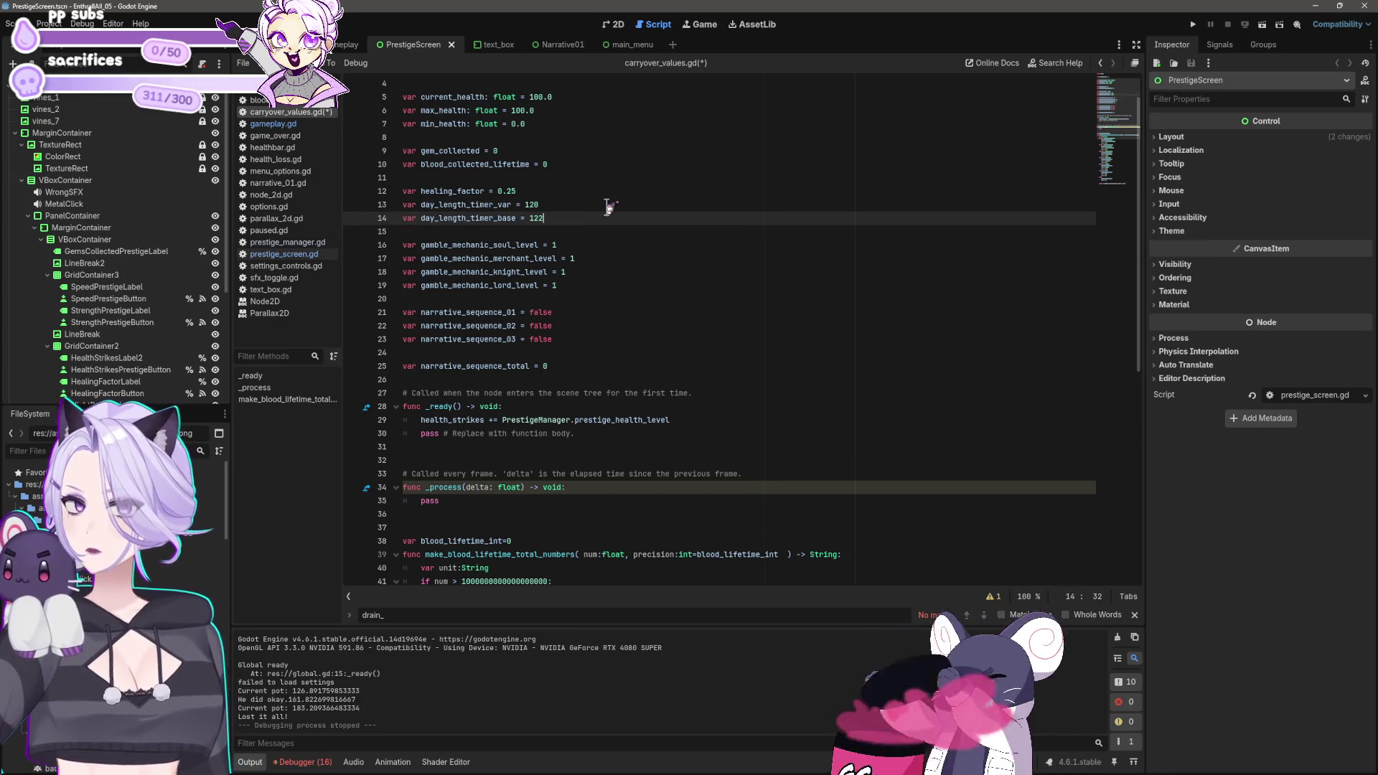
key("Left")
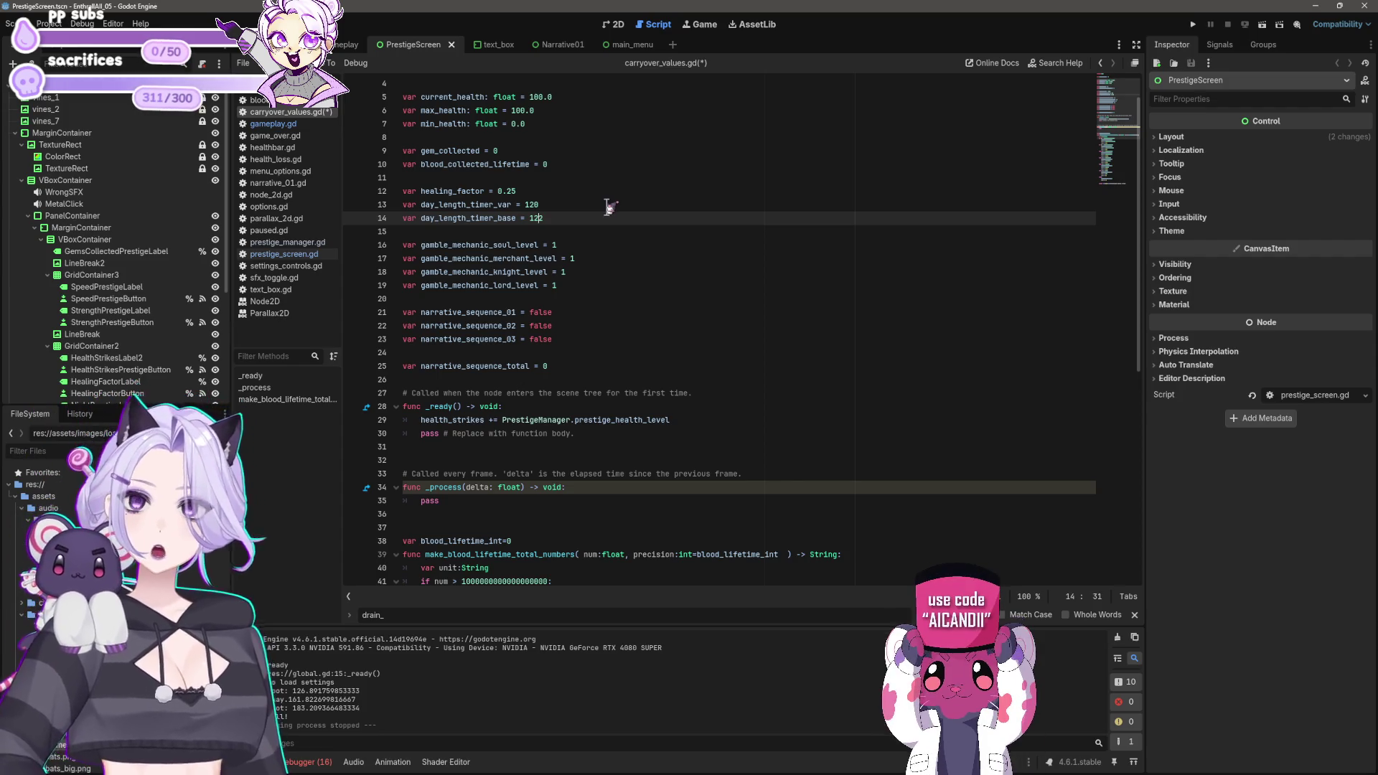
key("Up")
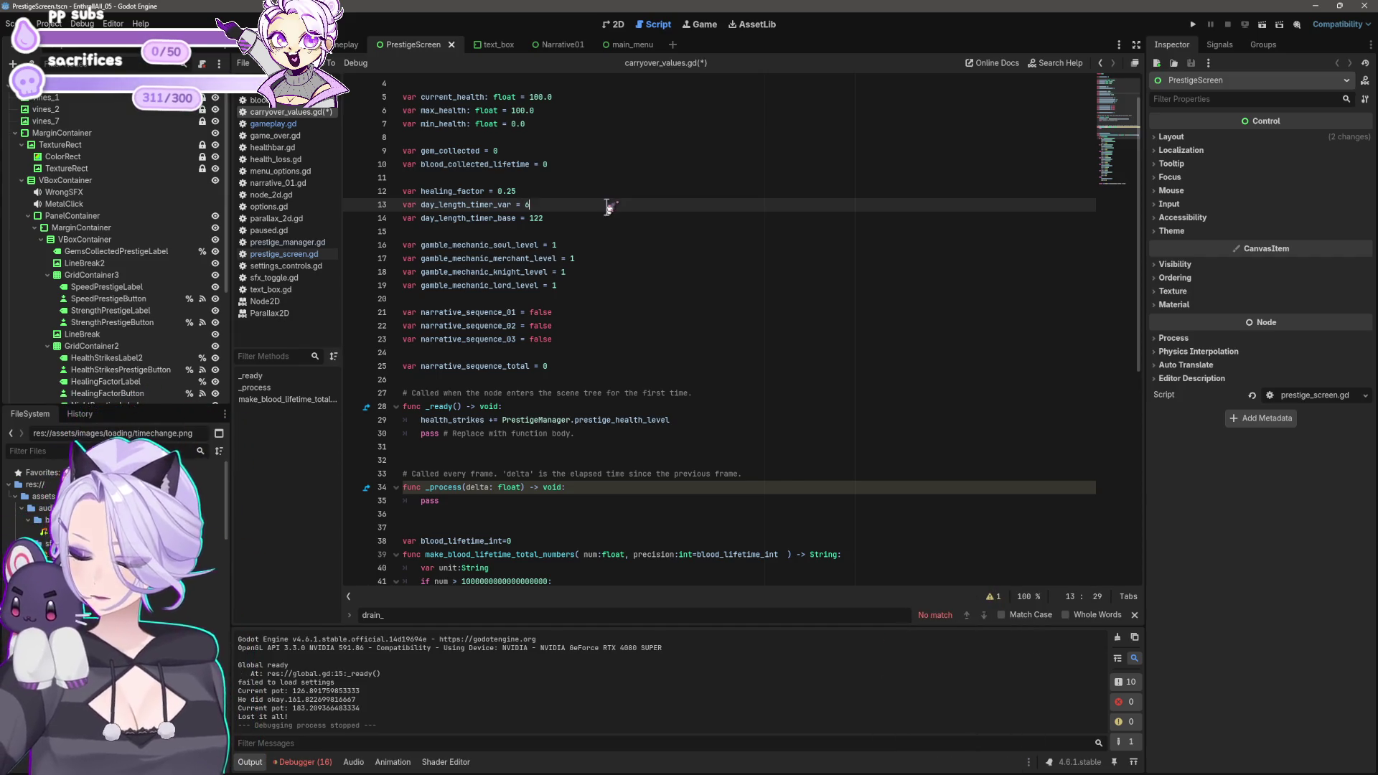
type("2")
key("Down")
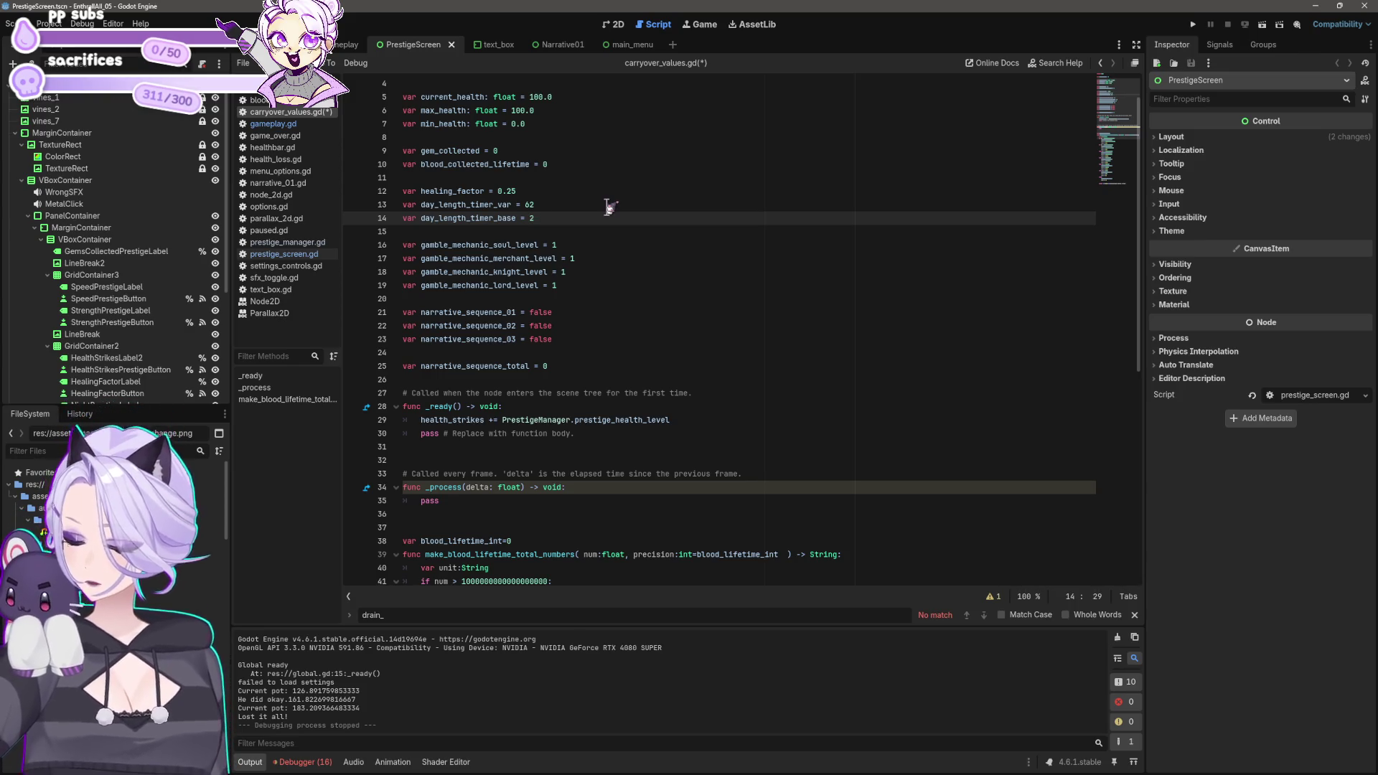
key("ctrl+s")
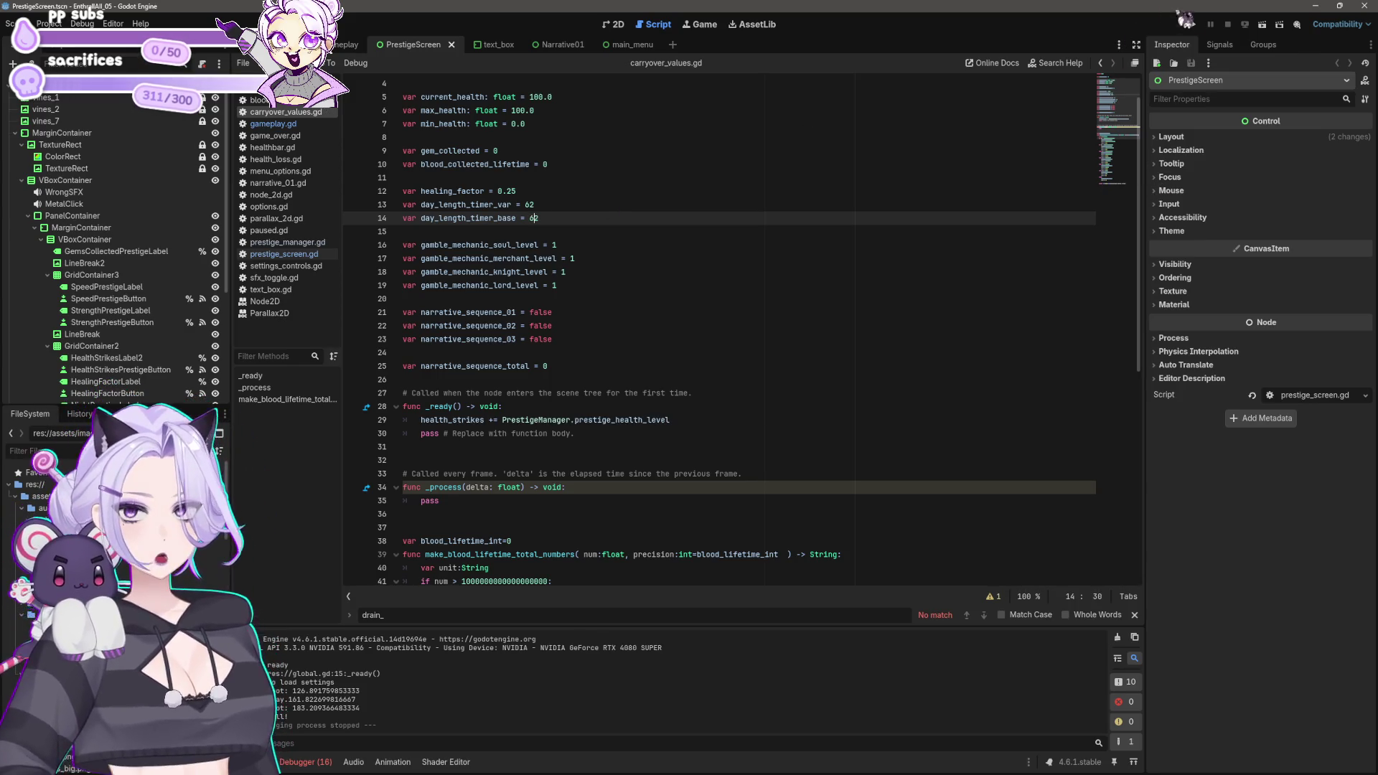
Step: Start a new game and seduce repeatedly to check the +2.01 pop-ups
left_click(1192, 24)
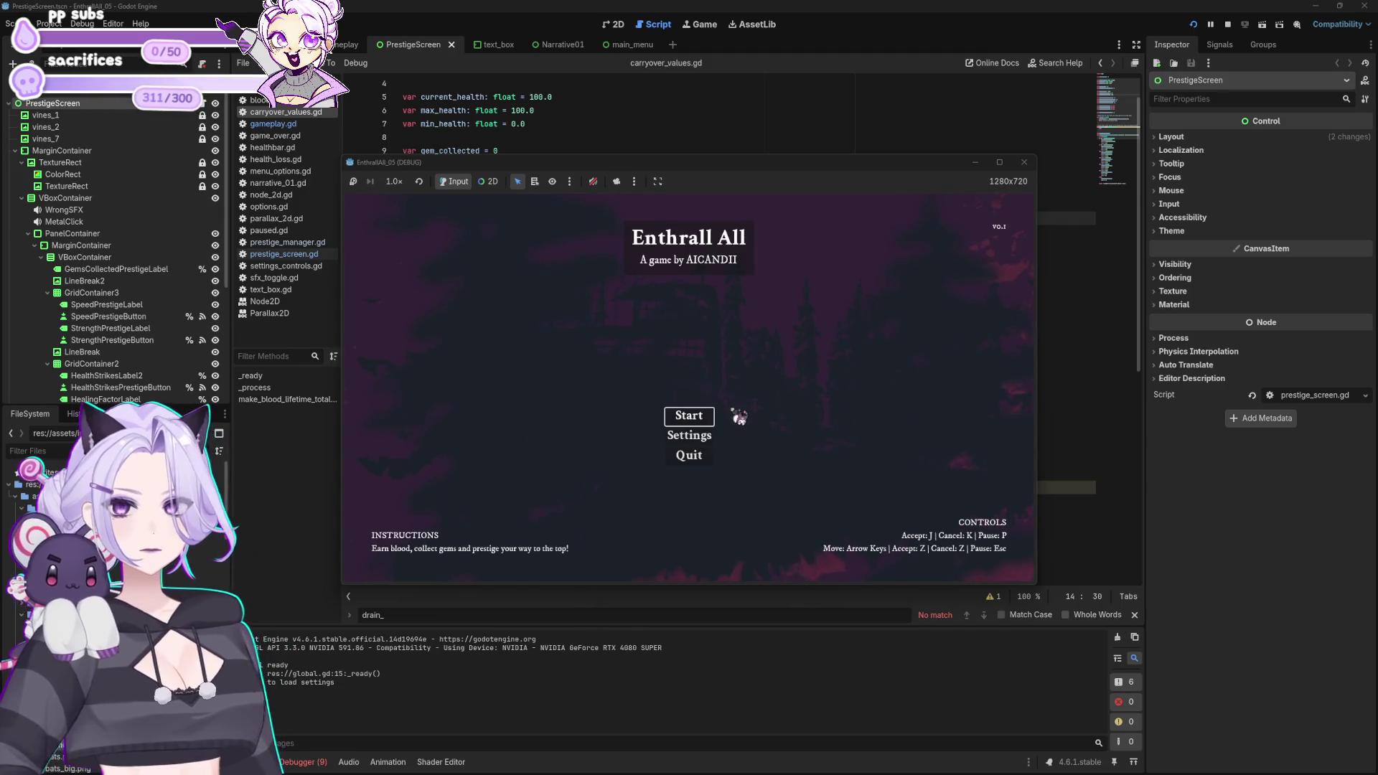
left_click(710, 415)
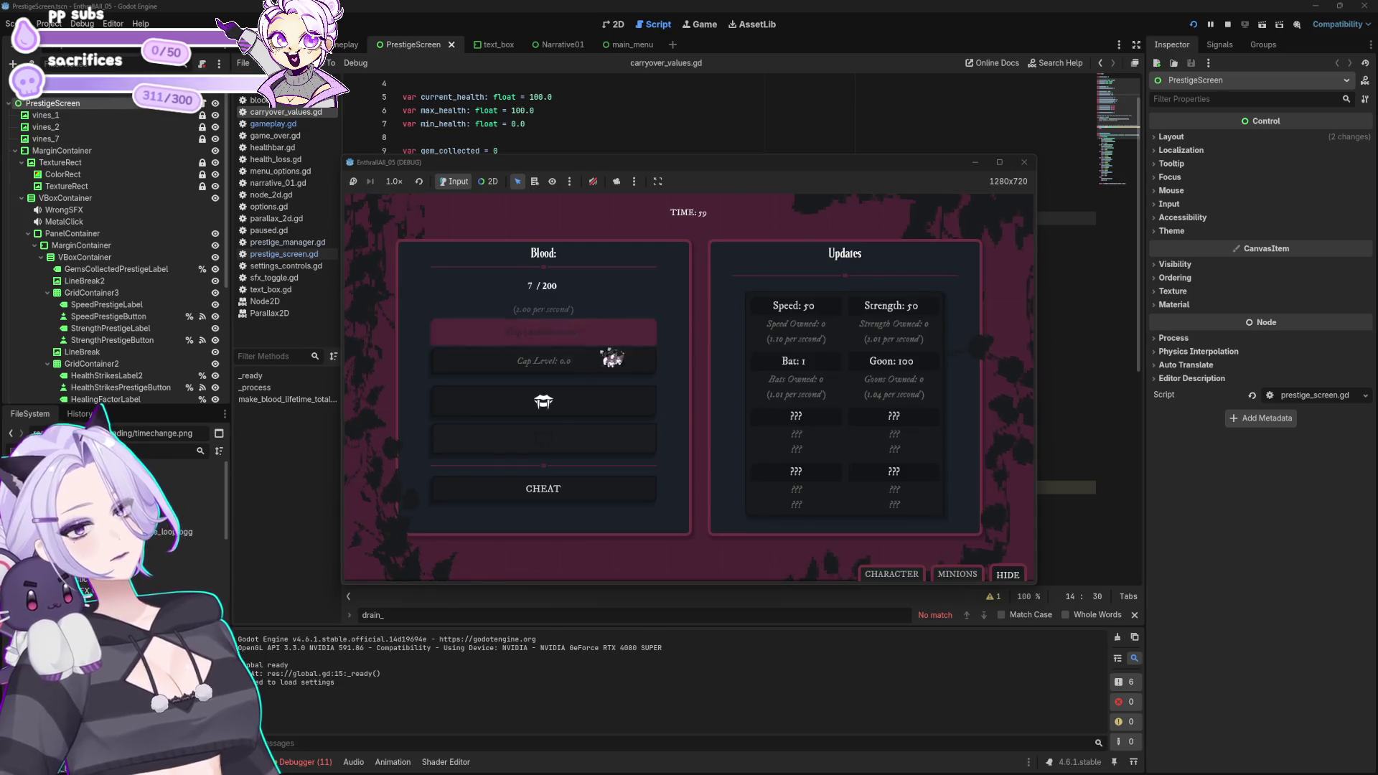
left_click(576, 413)
left_click(576, 413)
left_click(575, 413)
left_click(576, 412)
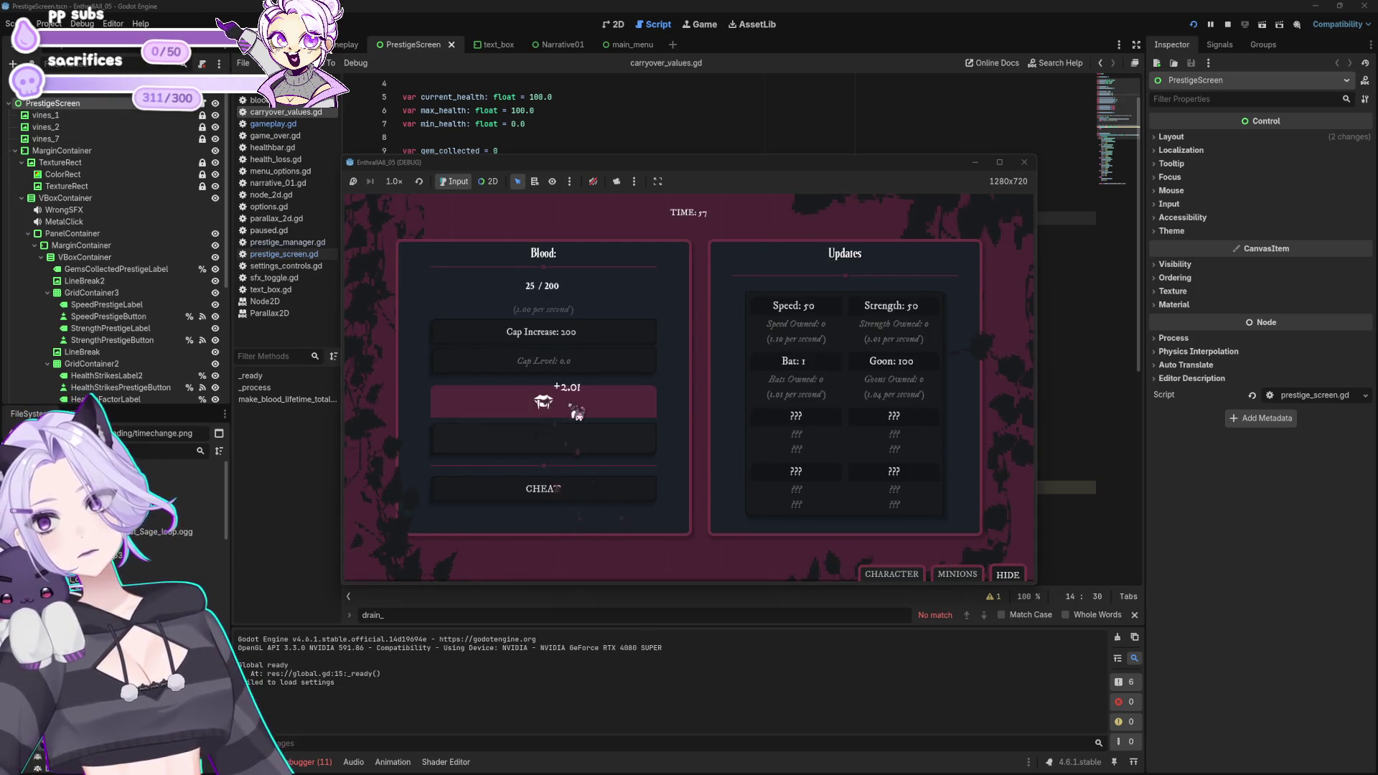
left_click(577, 414)
left_click(577, 414)
left_click(577, 414)
left_click(577, 414)
left_click(577, 414)
left_click(577, 414)
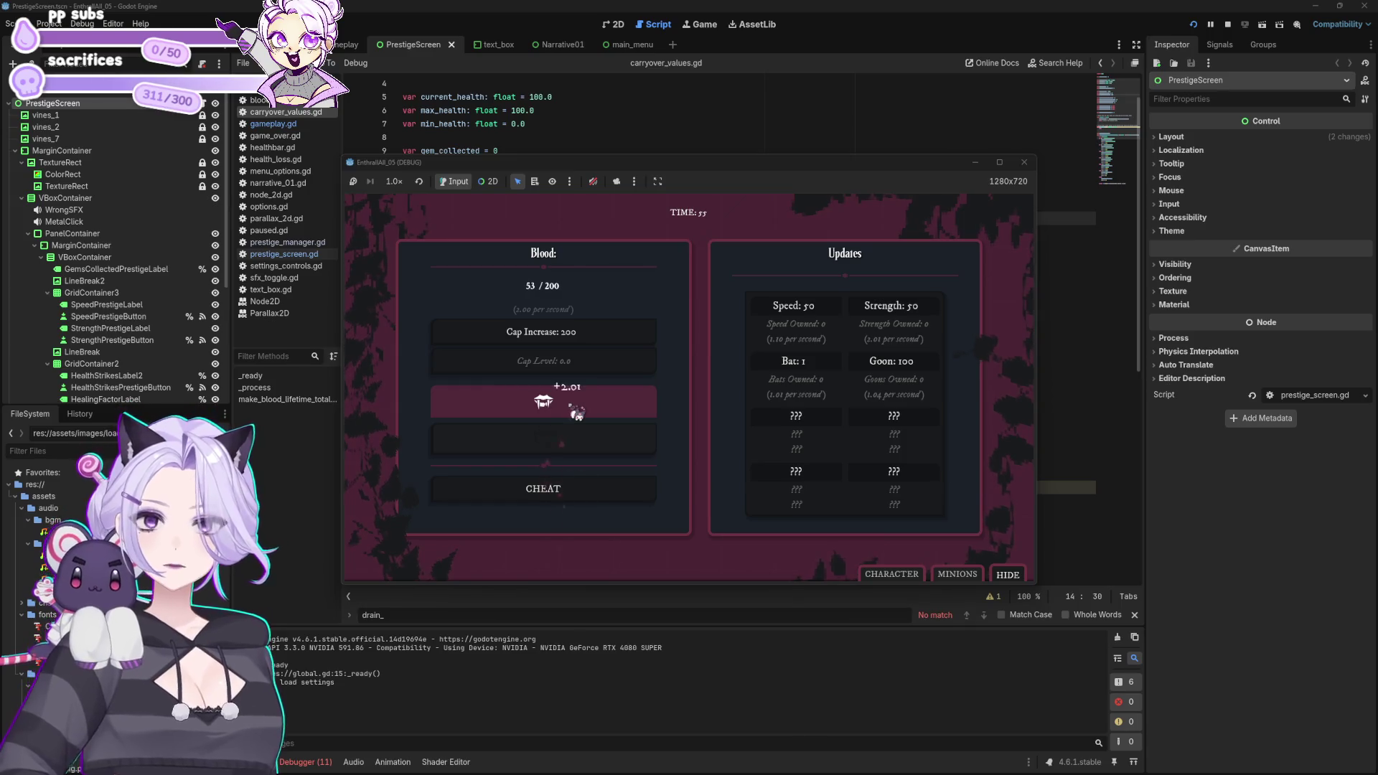
left_click(577, 415)
left_click(577, 414)
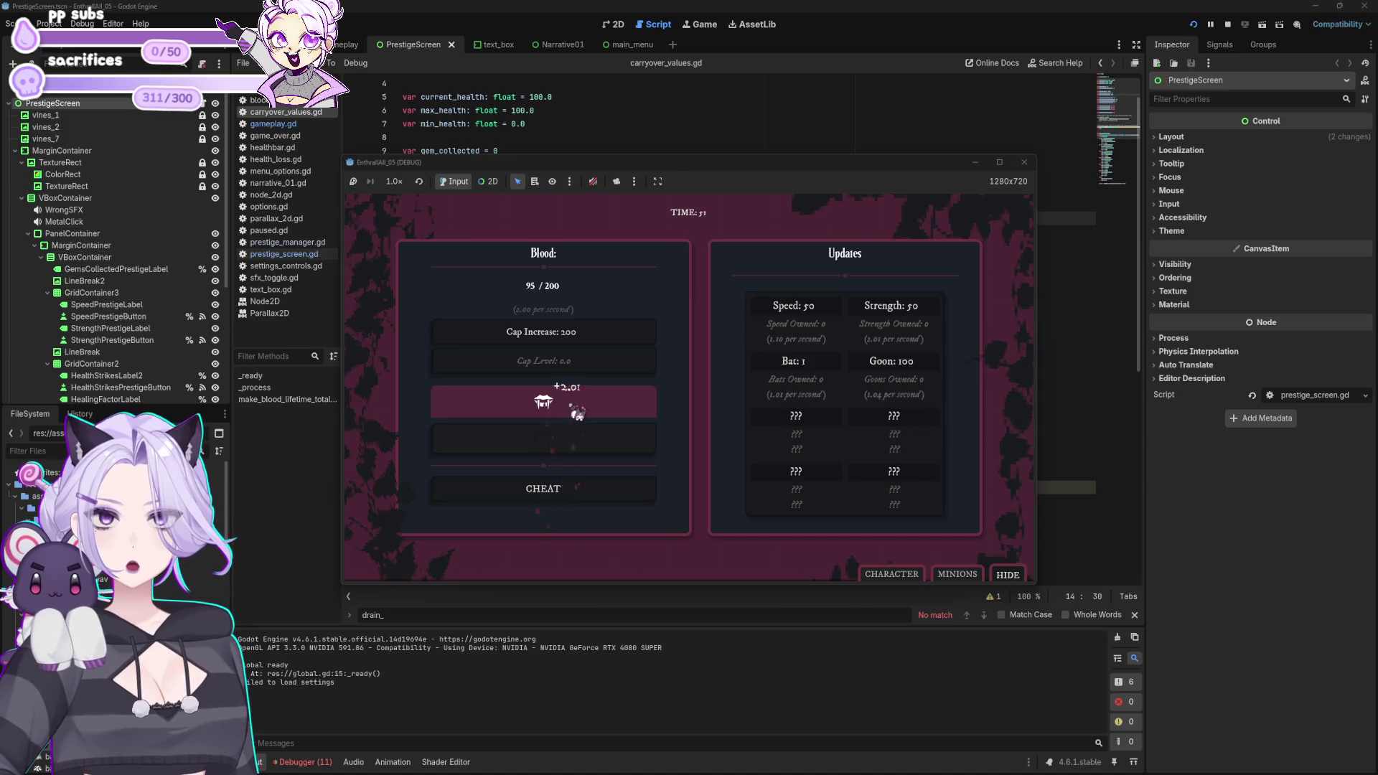
left_click(577, 414)
left_click(577, 414)
left_click(575, 439)
left_click(611, 412)
left_click(612, 412)
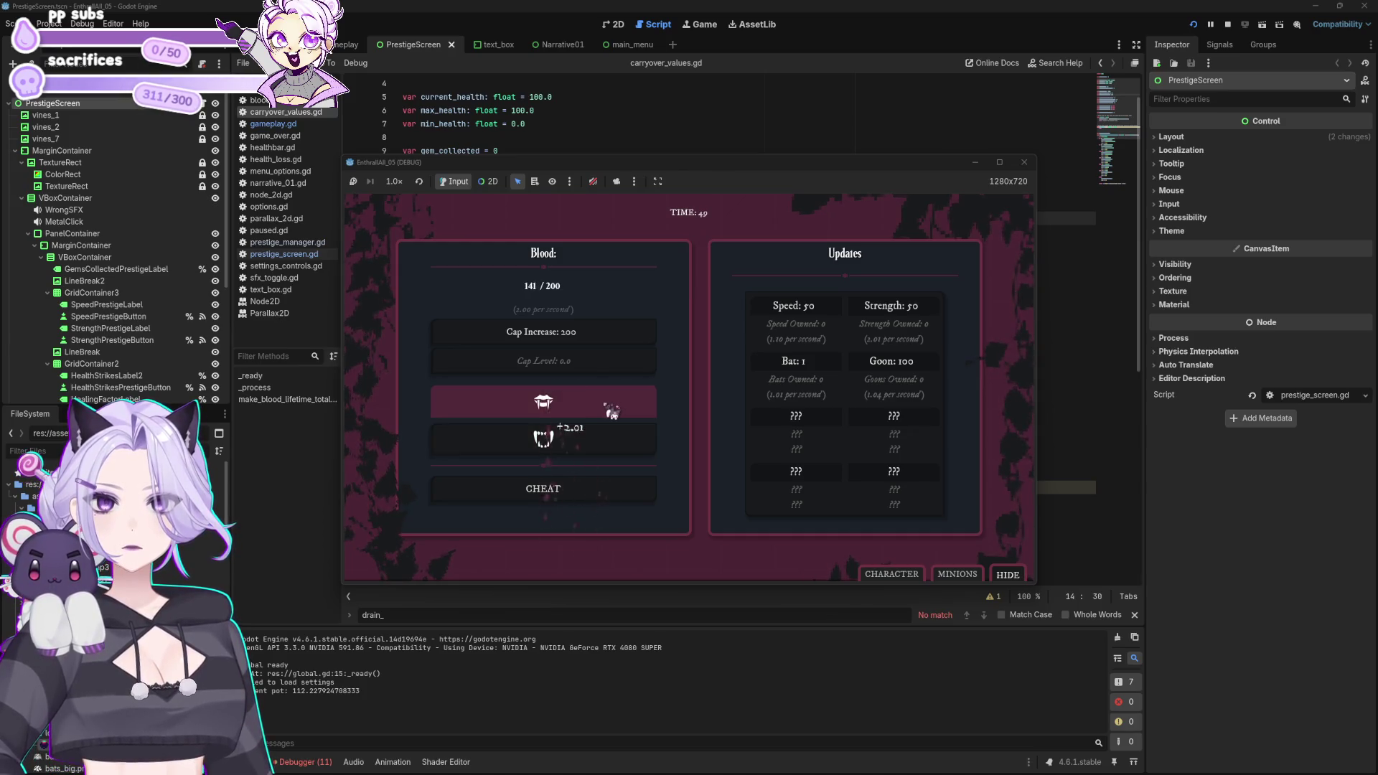
Step: Drain the collected blood pot and seduce again
left_click(606, 486)
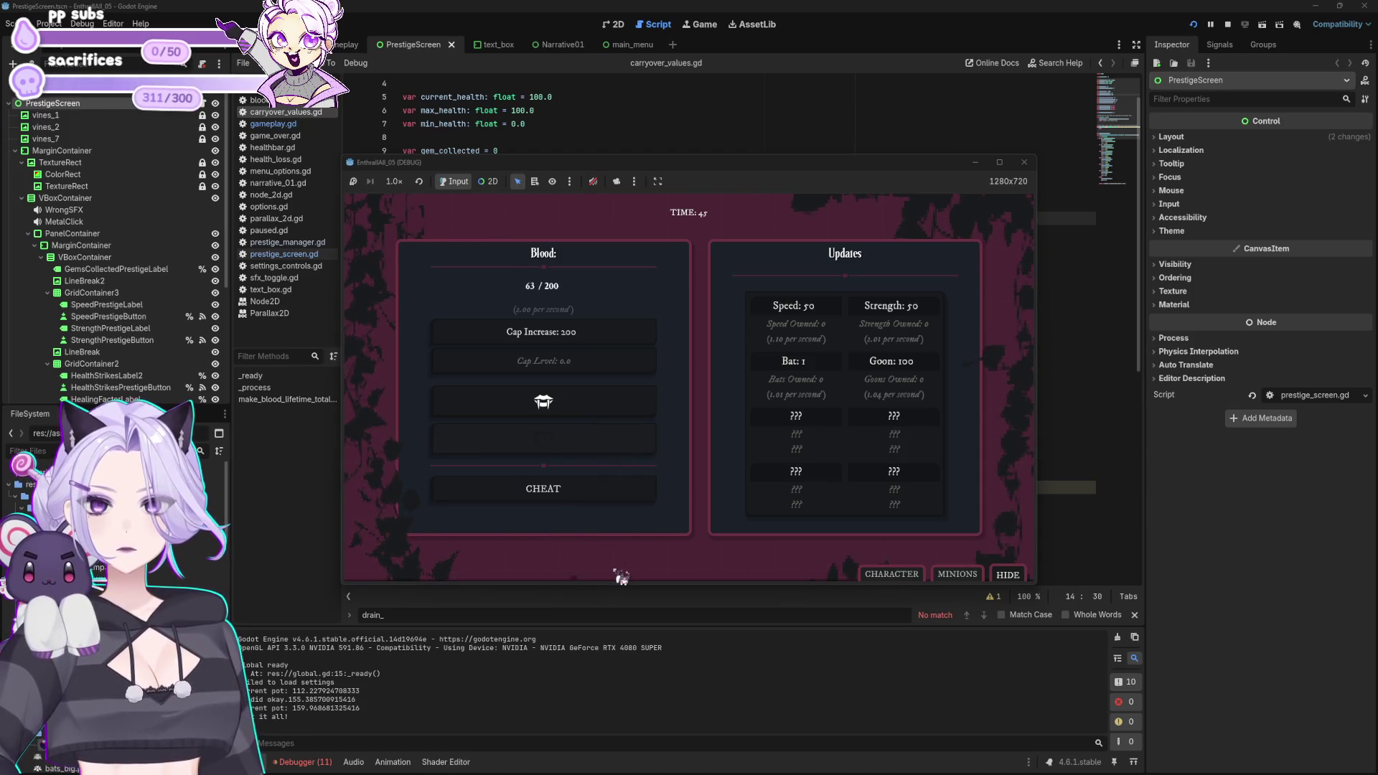
left_click(644, 395)
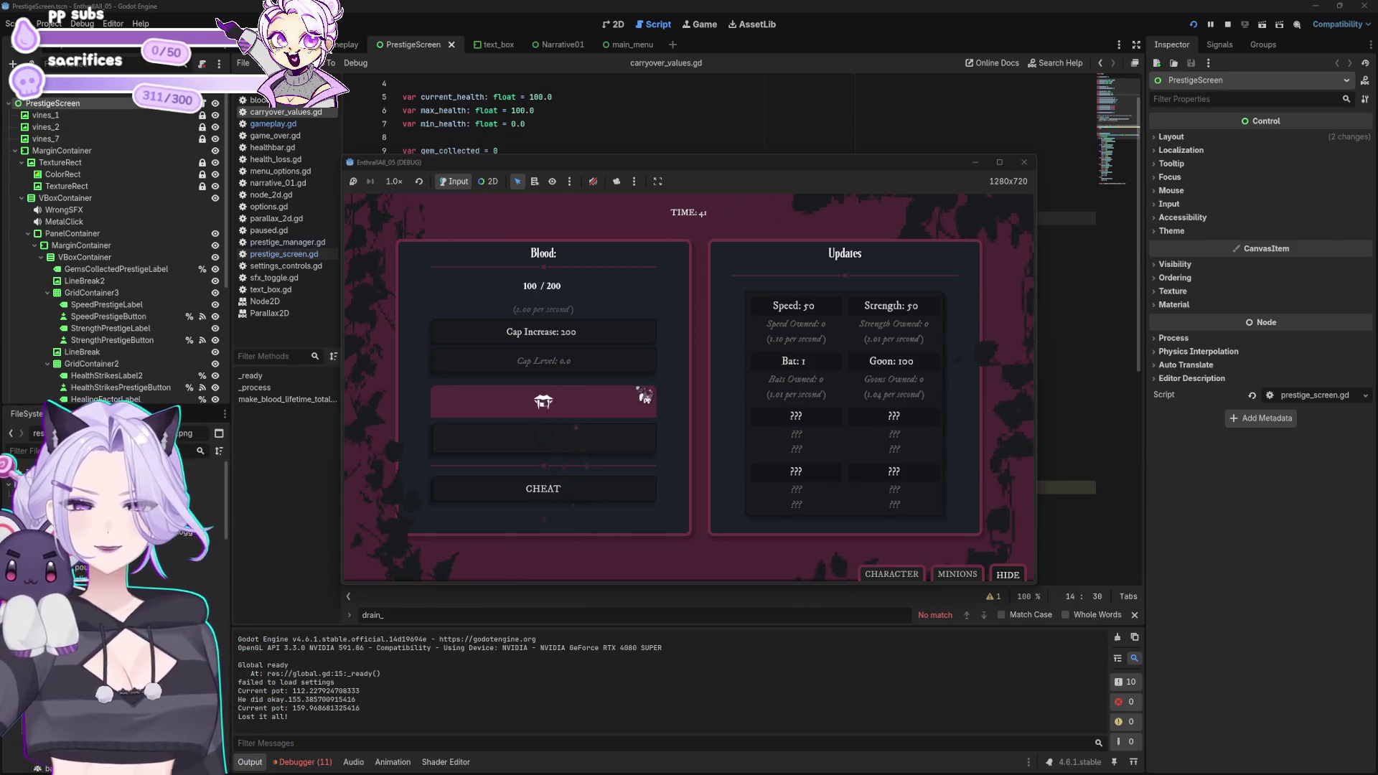
left_click(596, 402)
left_click(626, 438)
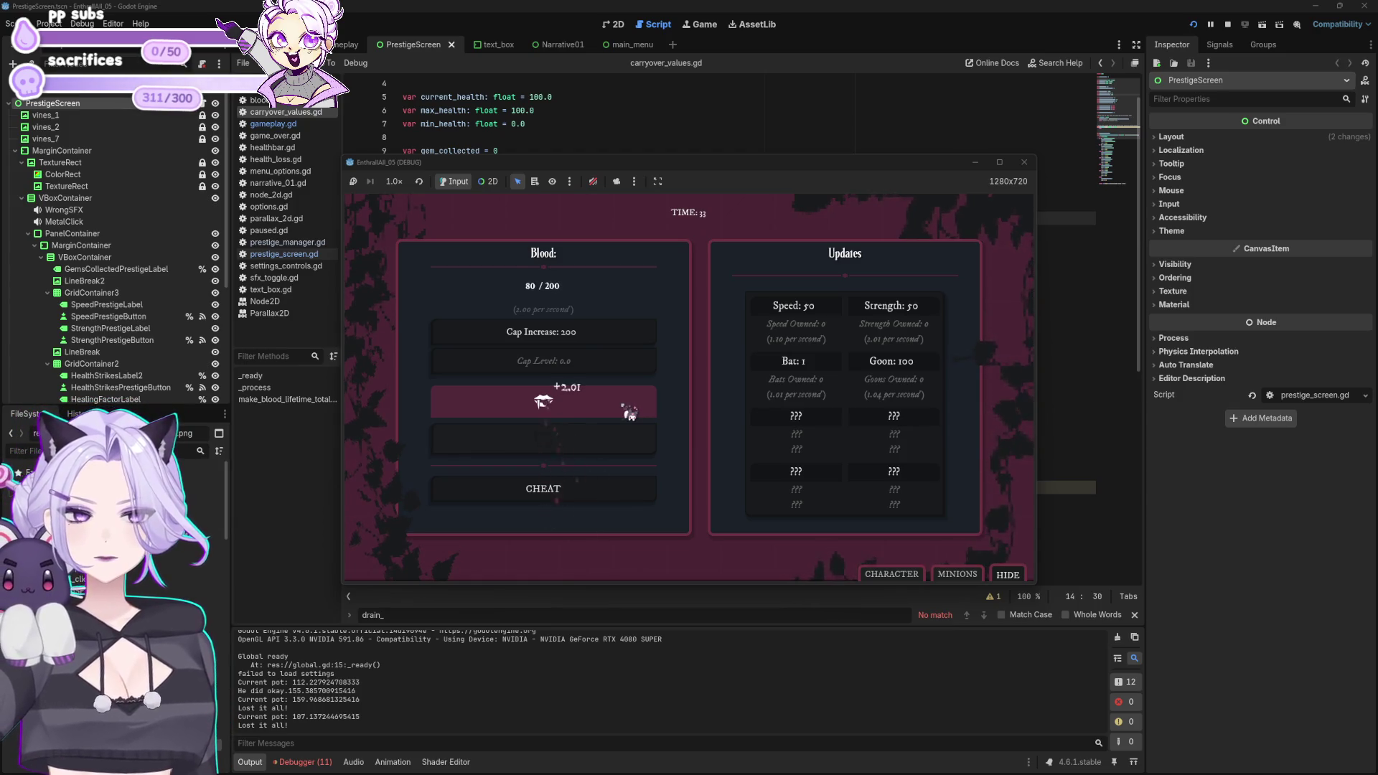
left_click(629, 412)
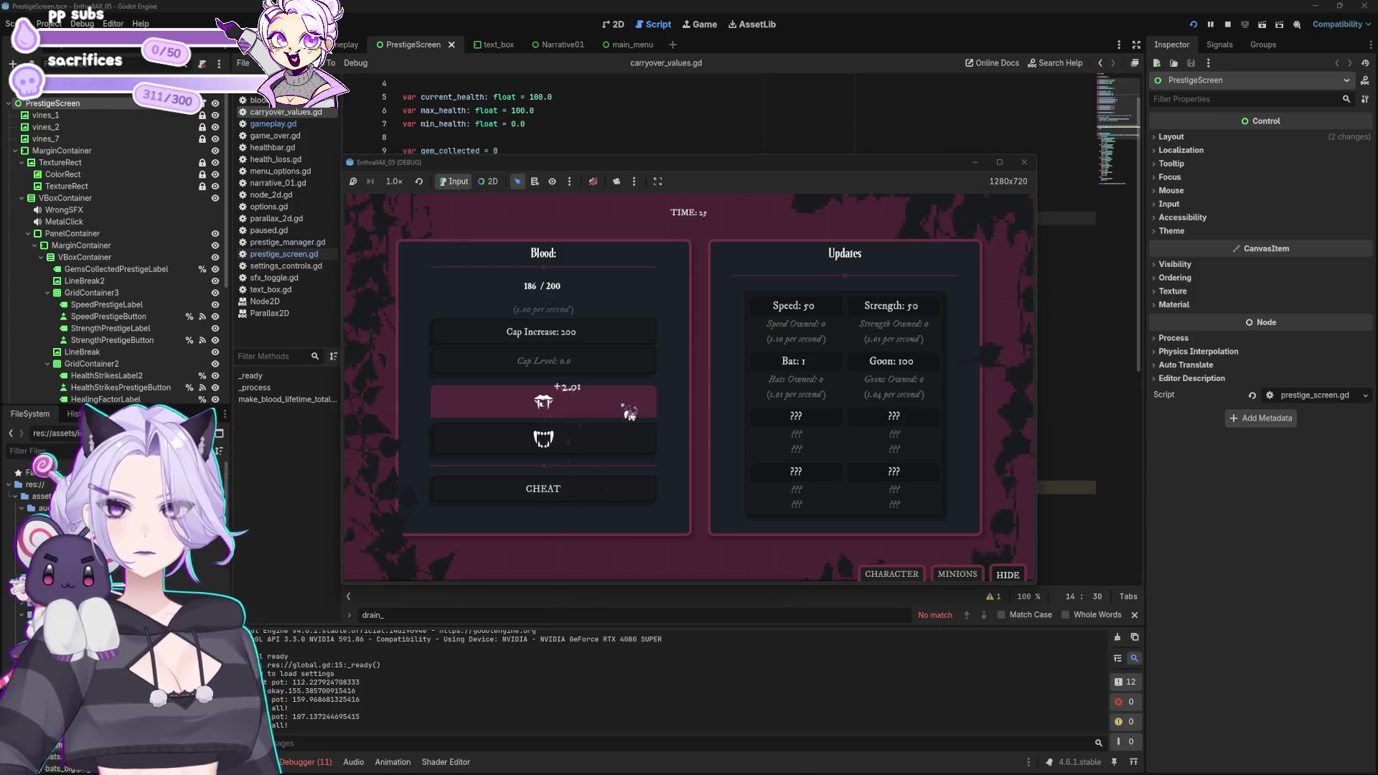
Step: Raise the blood cap to 2.00K, buy several bats, and keep seducing
left_click(603, 335)
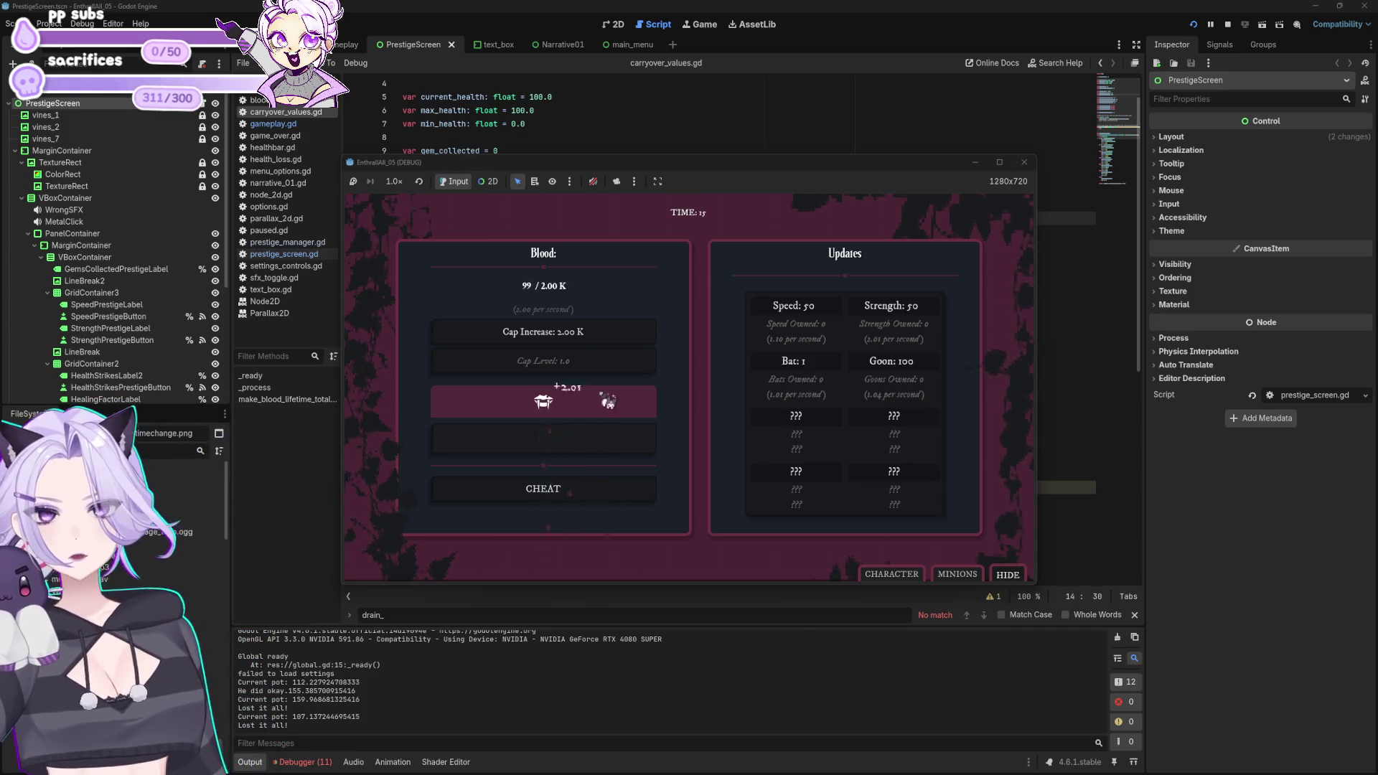
triple_click(785, 368)
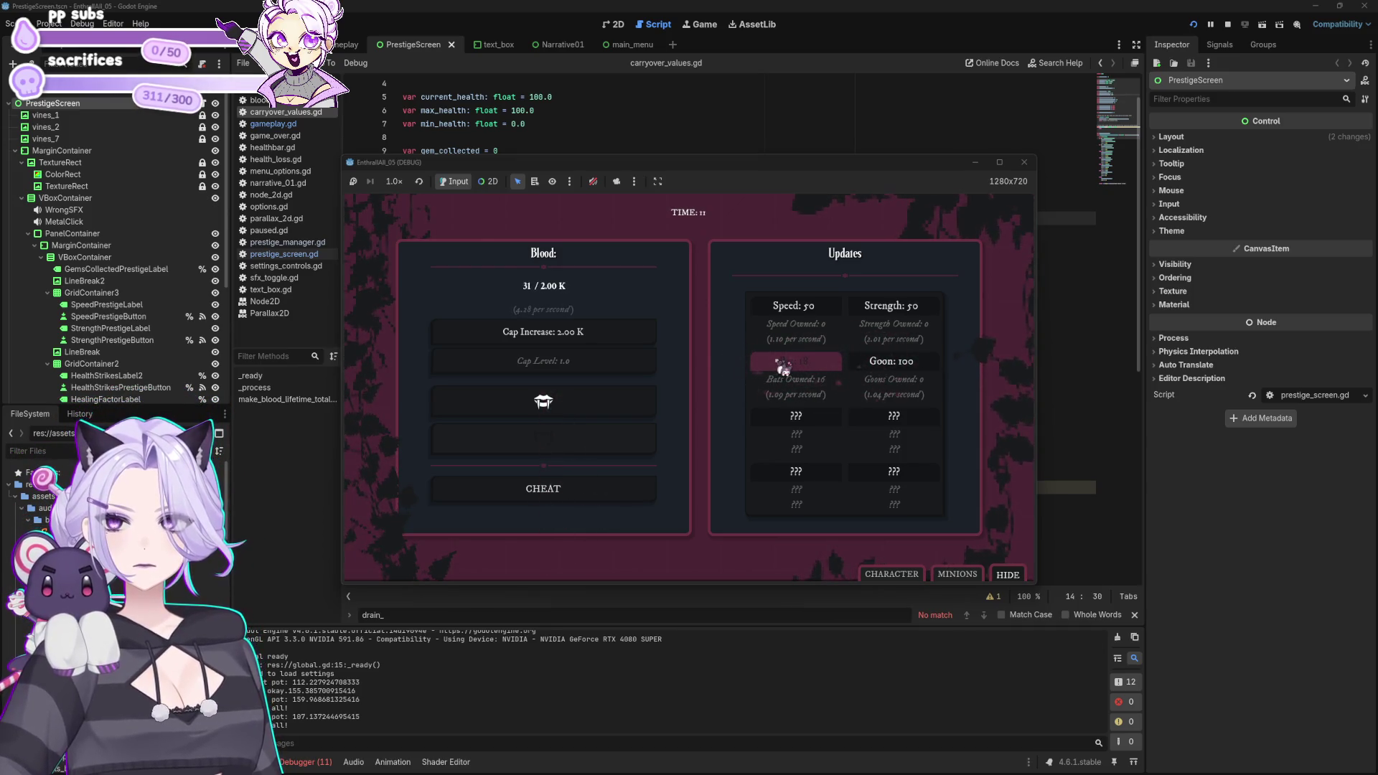
left_click(785, 368)
left_click(600, 400)
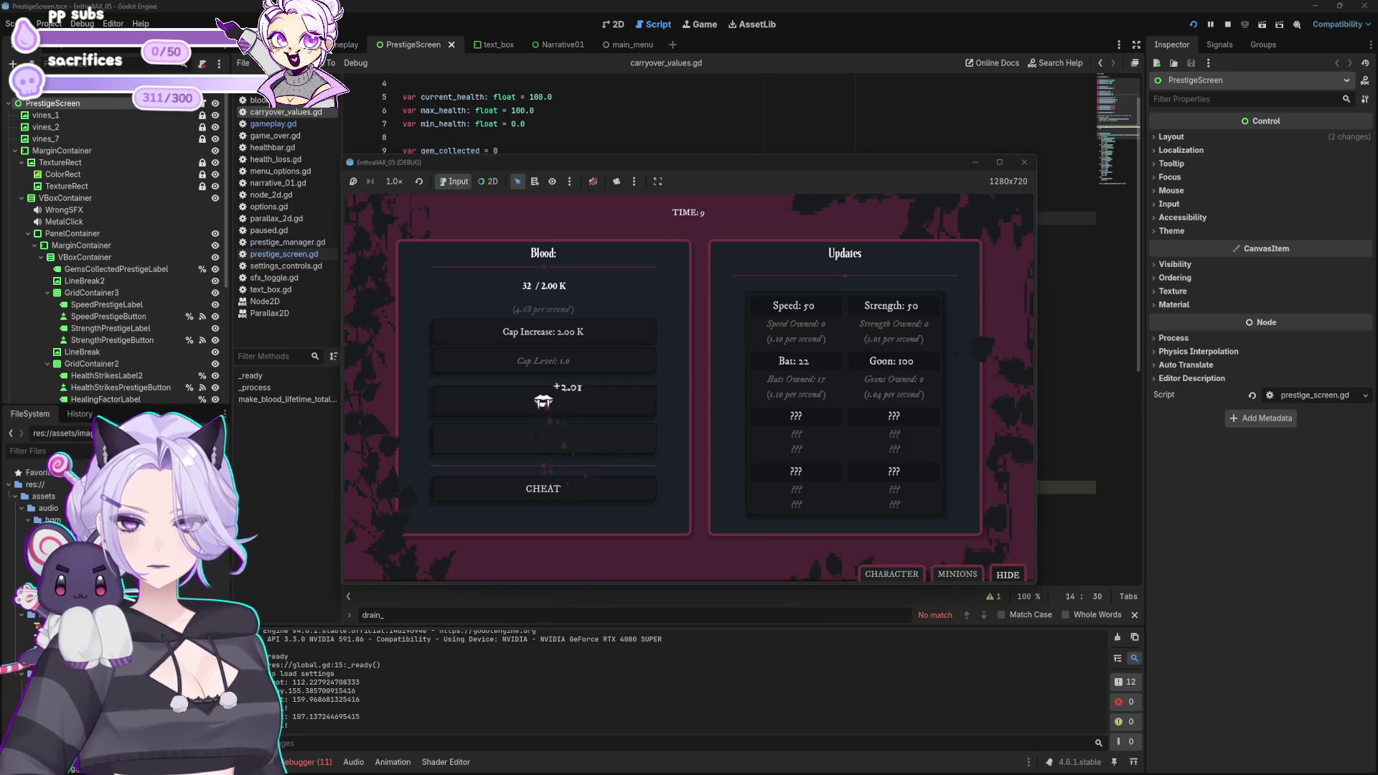
left_click(642, 397)
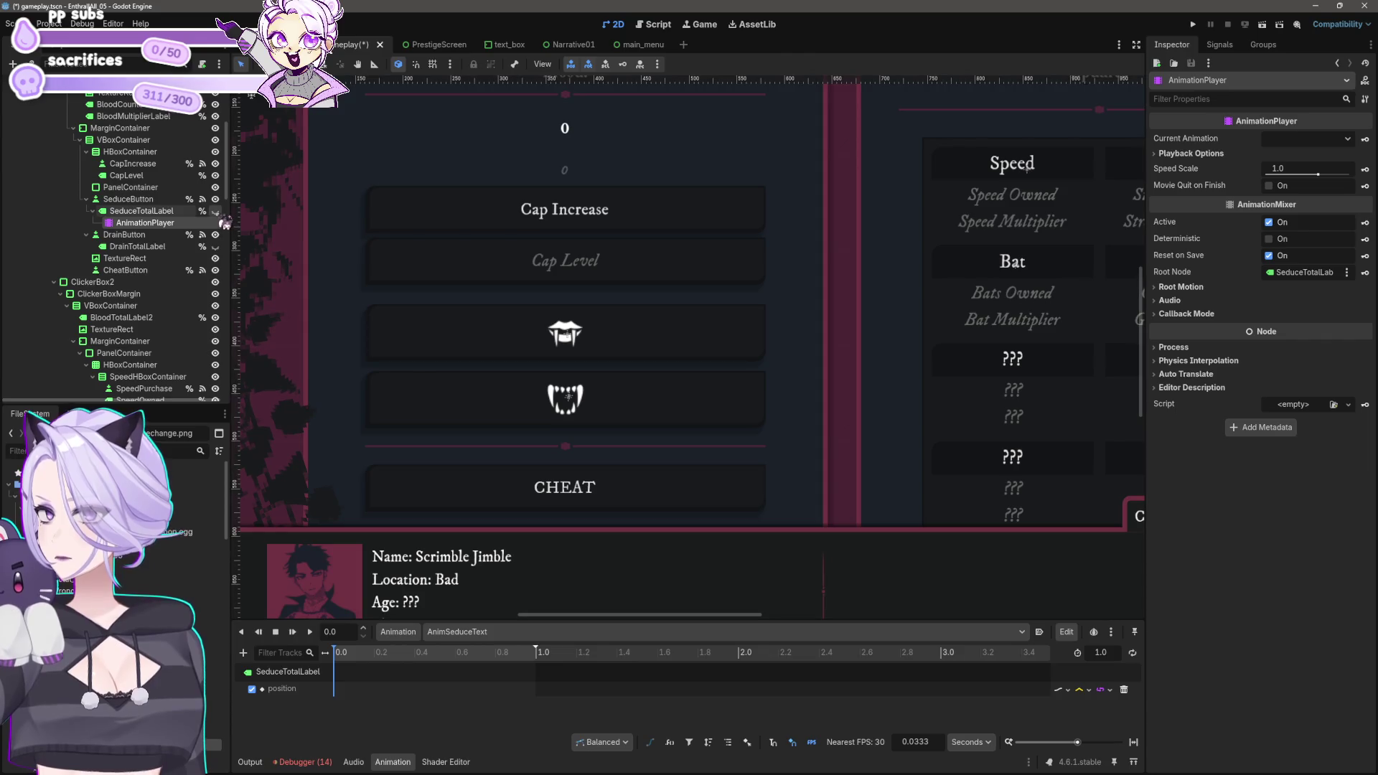
Step: Insert position keyframes at 0.0 and 1.0 on the SeduceTotalLabel track
left_click_drag(402, 372, 418, 350)
scroll(532, 421, "up", 3)
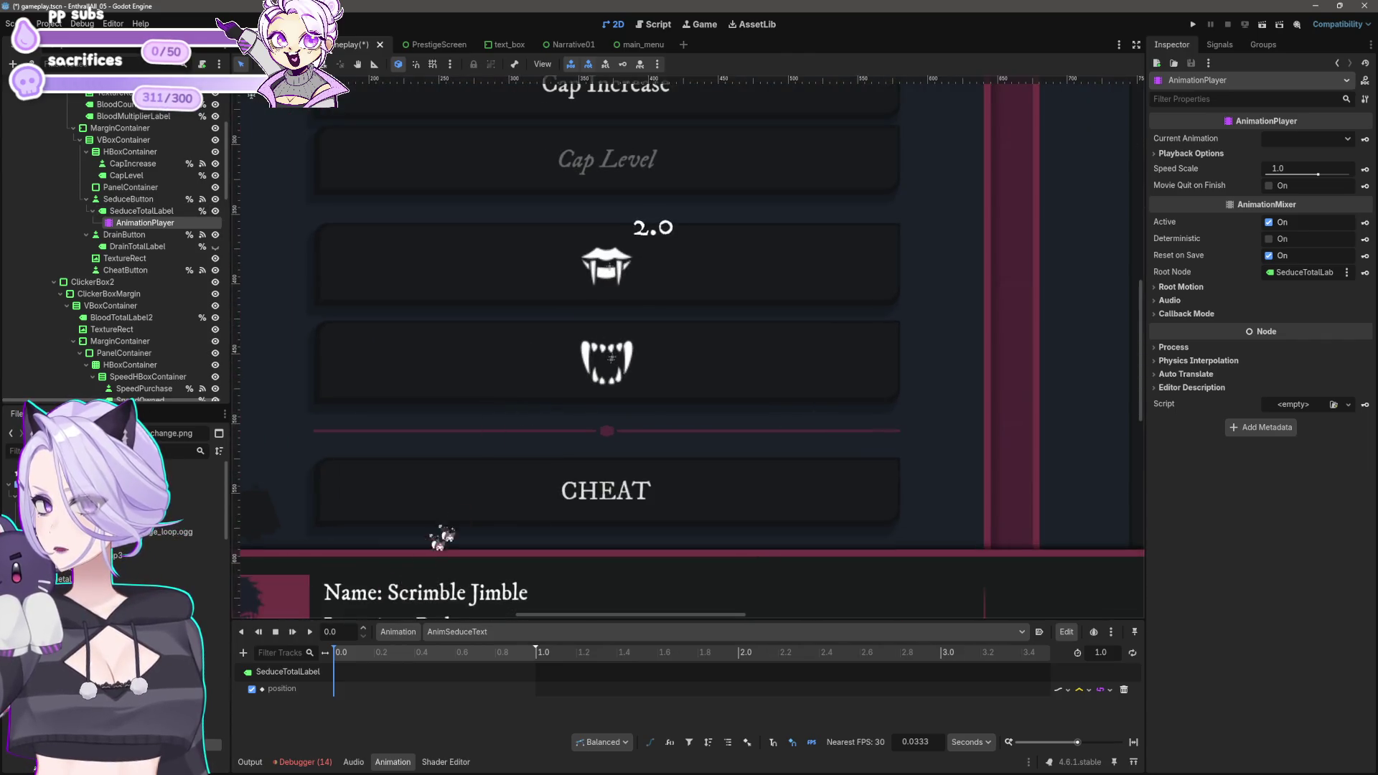
right_click(337, 691)
left_click(363, 699)
right_click(539, 690)
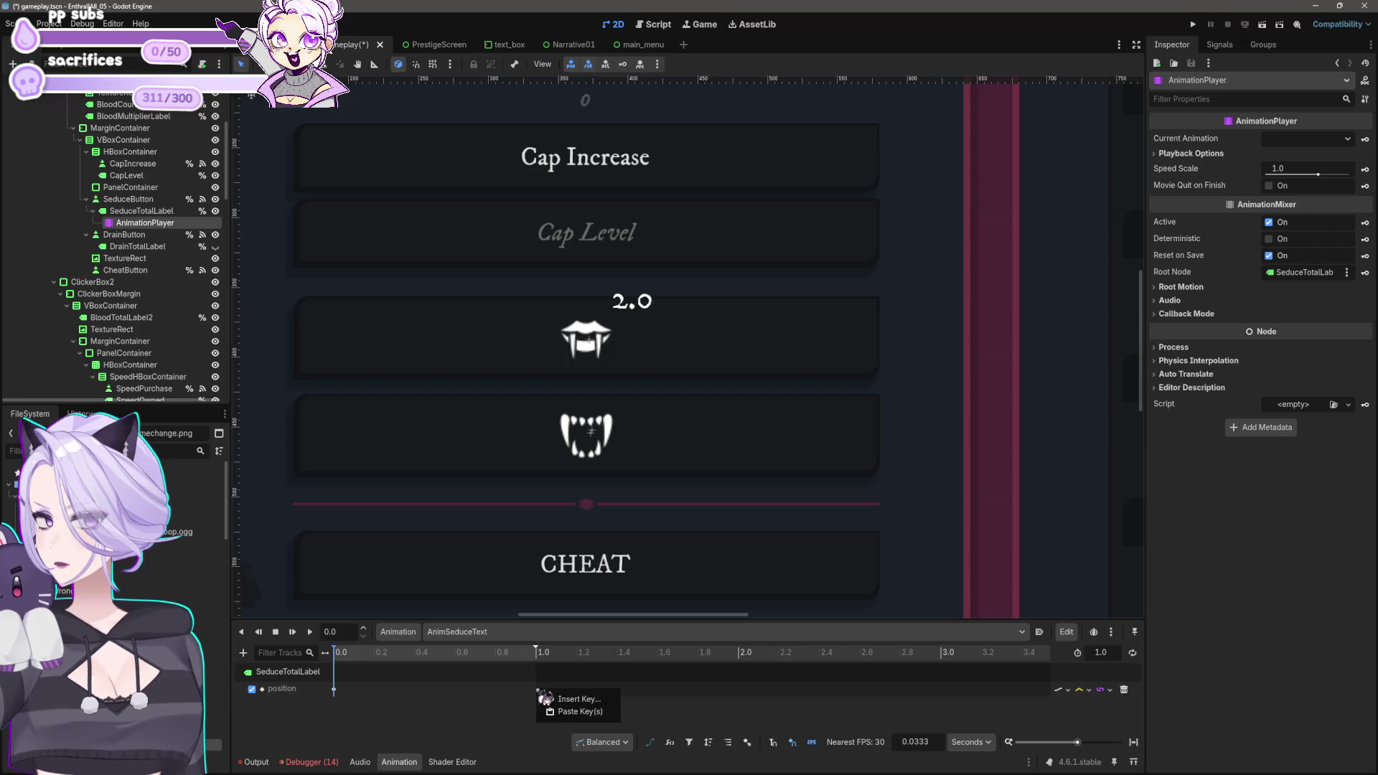
left_click(558, 697)
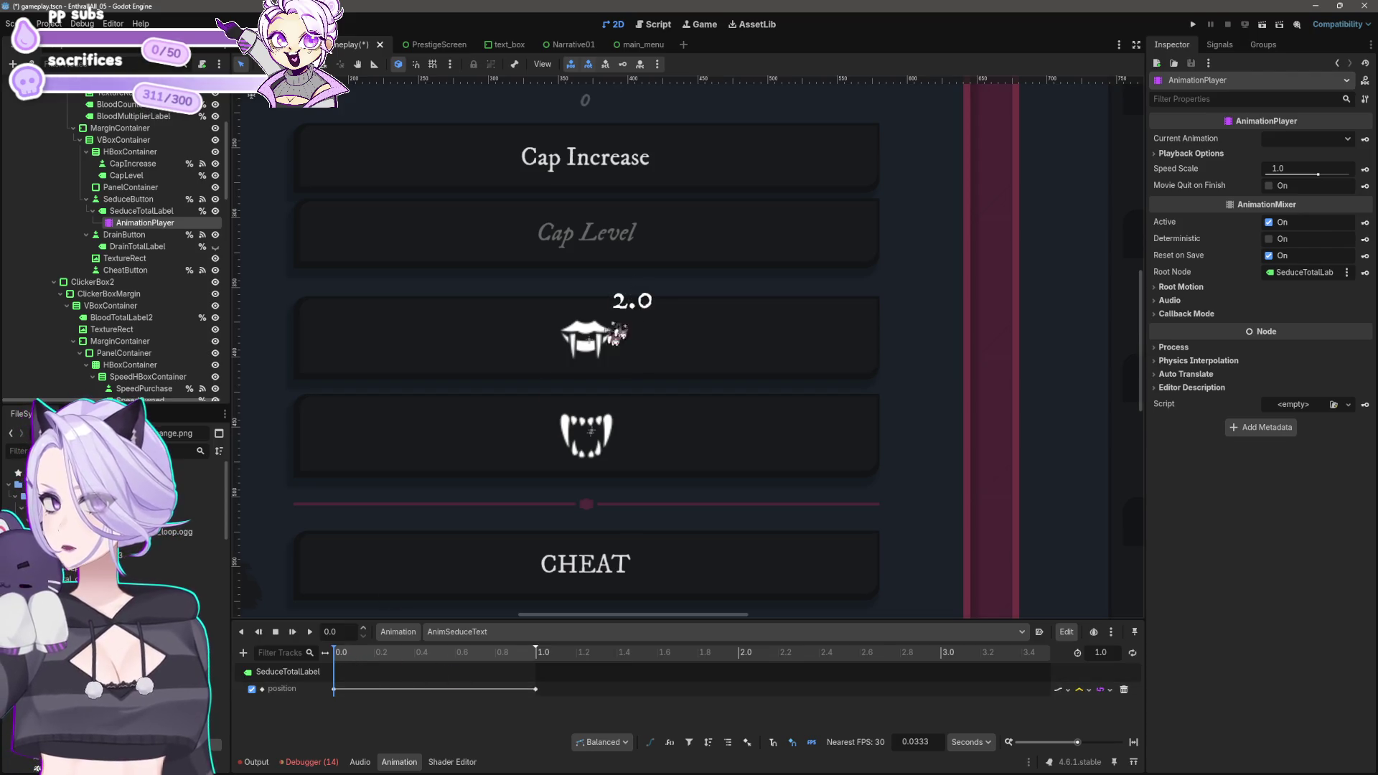
Step: Scrub the animation and place the 2.0 label above the mouth icon at several times
left_click(631, 307)
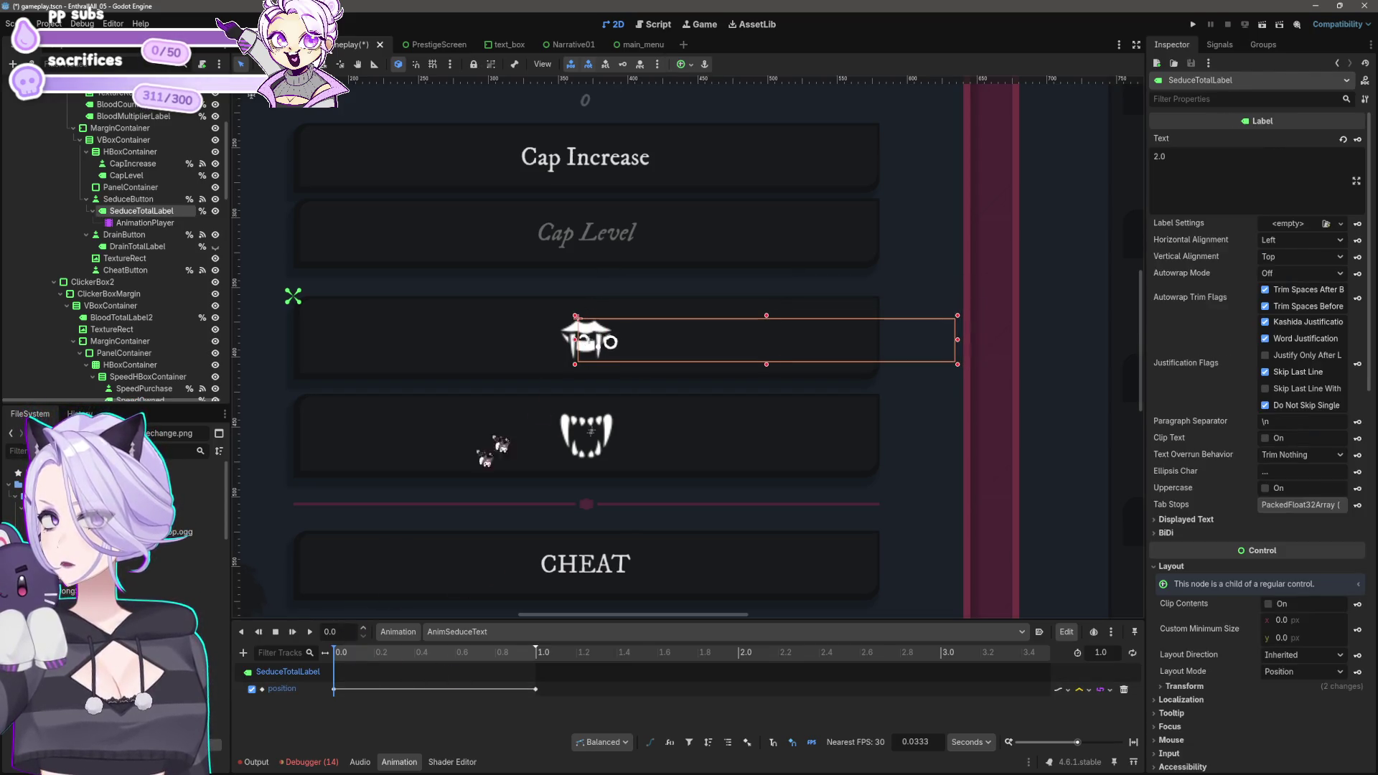
left_click_drag(353, 655, 425, 655)
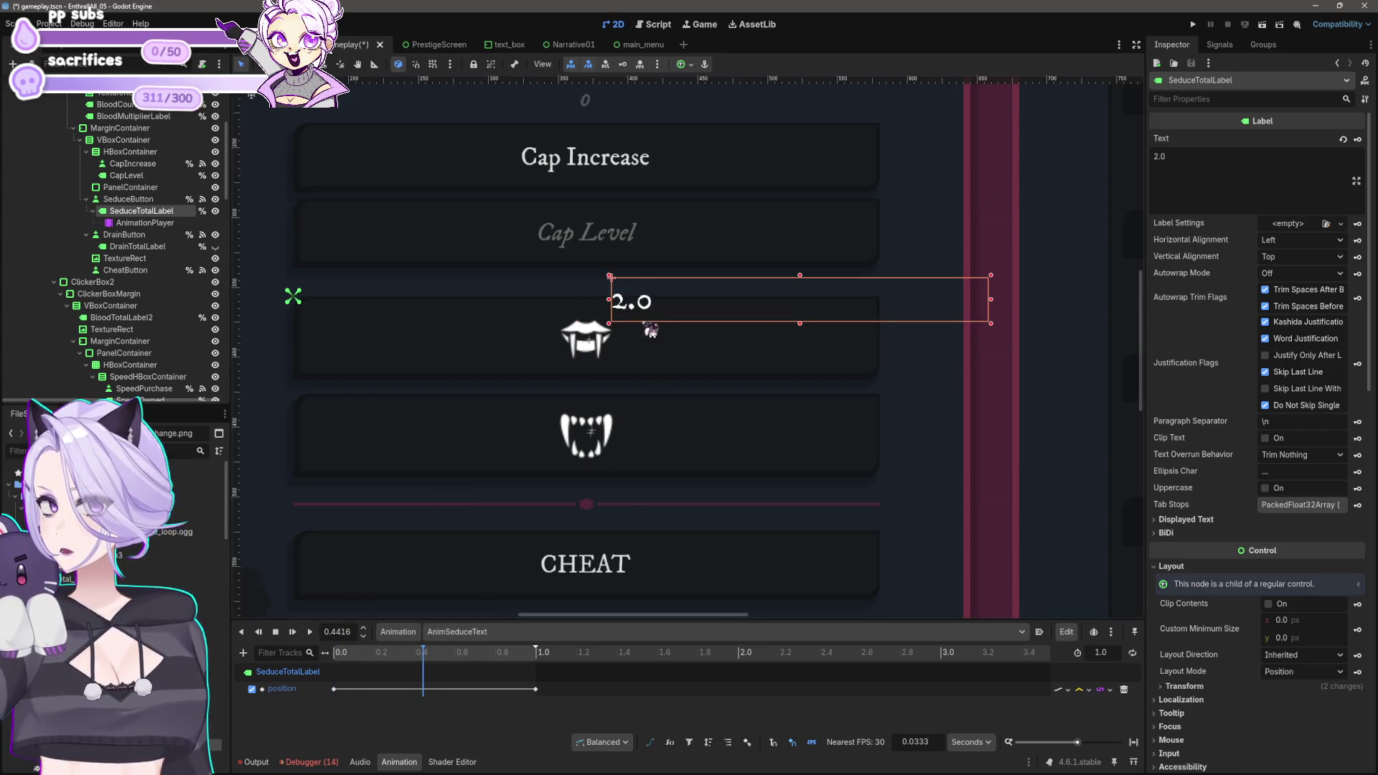
left_click_drag(424, 666, 334, 667)
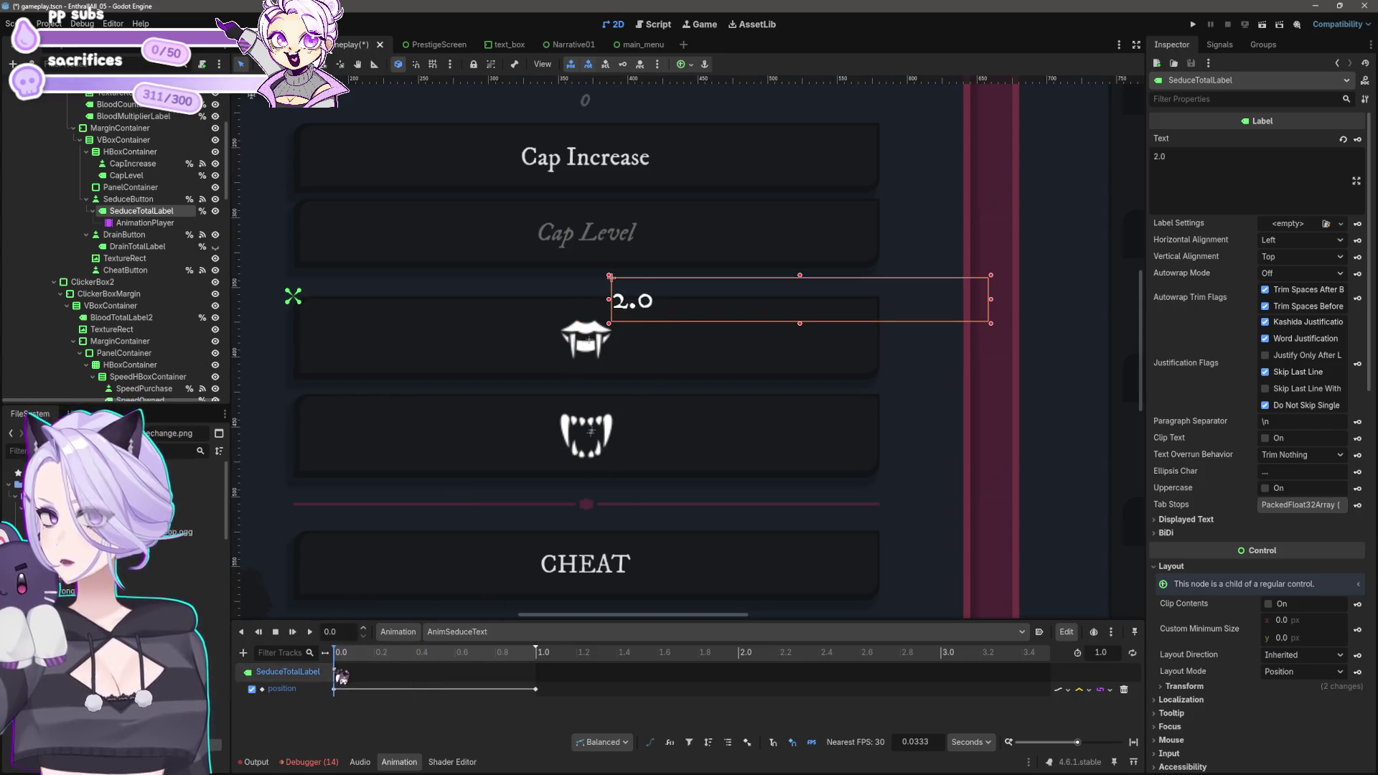
left_click_drag(648, 309, 614, 343)
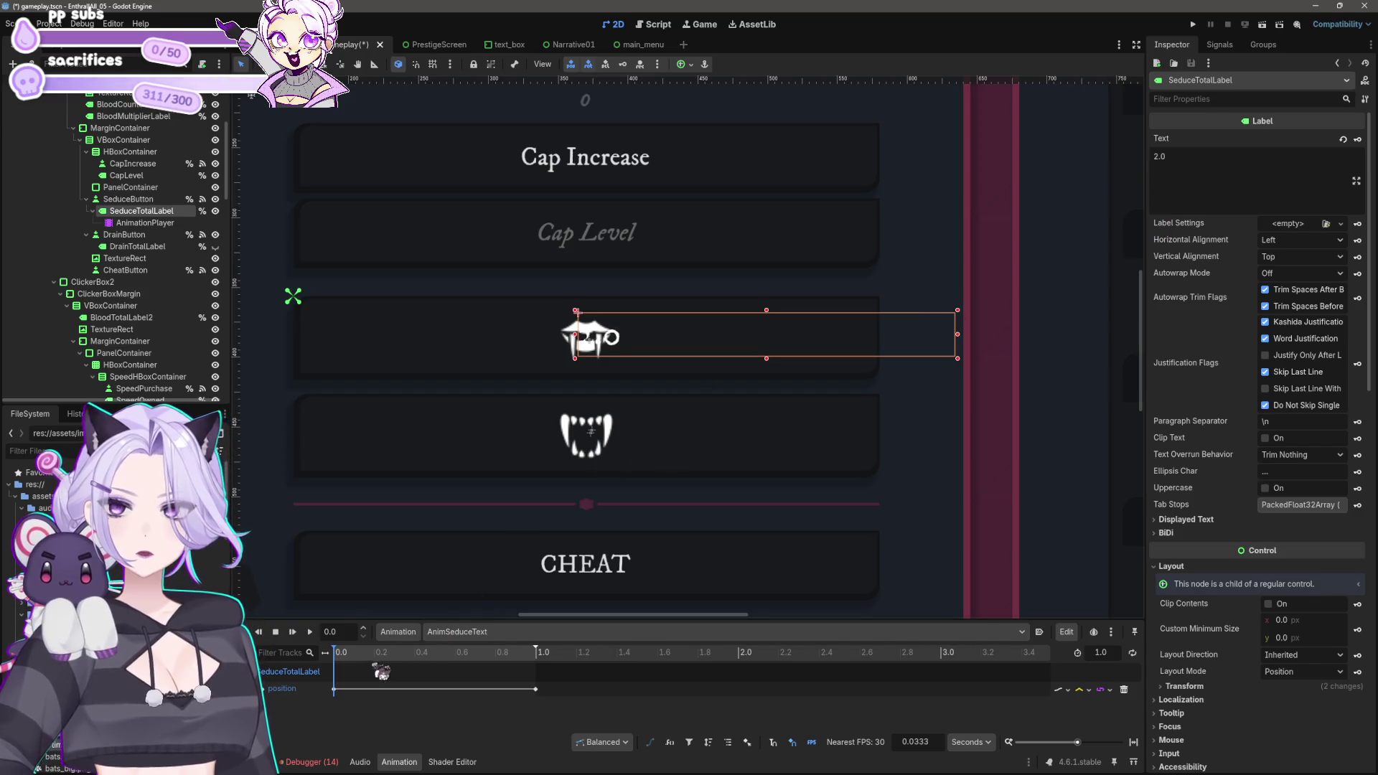
left_click(428, 655)
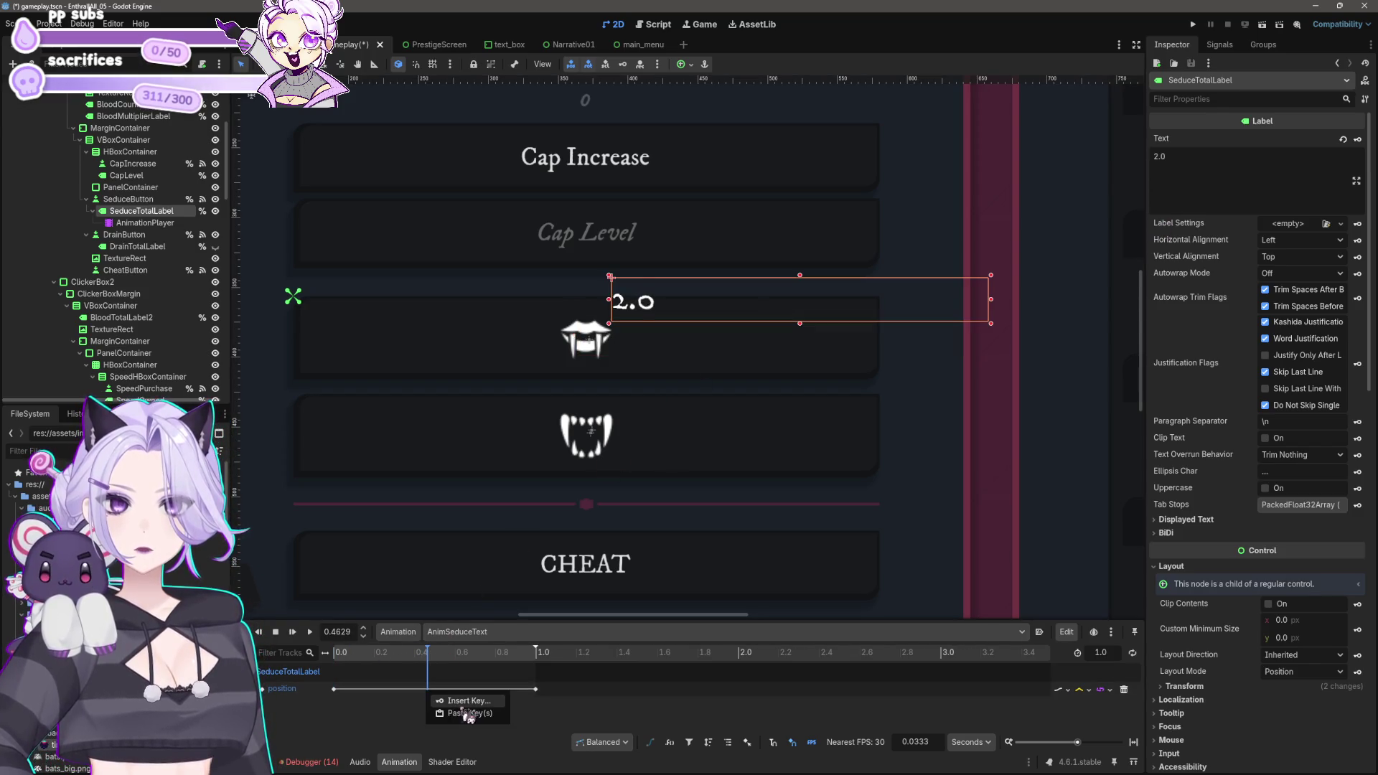
left_click_drag(640, 316, 644, 368)
left_click_drag(429, 652, 334, 652)
left_click(474, 651)
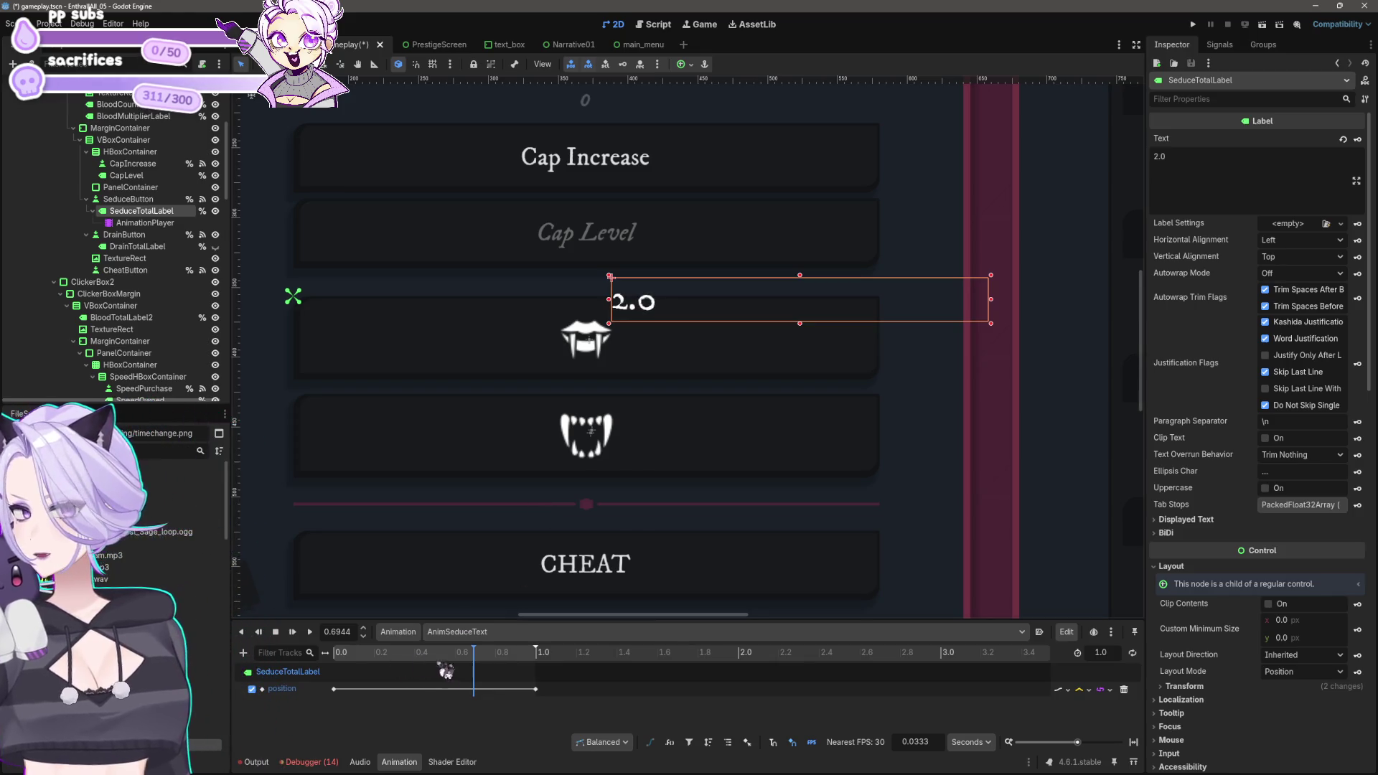
left_click(334, 689)
Step: Inspect the position track's path and key options, then select the VBoxContainer
double_click(291, 687)
key("Escape")
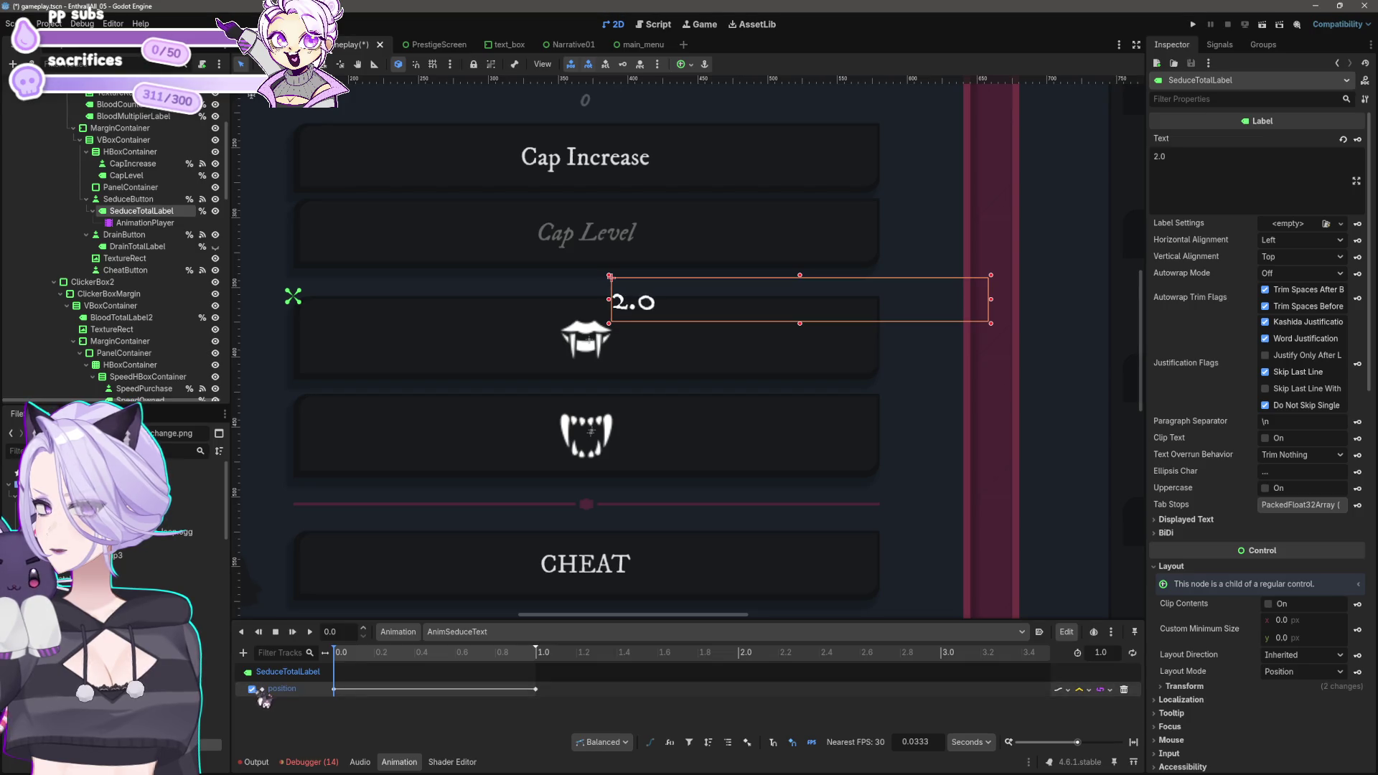
right_click(341, 703)
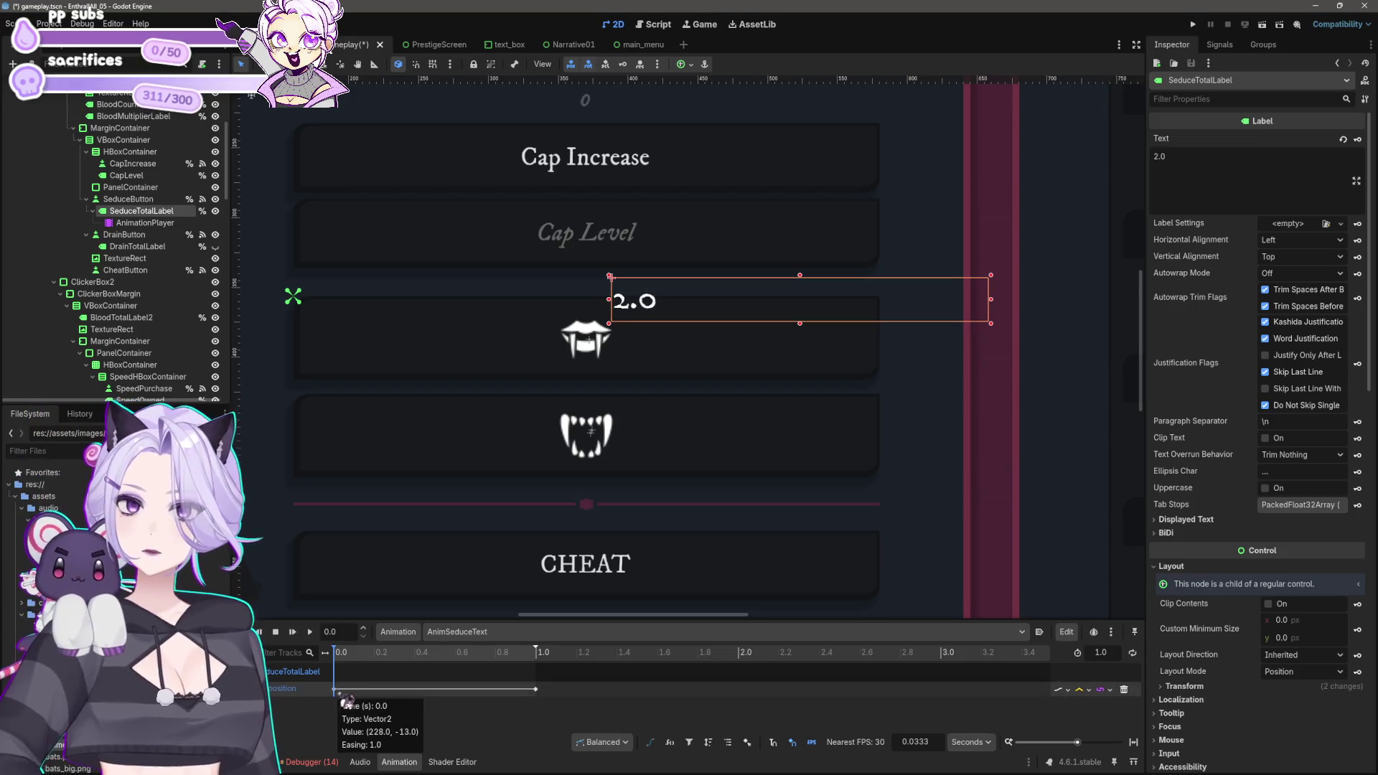
scroll(1272, 426, "down", 5)
scroll(1272, 426, "down", 3)
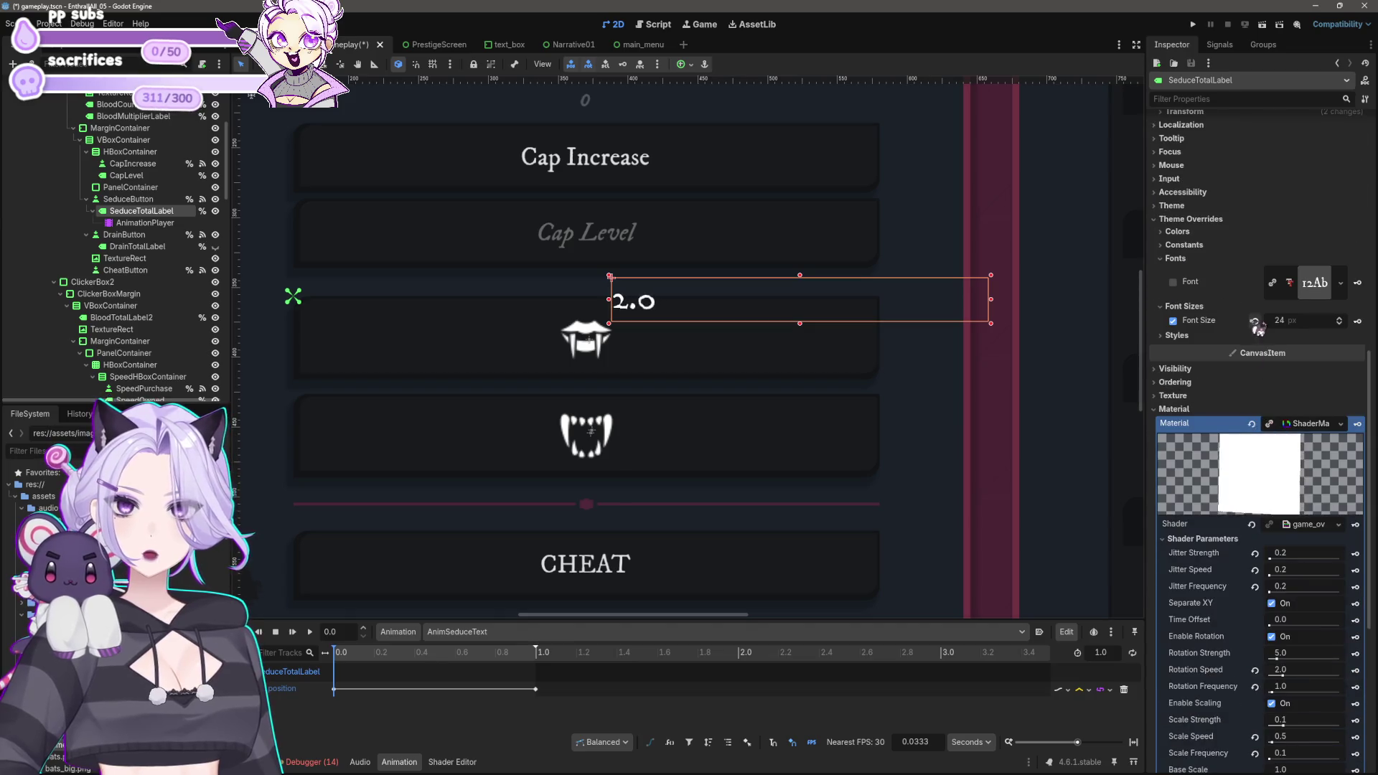
scroll(1258, 327, "up", 5)
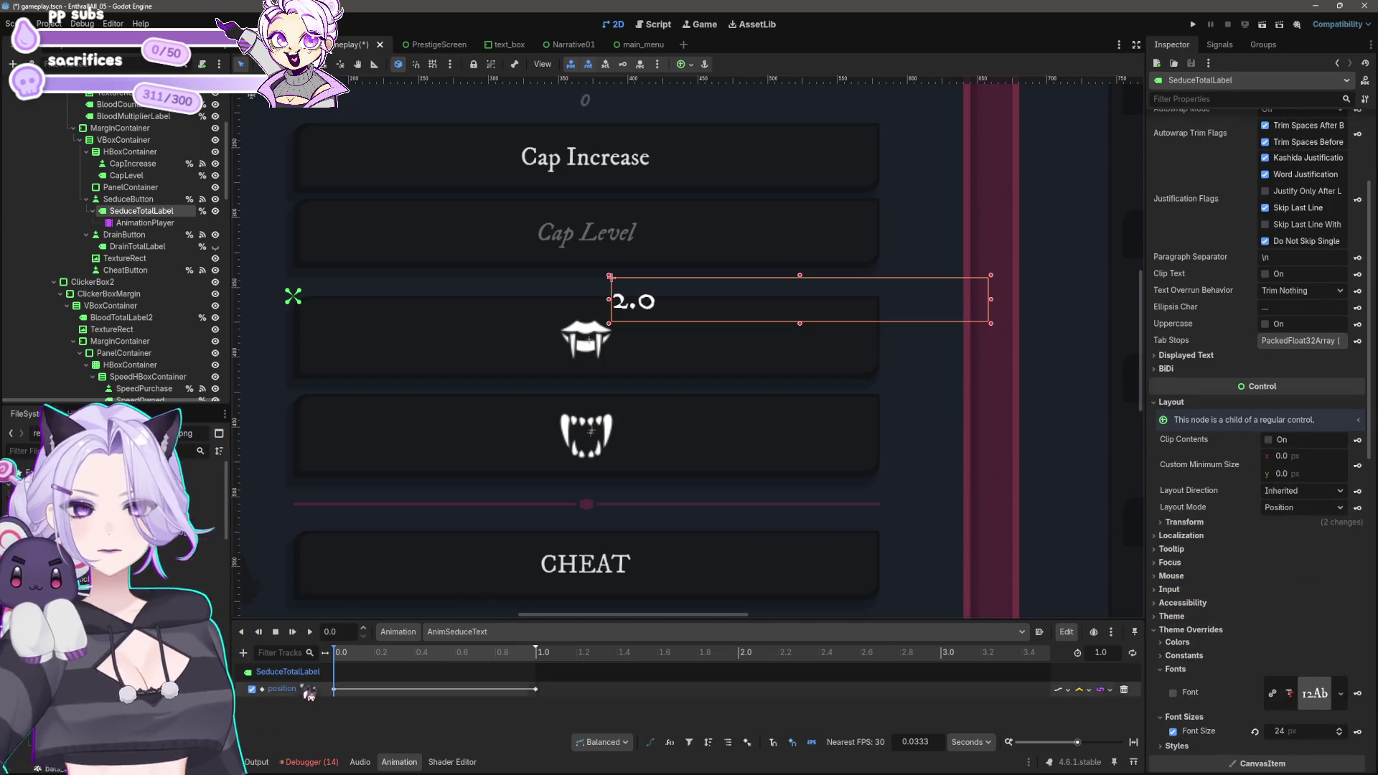
left_click(649, 497)
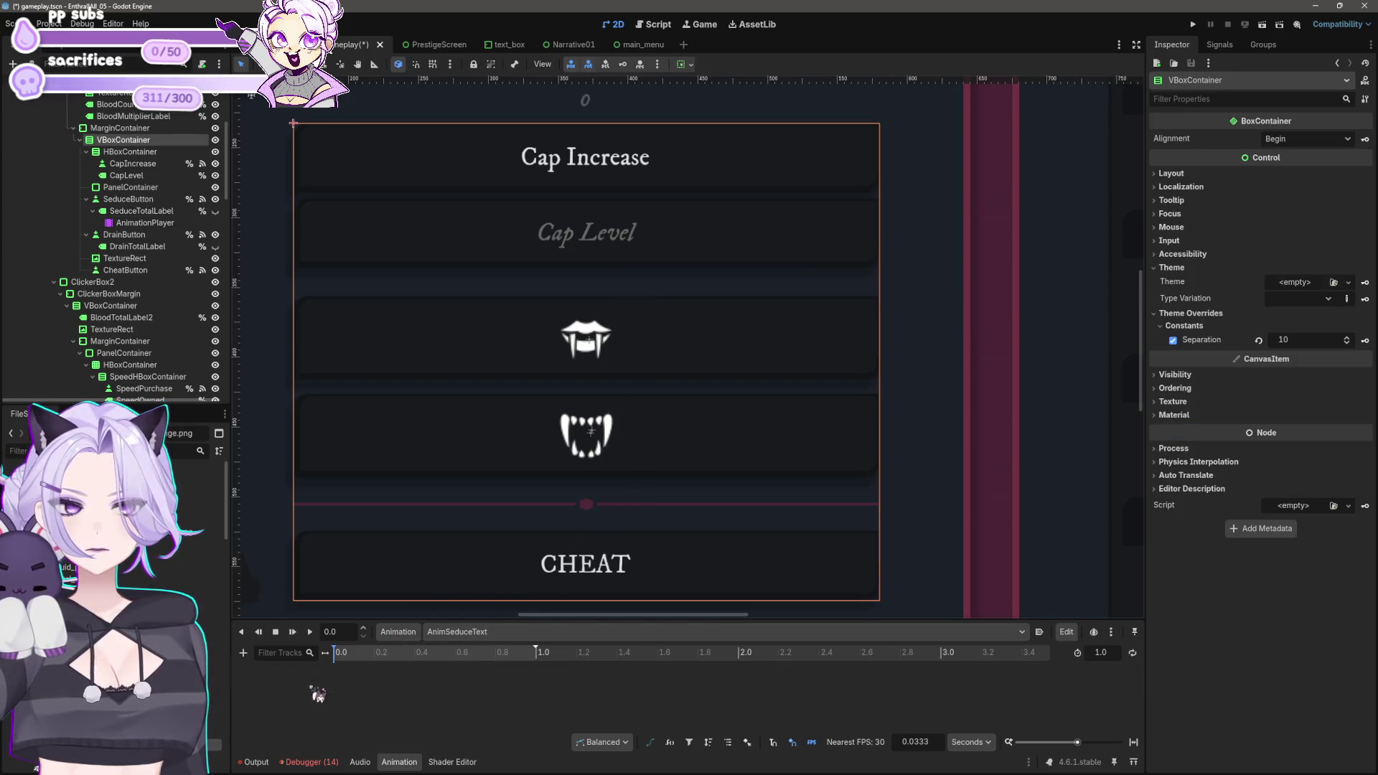
Step: Undo to restore the position track, browse SeduceTotalLabel's properties for a new track, then cancel
key("ctrl+z")
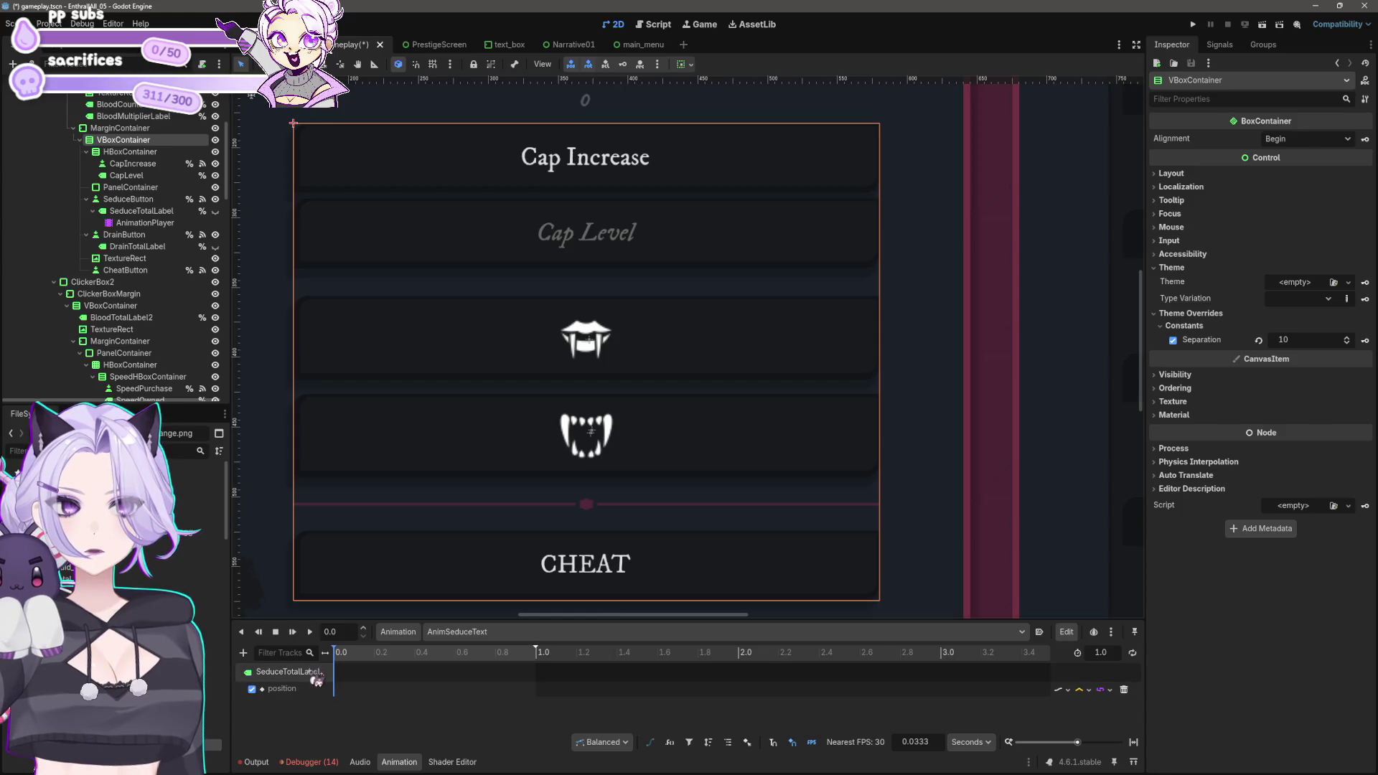
left_click(315, 675)
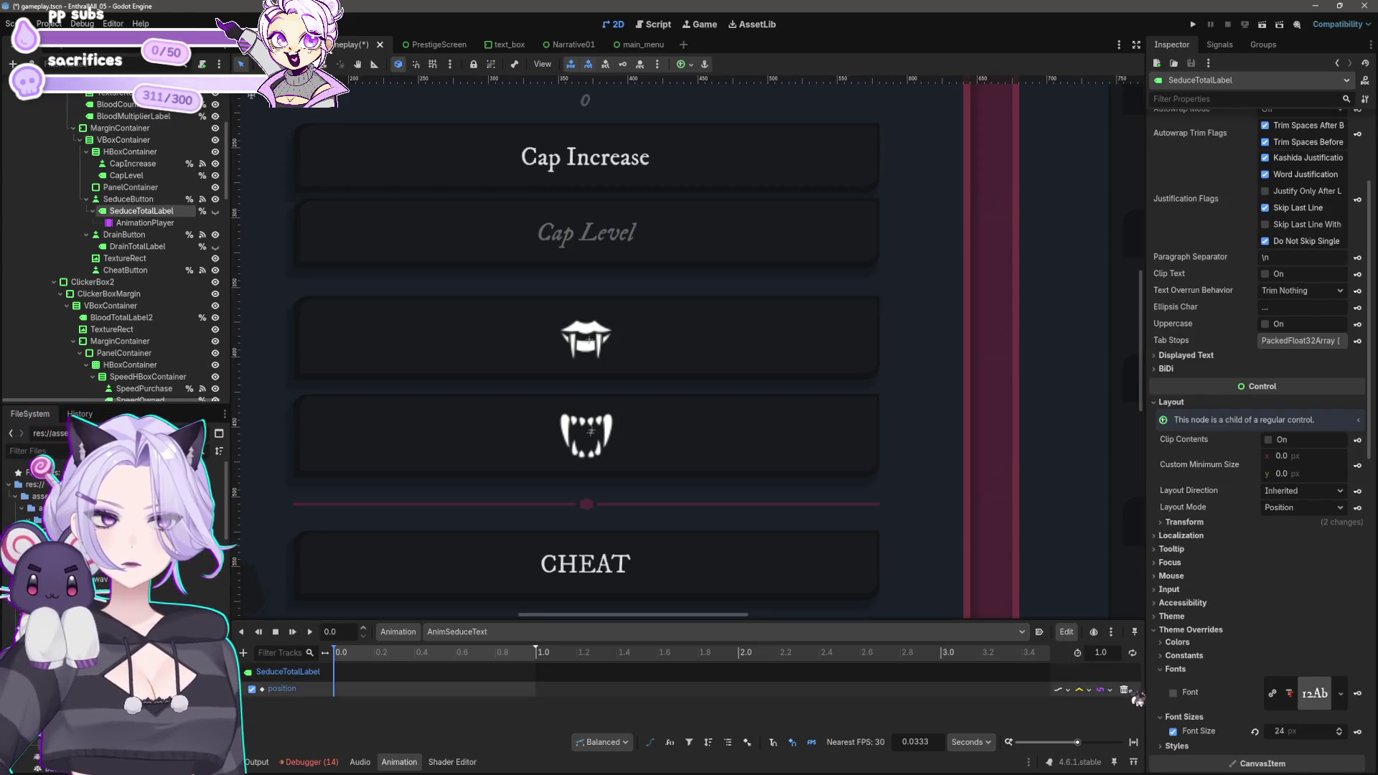
left_click(243, 652)
left_click(302, 667)
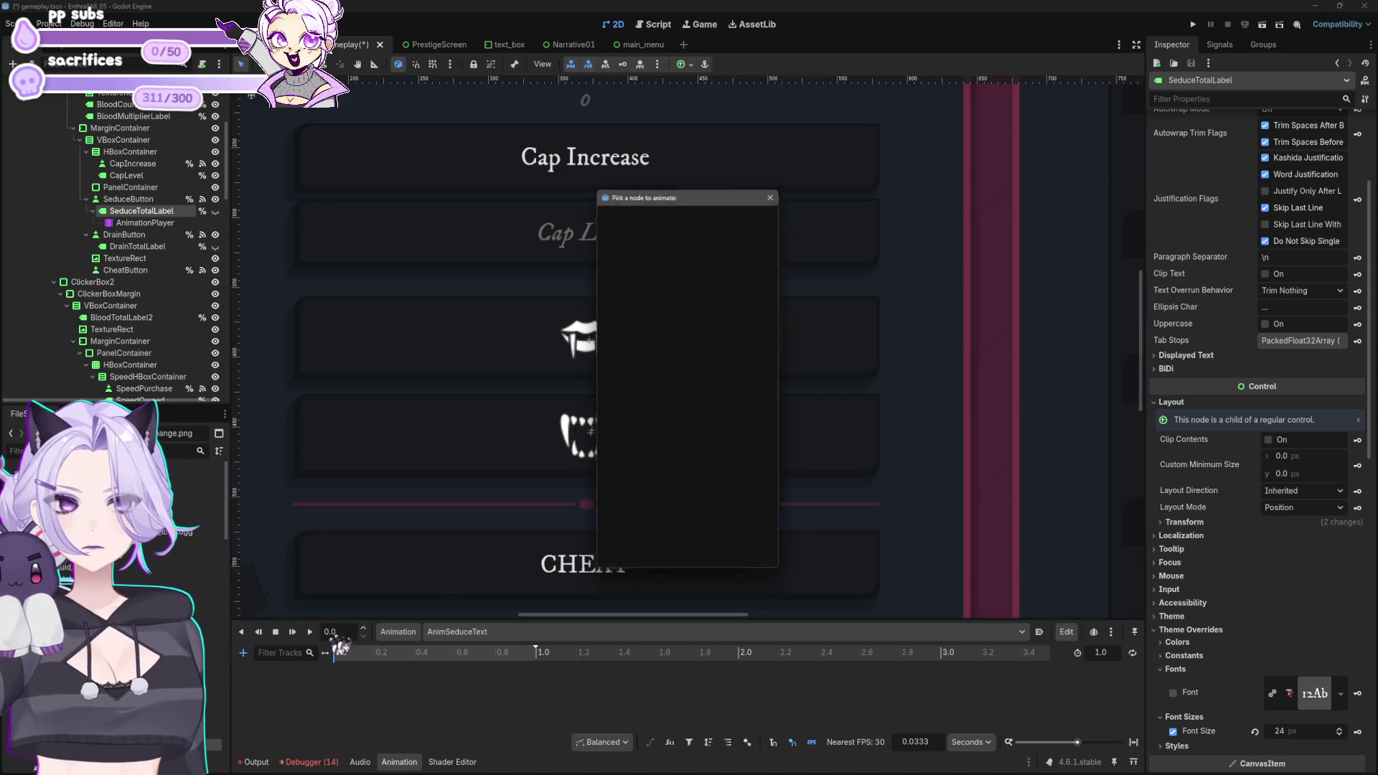
left_click(747, 335)
left_click(653, 562)
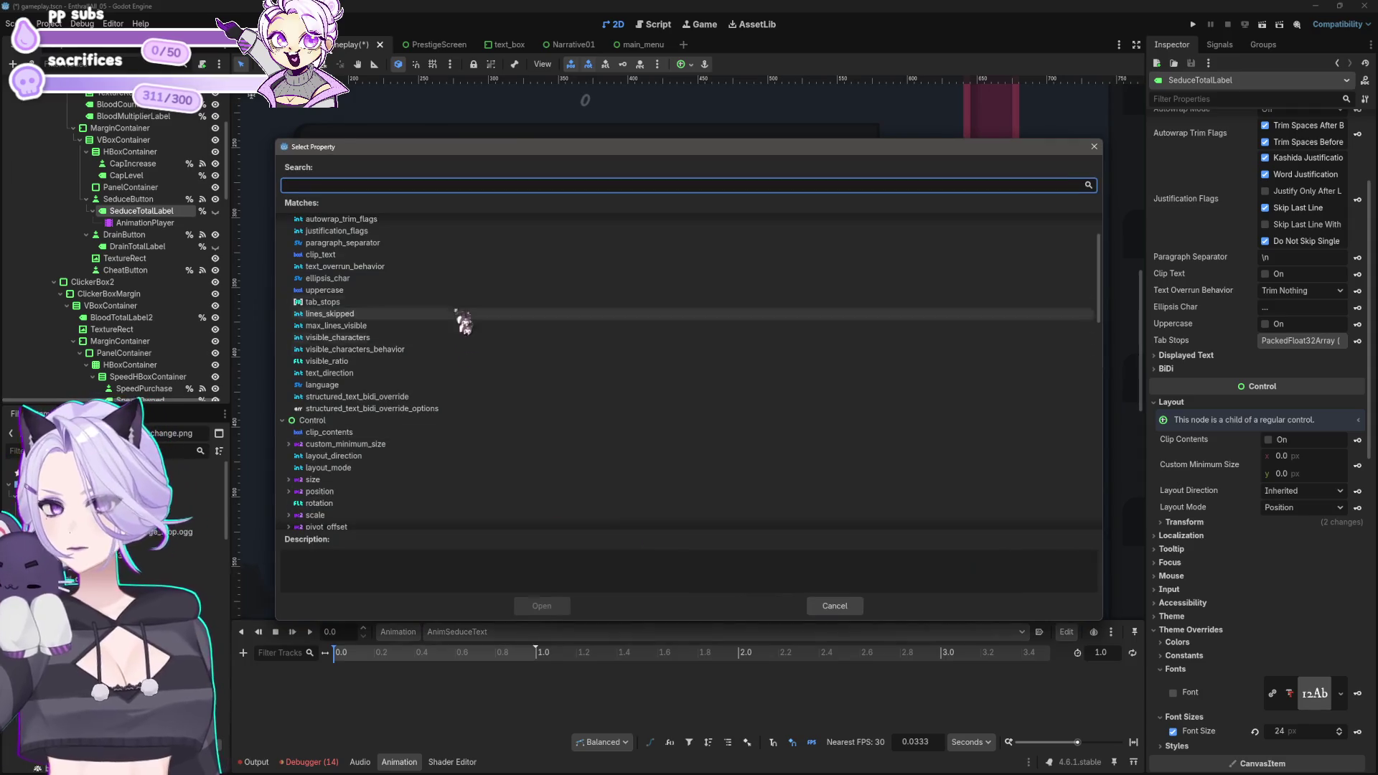
type("pos")
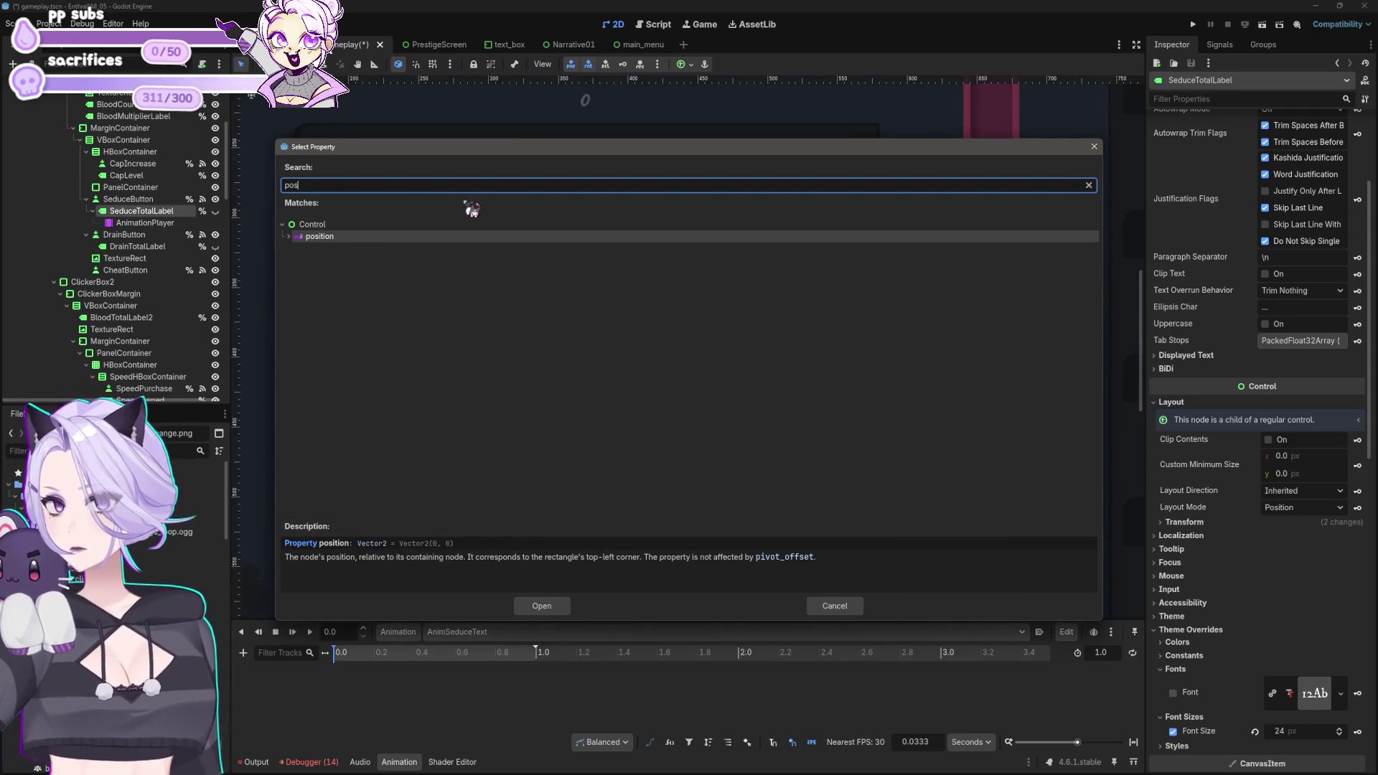
key("BackSpace")
key("BackSpace")
key("BackSpace")
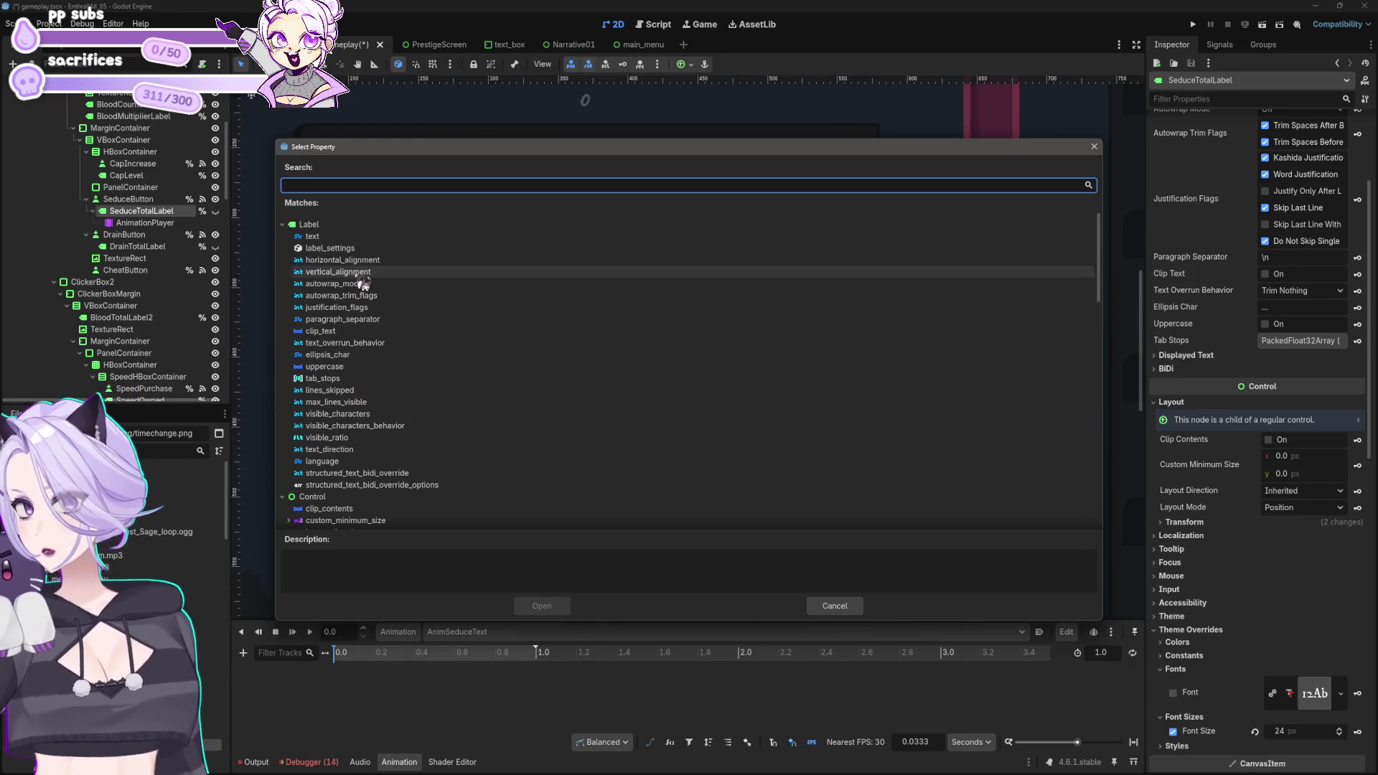
left_click(352, 247)
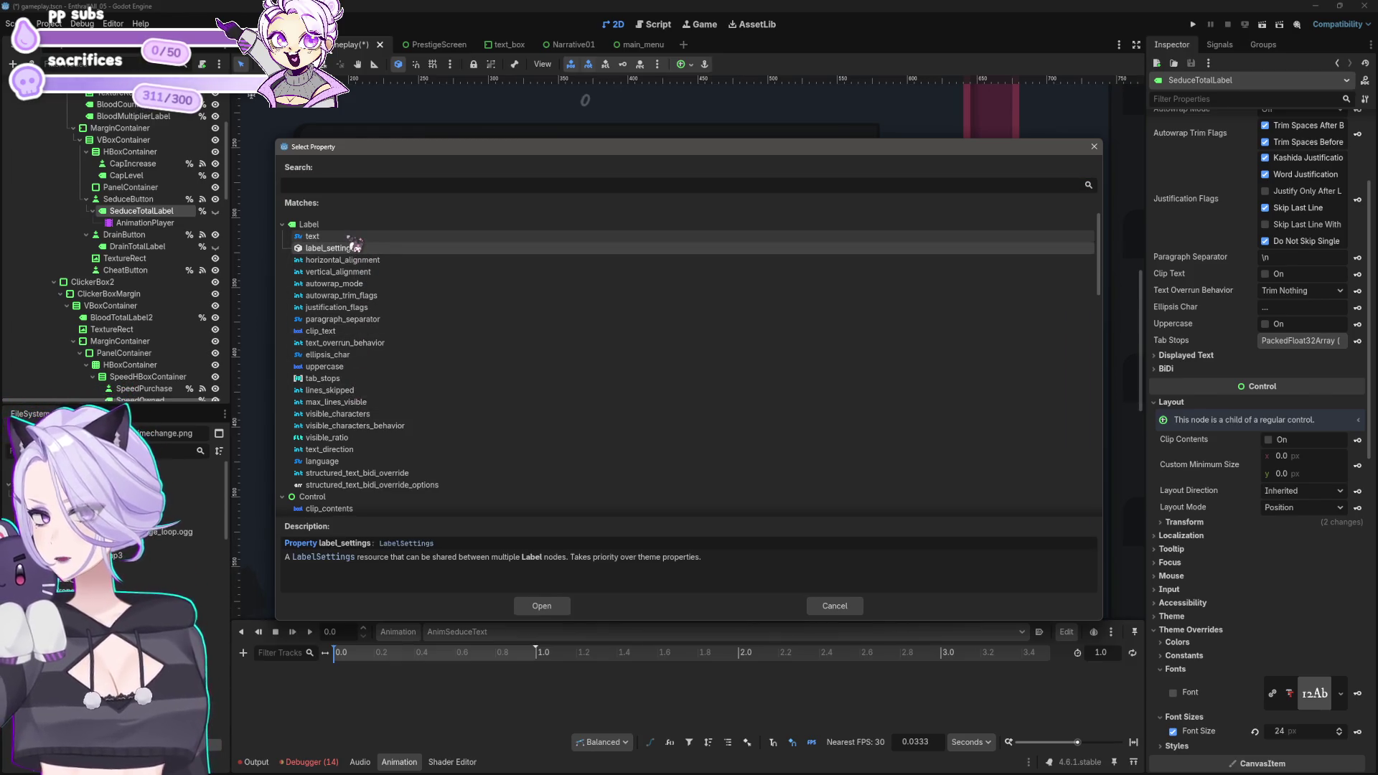
left_click(350, 236)
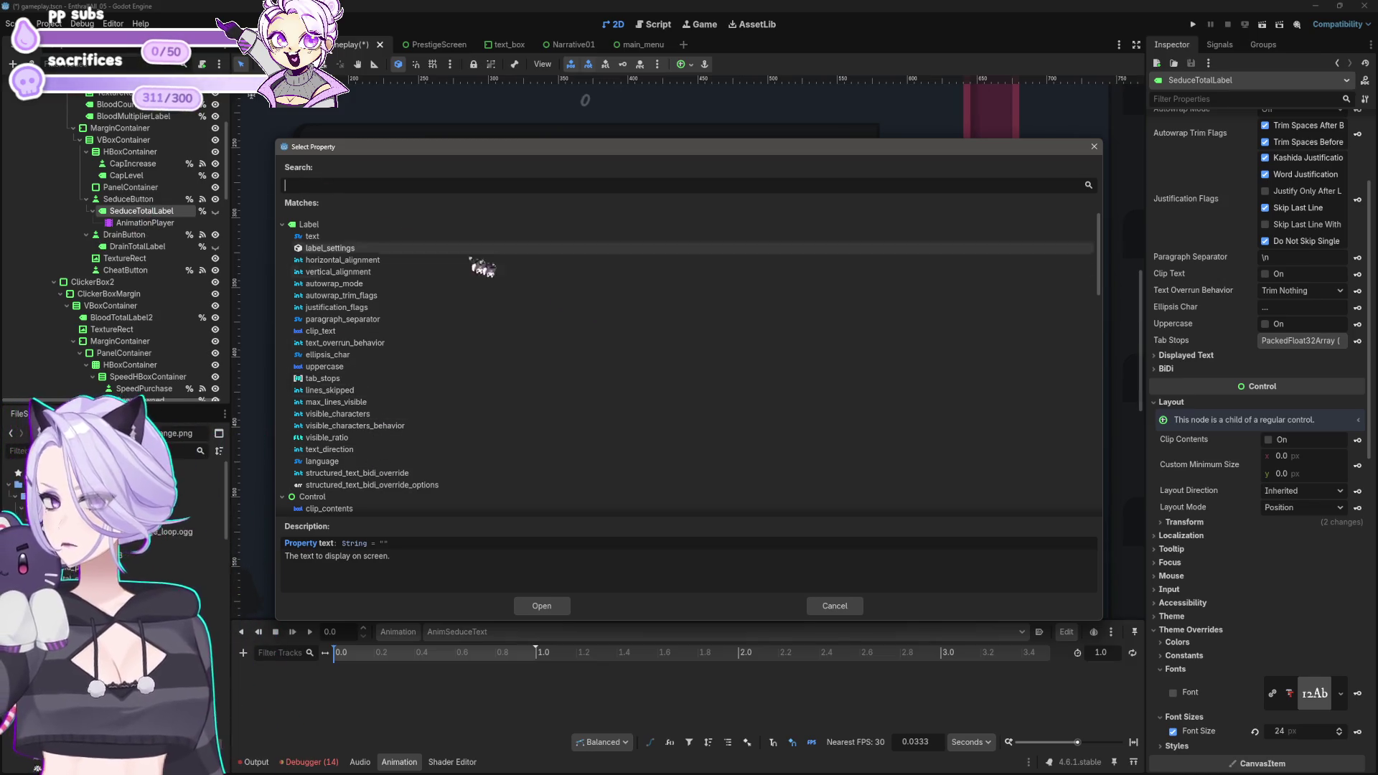
left_click(835, 607)
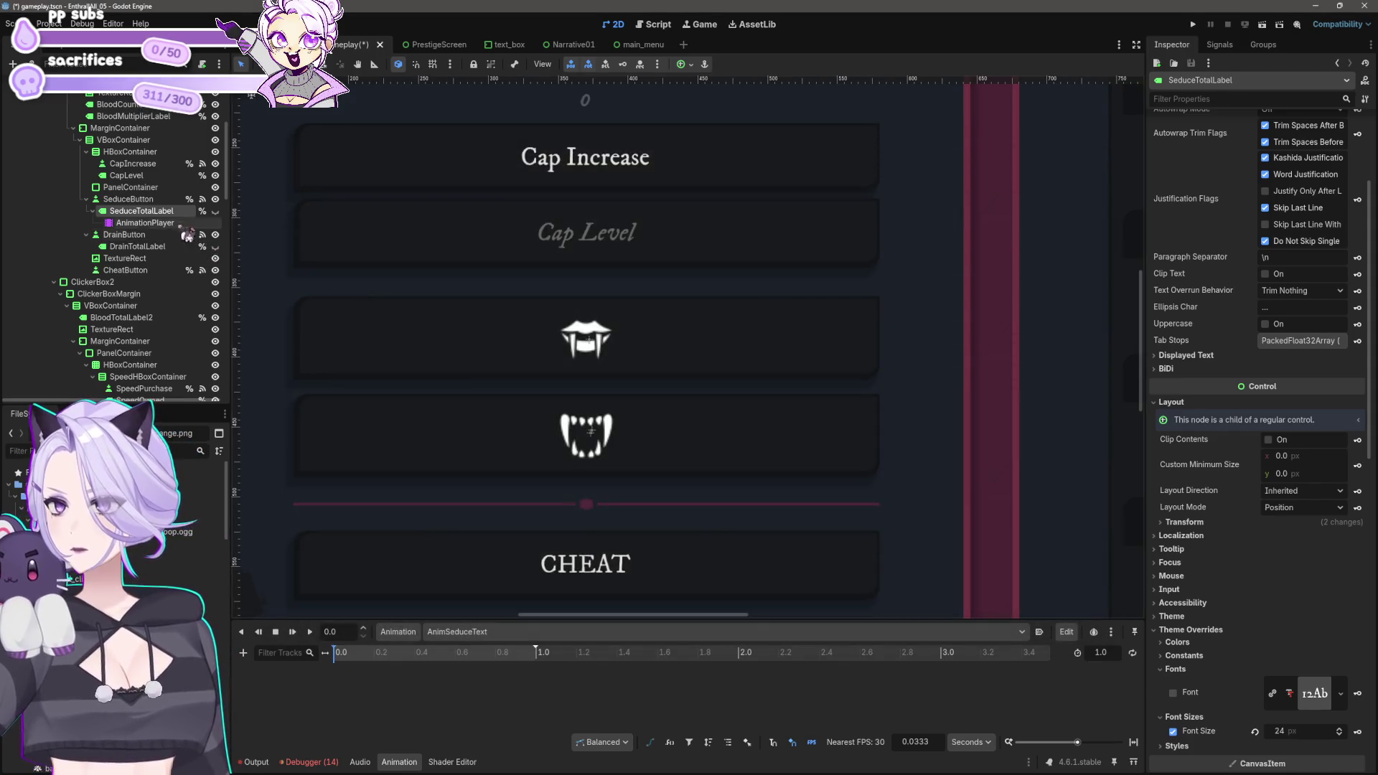
Step: Add a CanvasLayer child node from SeduceTotalLabel's context menu
right_click(156, 210)
left_click(179, 215)
type("cont")
key("BackSpace")
key("BackSpace")
key("BackSpace")
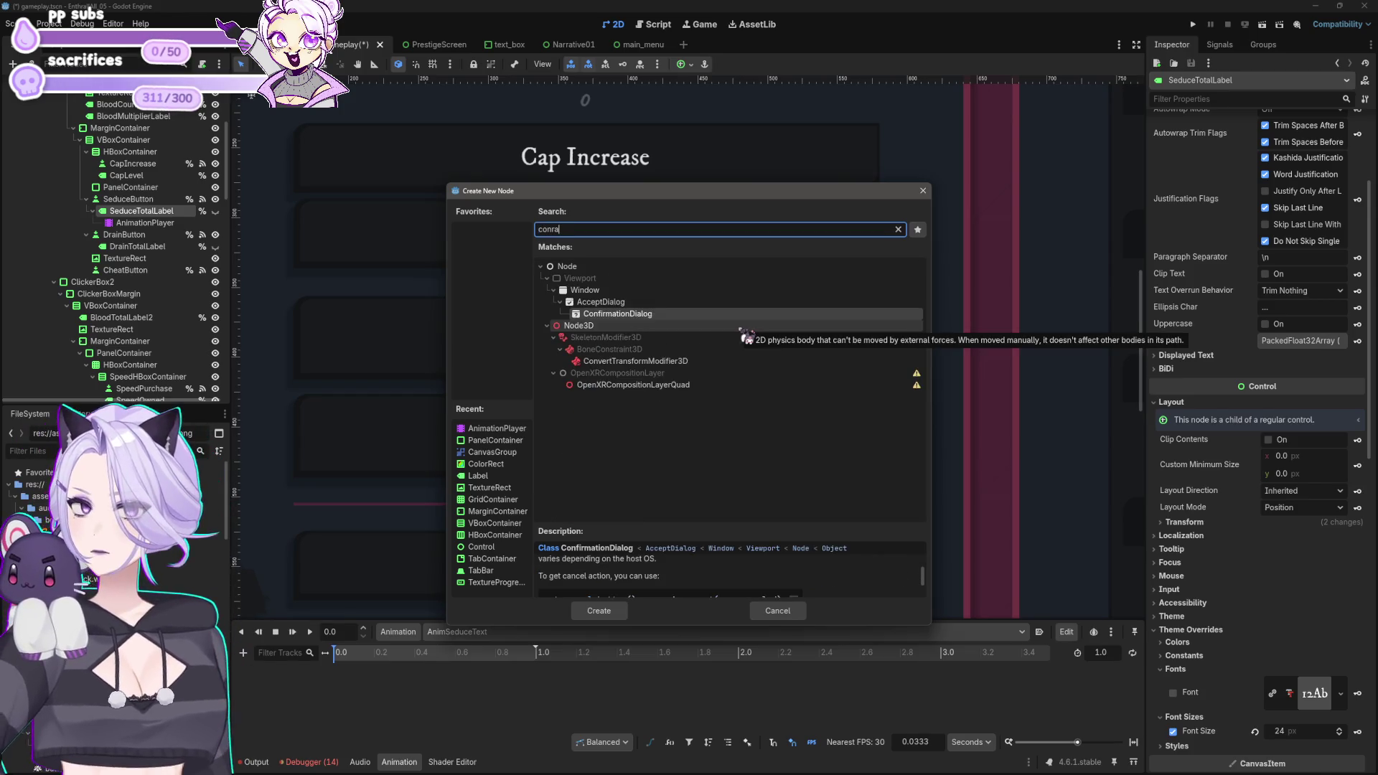
type("anv")
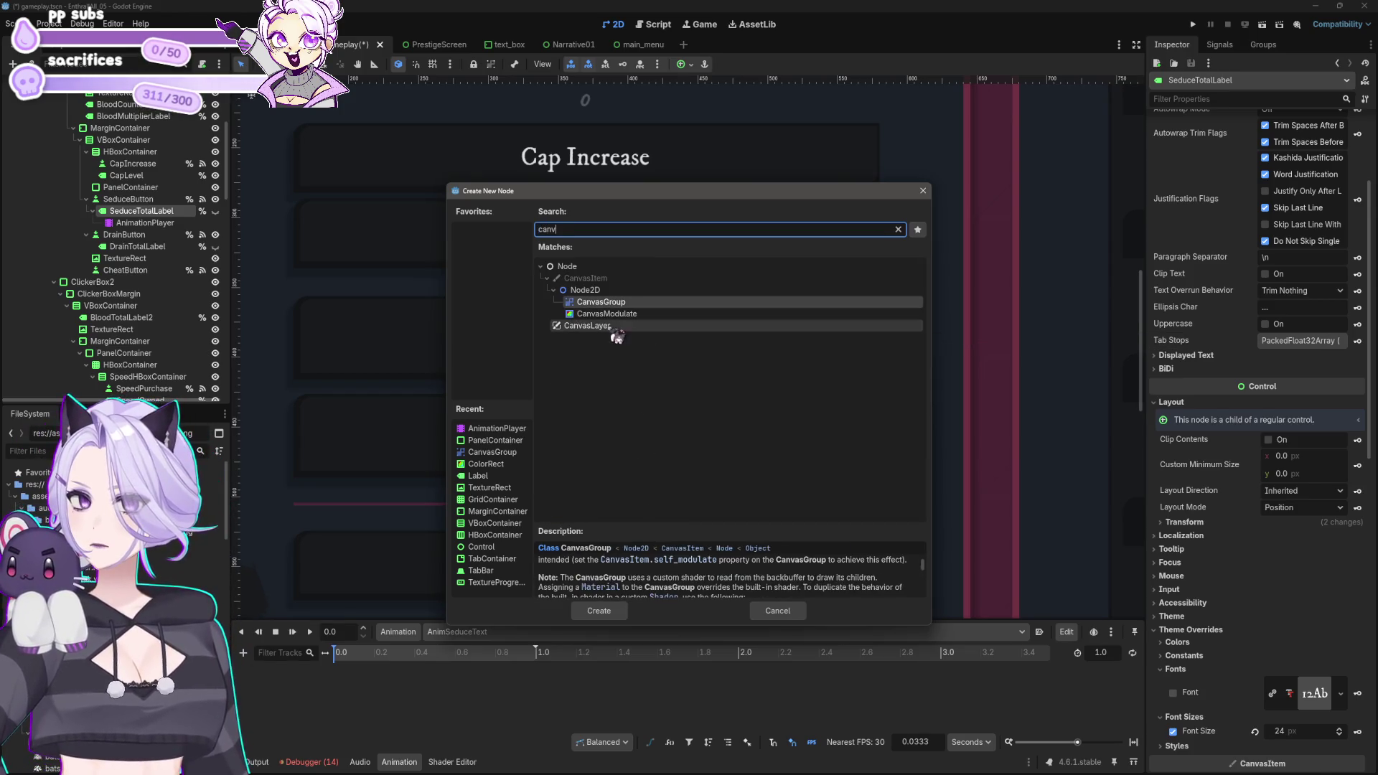
left_click(611, 327)
left_click(603, 613)
Step: Move the CanvasLayer under SeduceButton, put SeduceTotalLabel inside it, and rename it SeduceCanvasLayer
left_click_drag(136, 234, 135, 211)
left_click(141, 223)
left_click(133, 211)
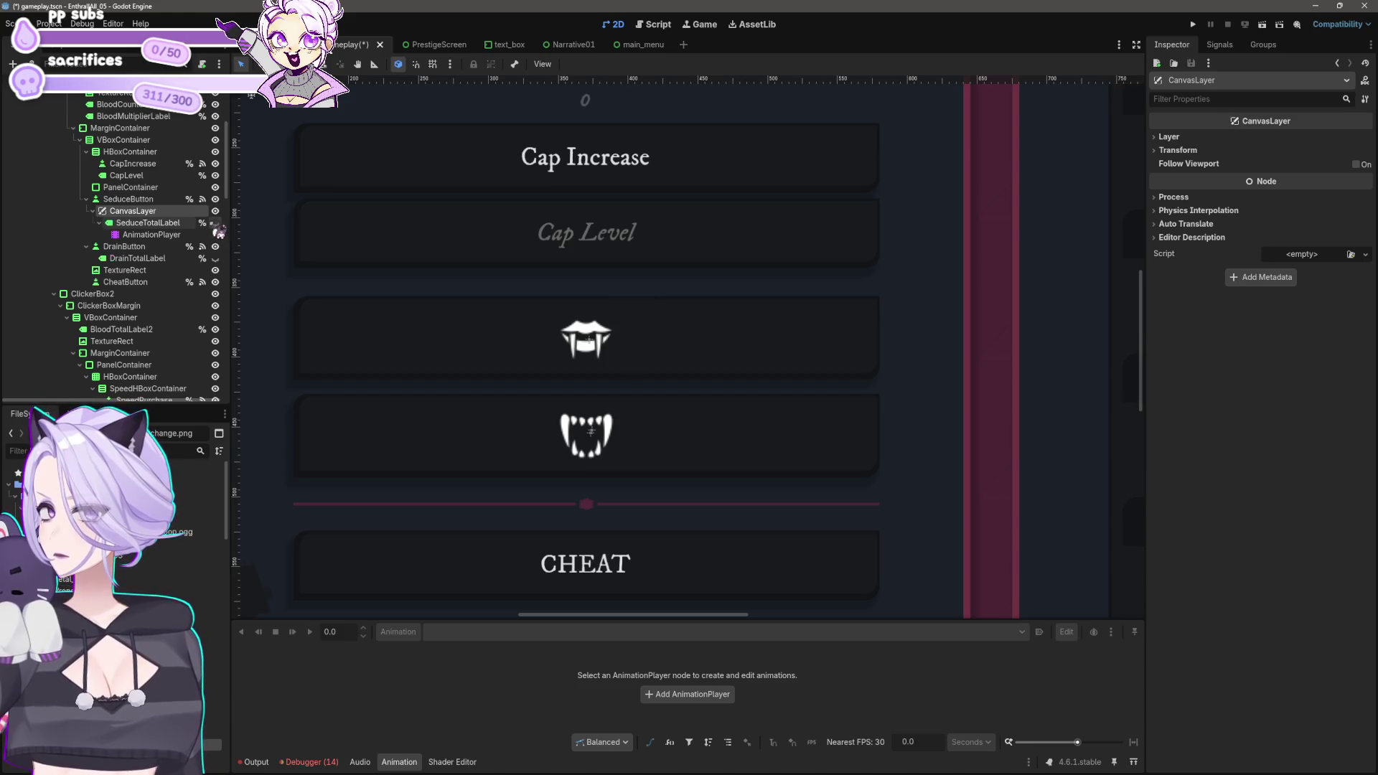
left_click(149, 234)
double_click(135, 211)
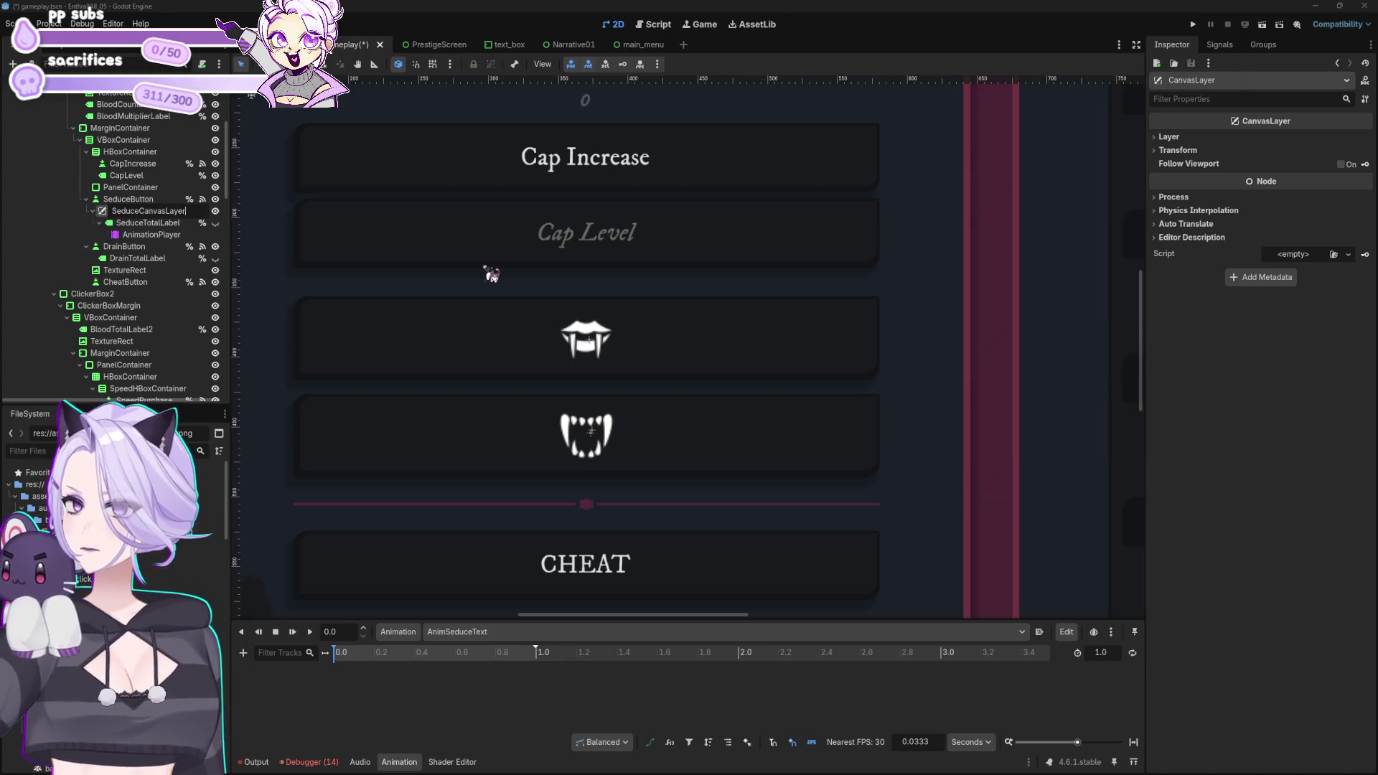
key("Return")
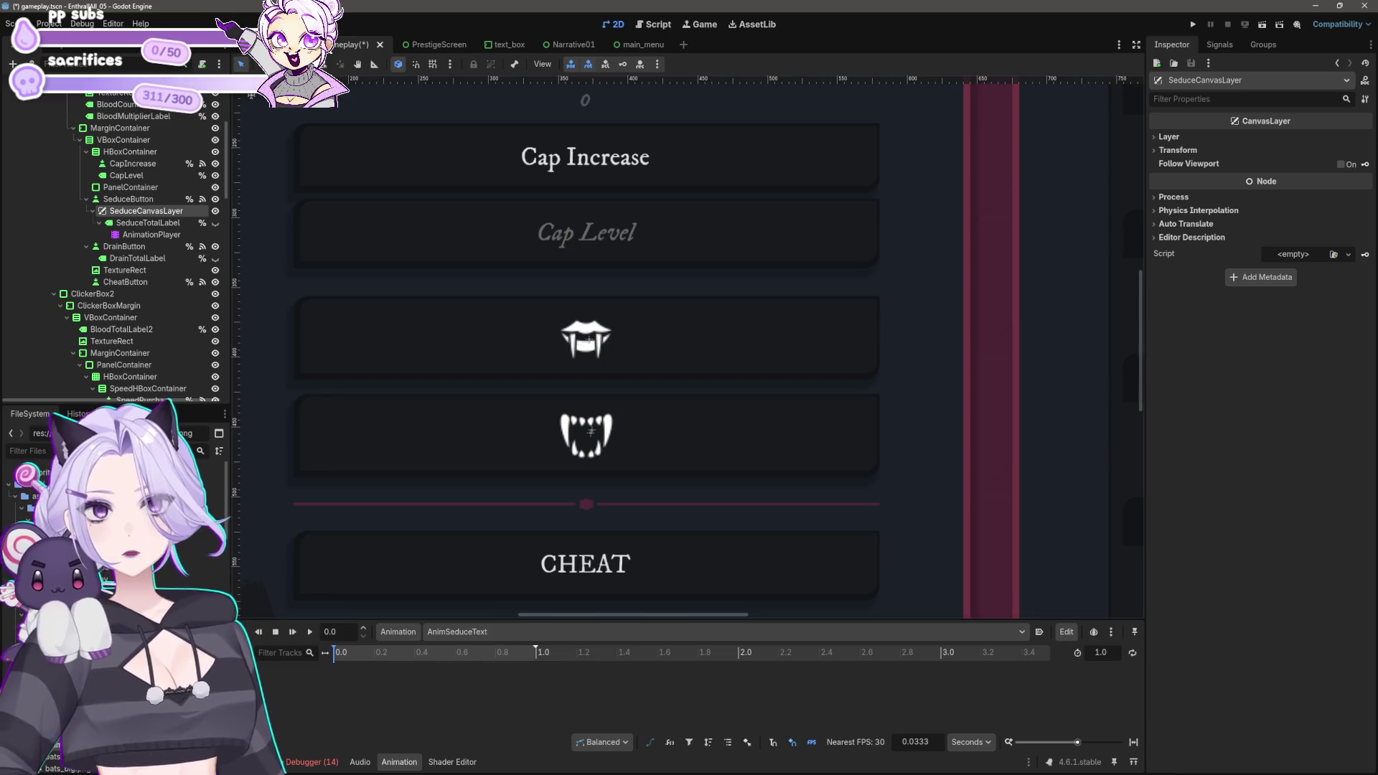
Step: Add a property track for SeduceCanvasLayer's transform to AnimSeduceText
left_click(244, 653)
left_click(309, 671)
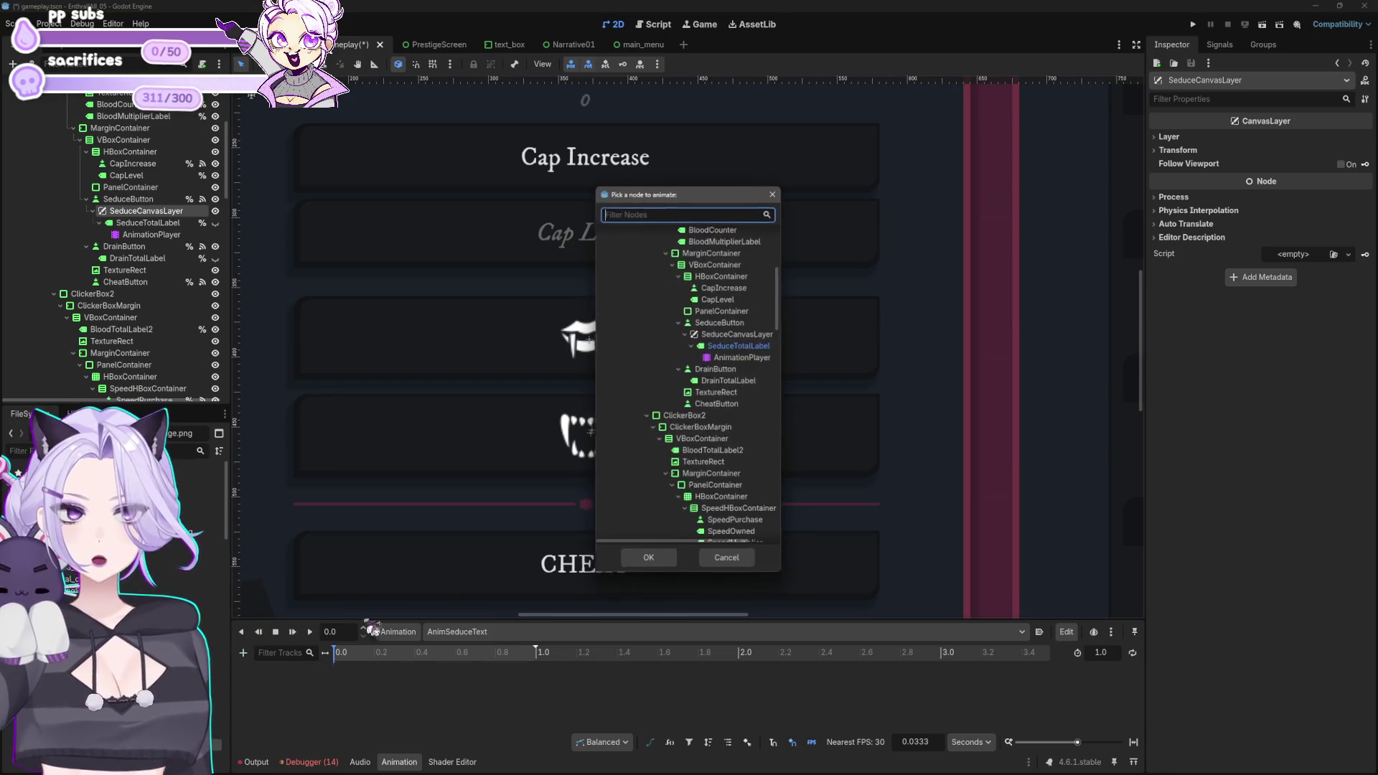
left_click(739, 333)
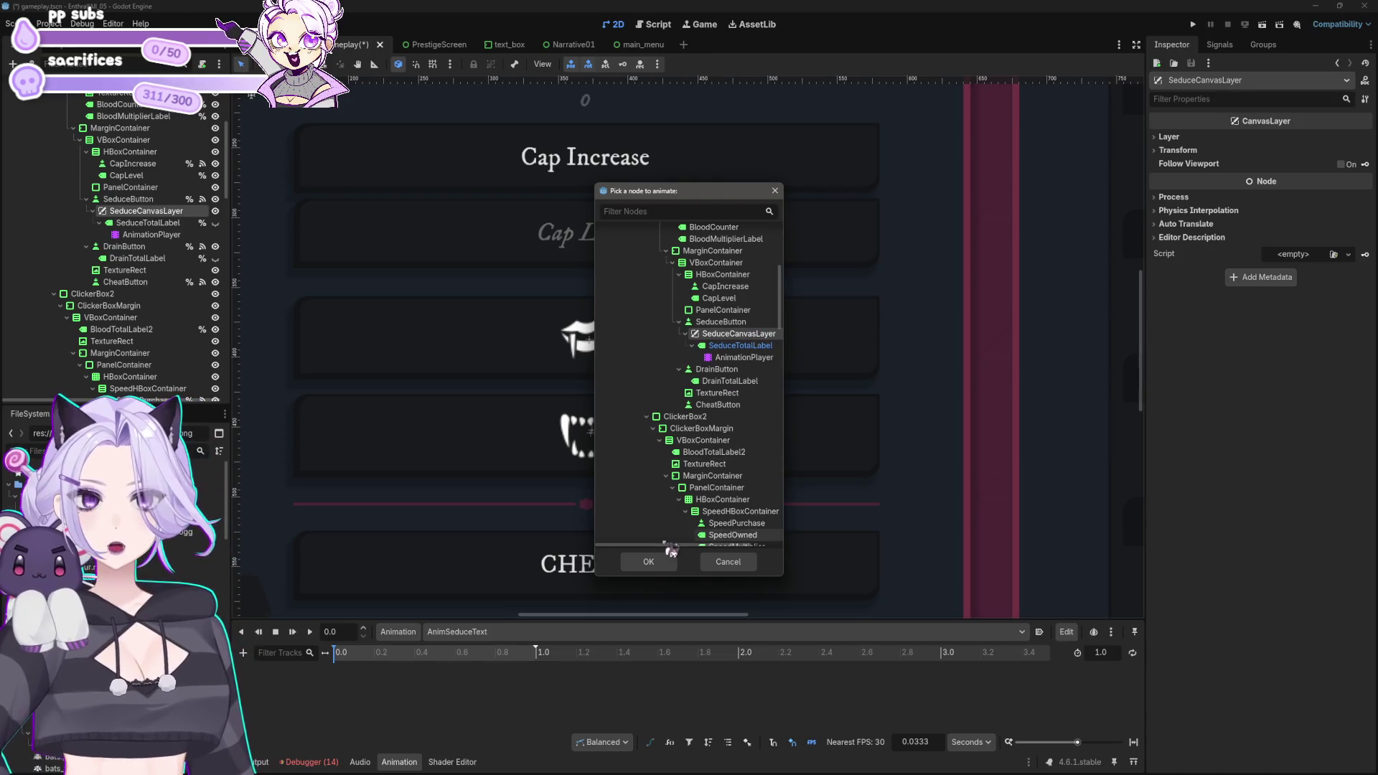
left_click(648, 561)
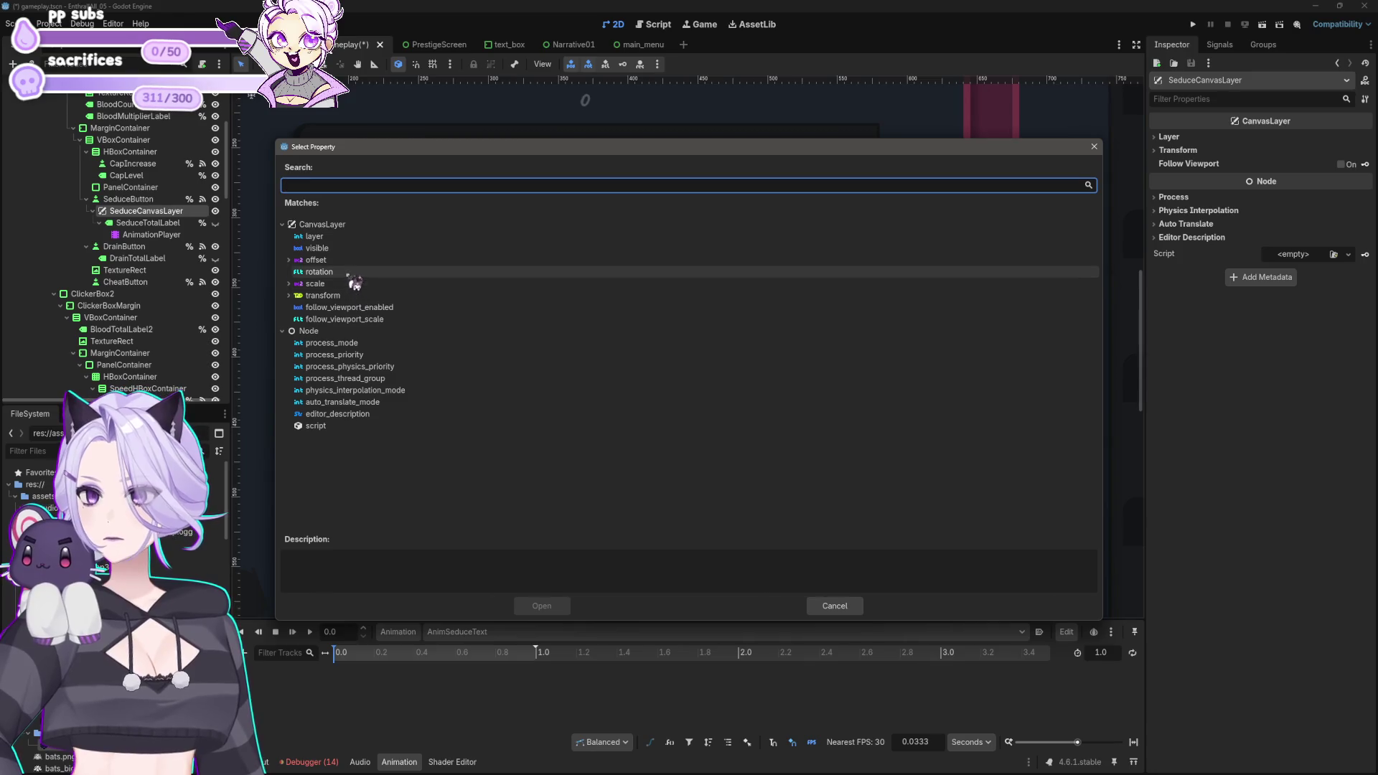
left_click(337, 295)
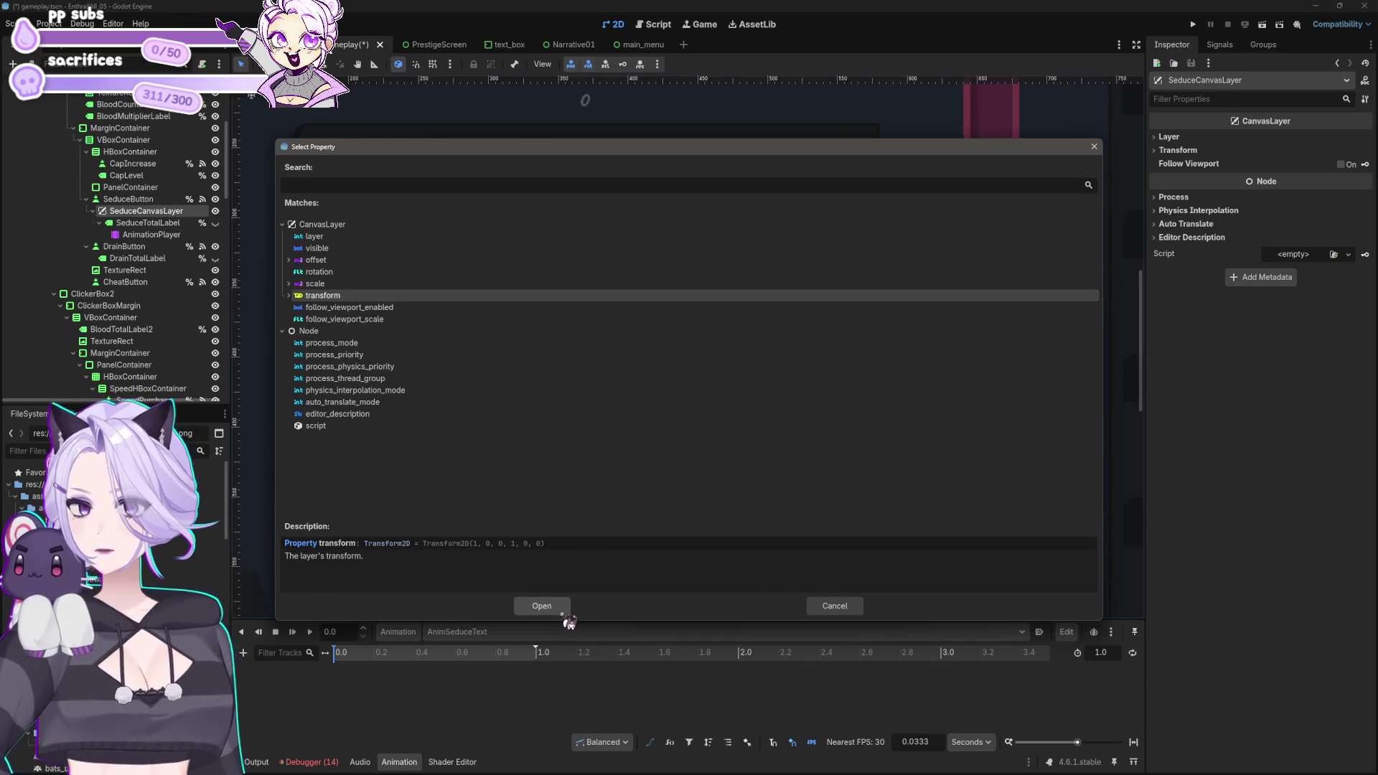
left_click(546, 606)
Step: Insert a transform key at 0, place the 2.0 label beside the fangs, and preview
right_click(347, 691)
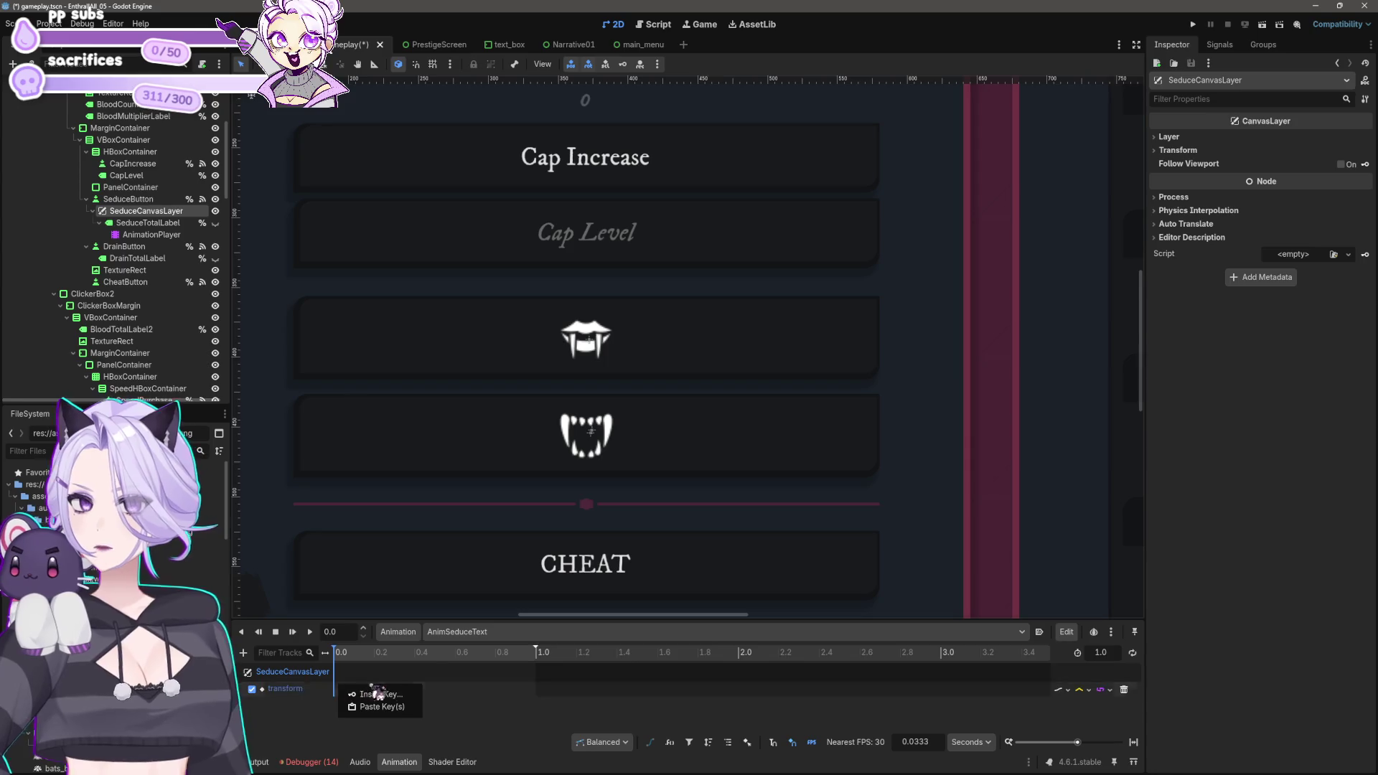
left_click(395, 694)
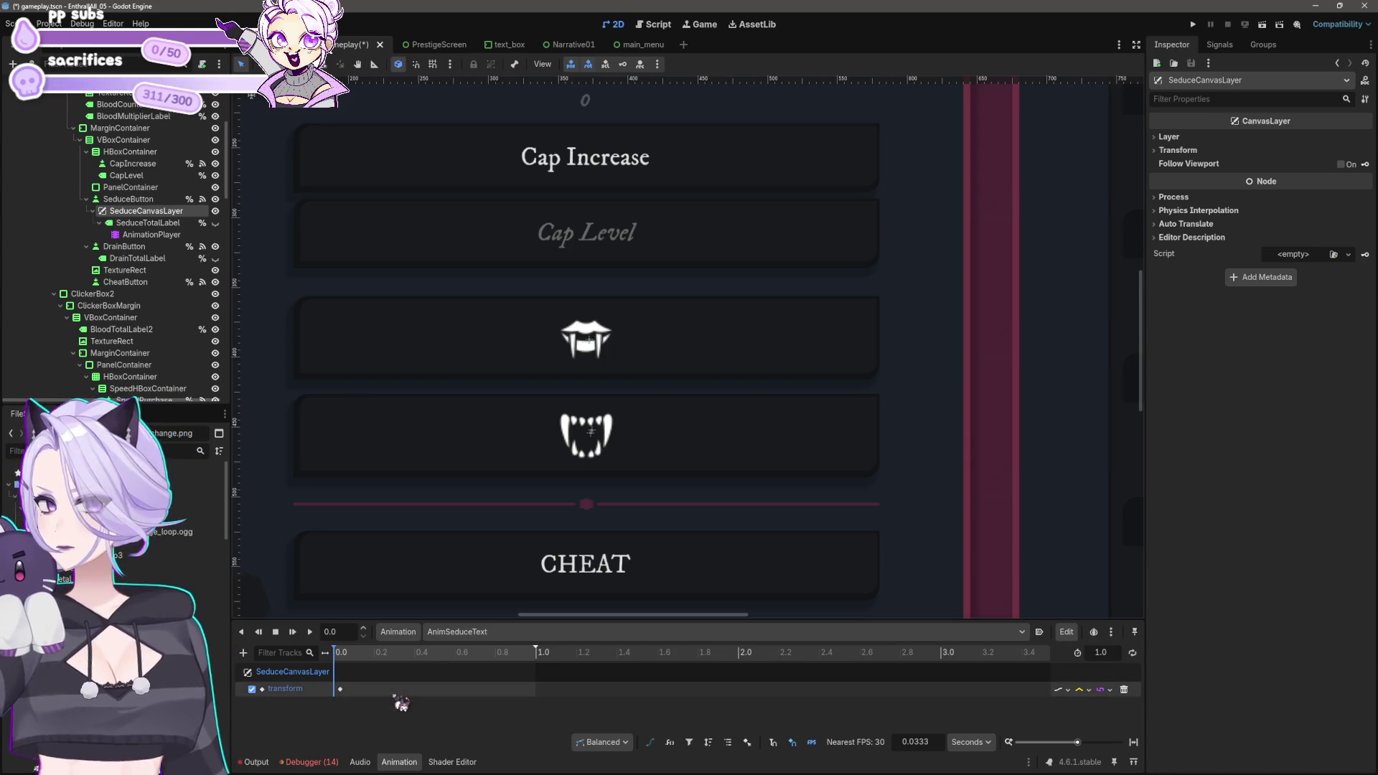
left_click(215, 223)
left_click(341, 691)
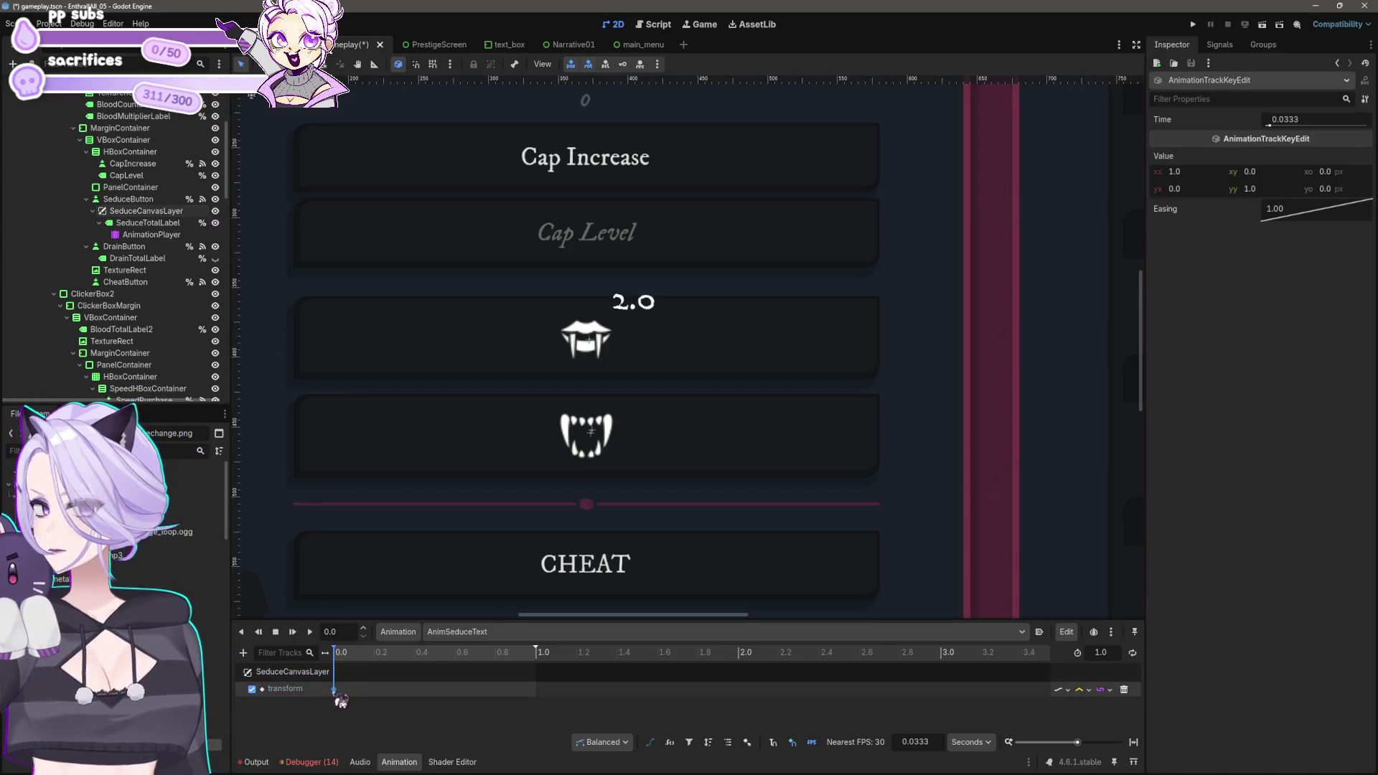
left_click_drag(646, 302, 617, 335)
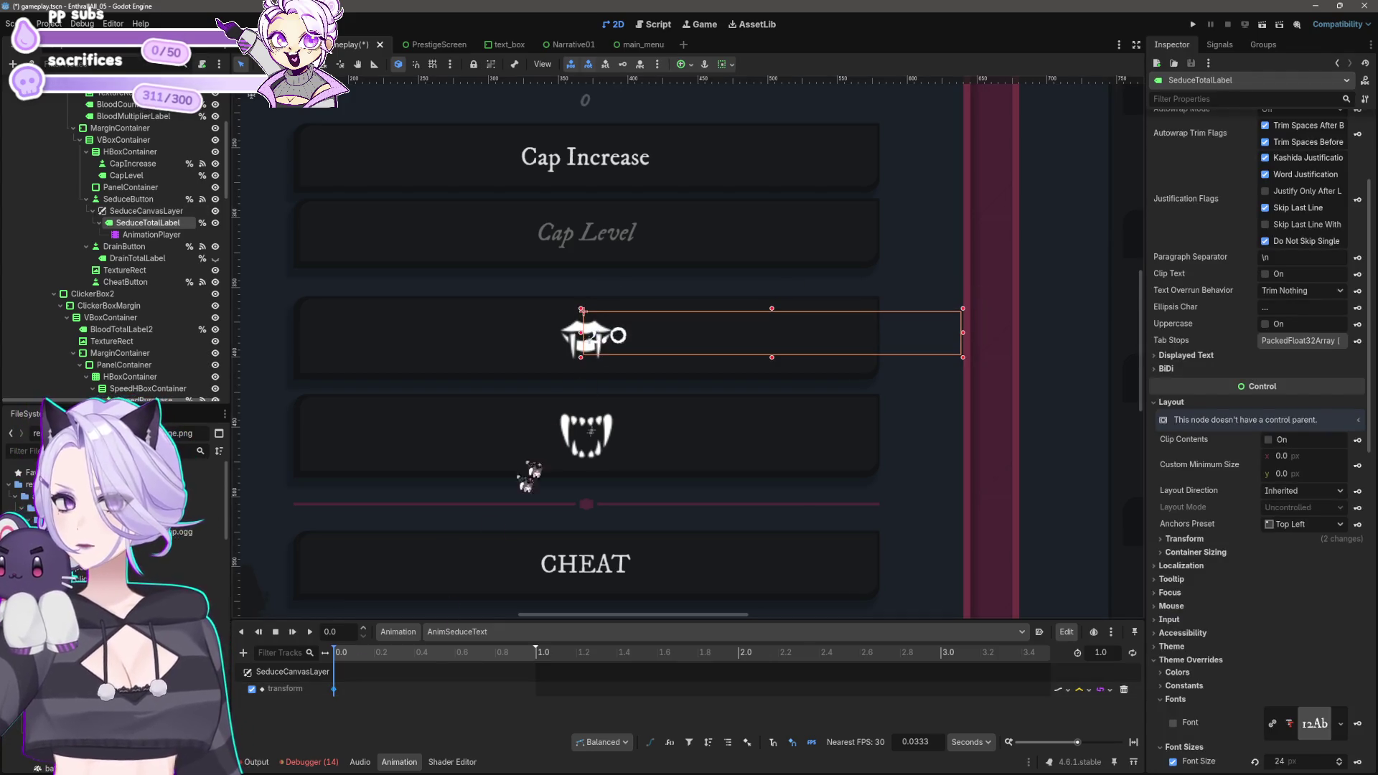
left_click_drag(345, 667, 434, 666)
key("d")
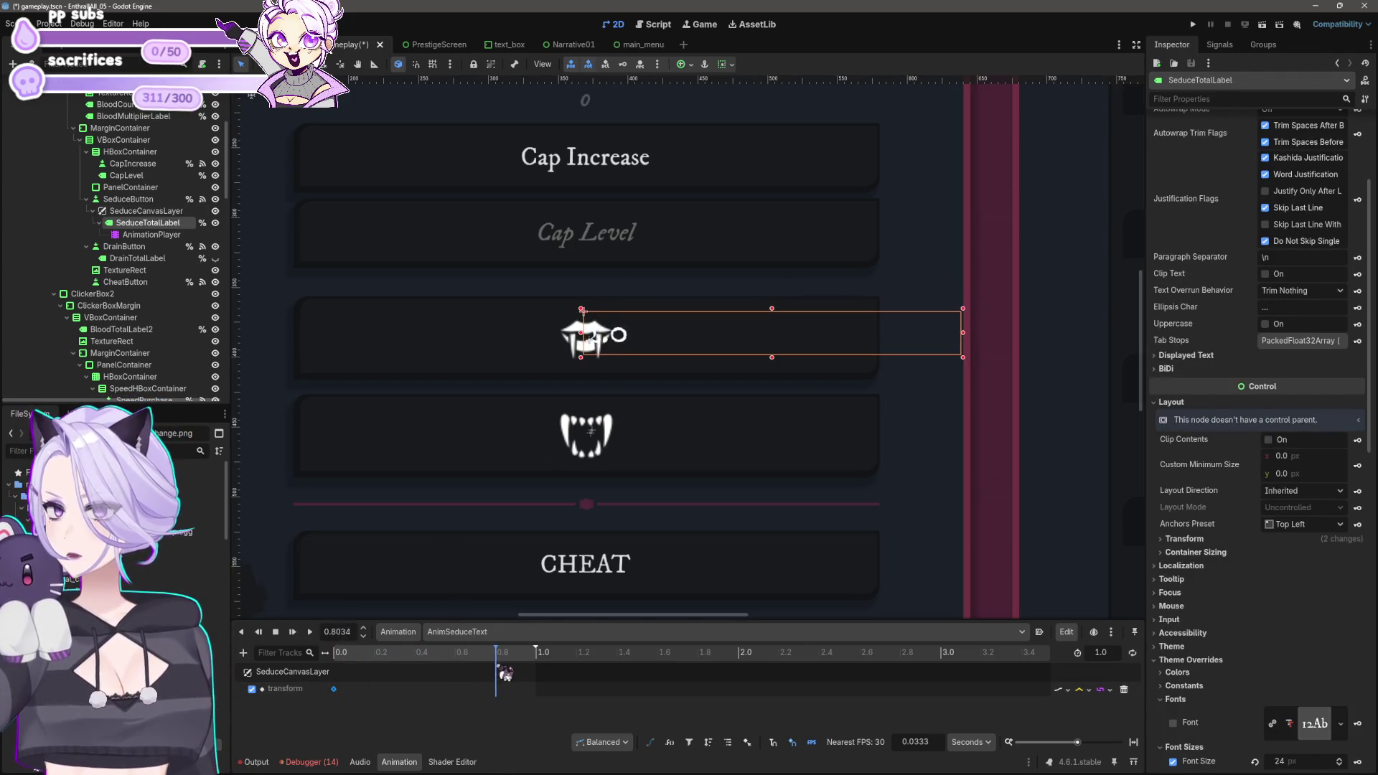
left_click(429, 668)
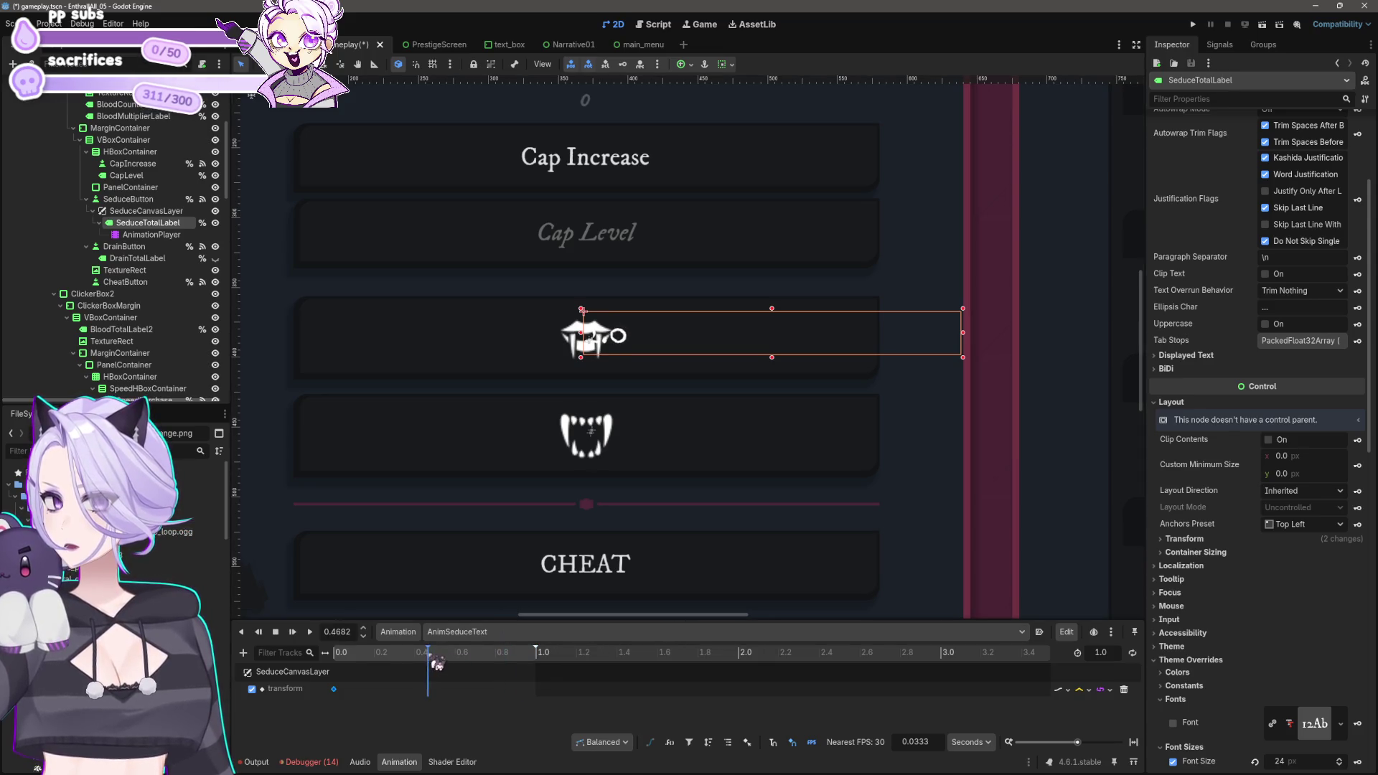
Step: Insert transform keys at about 0.4 and 1.0 seconds, undoing a misplaced middle key
right_click(430, 689)
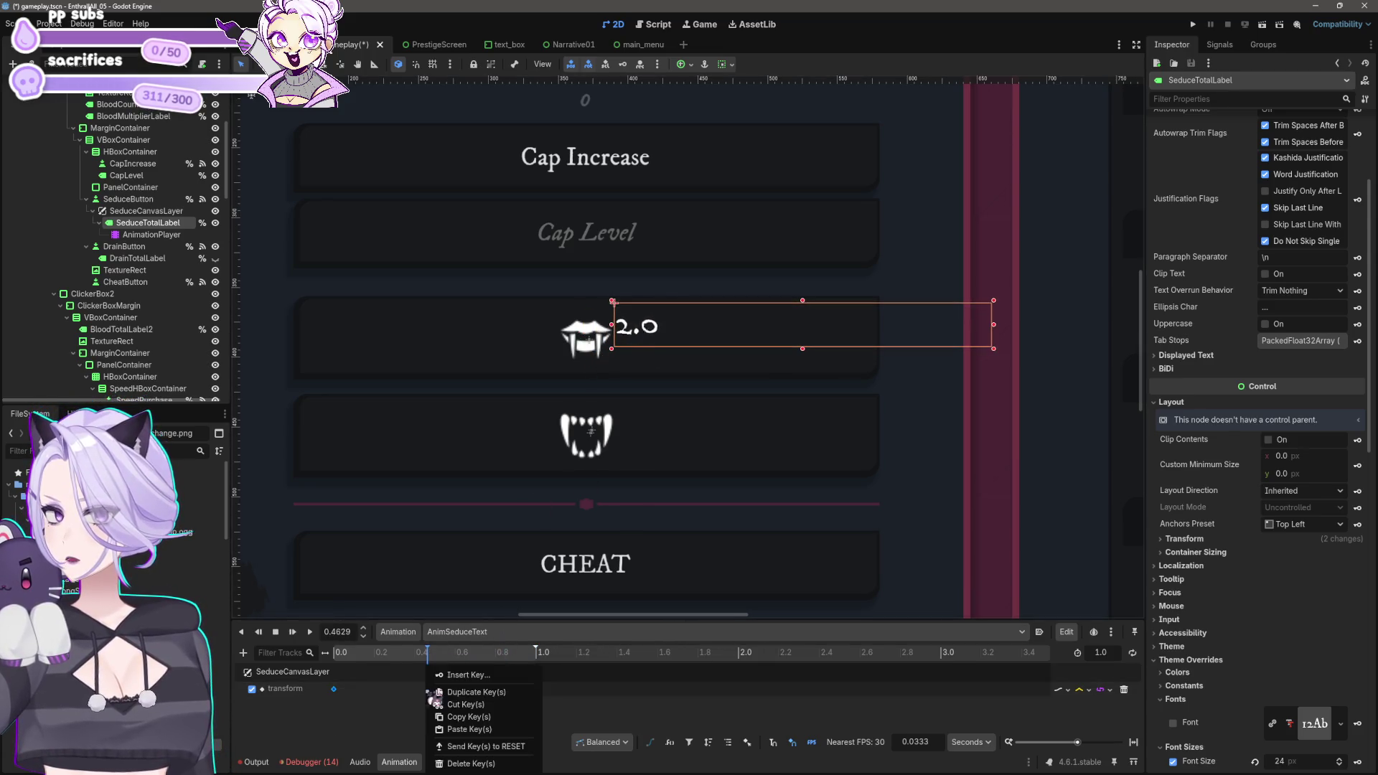
right_click(430, 671)
left_click(465, 675)
left_click(333, 689)
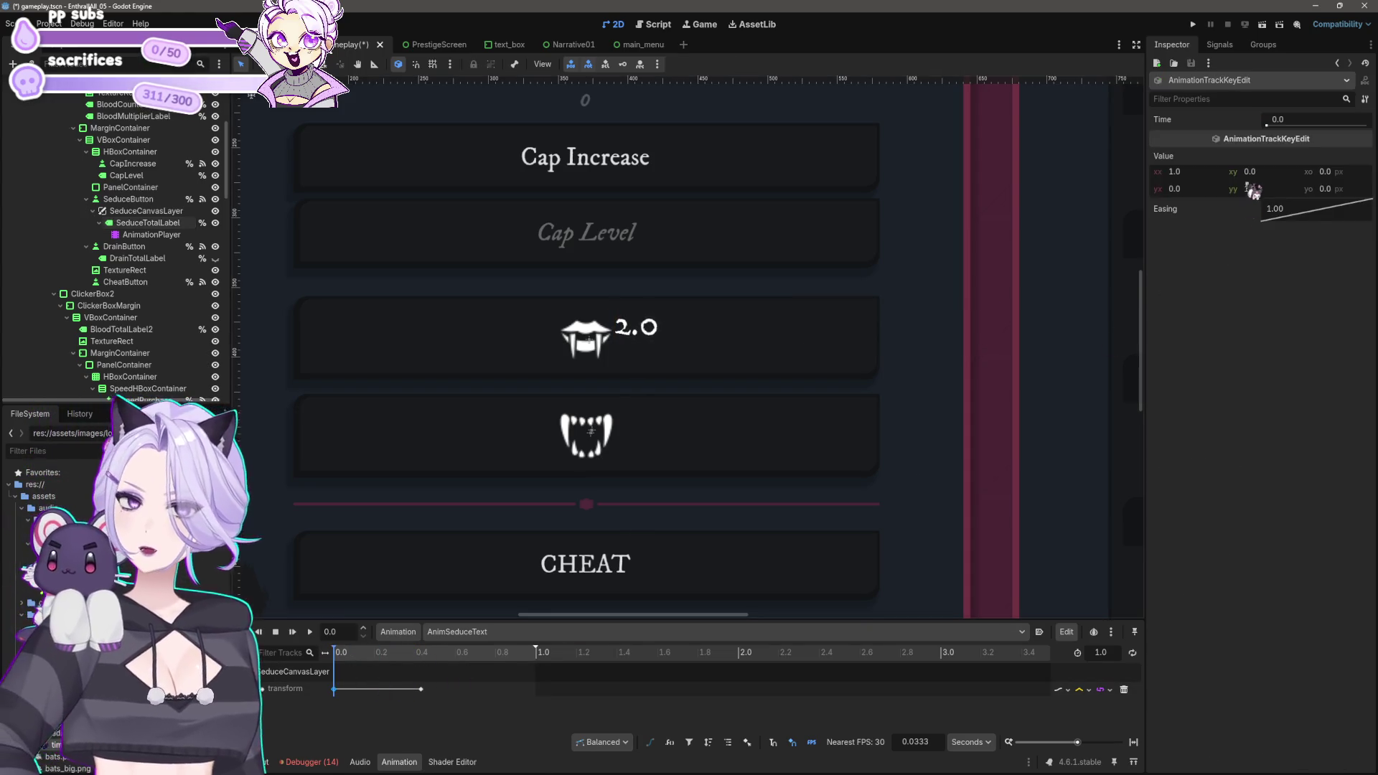
key("ctrl+z")
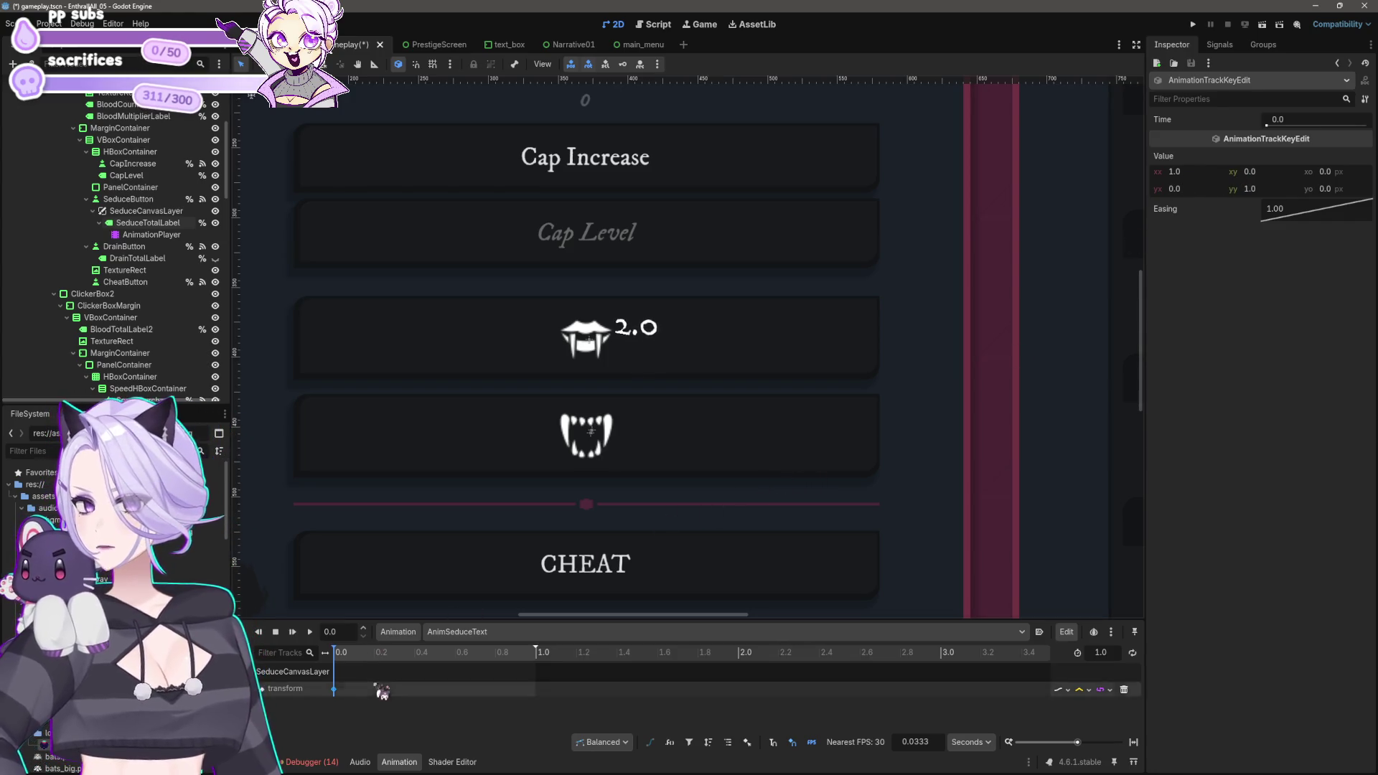
right_click(425, 689)
left_click(449, 674)
right_click(536, 689)
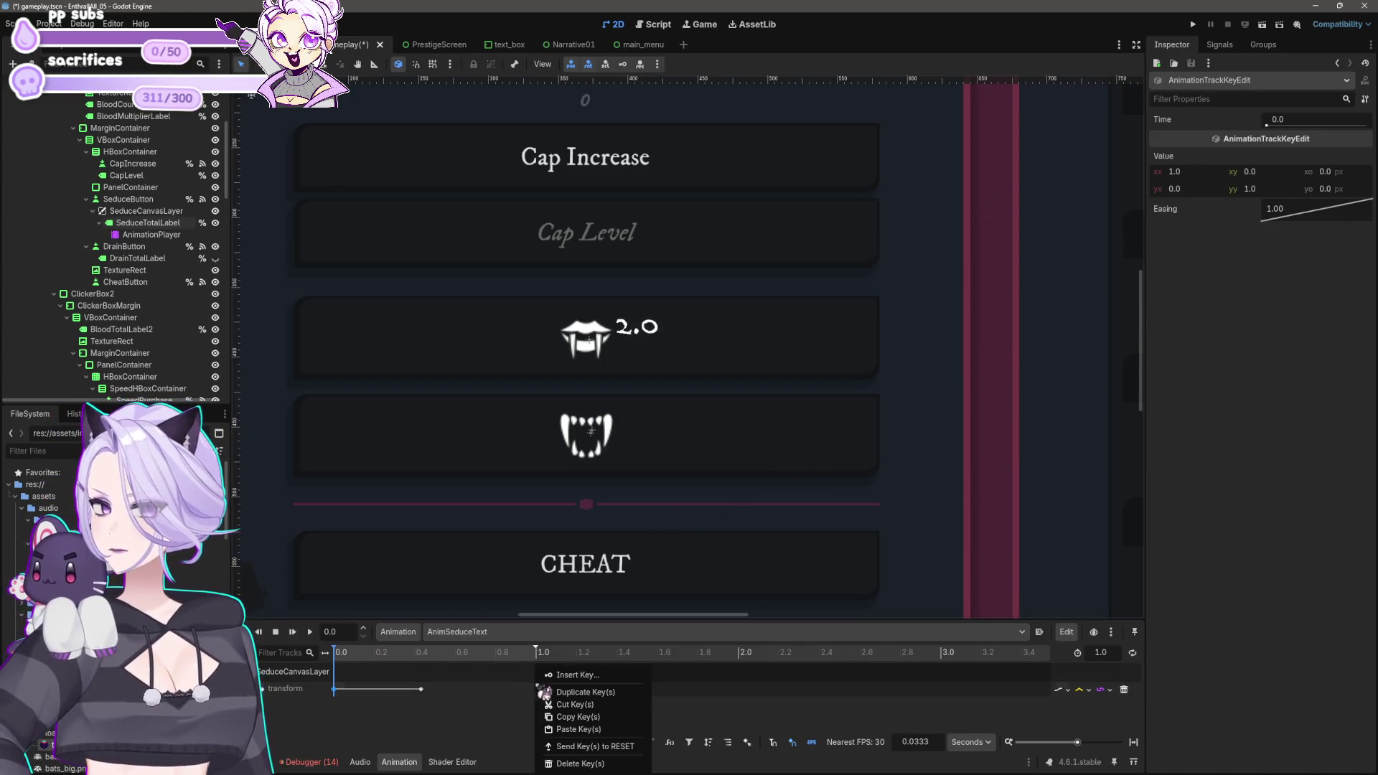
left_click(559, 674)
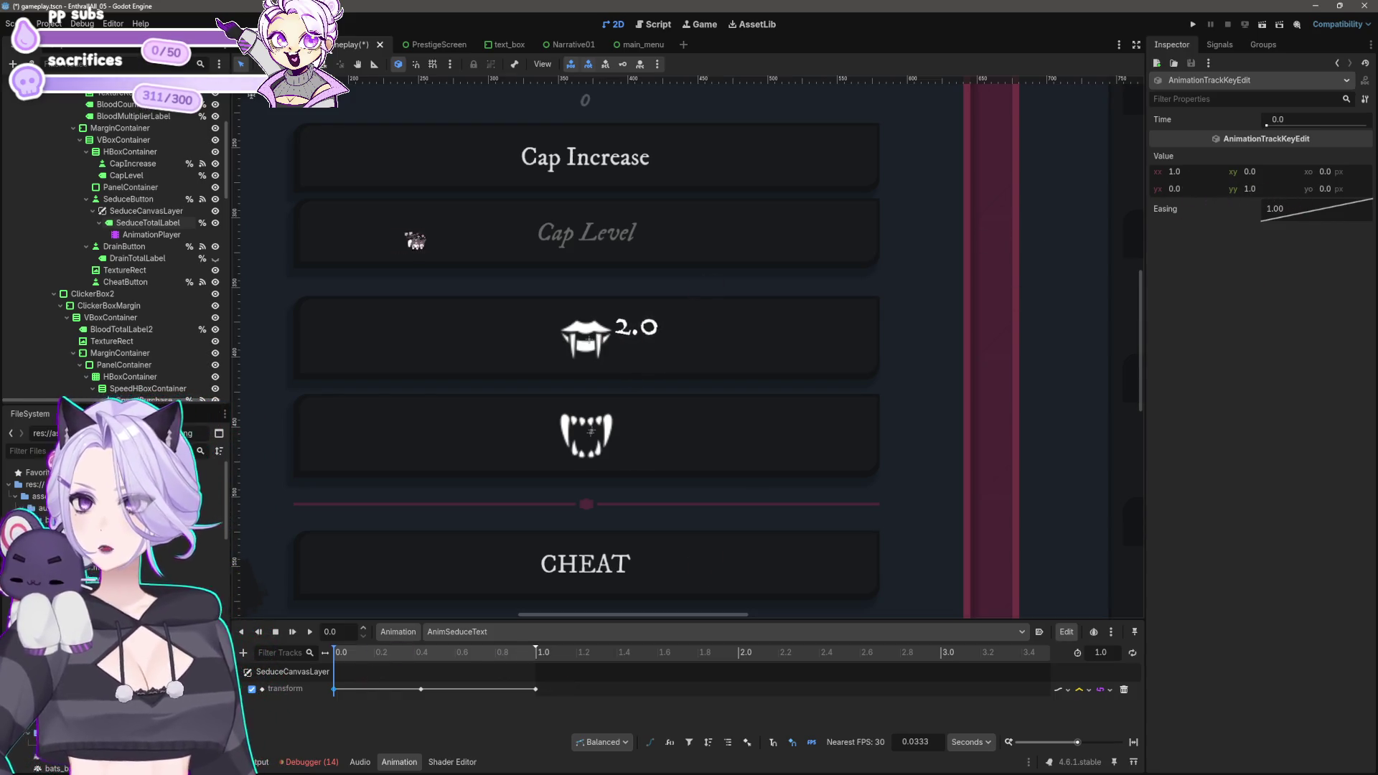
left_click(145, 211)
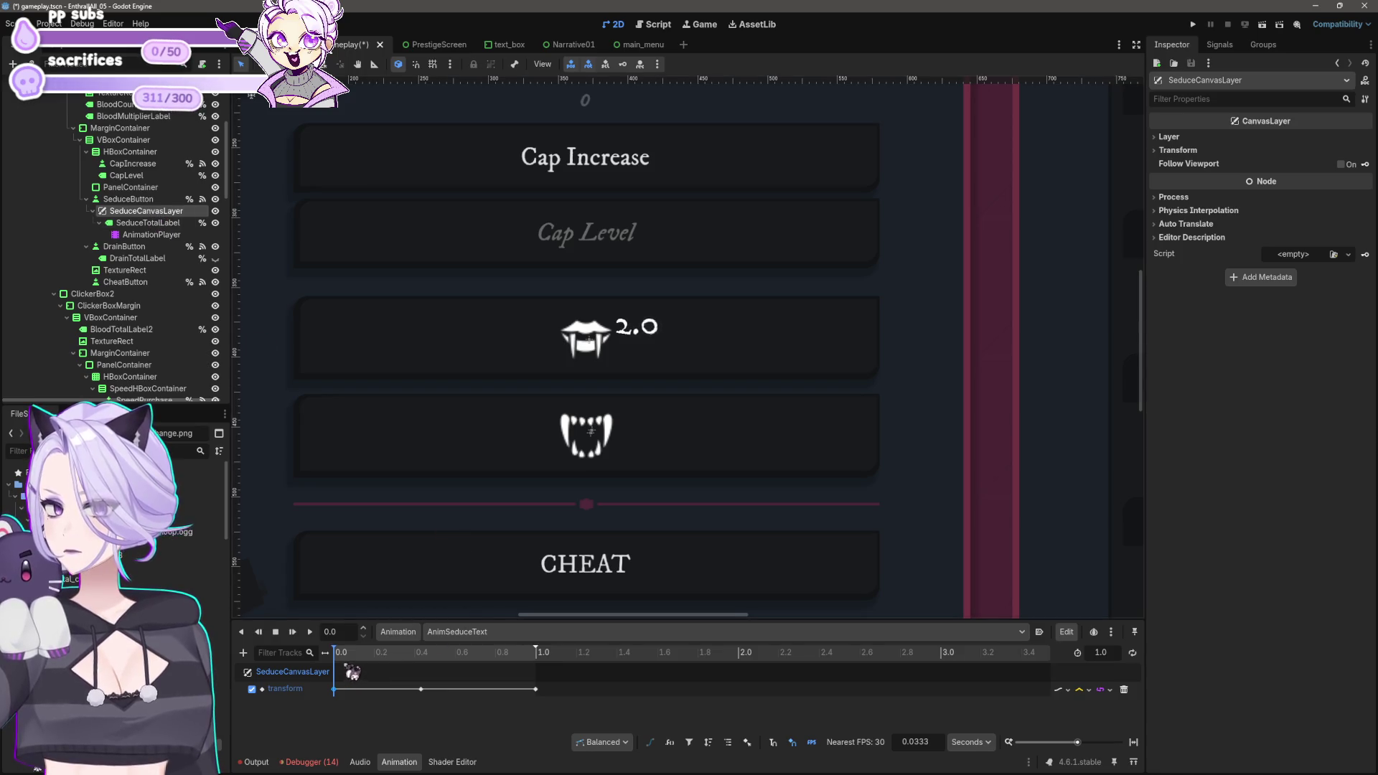
left_click(654, 333)
mouse_move(654, 333)
left_mouse_down()
mouse_move(683, 321)
mouse_move(649, 325)
left_mouse_up()
key("ctrl+z")
left_click(151, 211)
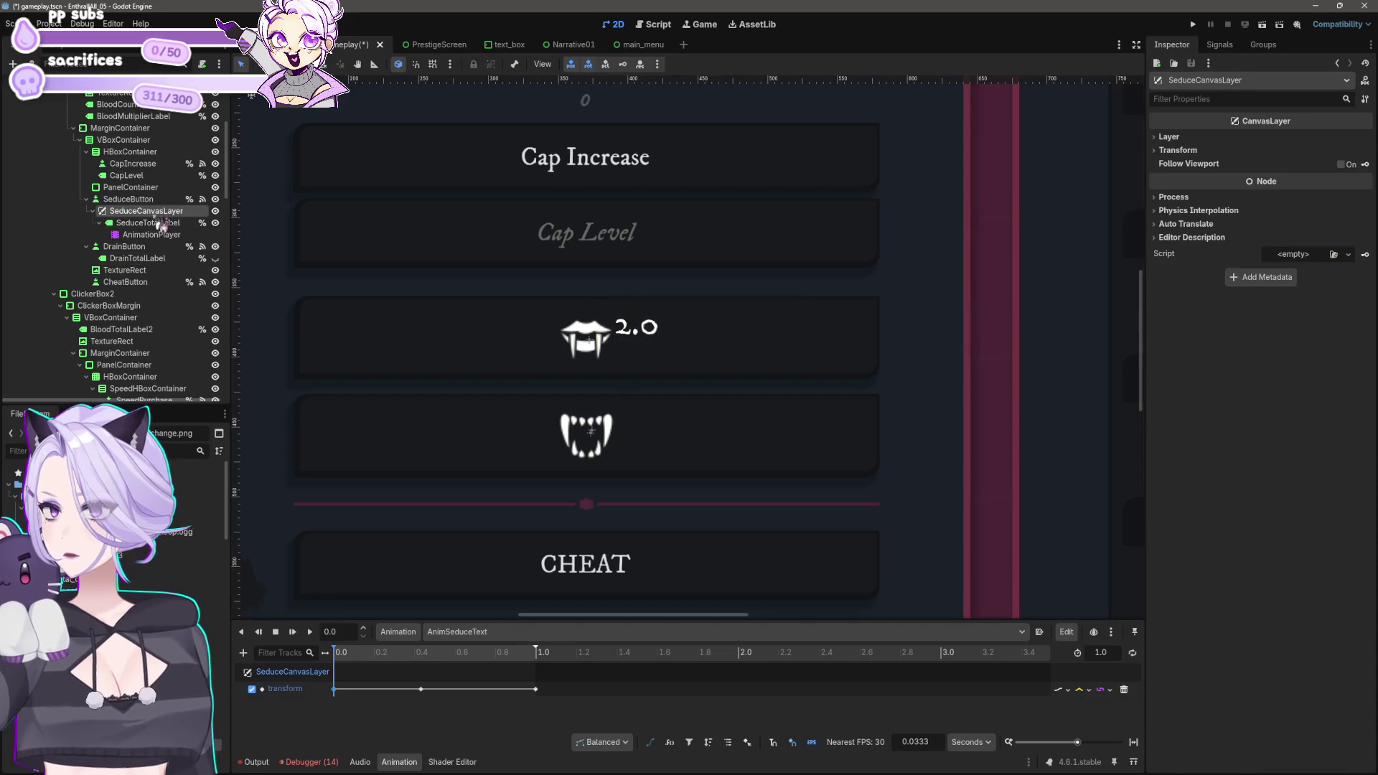
left_click(1170, 136)
left_click(1192, 183)
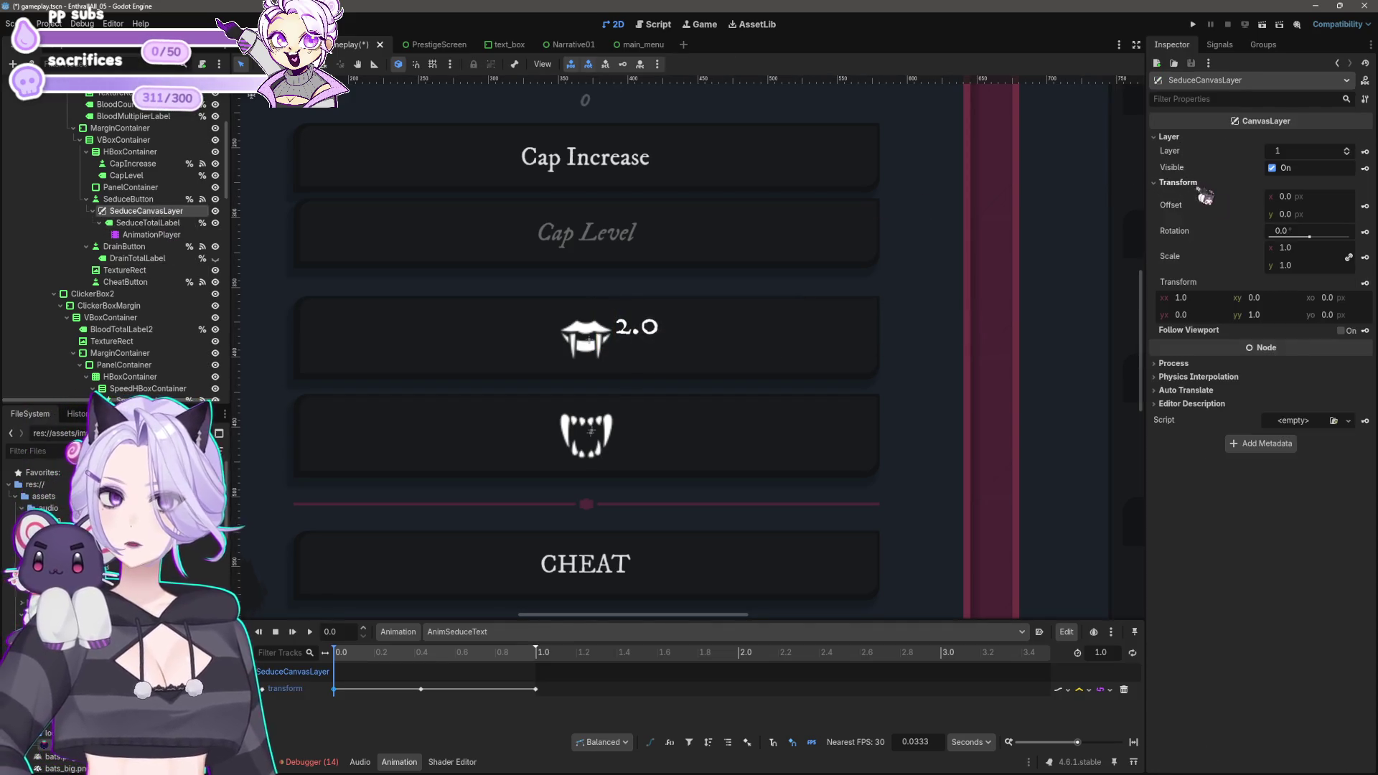
left_click_drag(1288, 197, 1291, 197)
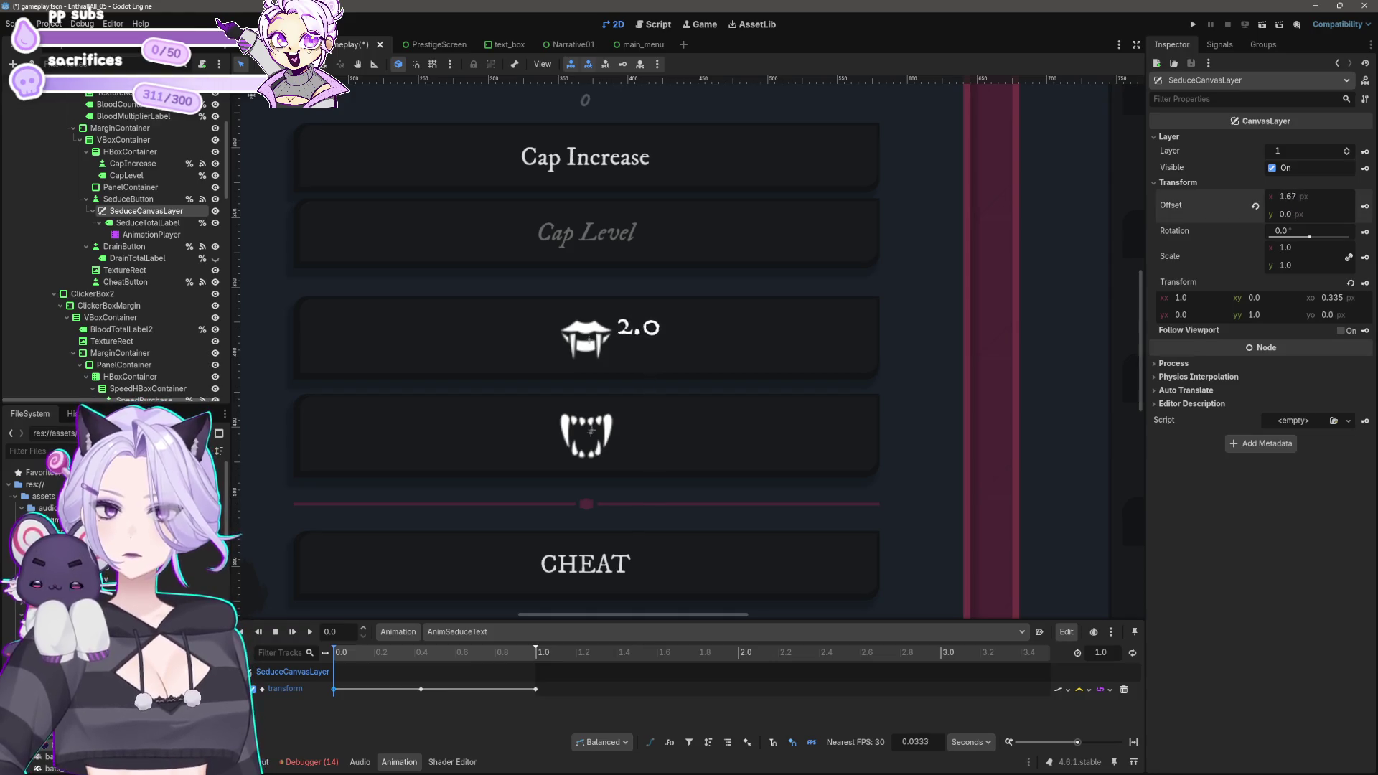
left_click_drag(1291, 197, 1270, 196)
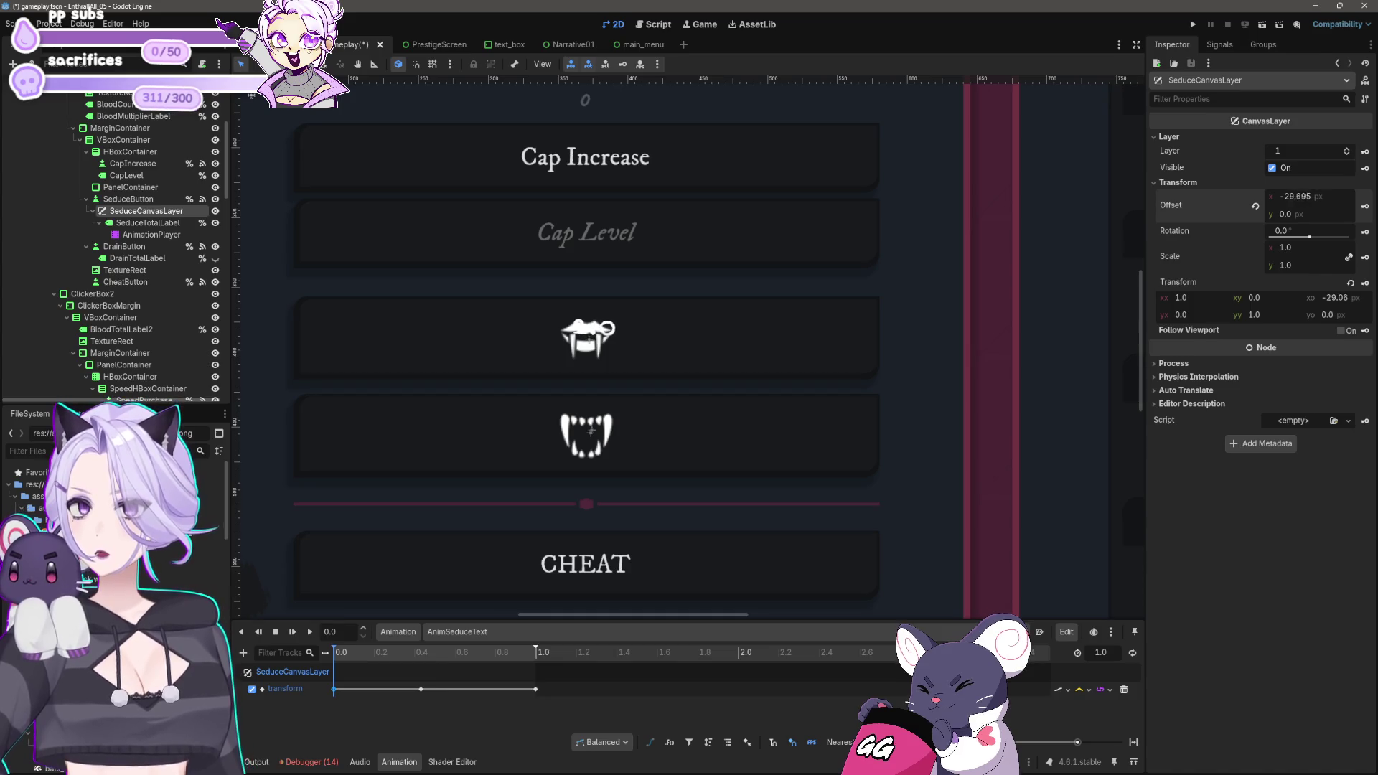
left_click_drag(336, 653, 501, 653)
key("s")
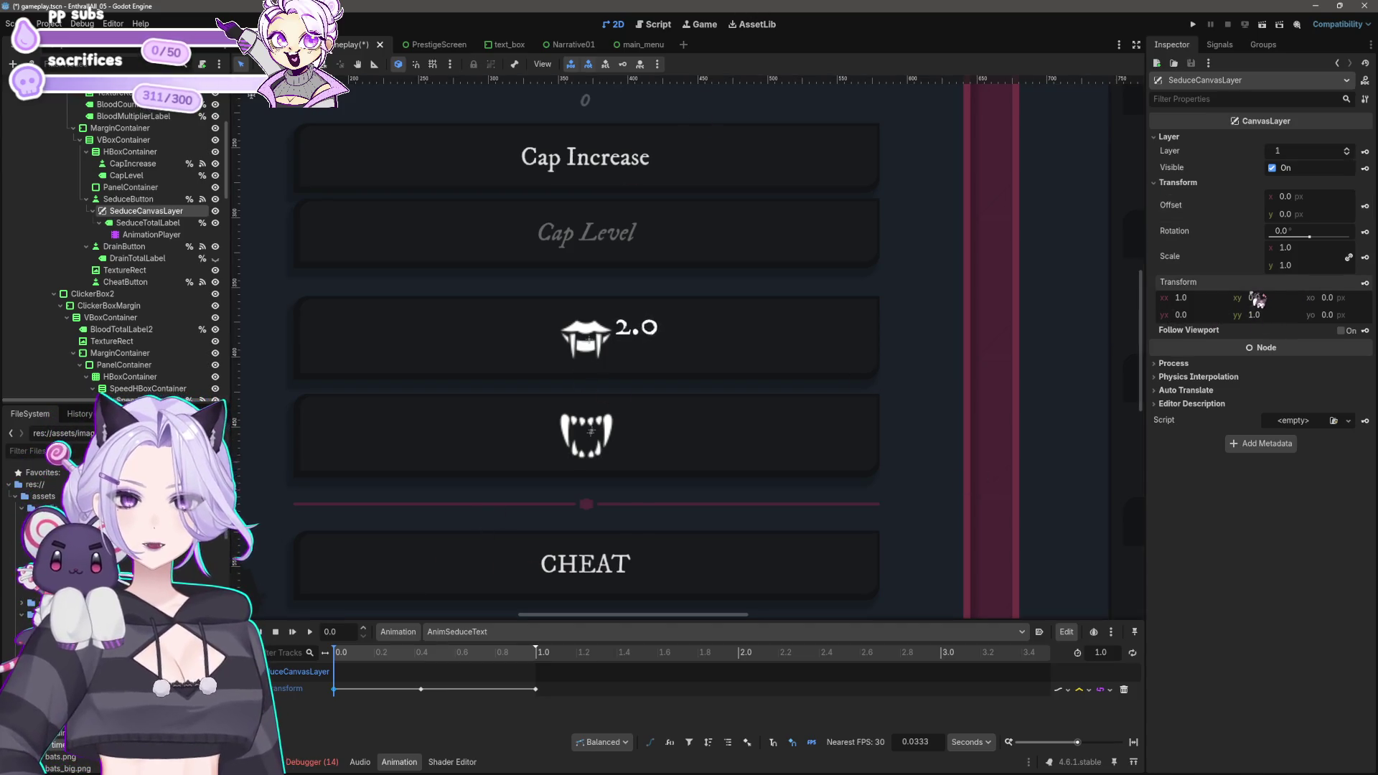
type("0.04")
key("Return")
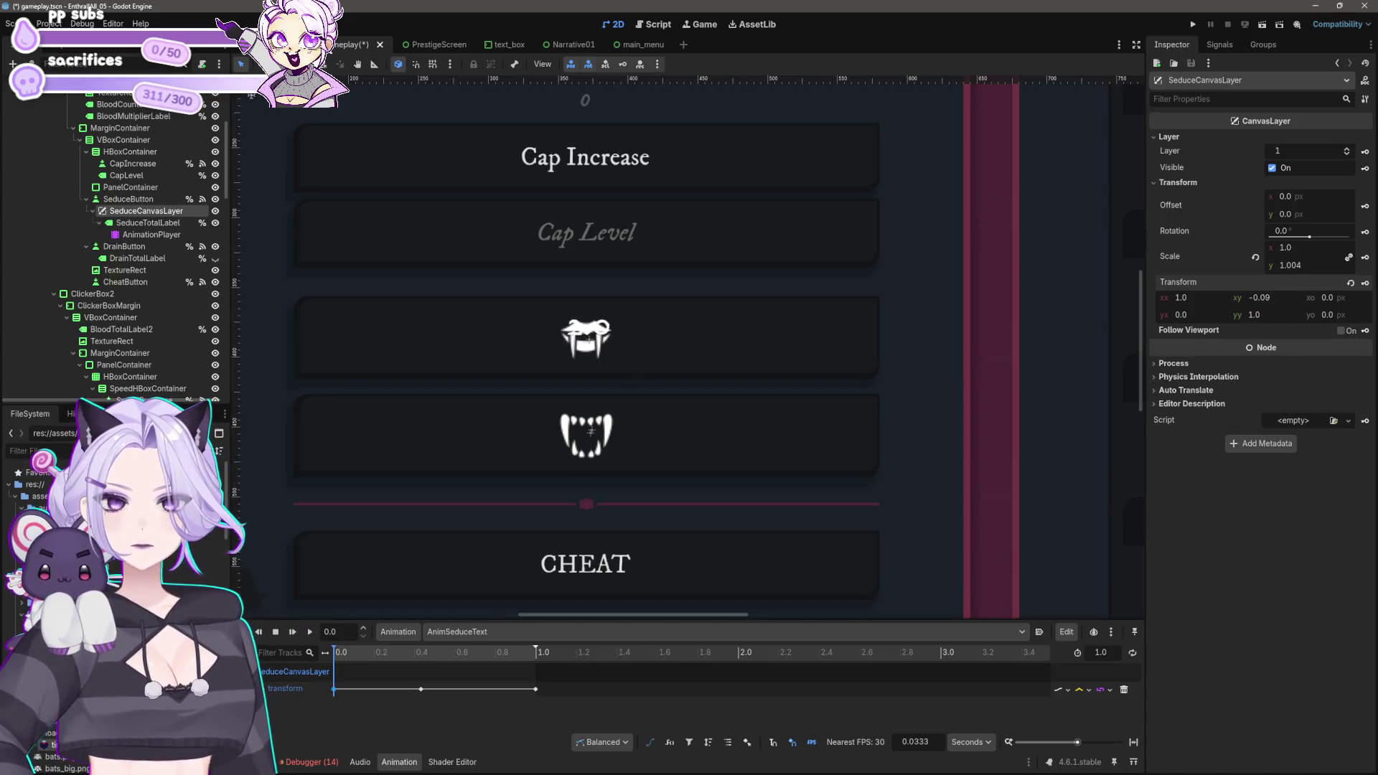
key("Return")
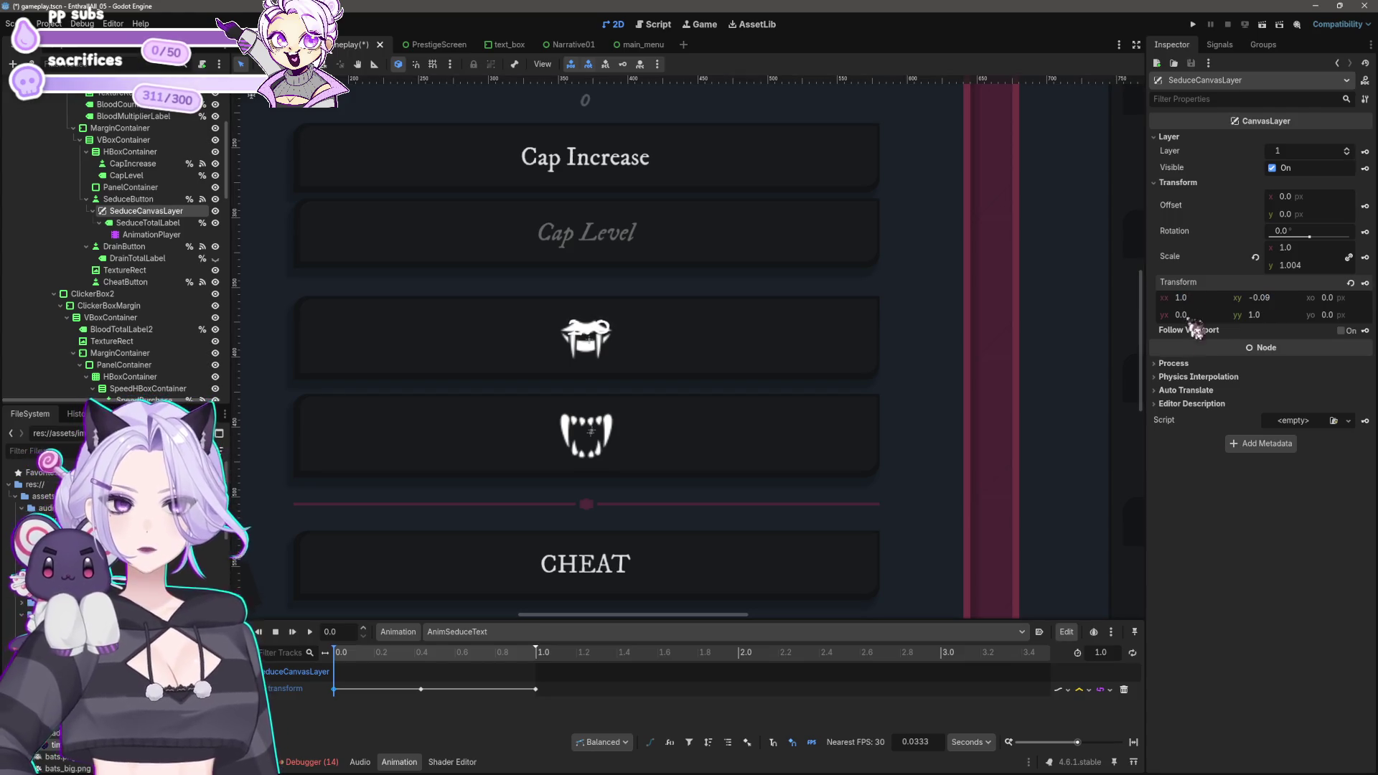
left_click_drag(1310, 302, 1305, 302)
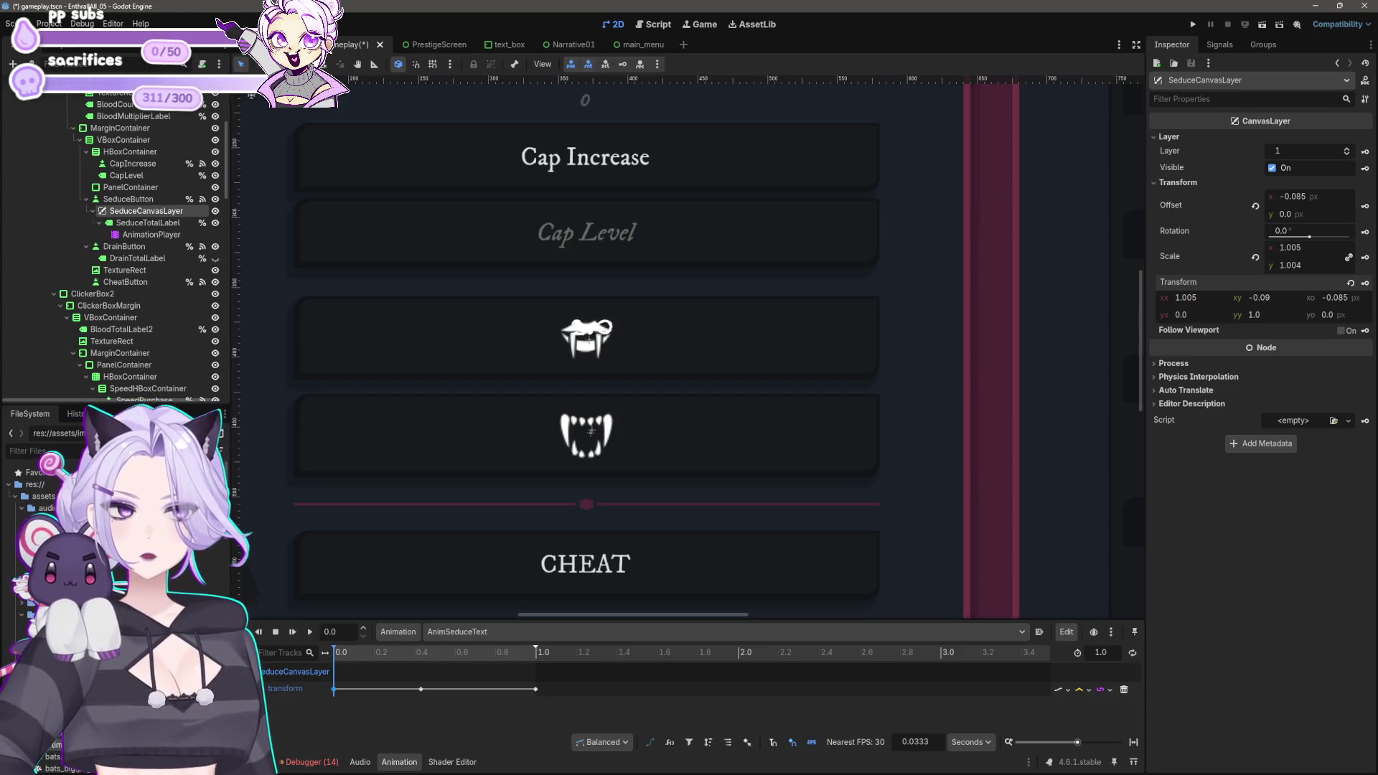
left_click_drag(1224, 319, 1202, 320)
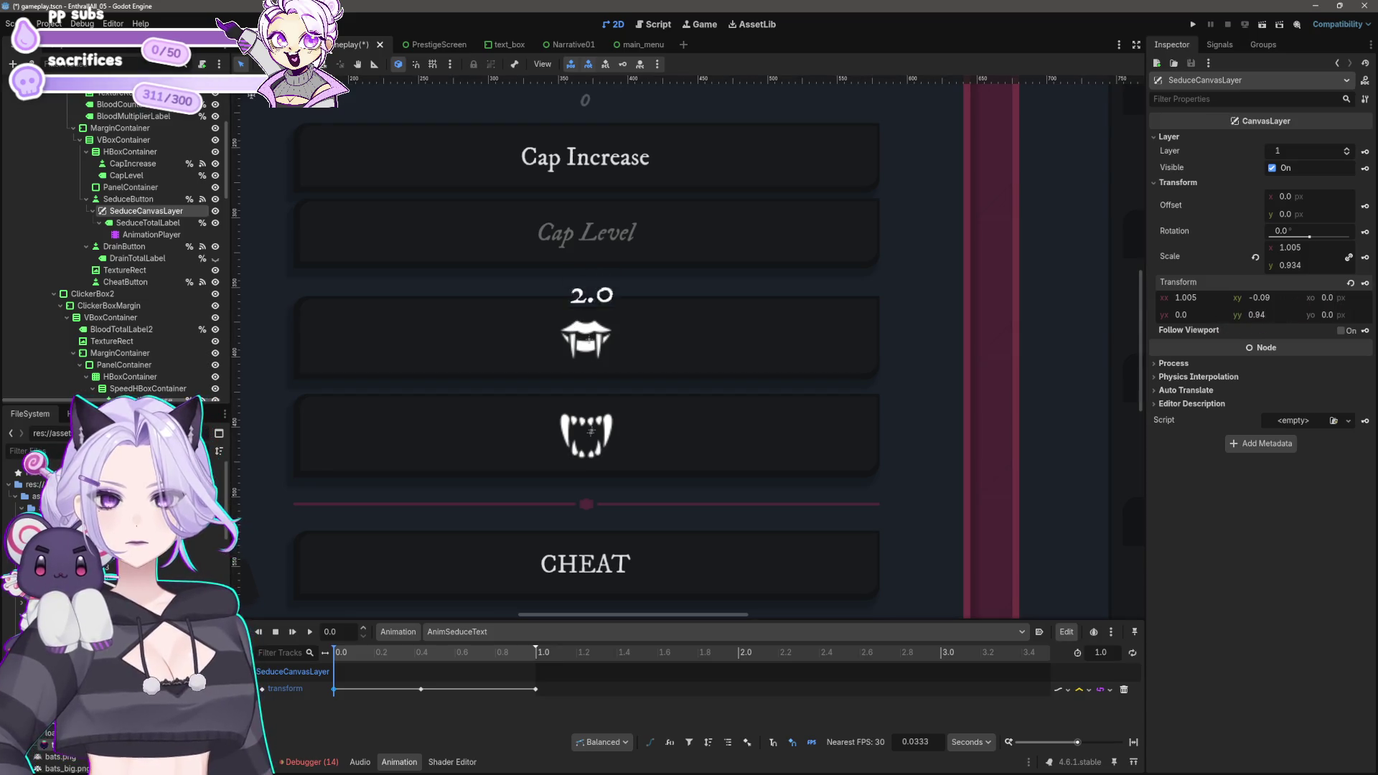
mouse_move(347, 658)
left_mouse_down()
mouse_move(462, 655)
mouse_move(320, 682)
left_mouse_up()
mouse_move(540, 711)
left_mouse_down()
mouse_move(474, 671)
mouse_move(316, 683)
left_mouse_up()
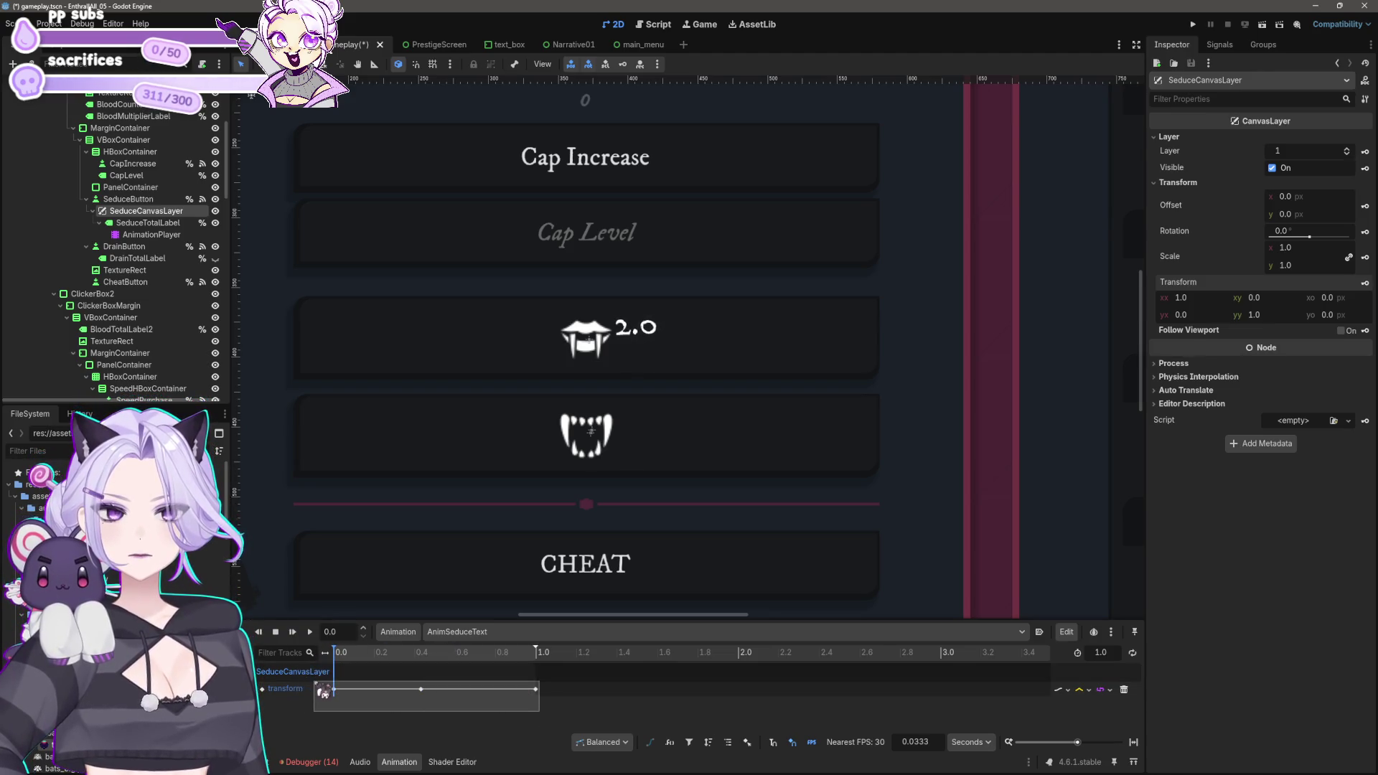
Step: Delete the old transform keys and skew and stretch SeduceCanvasLayer
right_click(438, 693)
left_click(466, 754)
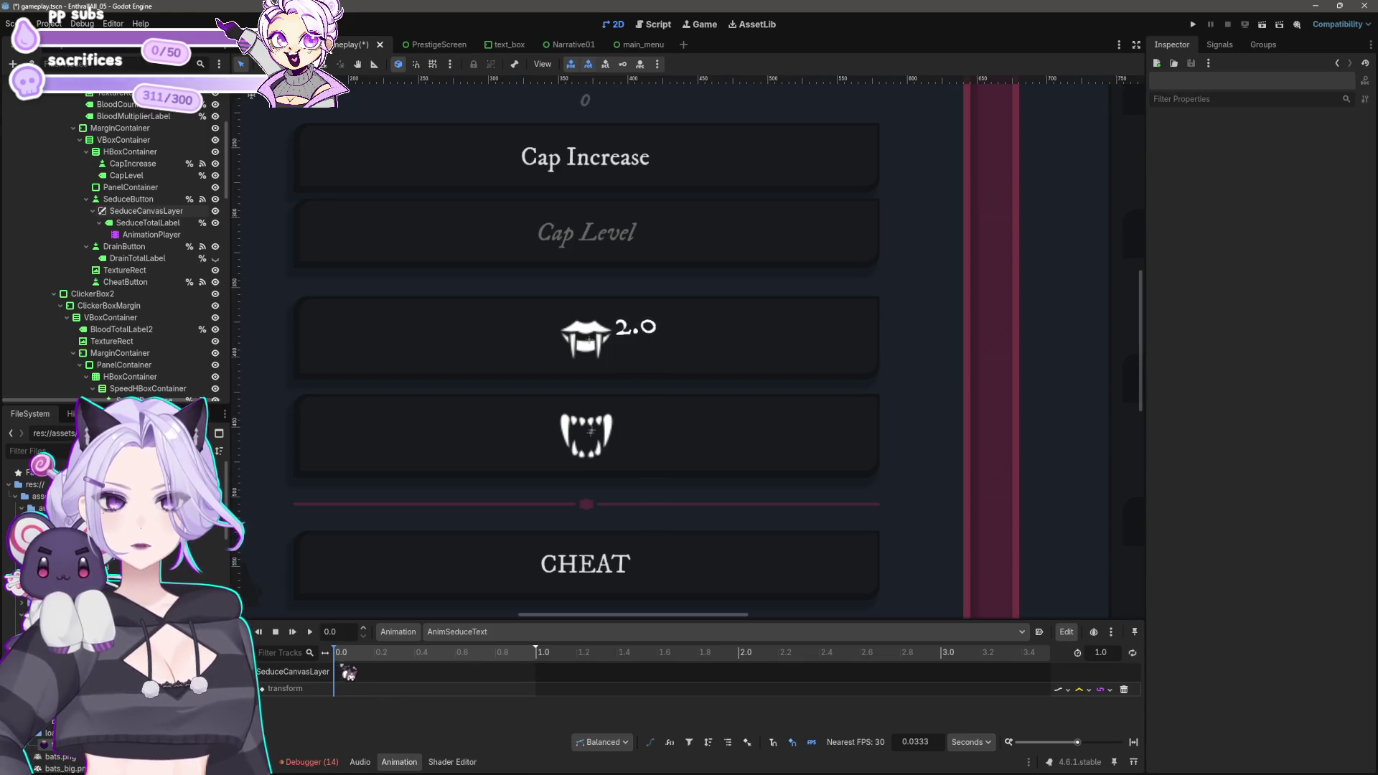
left_click(337, 690)
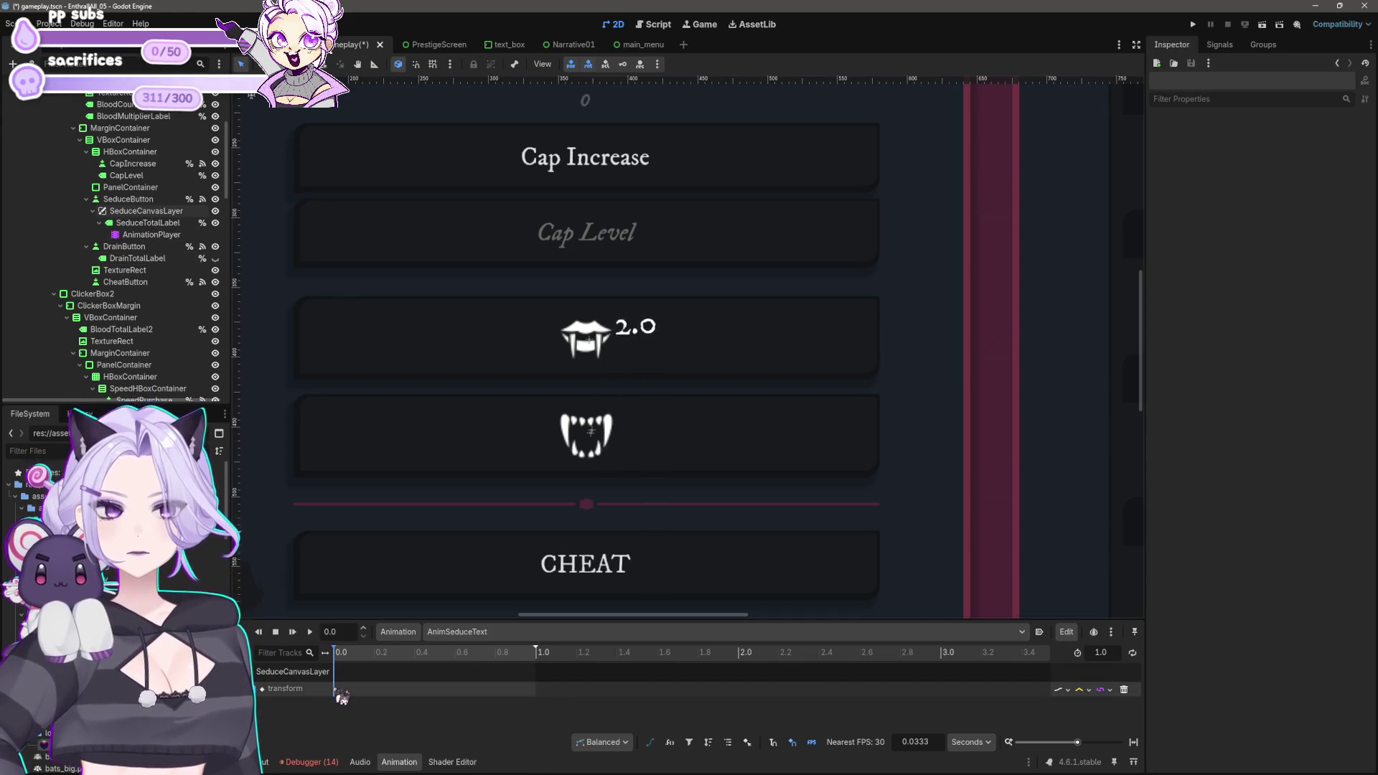
left_click(146, 211)
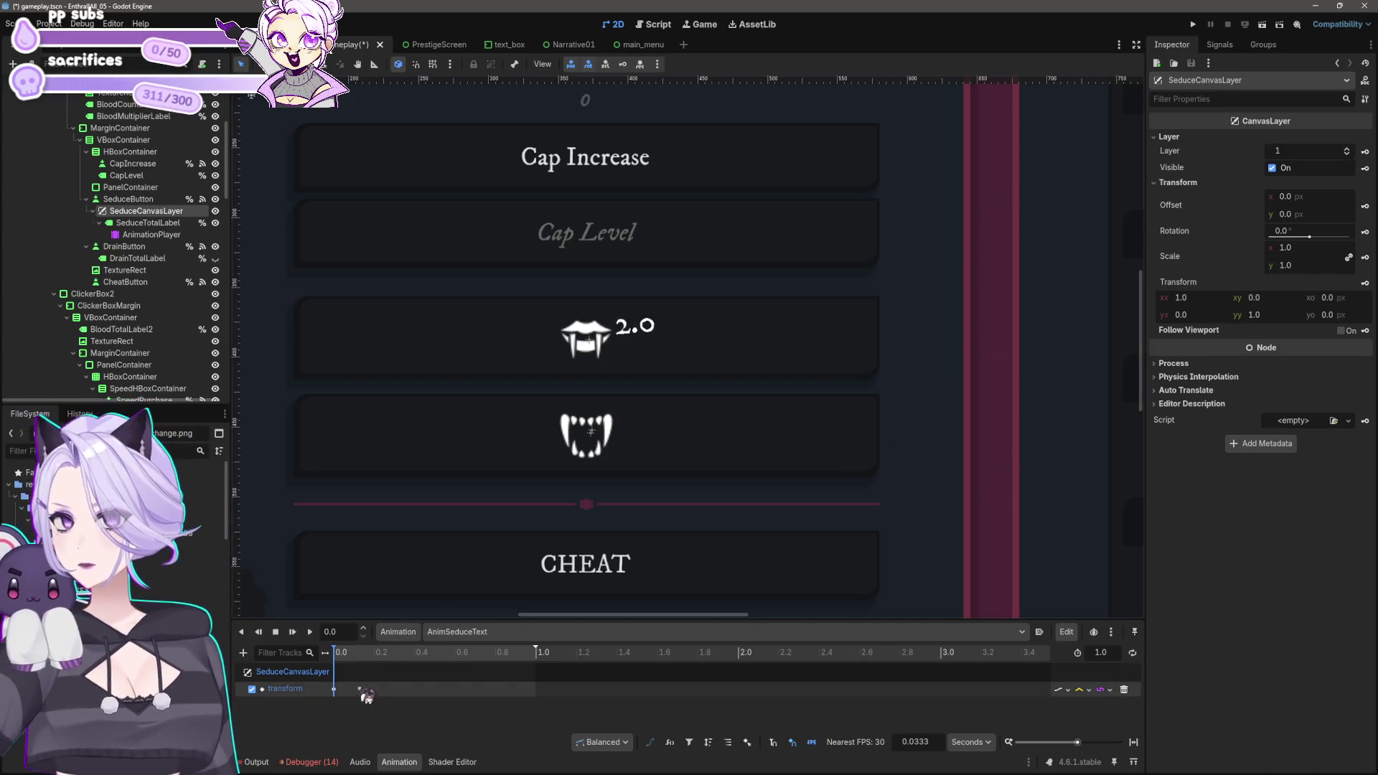
left_click_drag(1258, 302, 1243, 301)
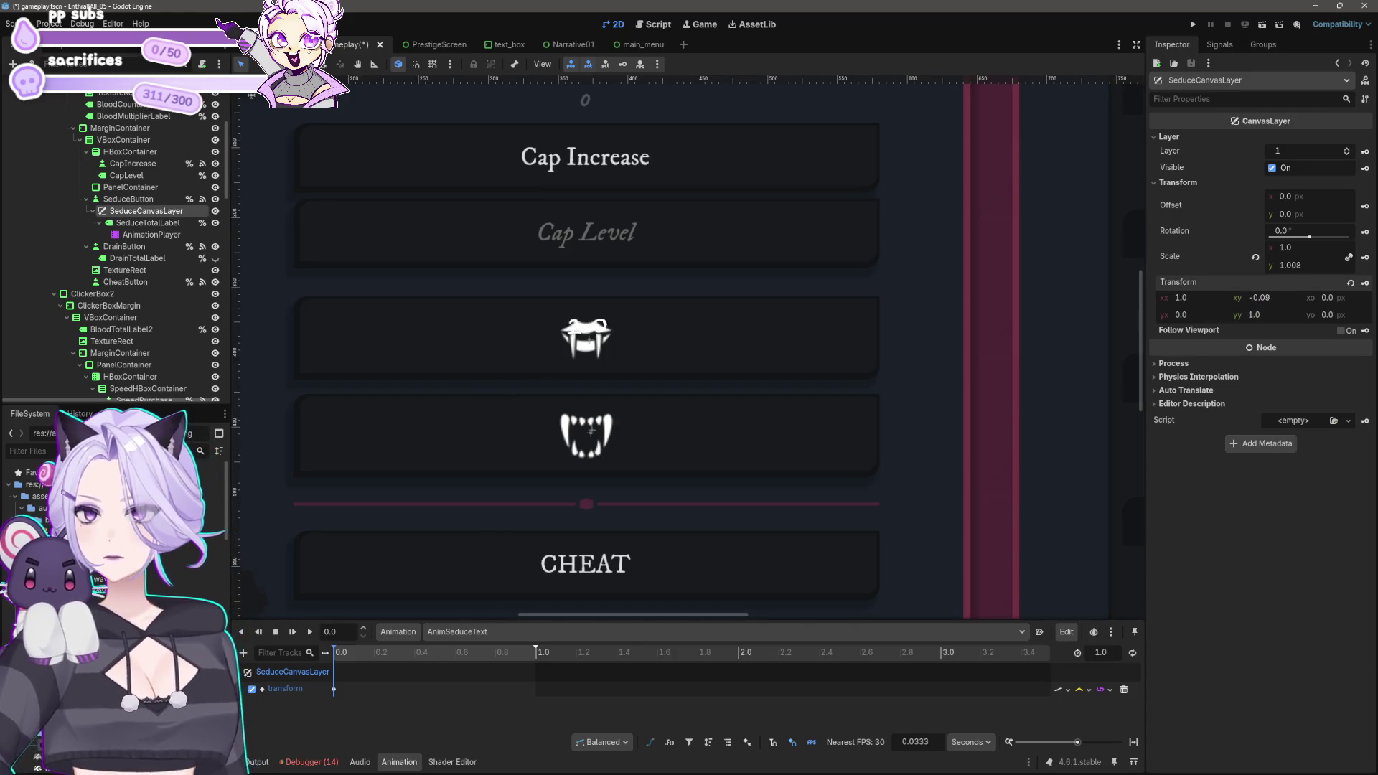
right_click(334, 689)
left_click(391, 765)
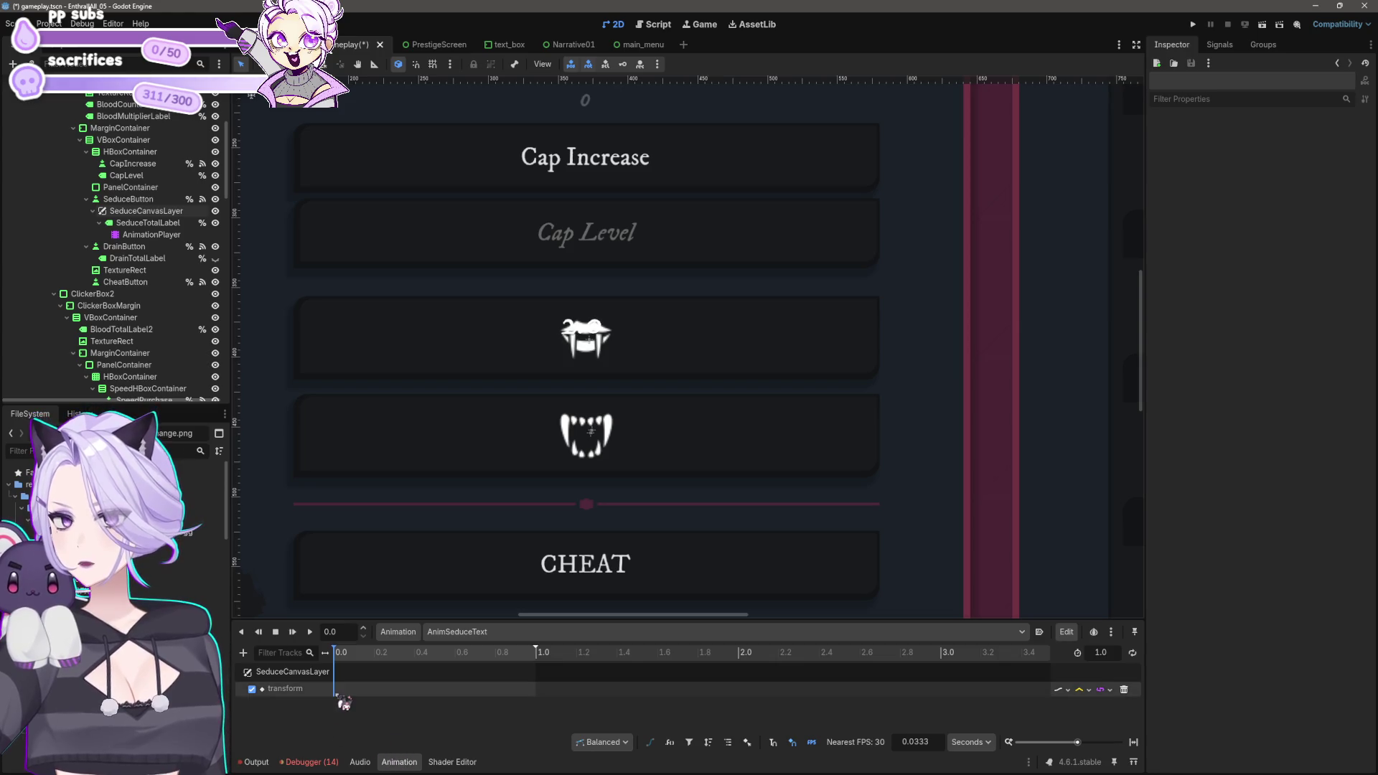
Step: Key skew 0.02 with normal vertical scale, then move that key to 0.3 seconds
left_click(423, 653)
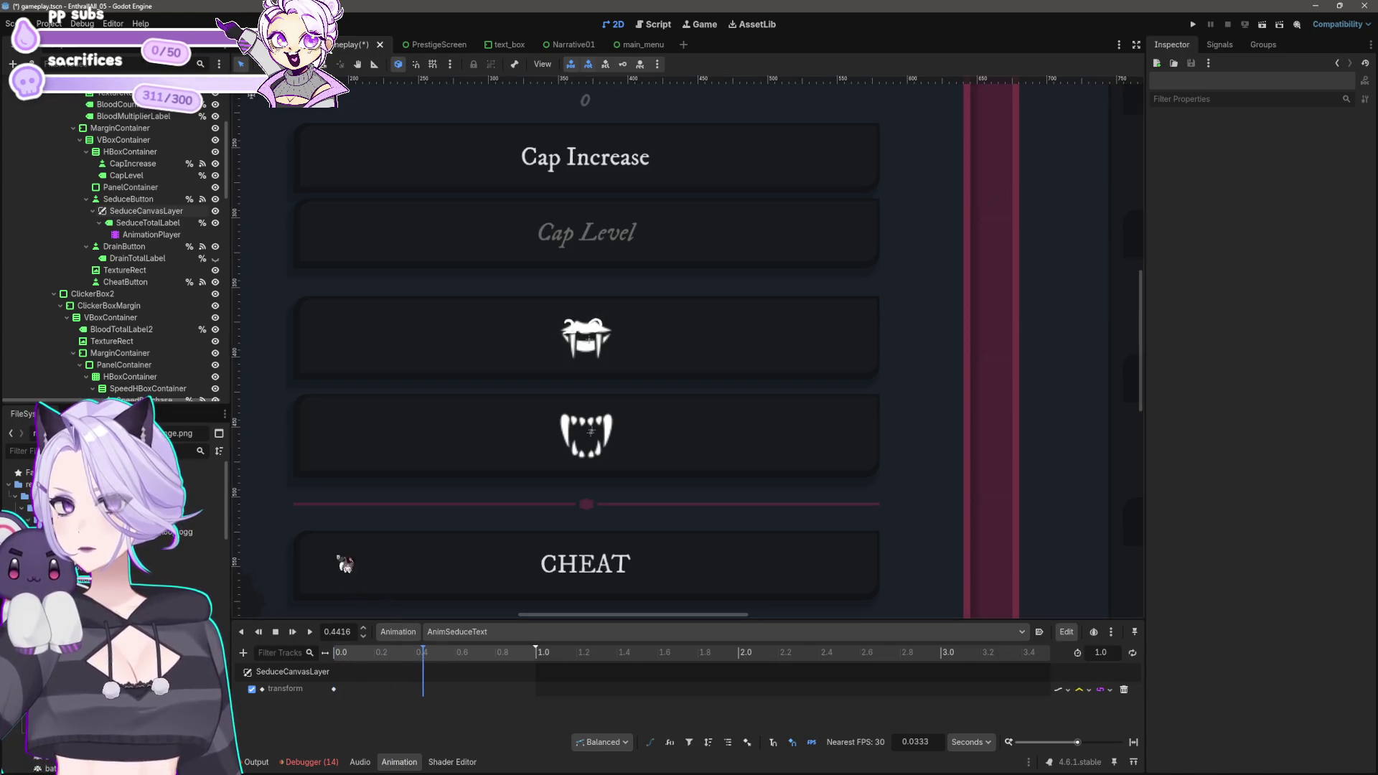
left_click(154, 211)
left_click_drag(1261, 303, 1257, 303)
right_click(427, 689)
left_click(451, 709)
key("a")
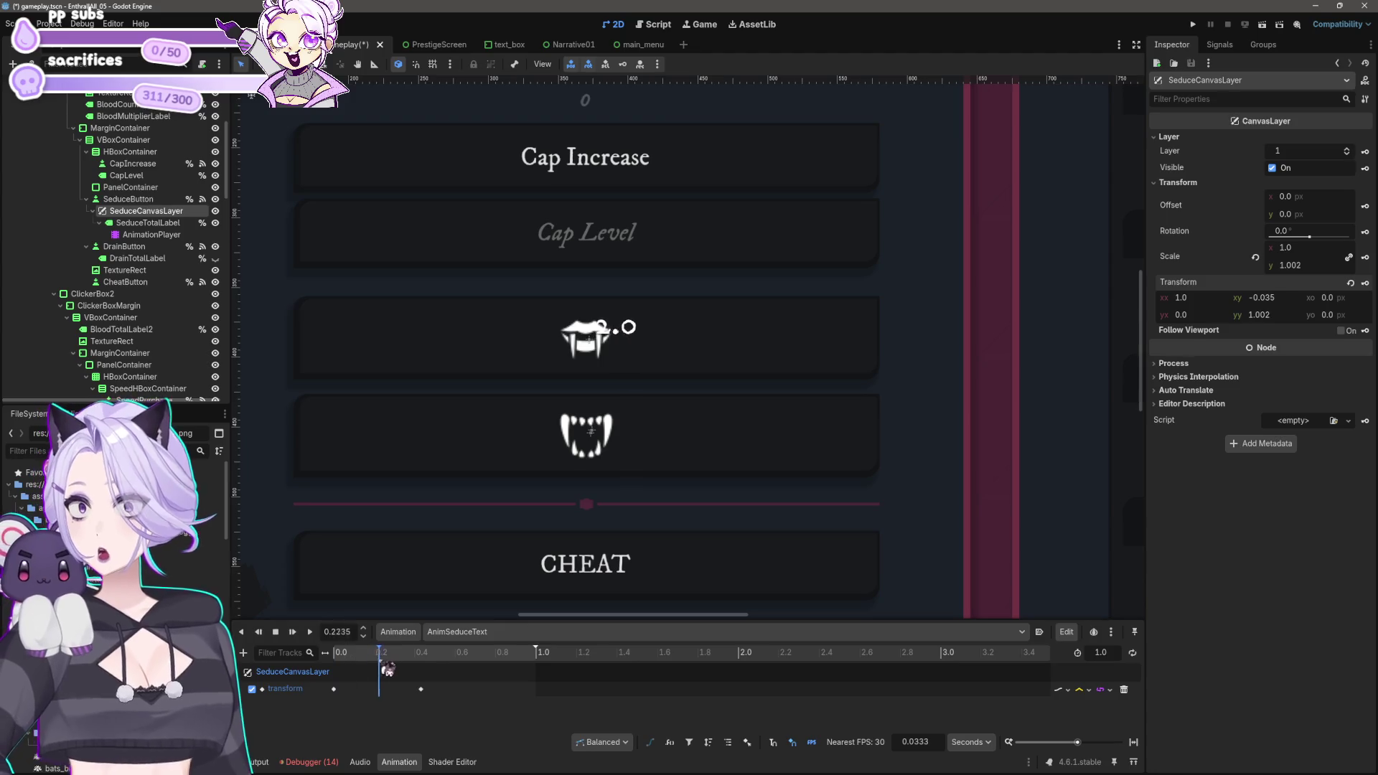
left_click_drag(423, 691, 395, 691)
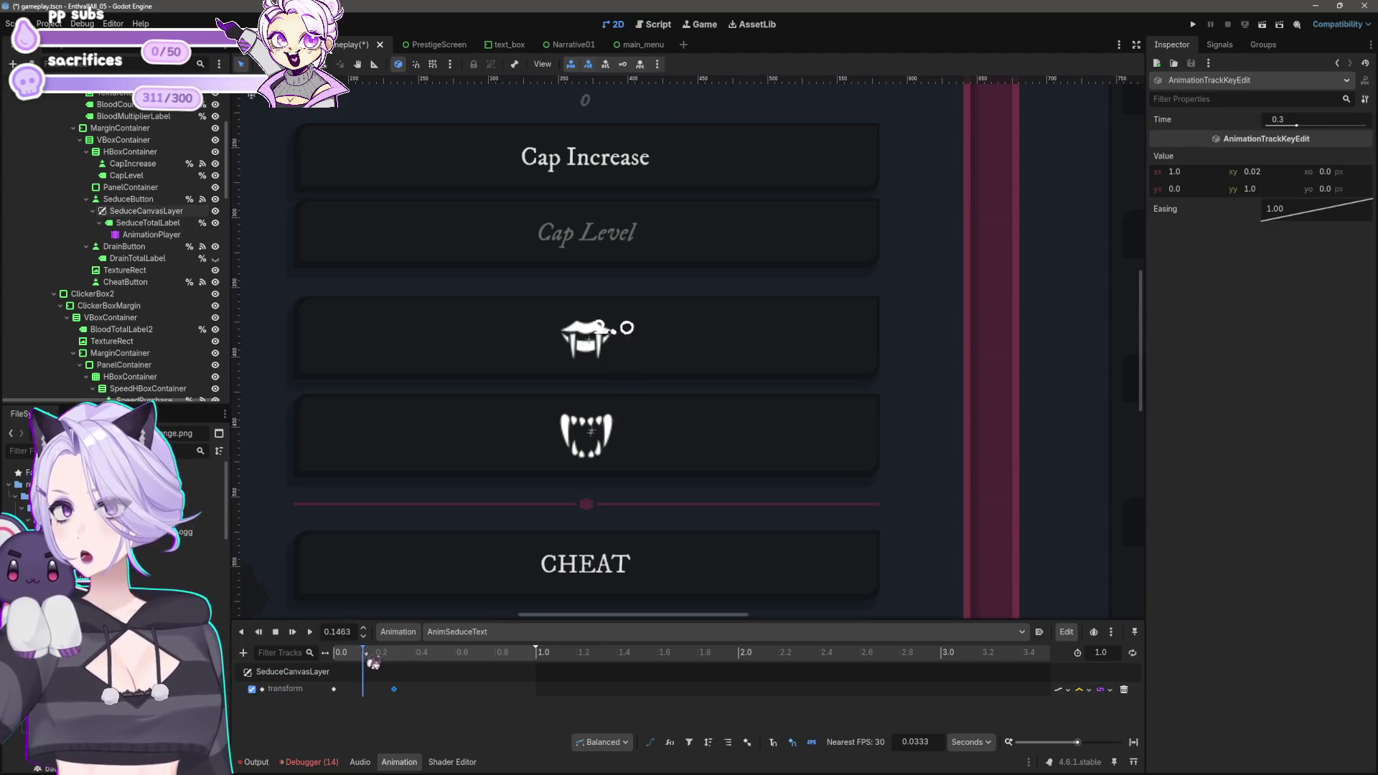
Step: Nudge the 2.0 label down slightly and preview its motion at several times
left_click(148, 223)
left_click_drag(627, 333, 633, 348)
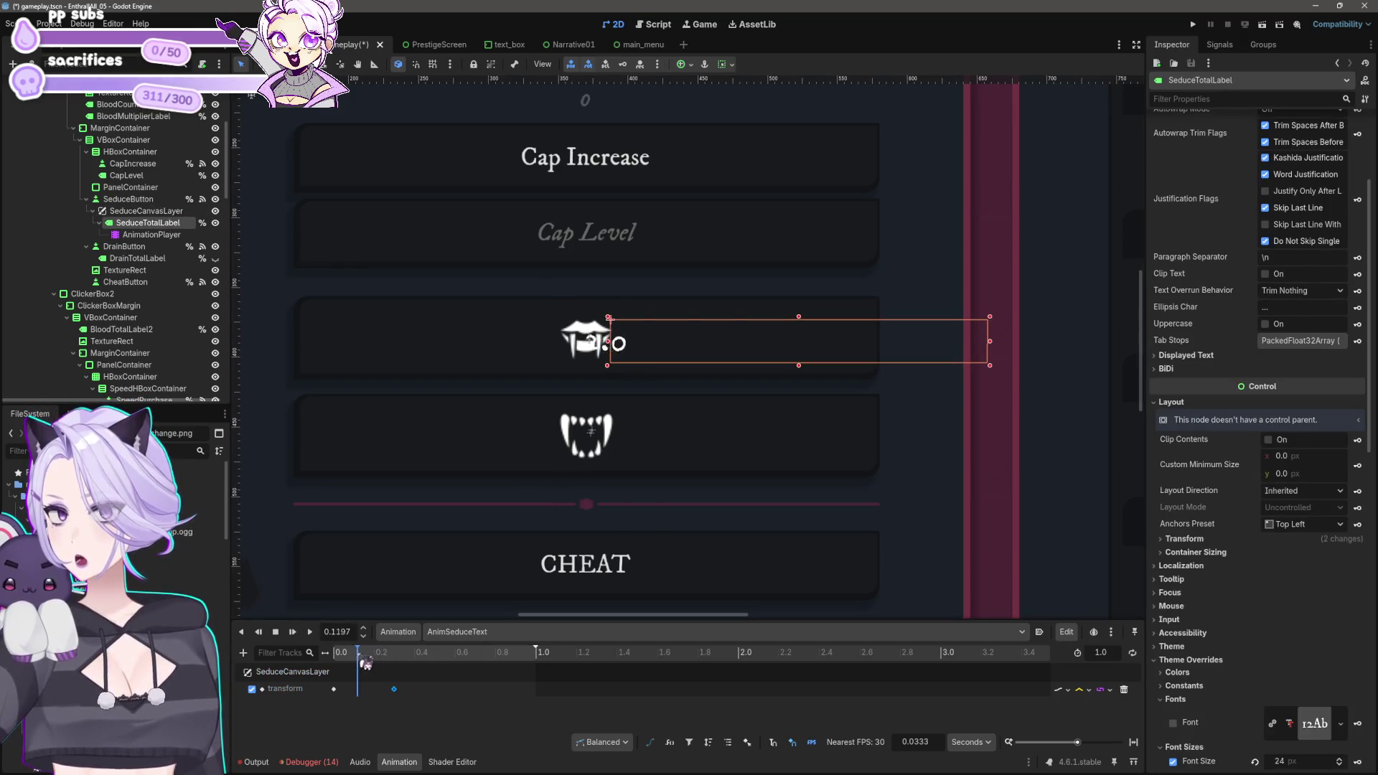
left_click_drag(386, 668, 402, 667)
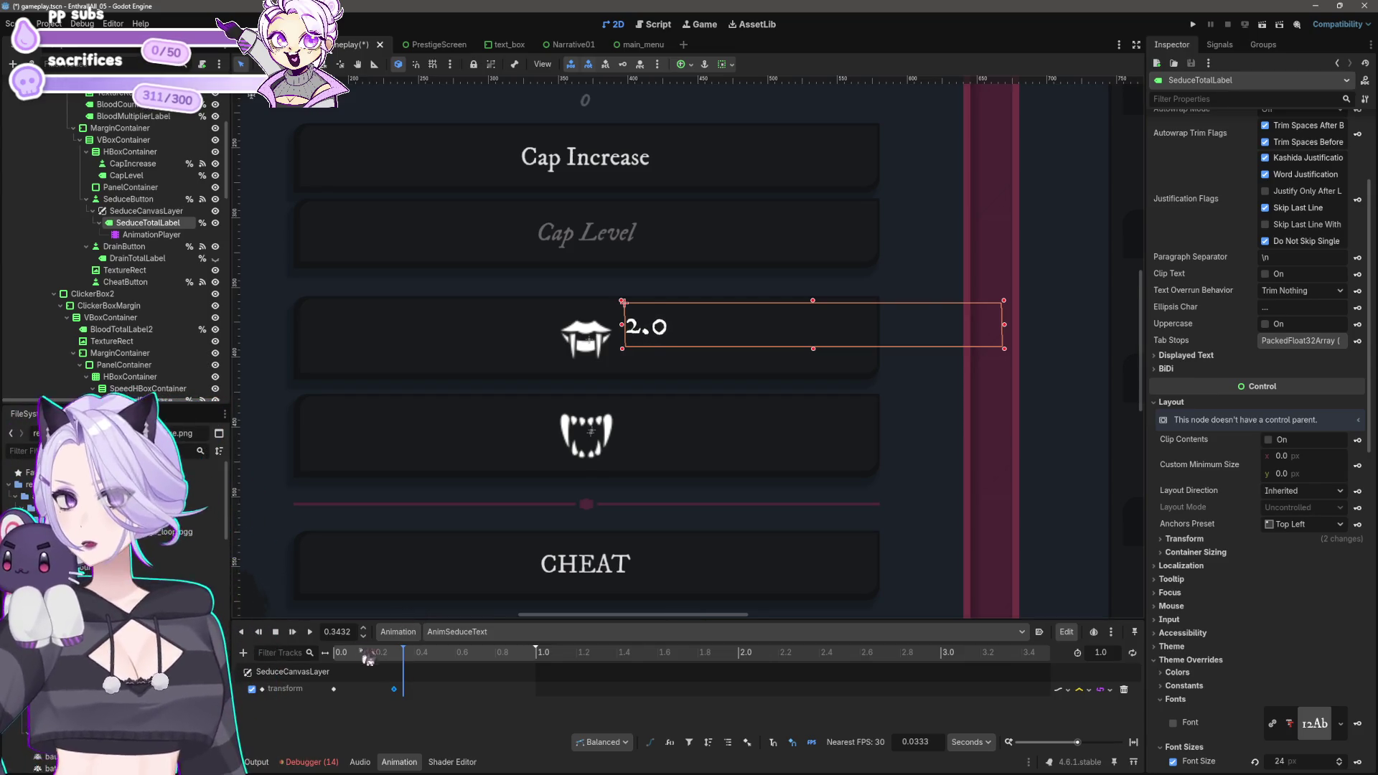
left_click(400, 654)
left_click(424, 655)
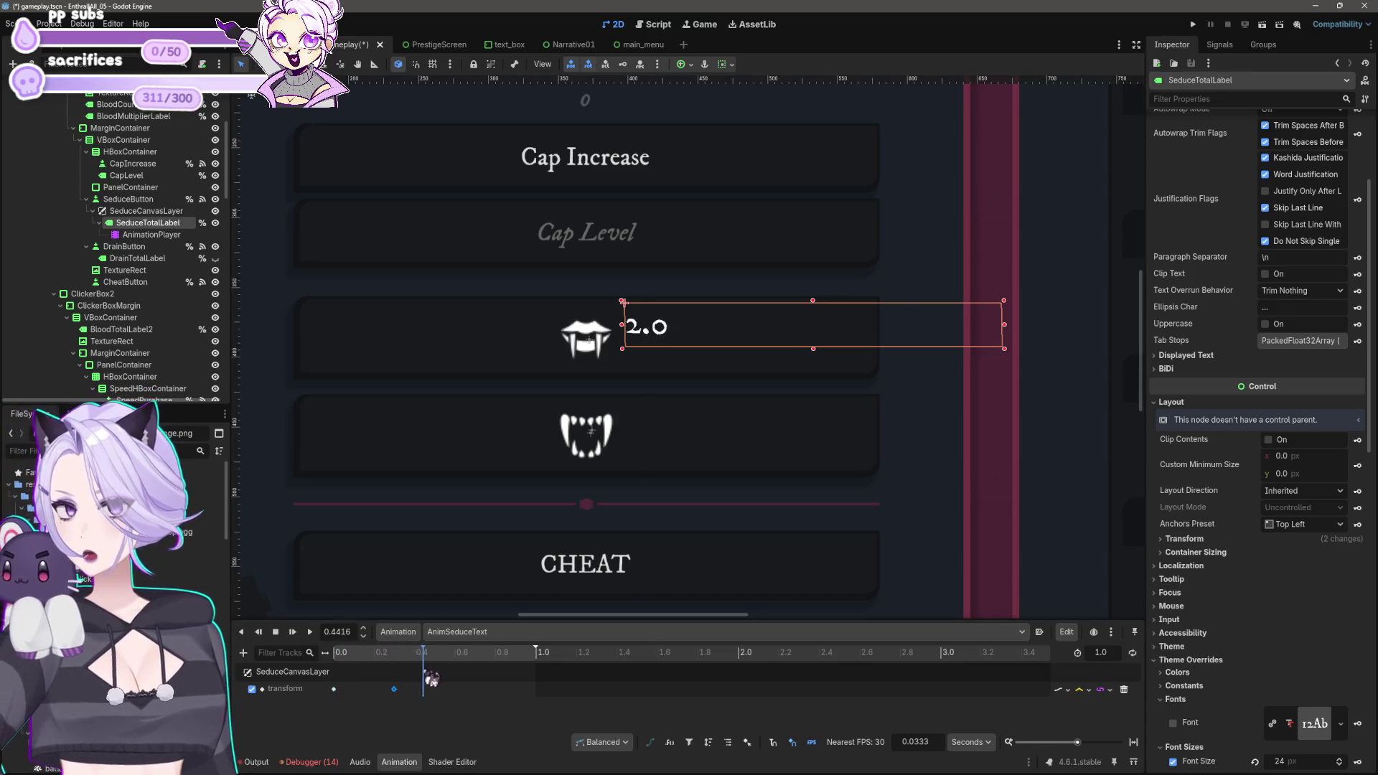
left_click(374, 687)
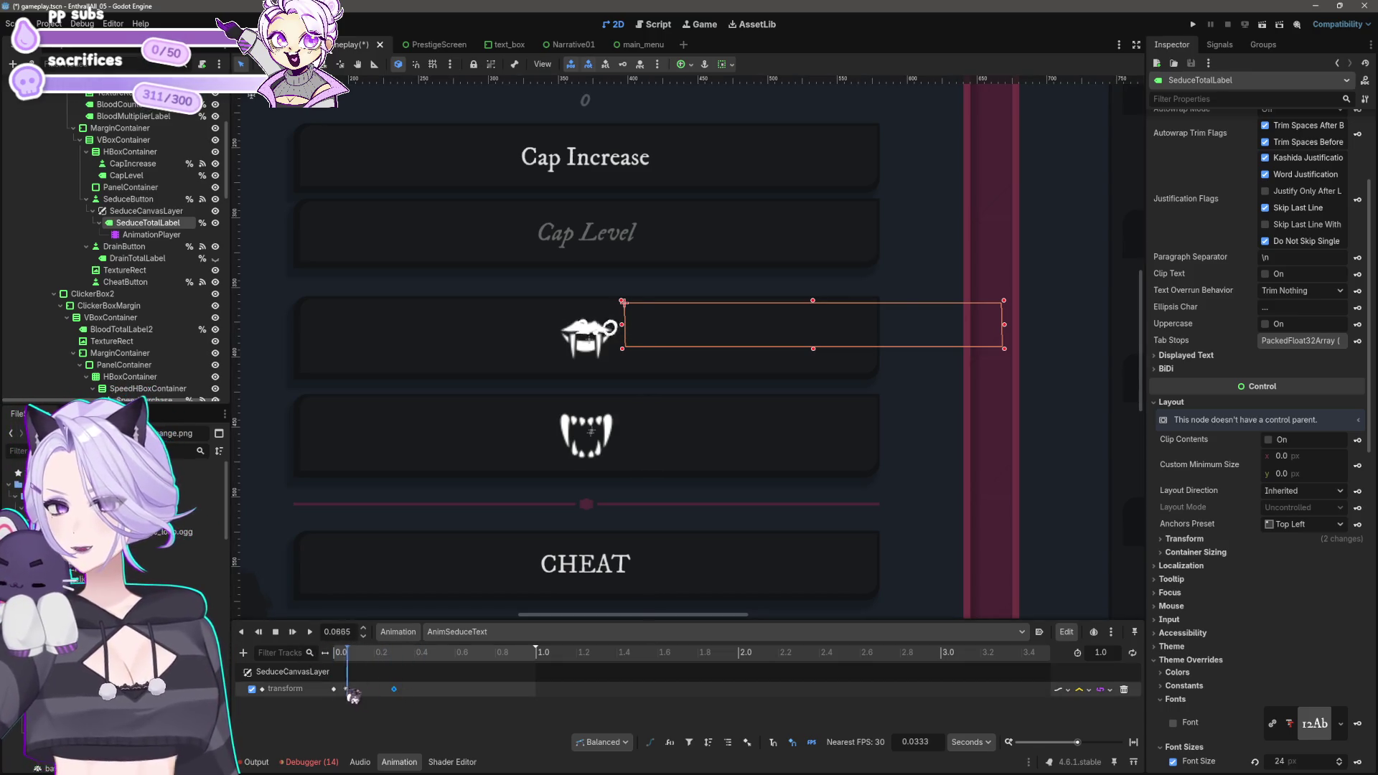
left_click(333, 689)
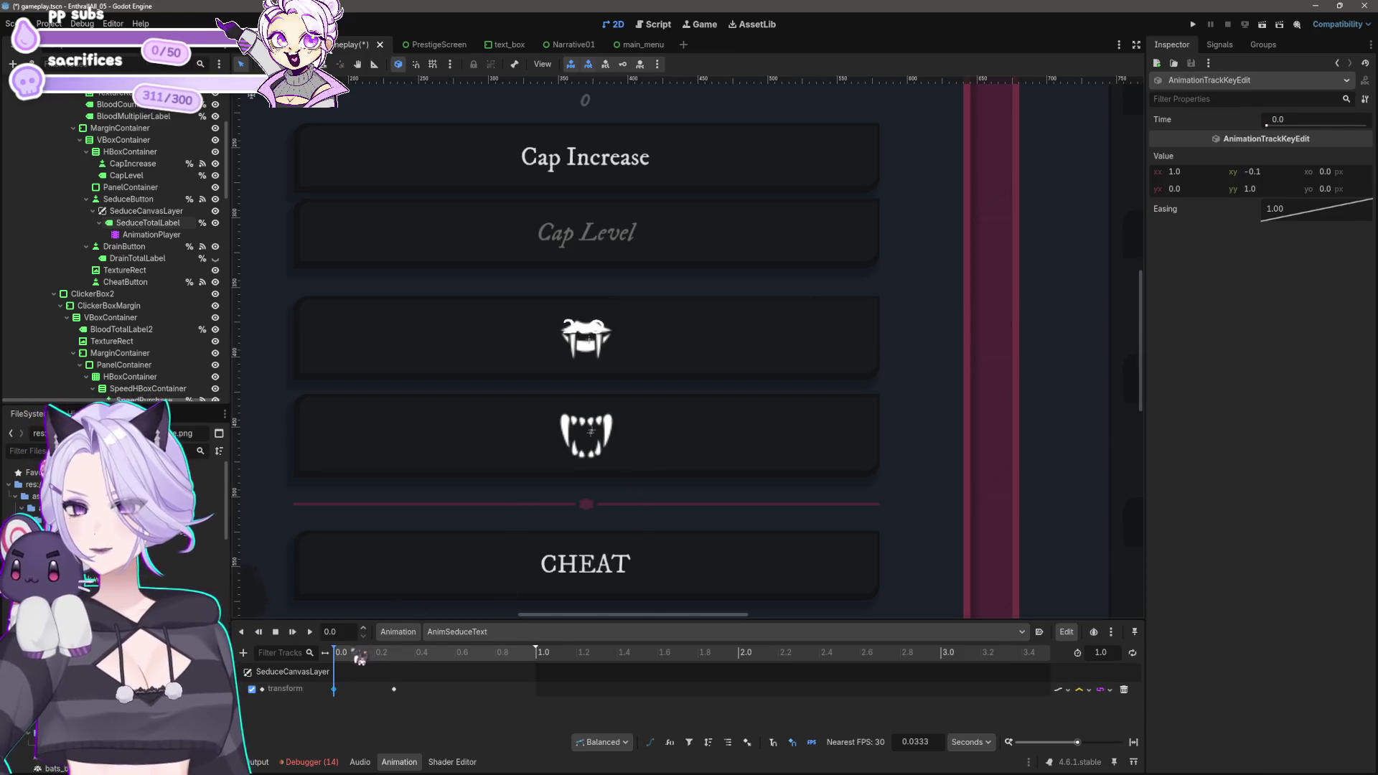
left_click(343, 655)
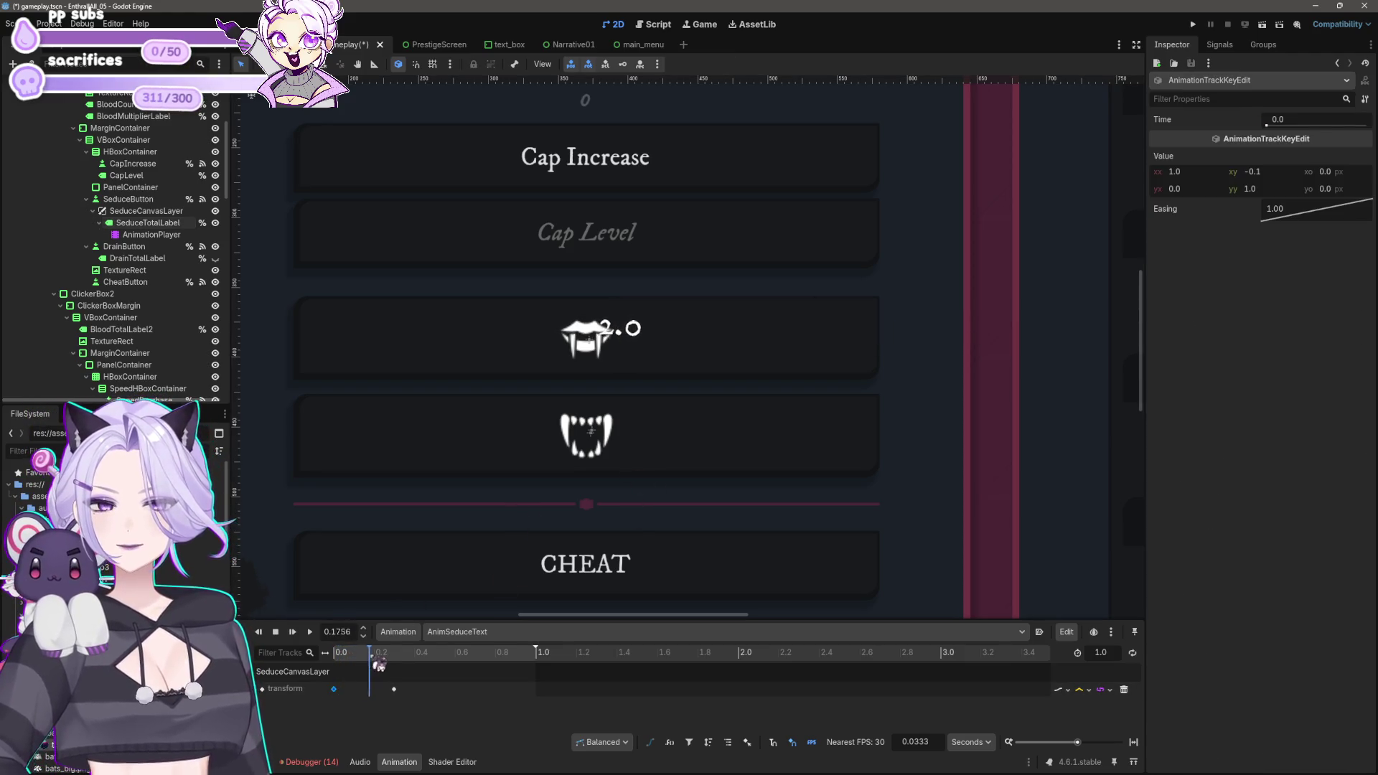
mouse_move(386, 665)
left_mouse_down()
mouse_move(406, 671)
mouse_move(323, 682)
mouse_move(383, 688)
left_mouse_up()
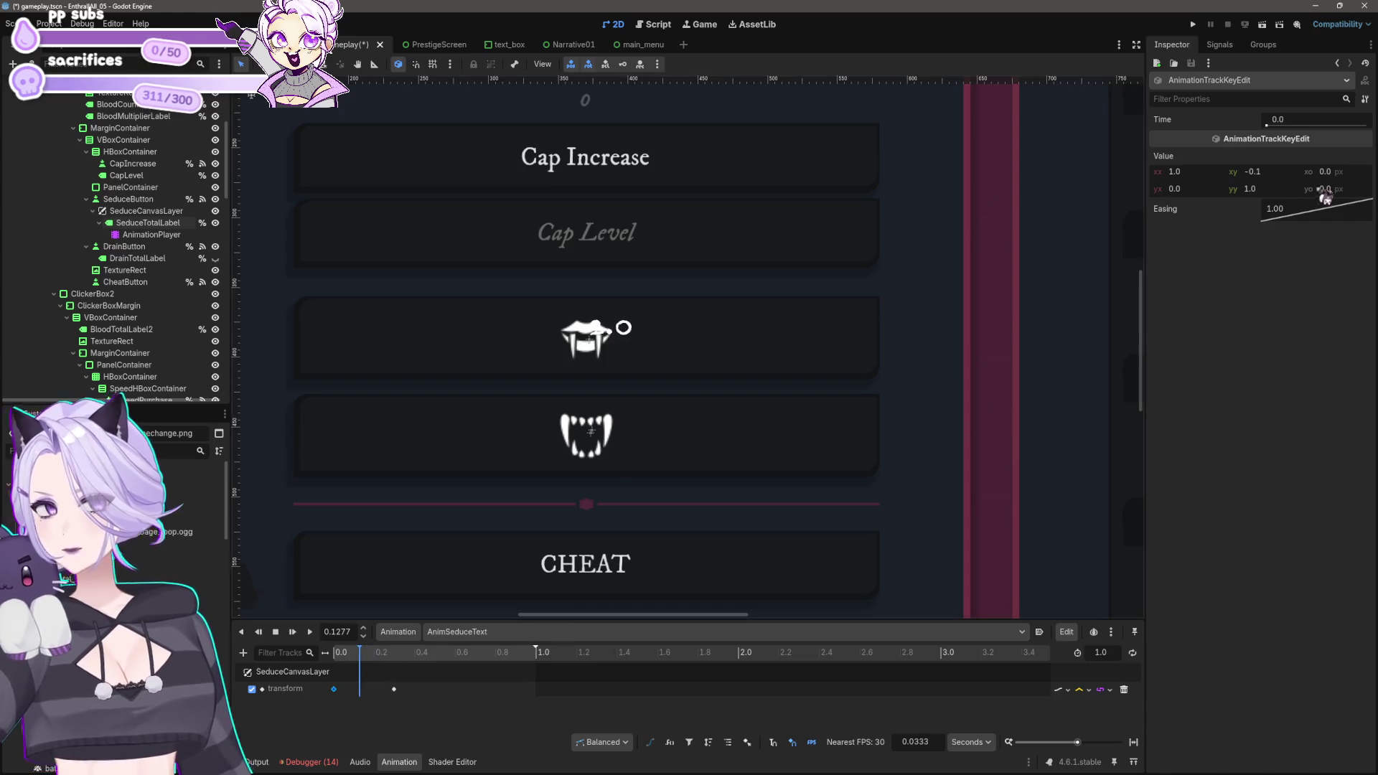
Step: Adjust the skew value and insert a transform key at about 0.13 seconds
mouse_move(1248, 172)
left_mouse_down()
mouse_move(1220, 171)
mouse_move(1288, 176)
mouse_move(1233, 189)
left_mouse_up()
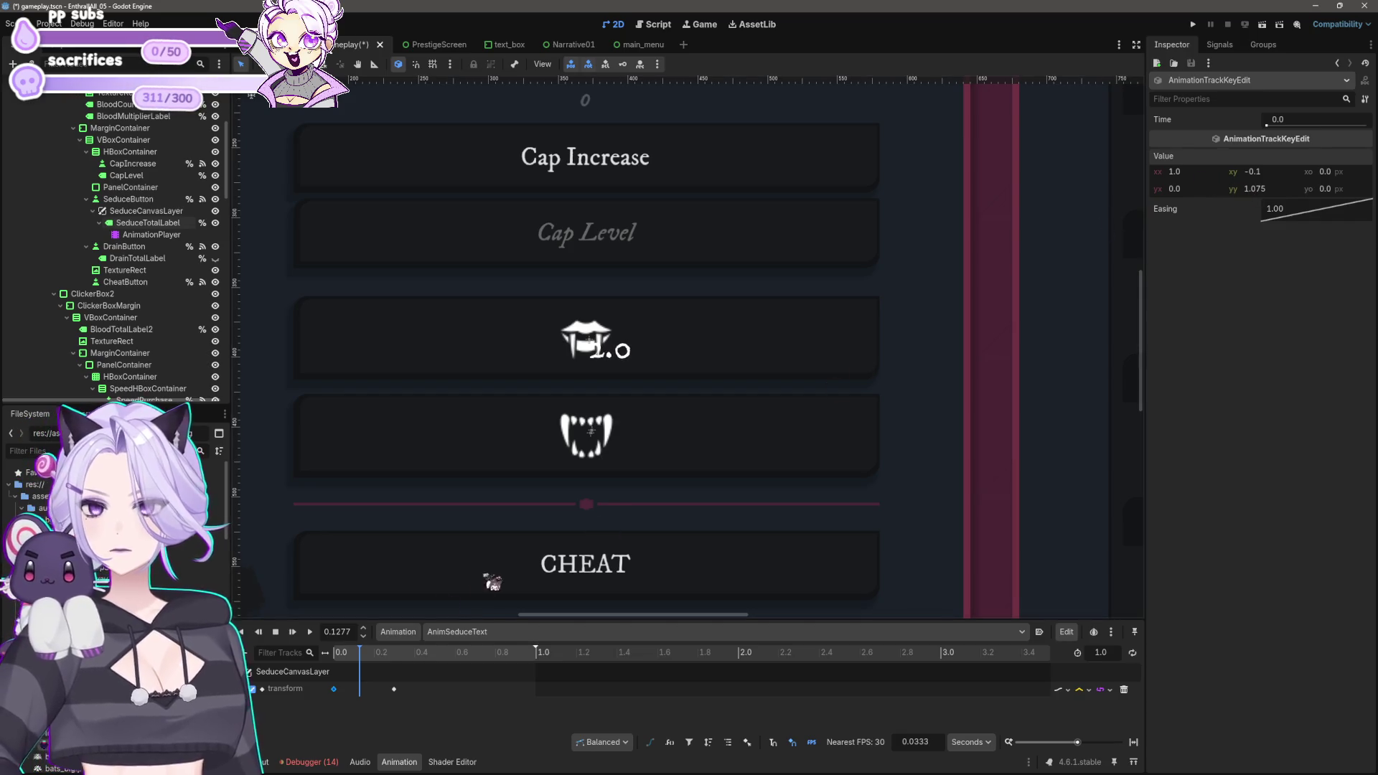
right_click(354, 689)
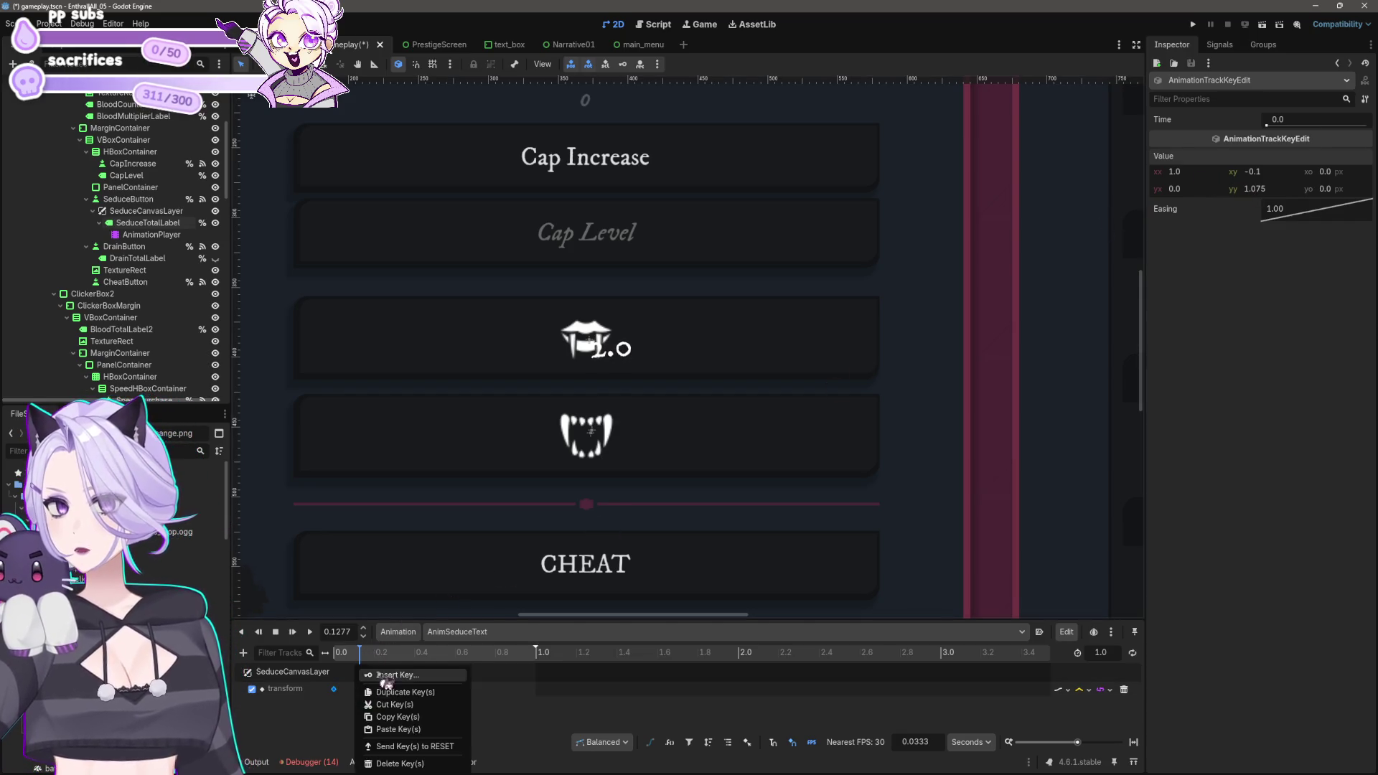
left_click(370, 666)
mouse_move(369, 666)
left_mouse_down()
mouse_move(329, 668)
mouse_move(481, 673)
mouse_move(335, 671)
left_mouse_up()
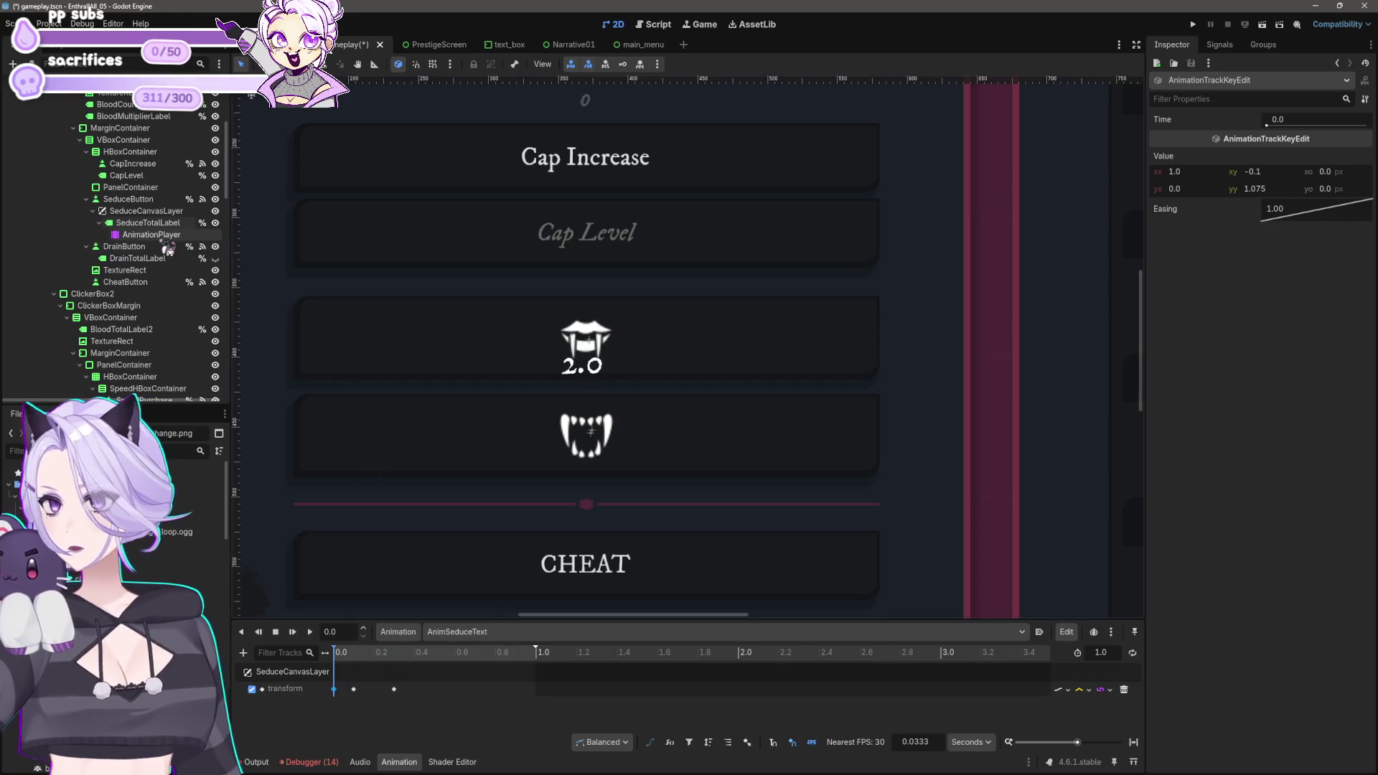
left_click(147, 211)
scroll(693, 367, "down", 5)
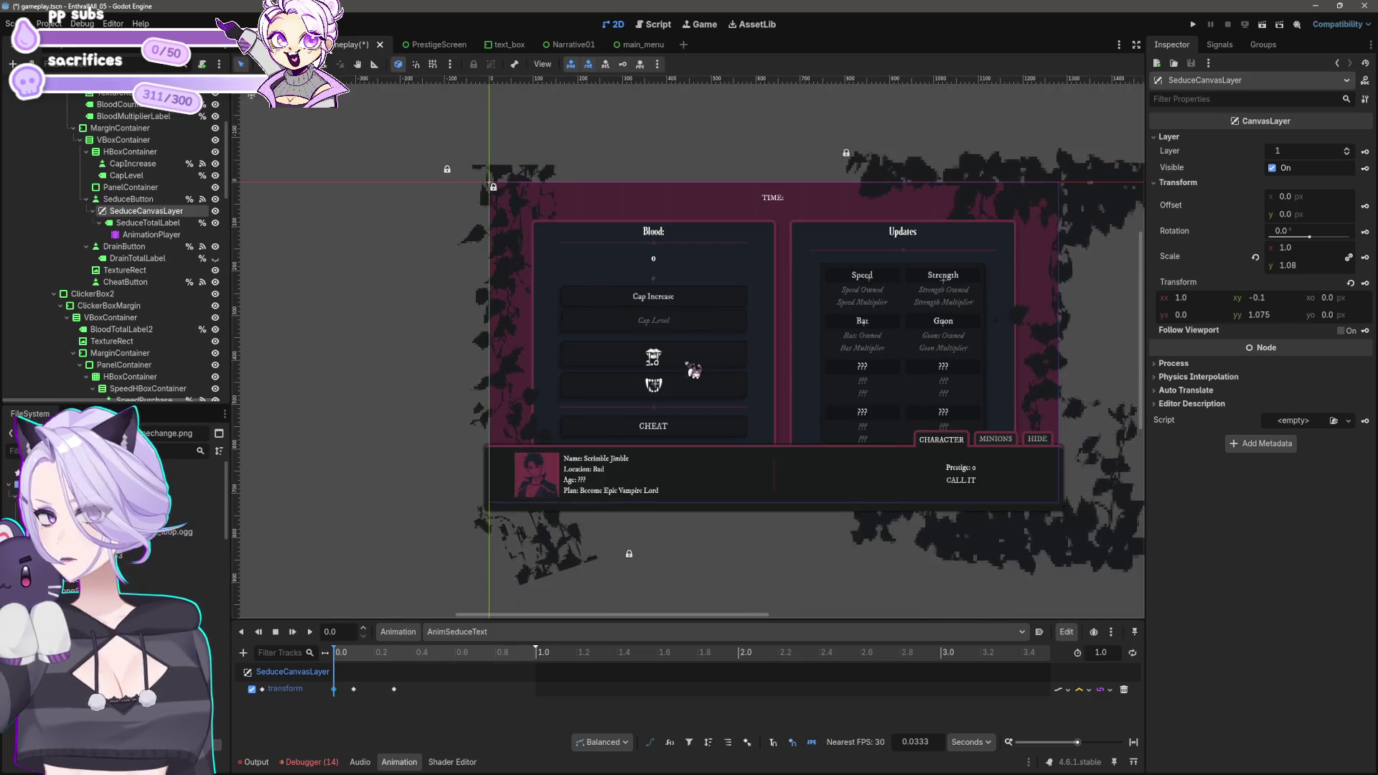
Step: Nudge the 2.0 label up and right, then preview its rise around 0.5 seconds
scroll(695, 384, "up", 5)
left_click_drag(589, 261, 596, 255)
left_click_drag(343, 655, 460, 655)
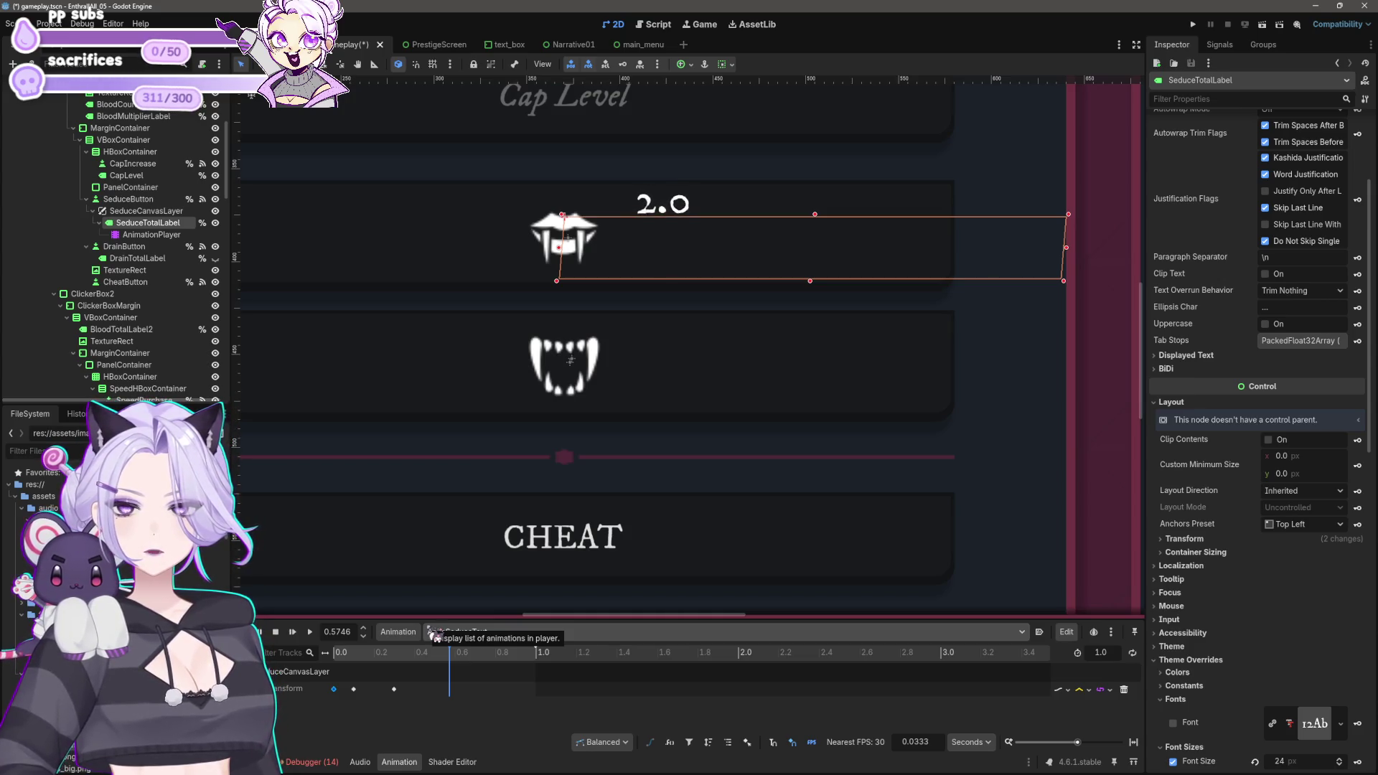
mouse_move(458, 666)
left_mouse_down()
mouse_move(482, 664)
mouse_move(435, 667)
left_mouse_up()
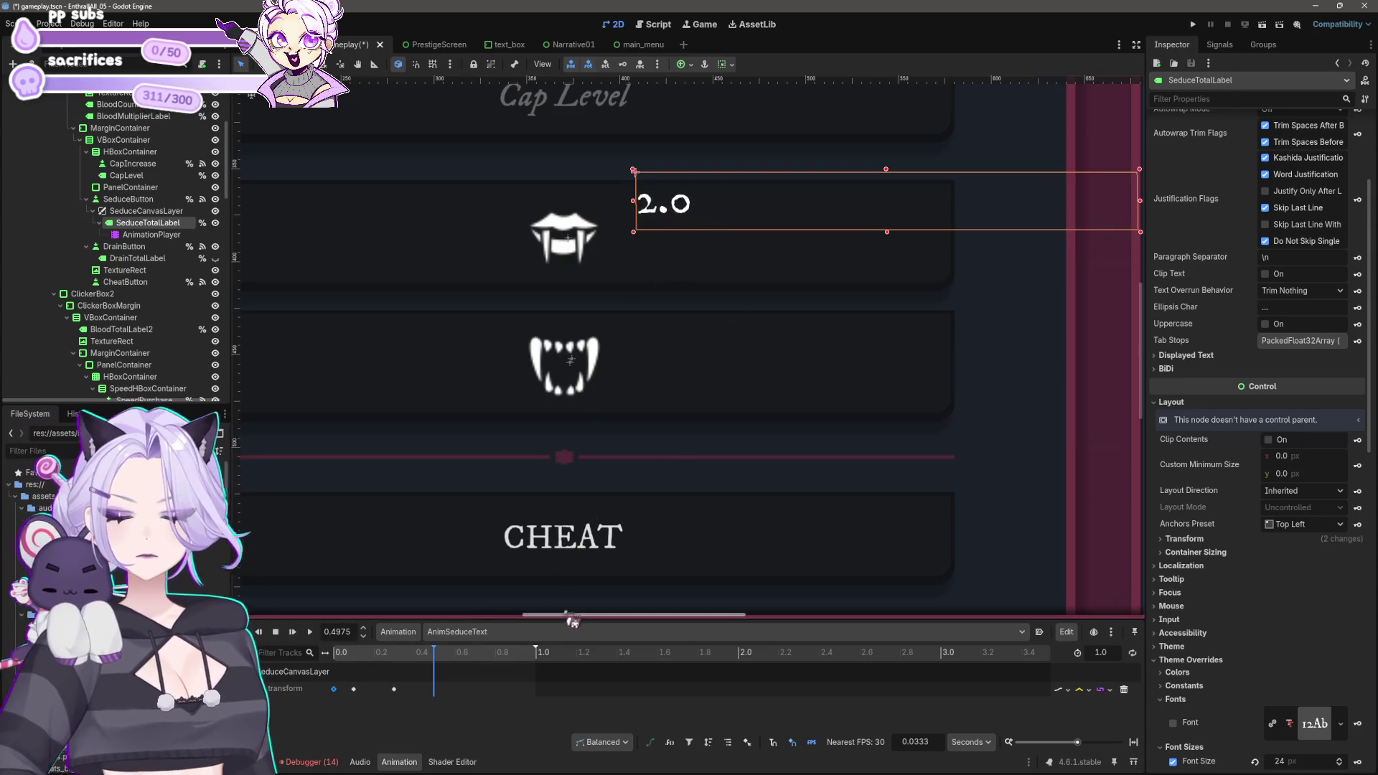
left_click_drag(502, 667, 269, 685)
key("shift+d")
mouse_move(393, 654)
left_mouse_down()
mouse_move(443, 689)
mouse_move(363, 690)
mouse_move(349, 657)
mouse_move(320, 673)
left_mouse_up()
Step: Set the 0.1333 s transform key to xy 0 and yy 1.045, squashing the label vertically
left_click(361, 689)
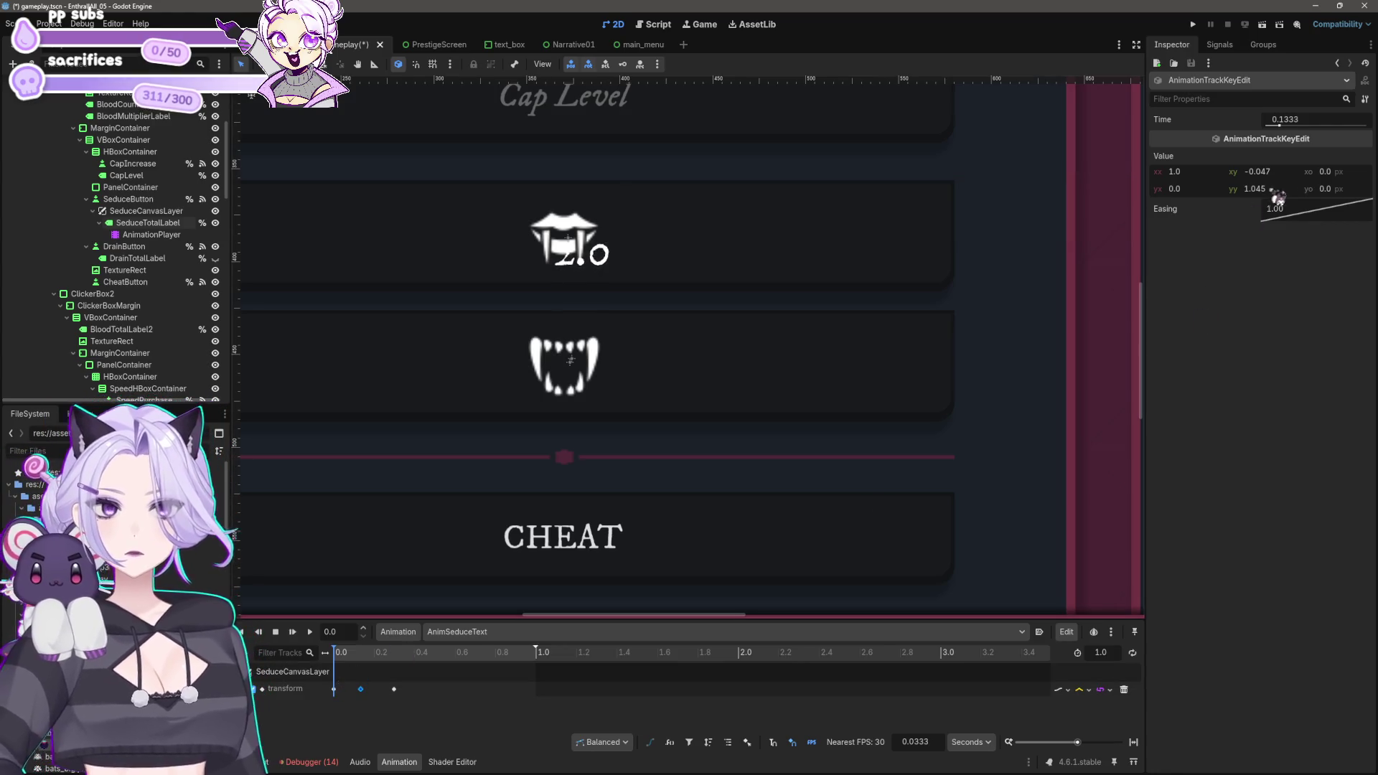
left_click(1282, 174)
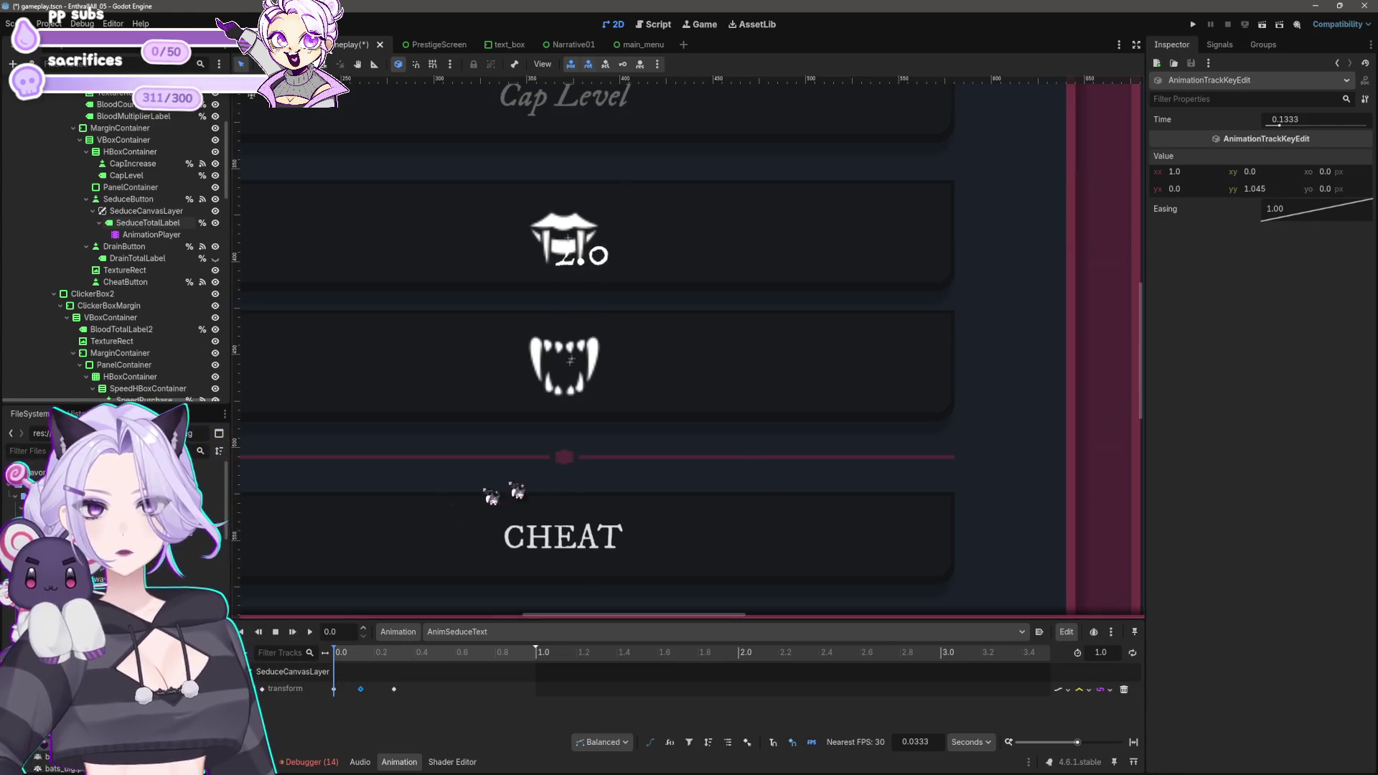
left_click_drag(338, 655, 454, 657)
scroll(778, 295, "up", 3)
mouse_move(1256, 190)
left_mouse_down()
mouse_move(562, 612)
mouse_move(1226, 201)
left_mouse_up()
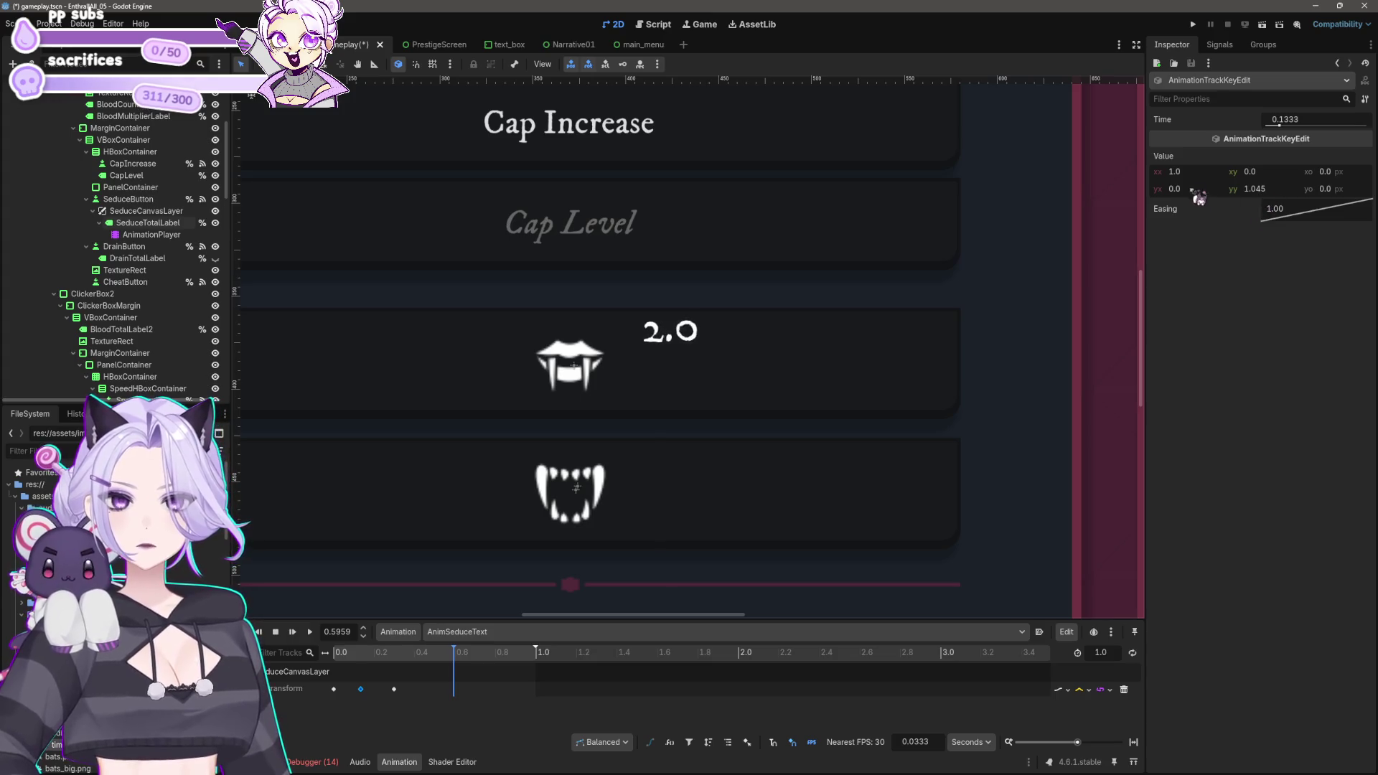
Step: Insert a SeduceCanvasLayer transform key at about 0.6 seconds
left_click(154, 211)
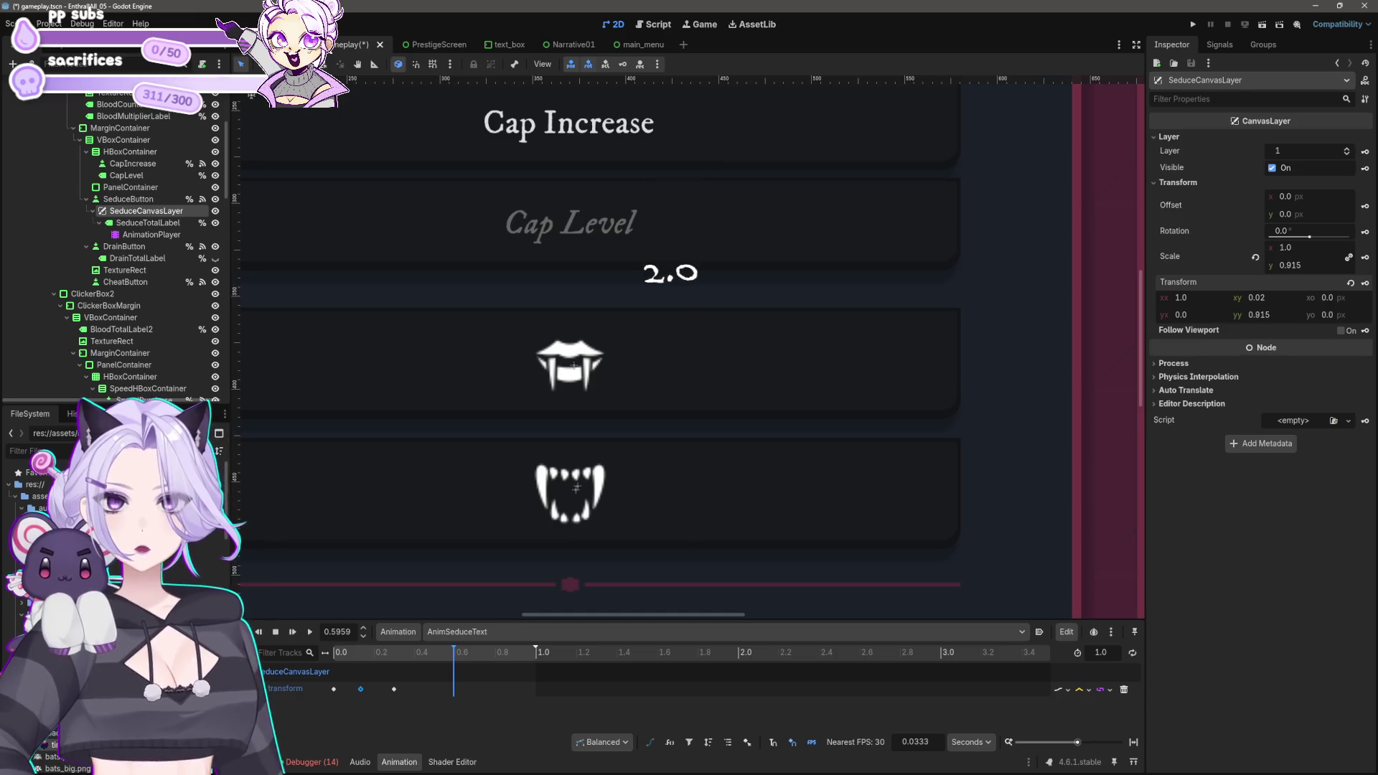
right_click(455, 689)
left_click(527, 683)
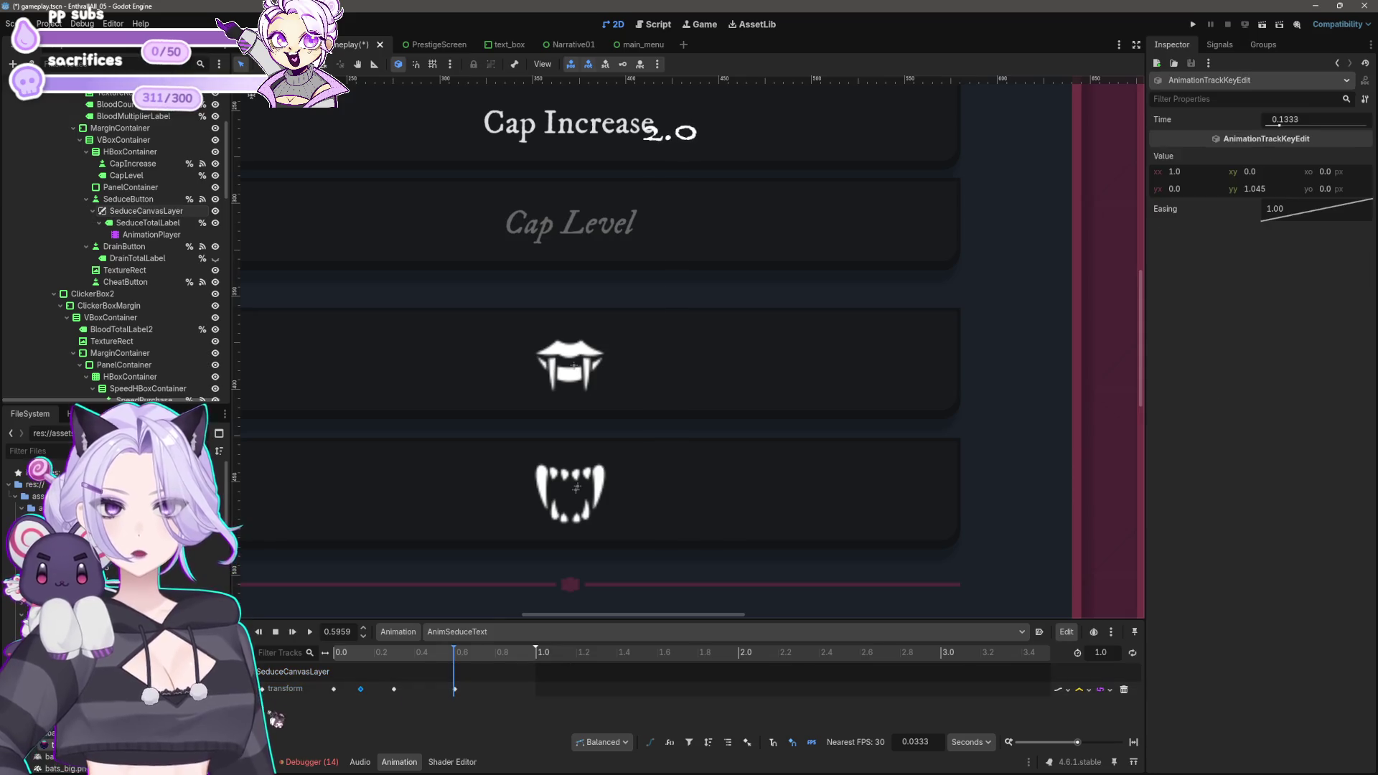
right_click(258, 707)
Step: Add a property track targeting the SeduceCanvasLayer node
left_click(273, 674)
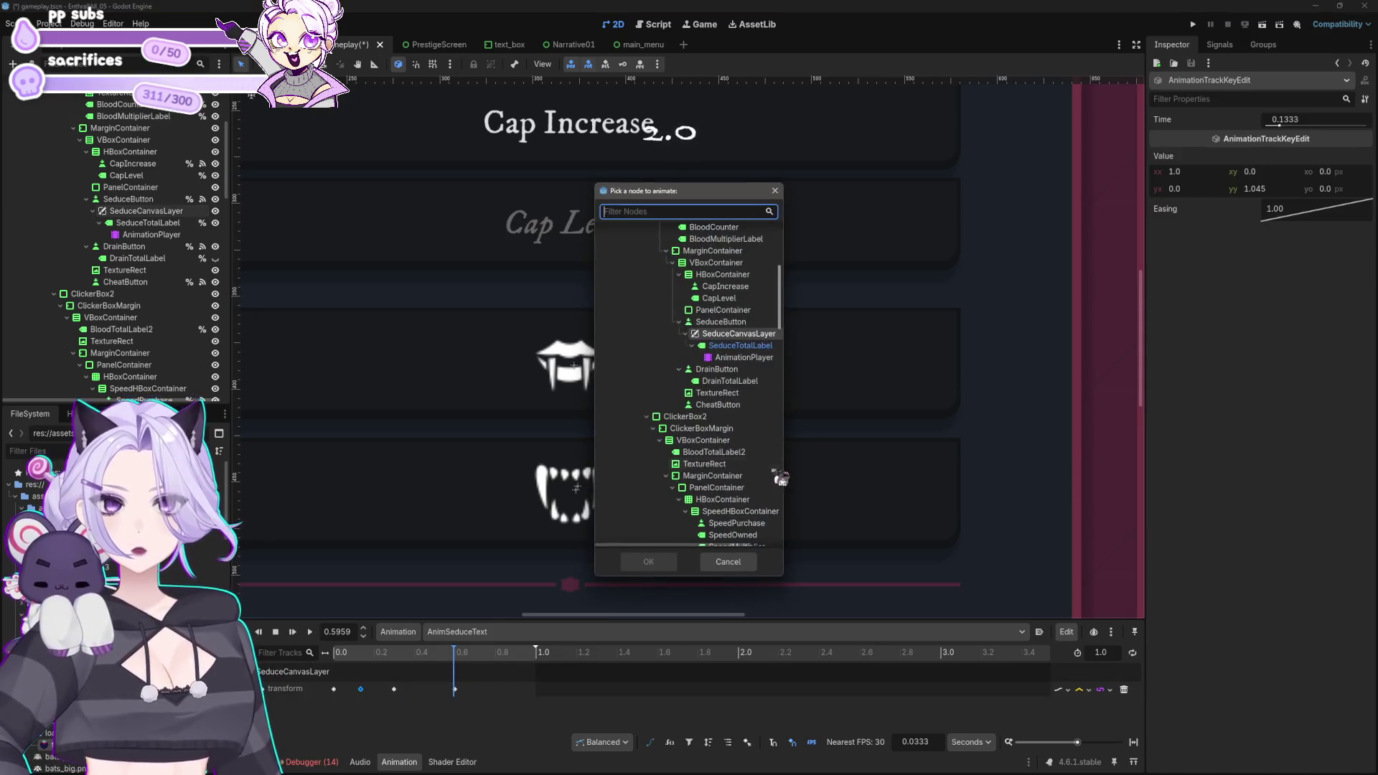
type("seduce")
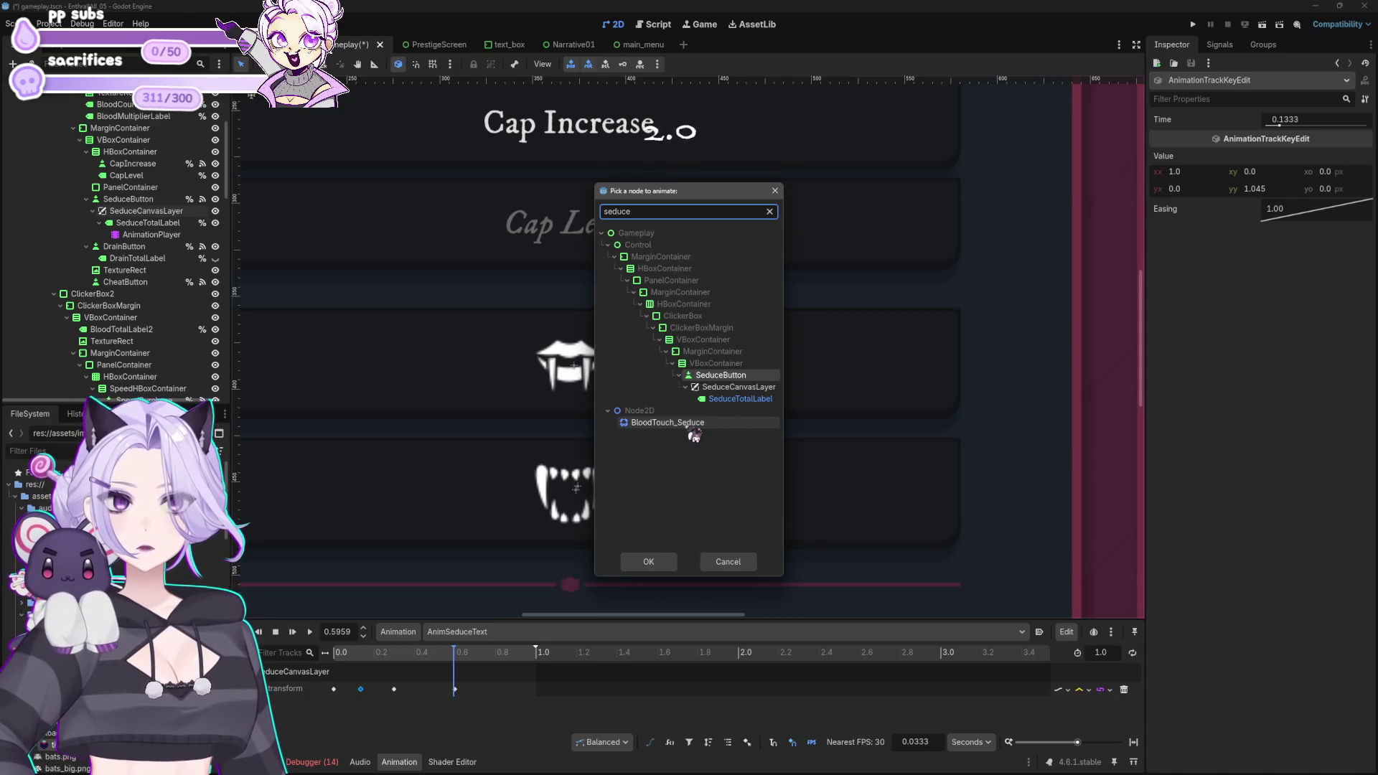
left_click(739, 387)
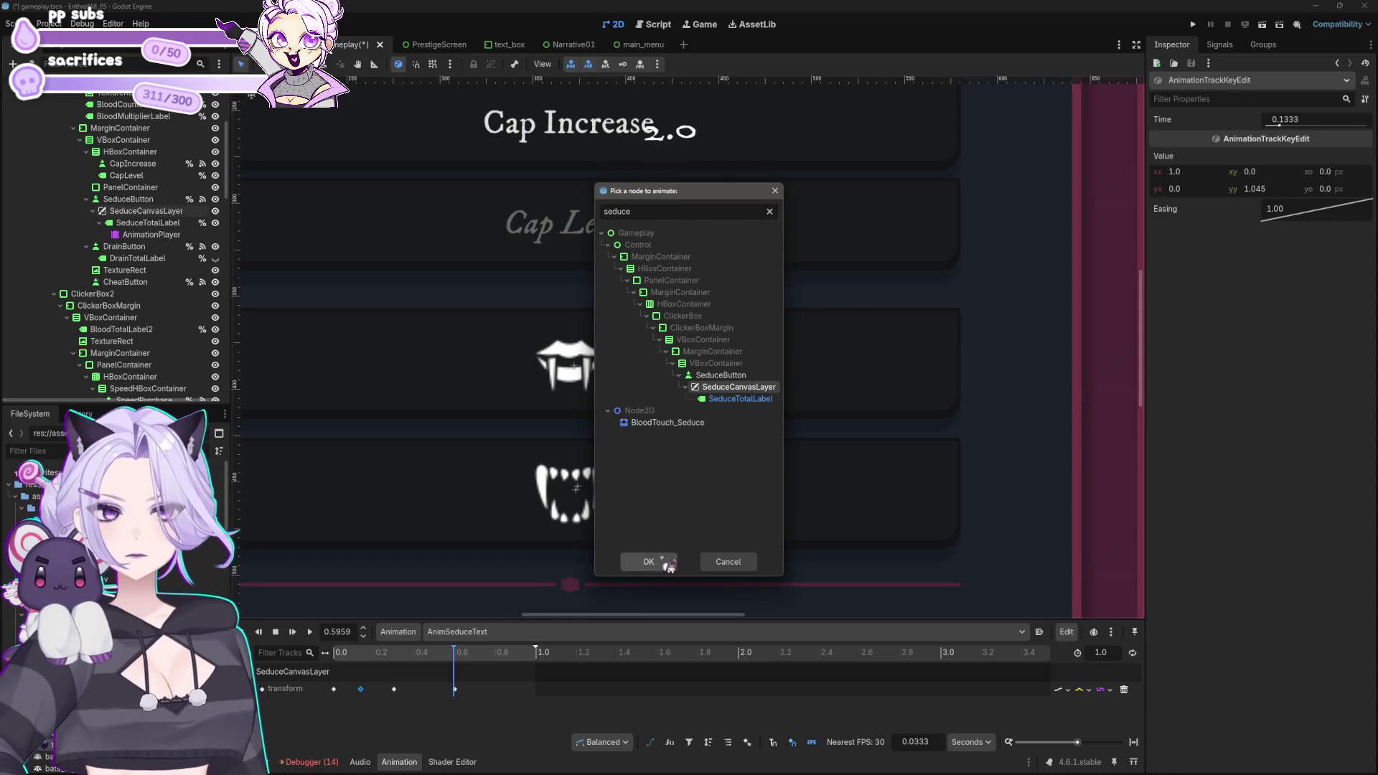
left_click(657, 563)
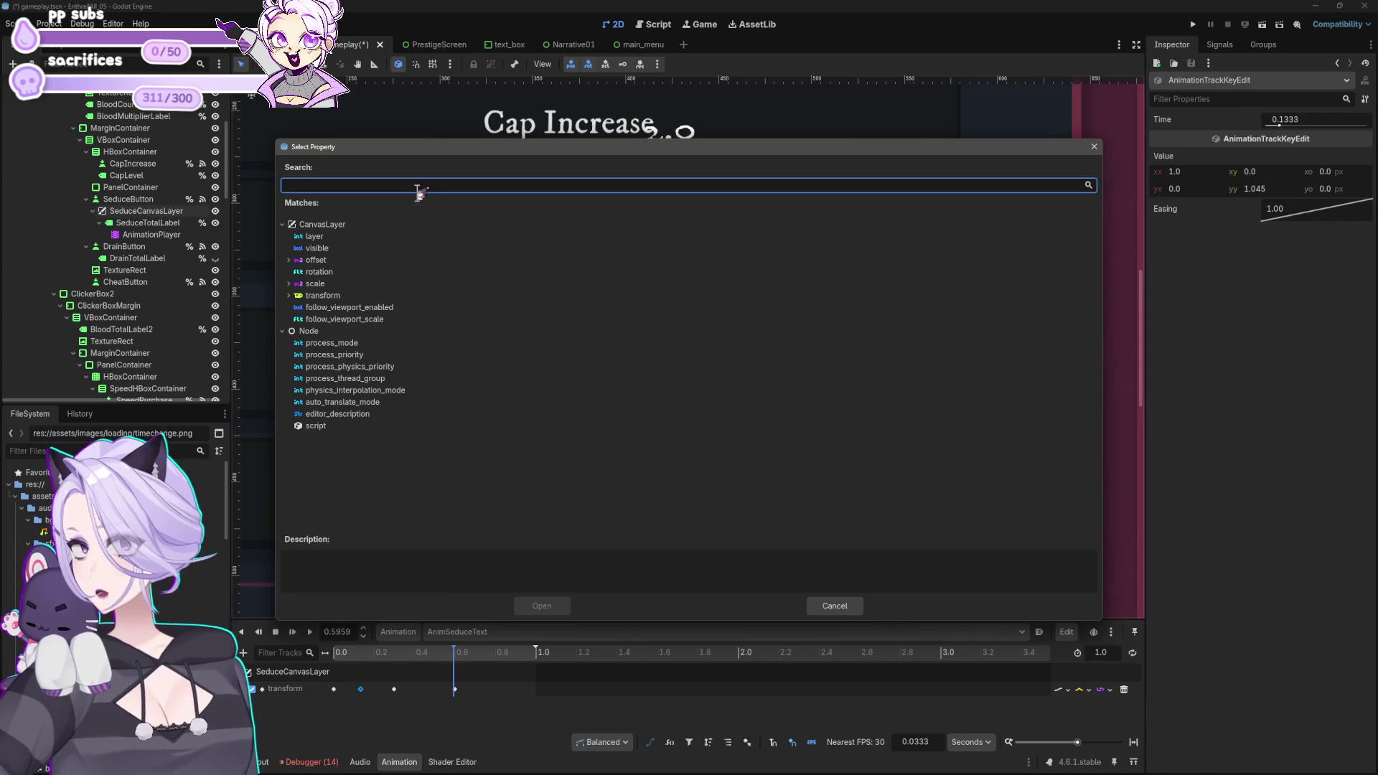
Step: Browse the CanvasLayer properties and add a track for the layer property
type("sel")
key("BackSpace")
key("BackSpace")
key("BackSpace")
type("op")
key("BackSpace")
key("BackSpace")
key("BackSpace")
type("mo")
key("BackSpace")
key("BackSpace")
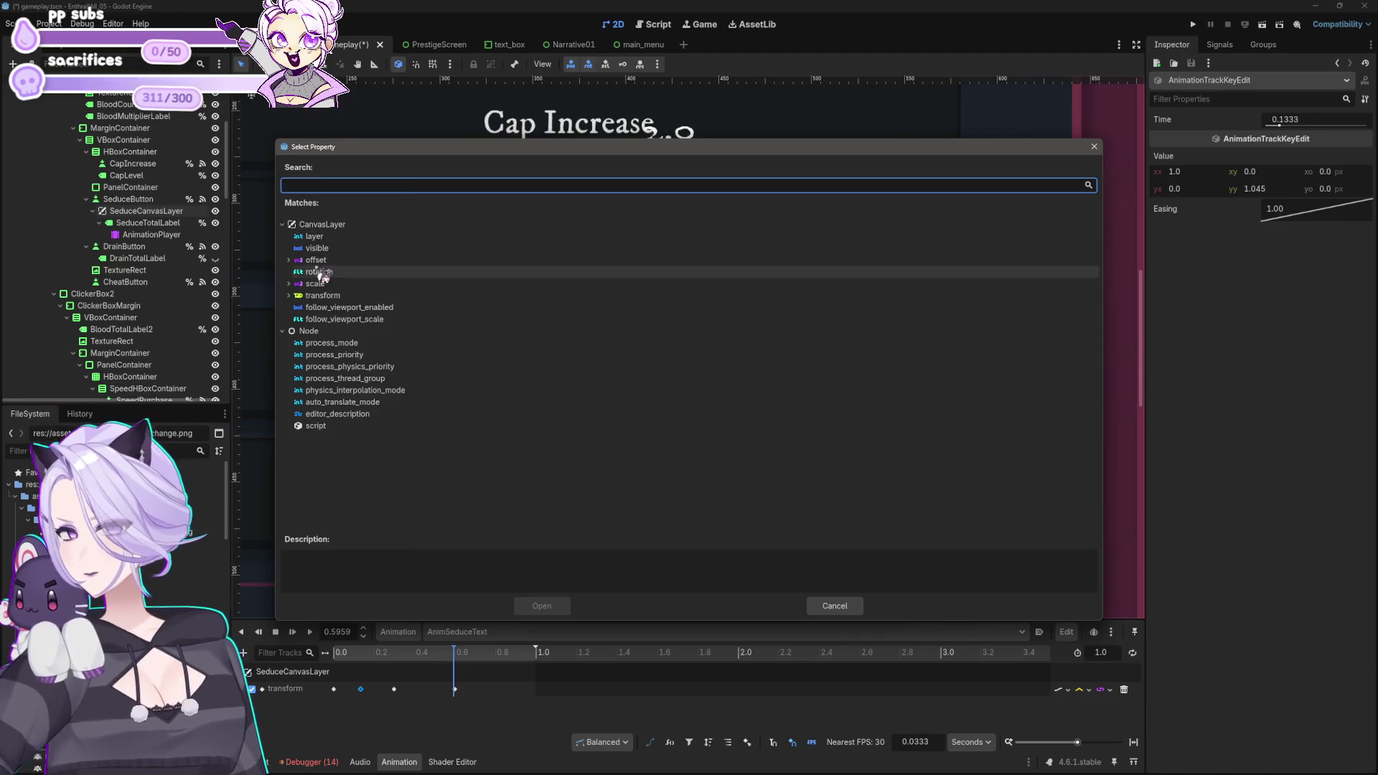
left_click(340, 237)
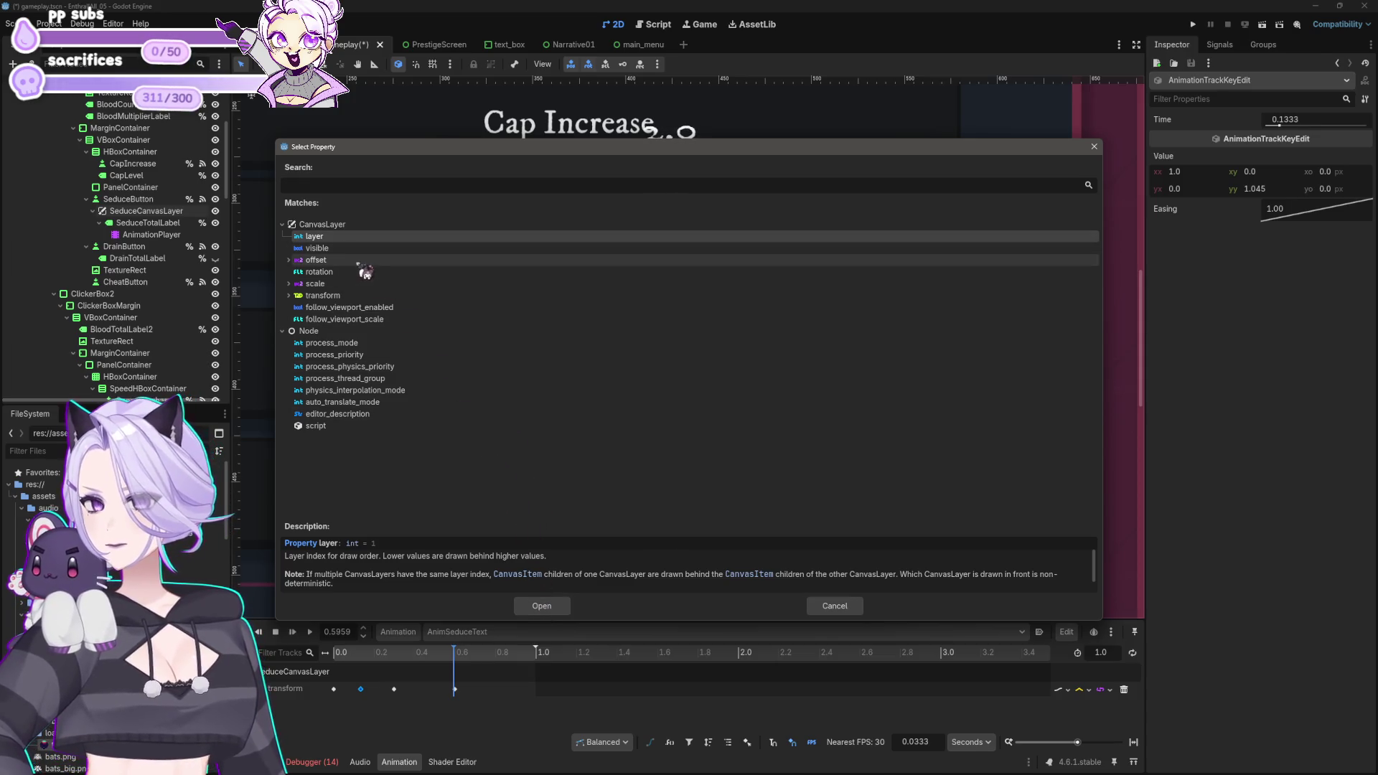
double_click(325, 225)
double_click(323, 224)
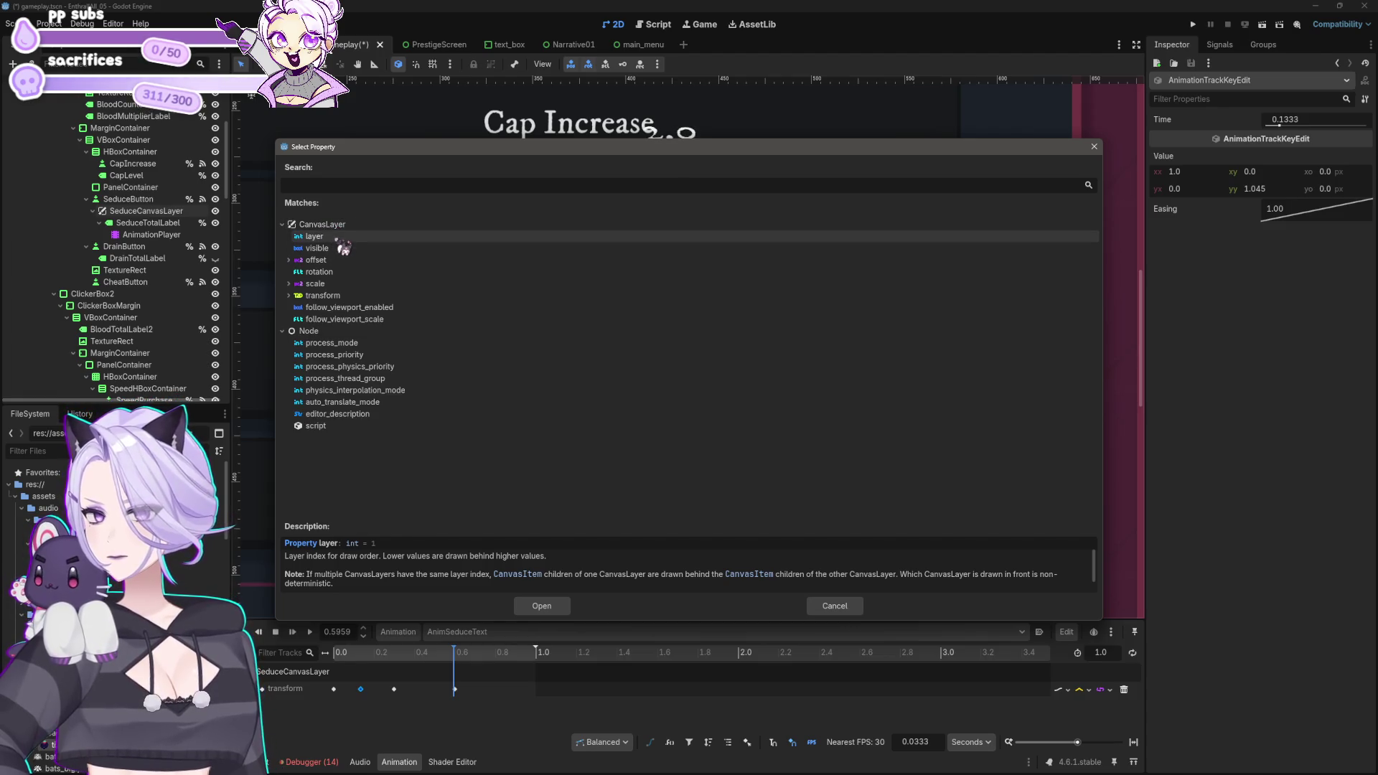
left_click(363, 284)
left_click(290, 284)
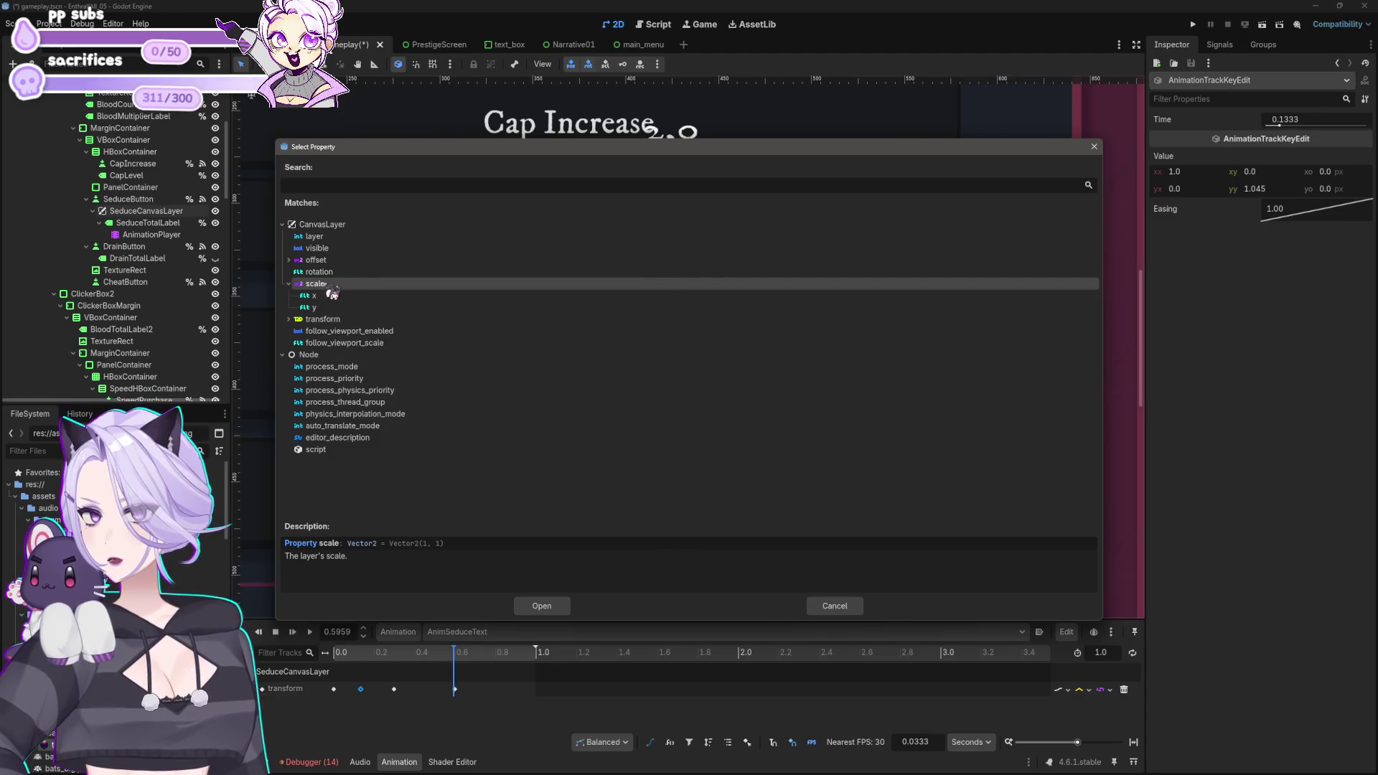
left_click(327, 272)
left_click(326, 260)
left_click(324, 248)
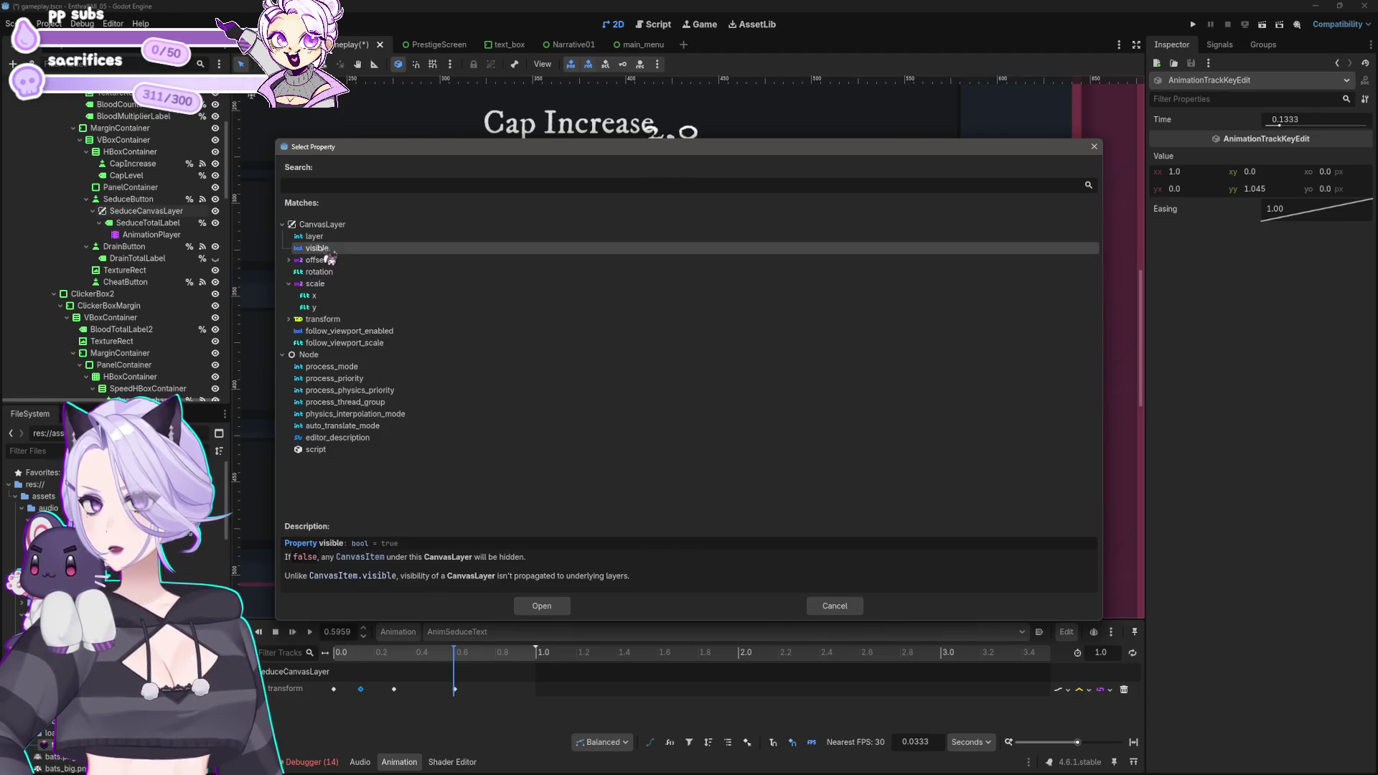
left_click(324, 238)
left_click(554, 612)
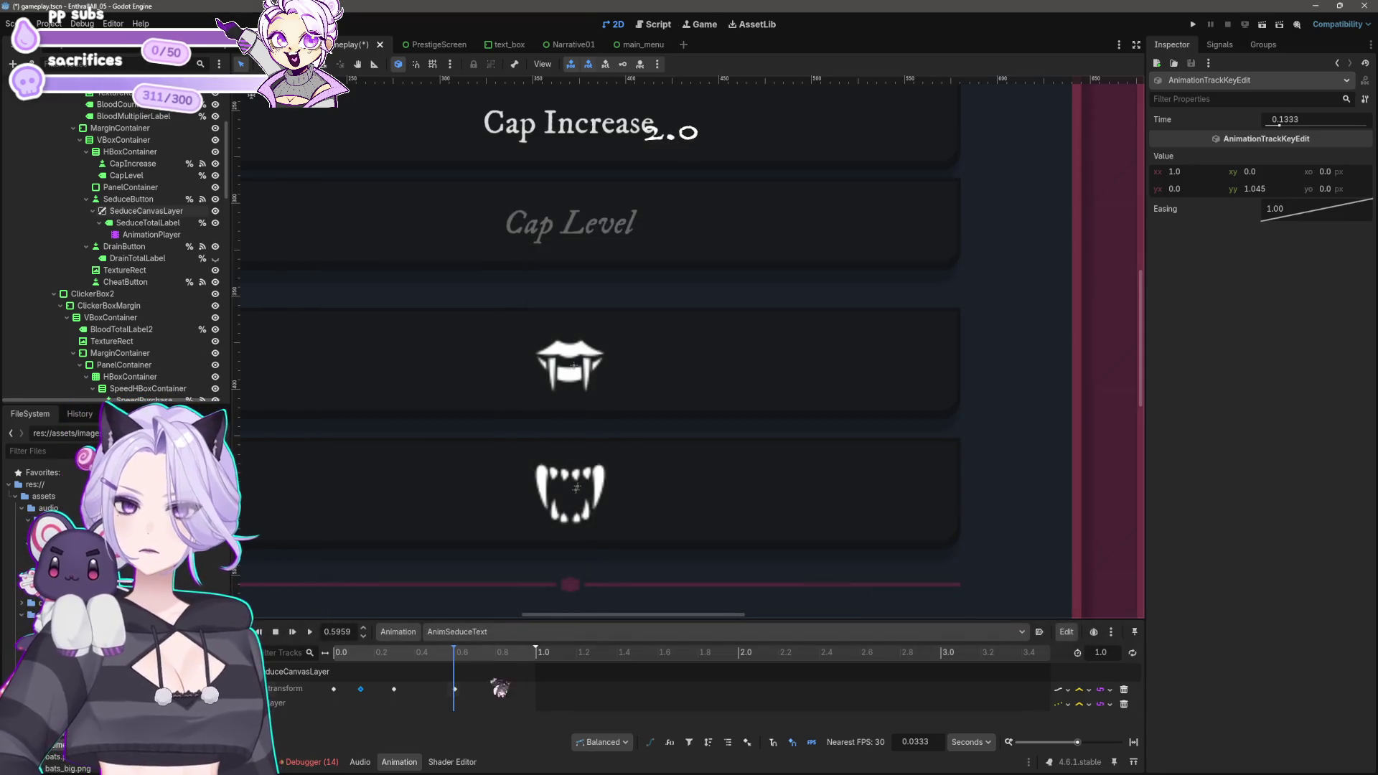
Step: Delete the extra layer track and save gameplay.tscn
left_click(351, 710)
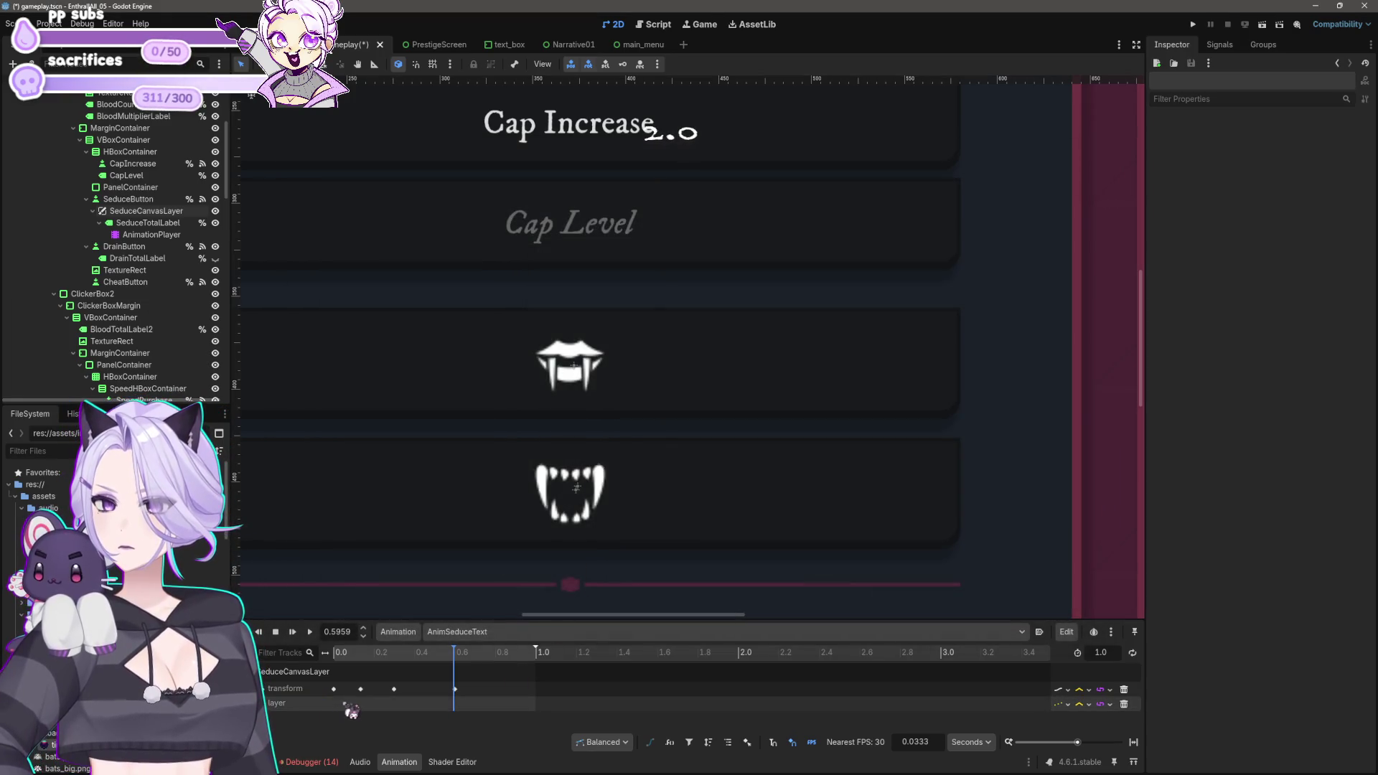
left_click(136, 212)
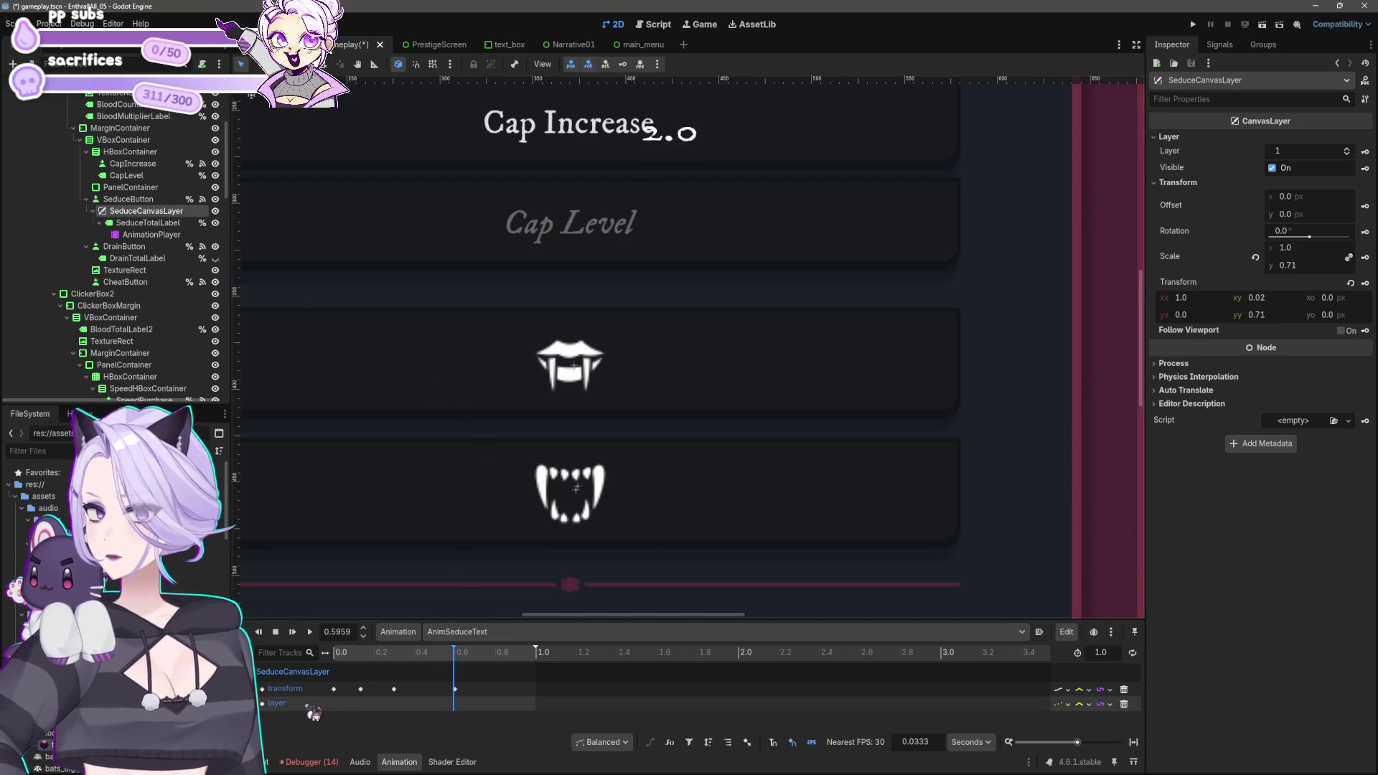
left_click(1124, 704)
key("ctrl+s")
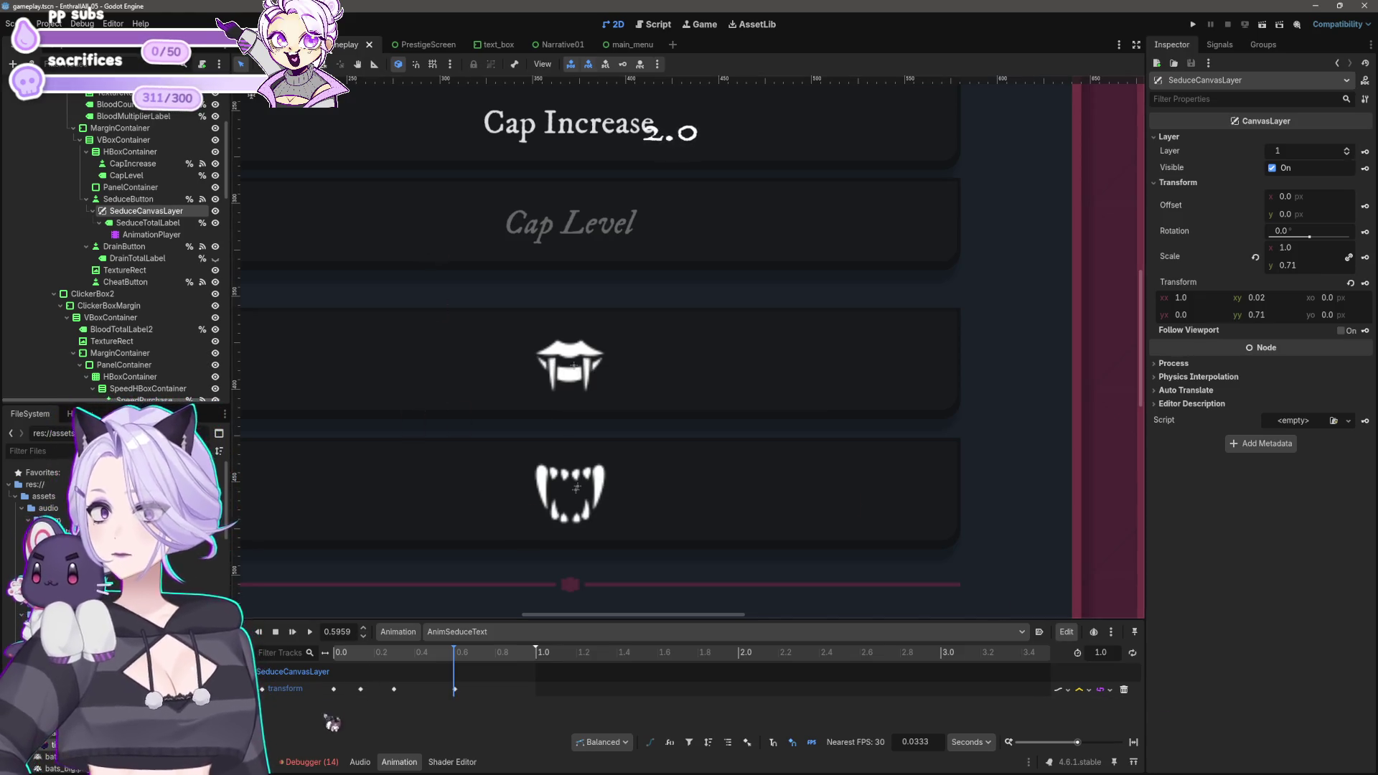
Step: Switch to the script editor and give SeduceCanvasLayer a scene-unique name
left_click(647, 23)
right_click(183, 213)
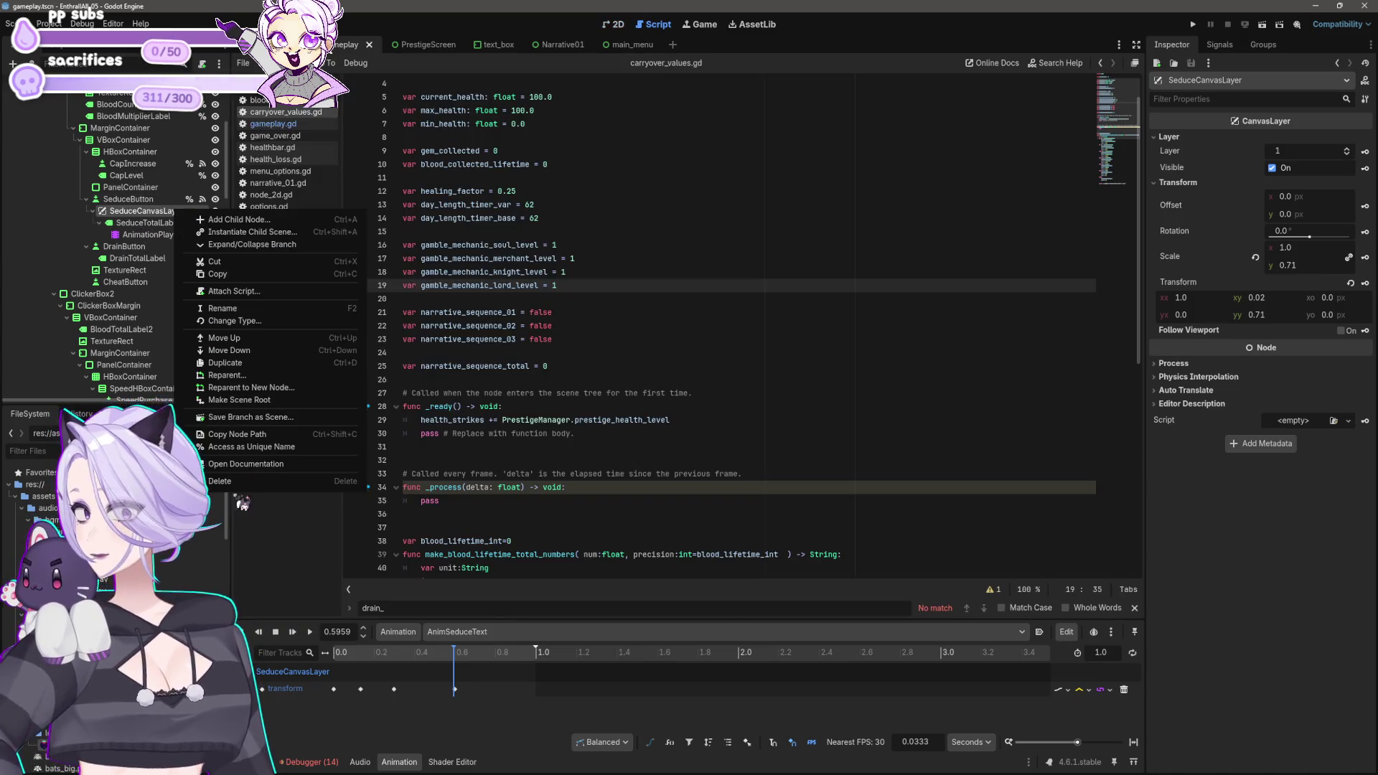
left_click(248, 446)
Step: Rename the AnimationPlayer to AnimSeduceButtonLabel and make it accessible by unique name
left_click(135, 234)
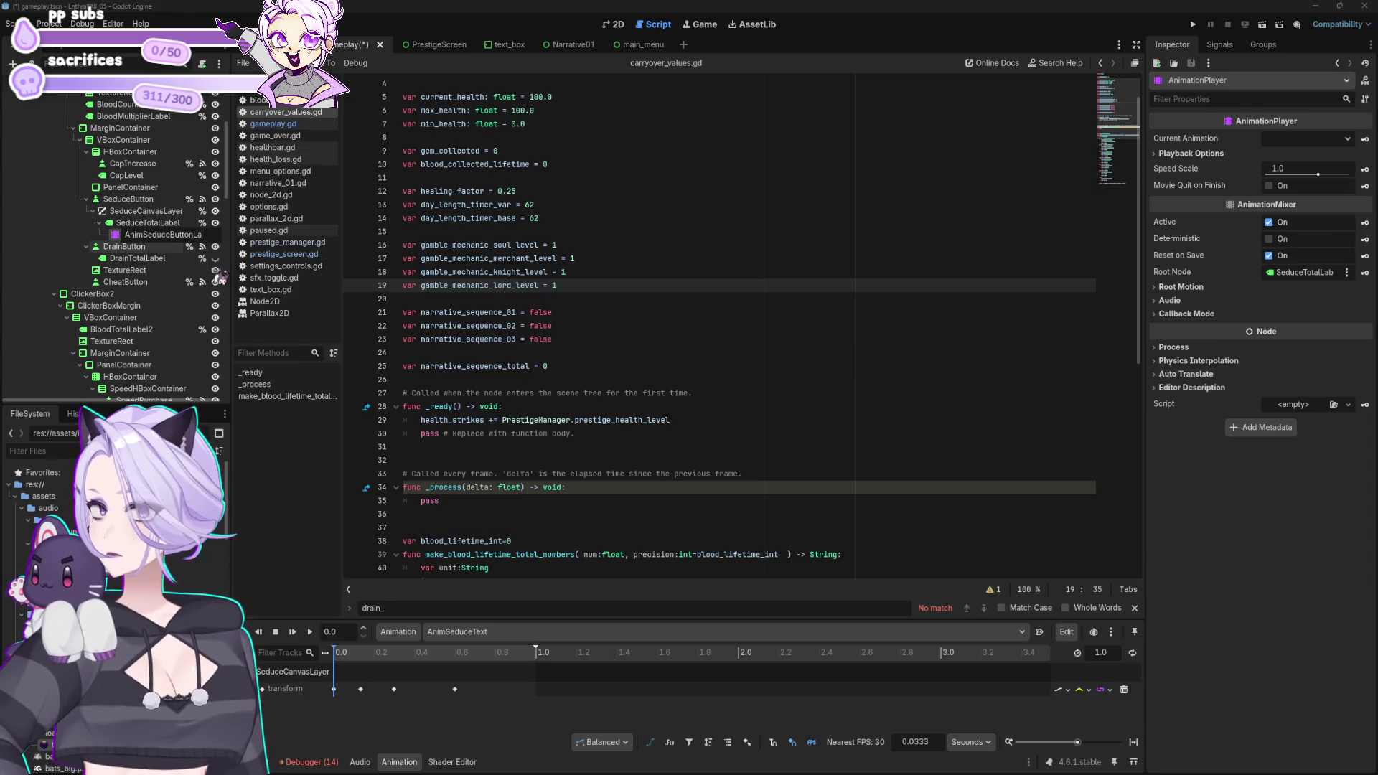
type("bel")
key("Return")
right_click(189, 234)
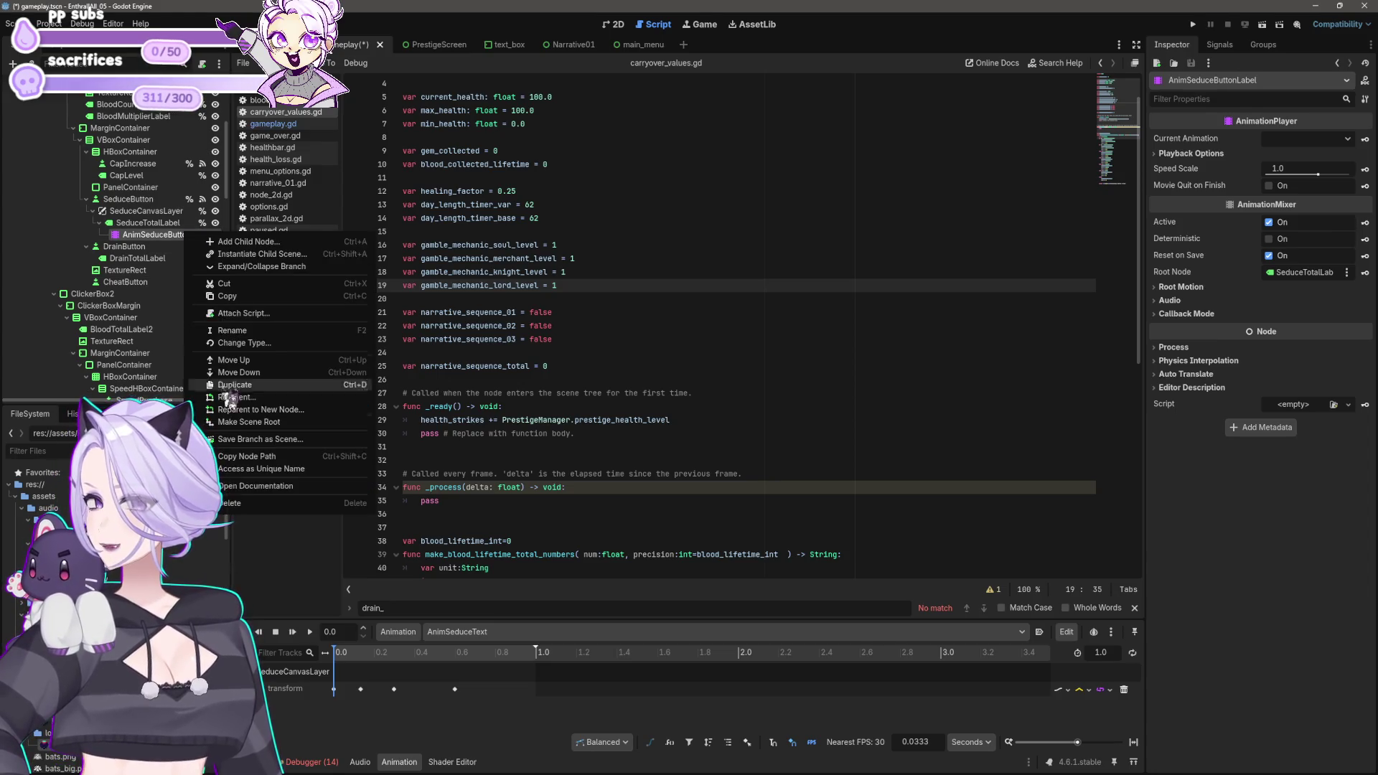
left_click(262, 468)
scroll(901, 330, "up", 1)
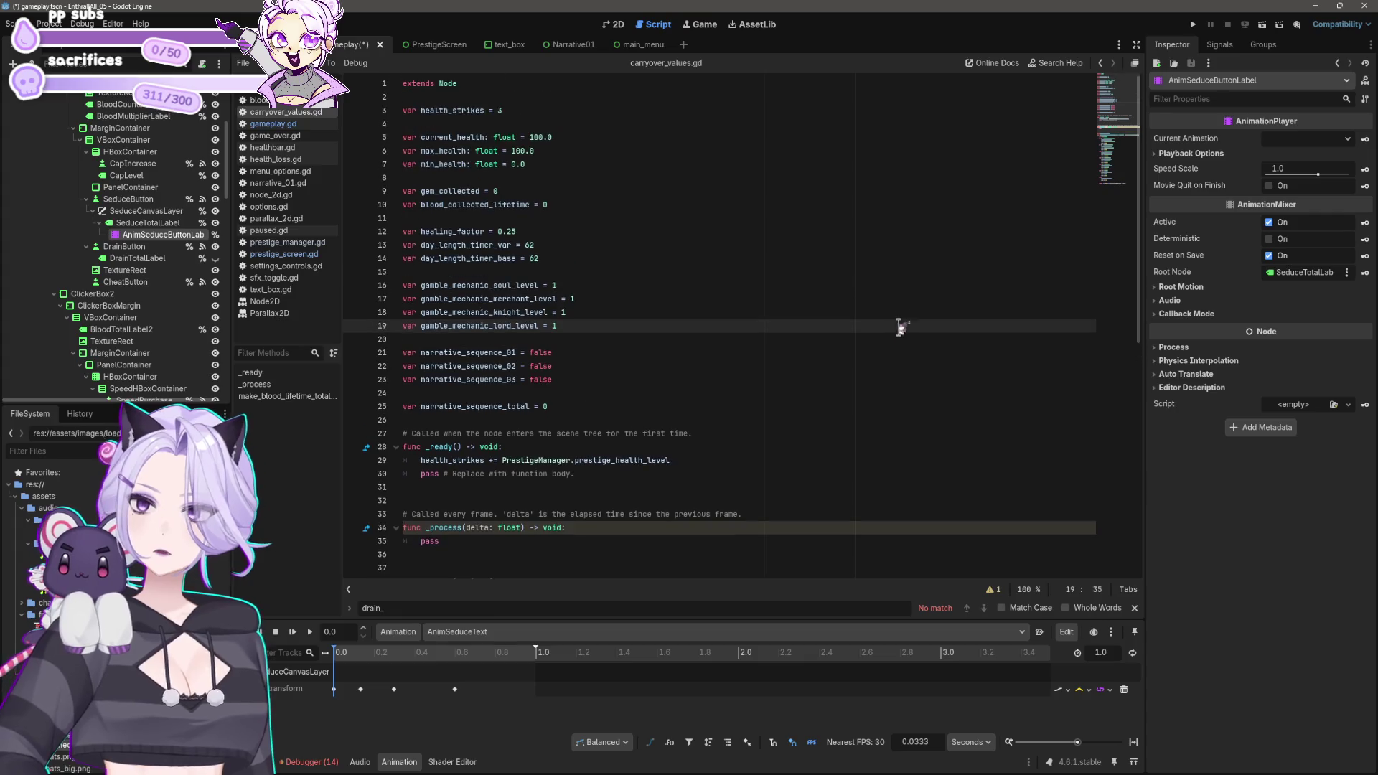
Step: Open gameplay.gd and find the SFX variables
left_click(326, 125)
scroll(538, 322, "up", 8)
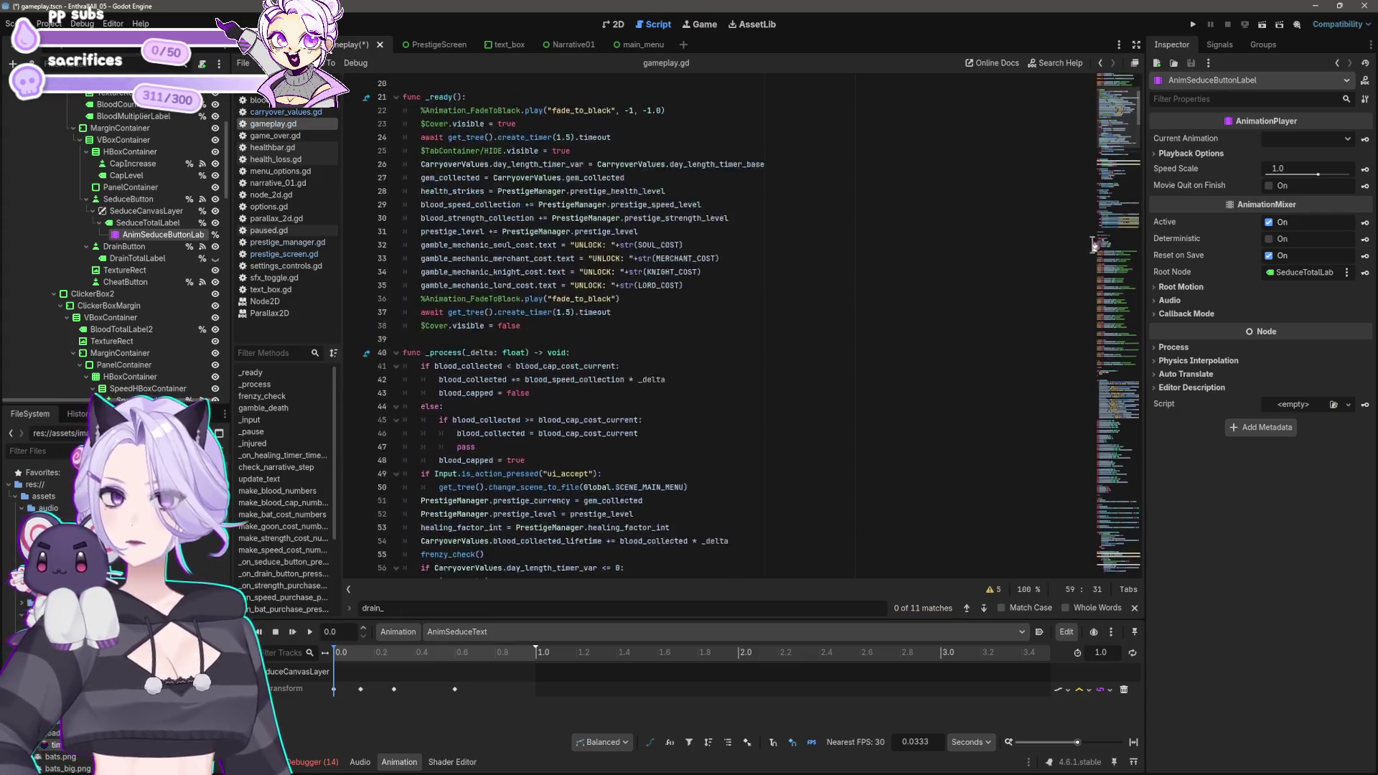
scroll(537, 323, "down", 13)
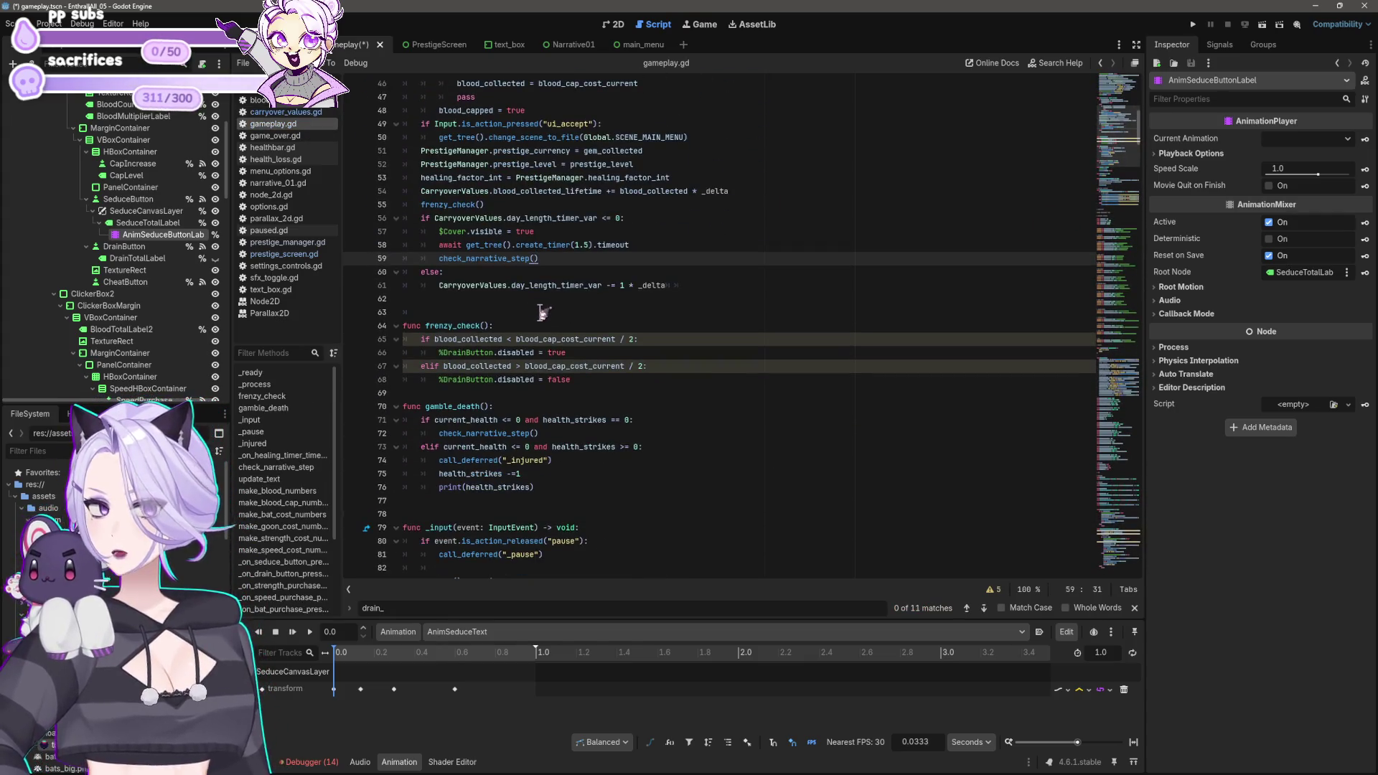
scroll(553, 338, "up", 15)
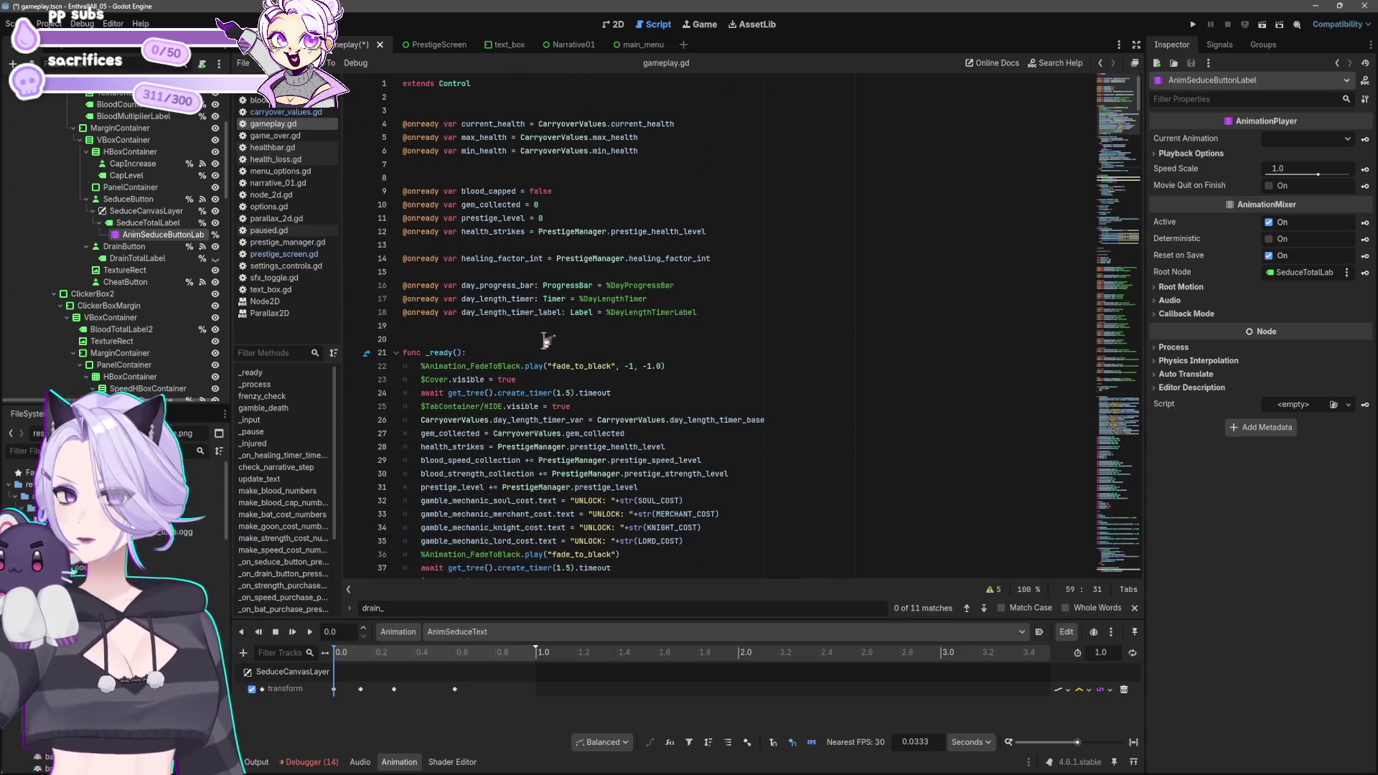
scroll(560, 359, "down", 20)
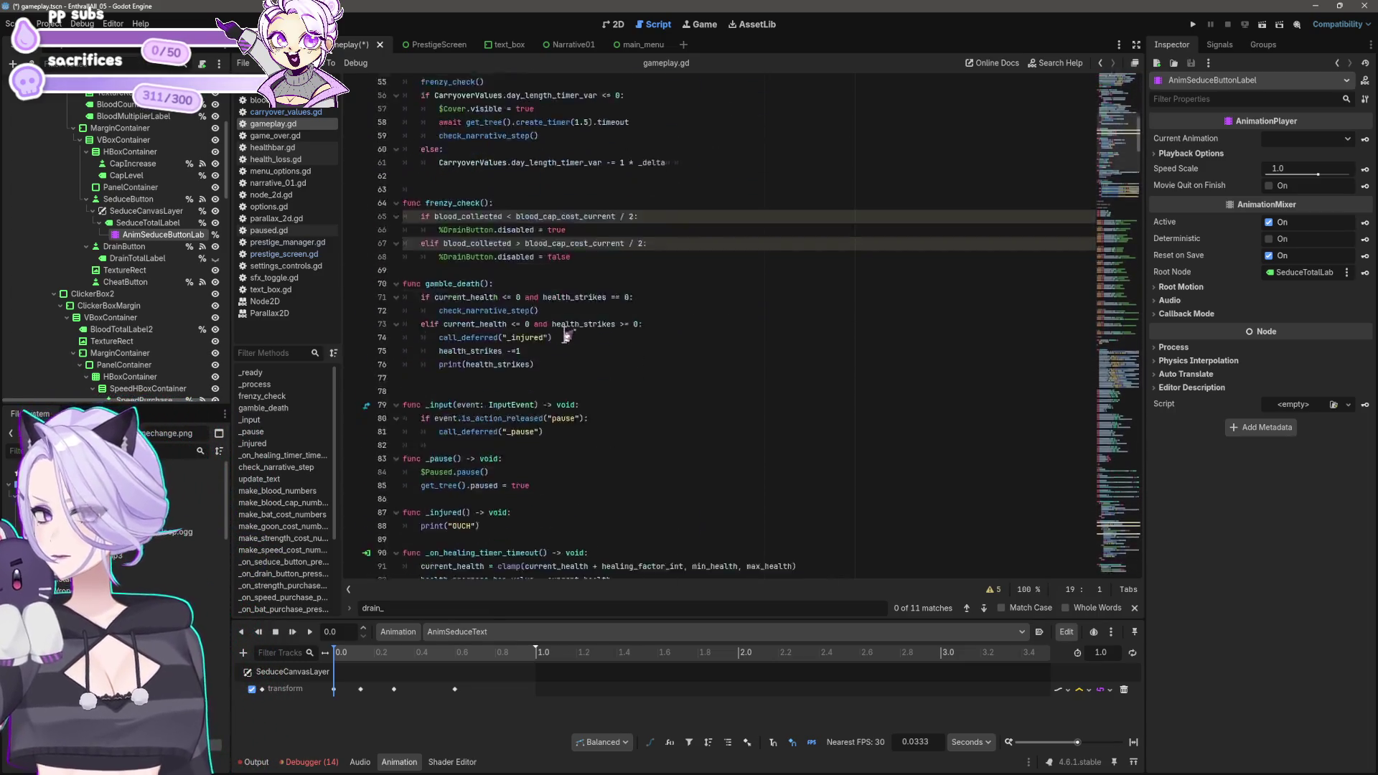
scroll(565, 333, "down", 16)
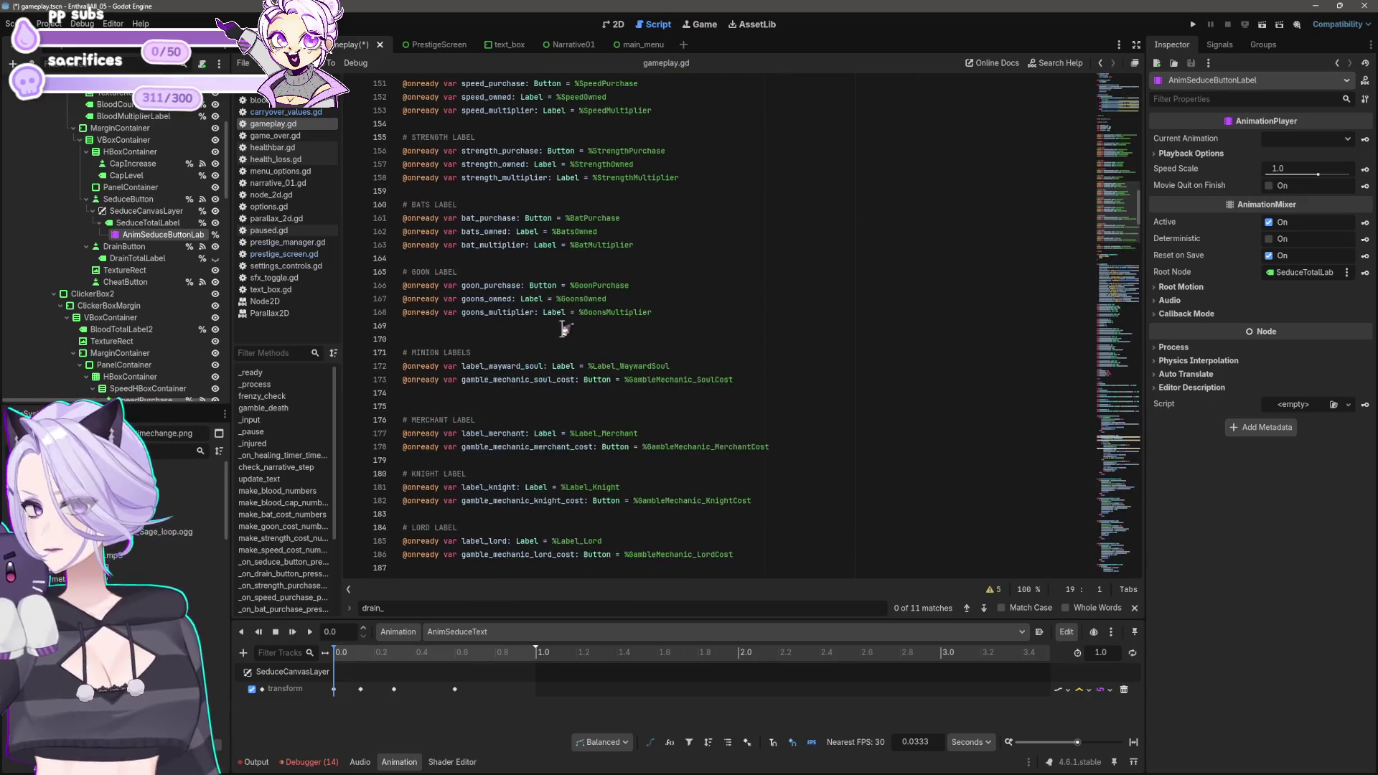
left_click(465, 231)
key("Down")
key("Down")
key("Return")
key("Return")
key("Up")
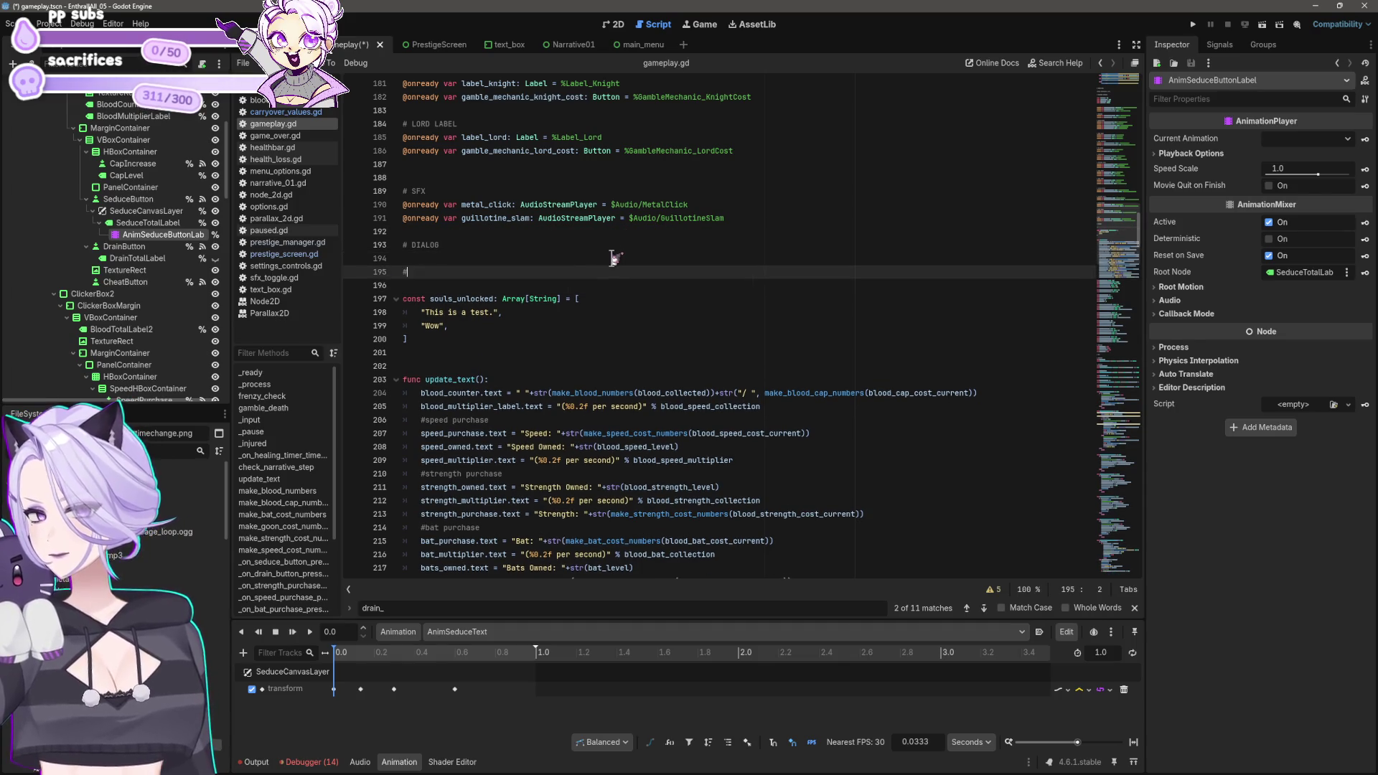
key("BackSpace")
key("BackSpace")
key("BackSpace")
key("Home")
key("Return")
key("Return")
key("Up")
key("Up")
type("#")
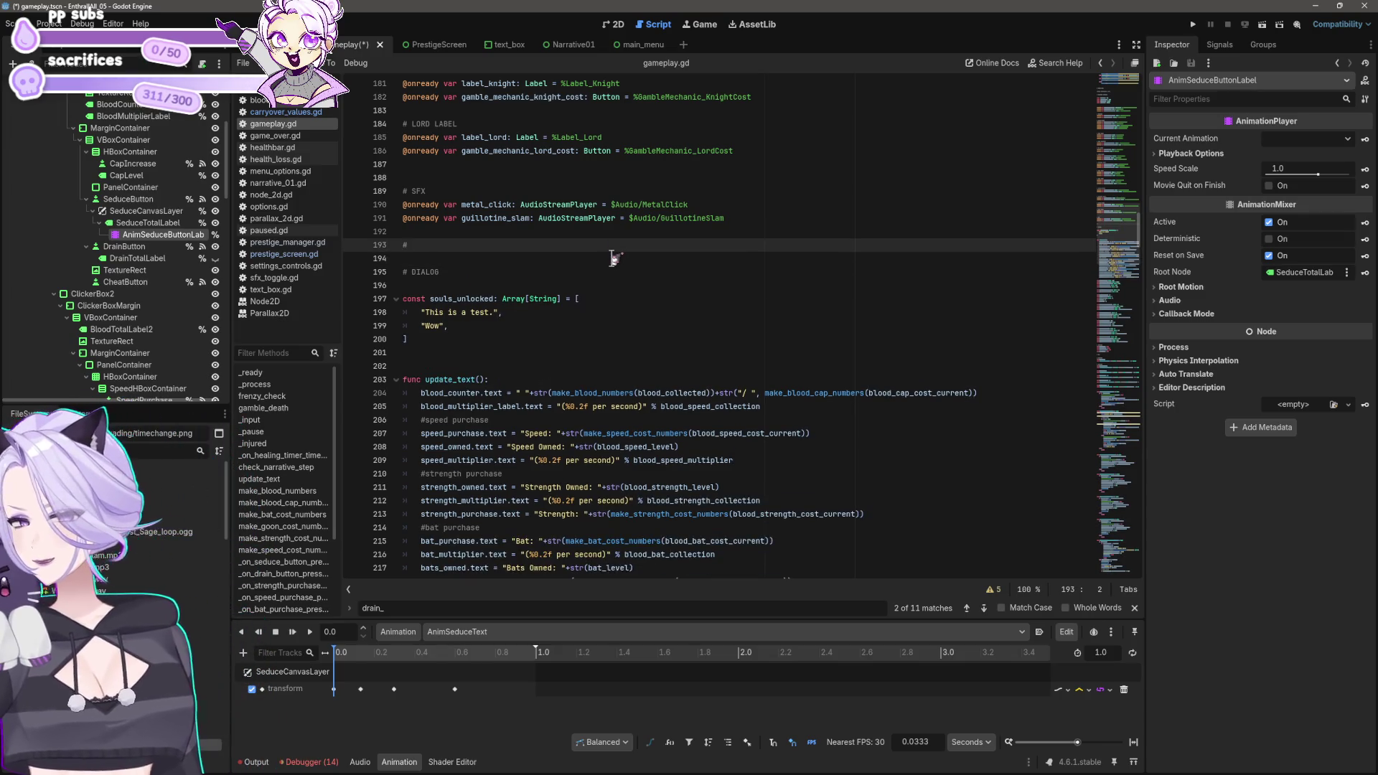
type("S")
key("Return")
key("Return")
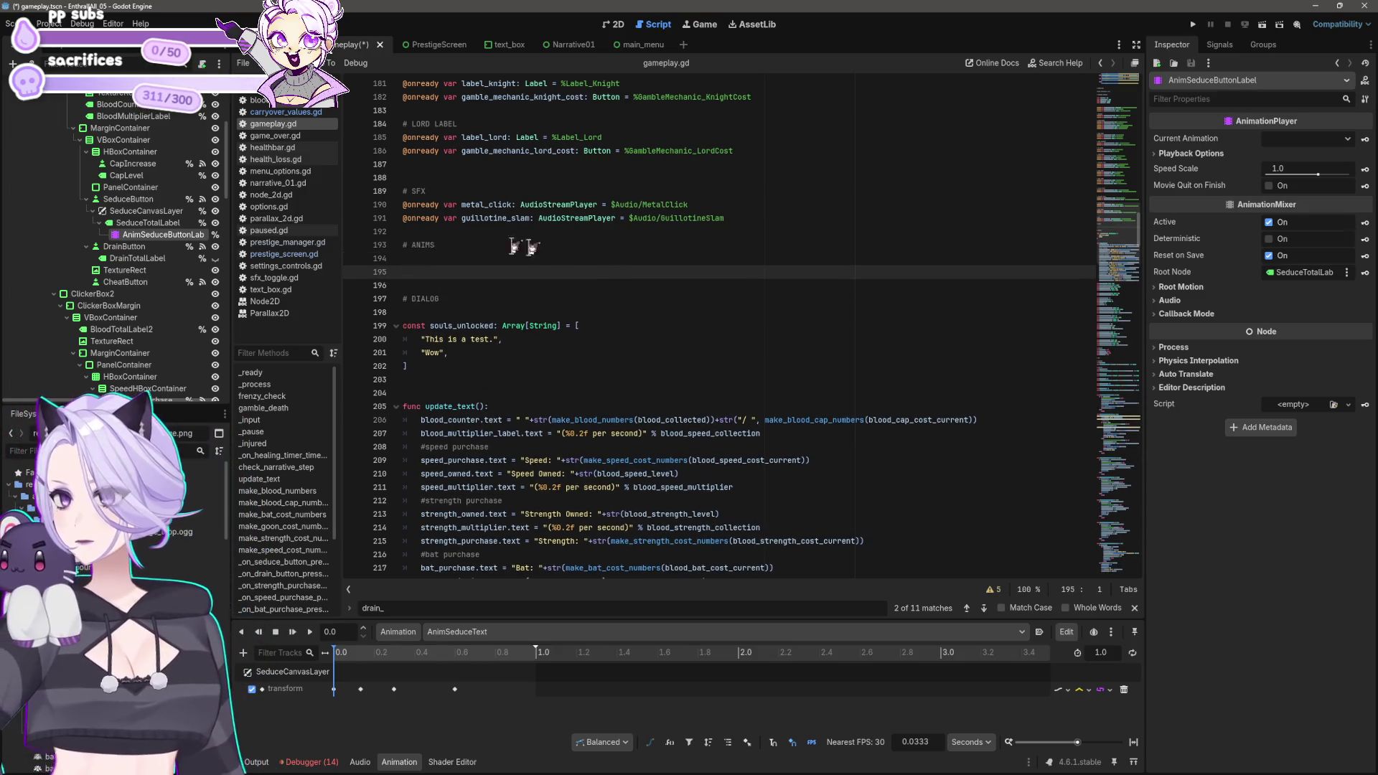
mouse_move(163, 234)
left_mouse_down()
mouse_move(397, 287)
mouse_move(405, 274)
mouse_move(574, 272)
left_mouse_up()
key("ctrl+s")
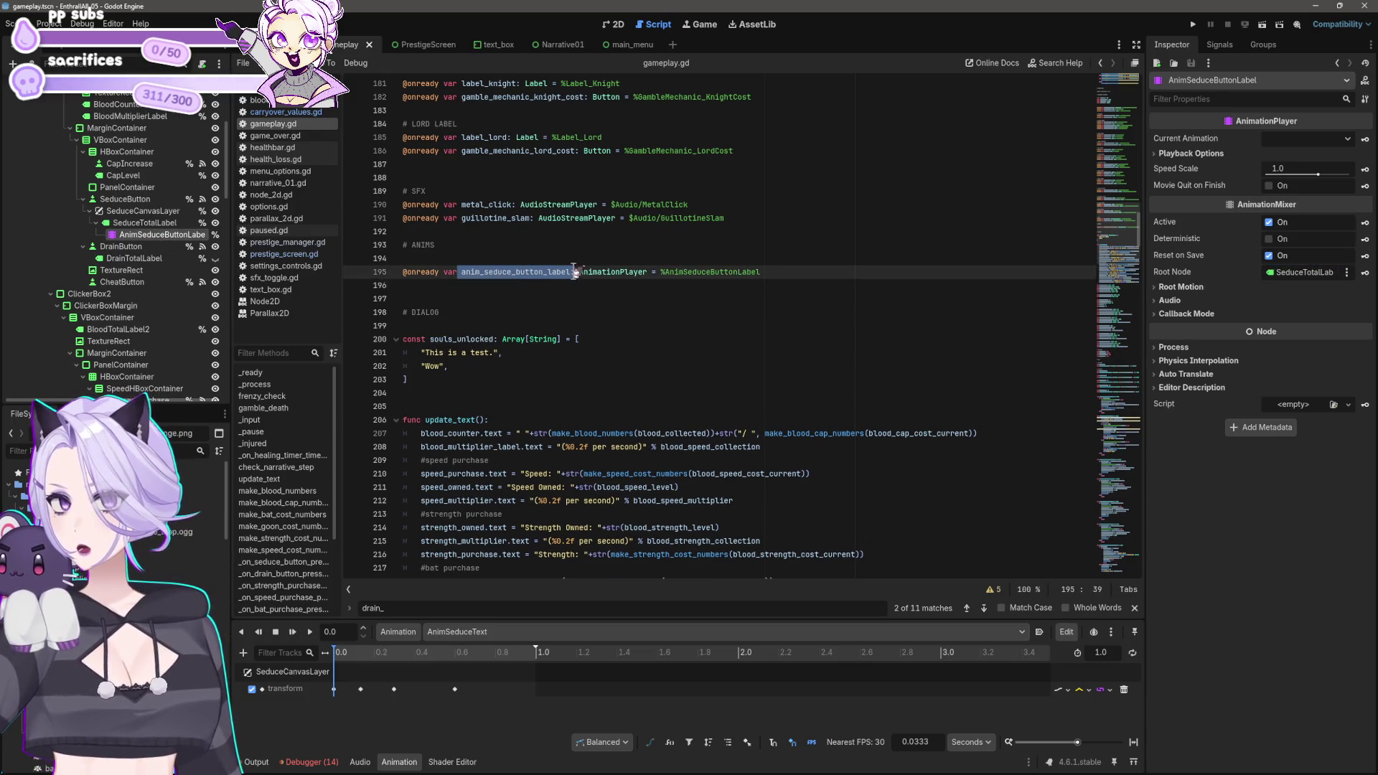
Step: Select the anim_seduce_button_label name and scroll to the seduce button handler
left_click(572, 272)
left_click(464, 273, "shift")
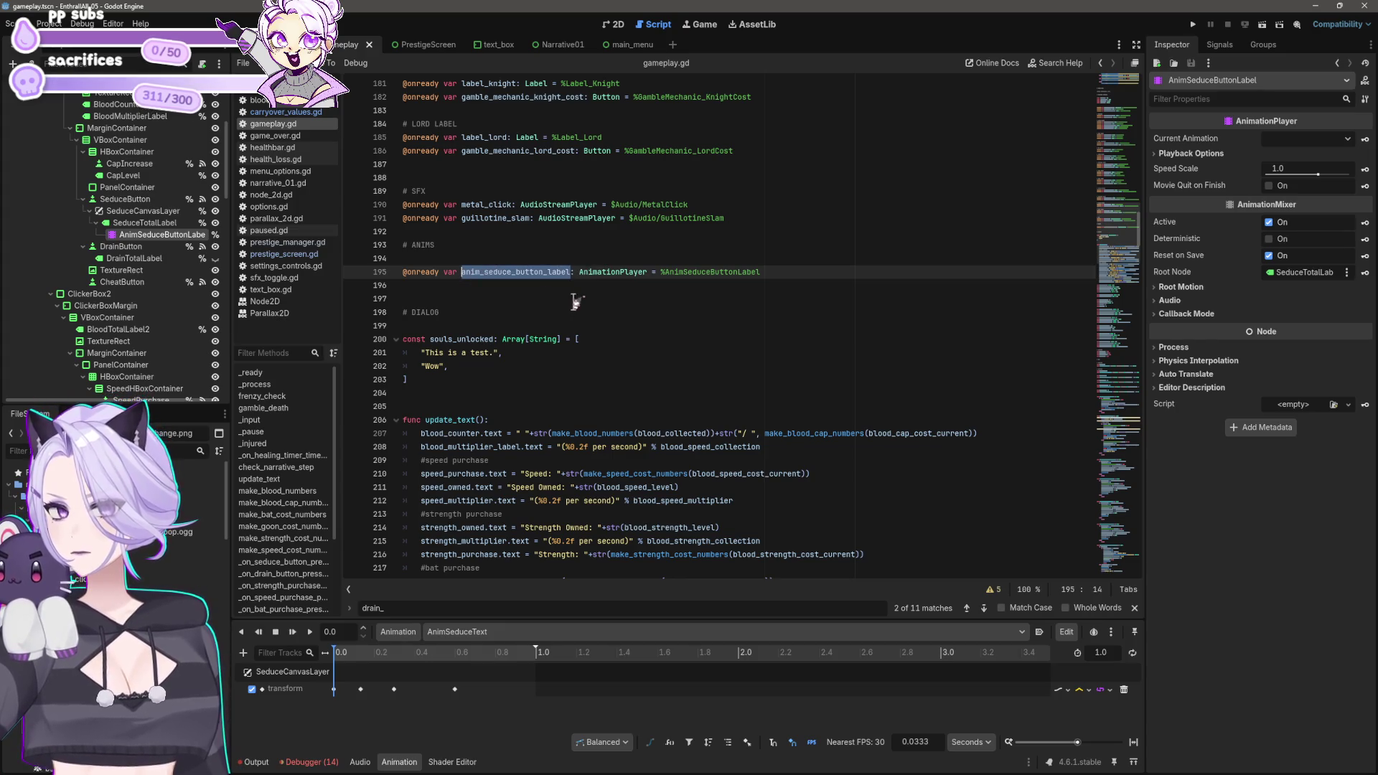
scroll(684, 318, "down", 10)
scroll(684, 318, "down", 20)
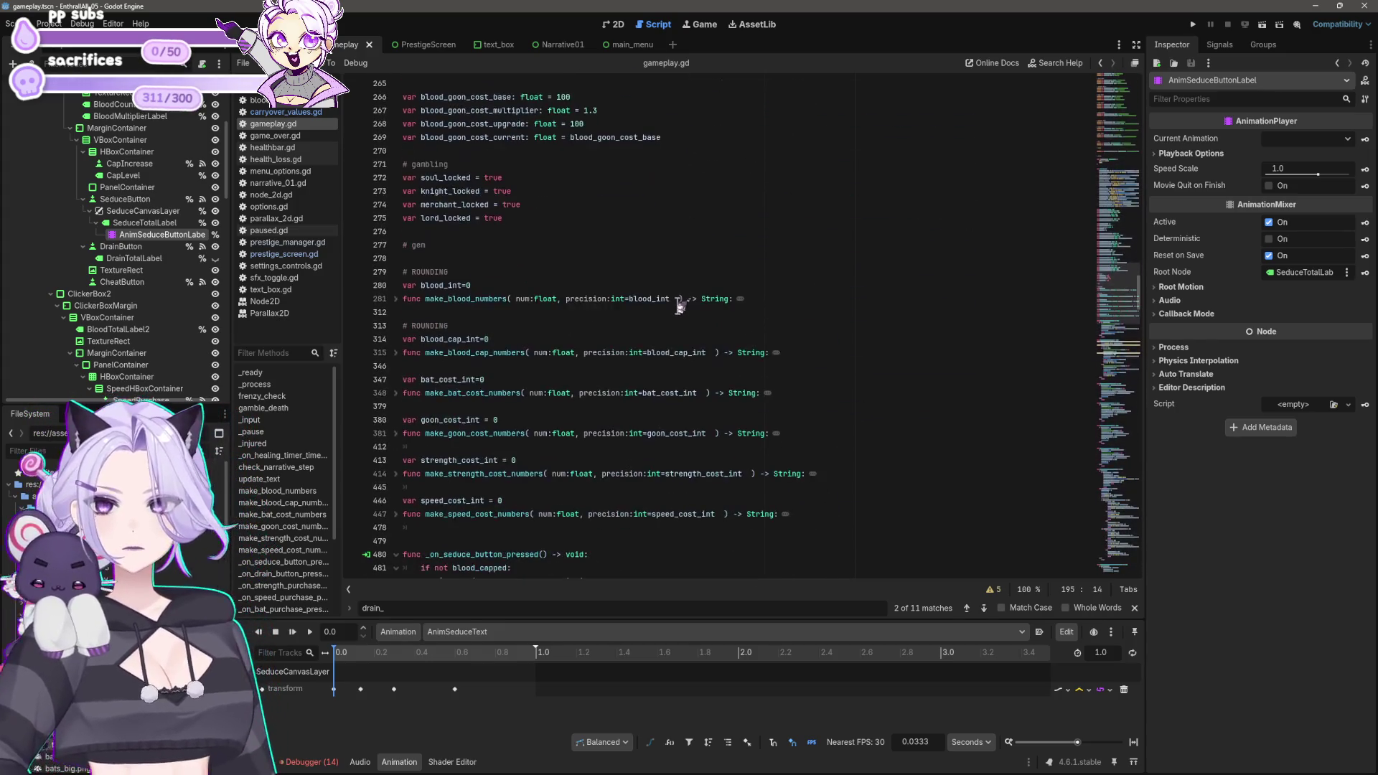
scroll(696, 322, "down", 5)
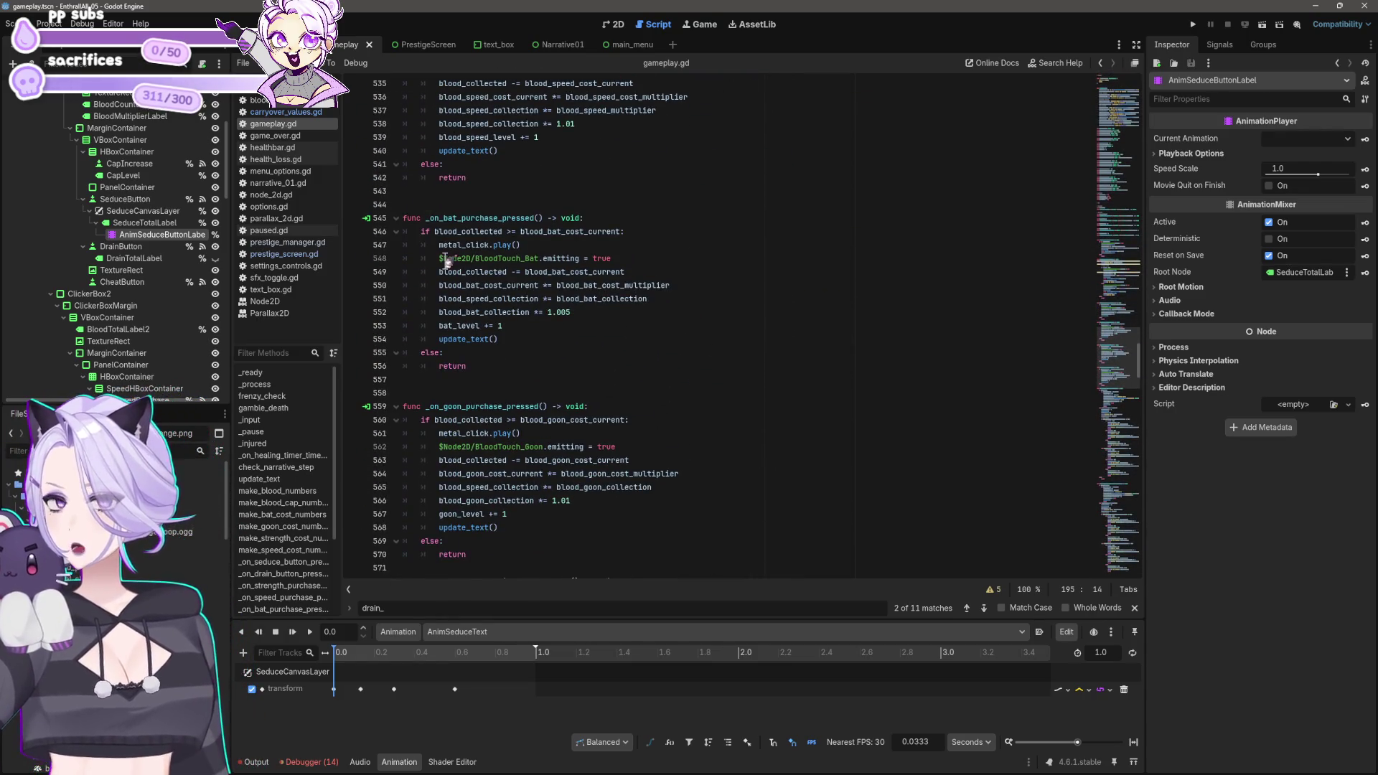
mouse_move(448, 260)
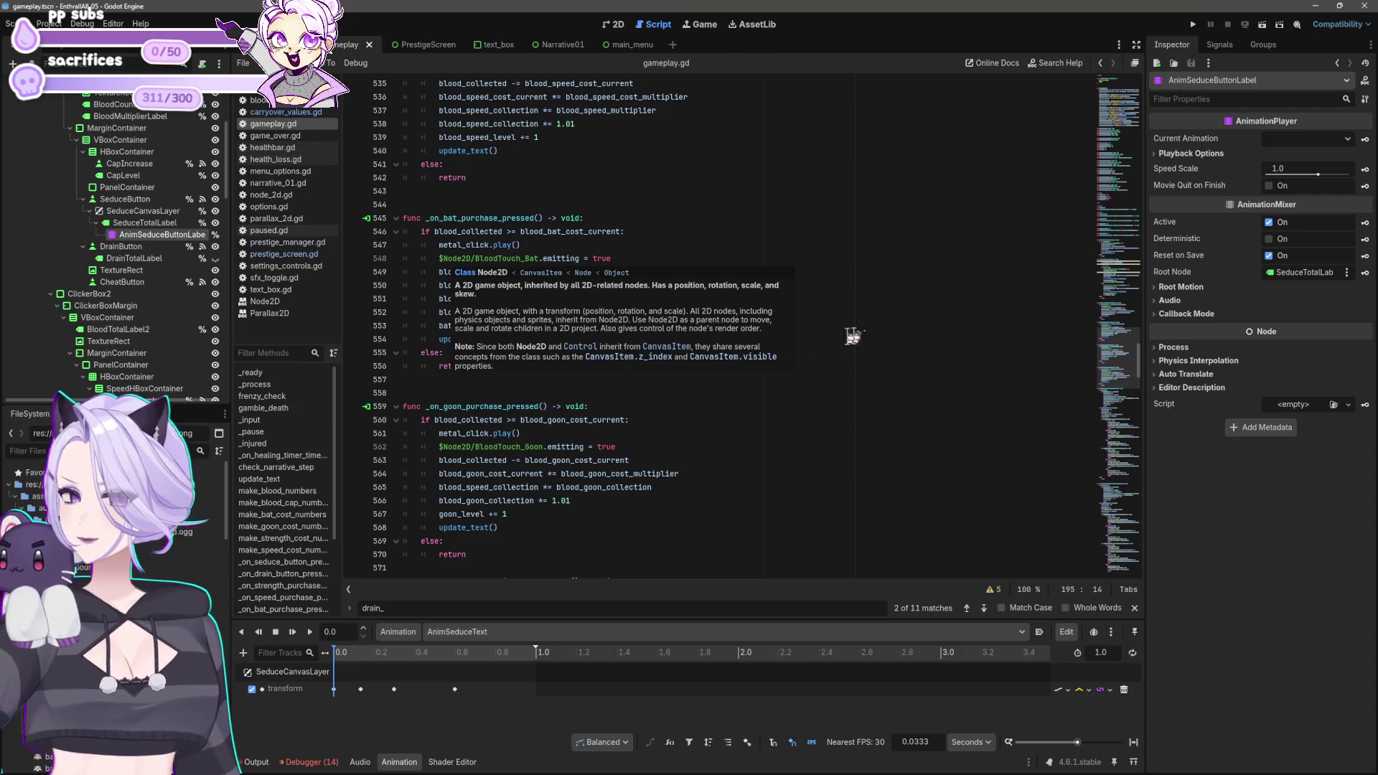
scroll(802, 340, "up", 10)
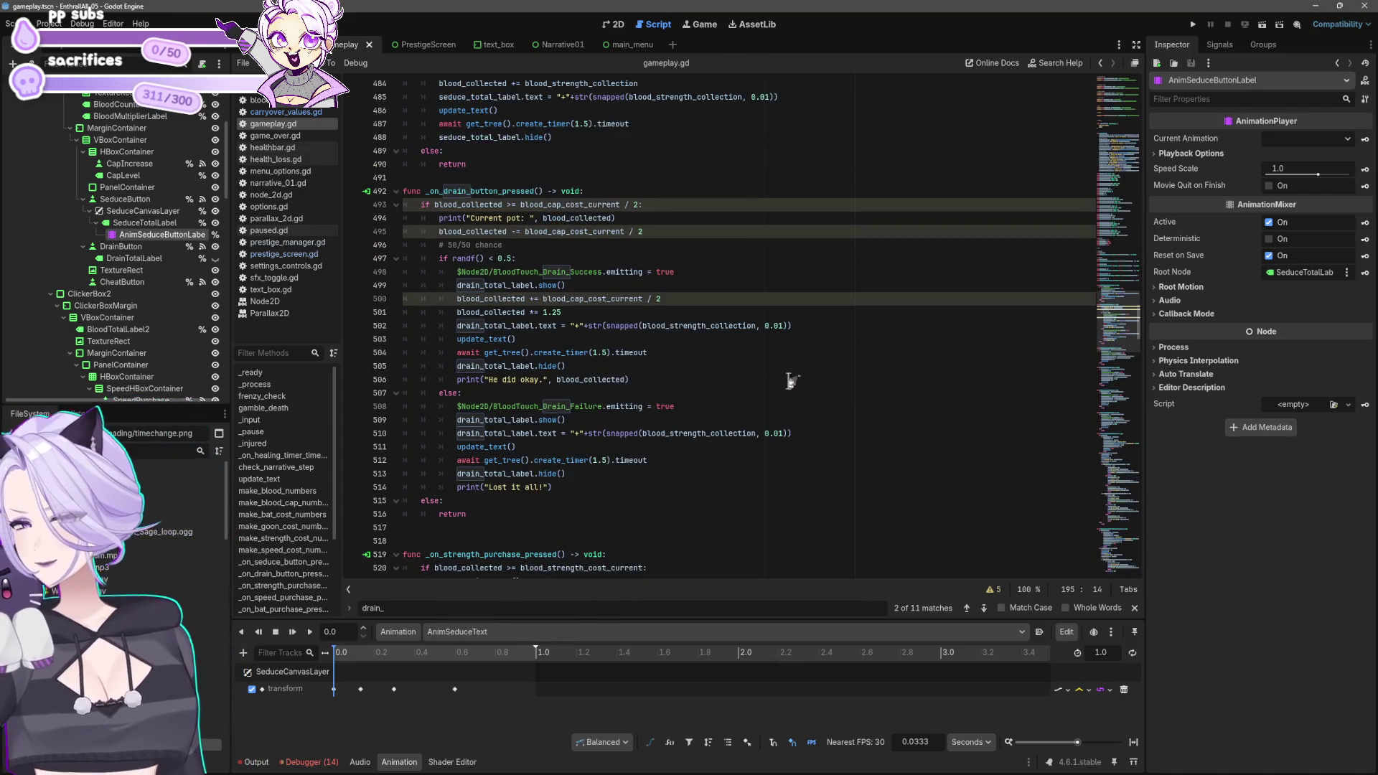
scroll(608, 311, "up", 5)
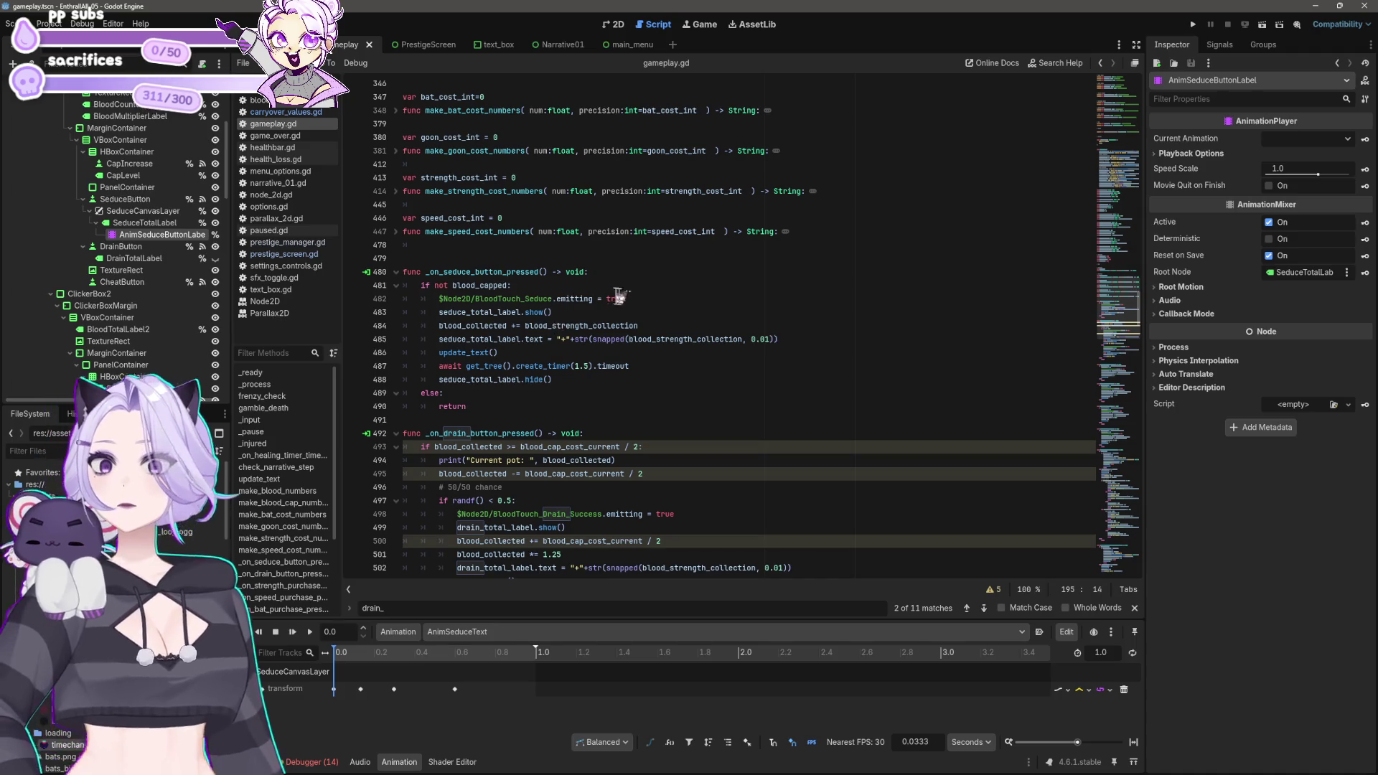
Step: Open line 483 after seduce_total_label.show() and clear the mistyped play text
left_click(613, 298)
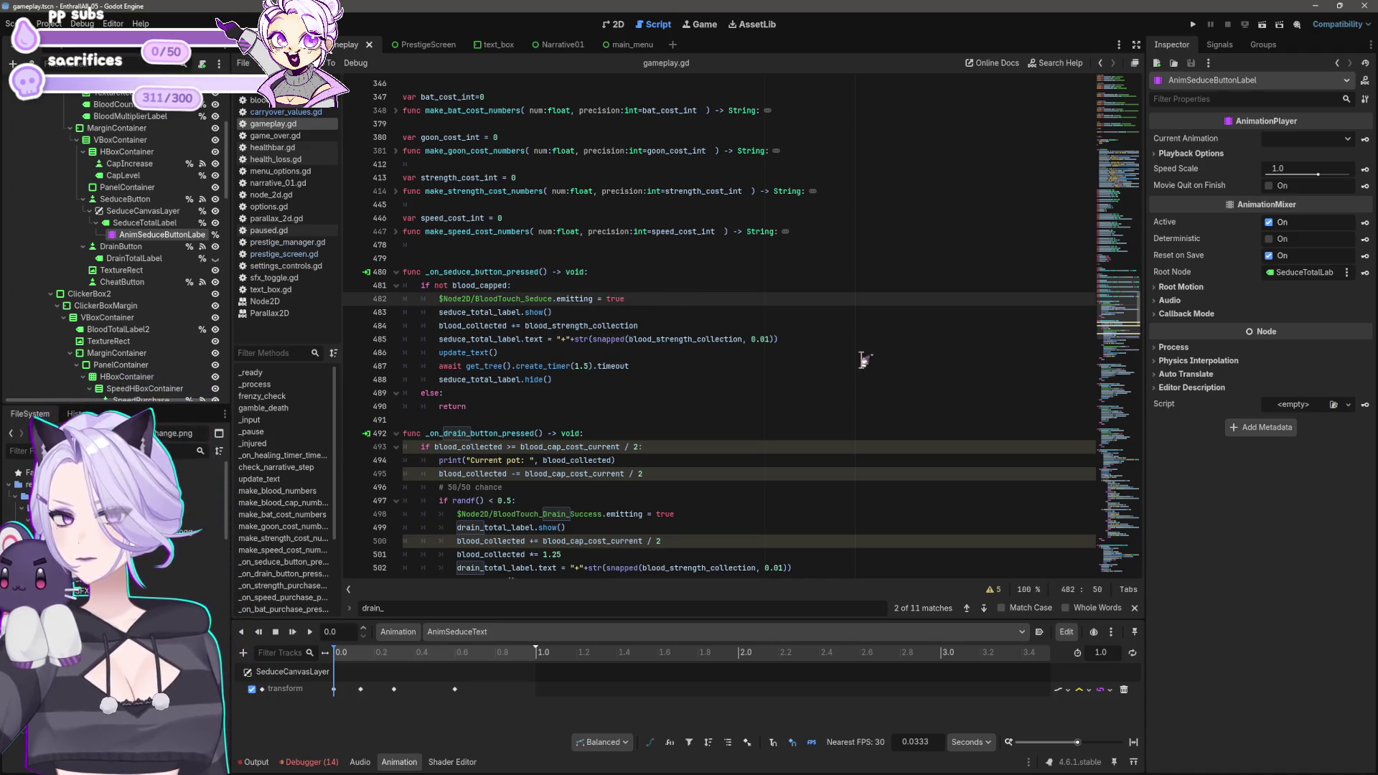
key("Down")
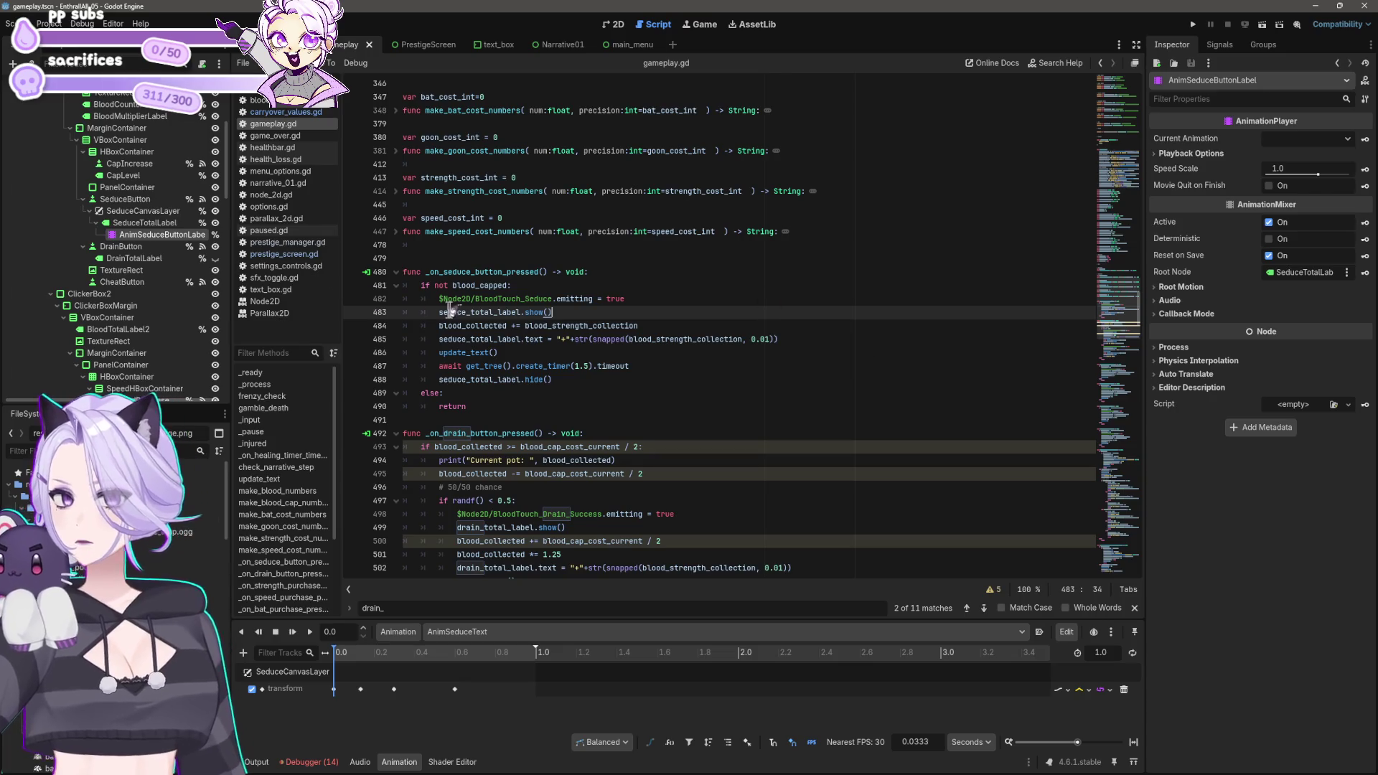
key("shift+Home")
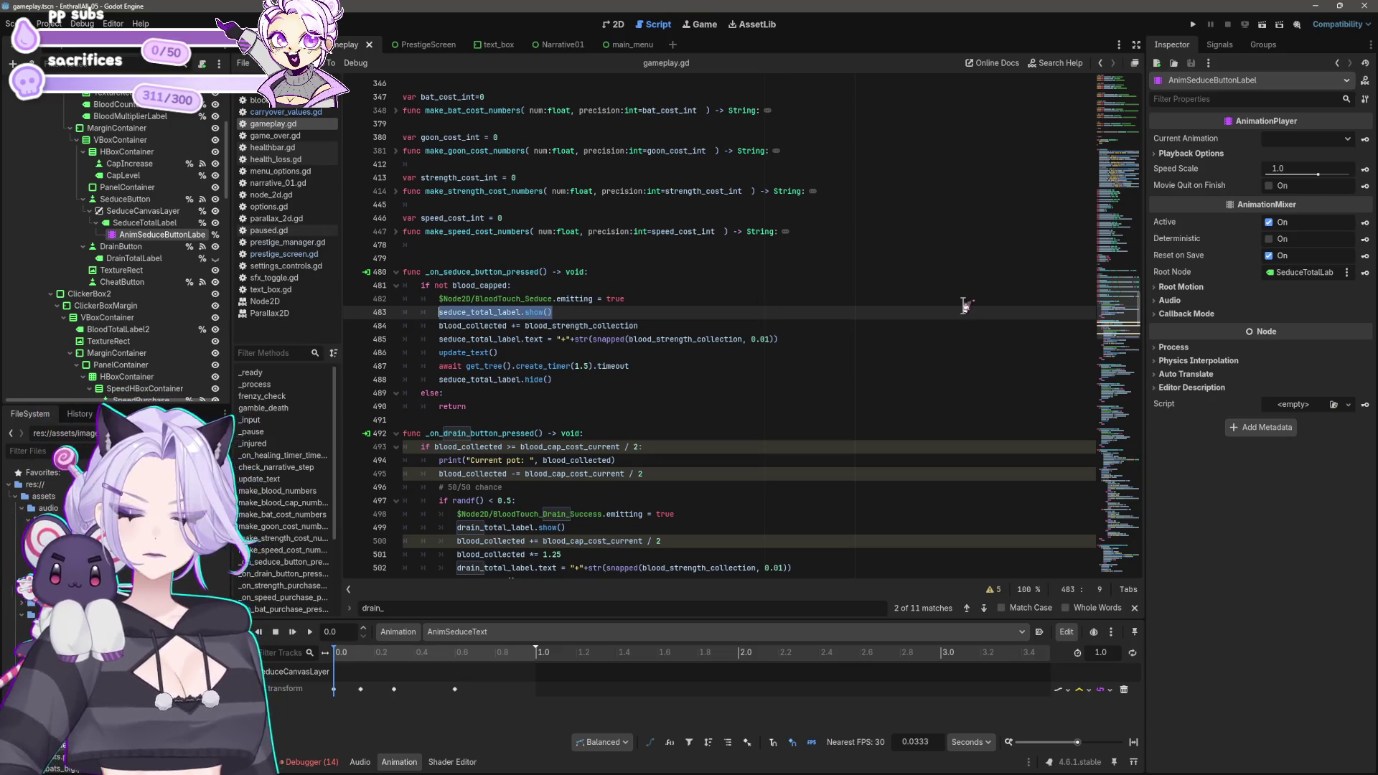
key("End")
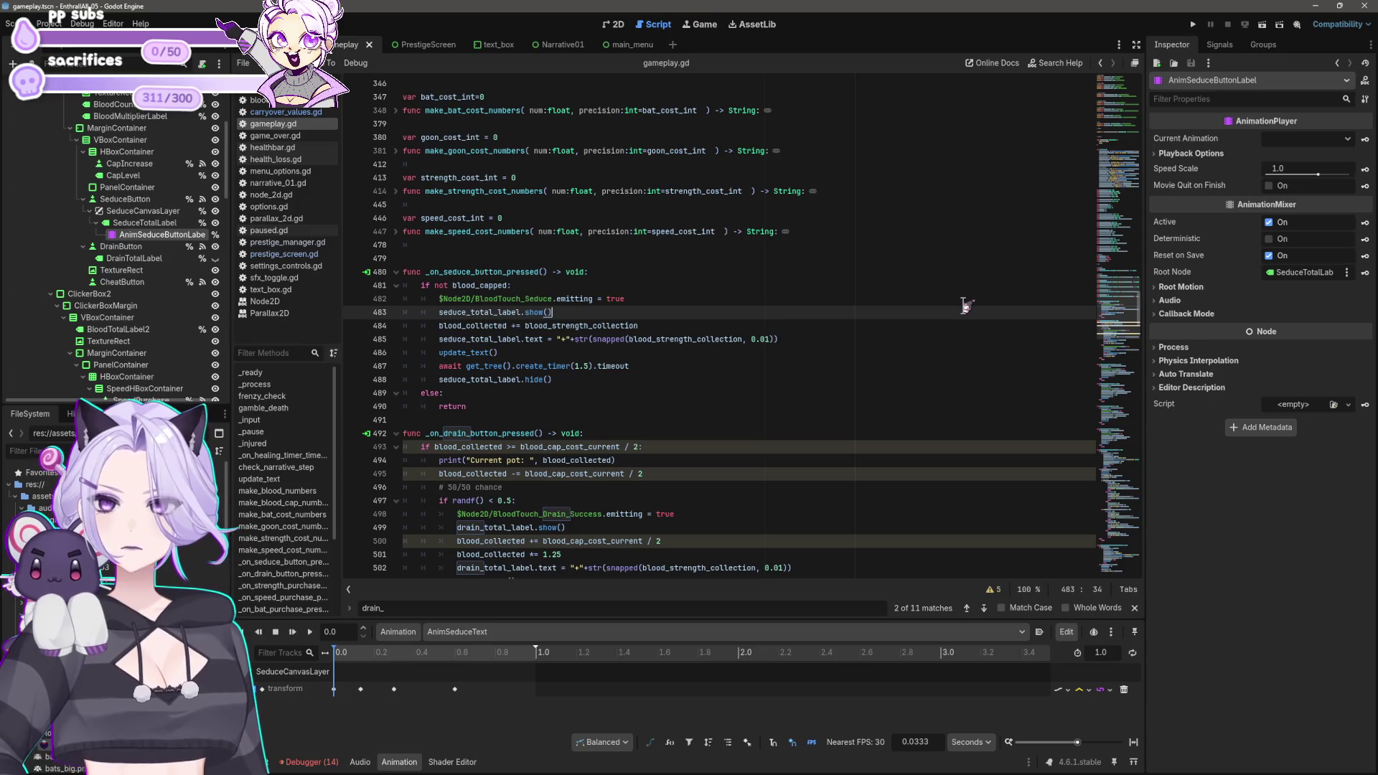
key("ctrl+shift+Return")
type("anim_seduce_button_label")
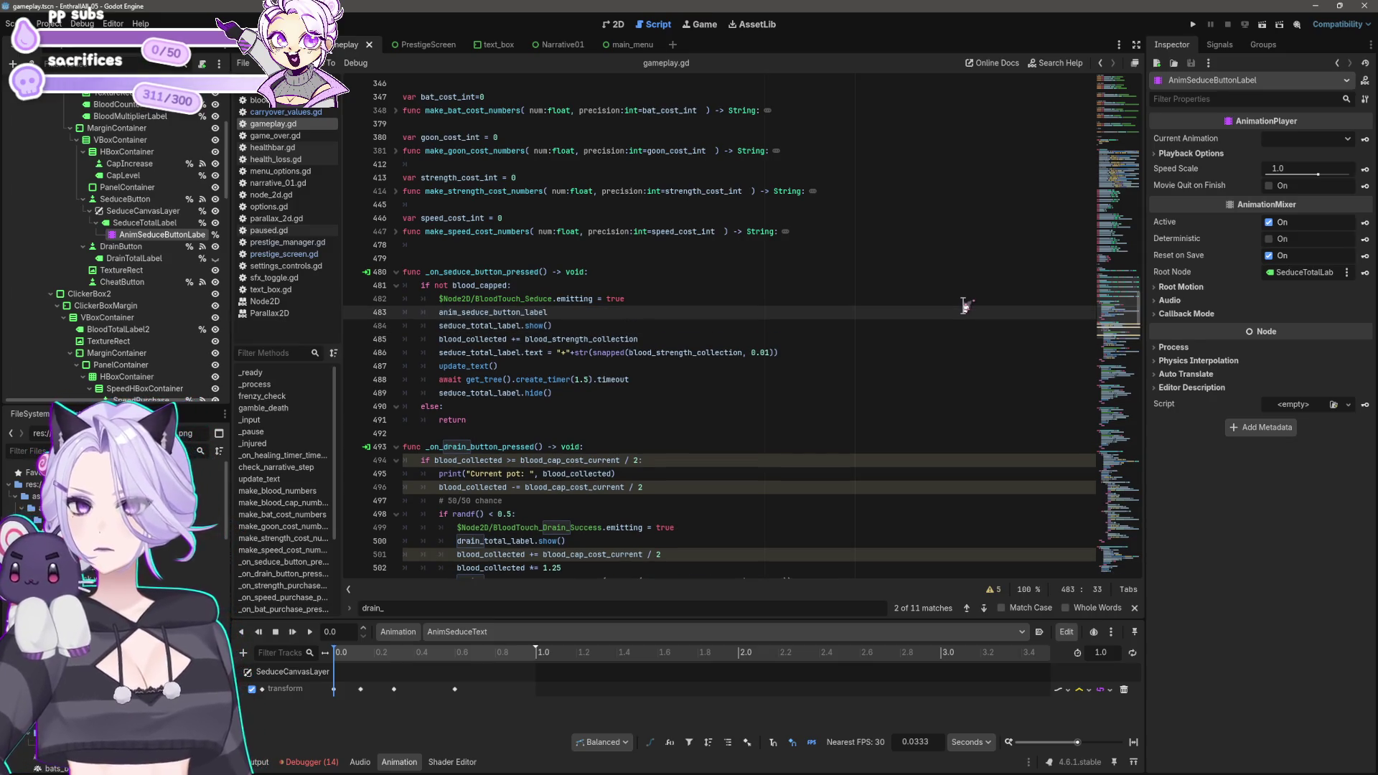
type("play.")
key("Escape")
key("shift+End")
key("BackSpace")
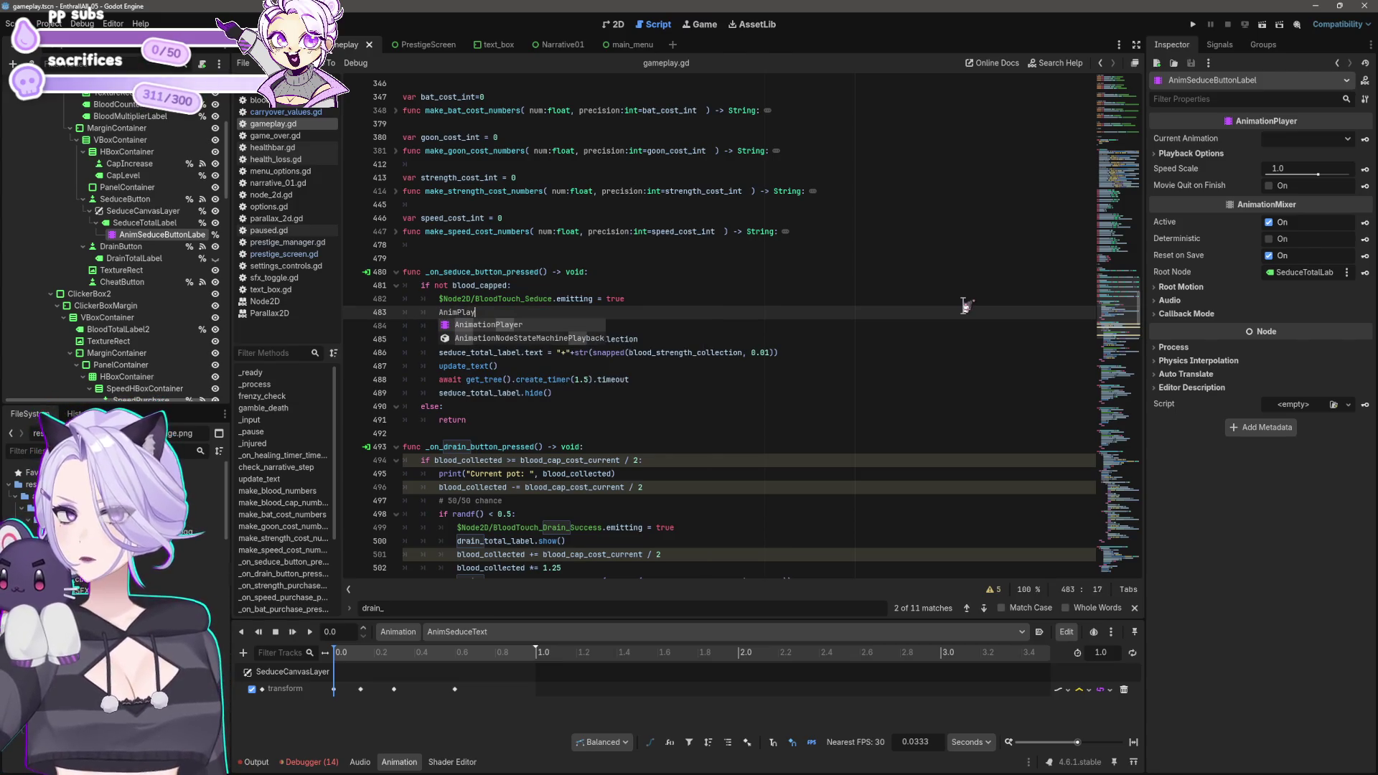
key("BackSpace")
key("BackSpace")
key("BackSpace")
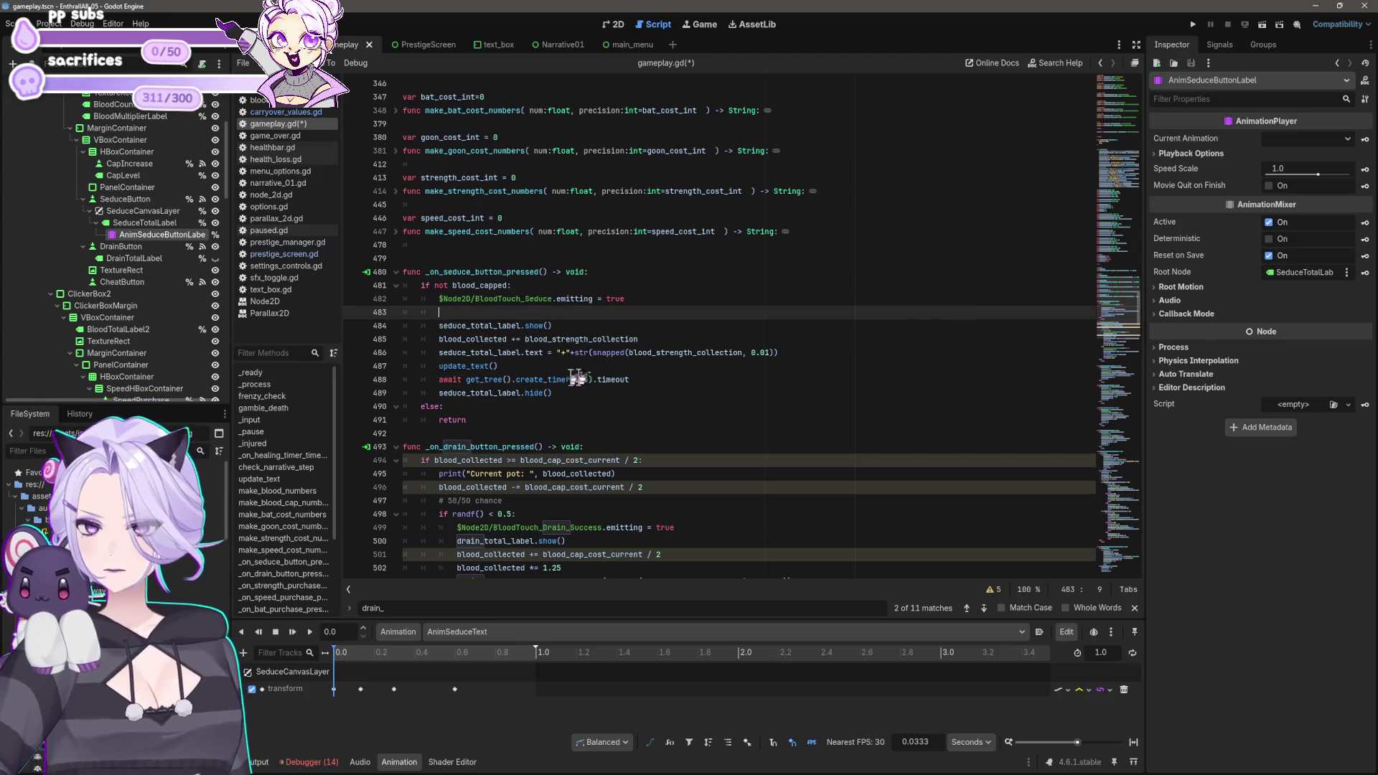
Step: Write %AnimSeduceButtonLabel.play() on line 483 and save gameplay.gd
scroll(577, 321, "down", 4)
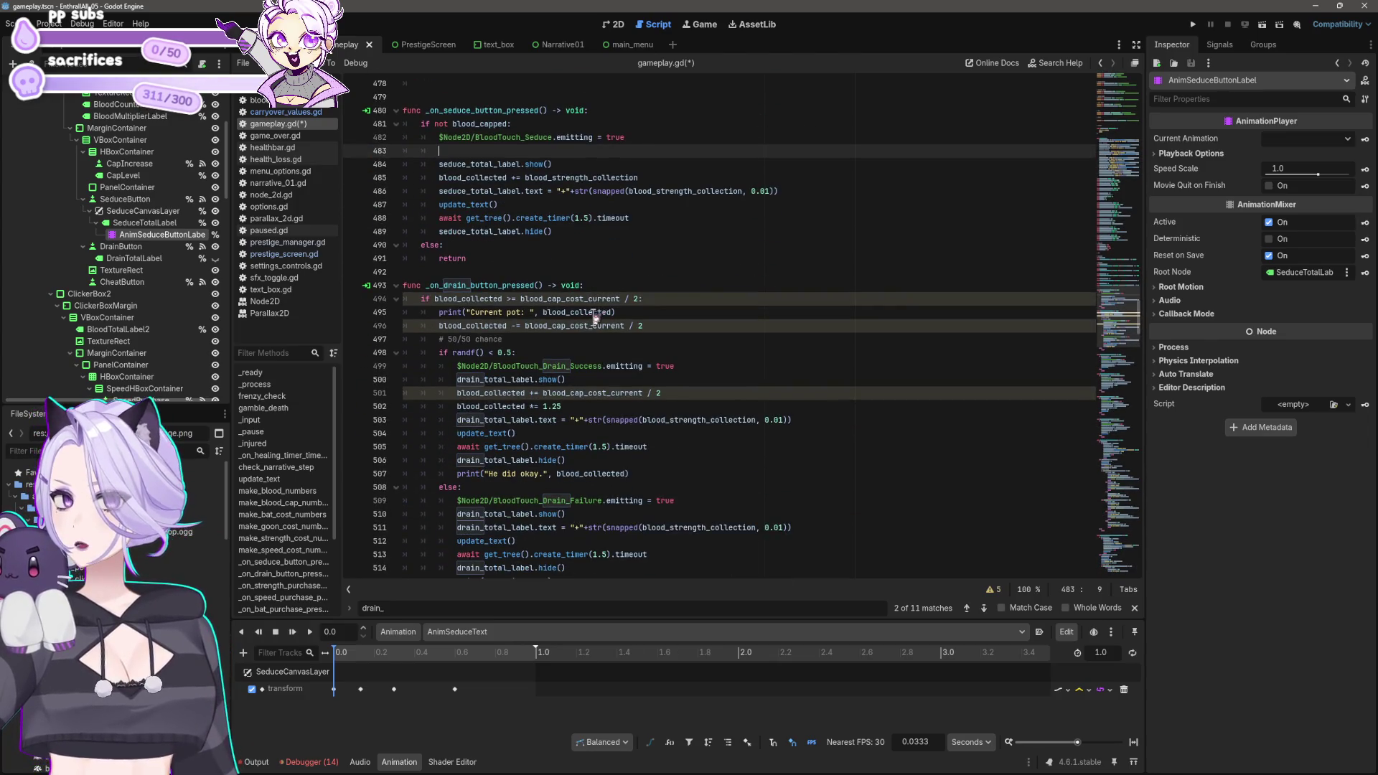
scroll(596, 316, "down", 9)
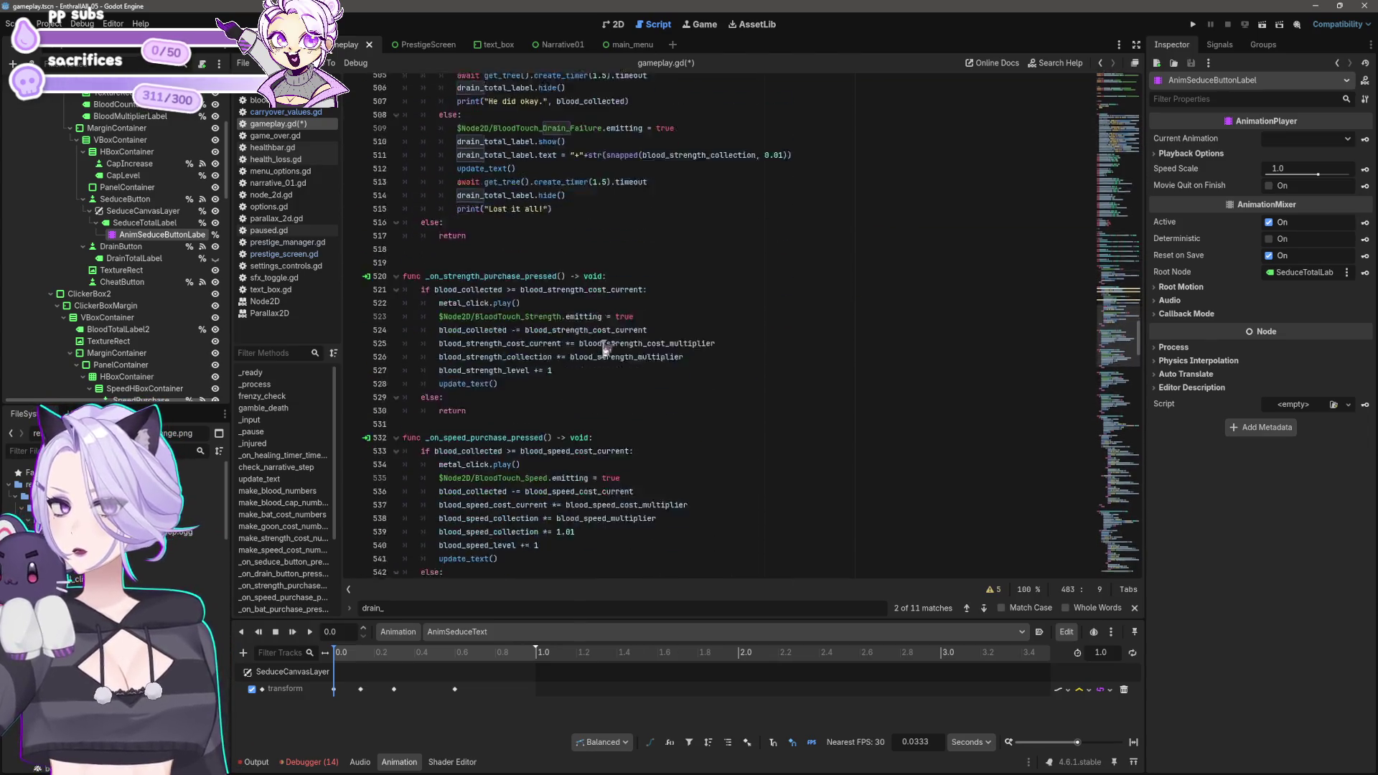
scroll(609, 337, "down", 13)
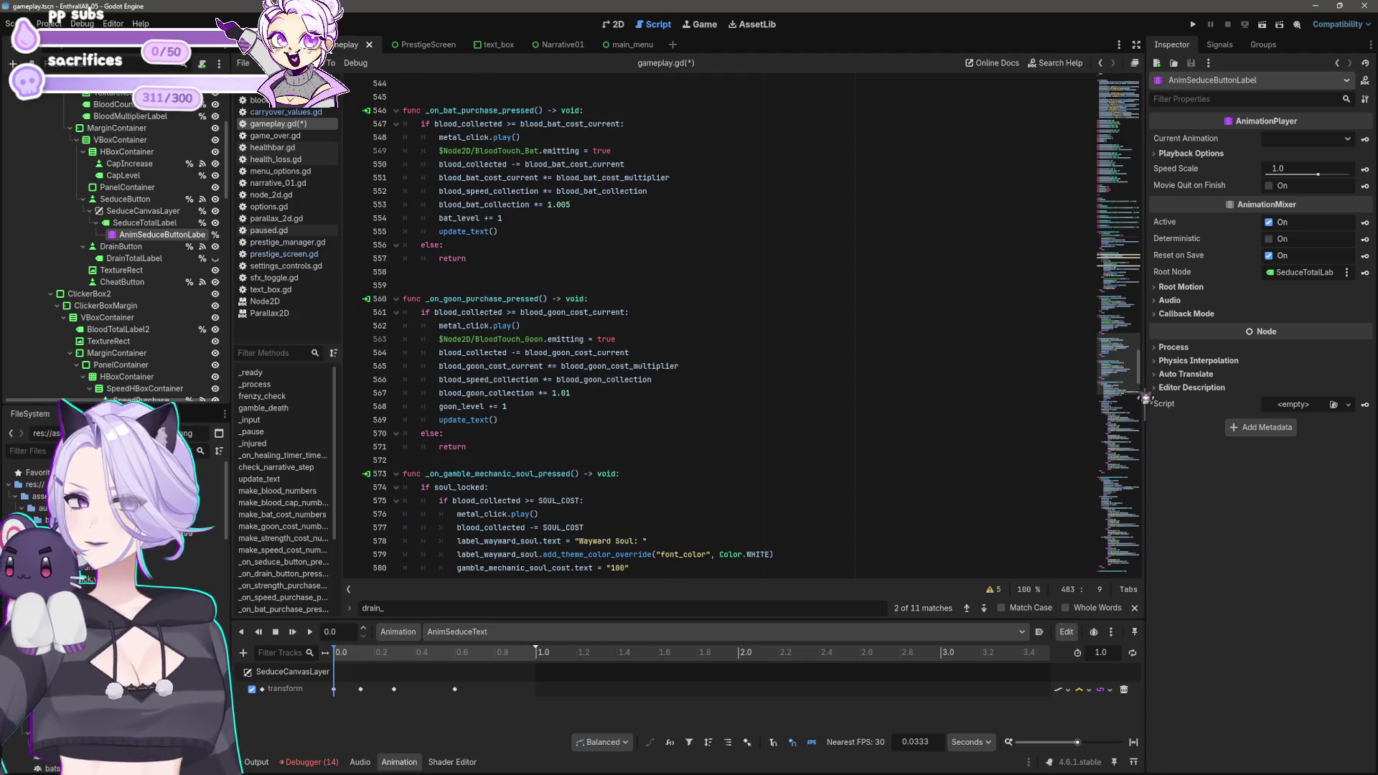
left_click_drag(1149, 416, 1151, 128)
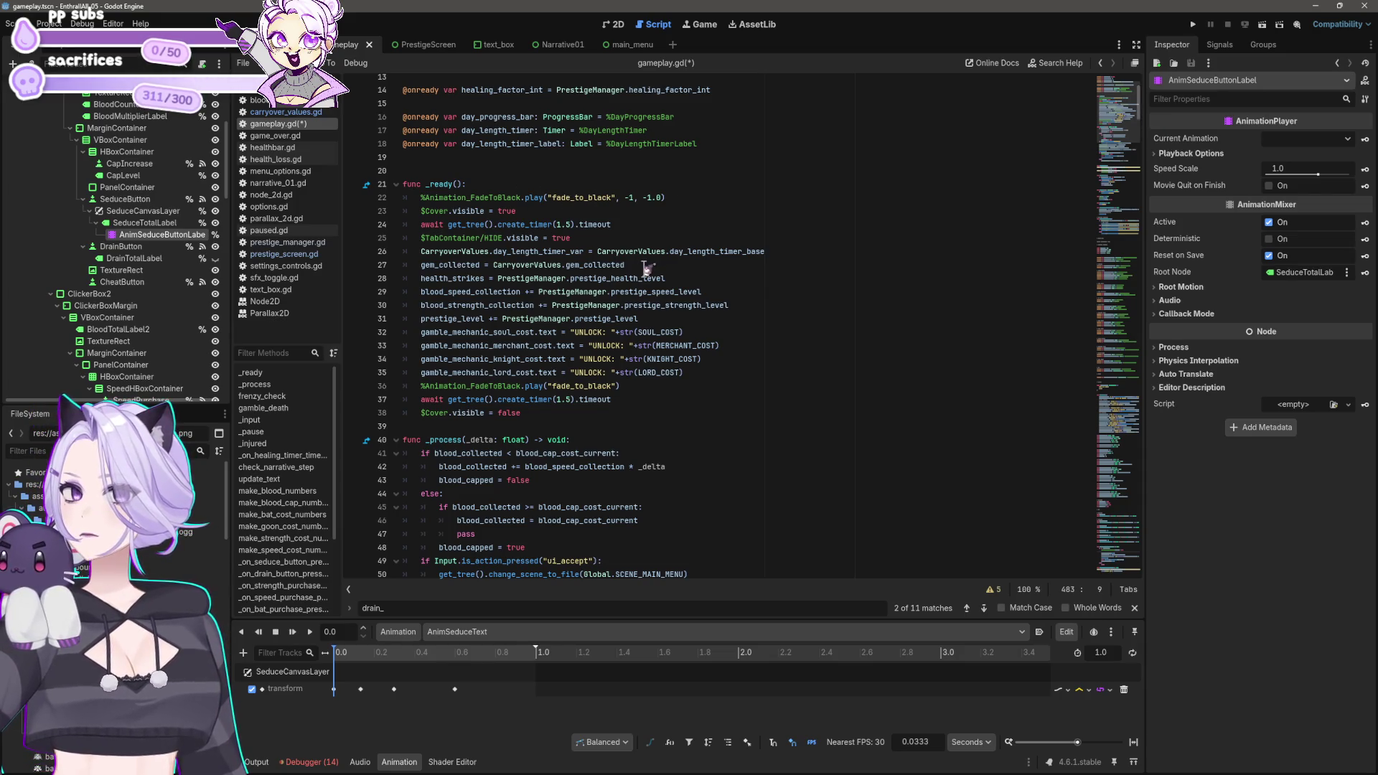
key("Down")
scroll(645, 270, "down", 5)
left_click(477, 314)
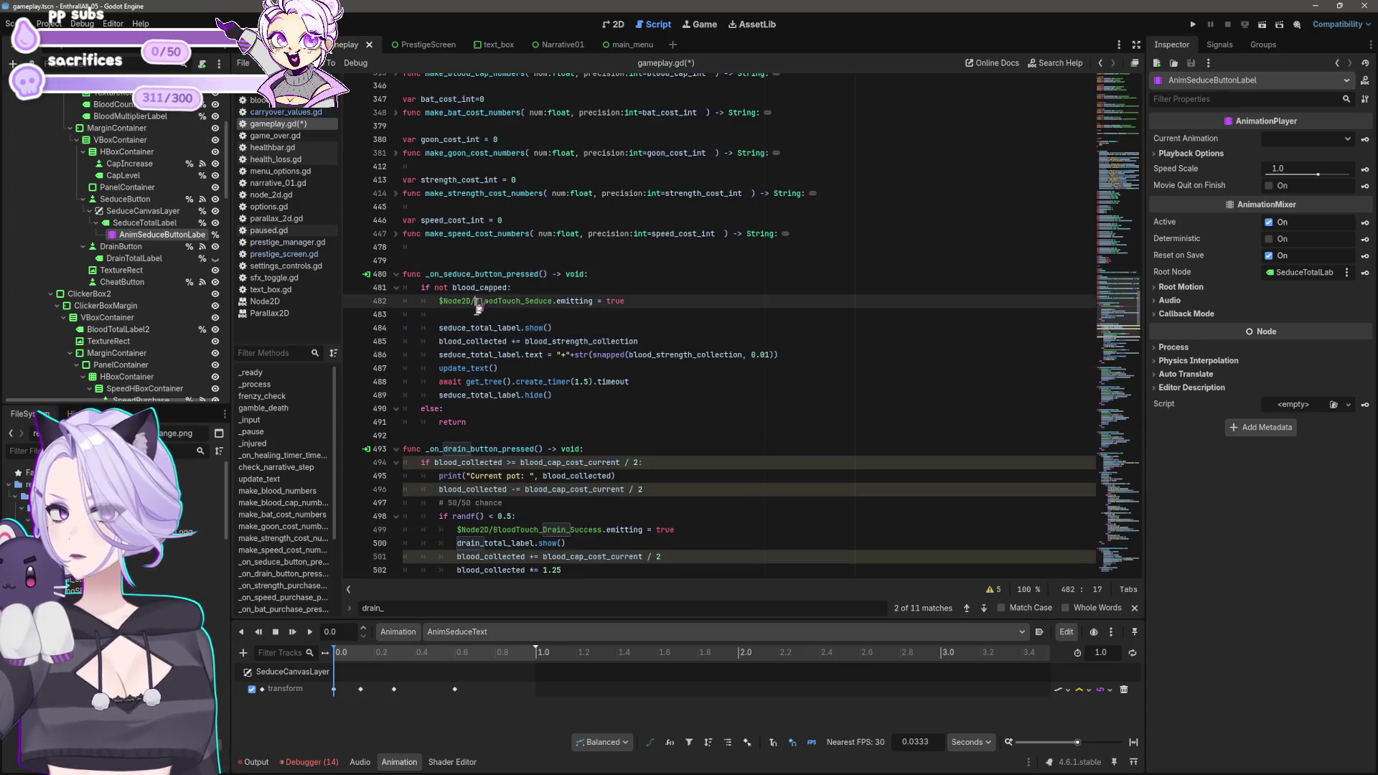
left_click_drag(165, 247, 483, 314)
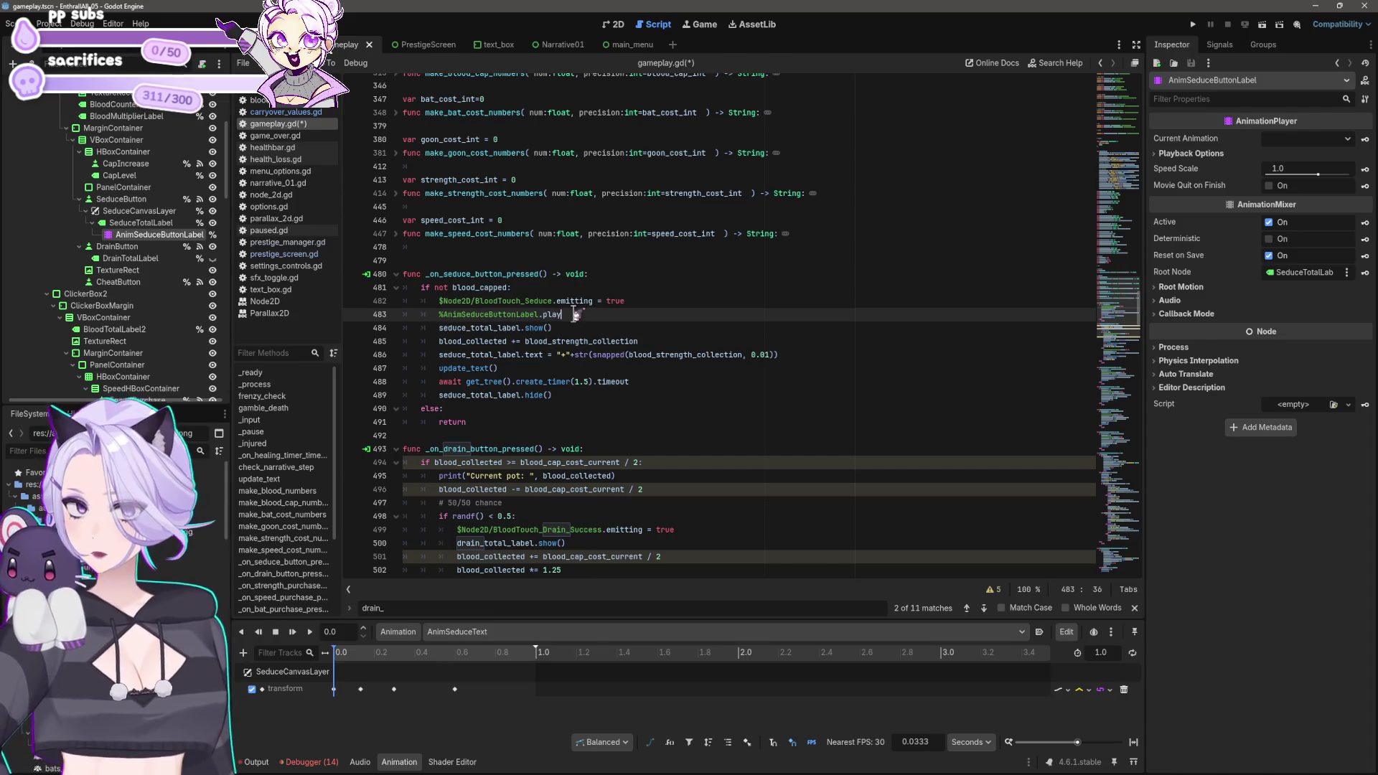
type("(")
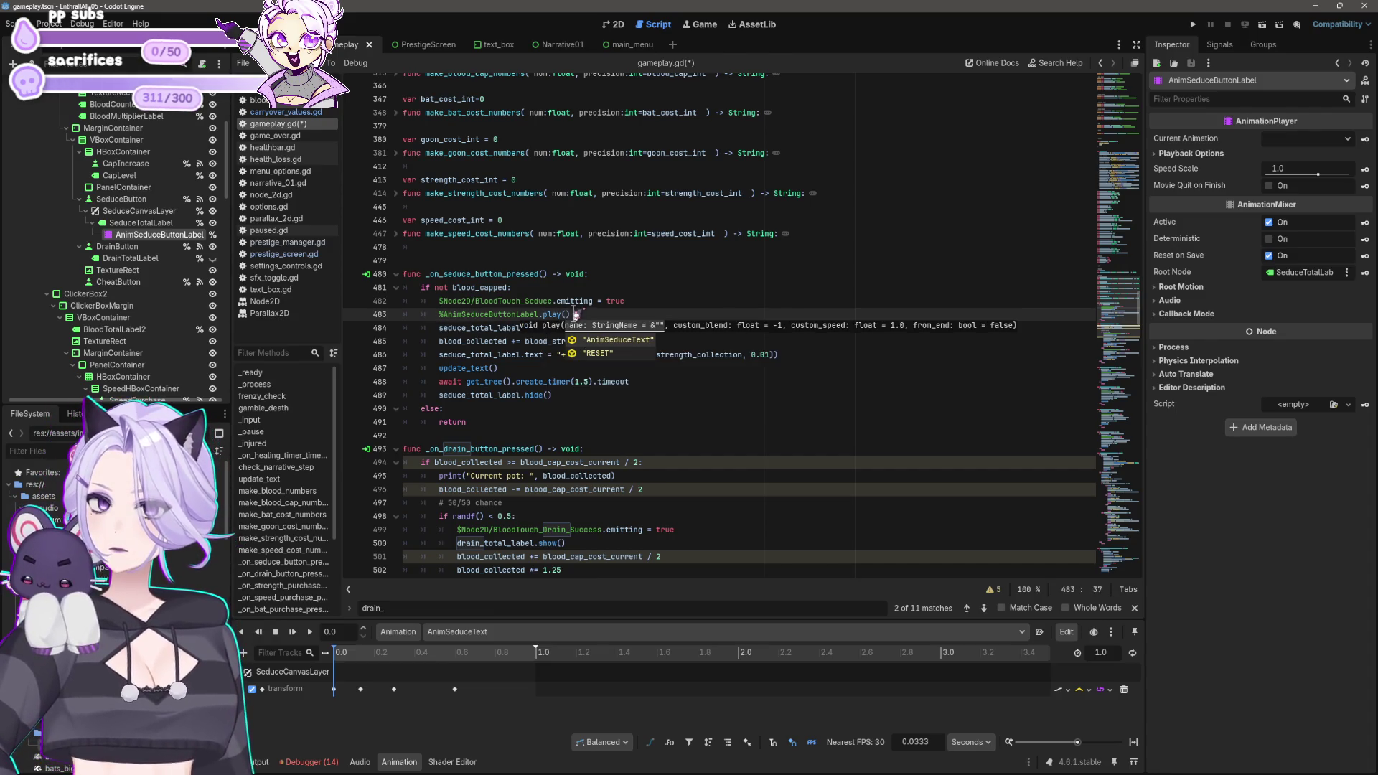
key("Escape")
key("Down")
left_click(595, 313)
key("ctrl+s")
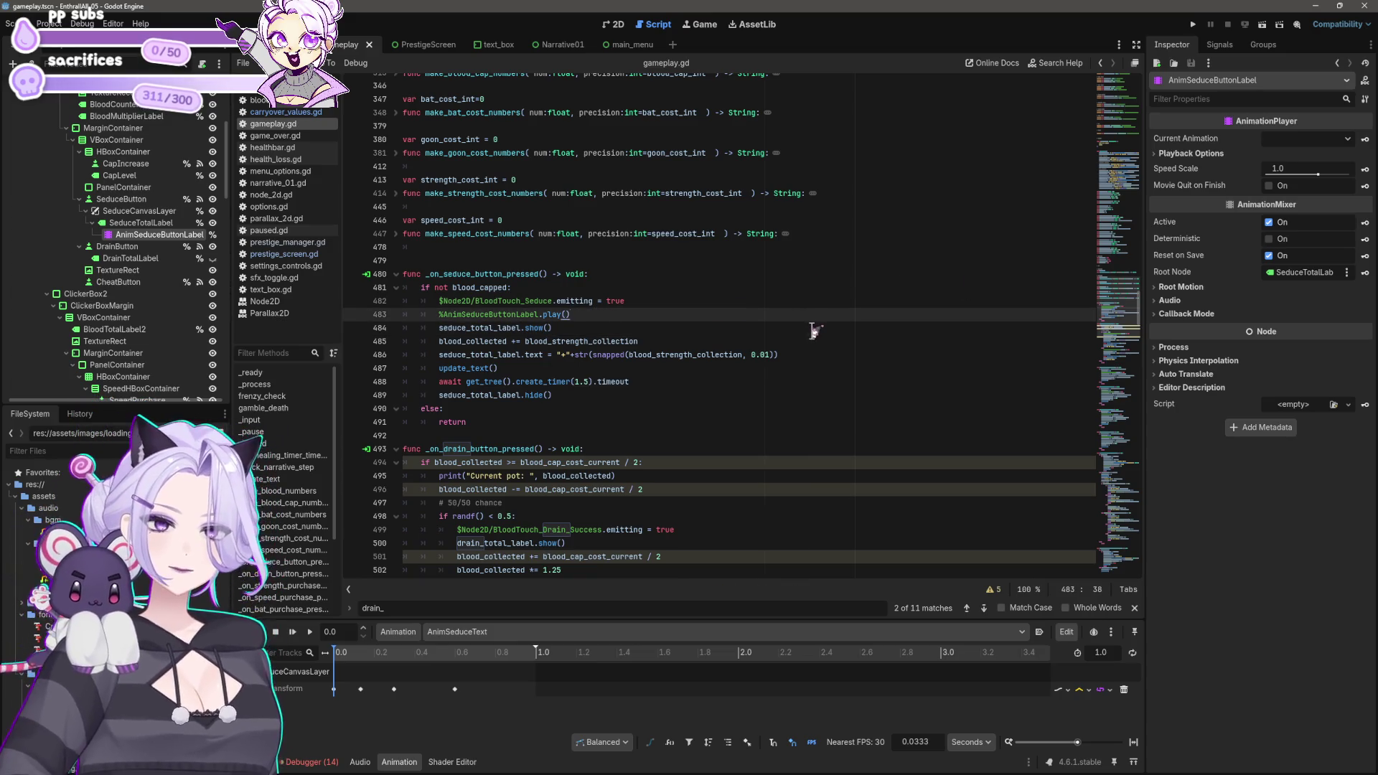
left_click(1193, 24)
left_click(689, 418)
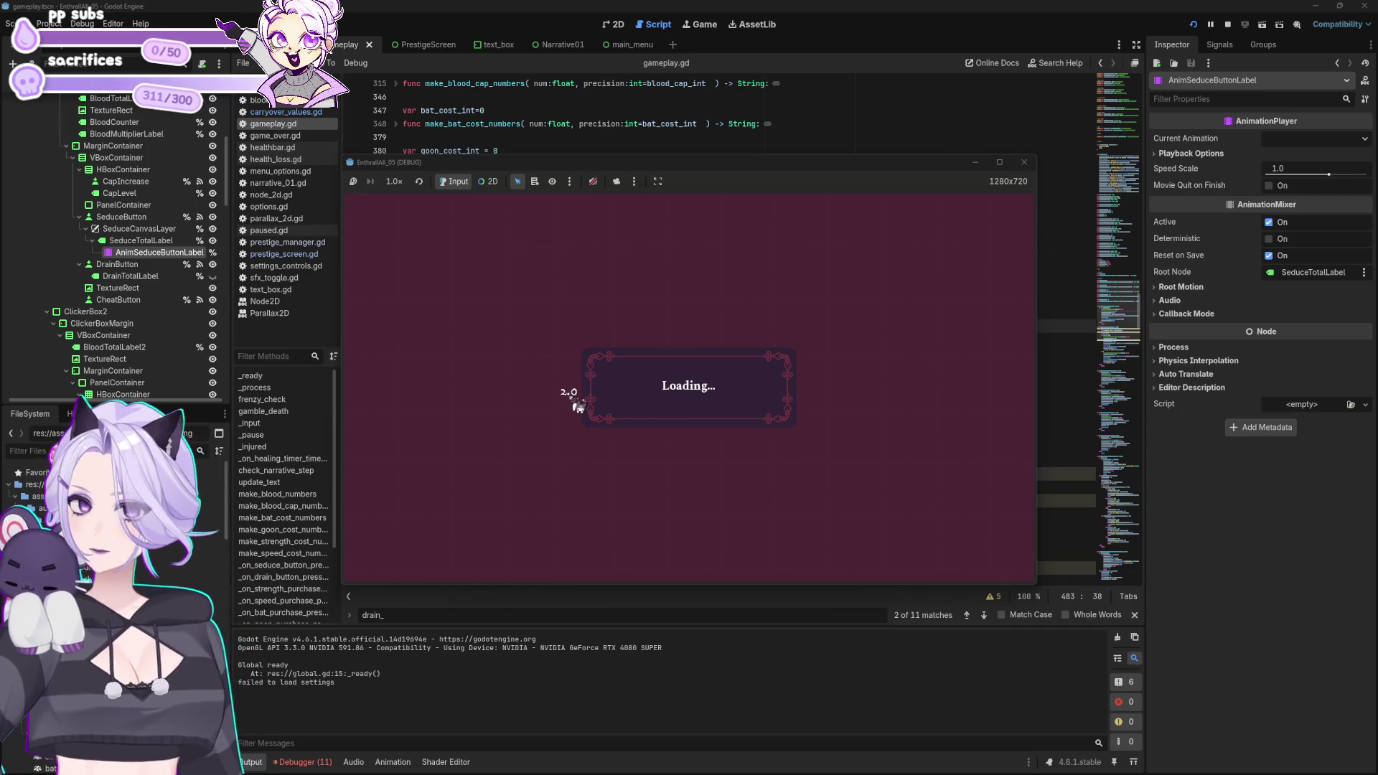
left_click(1024, 163)
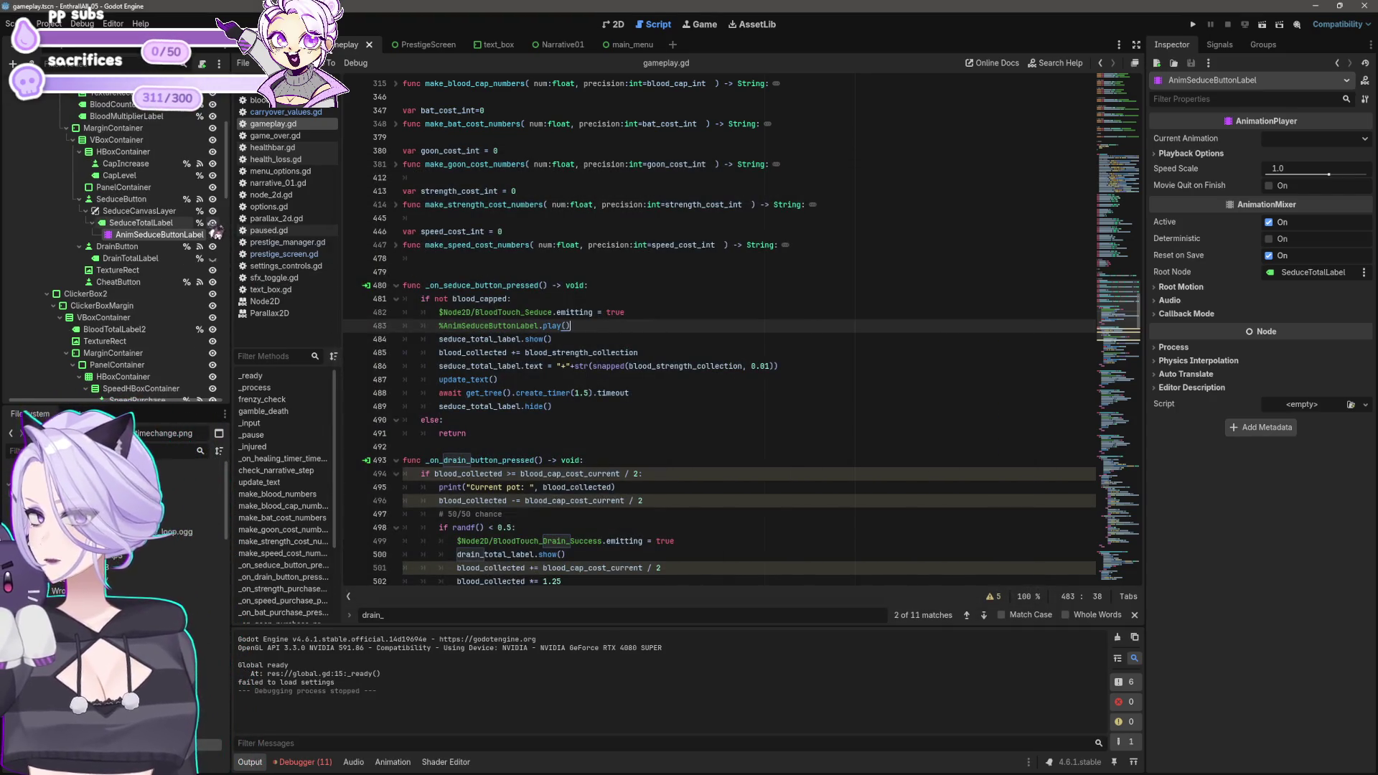
key("F6")
left_click(576, 407)
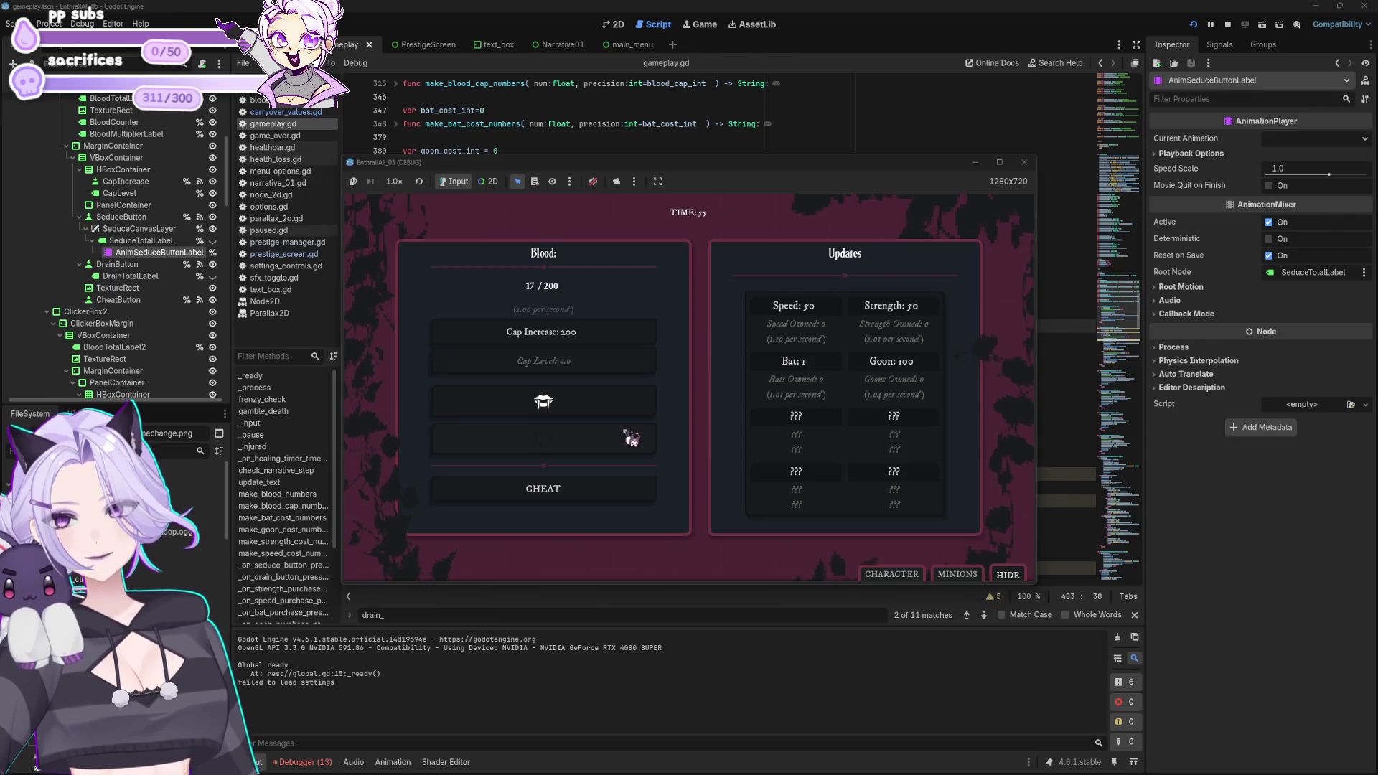
left_click(1024, 162)
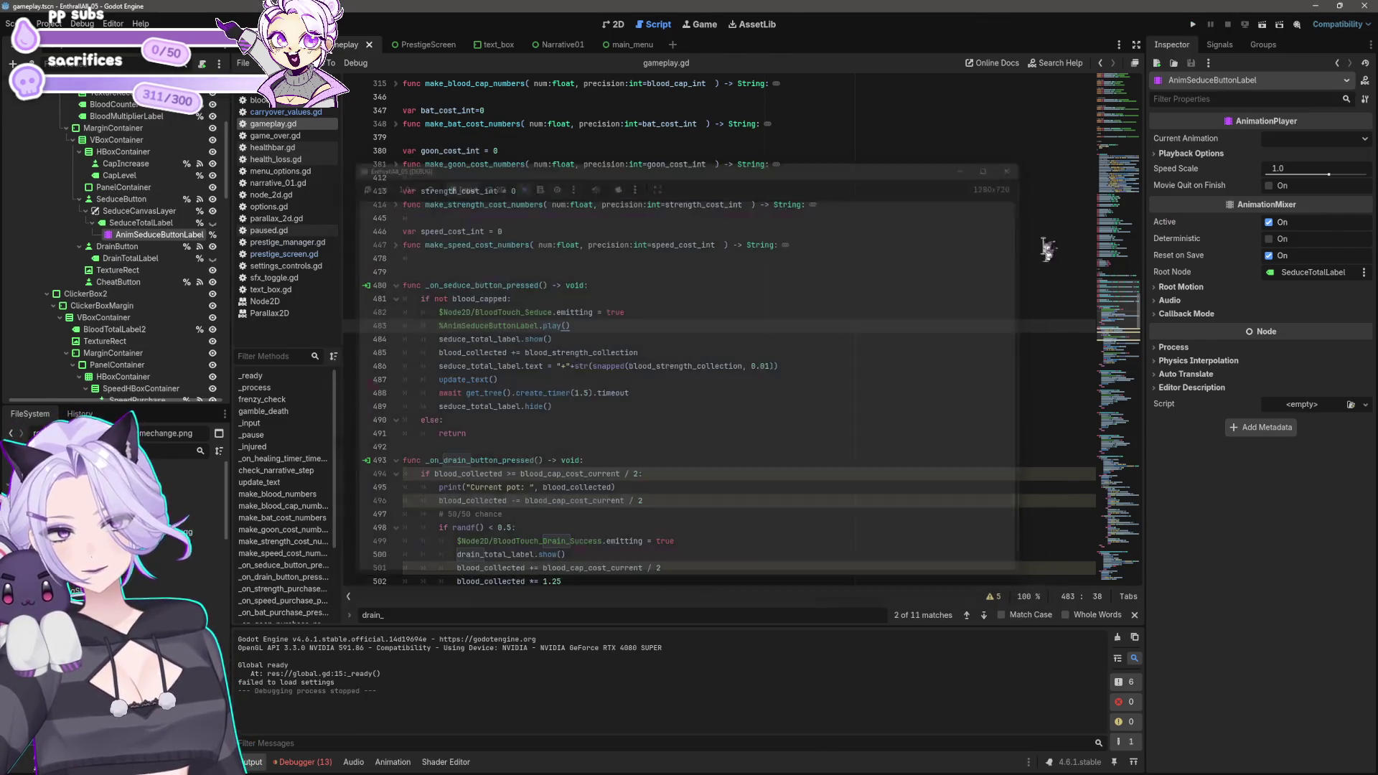
mouse_move(1150, 326)
left_mouse_down()
mouse_move(1170, 169)
mouse_move(1198, 115)
left_mouse_up()
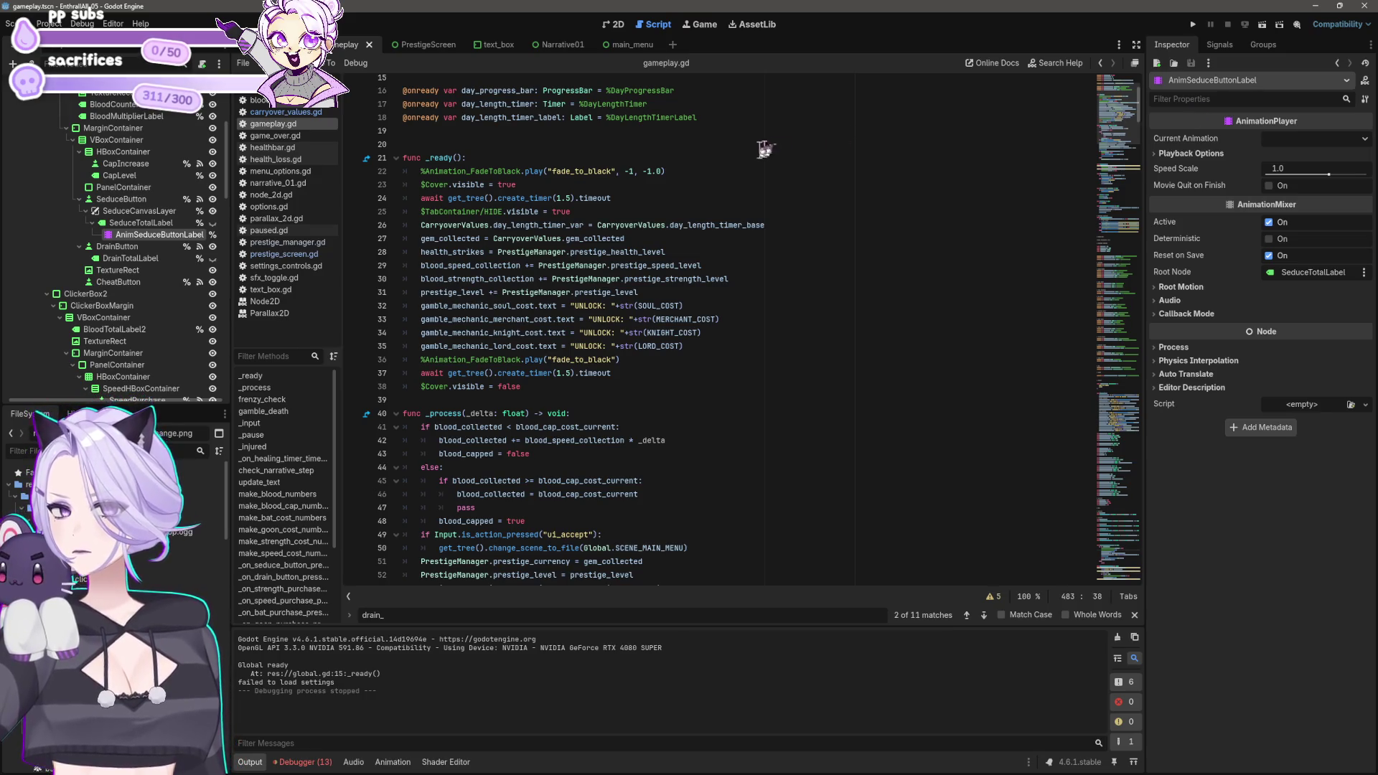
left_click(613, 171)
left_click_drag(614, 171, 549, 169)
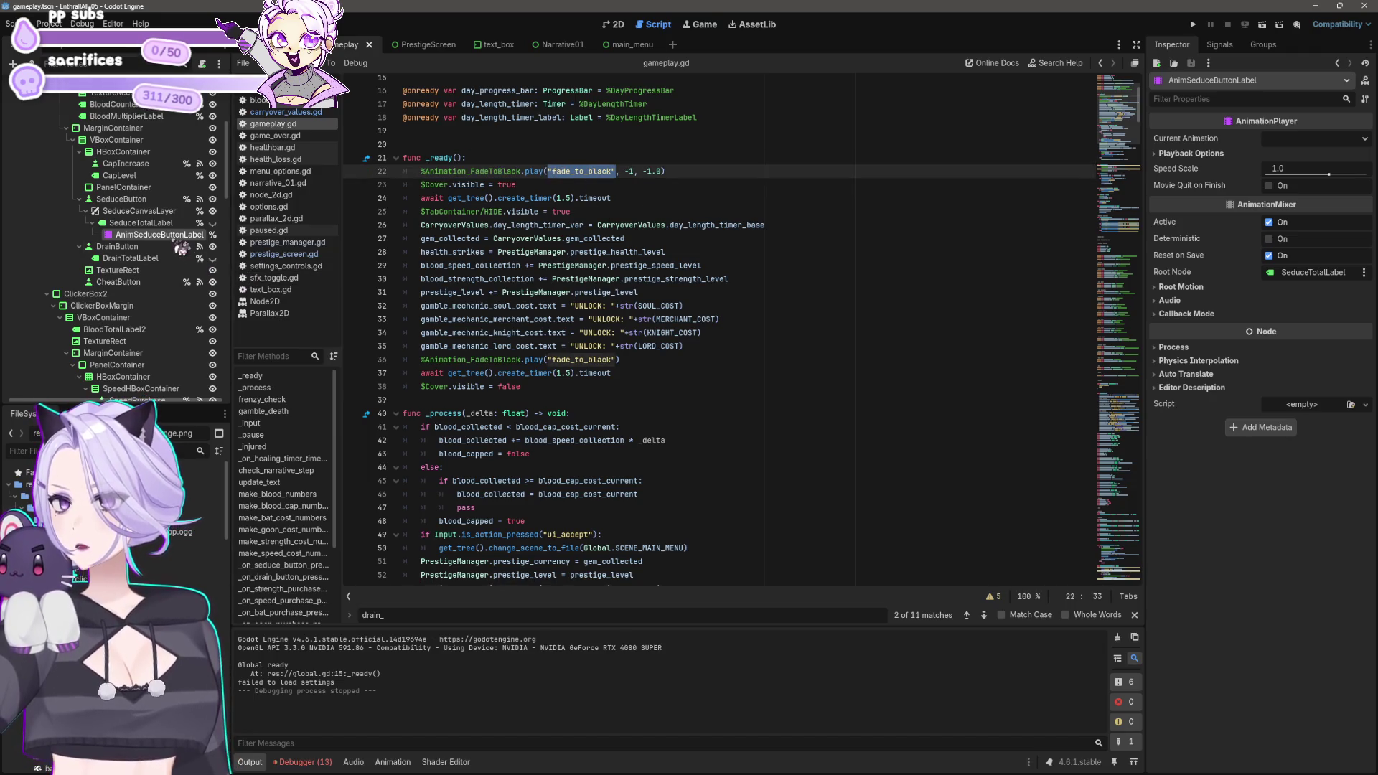
left_click(143, 223)
left_click(159, 235)
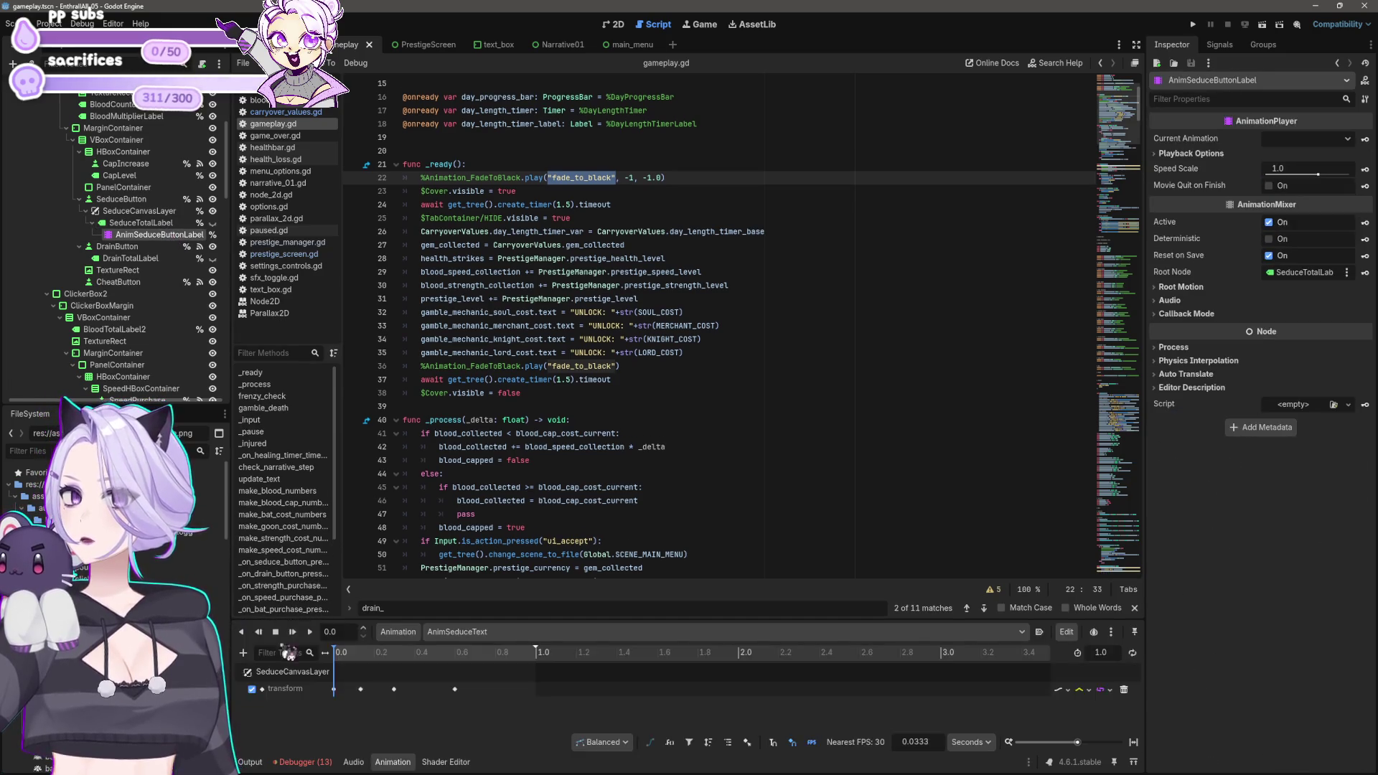
Step: Inspect the Animation_FadeToBlack and AnimationPlayer_FadeLoadScreen nodes, ending on Animation_FadeToBlack
left_click(325, 690)
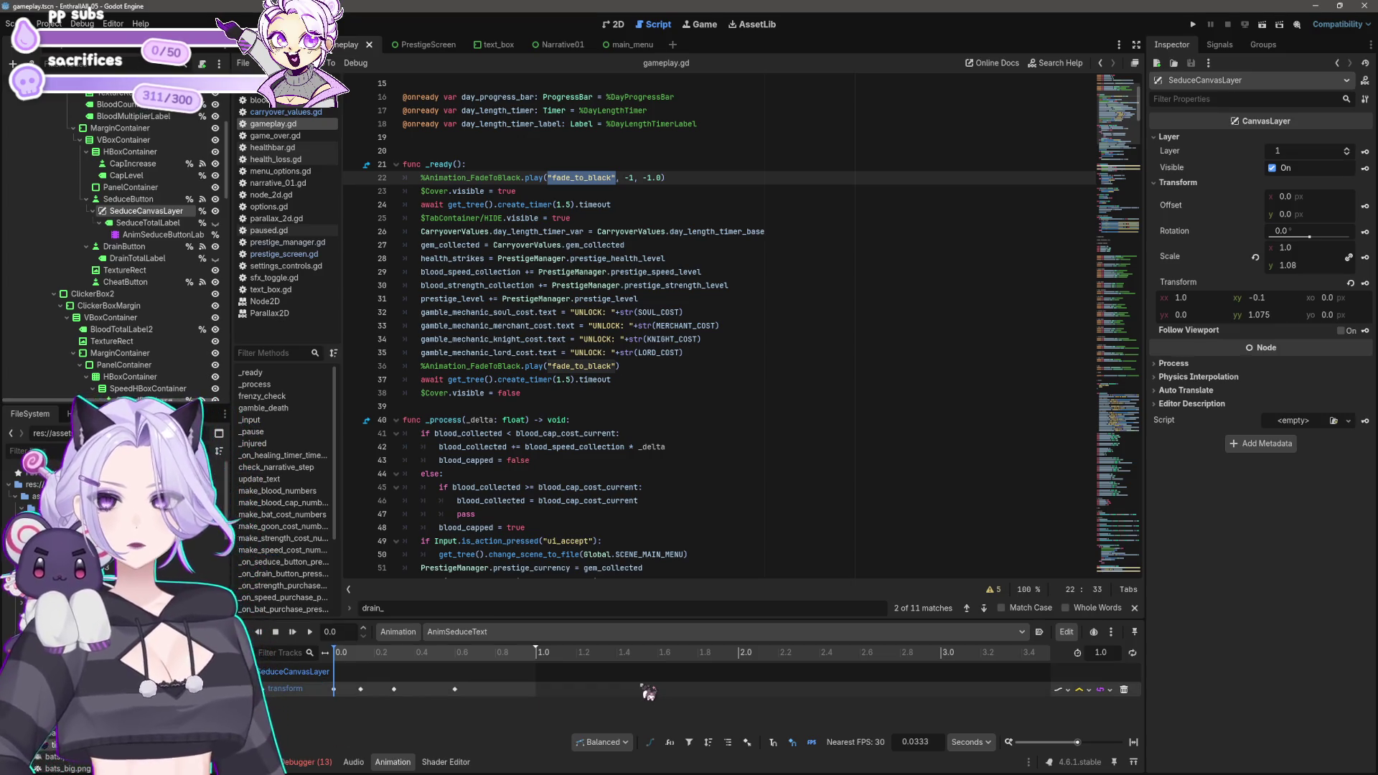
scroll(108, 287, "down", 10)
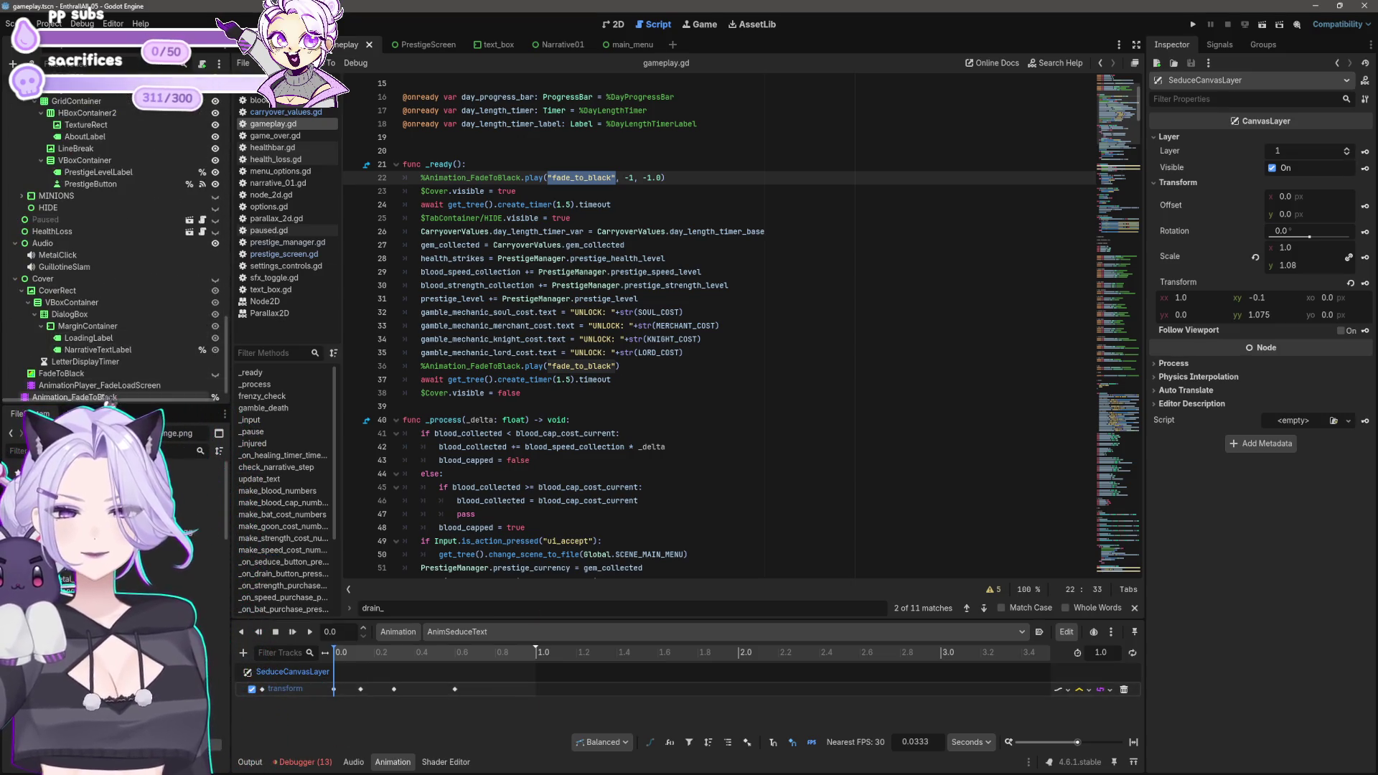
left_click(108, 397)
left_click(115, 385)
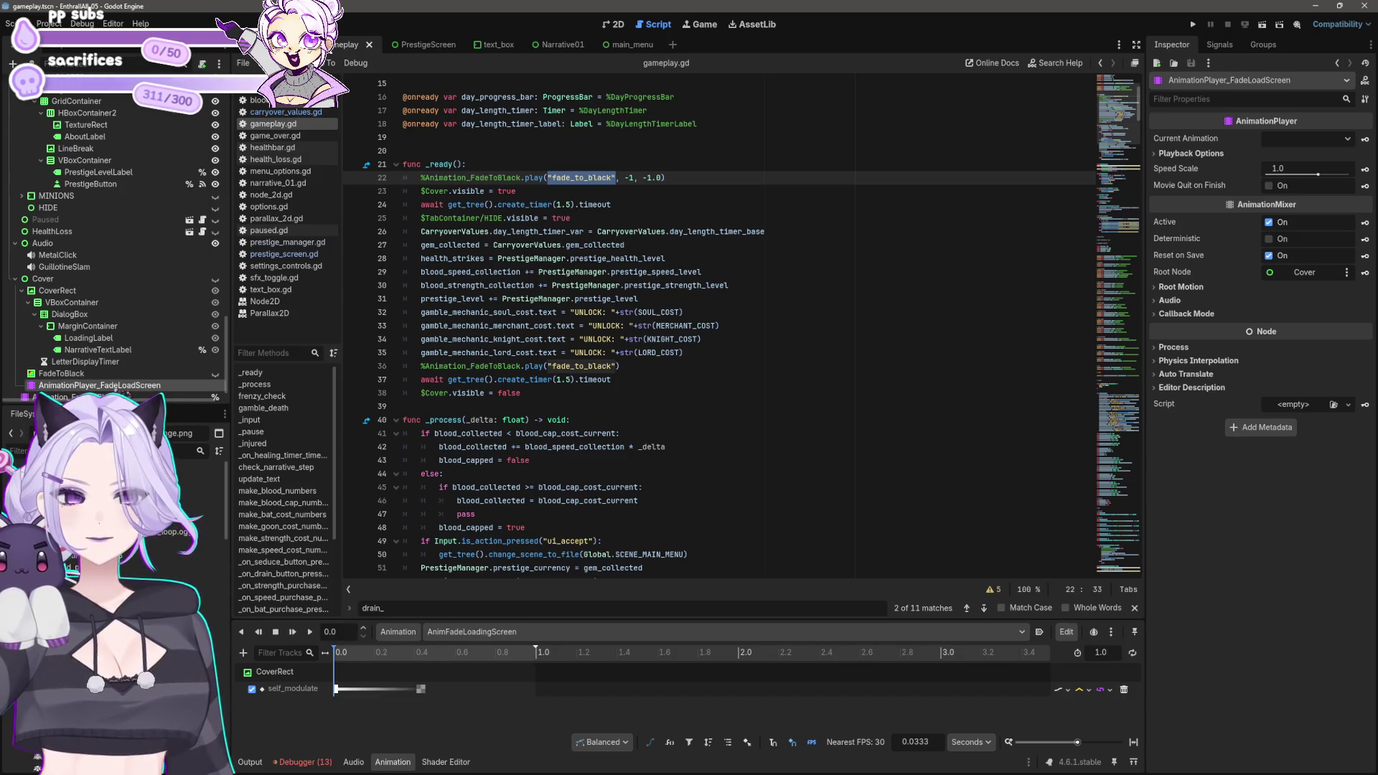
left_click(124, 399)
Step: Search gameplay.gd for "fade_to_black" from line 22, then return to the drain handler code
left_click(622, 190)
left_click_drag(616, 178, 551, 180)
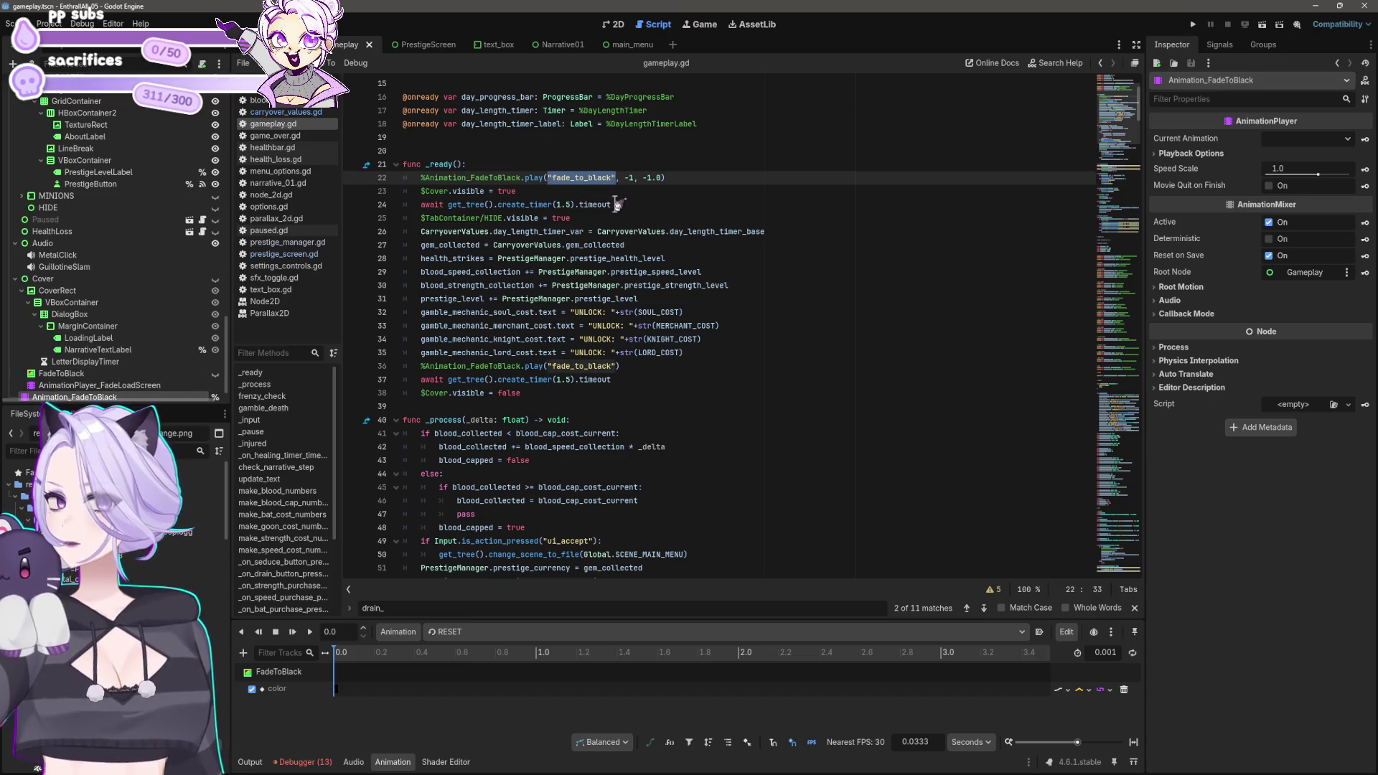
key("ctrl+f")
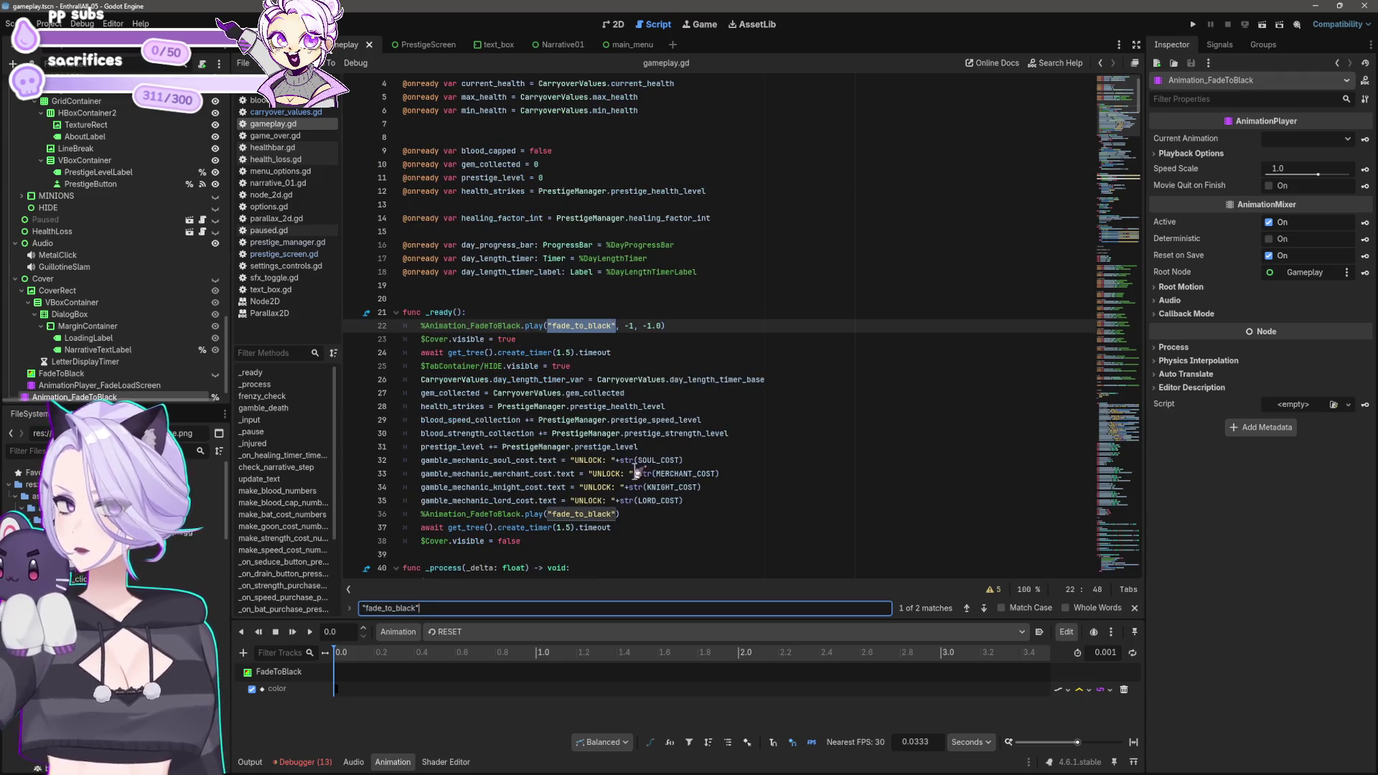
left_click(563, 327)
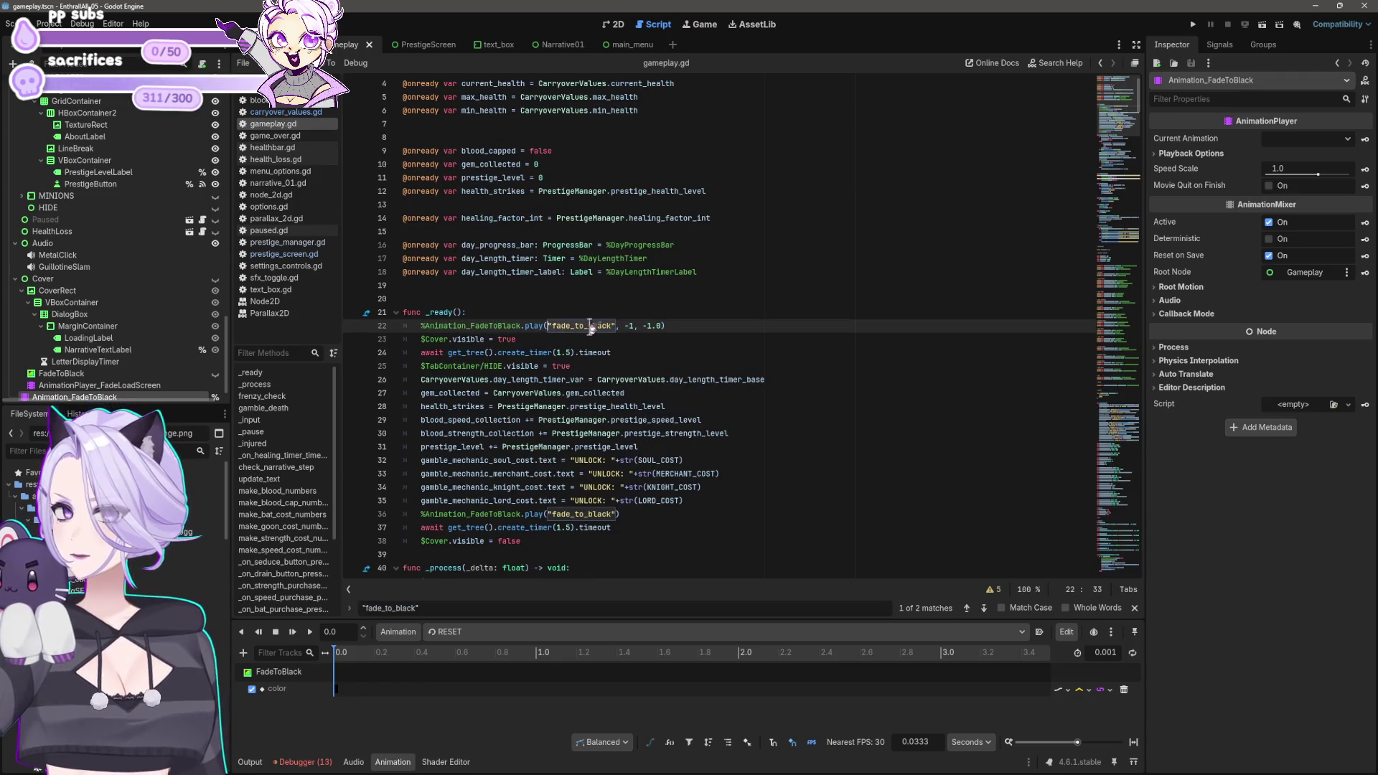
mouse_move(1138, 93)
left_mouse_down()
mouse_move(1145, 431)
mouse_move(1161, 506)
mouse_move(1174, 346)
left_mouse_up()
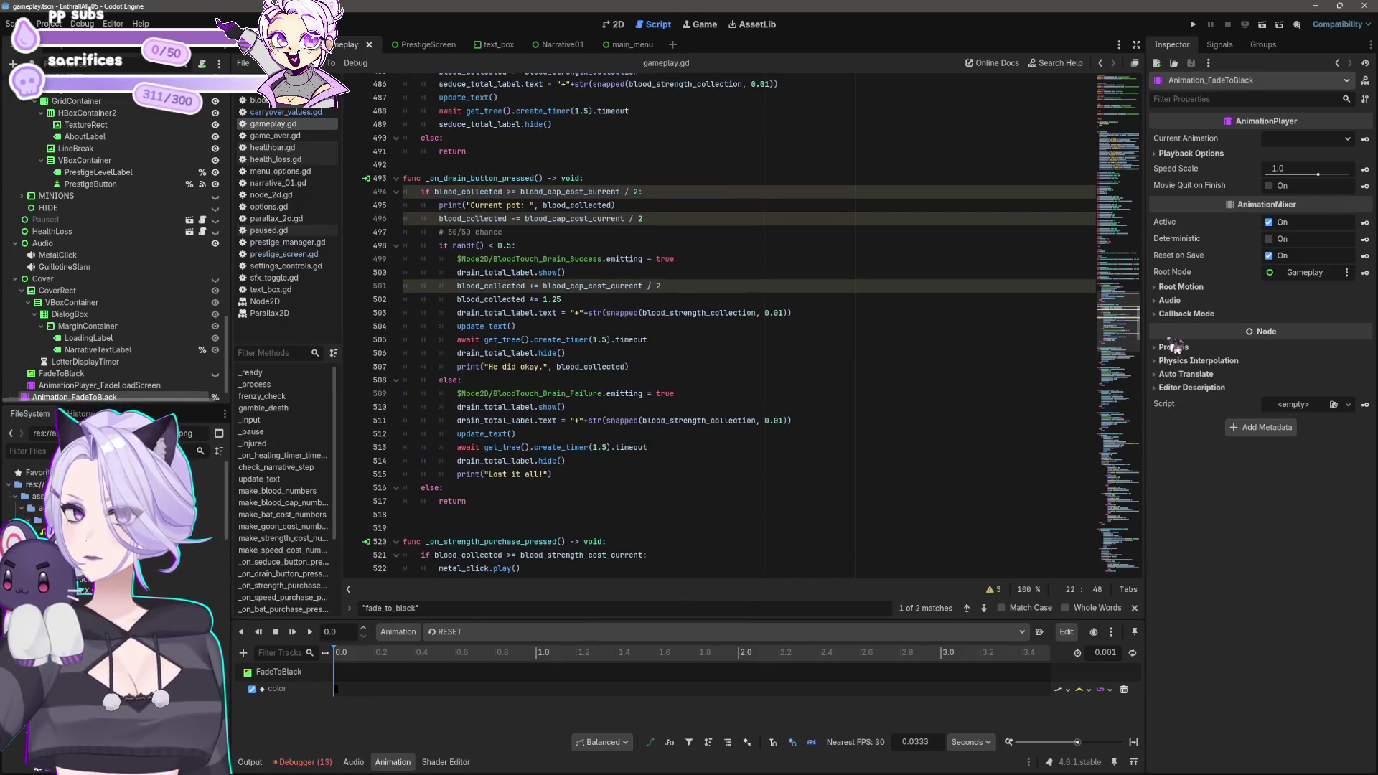
left_click(572, 272)
Step: Make line 483 play "AnimSeduceText" via autocomplete, then run the project
scroll(658, 303, "up", 9)
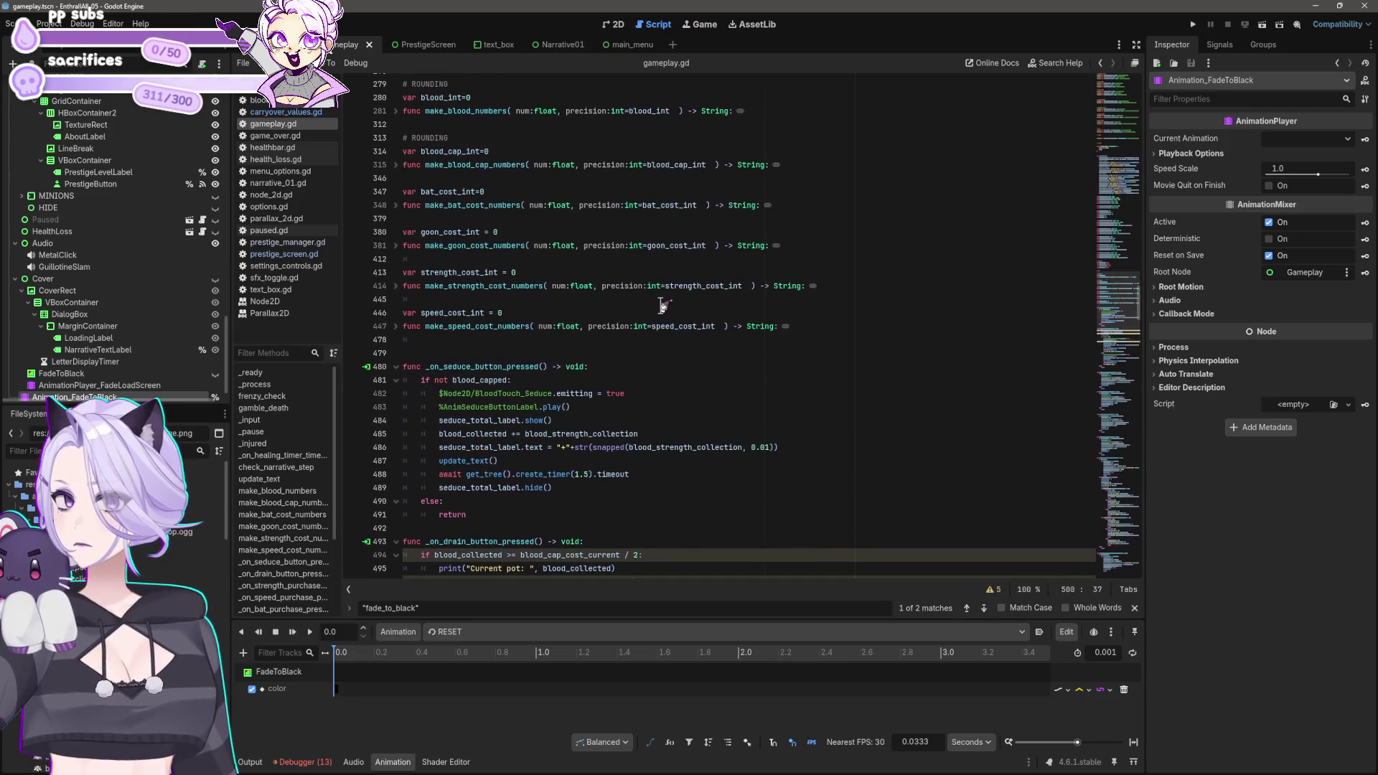
left_click(568, 408)
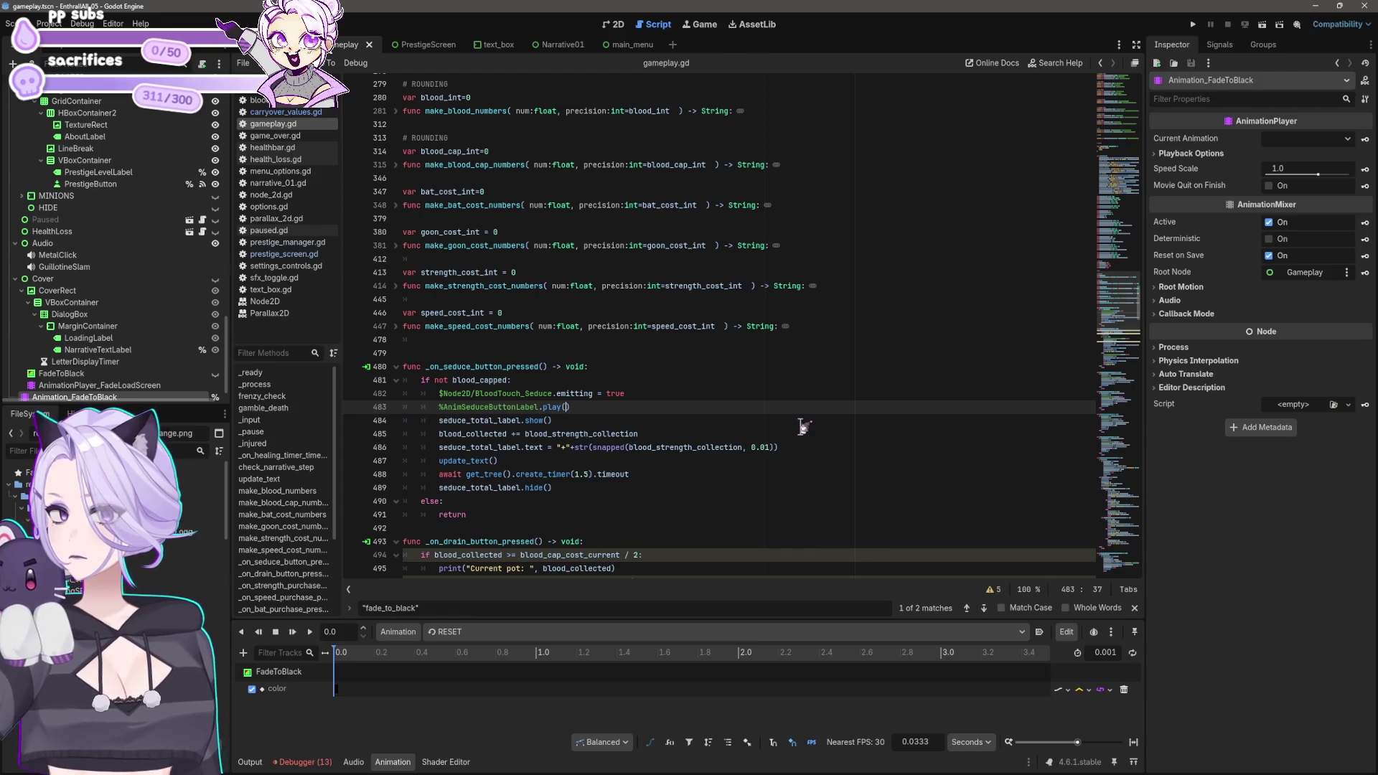
key("ctrl+space")
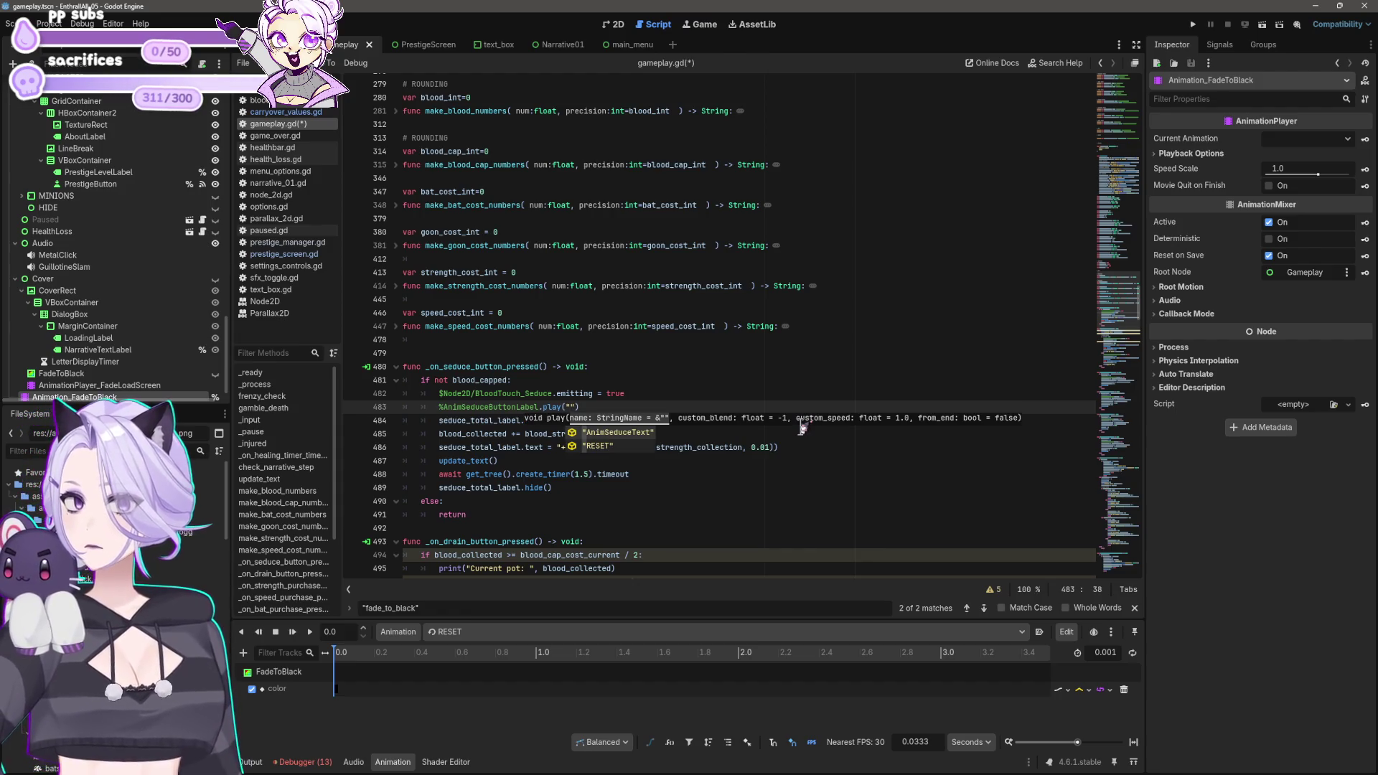
key("Return")
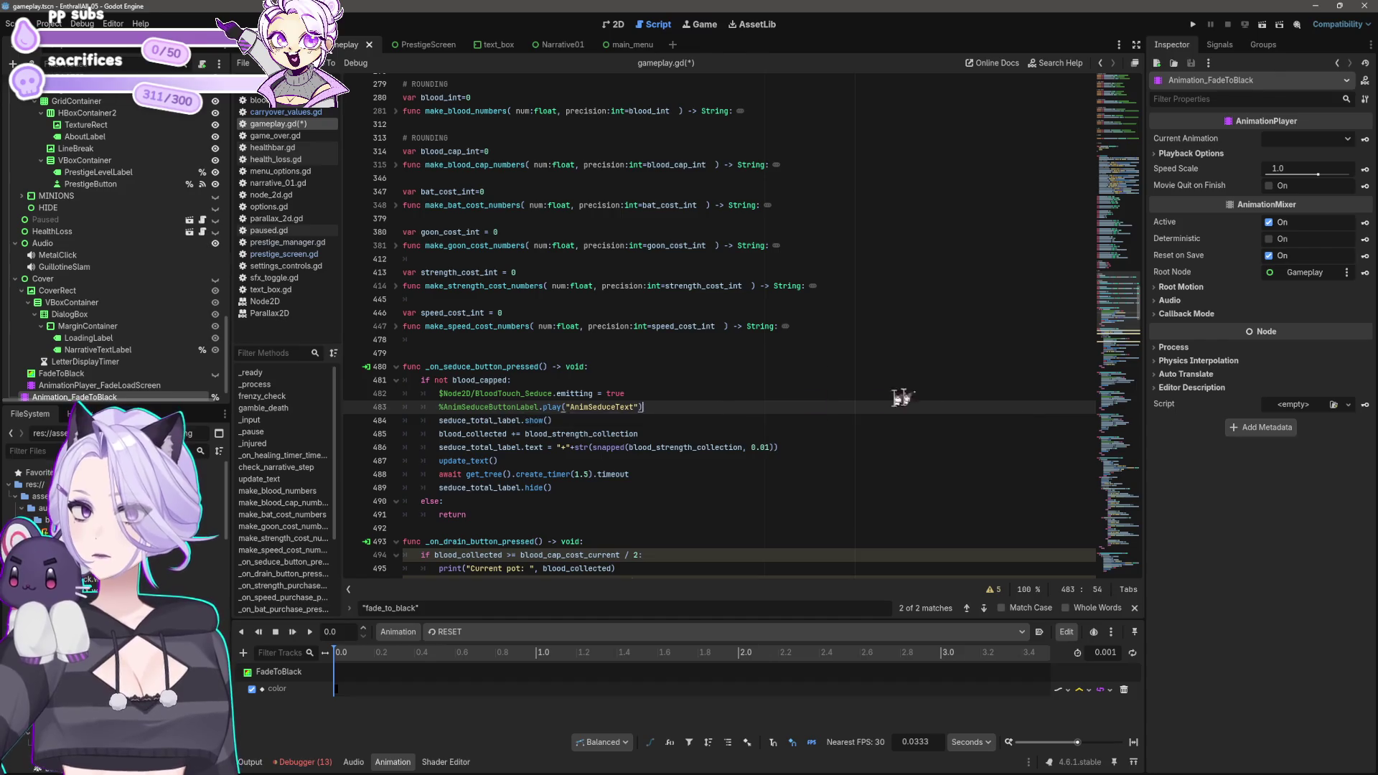
left_click(1193, 24)
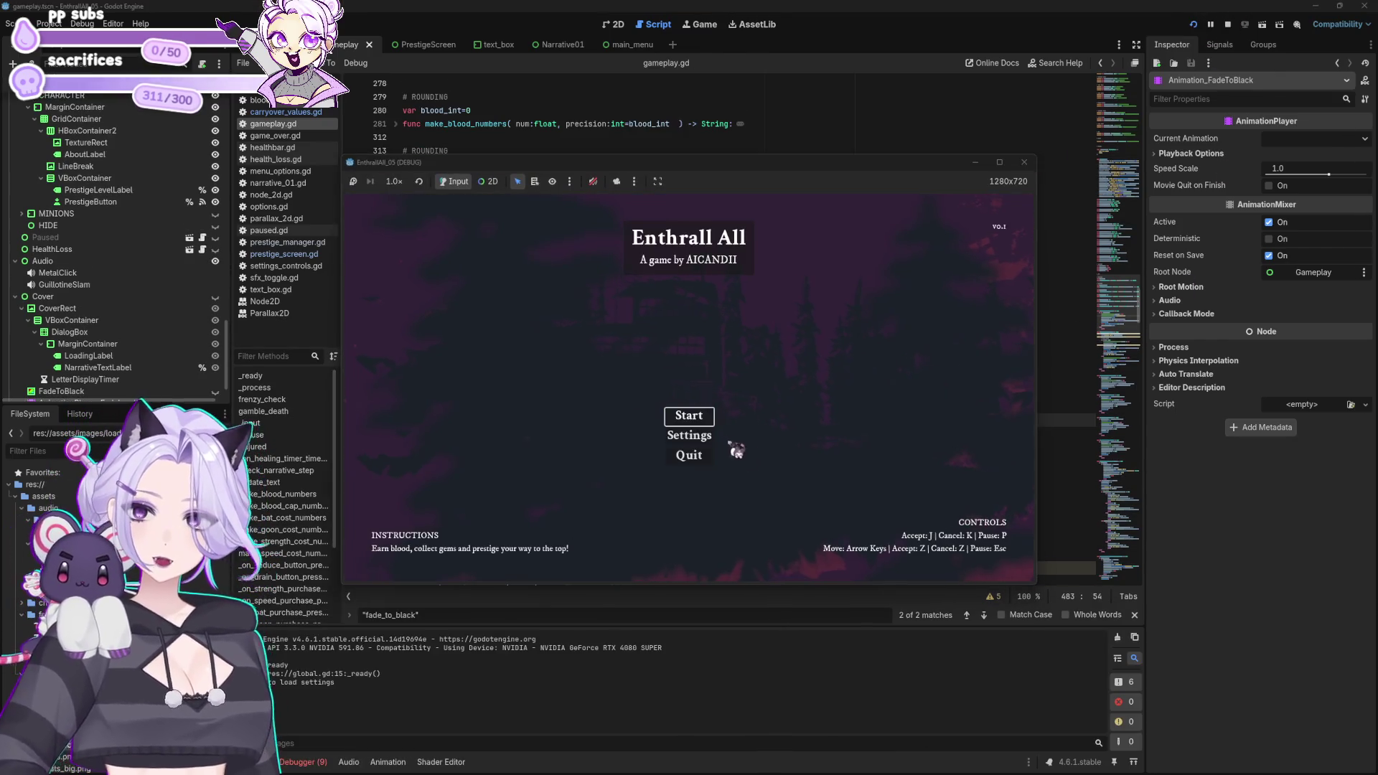
Step: Start a game, press the seduce button several times to test the pop-up, then close the test run
left_click(703, 422)
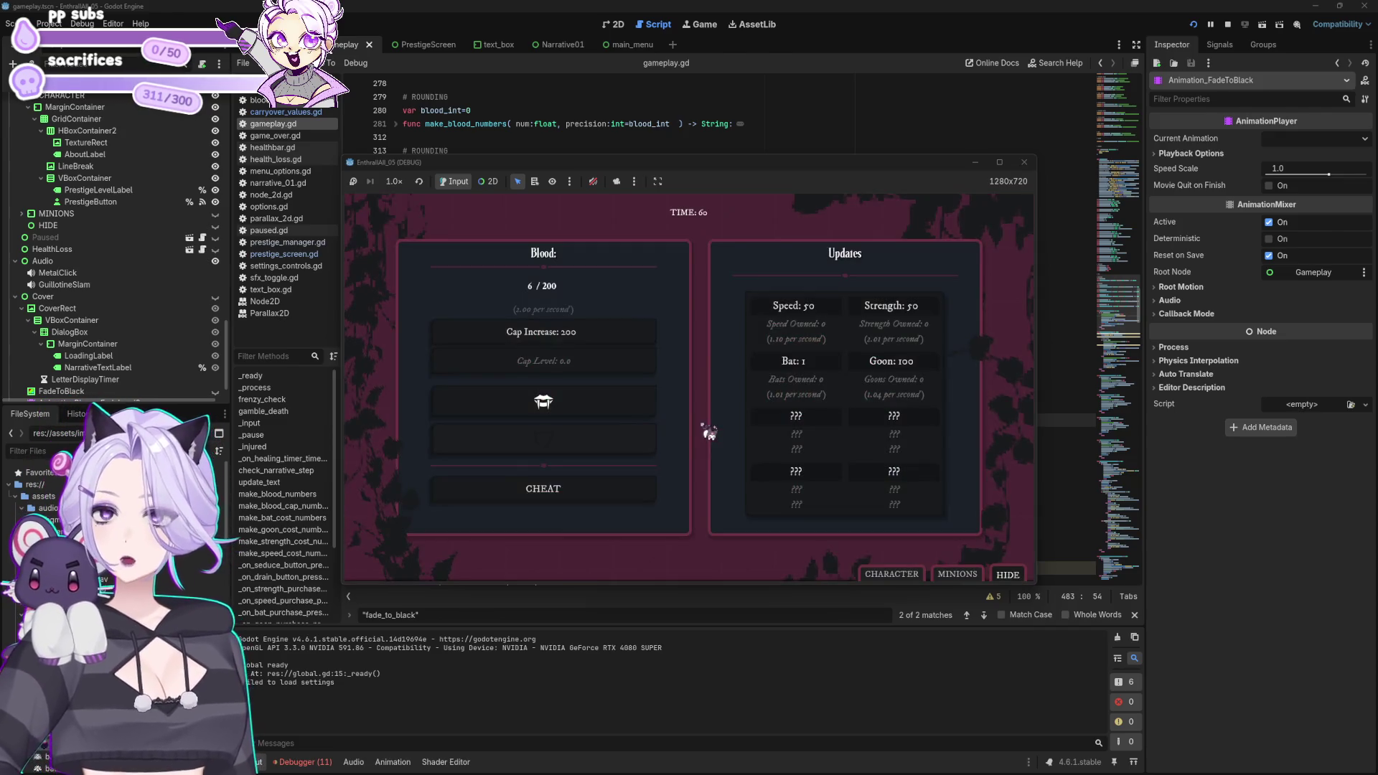
left_click(628, 417)
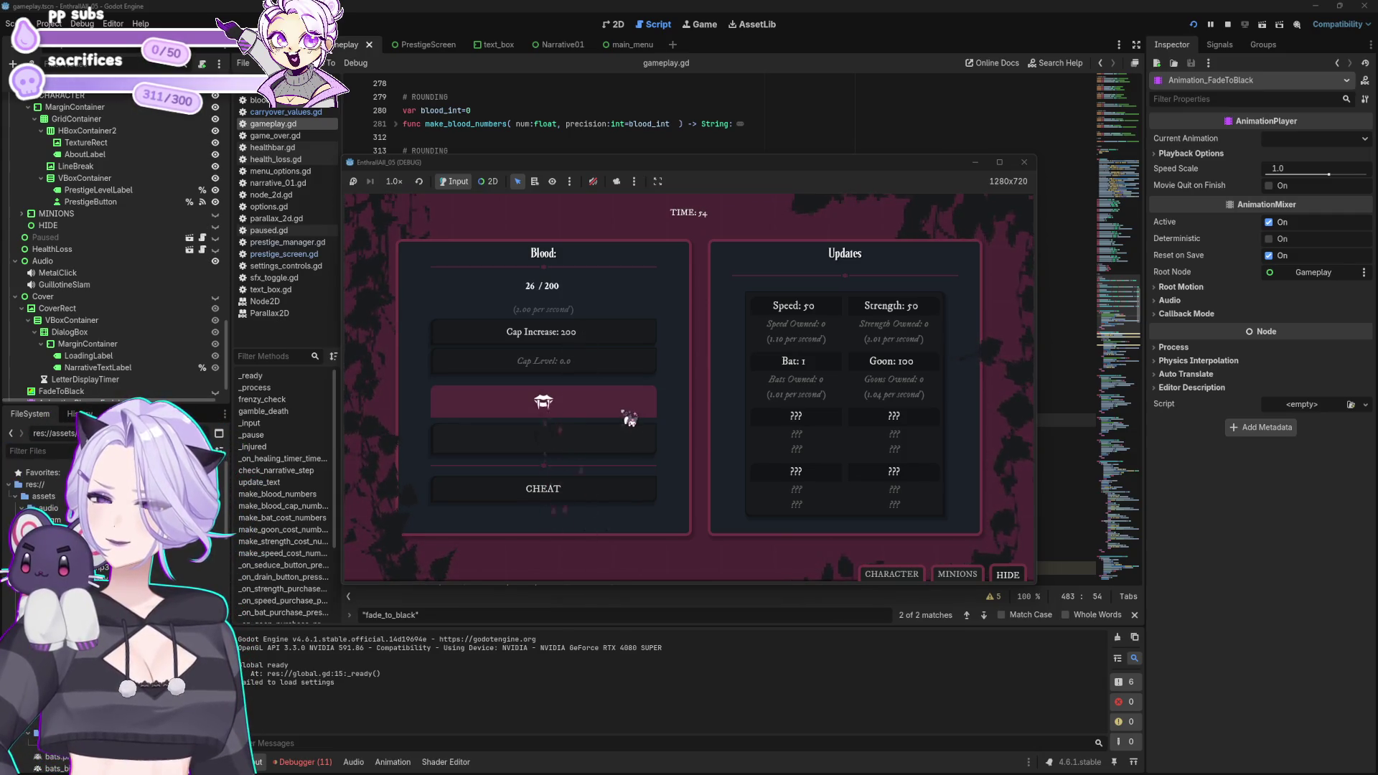
left_click(629, 419)
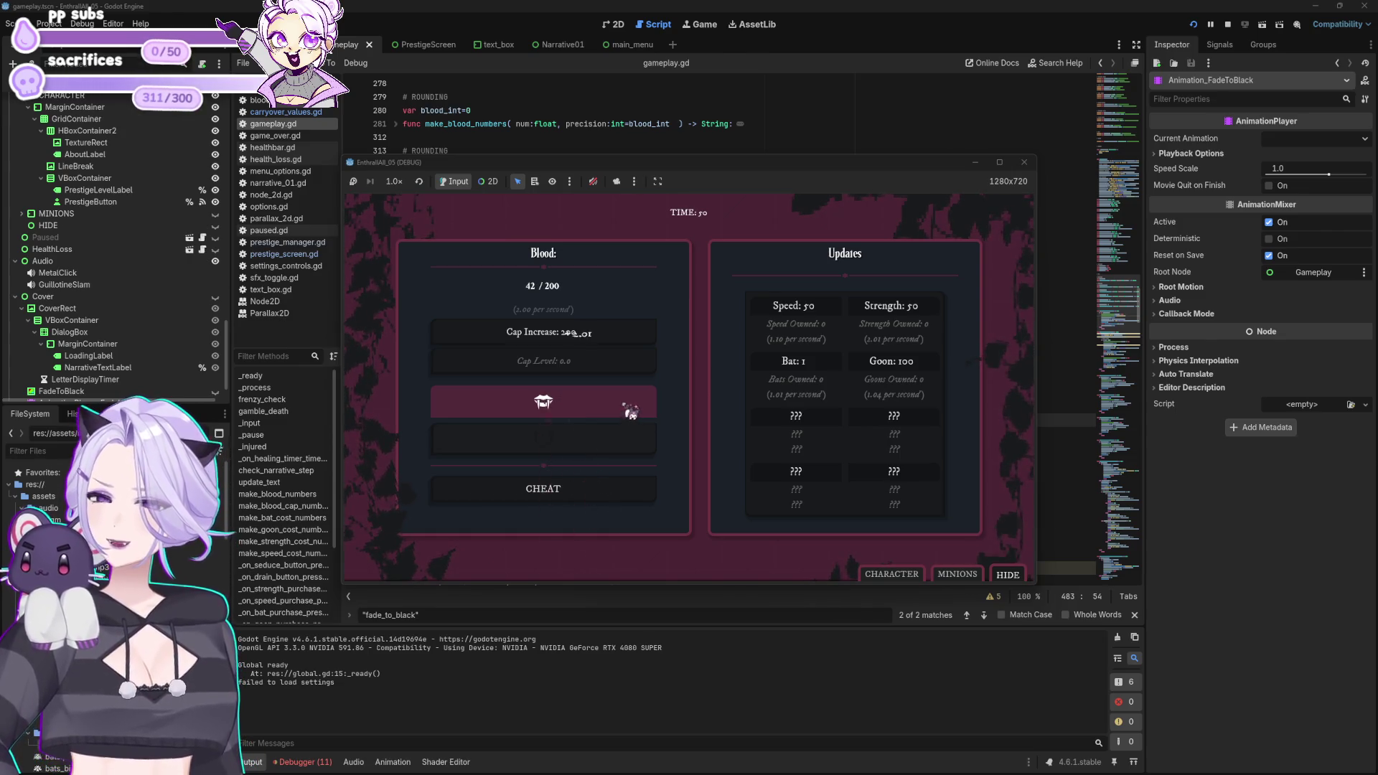
left_click(632, 413)
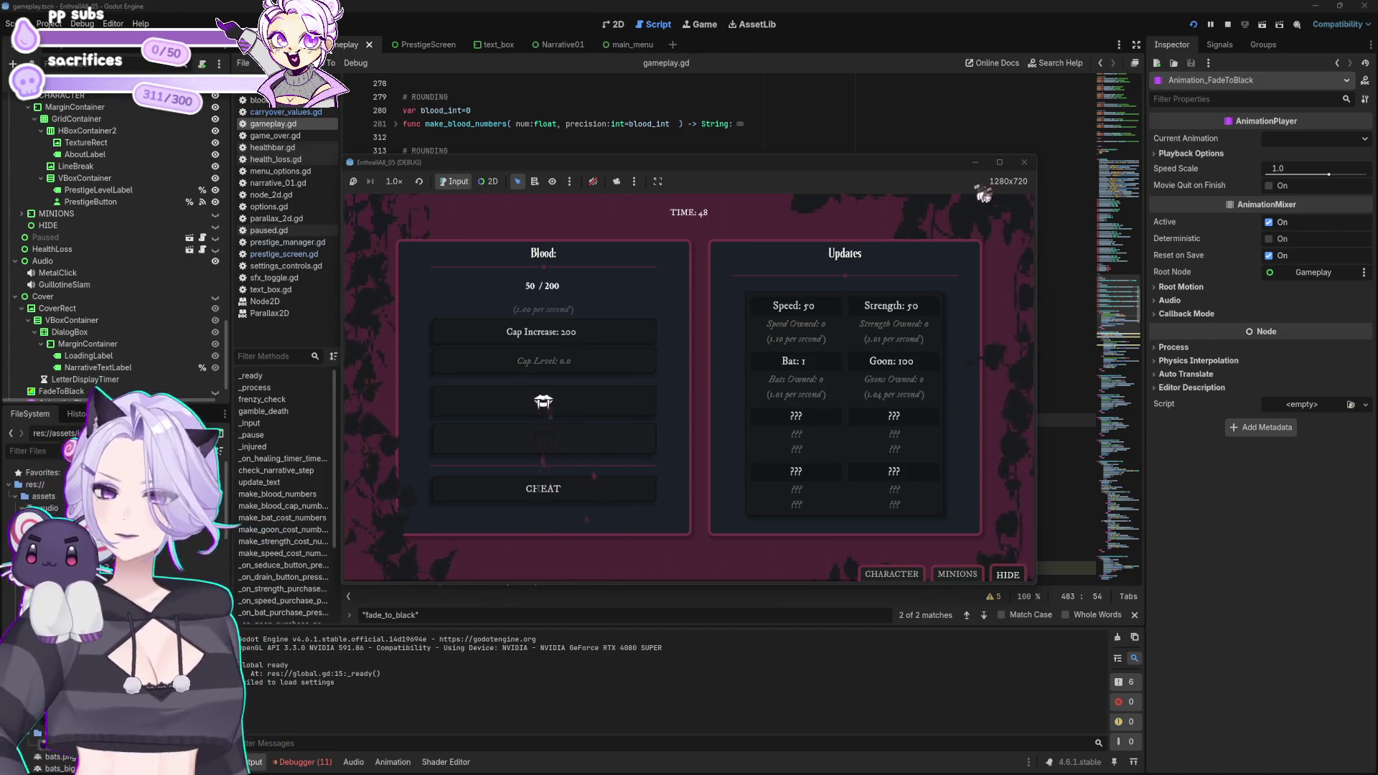
left_click(1024, 162)
left_click(635, 404)
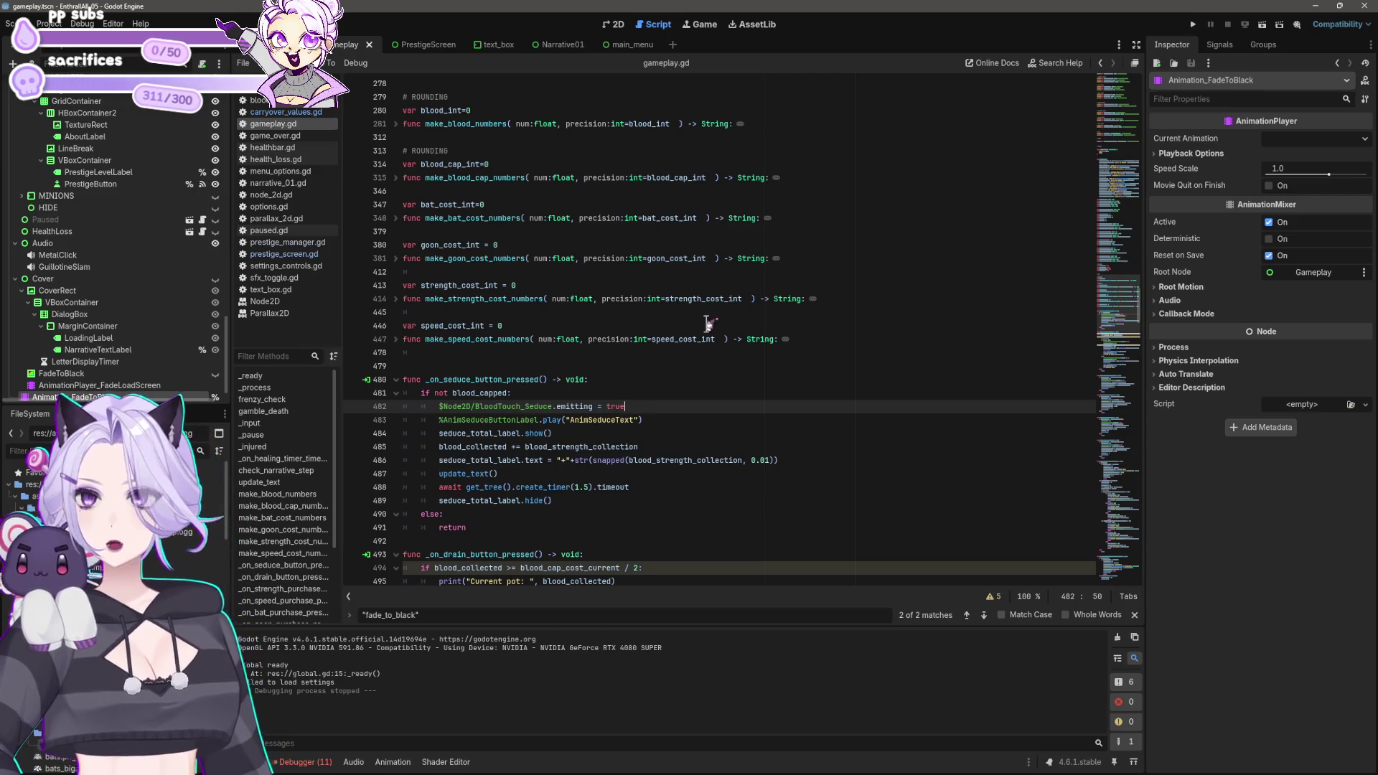
left_click(616, 24)
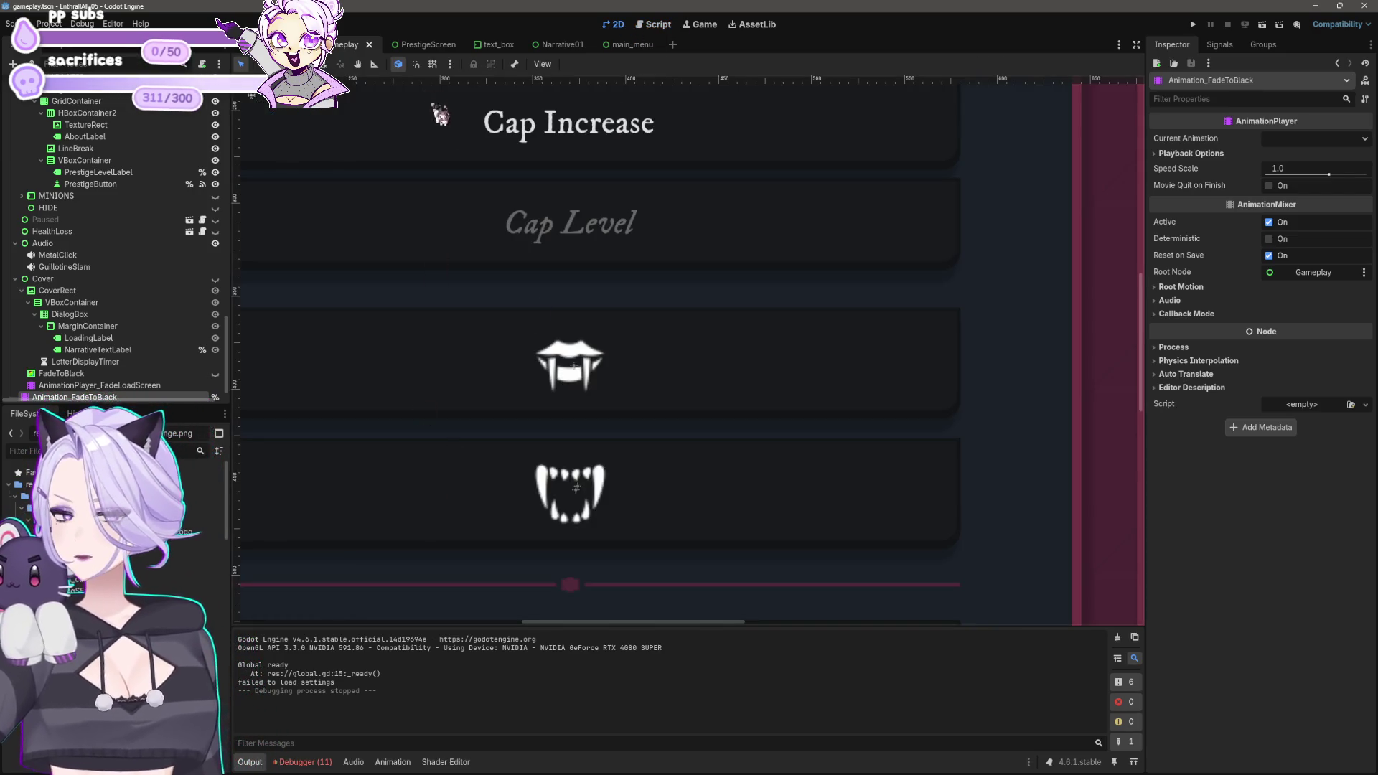
Step: Select the AnimSeduceButtonLabel animation player and make the 2.0 pop-up label visible
scroll(117, 373, "up", 10)
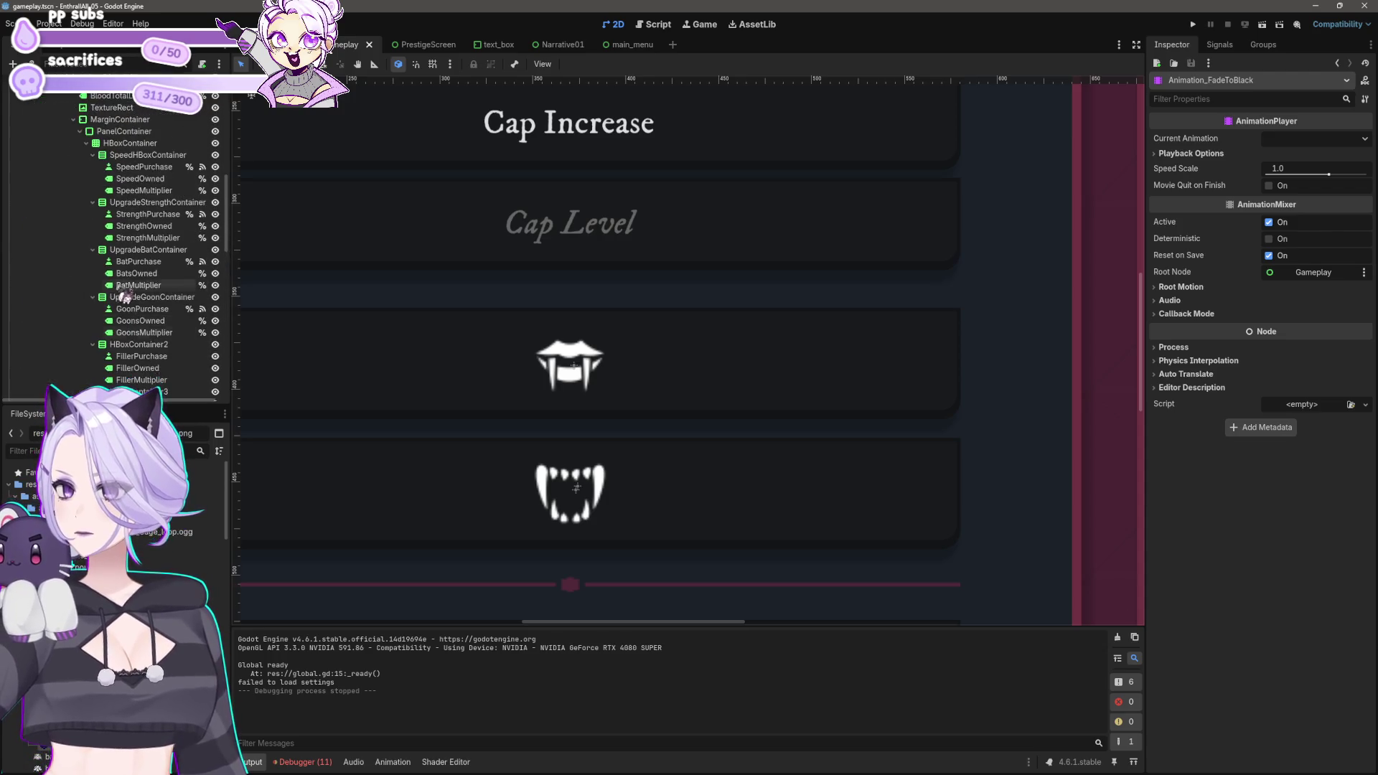
left_click(163, 196)
scroll(465, 361, "down", 3)
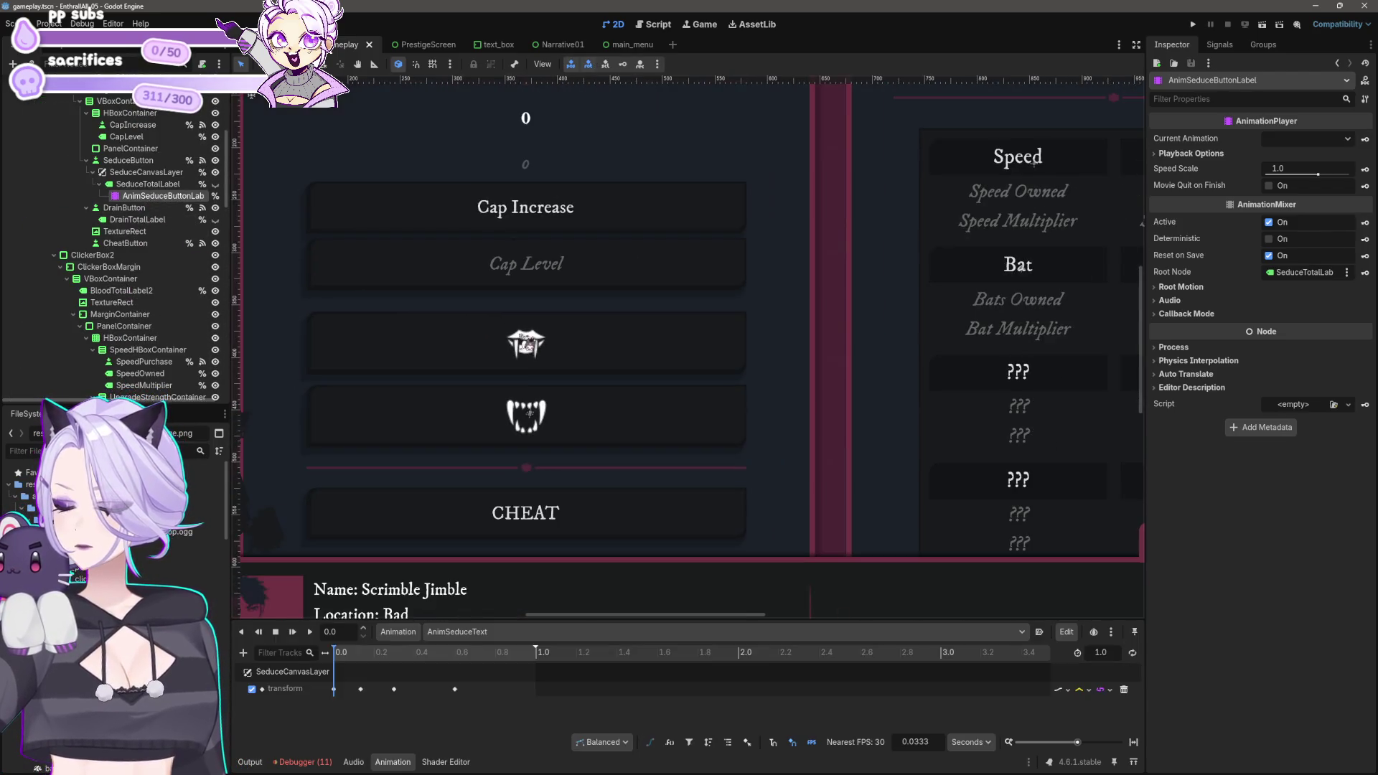
left_click(215, 196)
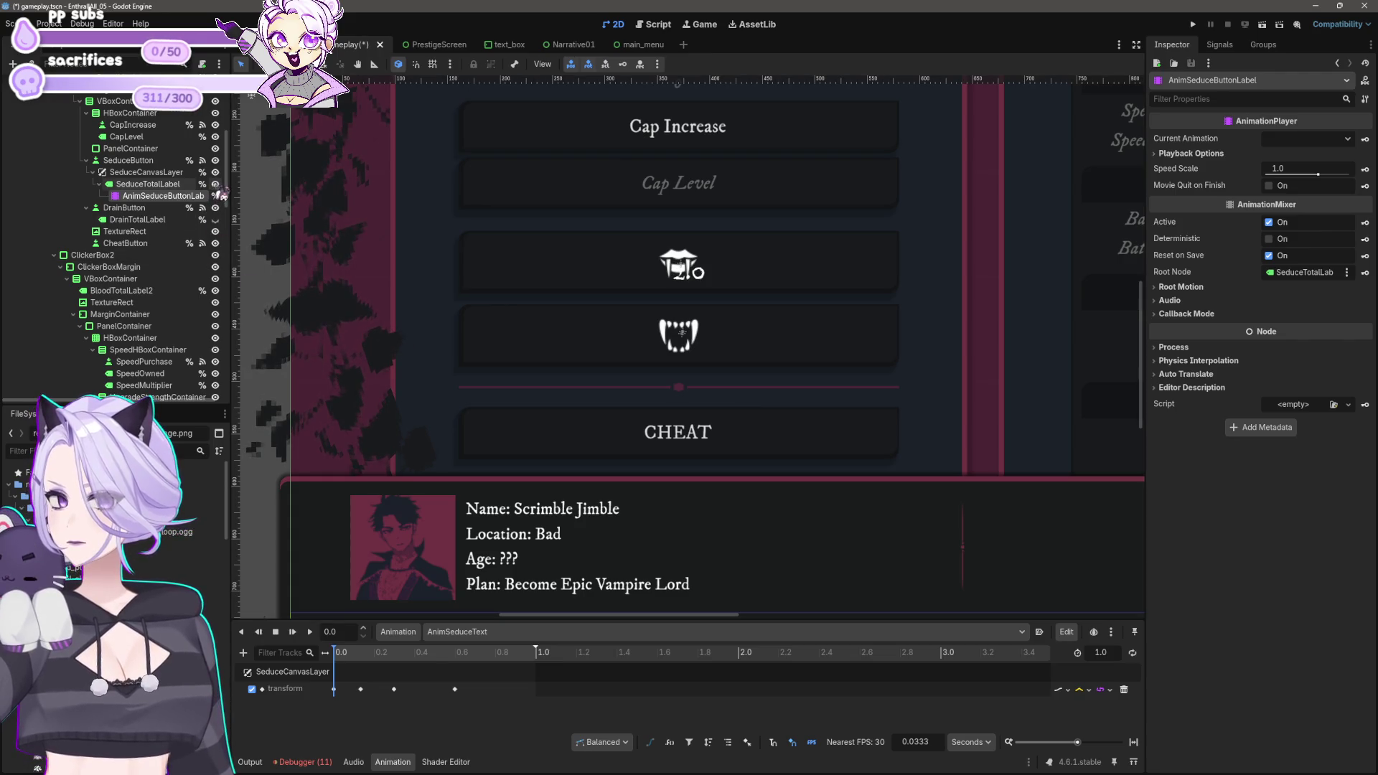
scroll(685, 181, "up", 2)
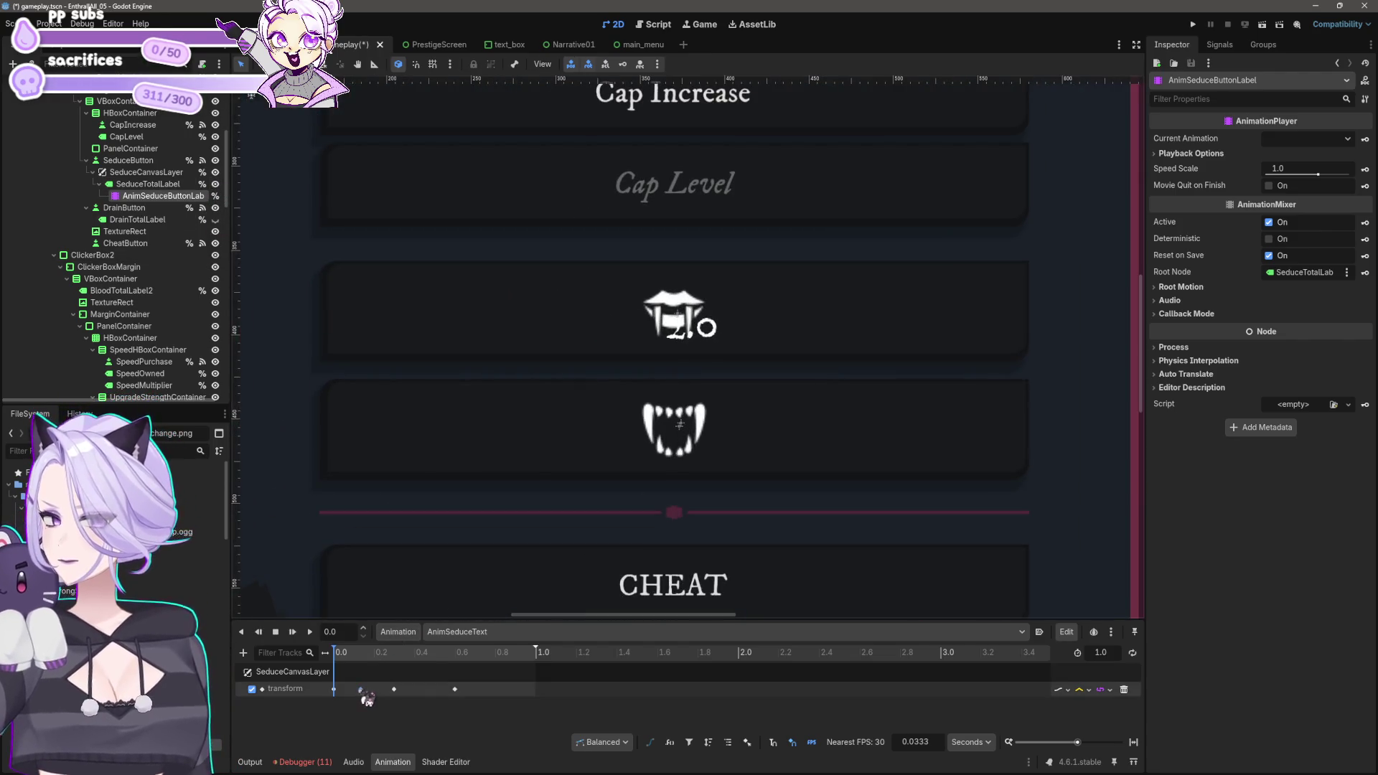
Step: Move the transform keyframes earlier and shorten AnimSeduceText to about 0.333 seconds
mouse_move(360, 689)
left_mouse_down()
mouse_move(347, 689)
mouse_move(367, 689)
left_mouse_up()
left_click(399, 689)
left_click_drag(455, 689, 389, 689)
left_click_drag(537, 654, 405, 668)
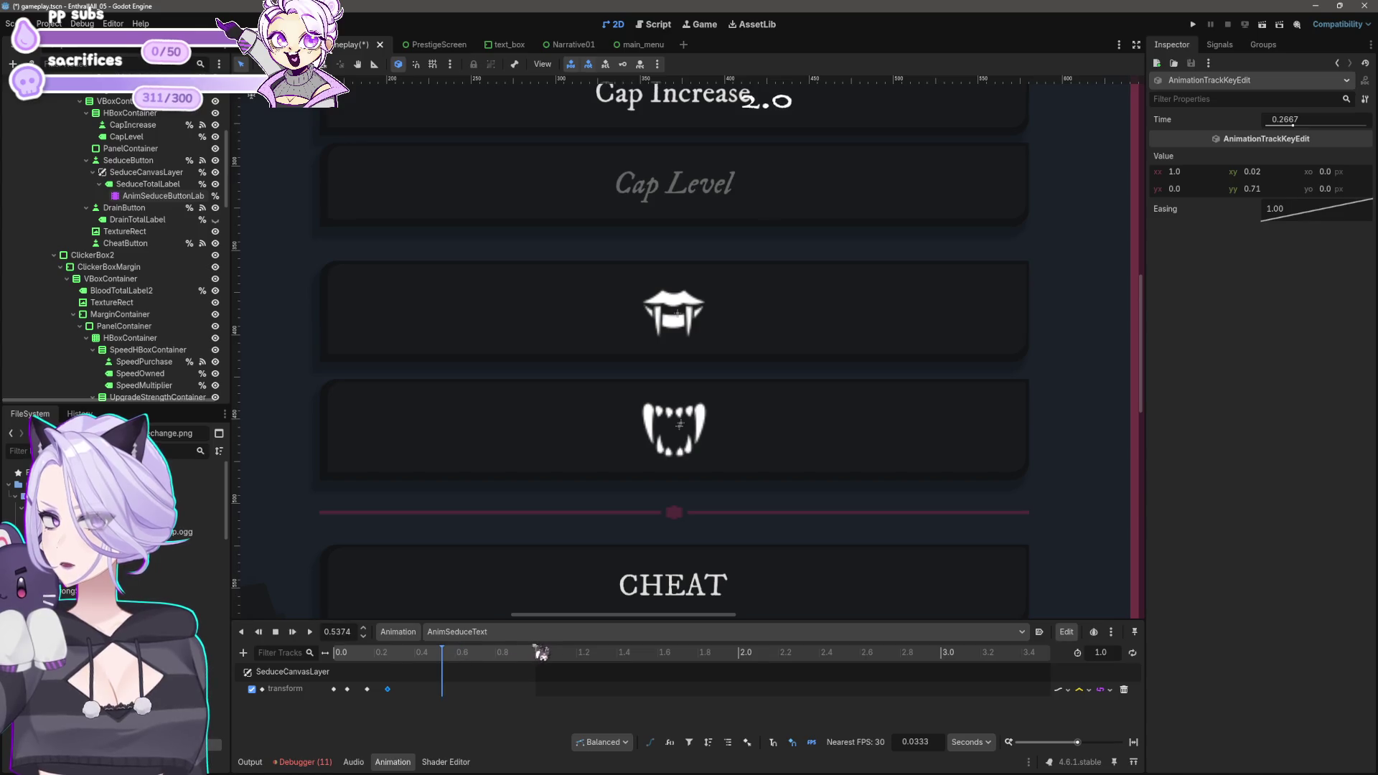
mouse_move(535, 652)
left_mouse_down()
mouse_move(333, 667)
mouse_move(396, 673)
left_mouse_up()
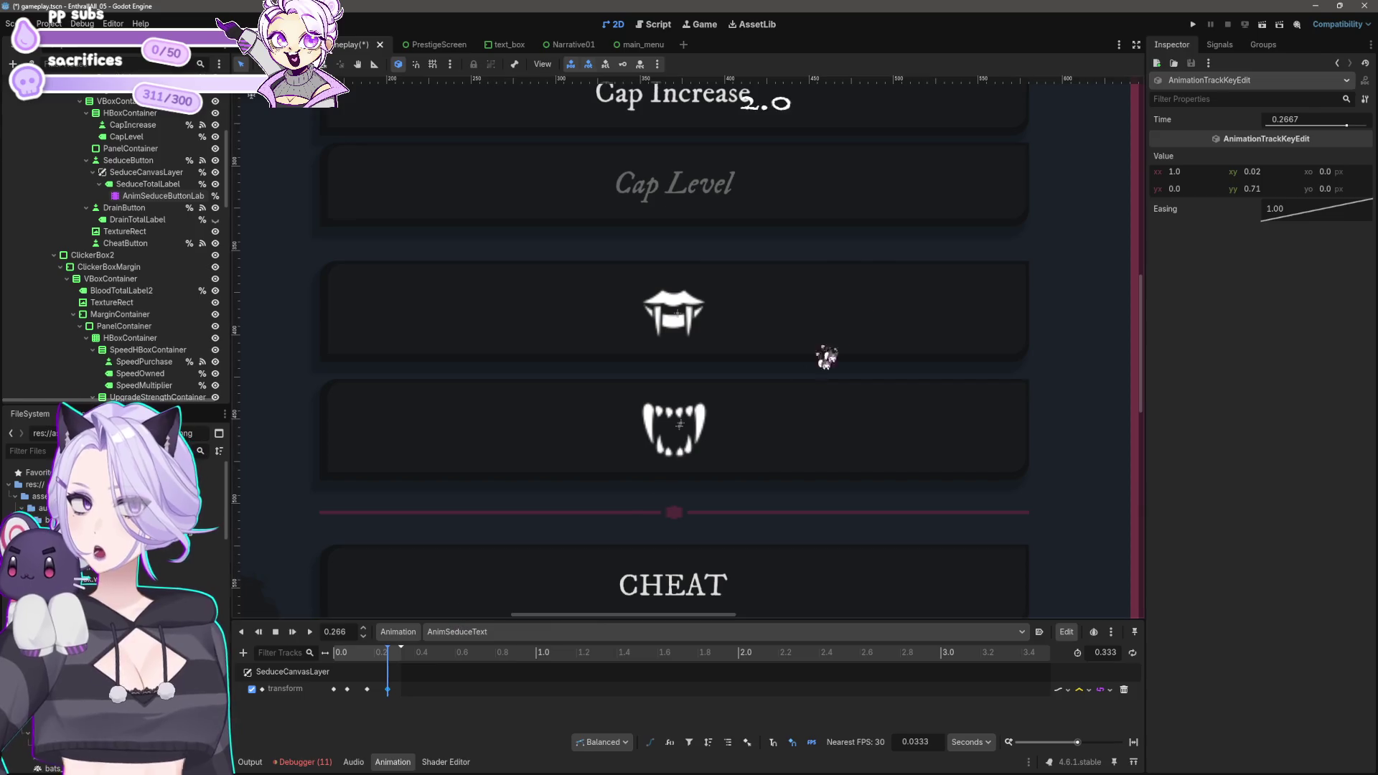
Step: Raise the first transform keyframe's yy value to 1.085
scroll(826, 384, "up", 3)
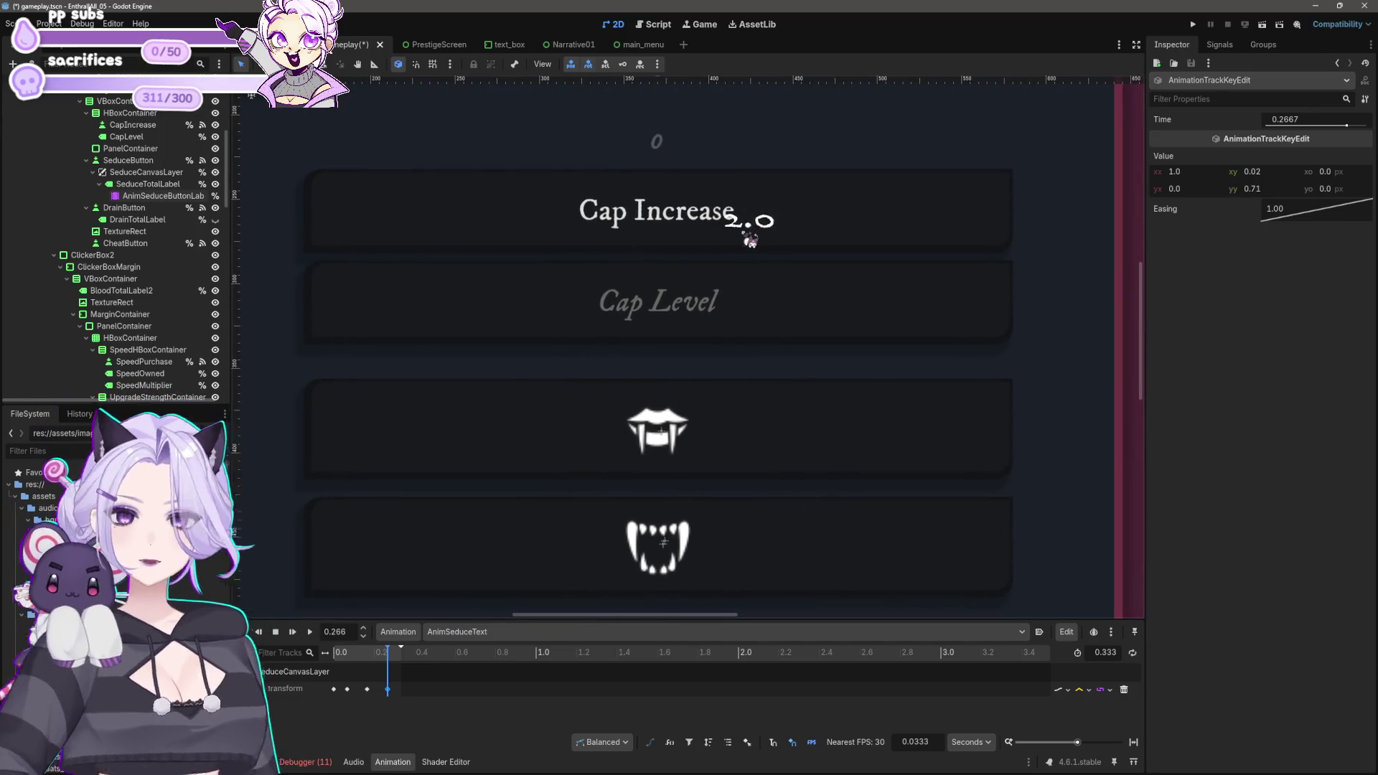
left_click(337, 653)
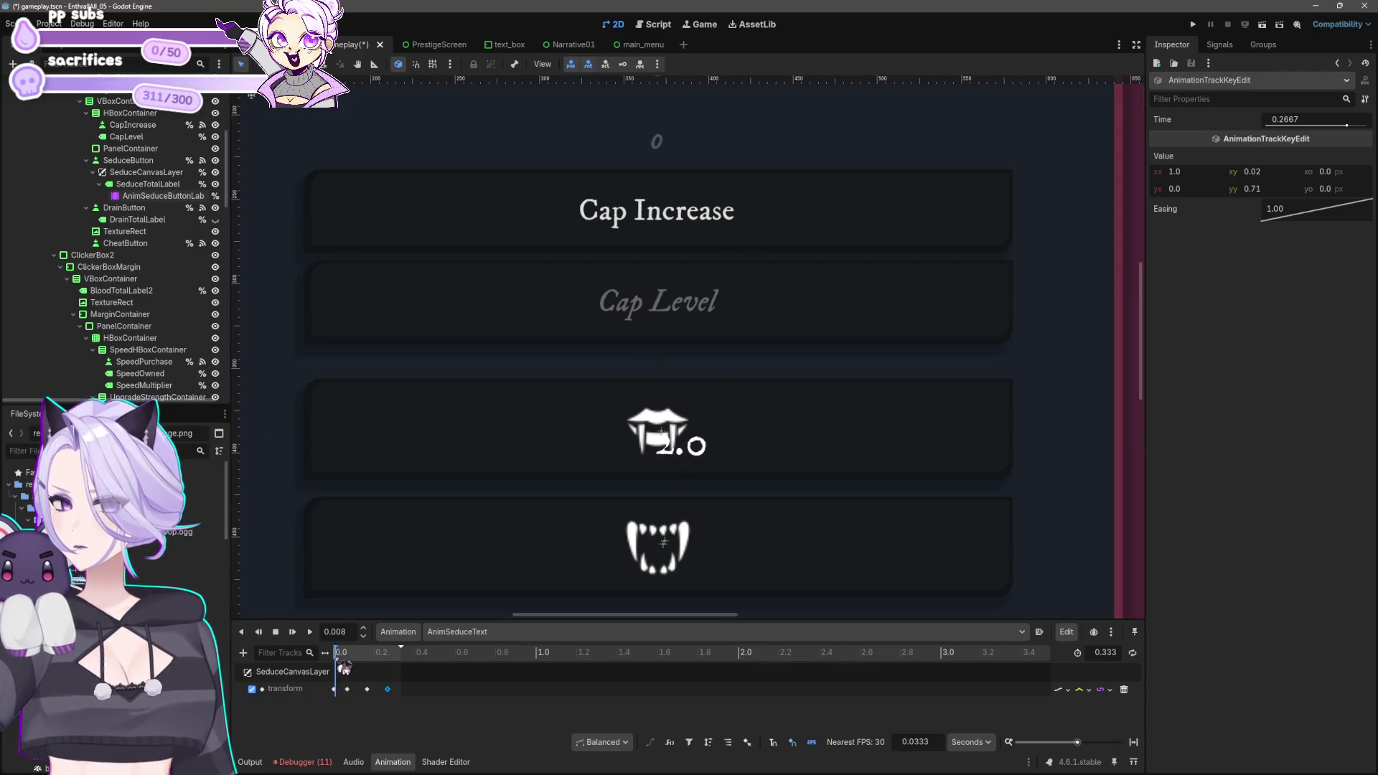
left_click(334, 689)
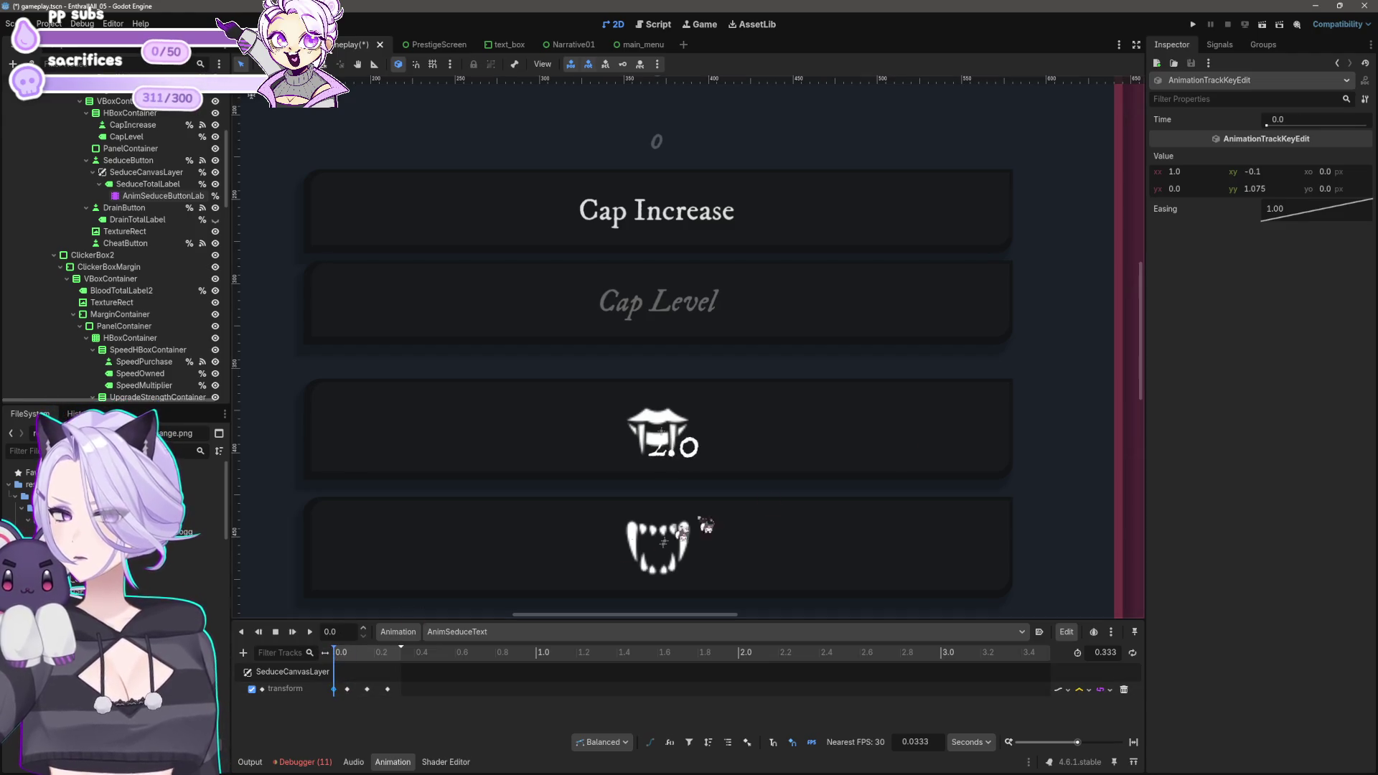
left_click_drag(1254, 189, 1250, 189)
left_click(349, 654)
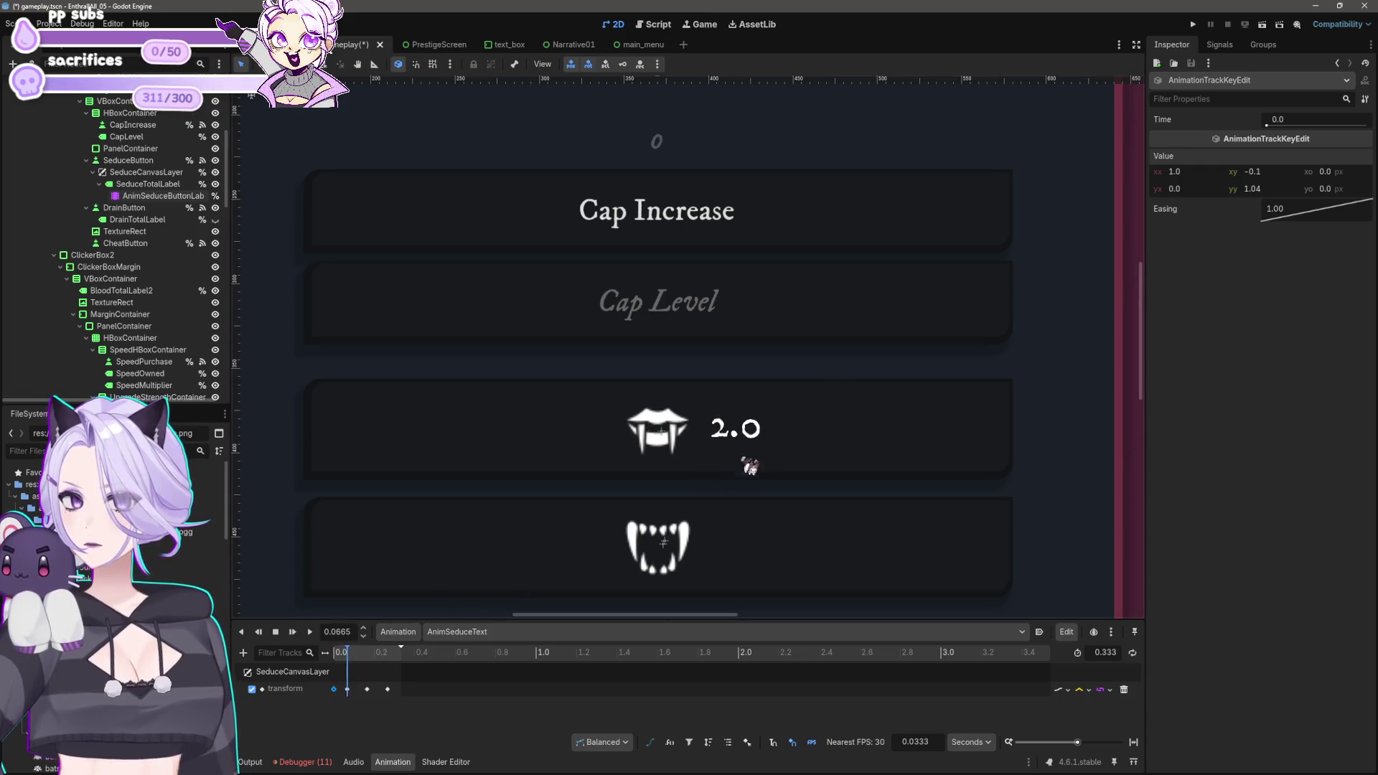
left_click_drag(1256, 188, 1260, 192)
Step: Set the 0.0667 s keyframe to yy 1.085 and xy -0.07, then save the scene
left_click(347, 689)
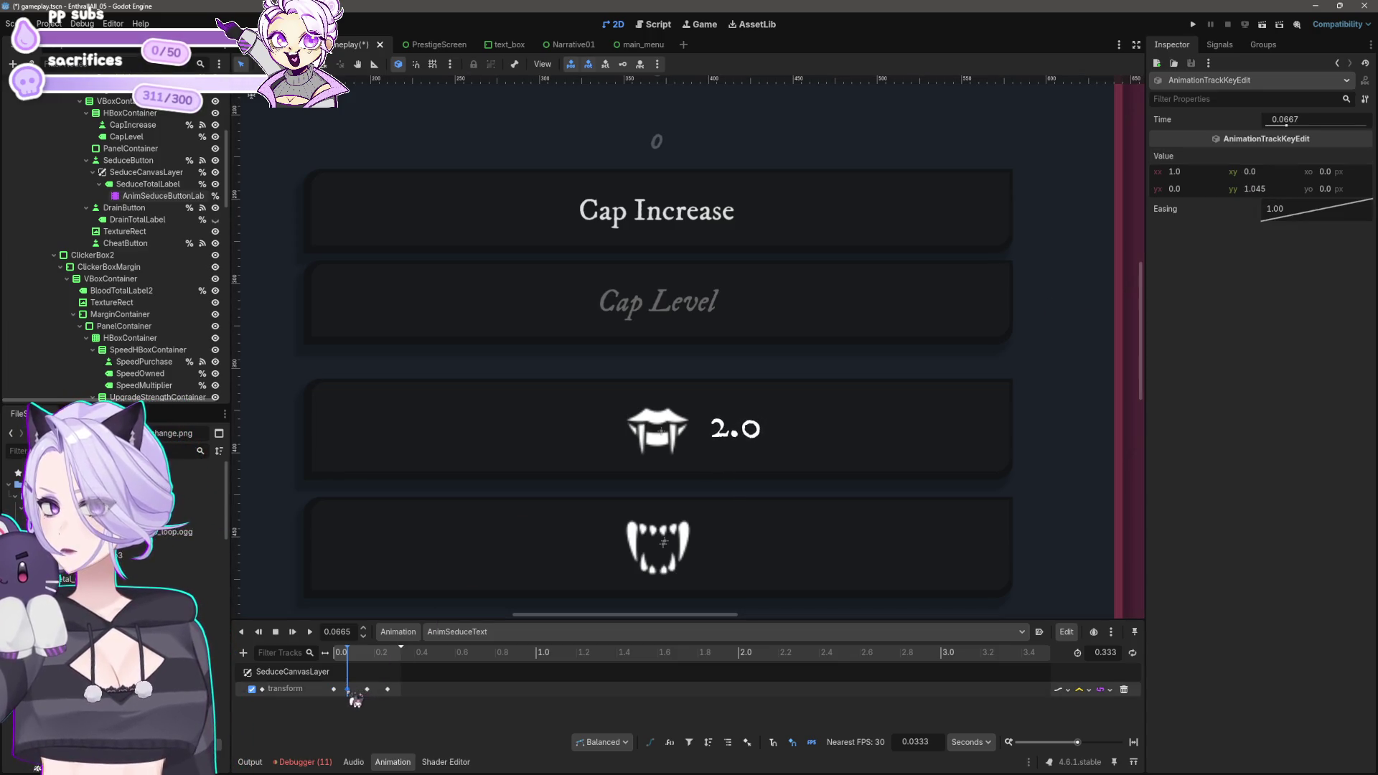
mouse_move(1255, 189)
left_mouse_down()
mouse_move(1234, 208)
mouse_move(1167, 188)
mouse_move(1243, 172)
mouse_move(1230, 171)
left_mouse_up()
left_click(360, 652)
mouse_move(368, 653)
left_mouse_down()
mouse_move(391, 652)
mouse_move(365, 652)
left_mouse_up()
key("ctrl+s")
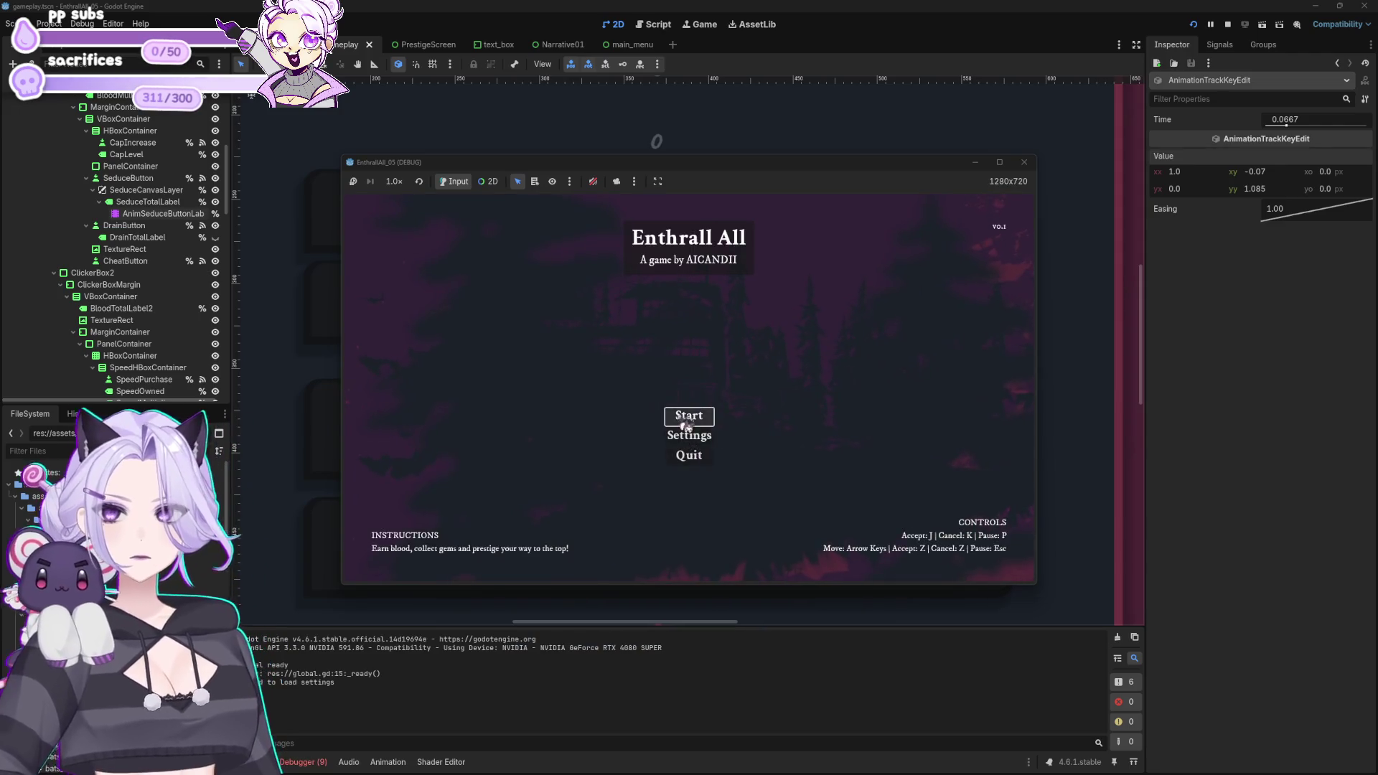
Step: Start a new game and press seduce repeatedly to earn blood and see the pop-ups
left_click(687, 417)
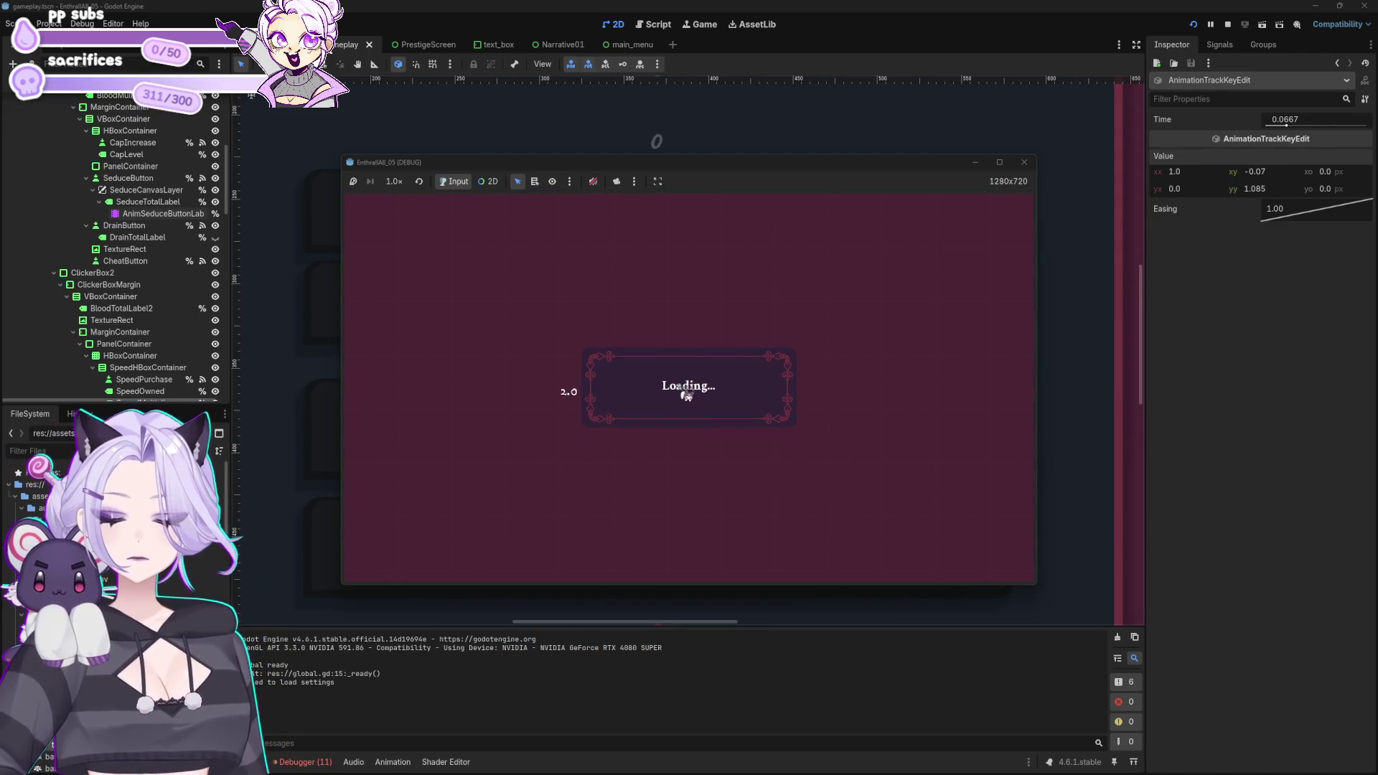
left_click(606, 406)
left_click(615, 410)
left_click(618, 412)
left_click(617, 413)
left_click(617, 413)
left_click(617, 414)
left_click(617, 413)
left_click(618, 413)
left_click(617, 413)
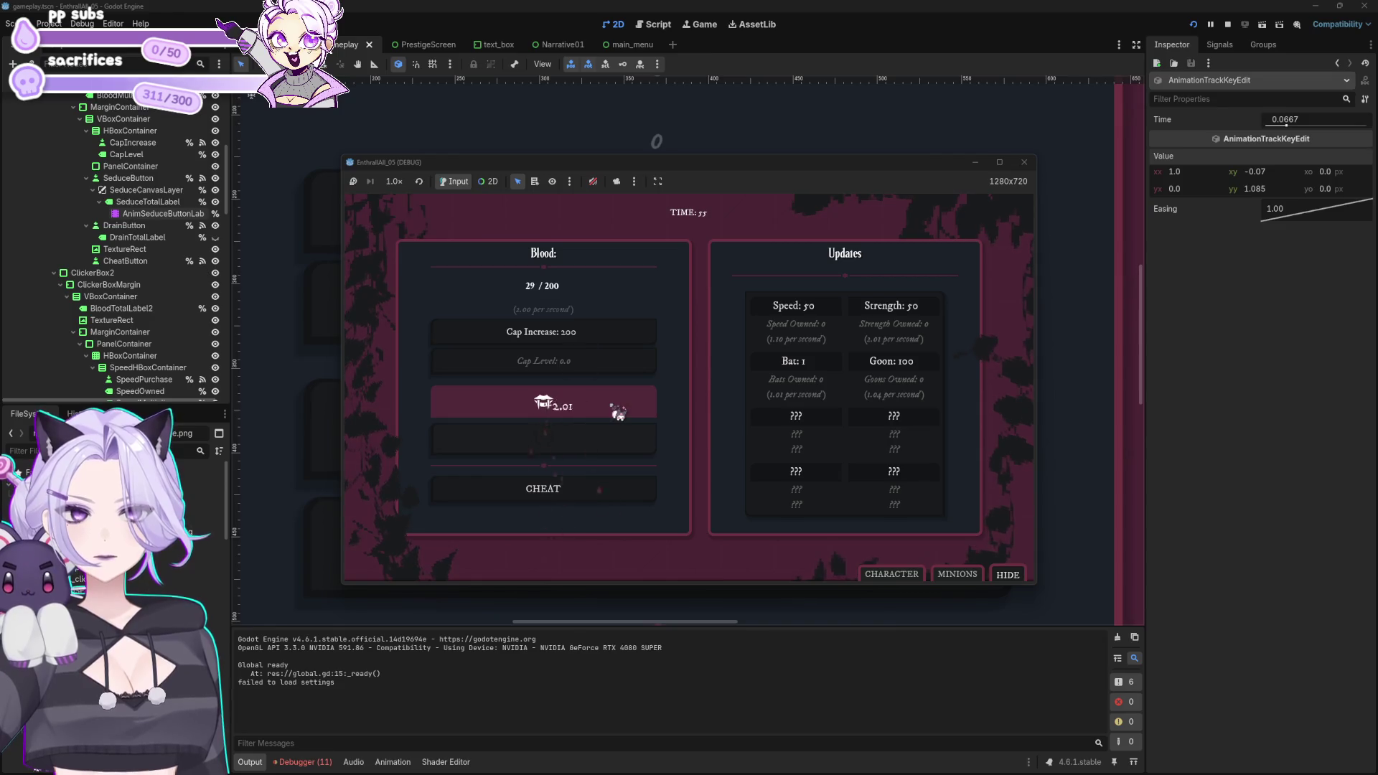
left_click(617, 412)
left_click(617, 412)
left_click(615, 408)
left_click(615, 407)
left_click(615, 408)
left_click(616, 409)
left_click(616, 409)
Step: Buy four bats, then keep pressing seduce to collect more blood
left_click(795, 373)
left_click(795, 372)
left_click(794, 373)
left_click(795, 373)
left_click(627, 409)
left_click(627, 409)
left_click(627, 409)
left_click(628, 411)
left_click(628, 409)
left_click(627, 409)
left_click(628, 409)
left_click(627, 409)
left_click(627, 409)
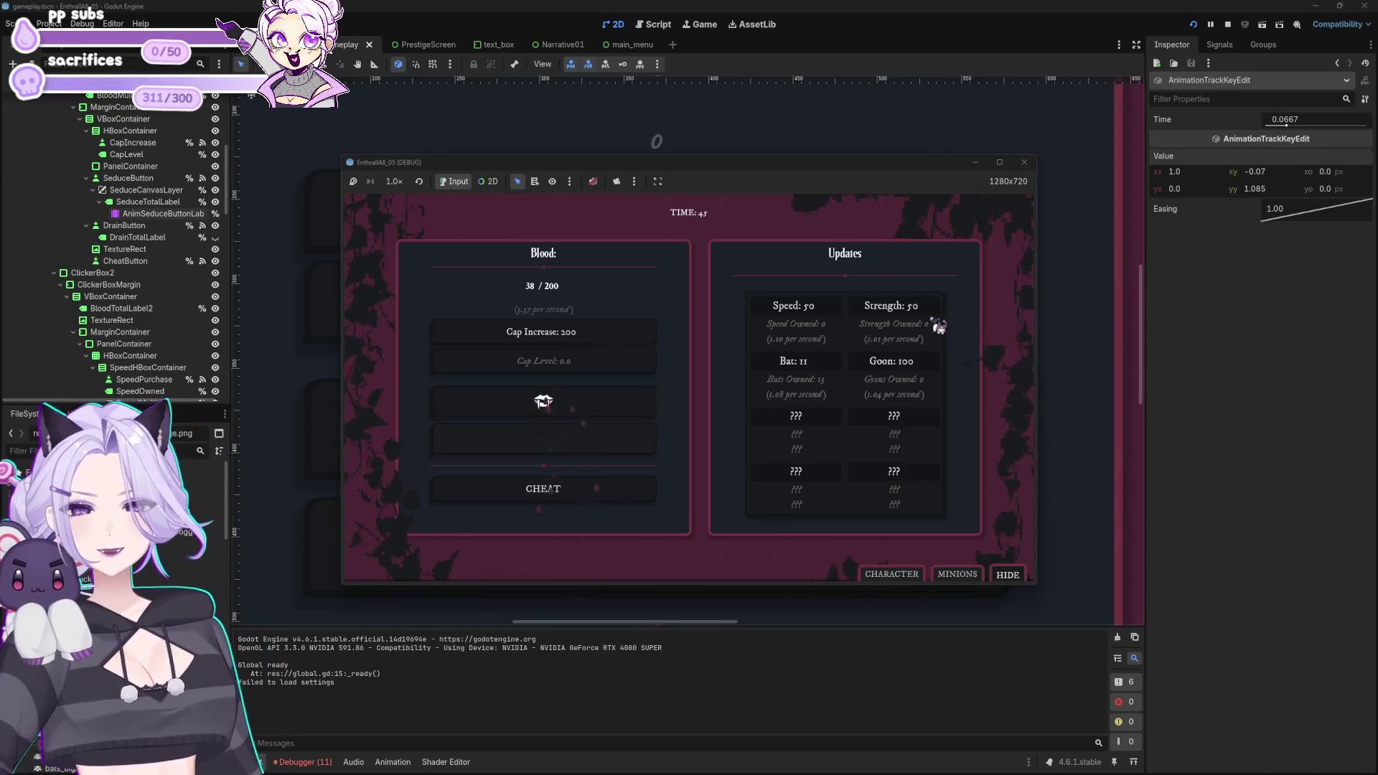
left_click(604, 408)
left_click(604, 407)
left_click(604, 408)
left_click(604, 408)
left_click(604, 408)
Step: Buy two Strength upgrades, seducing in between to afford the second
left_click(925, 305)
left_click(568, 419)
left_click(568, 419)
left_click(569, 419)
left_click(569, 420)
left_click(568, 420)
left_click(568, 419)
left_click(568, 419)
left_click(919, 319)
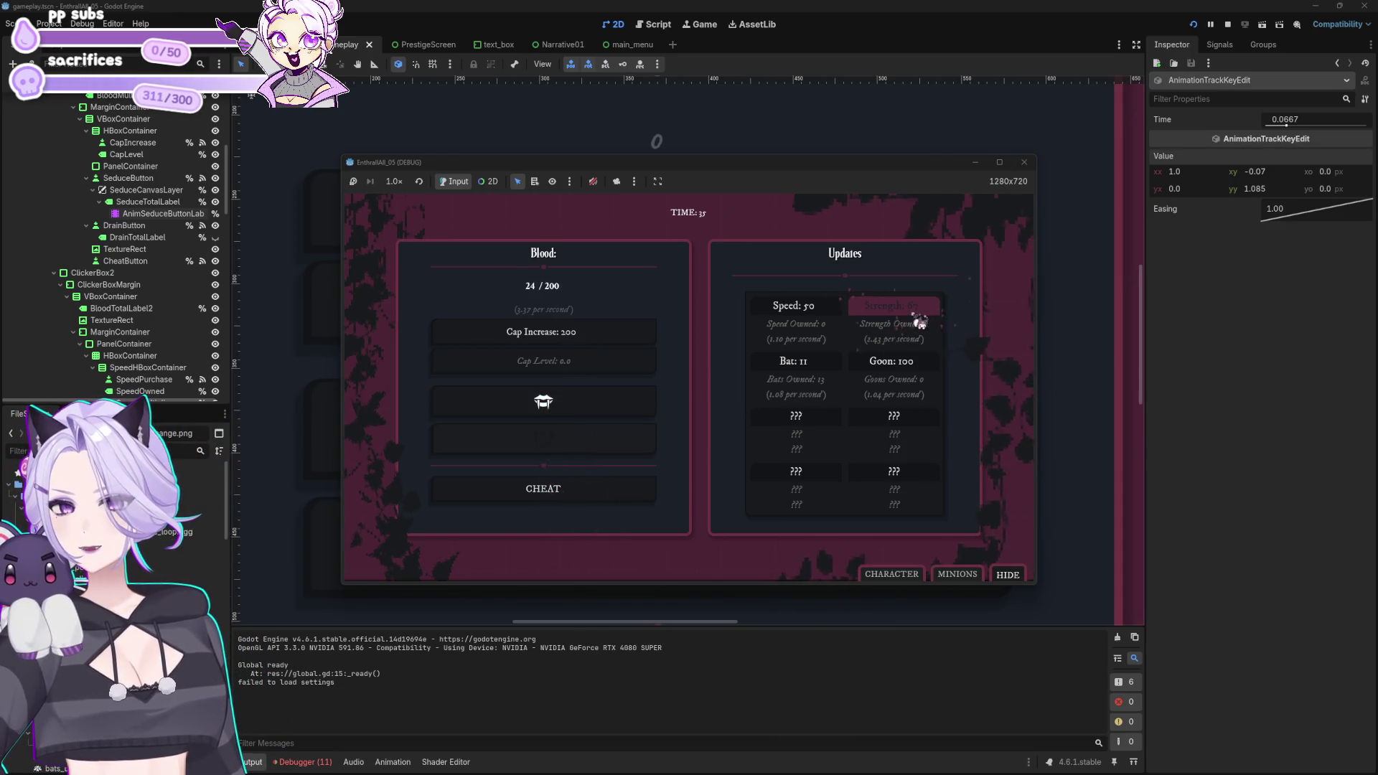
Step: Press seduce repeatedly to watch the +2.43 pop-ups, then stop the running game
left_click(618, 407)
left_click(618, 409)
left_click(619, 409)
left_click(619, 409)
left_click(619, 409)
left_click(619, 410)
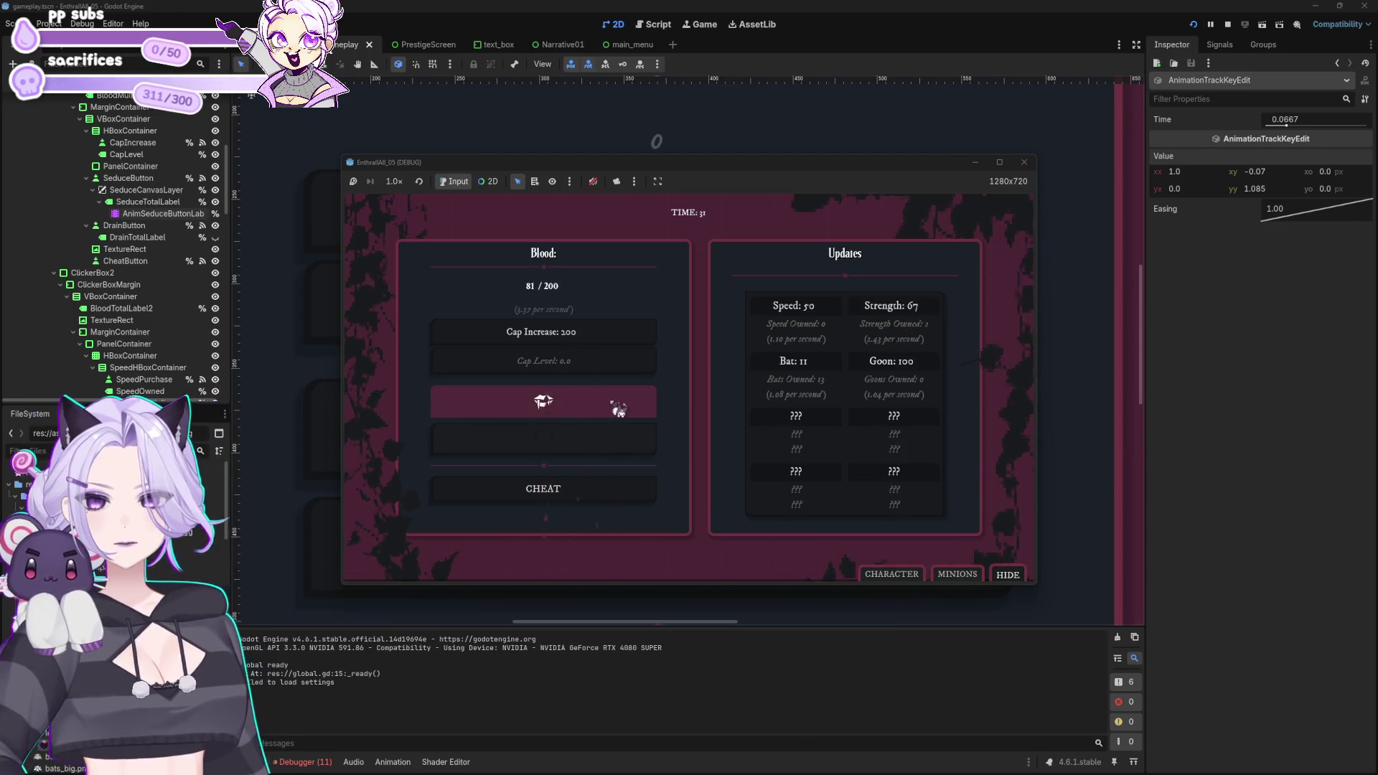
left_click(618, 409)
left_click(619, 409)
left_click(619, 409)
left_click(617, 410)
left_click(616, 410)
left_click(614, 412)
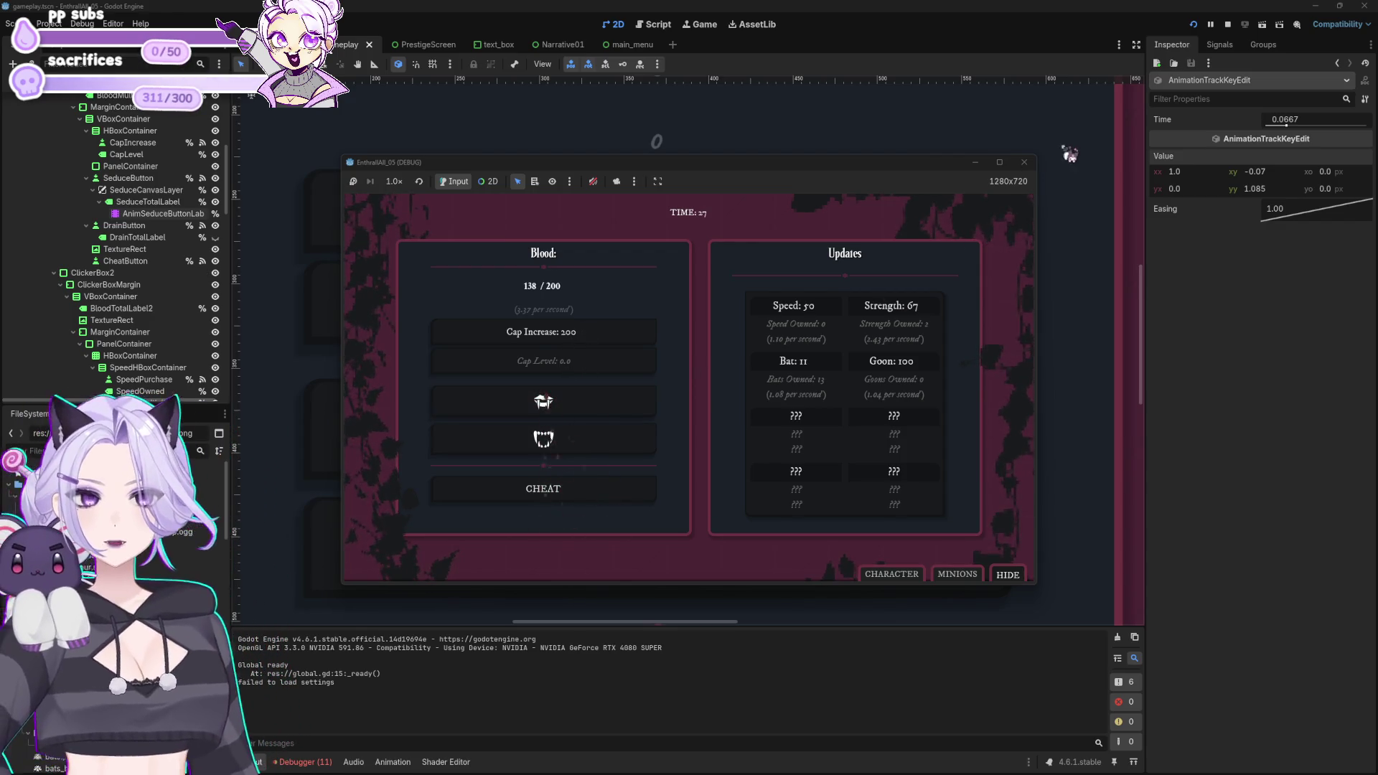
left_click(1024, 162)
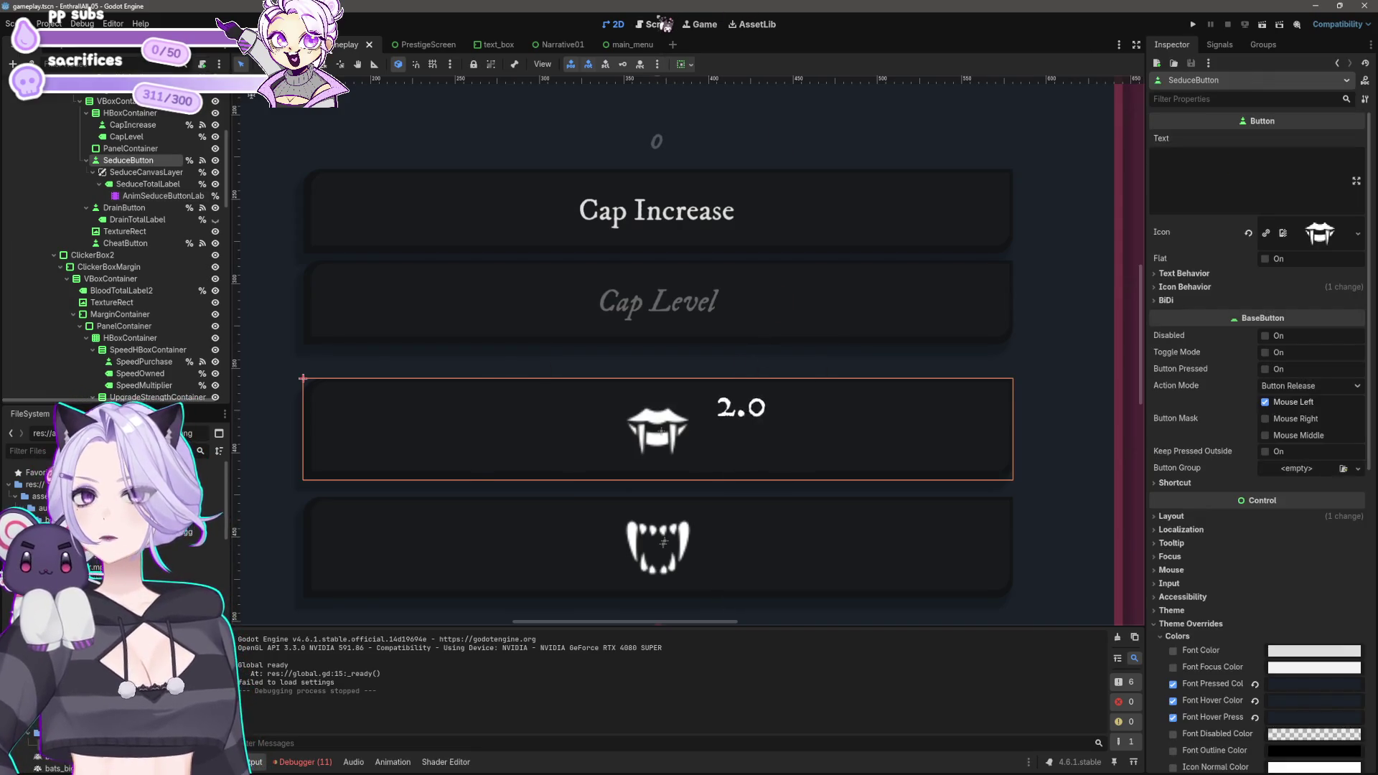
left_click(656, 24)
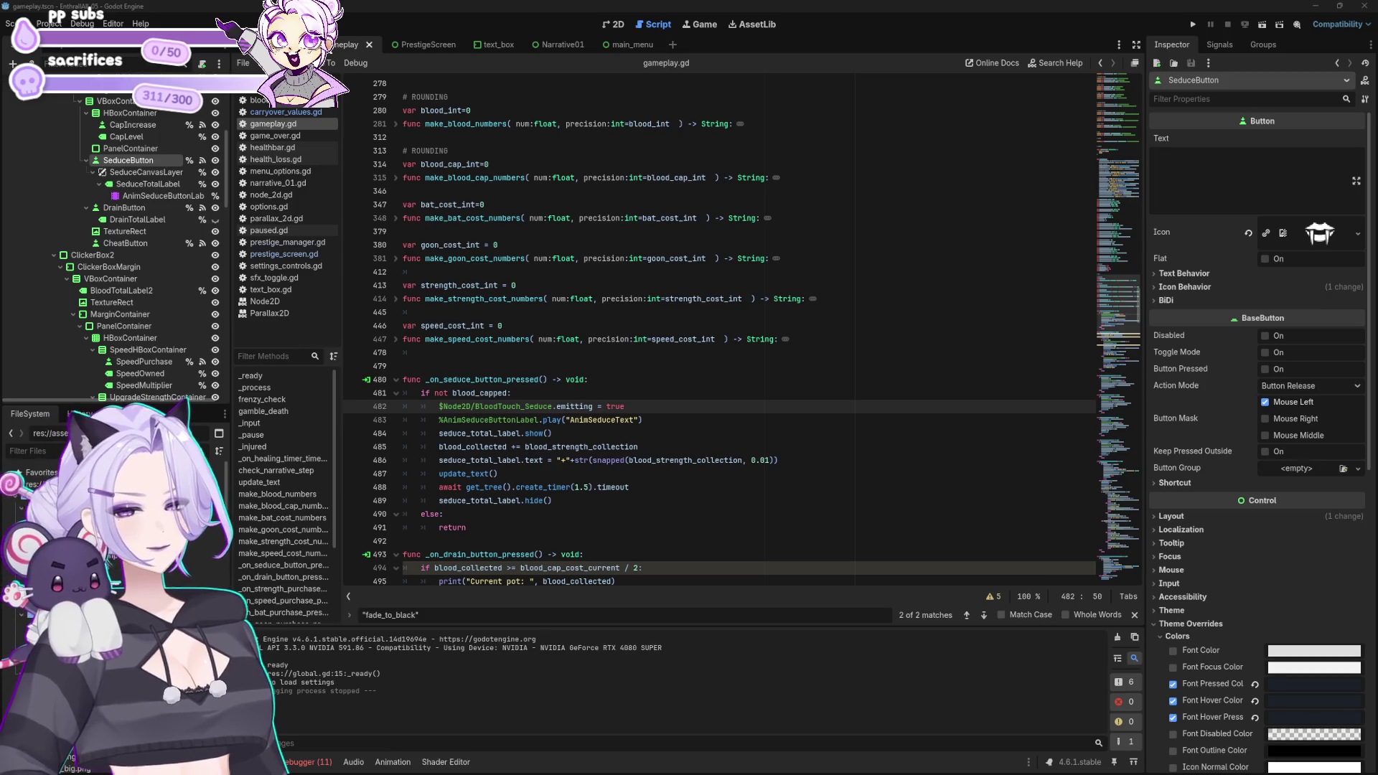
left_click(714, 381)
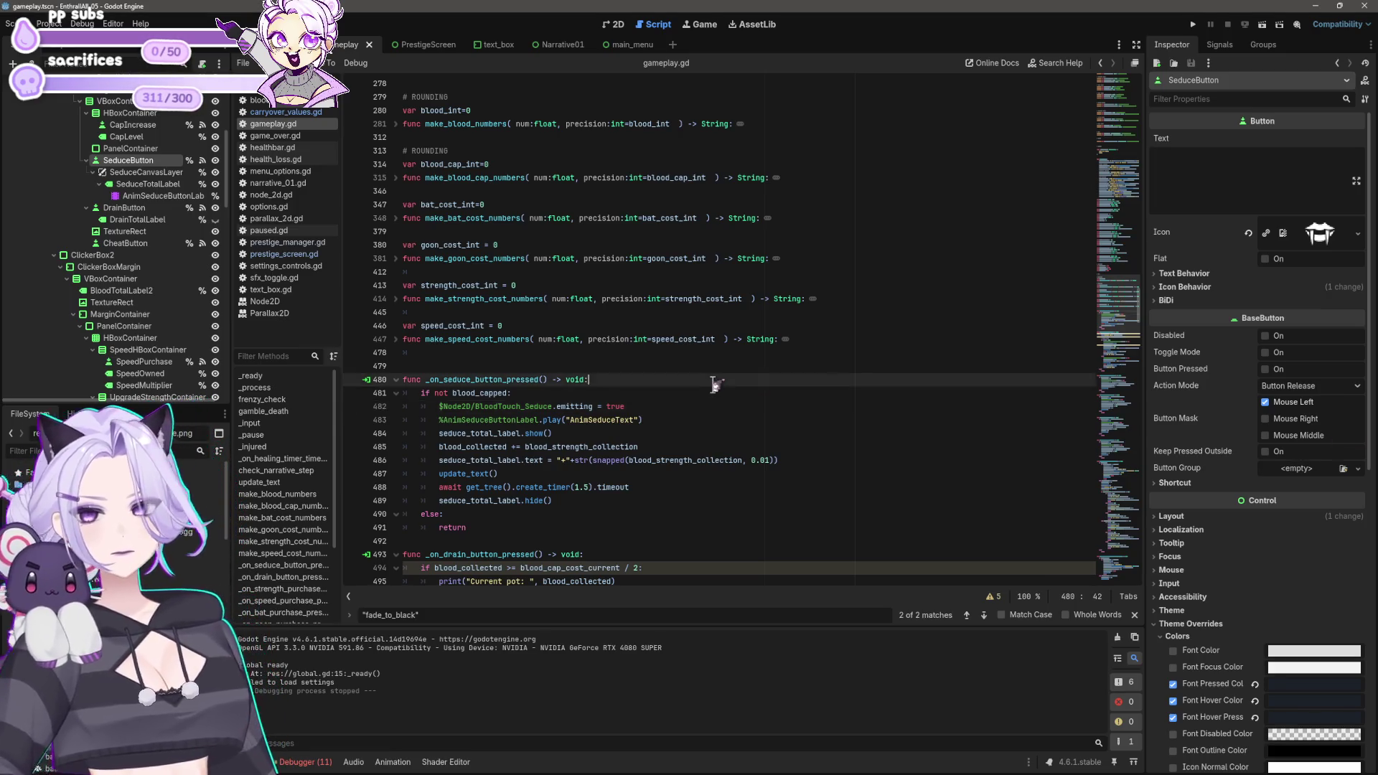
scroll(747, 392, "down", 4)
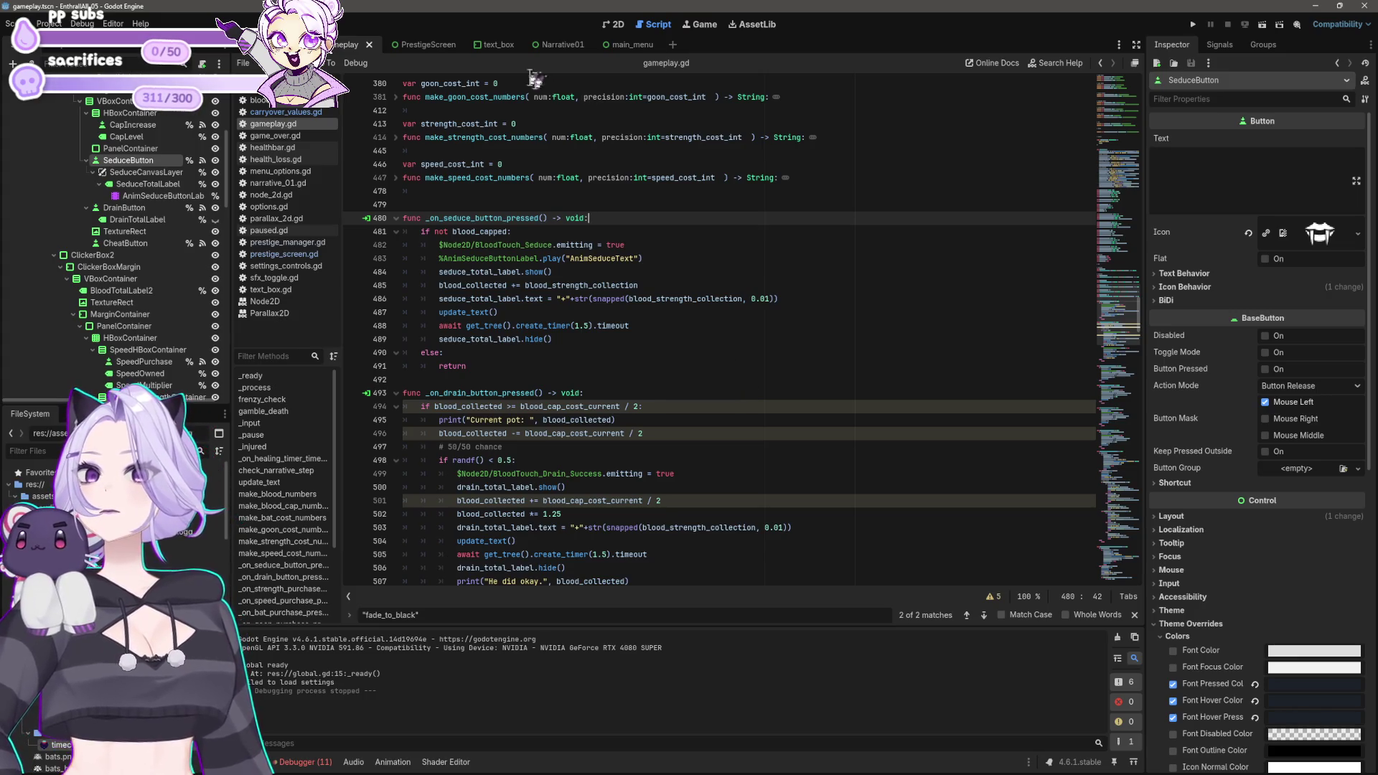
left_click(615, 24)
scroll(879, 275, "down", 5)
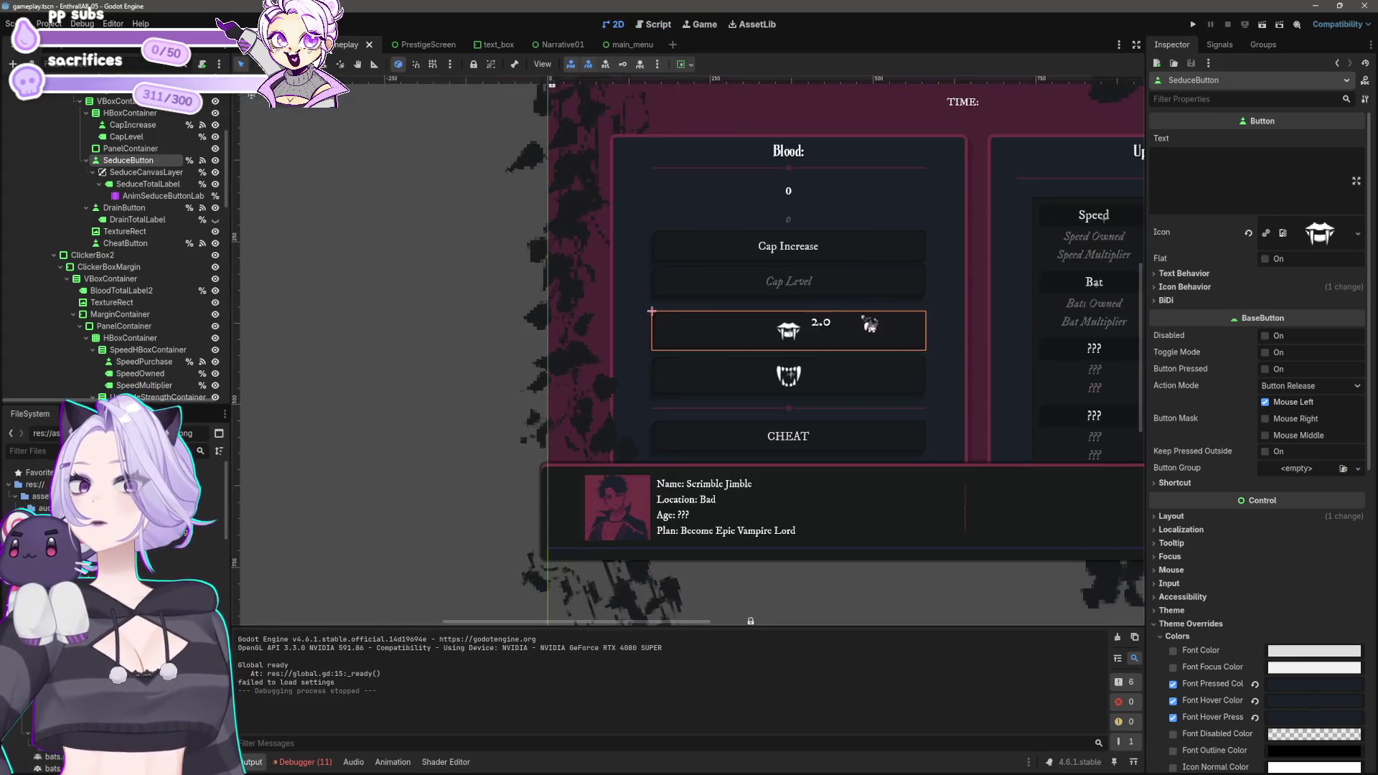
left_click(493, 409)
scroll(523, 440, "down", 2)
scroll(635, 363, "up", 6)
scroll(634, 364, "up", 5)
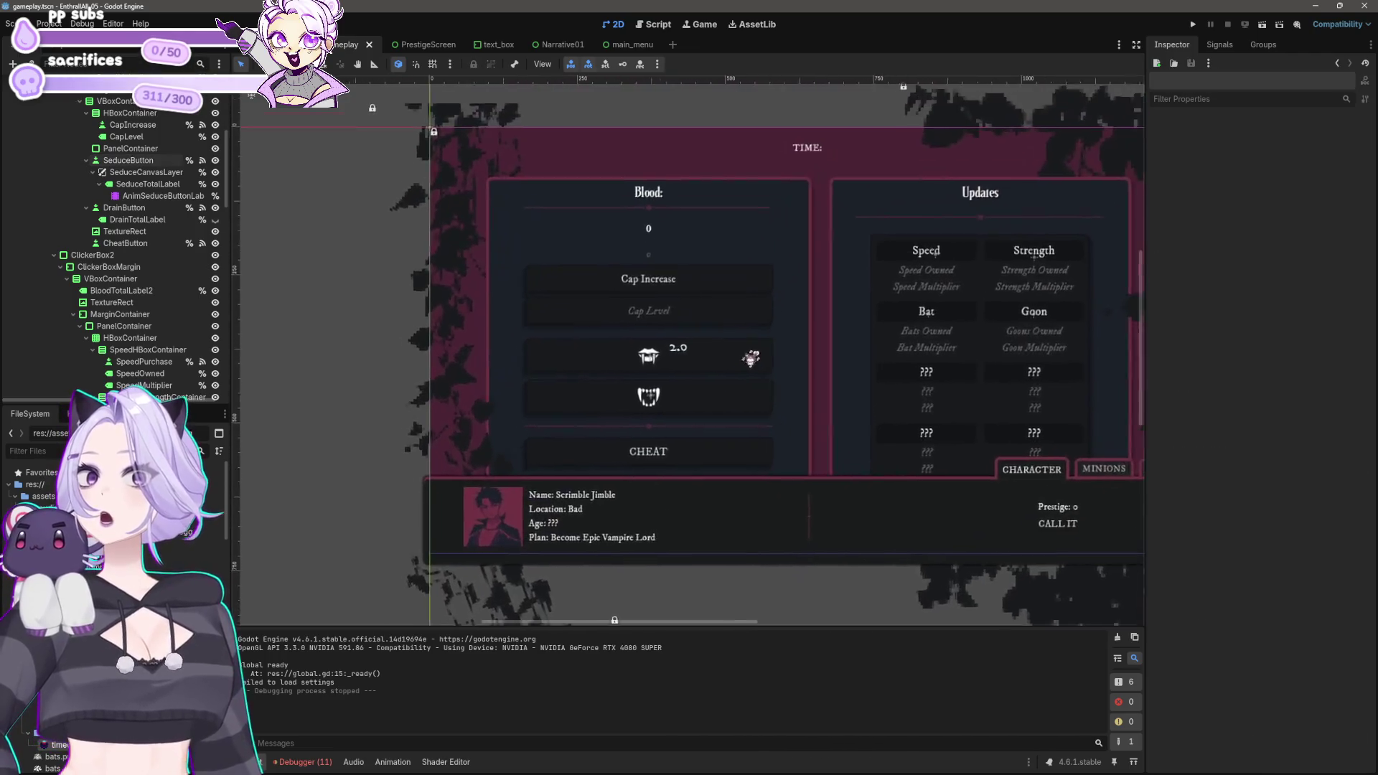
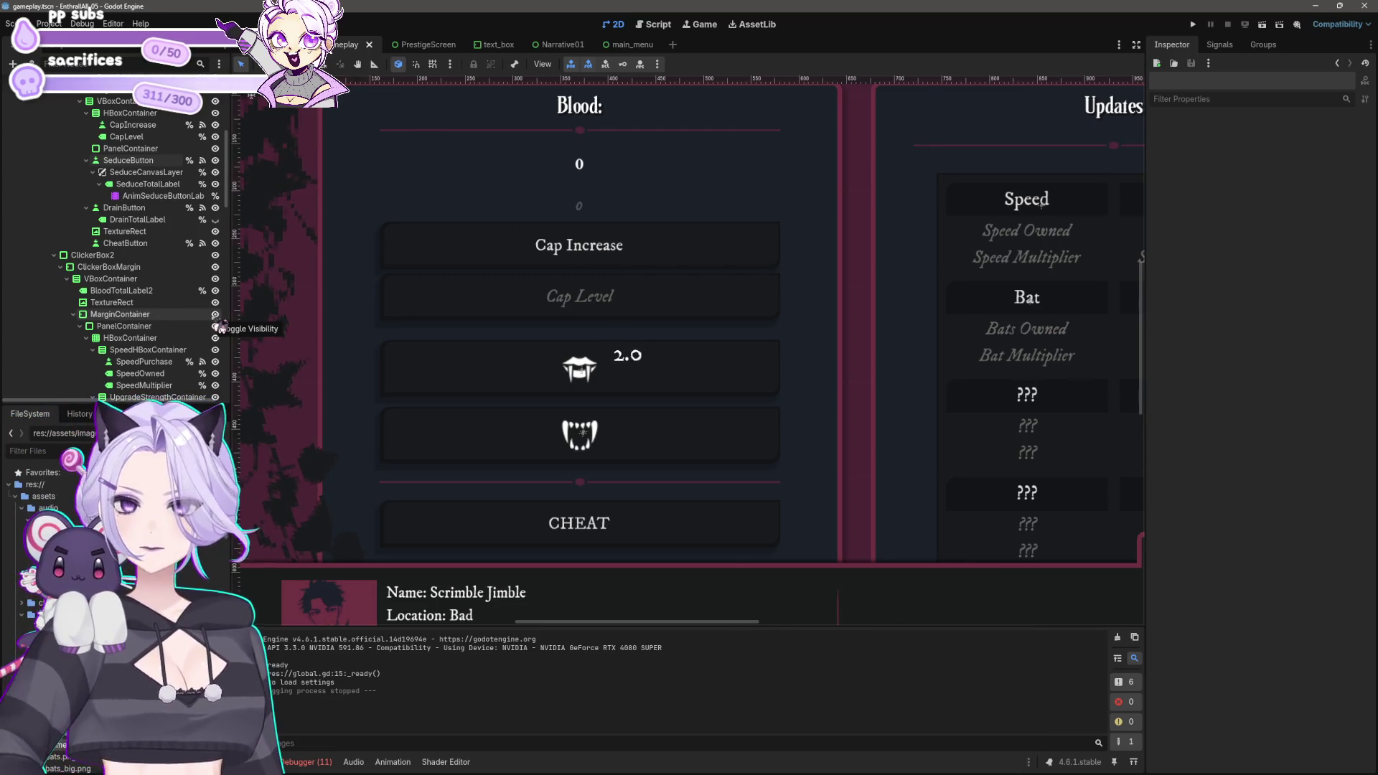
Step: Cut SeduceTotalLabel and undo, keeping it on the clipboard while it stays in the gameplay scene
left_click(155, 185)
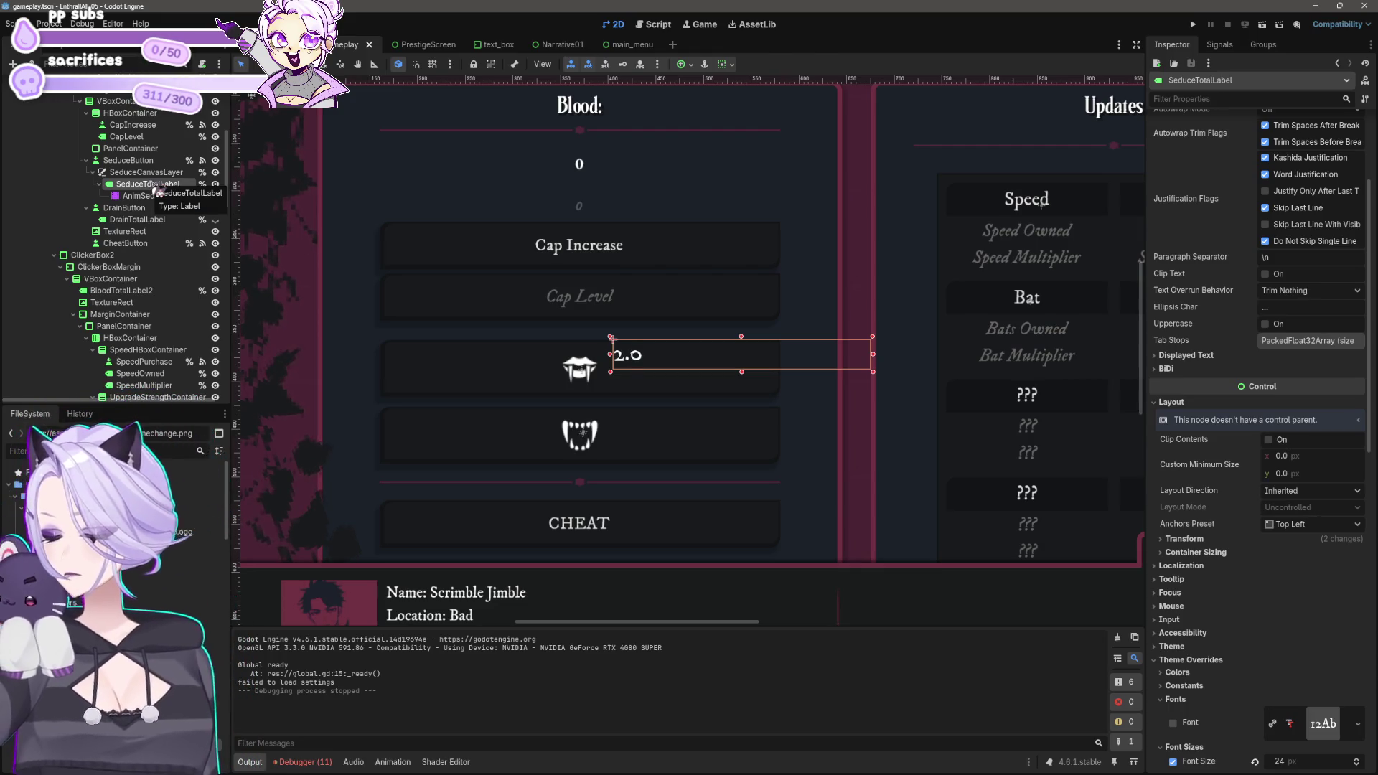
key("ctrl+x")
key("ctrl+z")
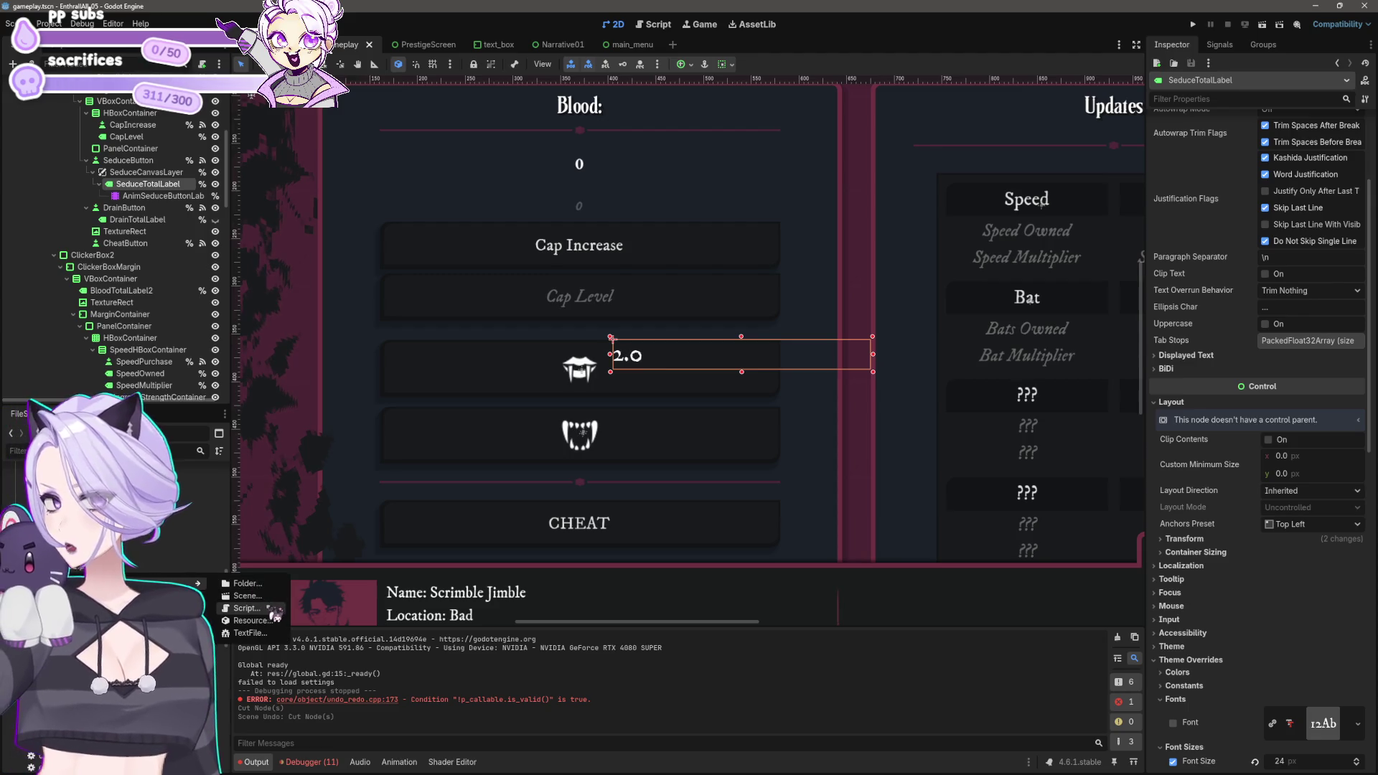
Step: Create a new scene with a User Interface root named SeduceCostEmitter
left_click(133, 613)
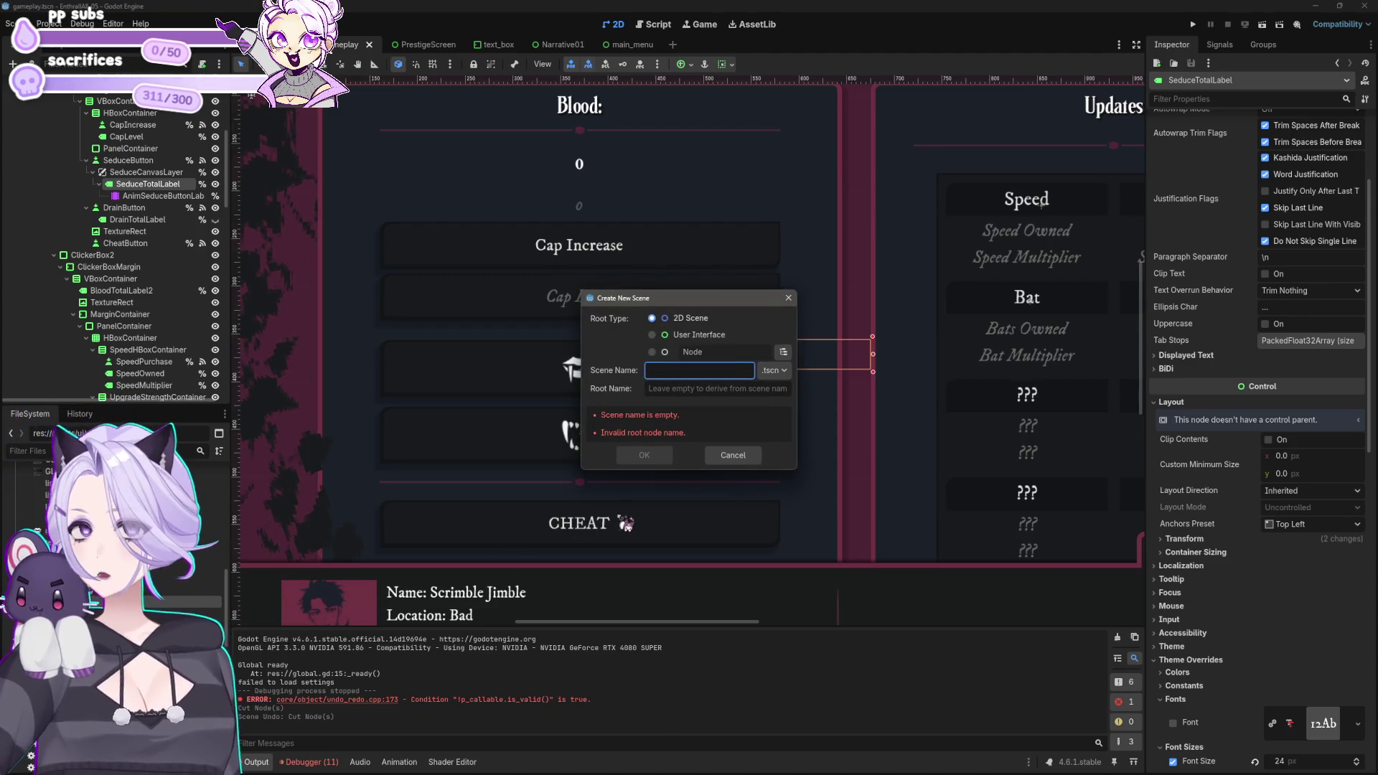
left_click(699, 335)
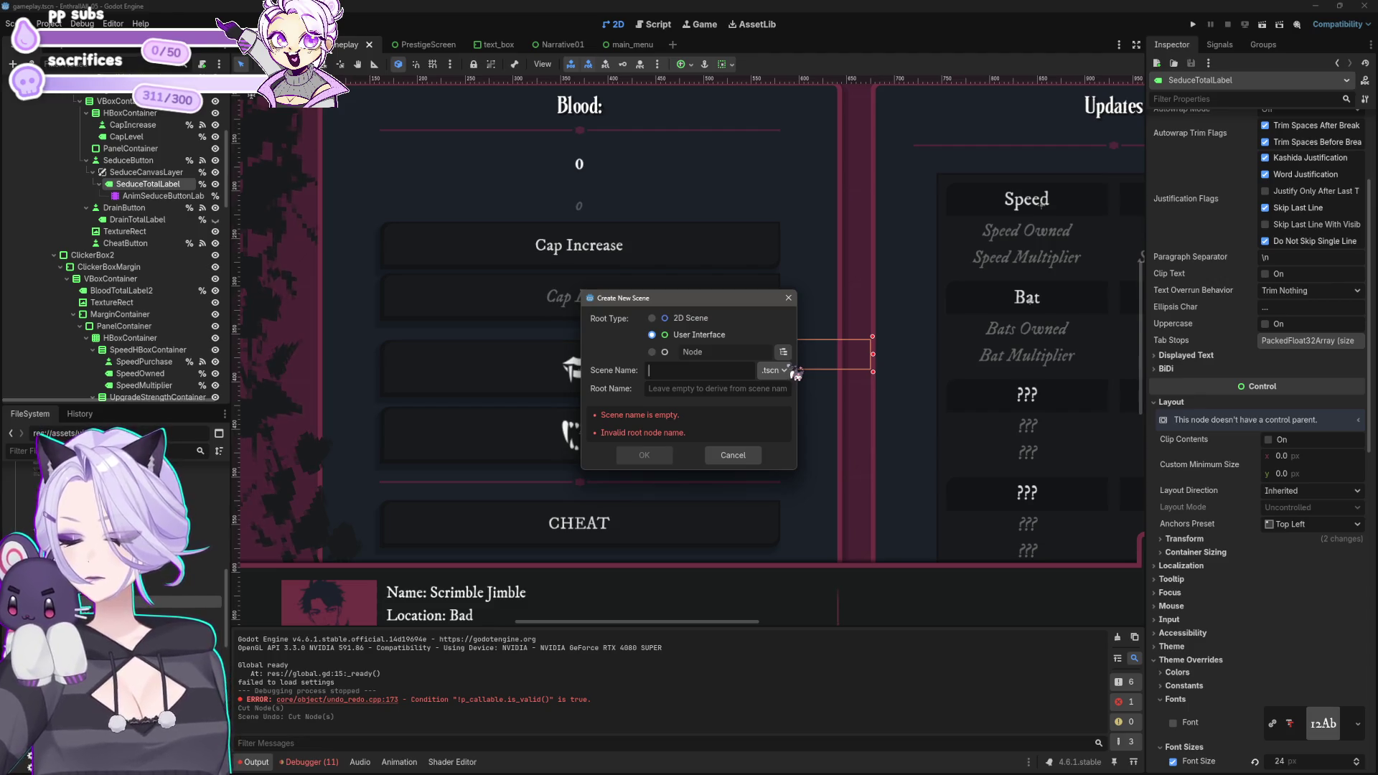
type("SeduceCostTo")
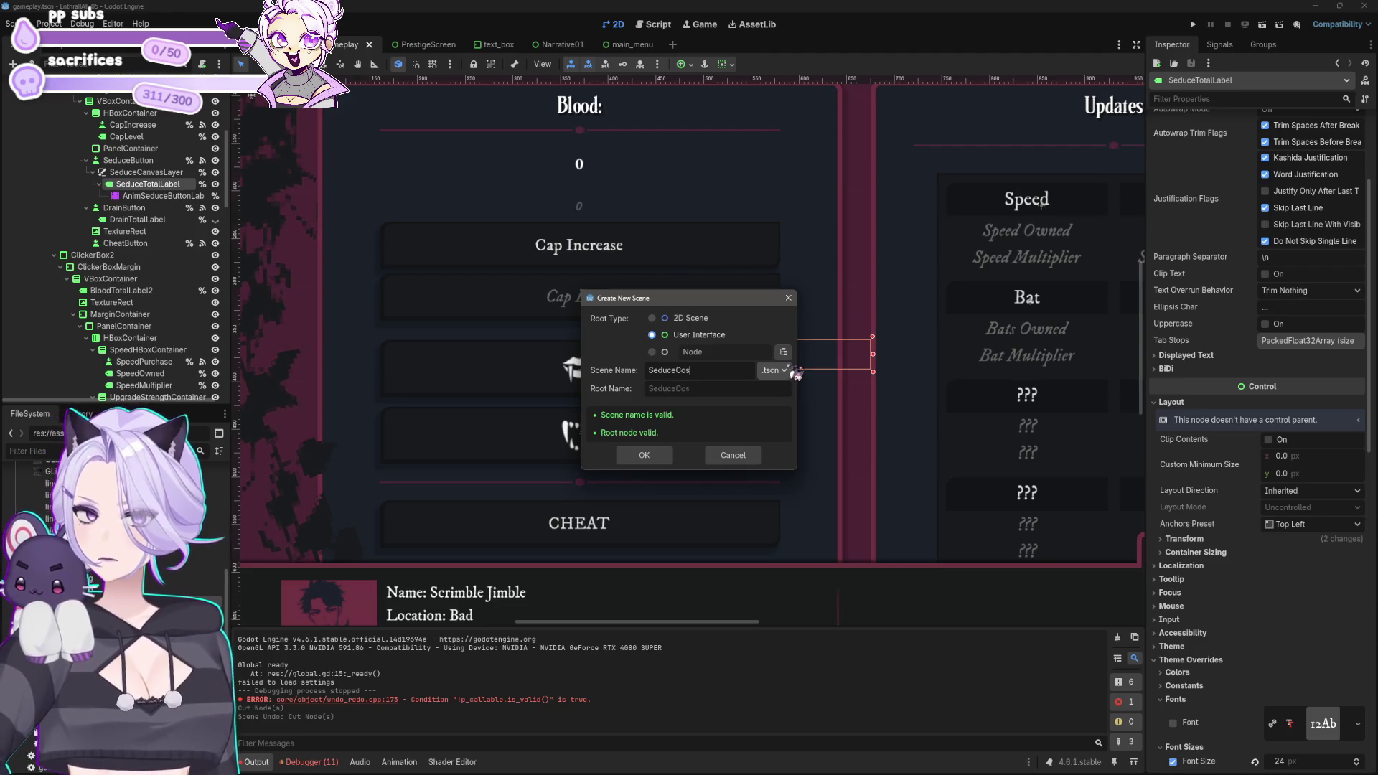
key("BackSpace")
key("BackSpace")
type("Emitte")
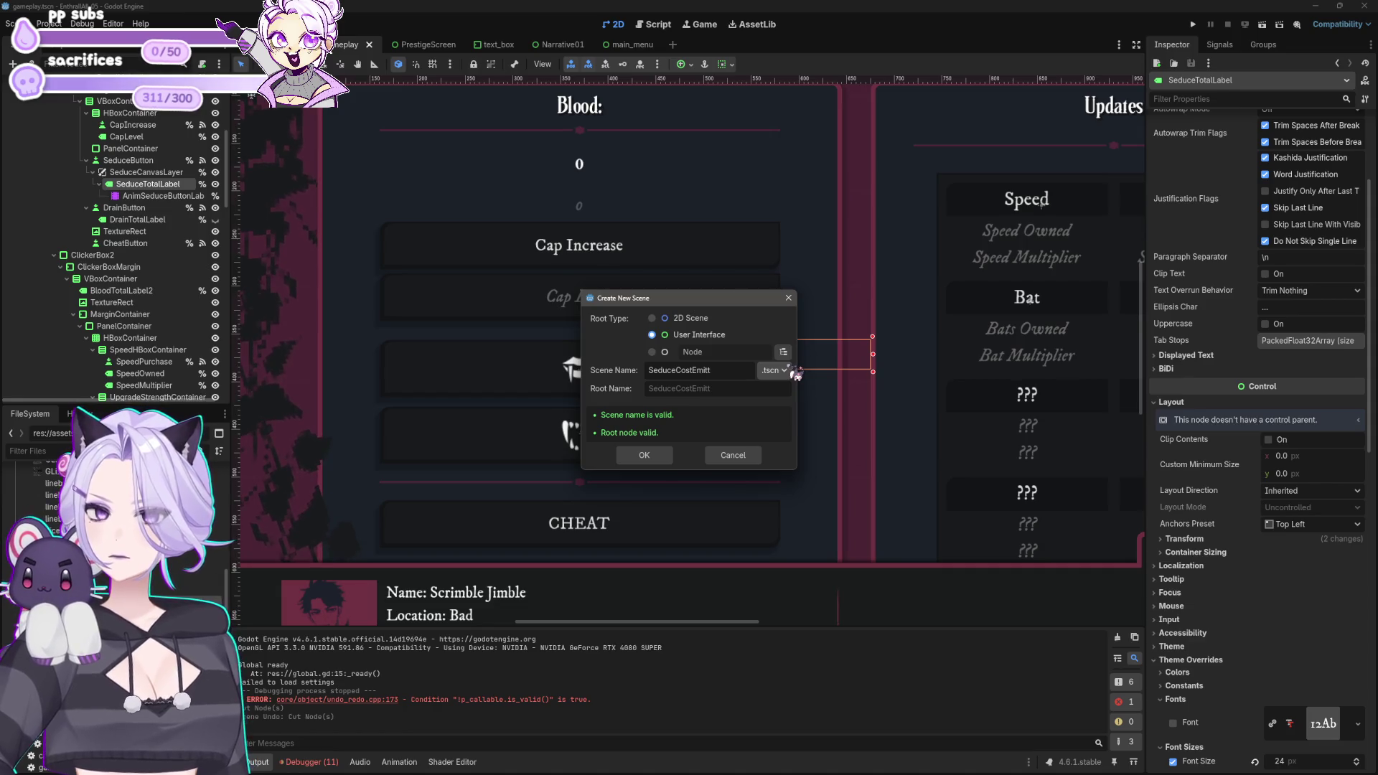
type("r")
left_click(639, 458)
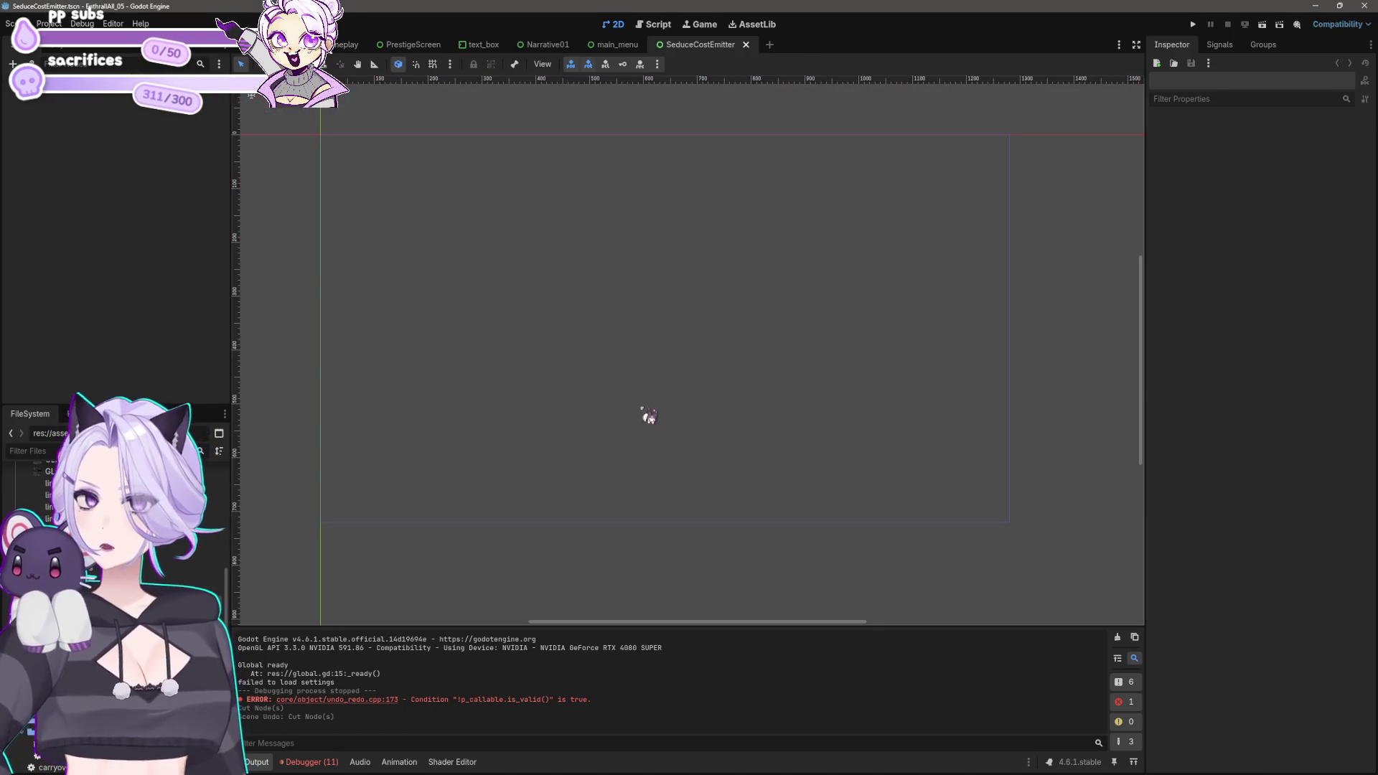
Step: Paste SeduceTotalLabel into SeduceCostEmitter and set its anchors preset to Top Left
key("ctrl+v")
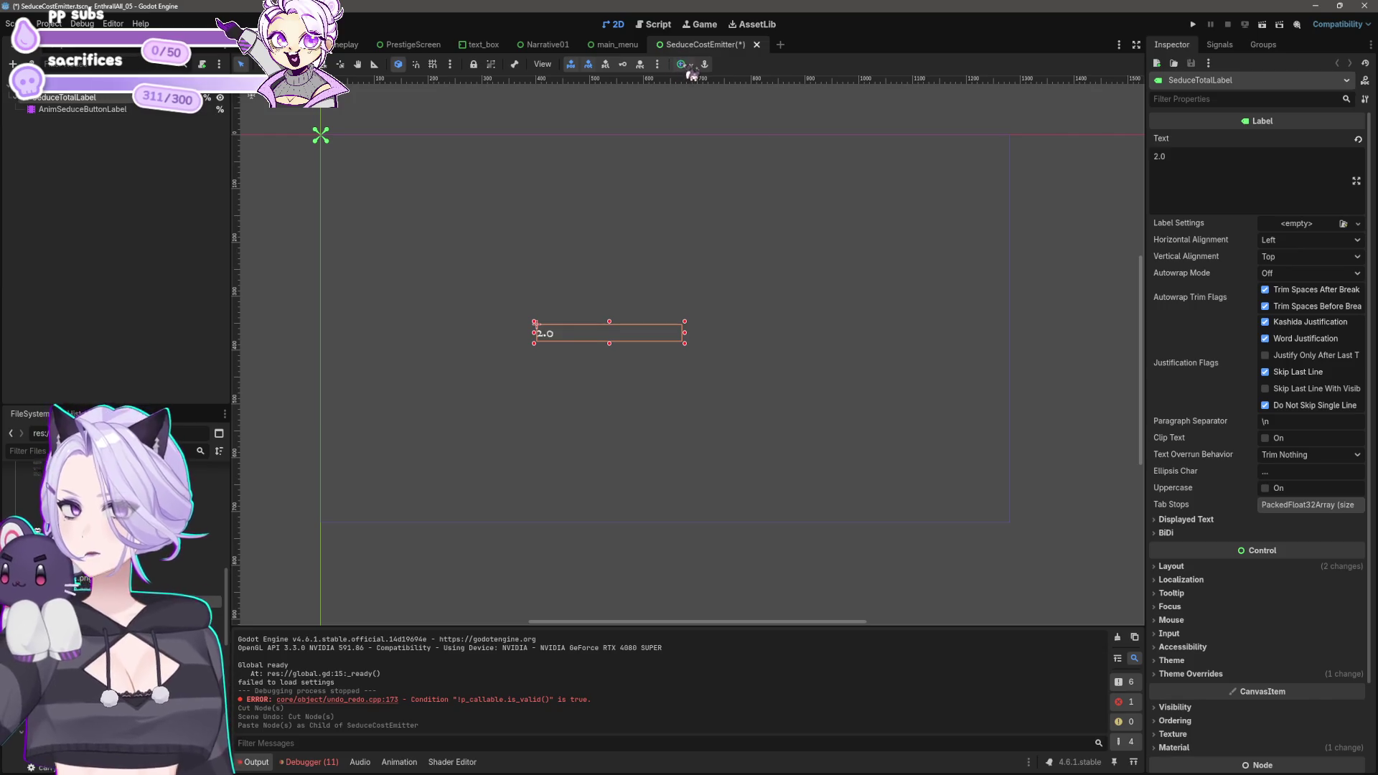
left_click(681, 64)
left_click(695, 108)
scroll(671, 483, "up", 4)
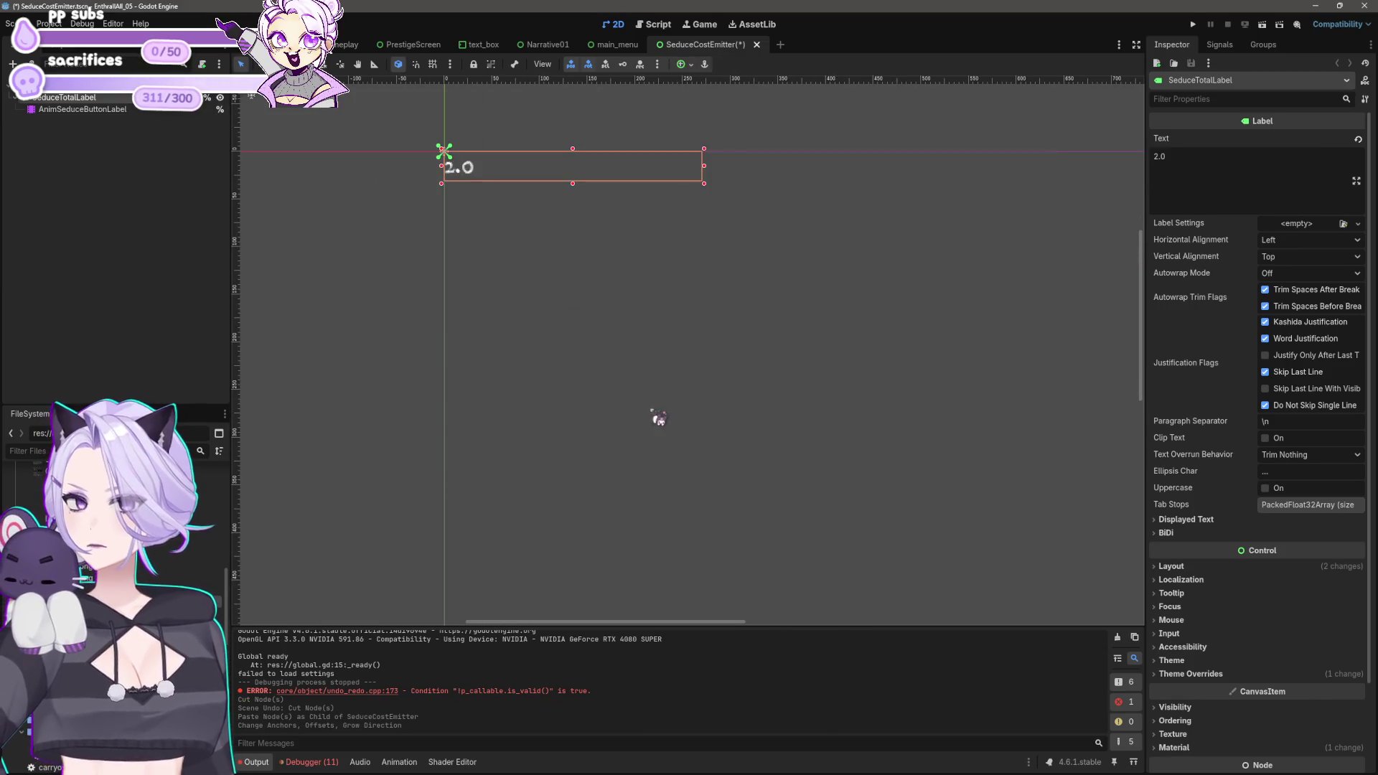
Step: Inspect the 2.0 label's signals and properties, then deselect it
left_click(659, 419)
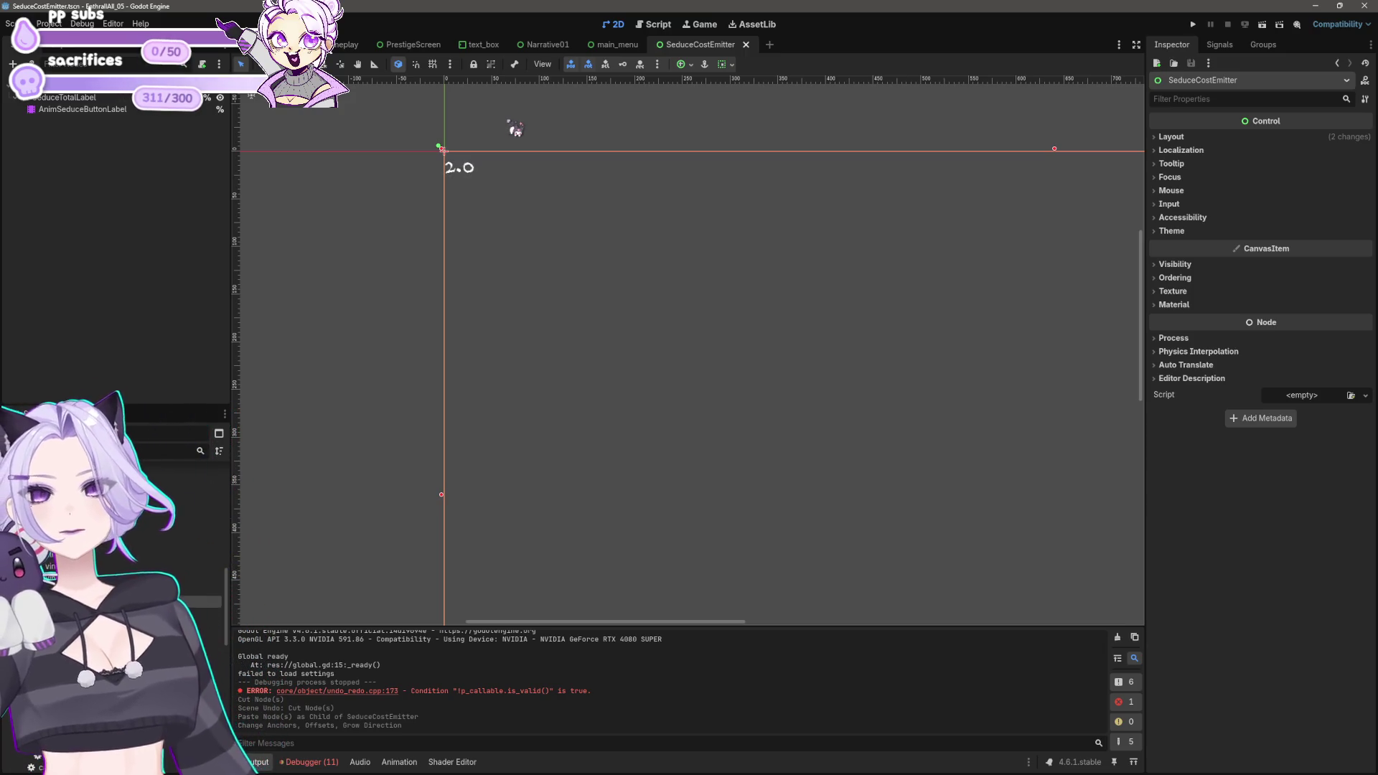
left_click(488, 177)
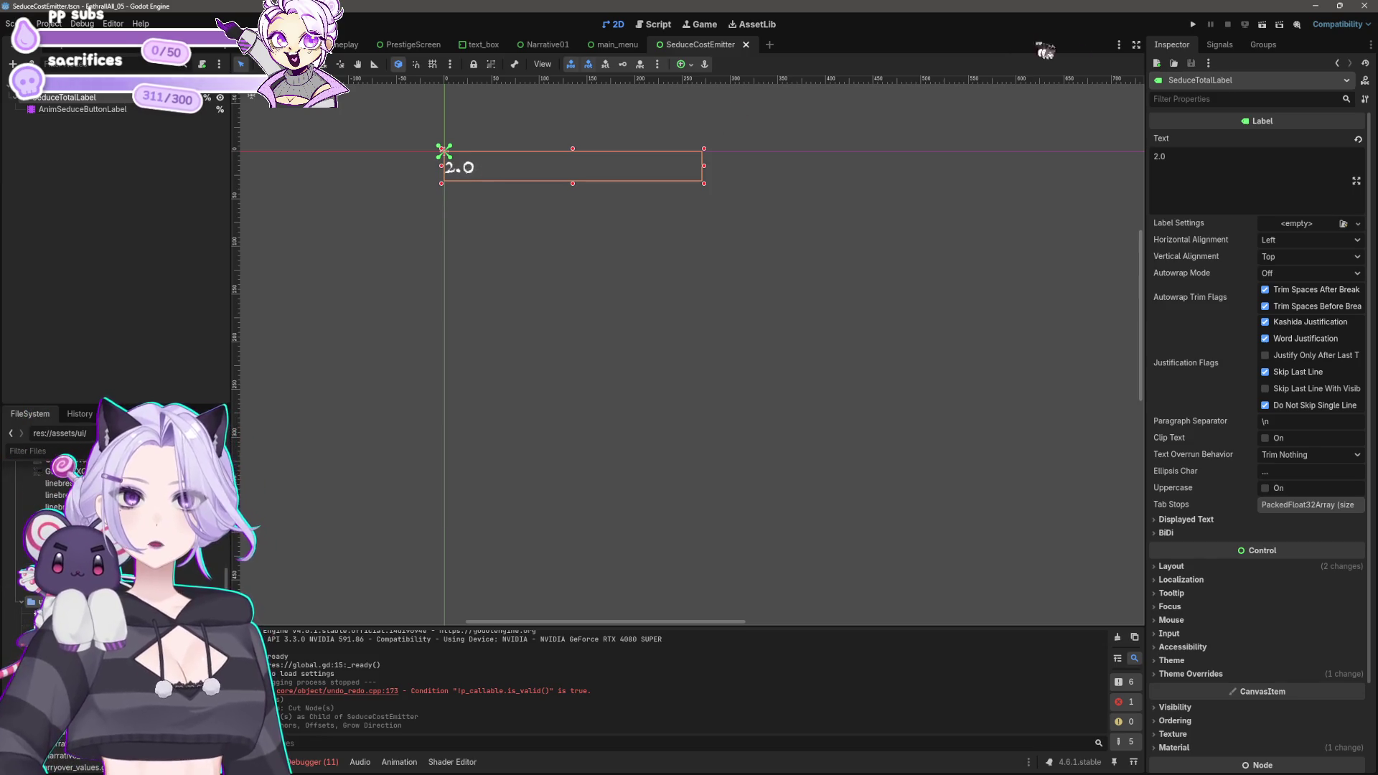
left_click(1219, 44)
left_click(1188, 49)
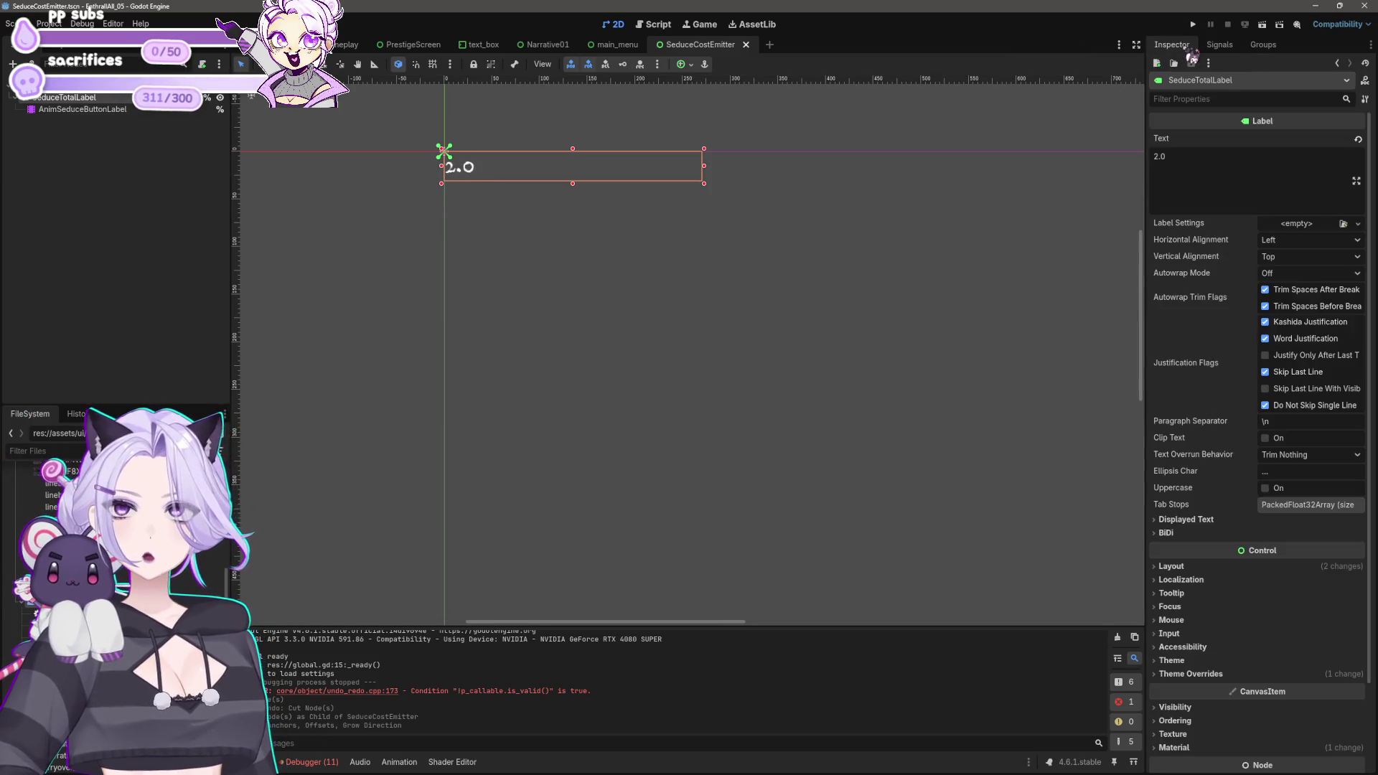
left_click(111, 135)
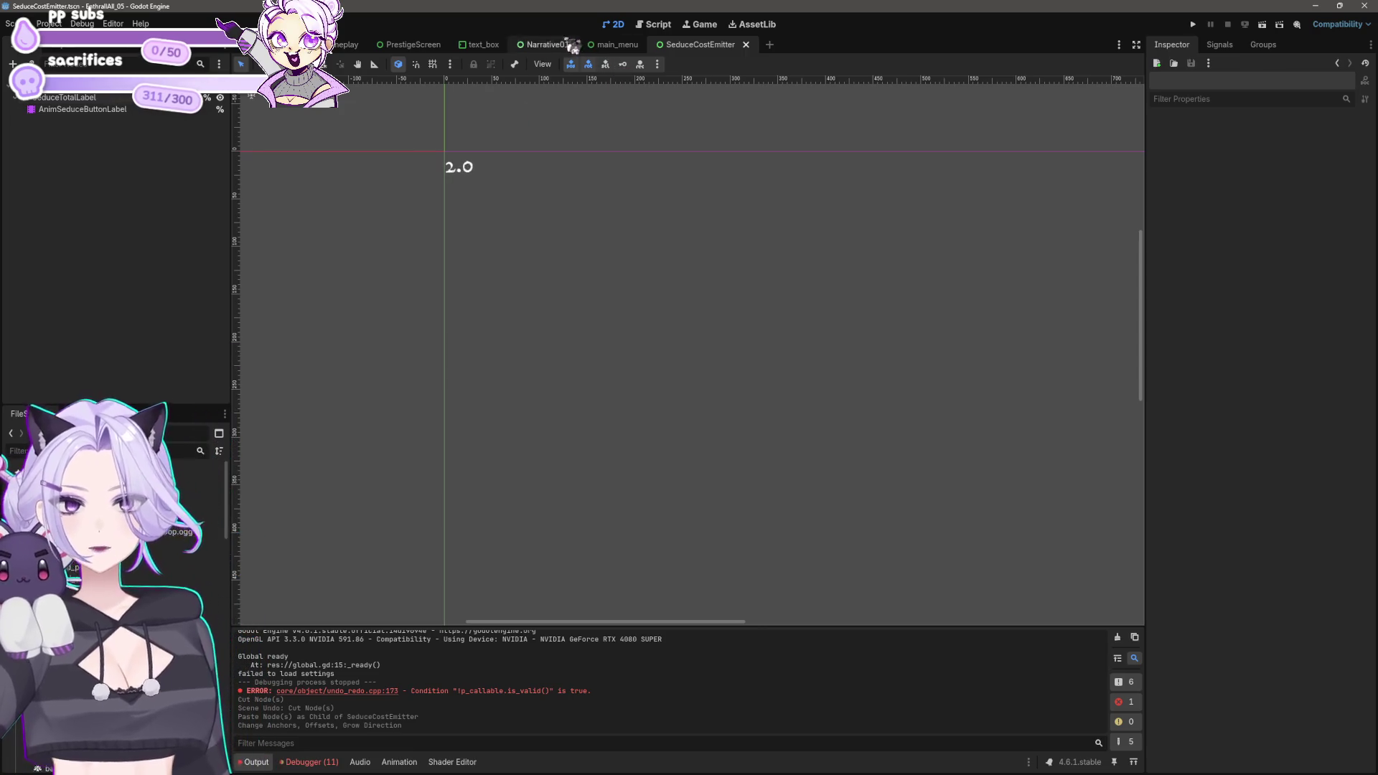
Step: In gameplay.gd, copy lines 486–487 setting the seduce label text and calling update_text()
left_click(655, 24)
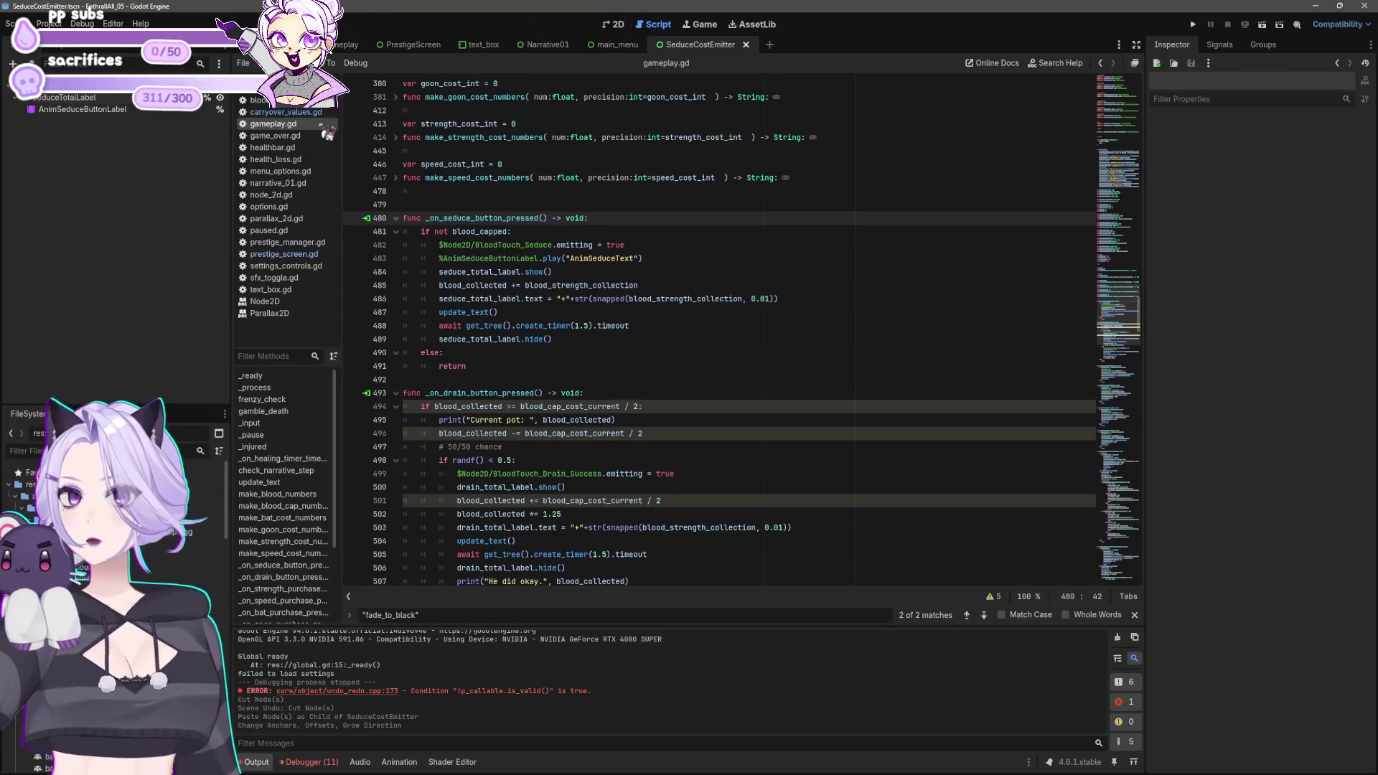
left_click(664, 259)
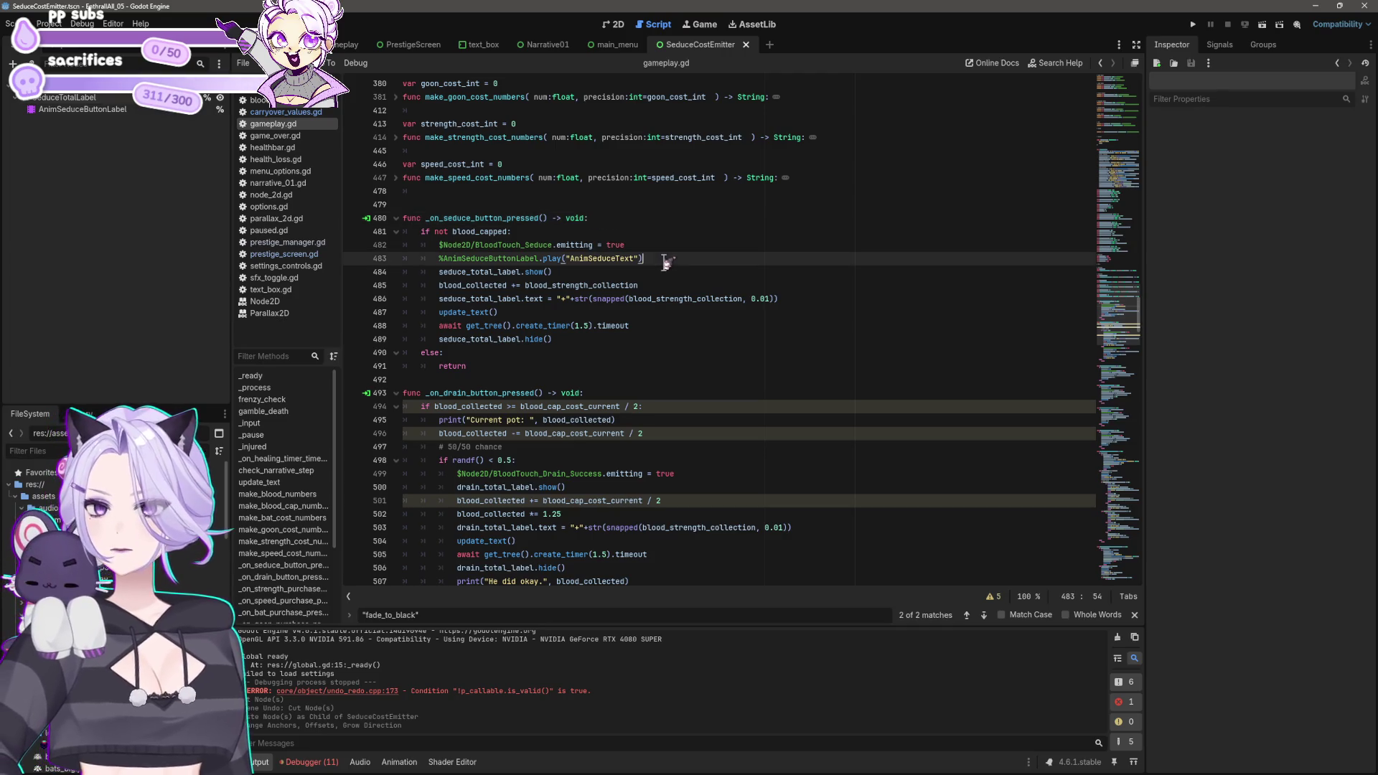
scroll(775, 323, "up", 20)
scroll(761, 388, "down", 20)
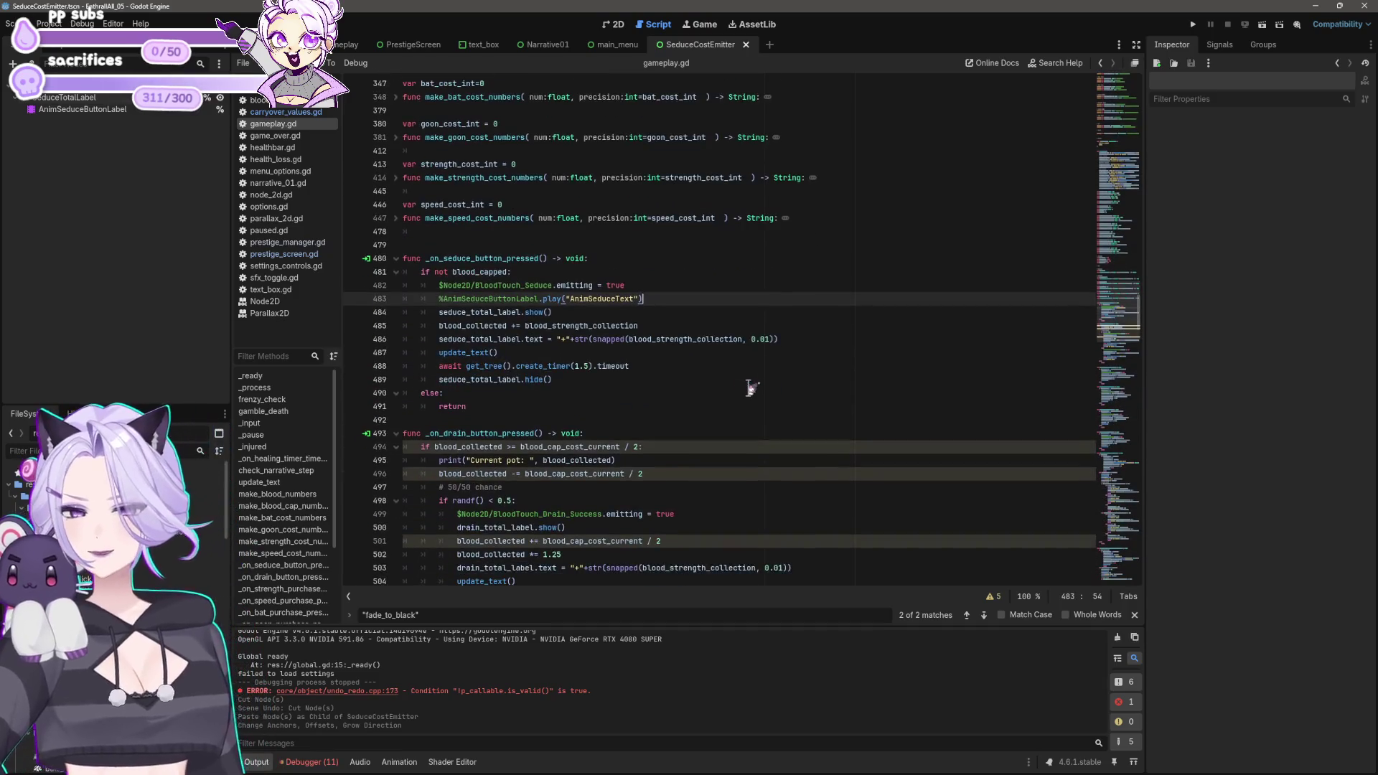
left_click(845, 340)
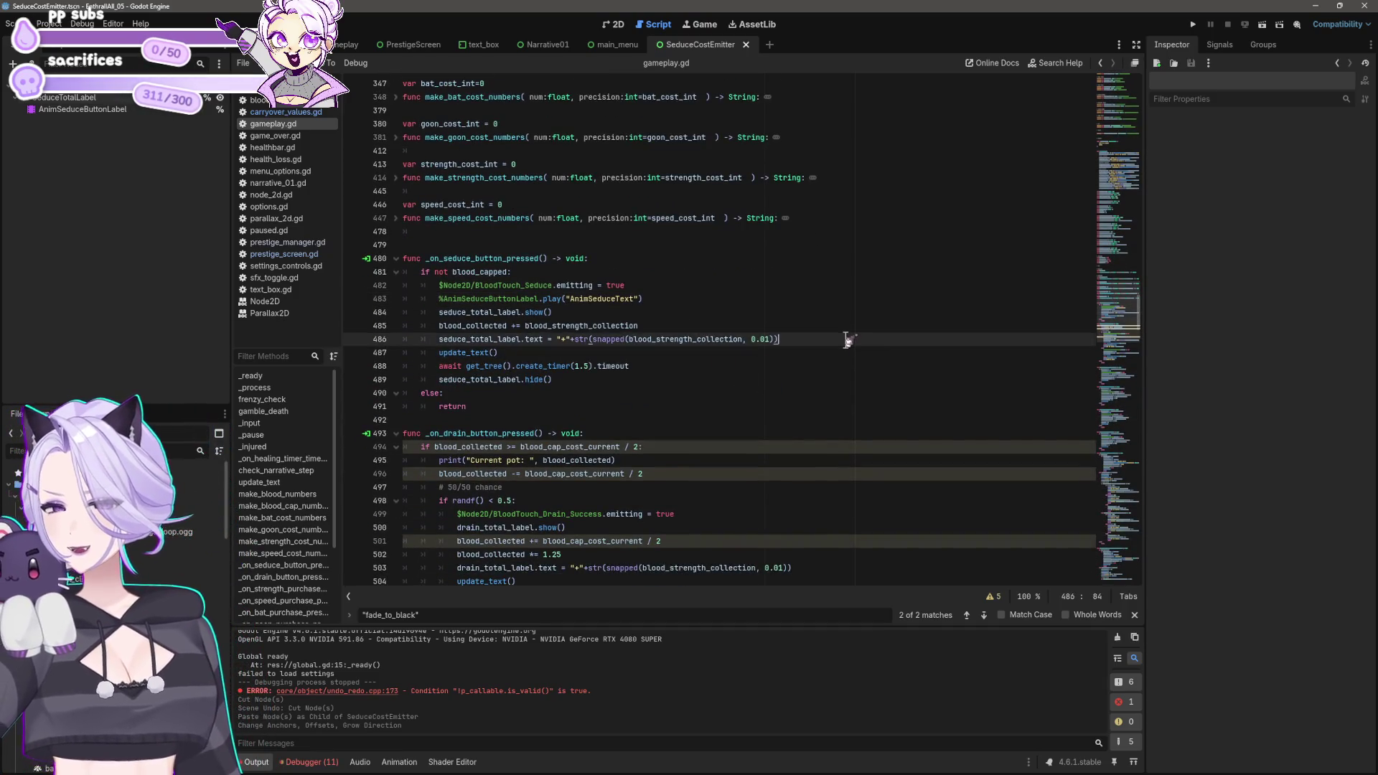
key("shift+Home")
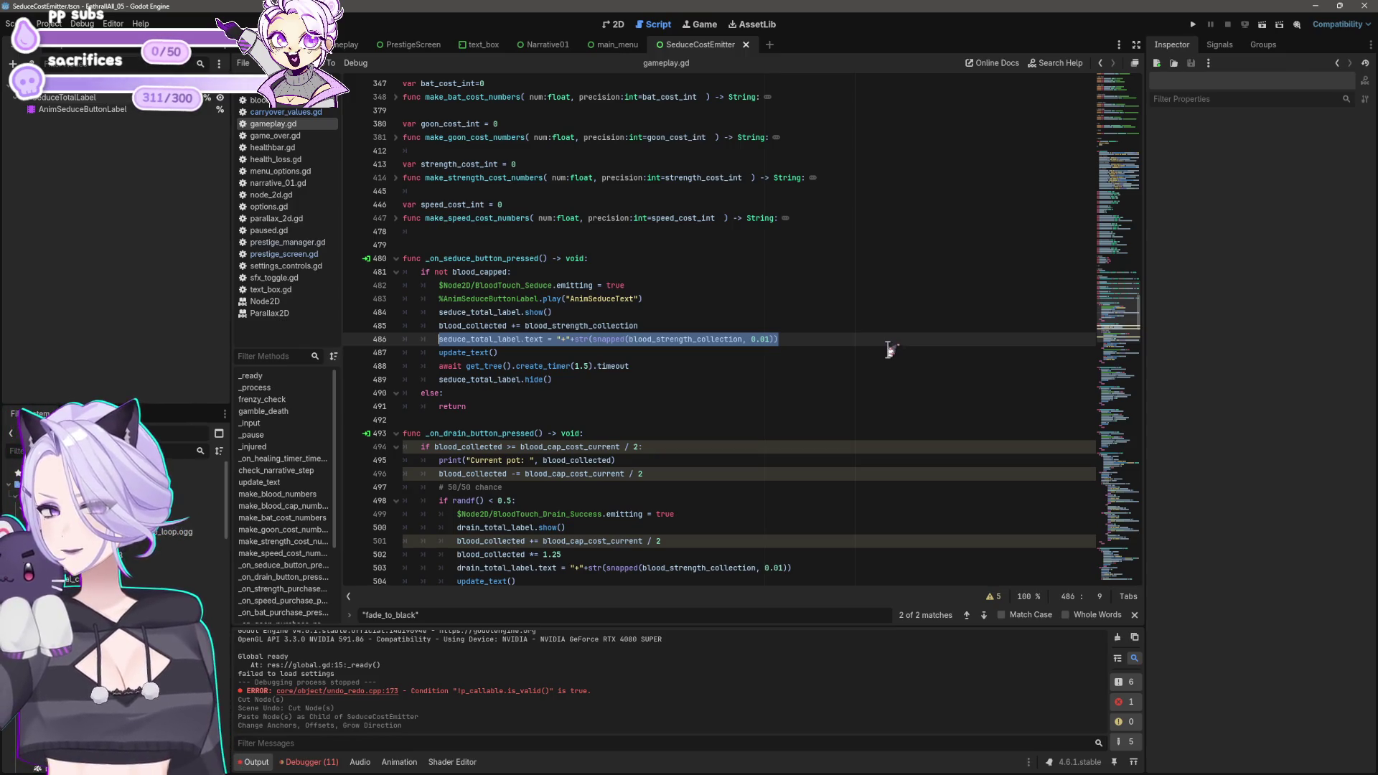
key("Down")
key("Down")
key("Down")
key("Up")
key("Up")
key("Up")
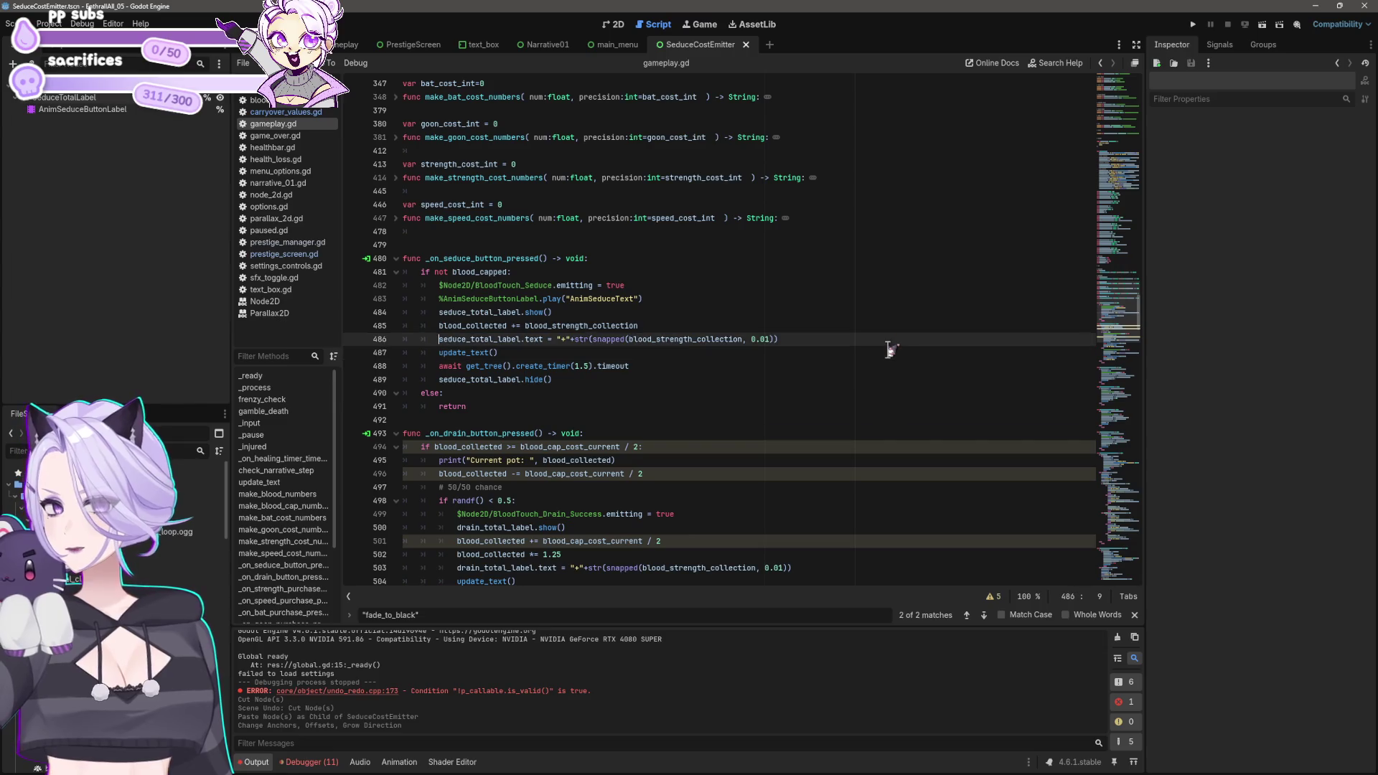
key("Down")
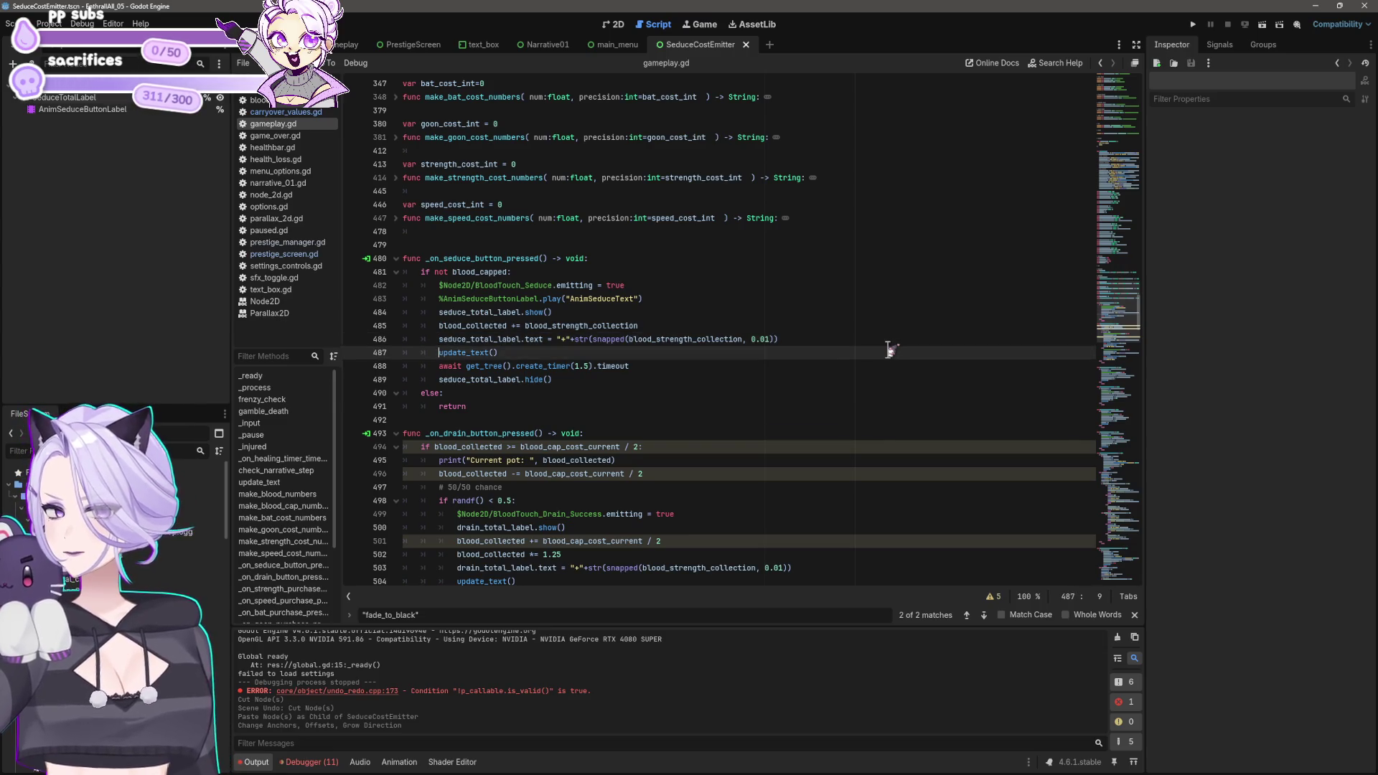
key("shift+Home")
key("shift+Home")
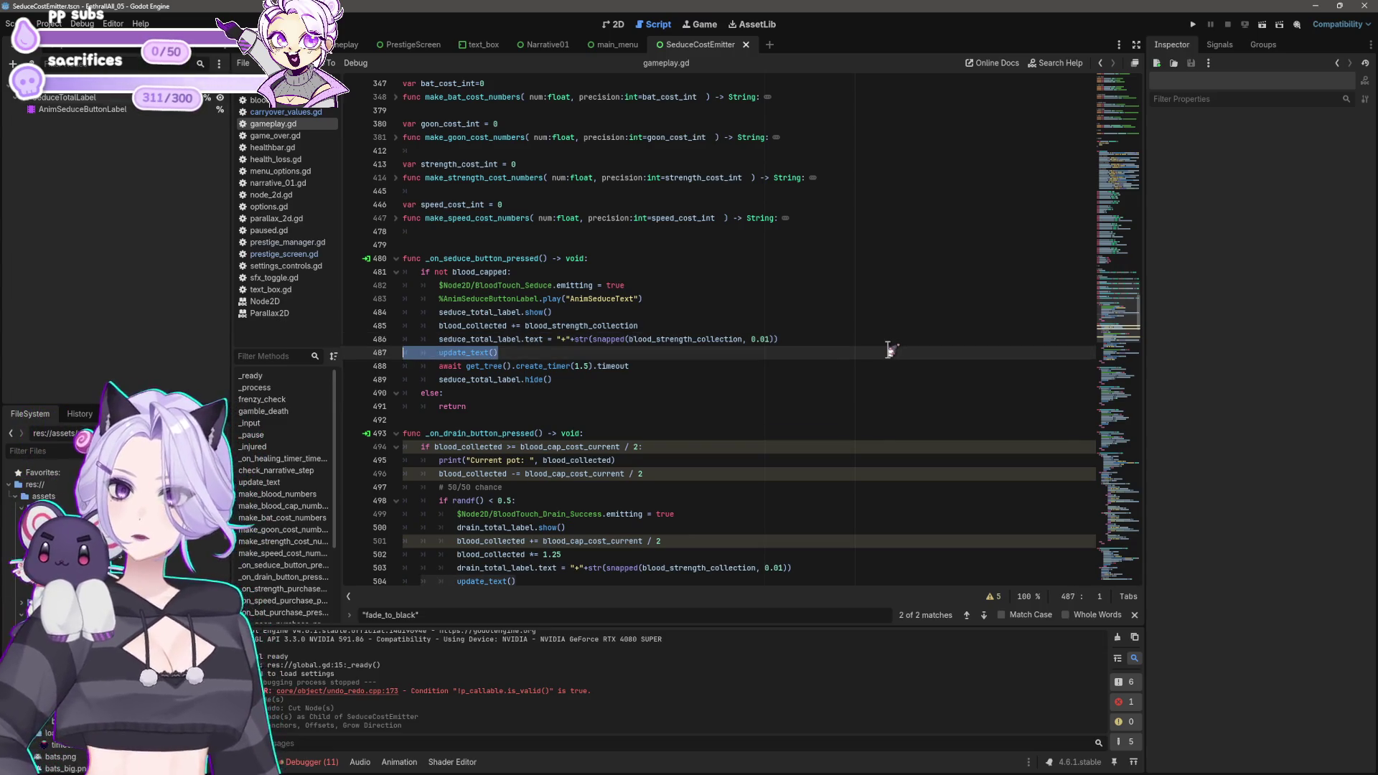
key("shift+Up")
key("ctrl+c")
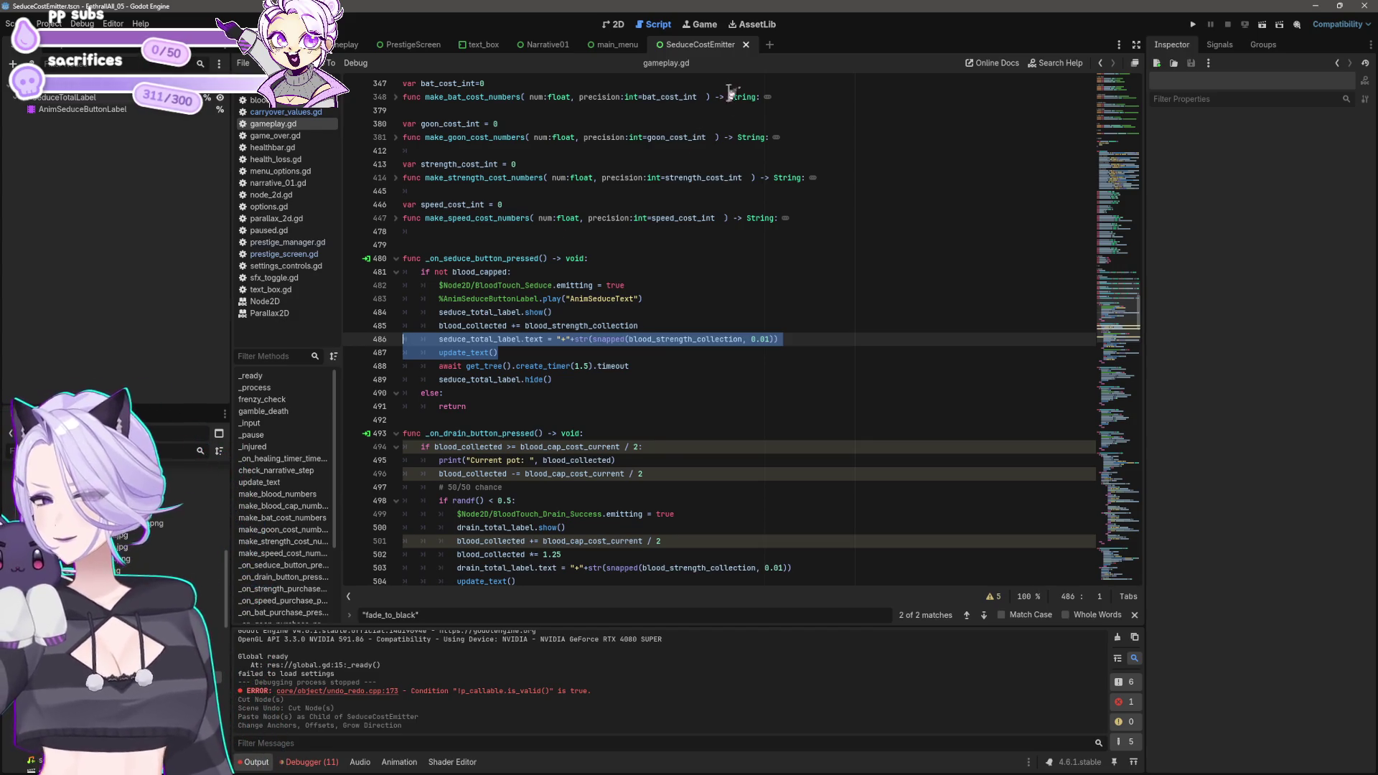
Step: Attach a new script, seduce_cost_emitter.gd, to the SeduceCostEmitter root node
left_click(612, 24)
left_click(57, 85)
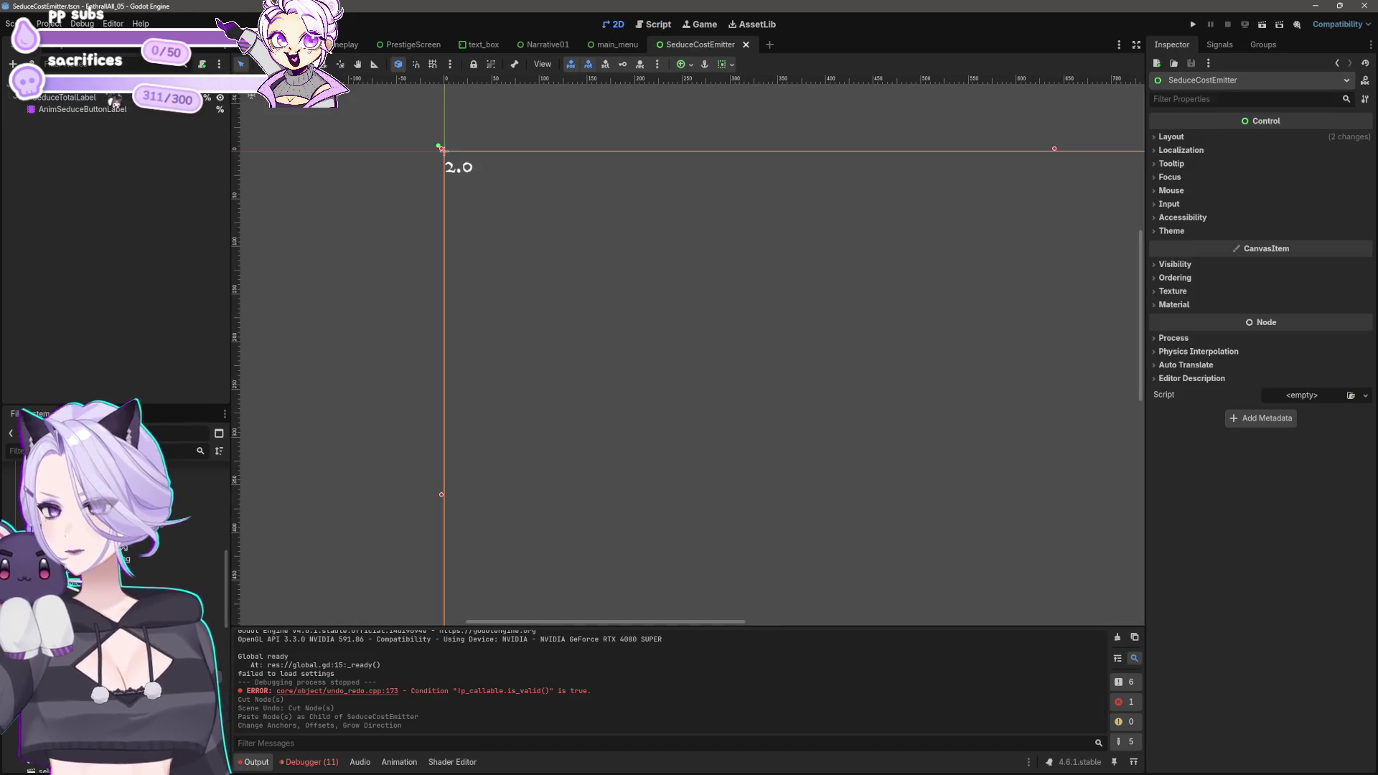
left_click(202, 64)
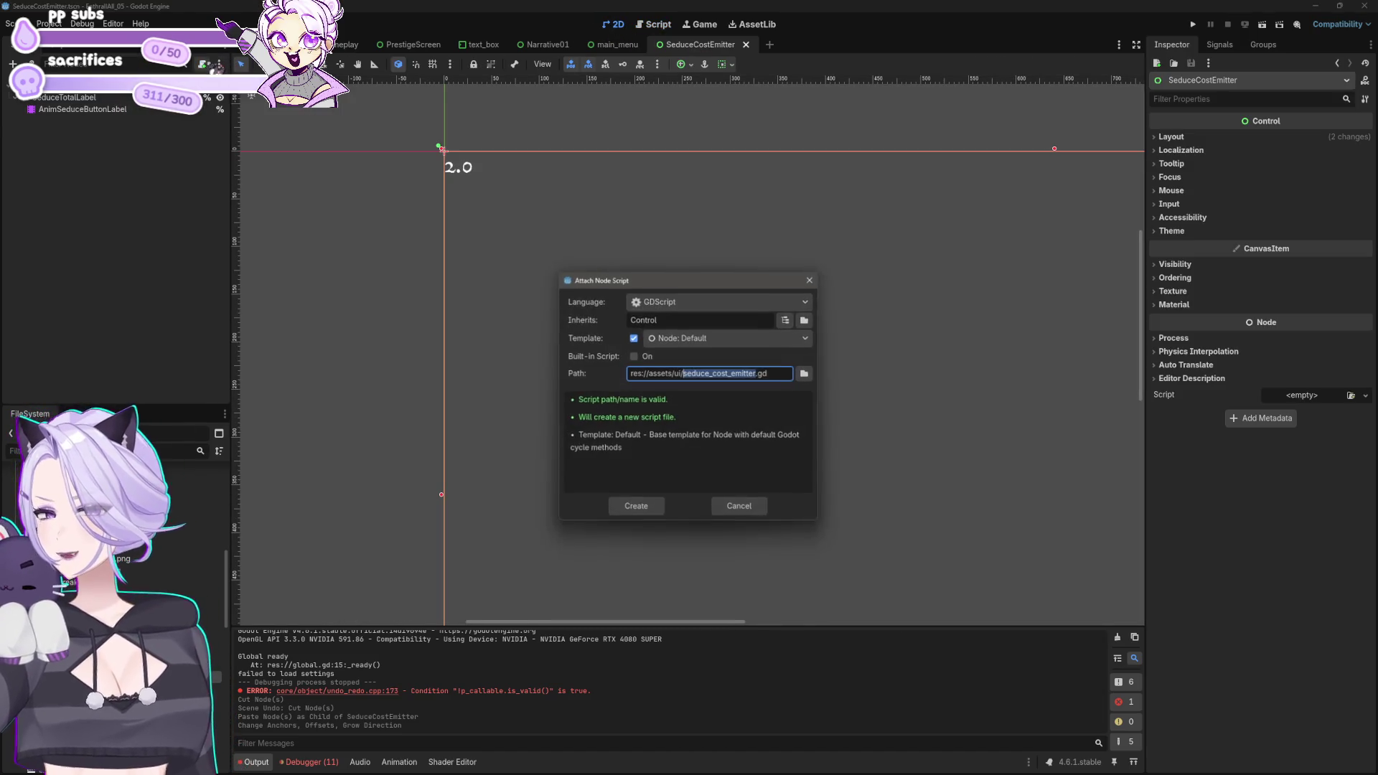
left_click(649, 506)
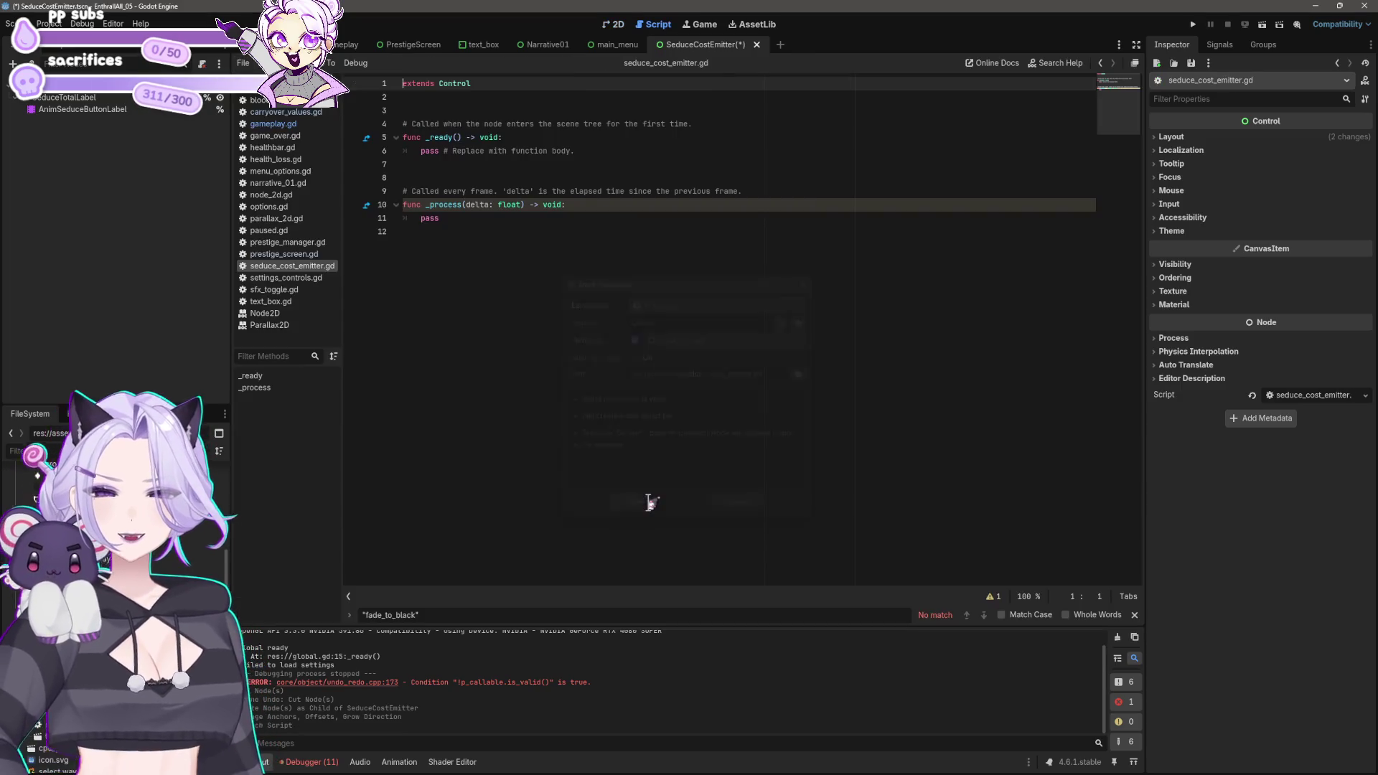
Step: Paste the copied lines and move the label text line into a new func update_text():
left_click(559, 253)
key("Return")
key("ctrl+v")
key("Up")
key("Up")
key("Up")
key("Return")
type("func update_te")
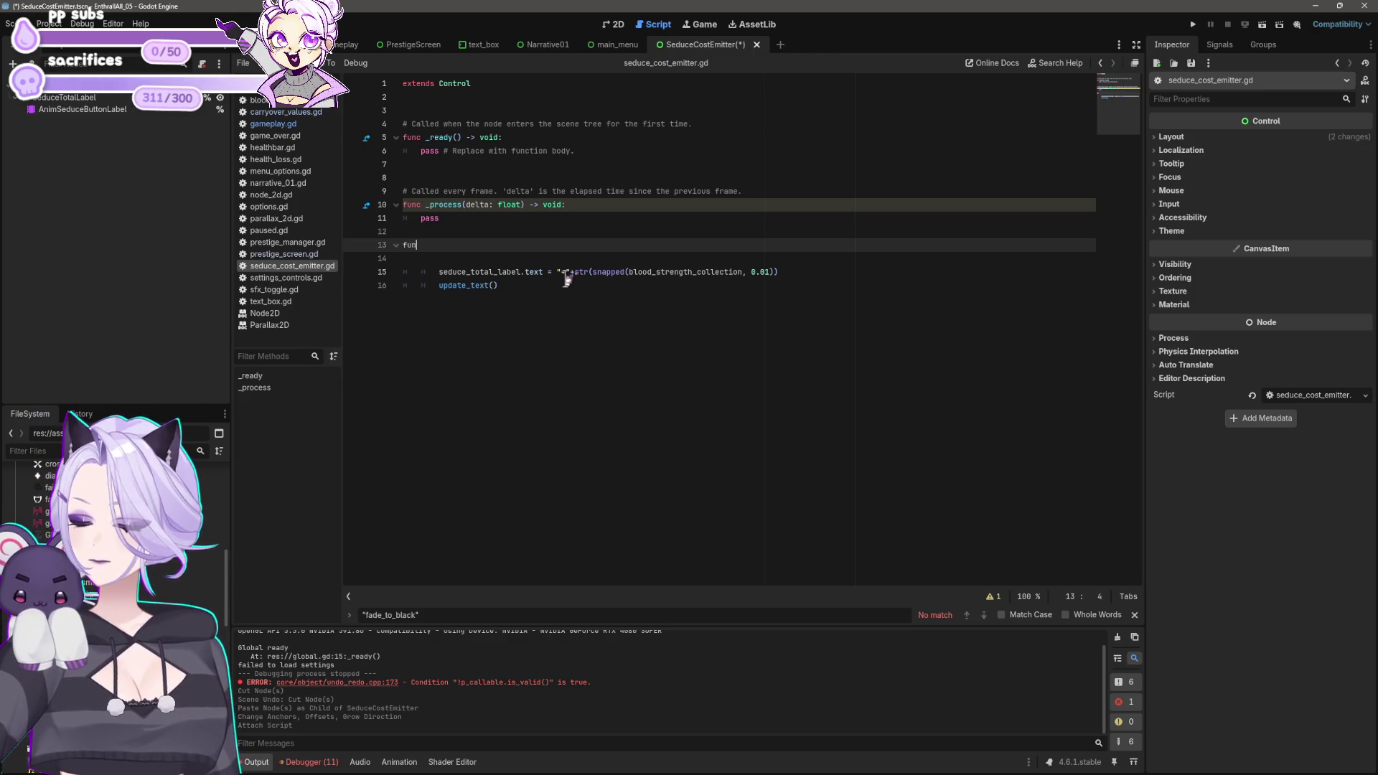
type("xt():")
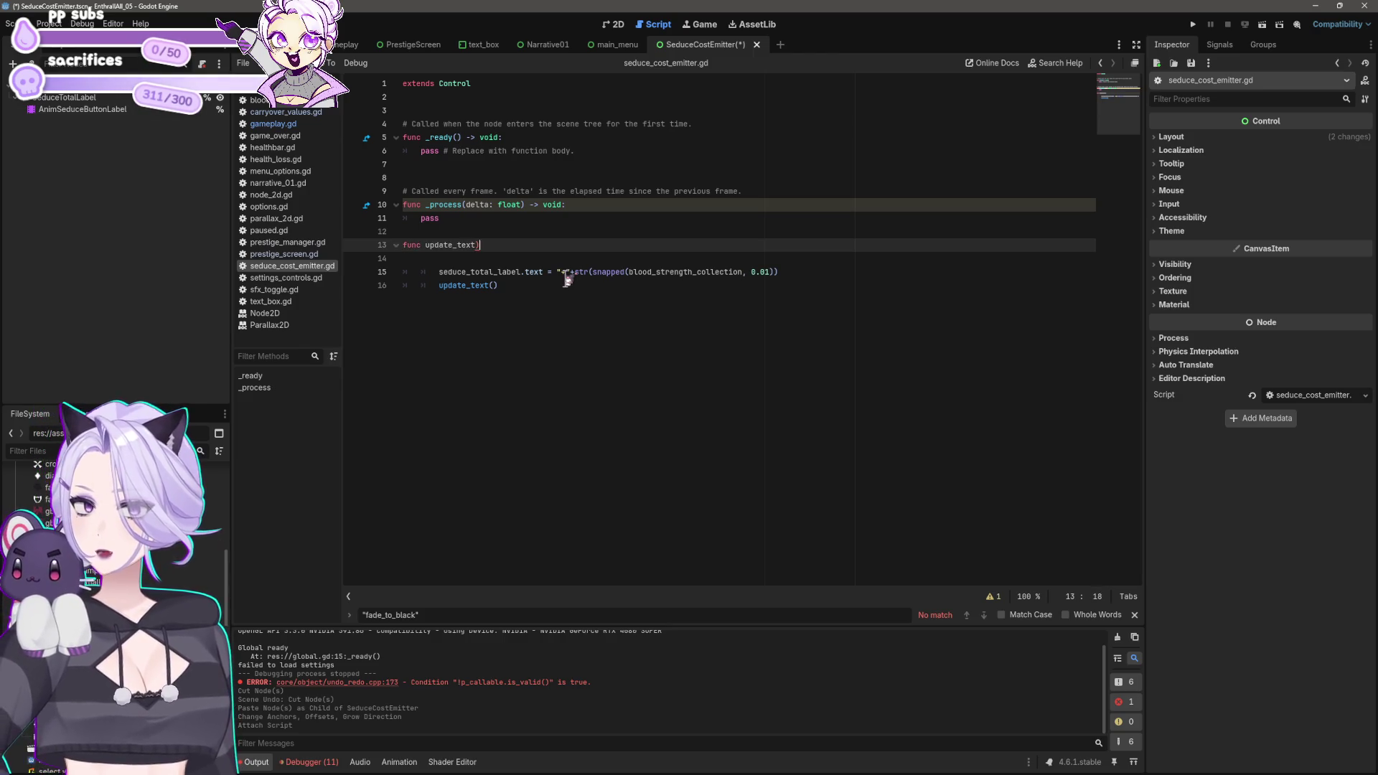
key("Return")
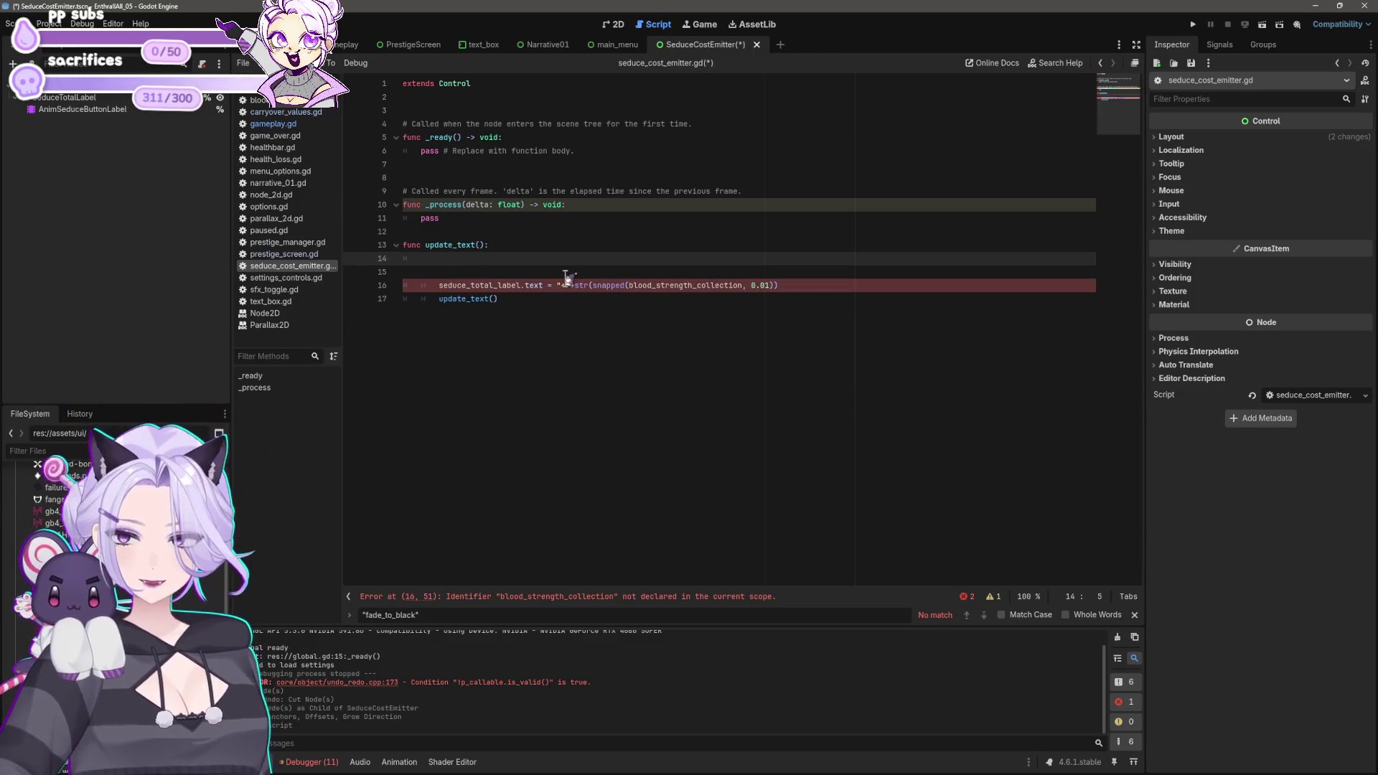
key("Down")
key("Down")
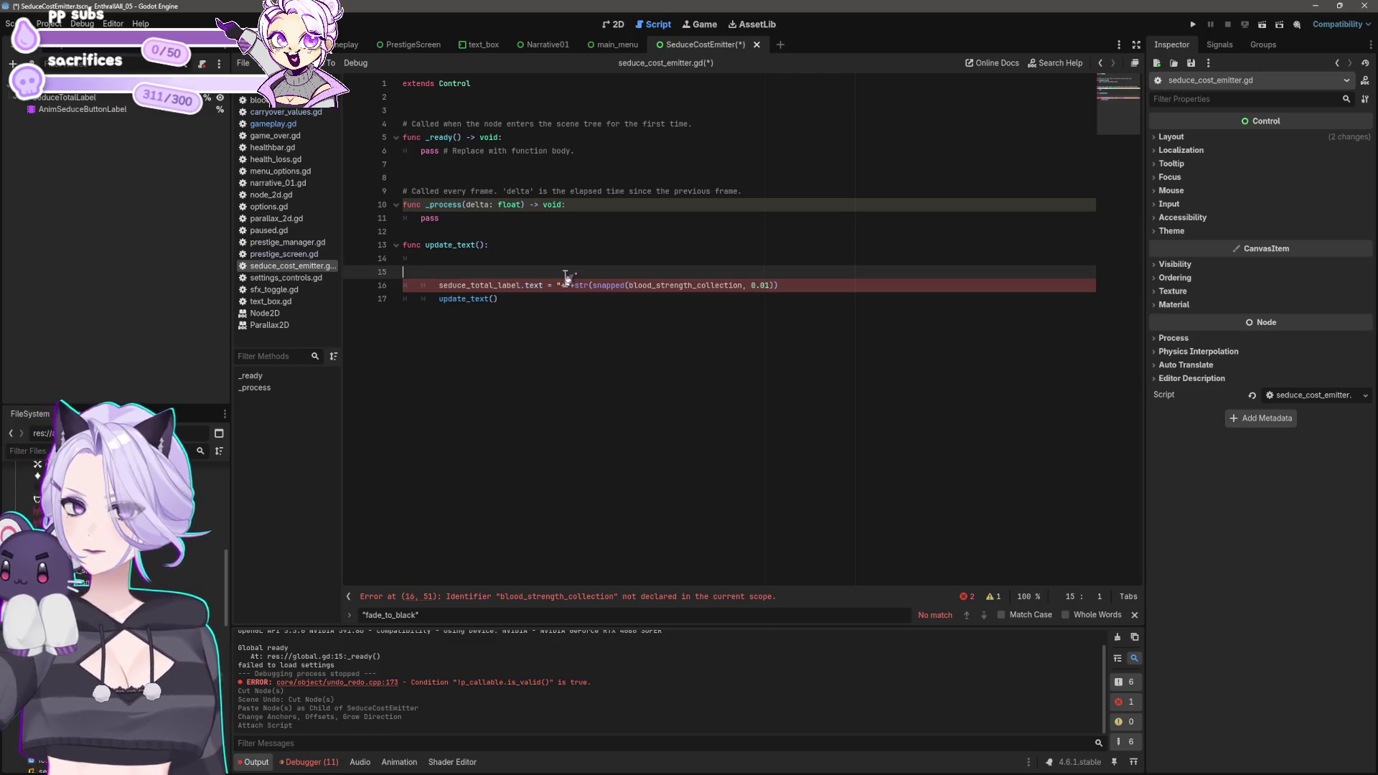
key("shift+End")
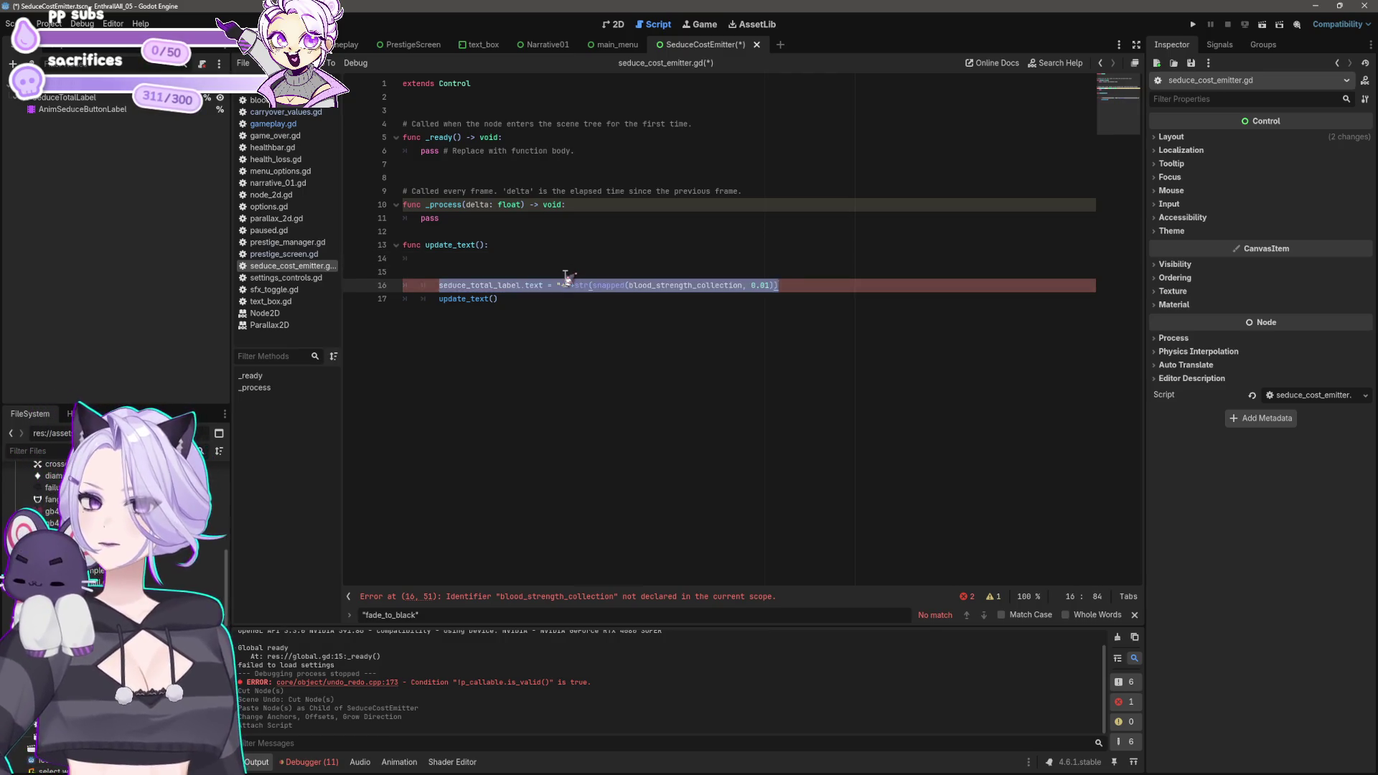
key("ctrl+x")
key("Up")
key("Up")
key("ctrl+v")
key("Down")
key("Down")
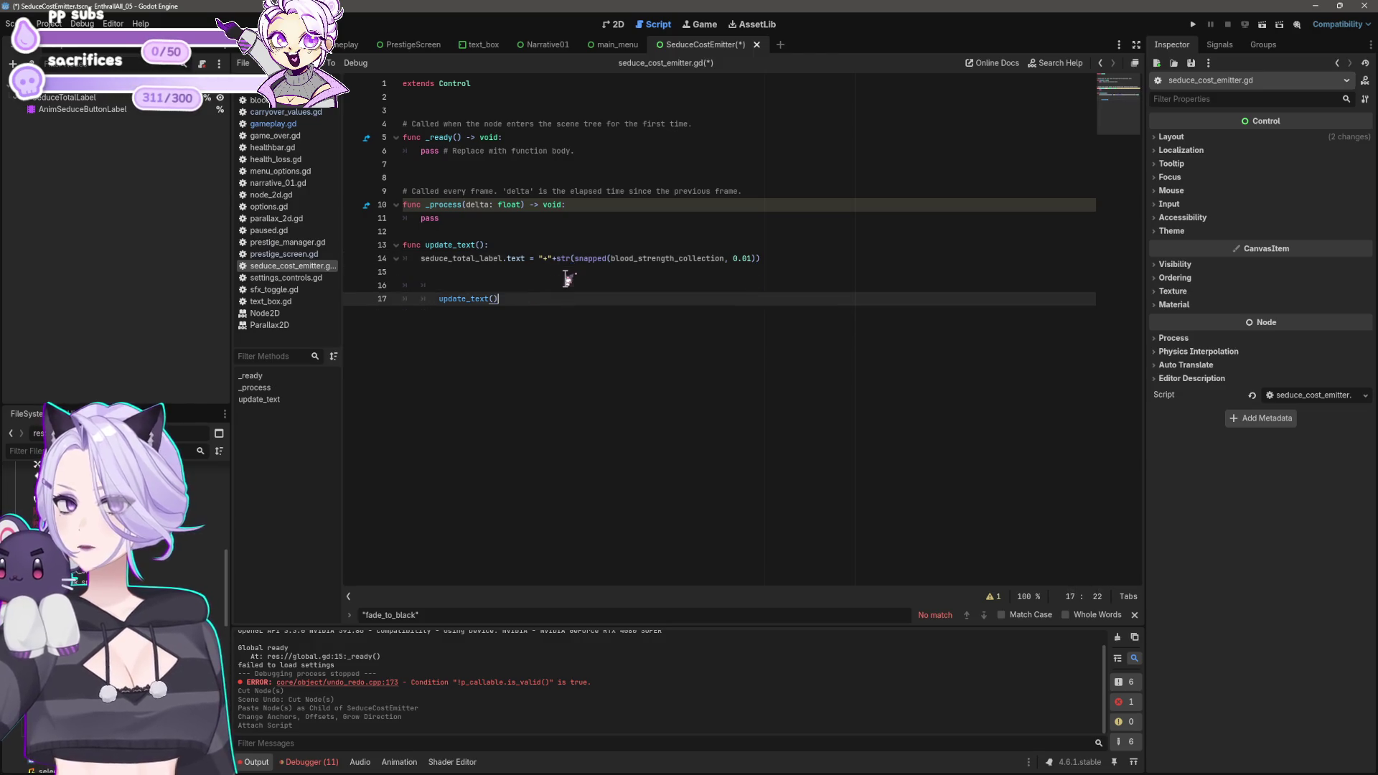
Step: Call update_text() in _process above pass and delete the stray trailing update_text() line
key("Up")
key("Up")
key("Up")
key("Home")
key("Return")
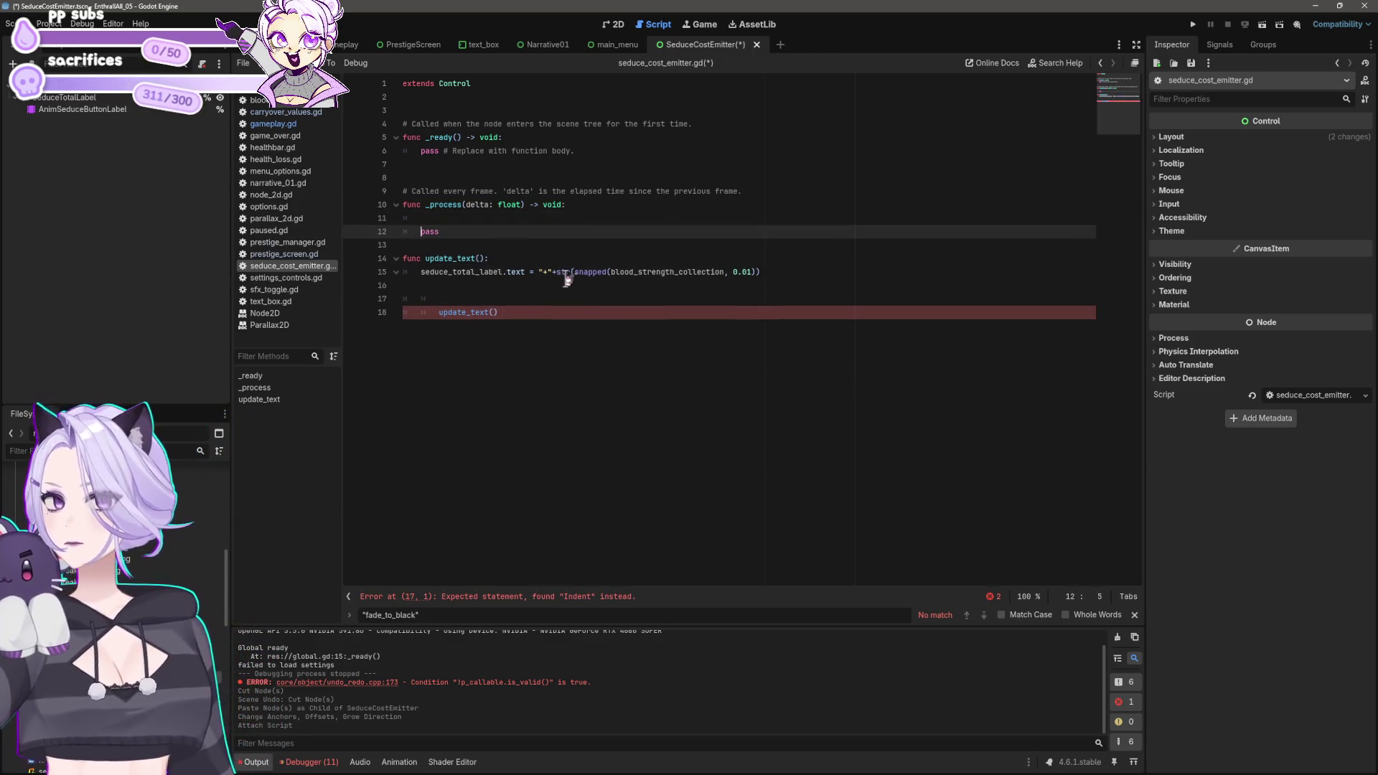
key("Up")
type("pdate")
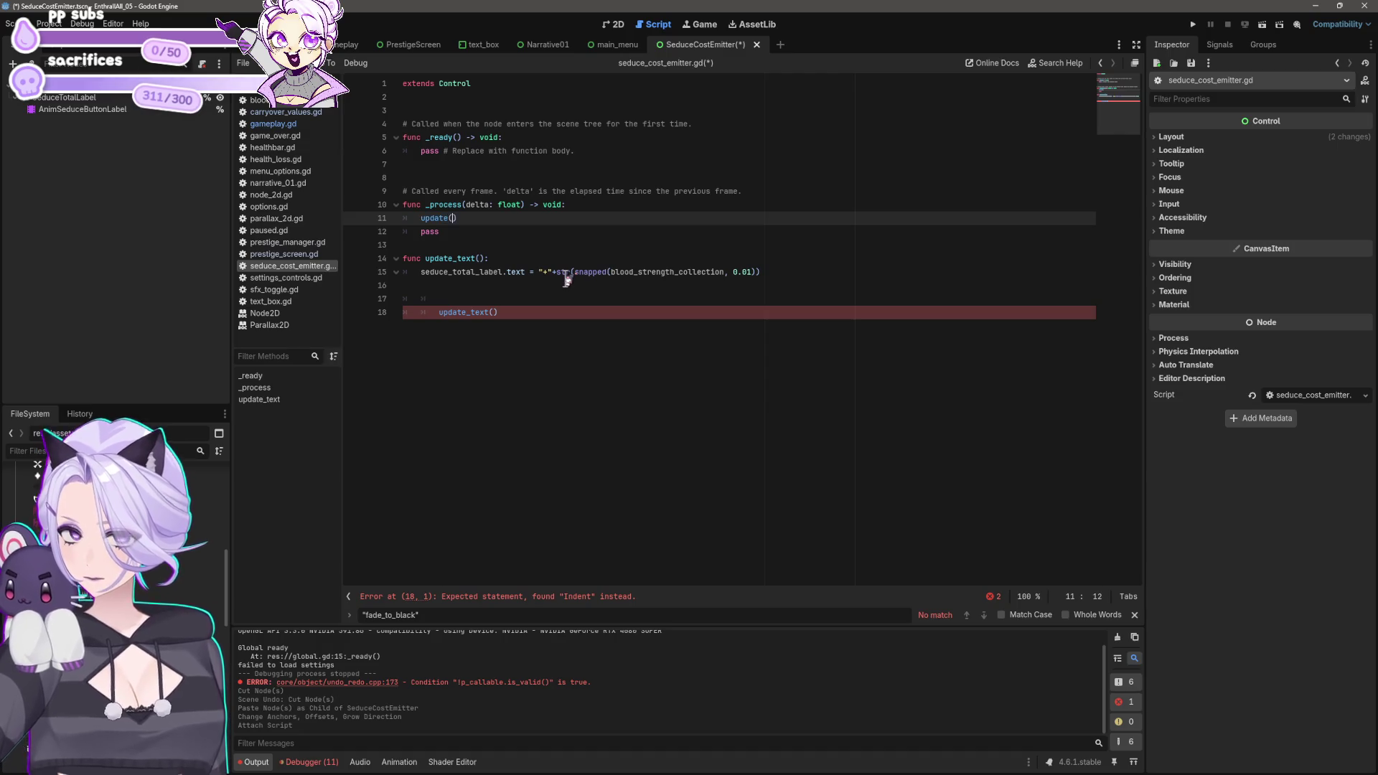
type("_text():")
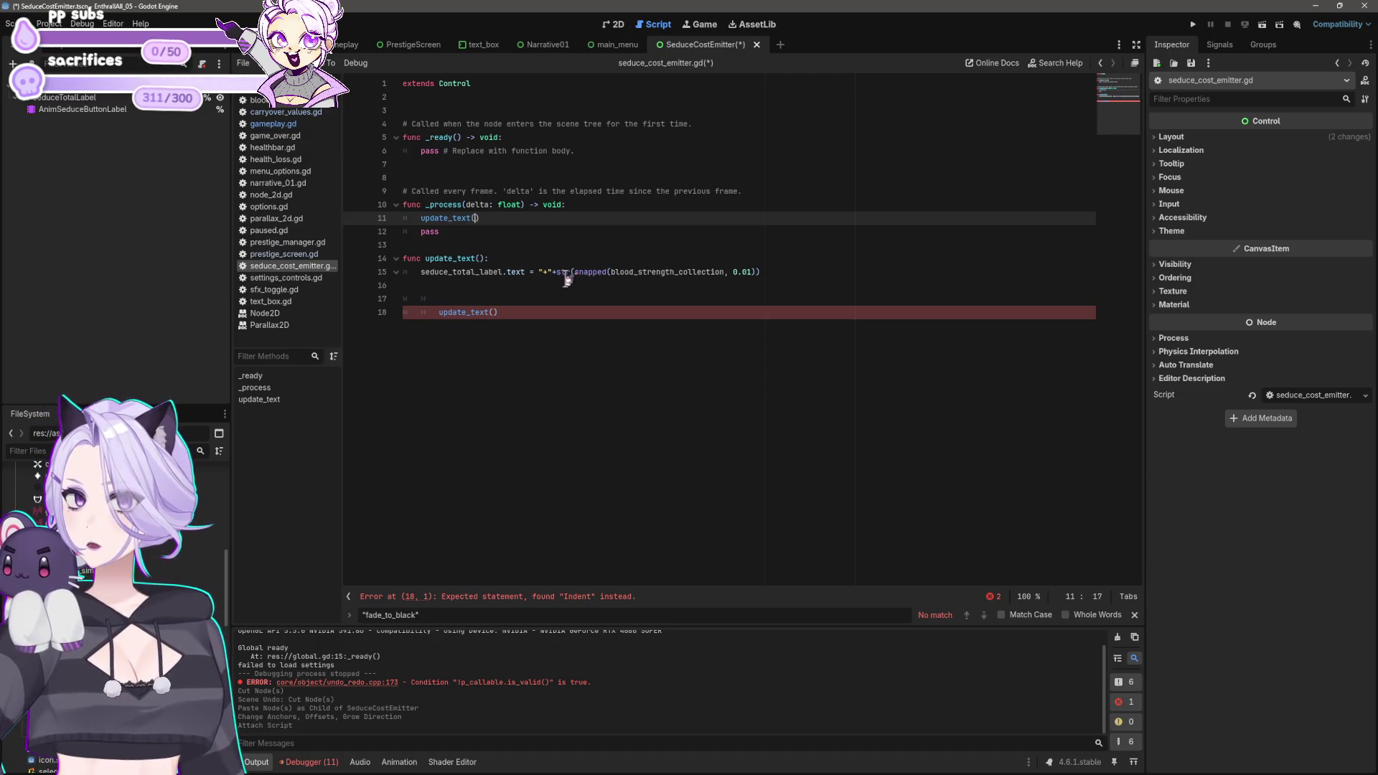
key("BackSpace")
key("Down")
key("Down")
key("Down")
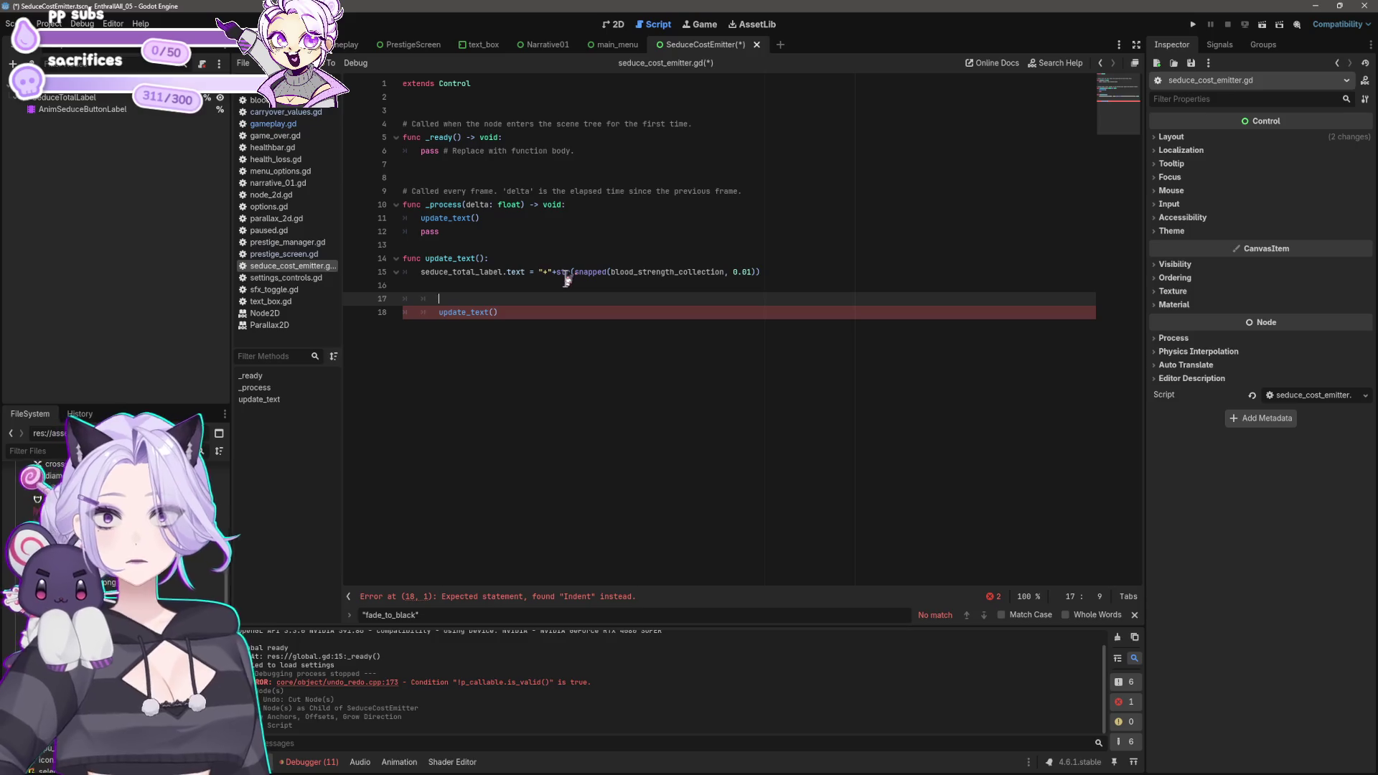
left_click(550, 323)
key("shift+Home")
key("shift+Home")
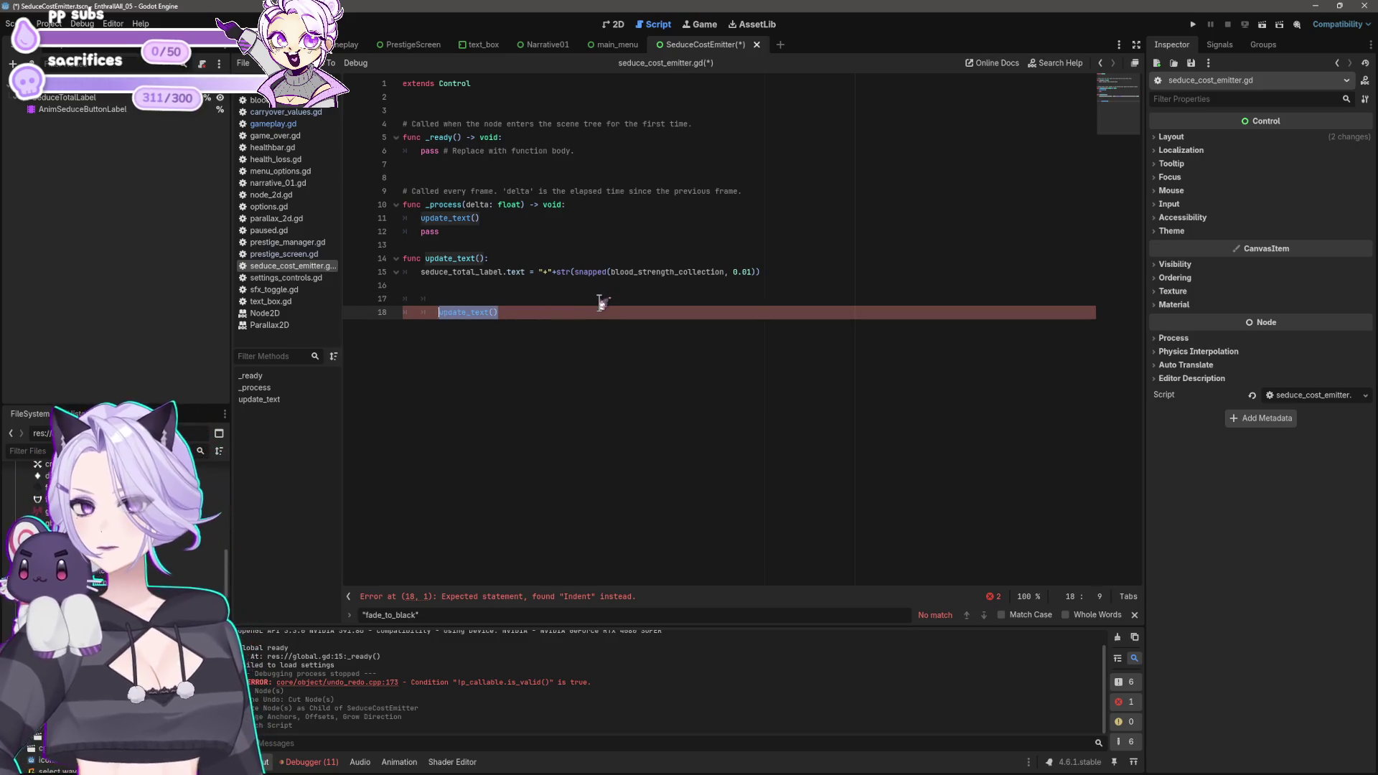
key("BackSpace")
key("BackSpace")
key("BackSpace")
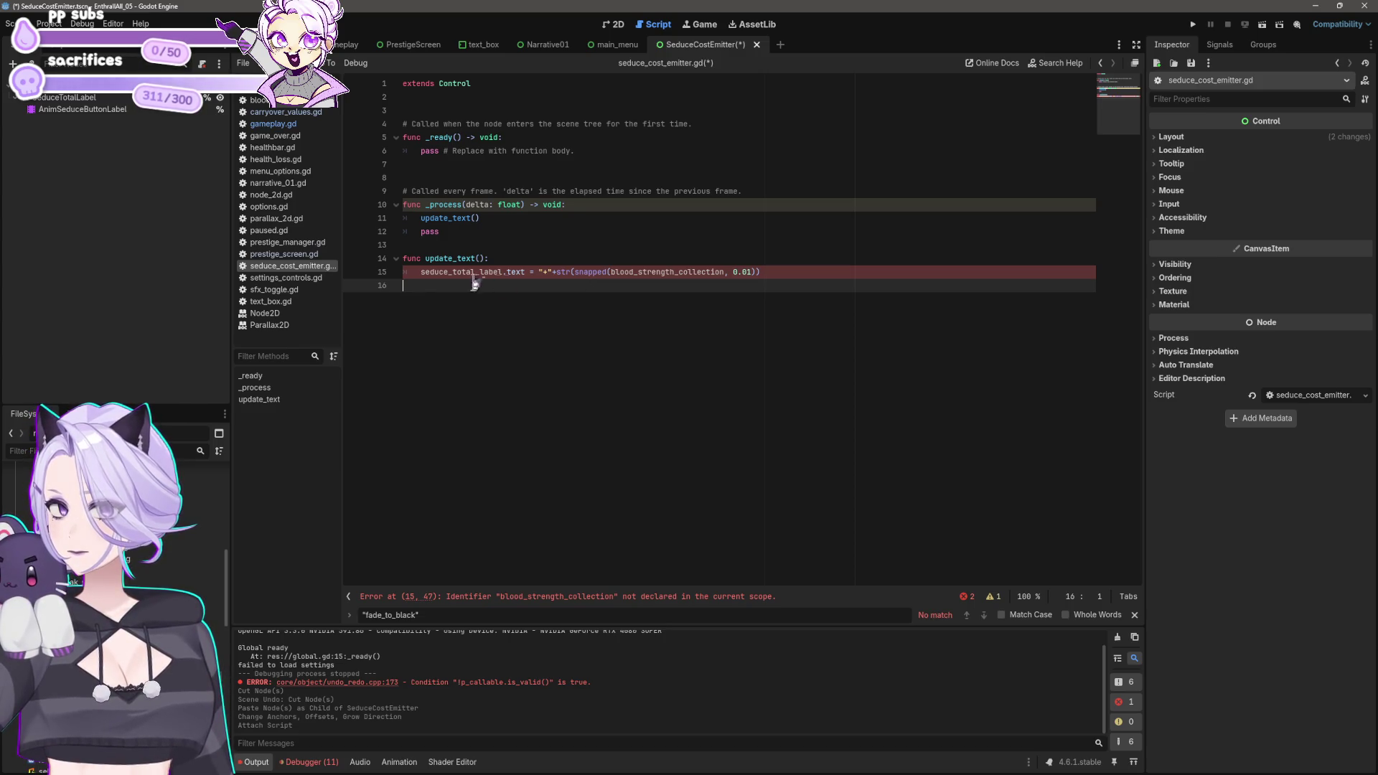
Step: Prefix seduce_total_label on line 15 with CarryoverValues
left_click(424, 272)
type("CarryoverValu")
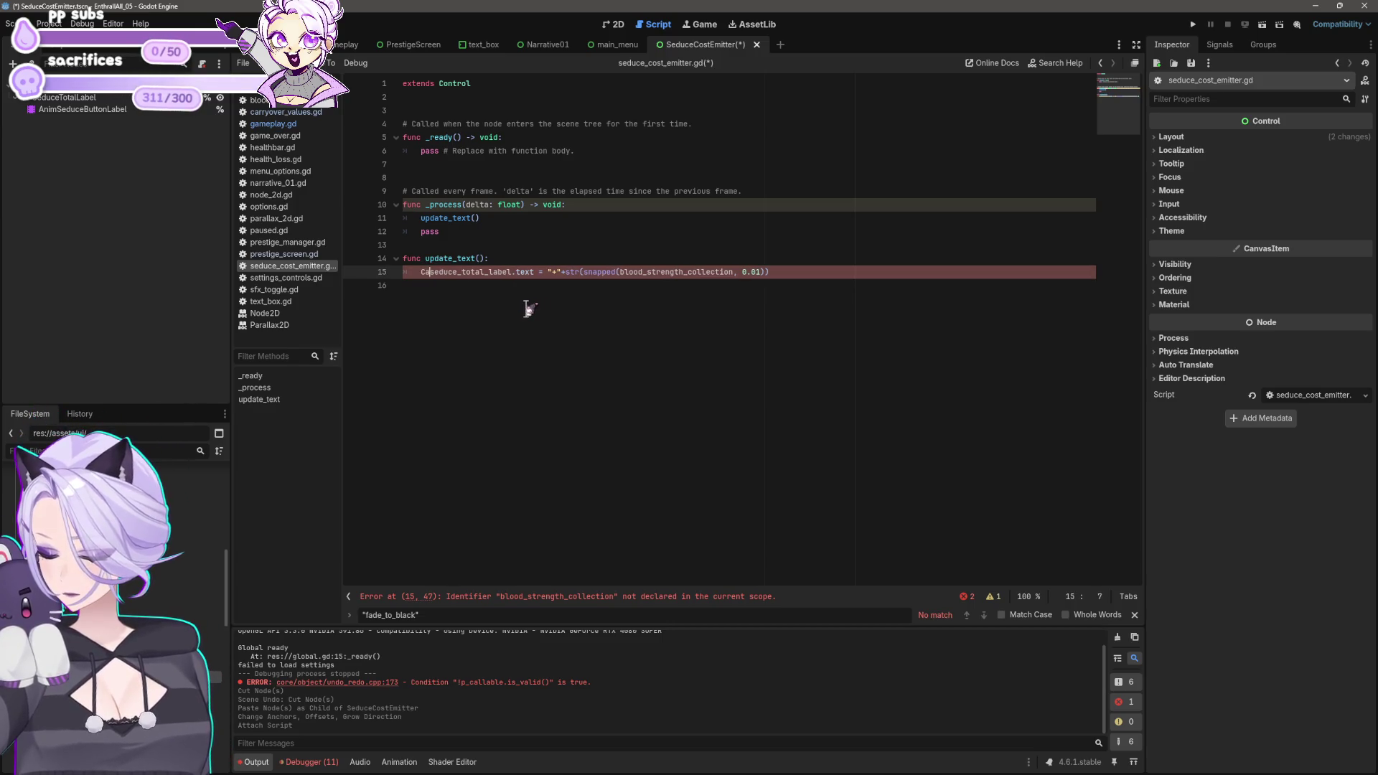
type("es.")
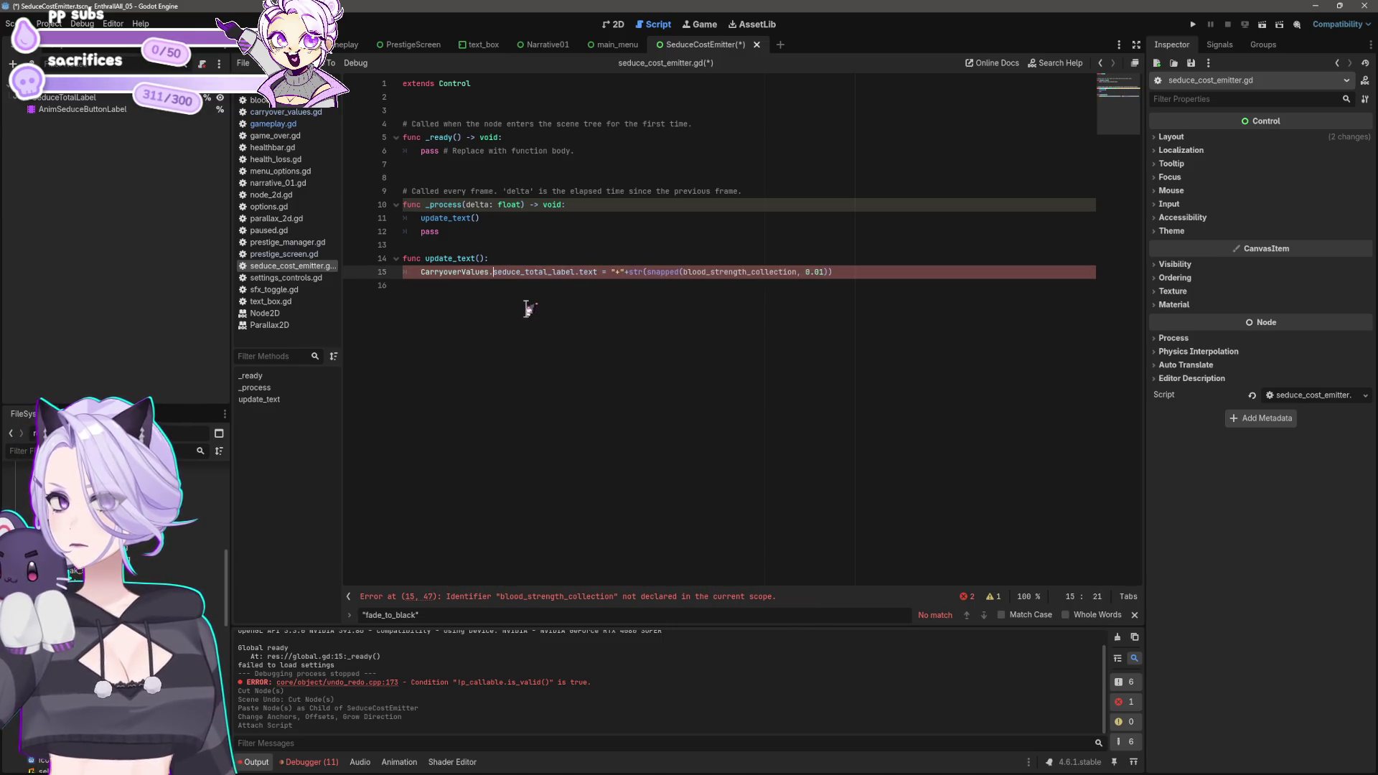
left_click(597, 272, "shift")
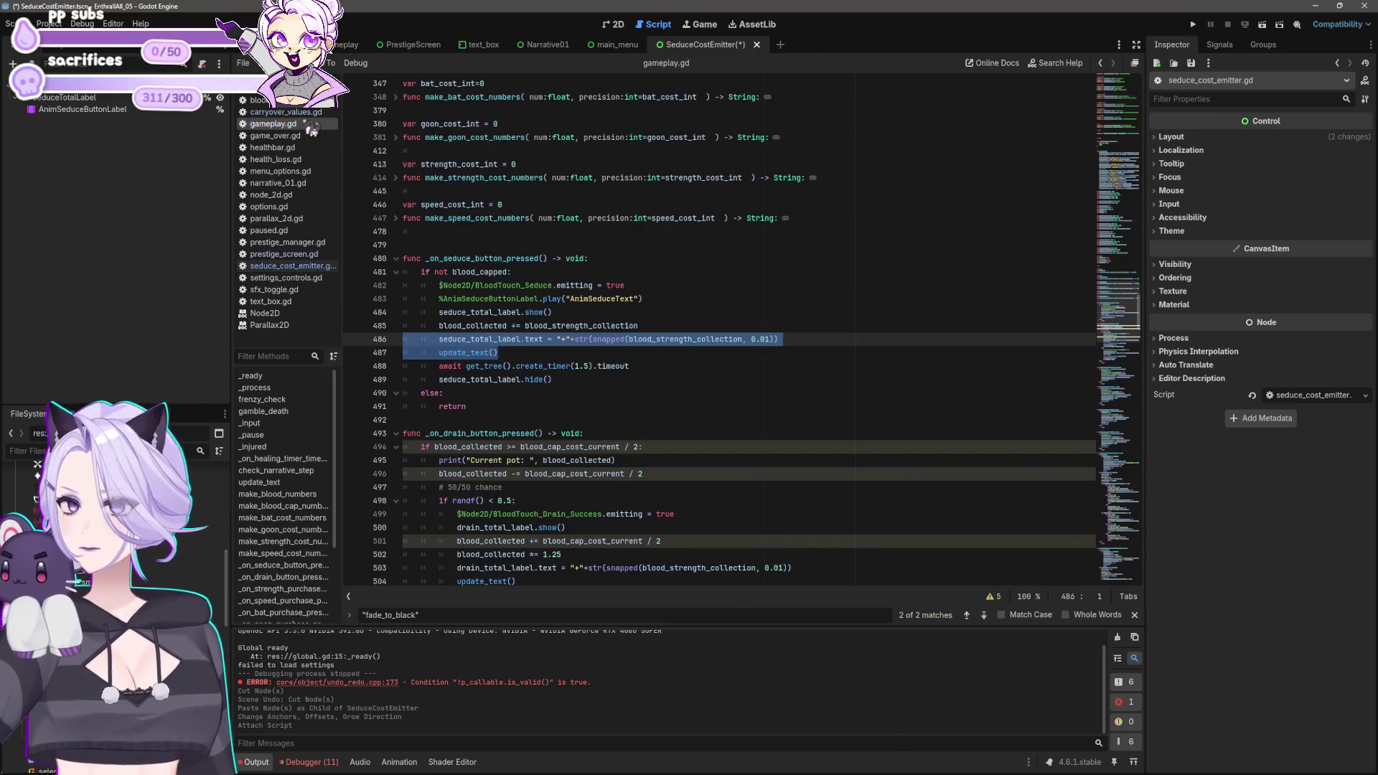
Step: Add a var seduce_total_label.text line to carryover_values.gd
left_click(284, 113)
left_click(627, 406)
key("Return")
key("Return")
key("Return")
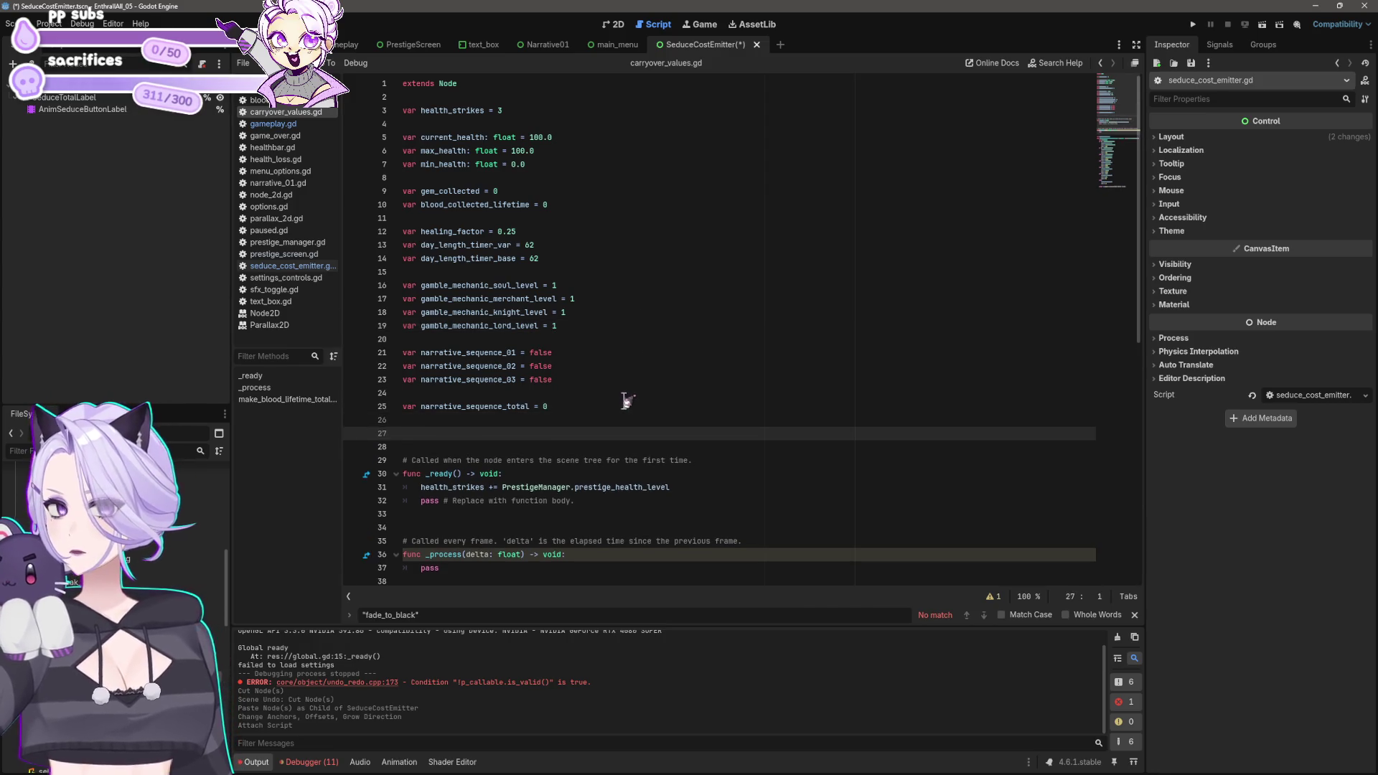
type("ar seduce_total_label.text")
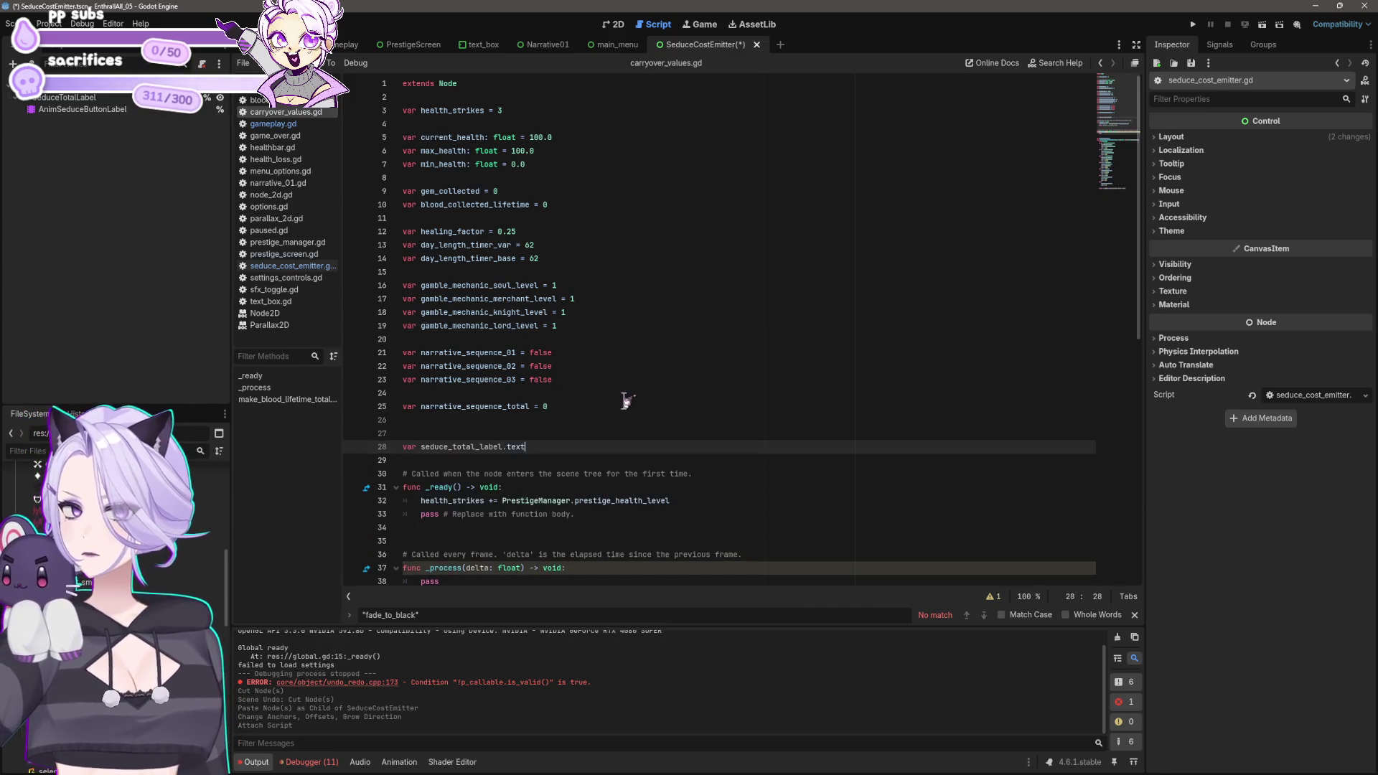
key("BackSpace")
key("BackSpace")
key("BackSpace")
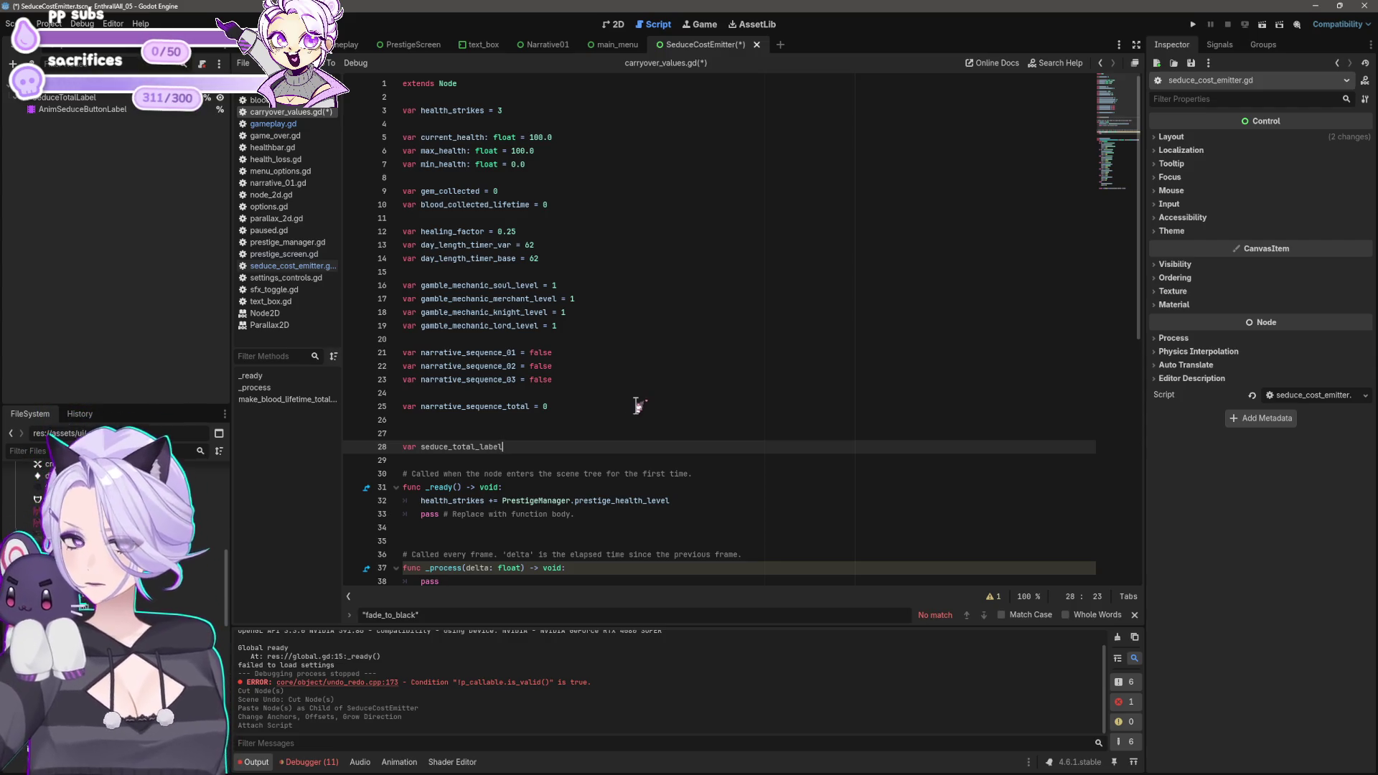
key("BackSpace")
type(".text")
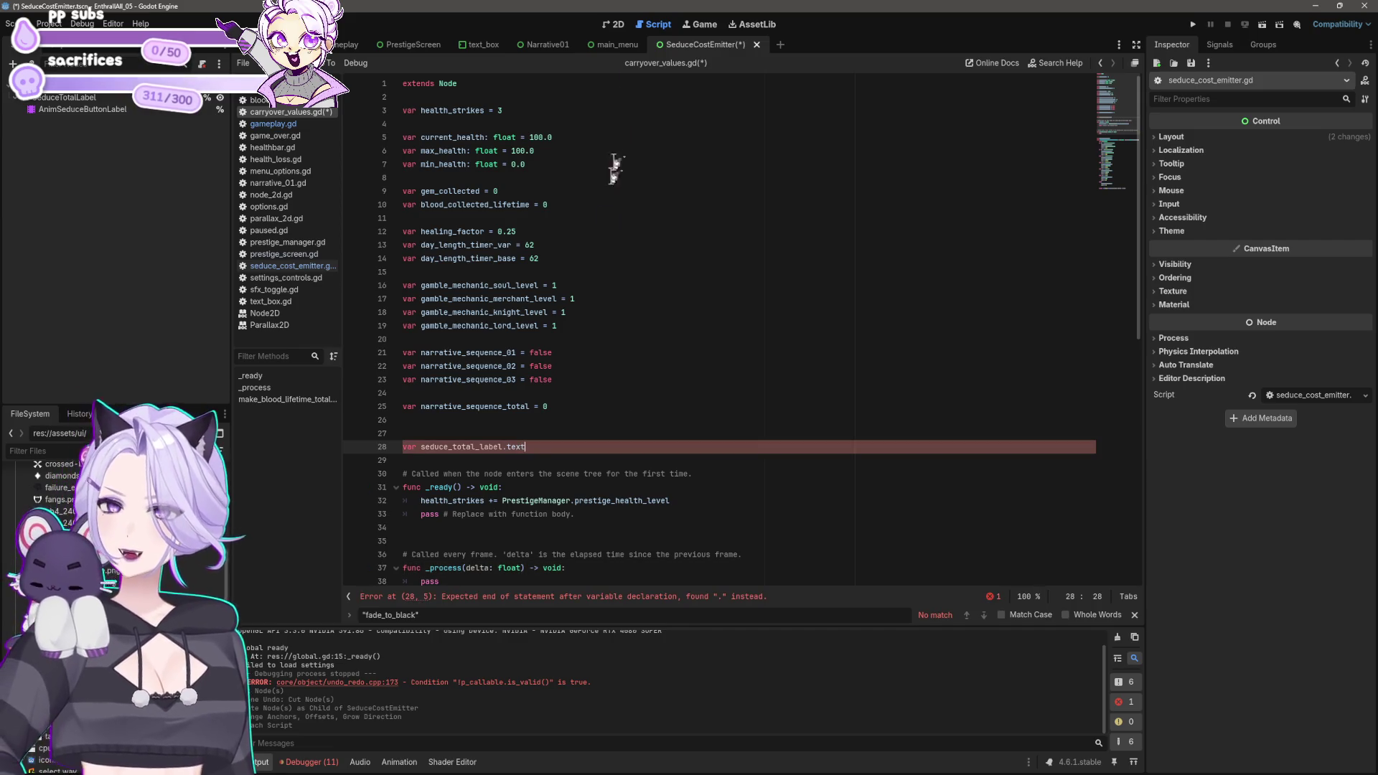
Step: Remove the CarryoverValues. prefix from line 15 of seduce_cost_emitter.gd and select SeduceTotalLabel
left_click(273, 266)
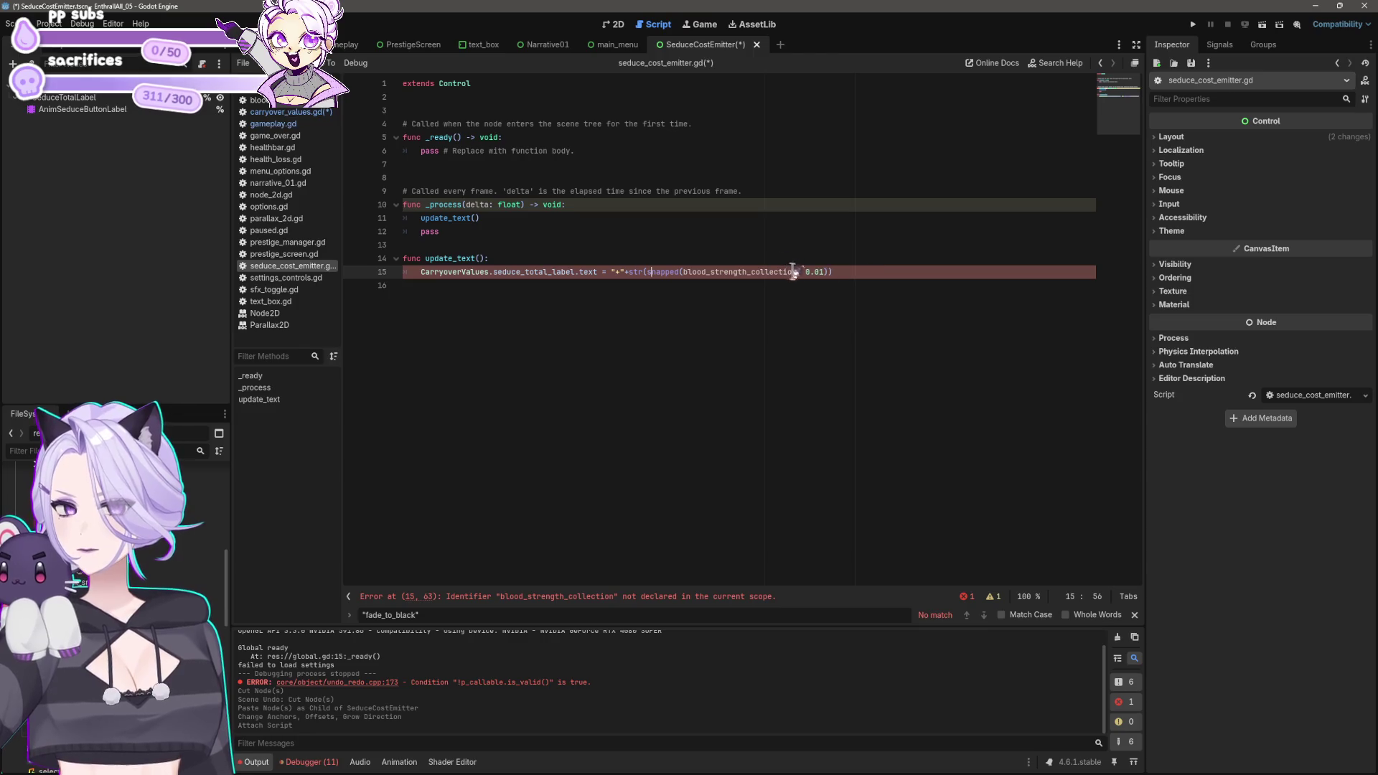
left_click_drag(599, 273, 495, 271)
key("Left")
key("shift+Home")
key("BackSpace")
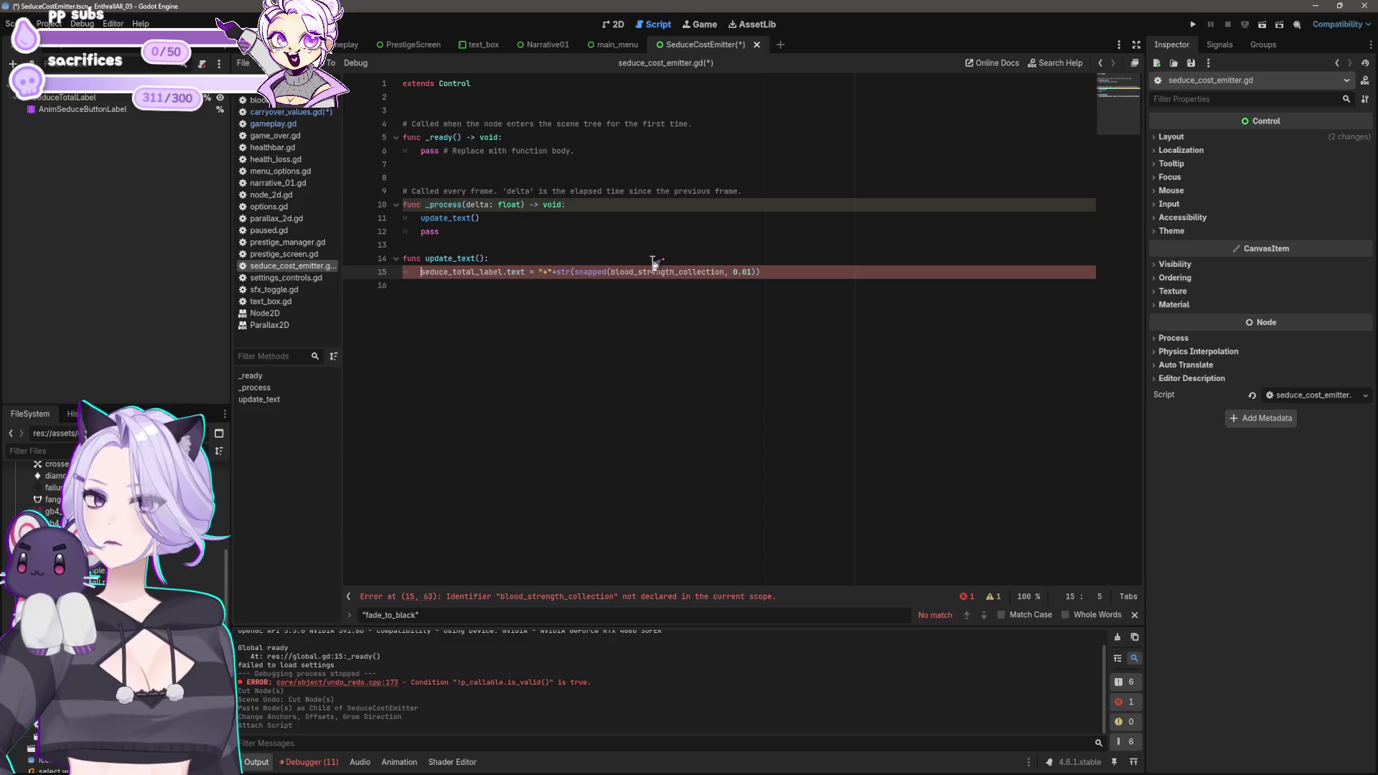
left_click(92, 99)
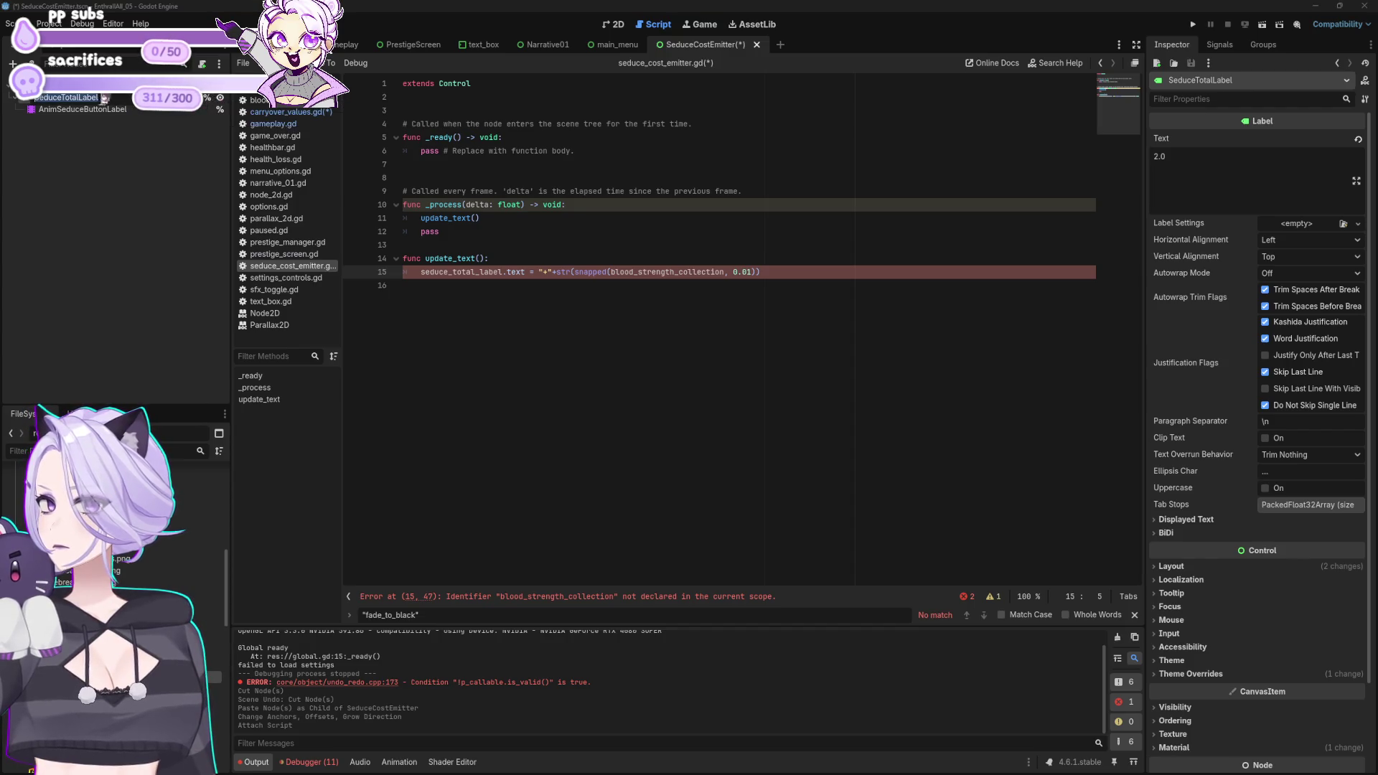
mouse_move(66, 98)
left_mouse_down()
mouse_move(227, 138)
mouse_move(459, 96)
left_mouse_up()
key("Return")
key("Down")
key("shift+End")
key("BackSpace")
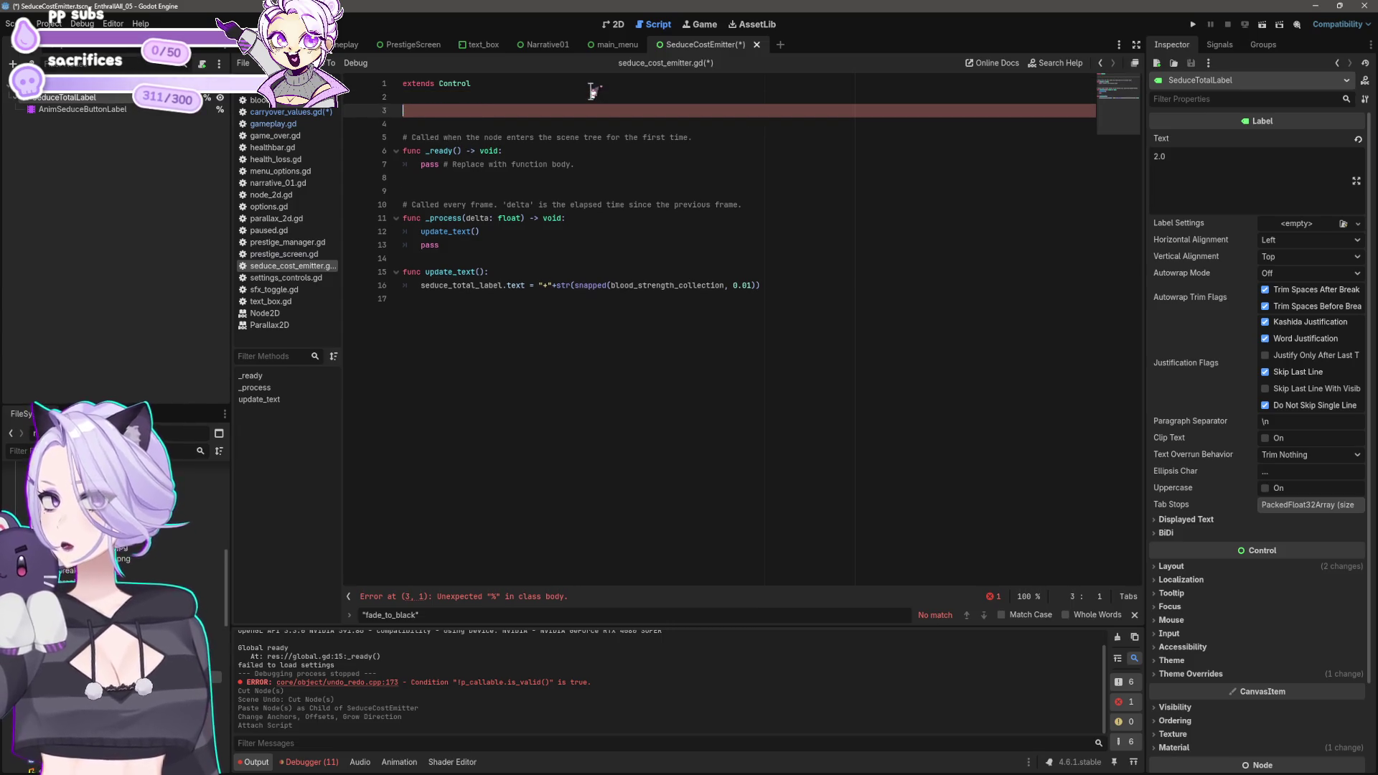
left_click_drag(108, 97, 459, 115)
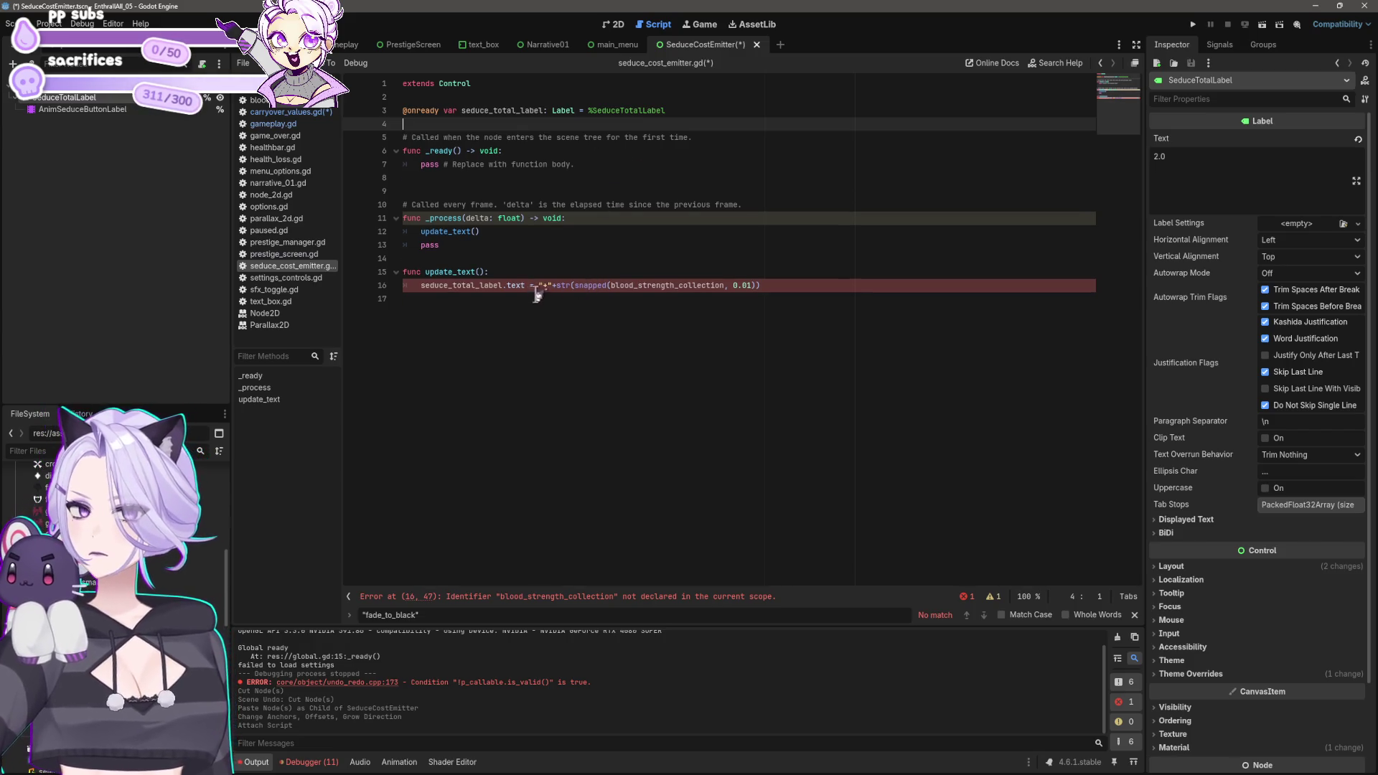
key("ctrl+s")
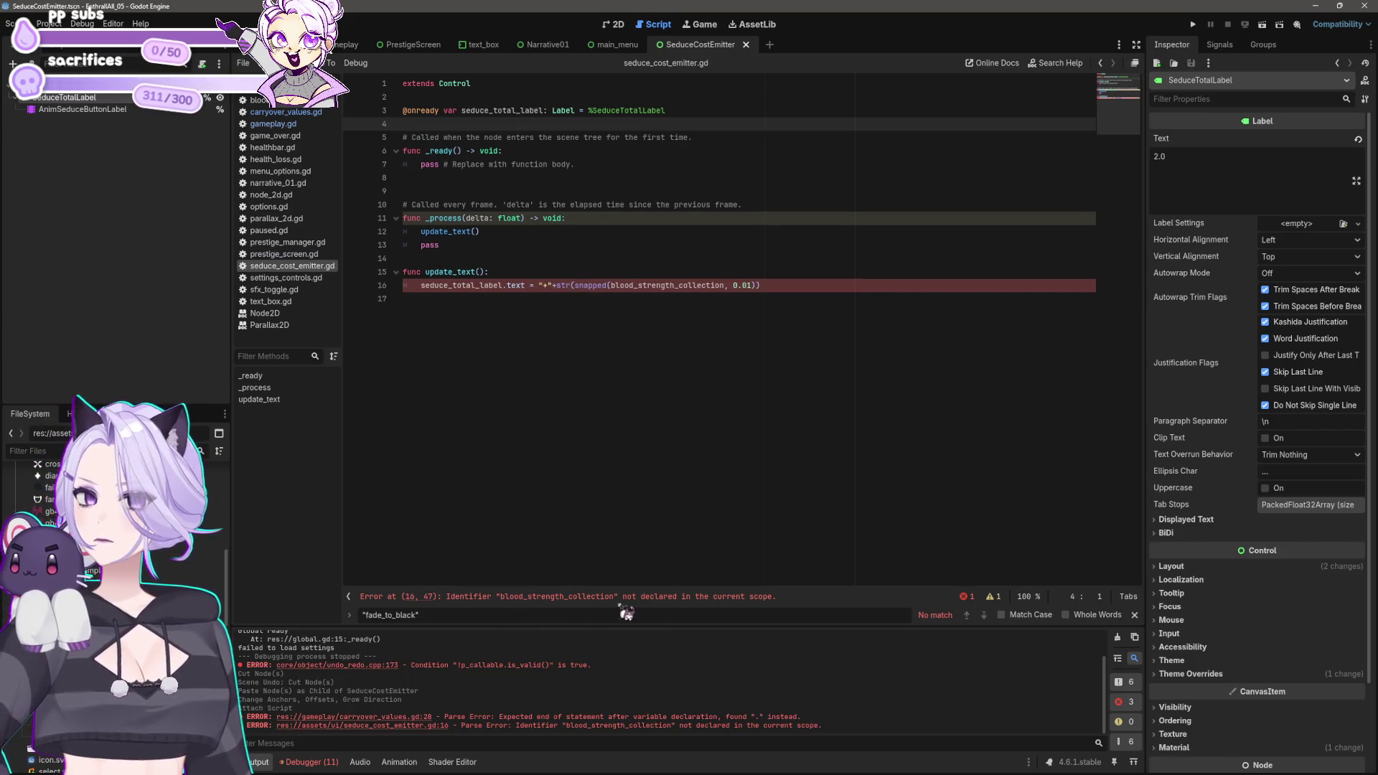
Step: Prefix blood_strength_collection on line 16 with CarryoverValues., then open the gameplay scene
left_click(623, 598)
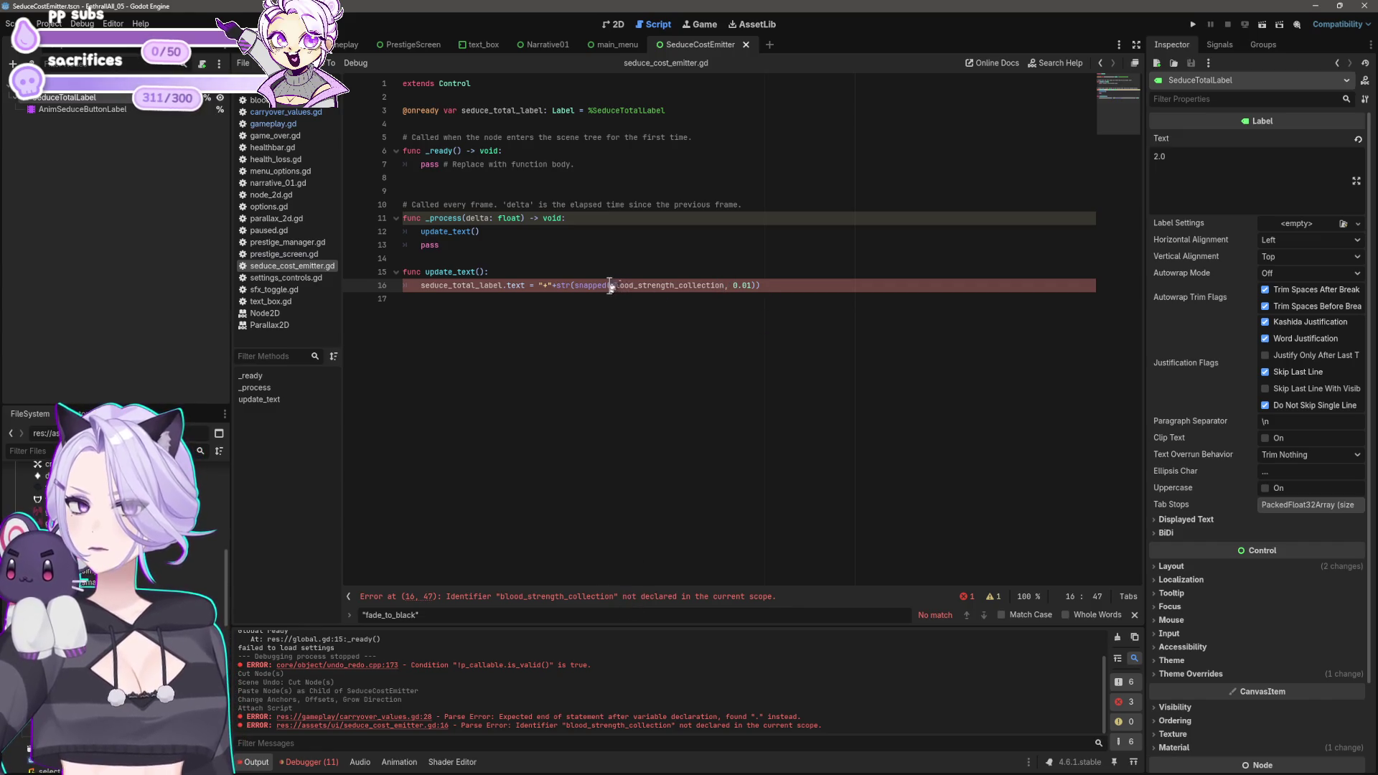
type("CarryoverValue")
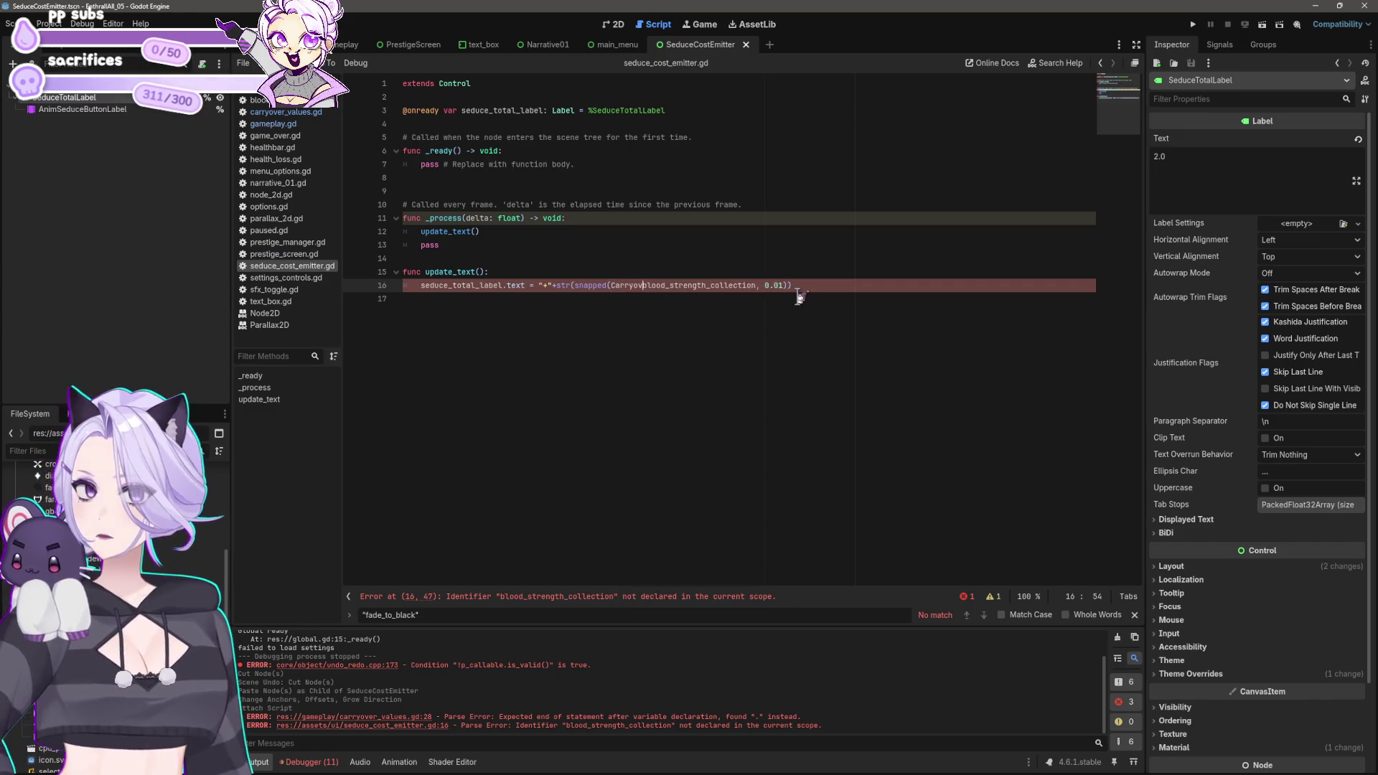
type("s.")
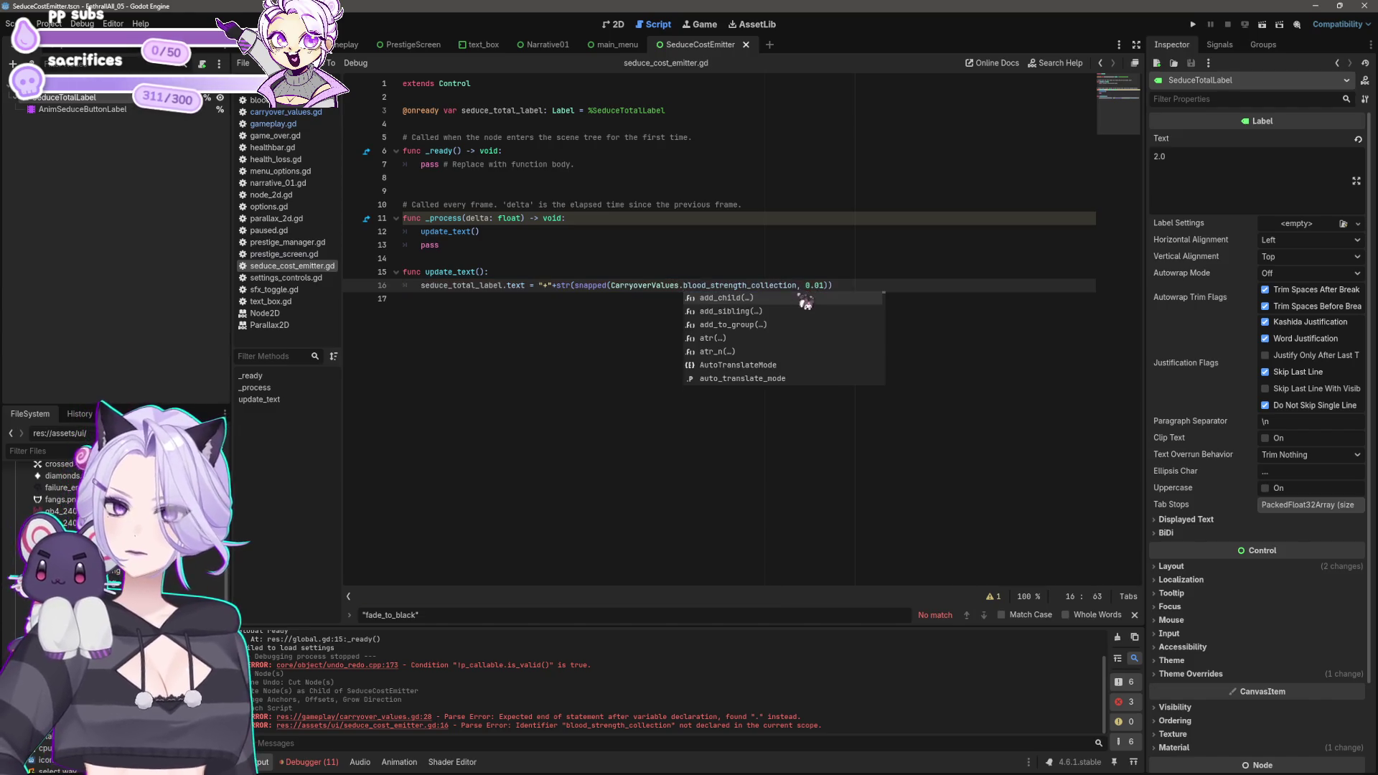
left_click(893, 274)
left_click(348, 44)
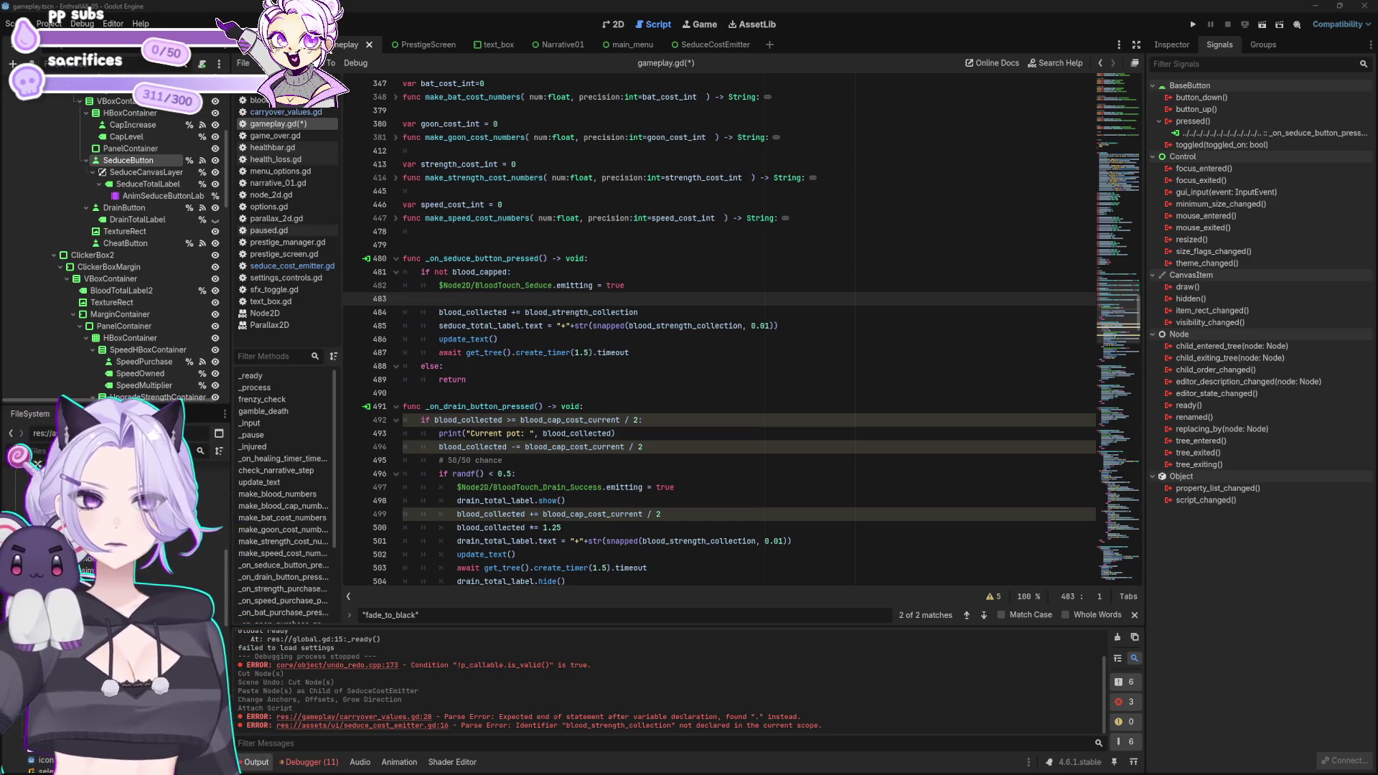
left_click(511, 296)
key("Tab")
key("Tab")
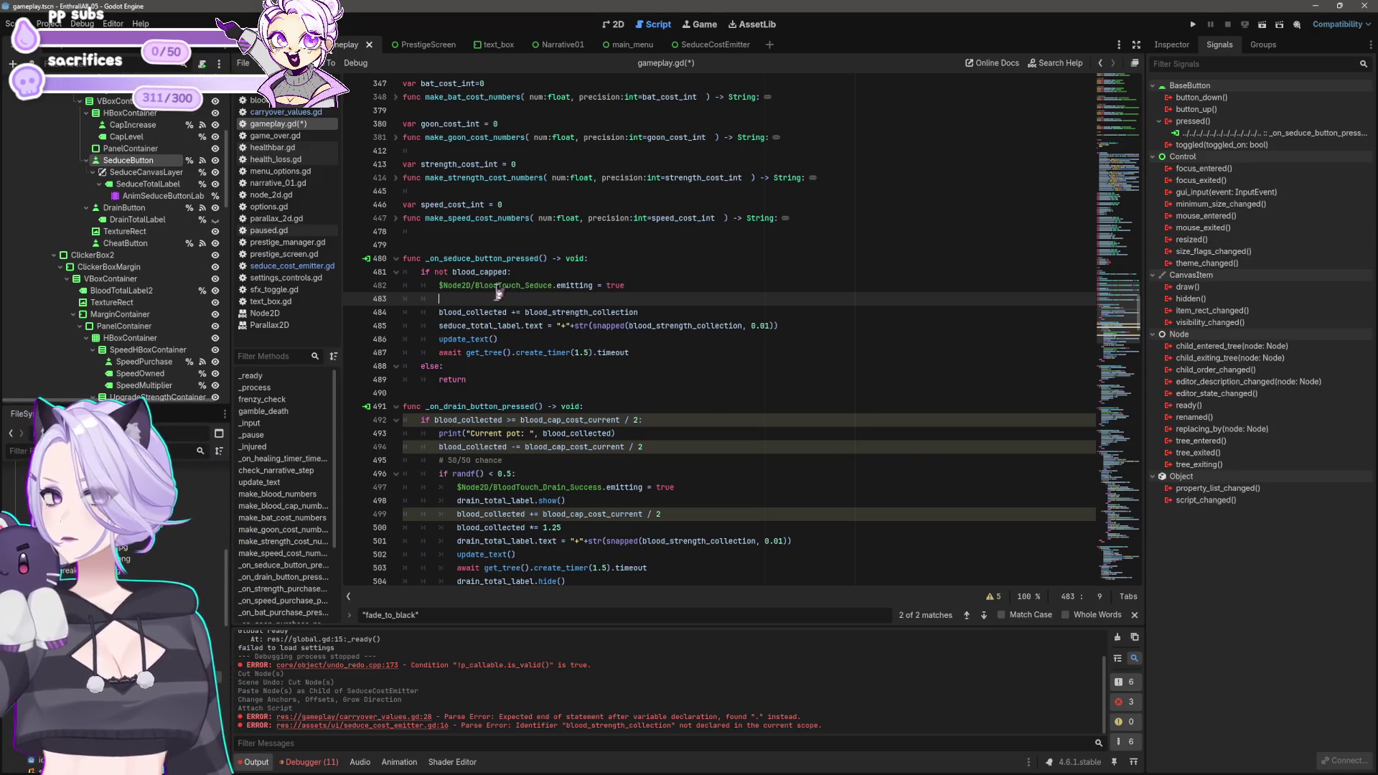
type("spawn")
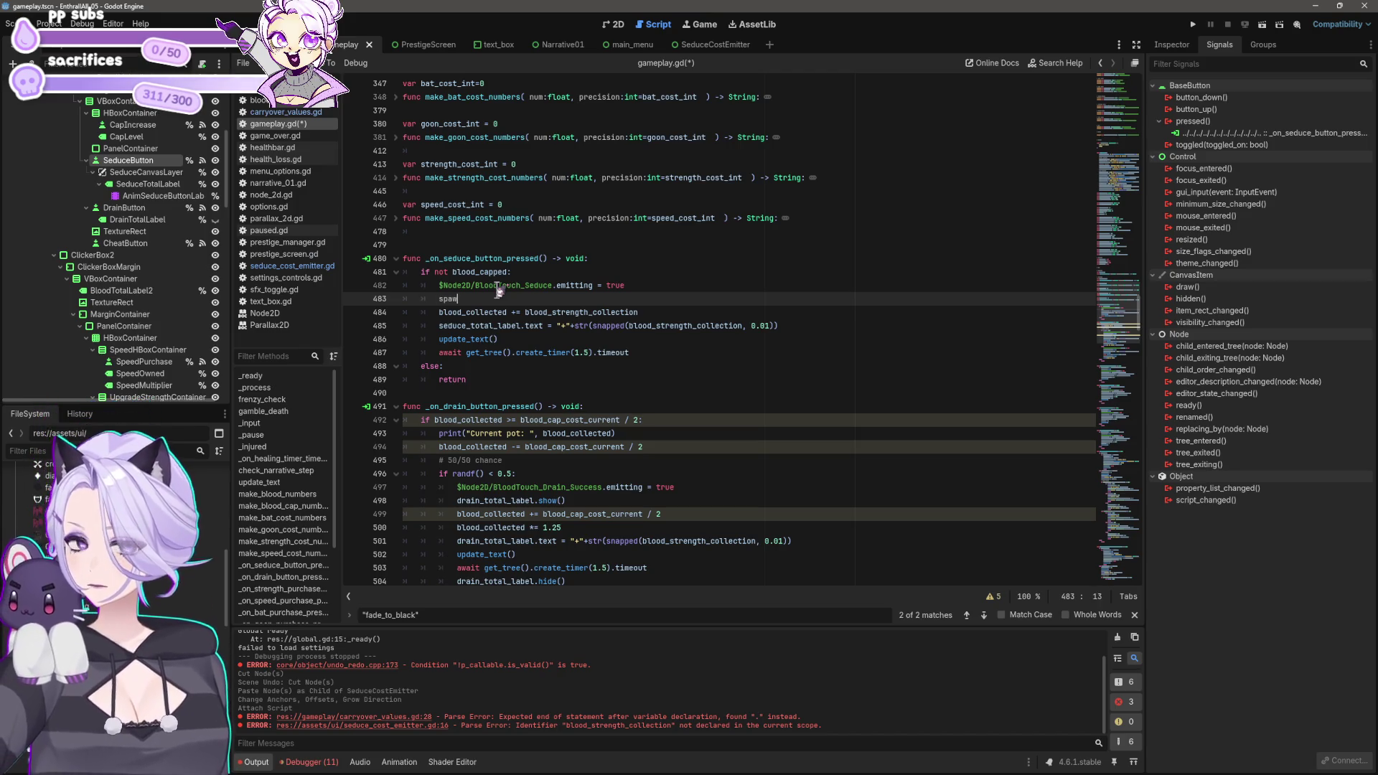
key("BackSpace")
key("BackSpace")
key("BackSpace")
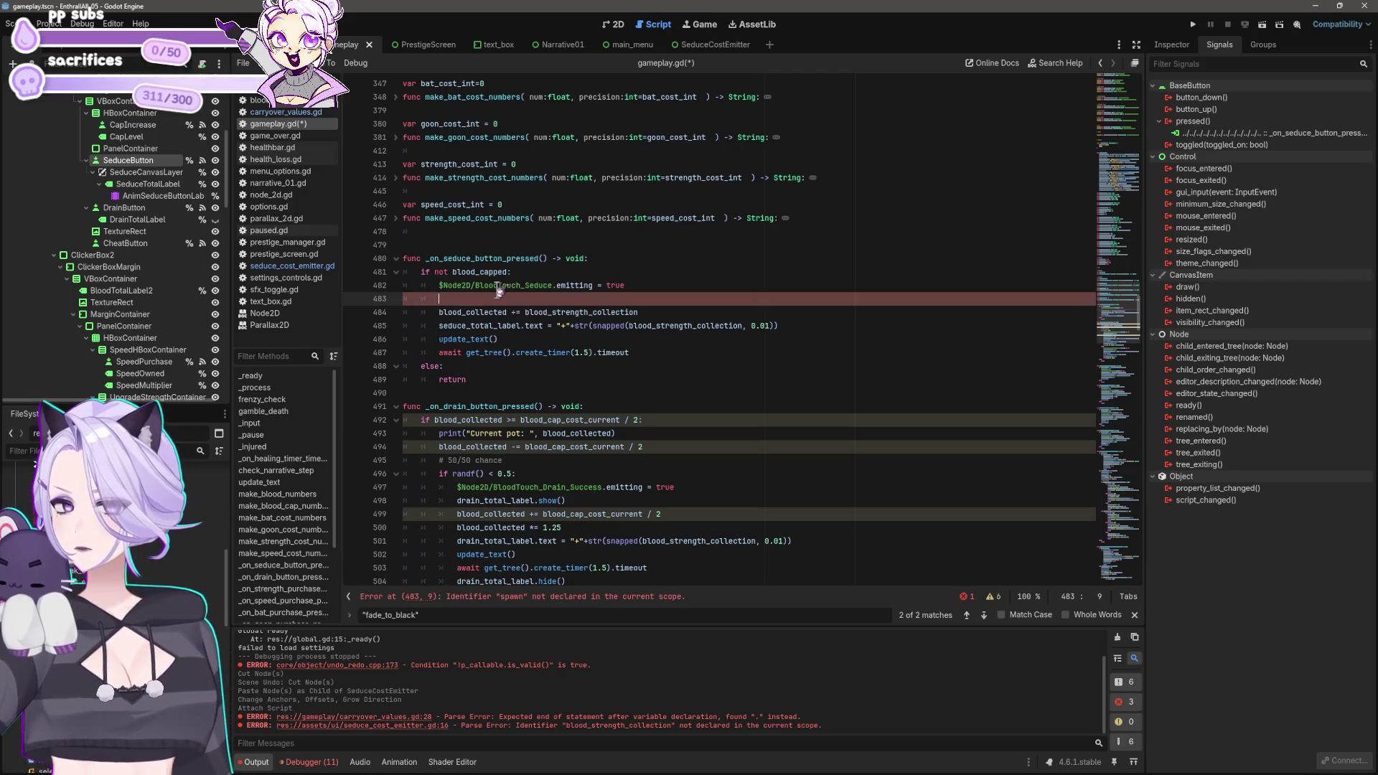
type("add_scene")
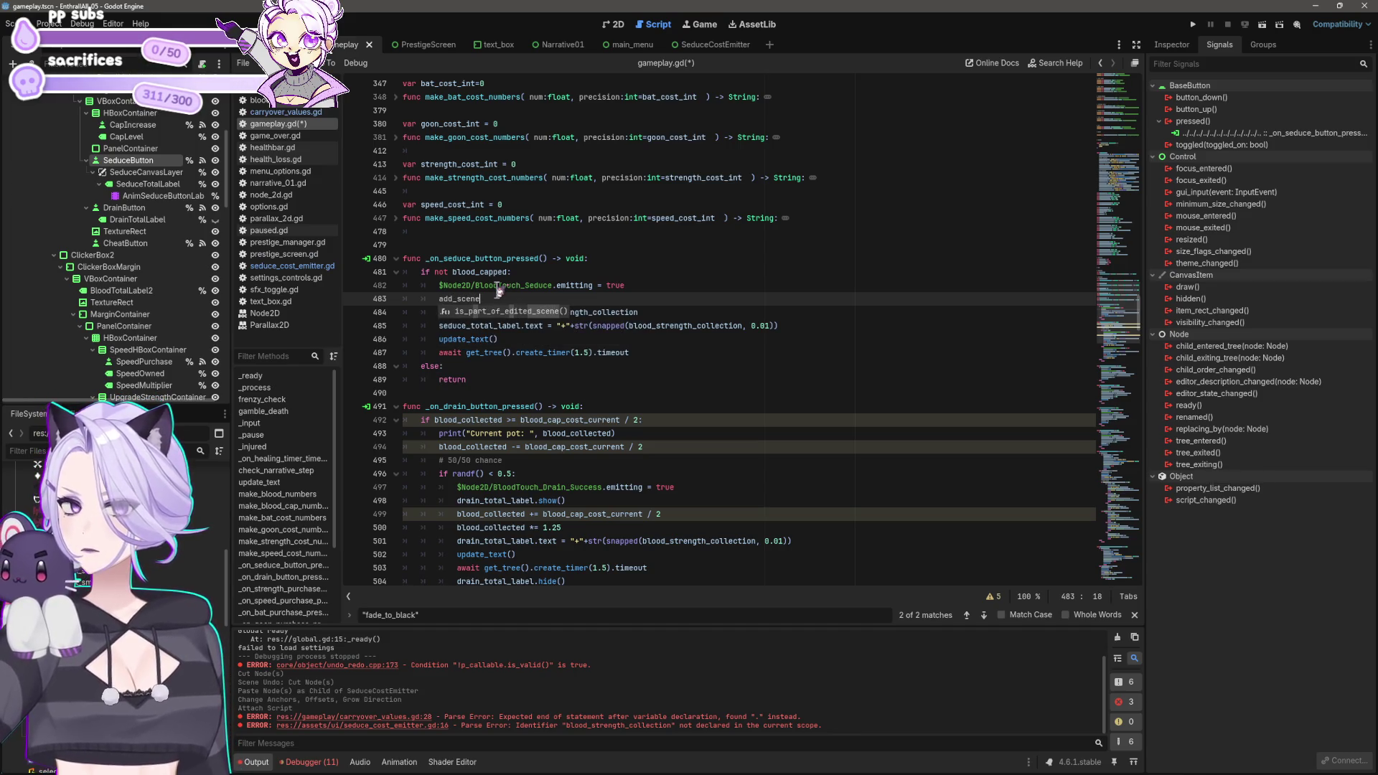
key("BackSpace")
key("BackSpace")
key("BackSpace")
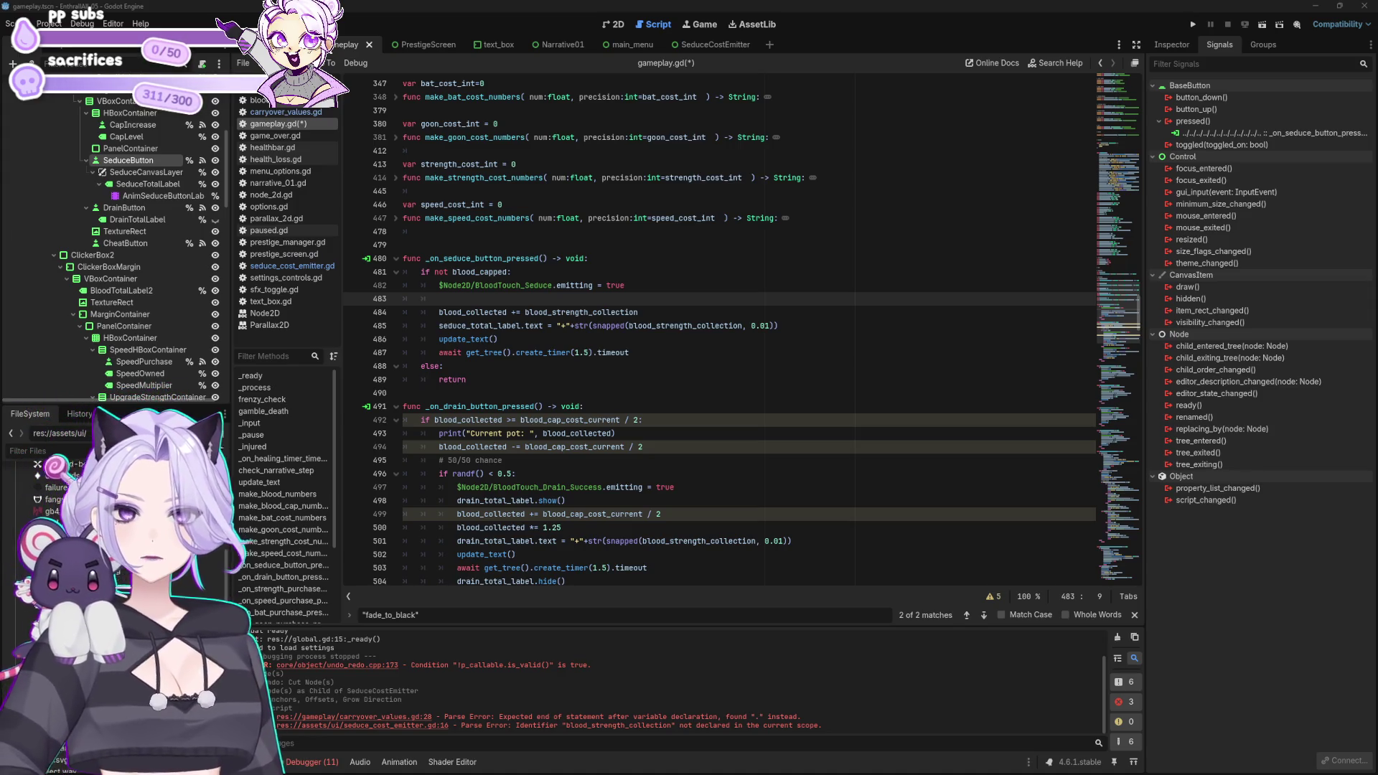
mouse_move(1144, 308)
left_mouse_down()
mouse_move(1174, 76)
mouse_move(1174, 316)
mouse_move(1170, 226)
left_mouse_up()
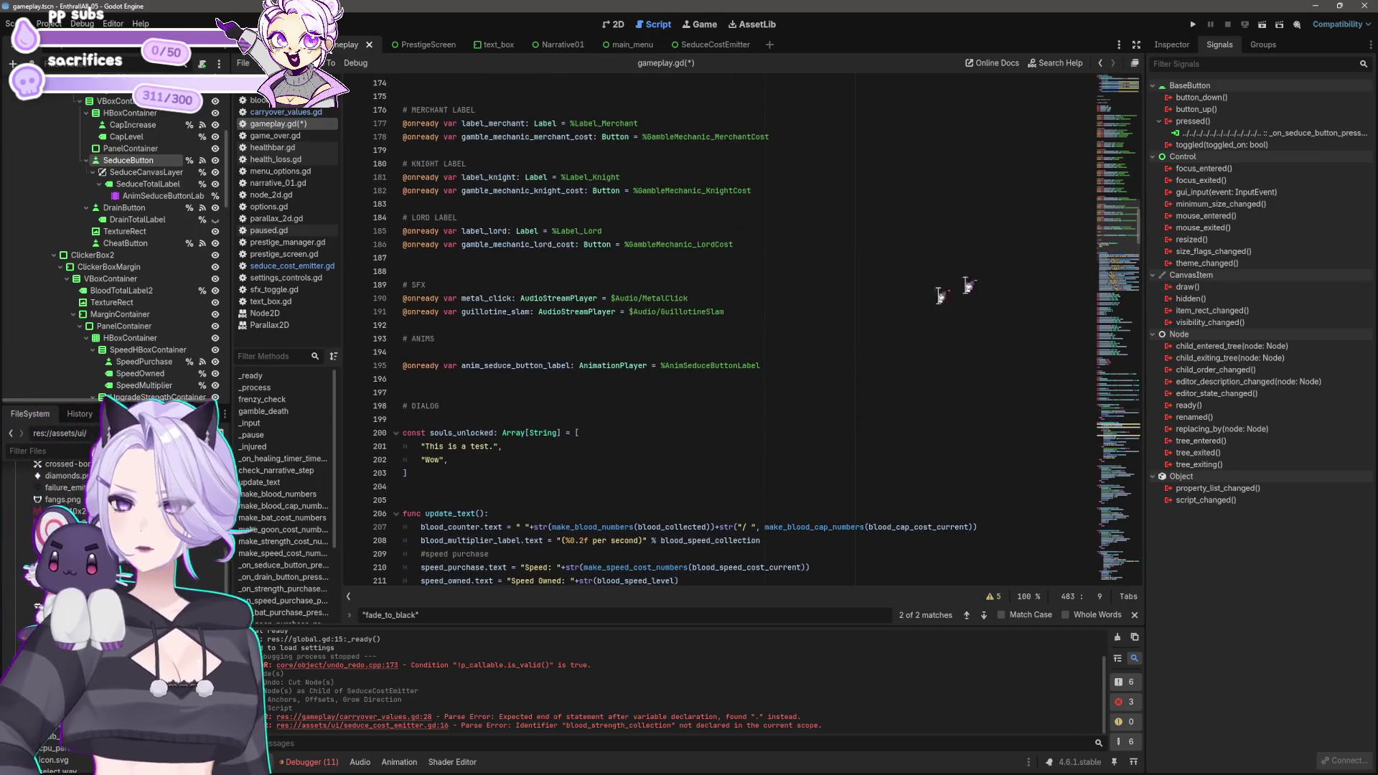
Step: Add a '# TEXT ANIM SCENES' comment below the dialog array with a pasted preload constant
left_click(463, 486)
key("Return")
key("Return")
key("Up")
type("# TEXT ANIM SCENES")
key("Return")
key("Return")
type("const OBJECT_SCENE = preload(\"res://path/to/MyObject.tscn\")")
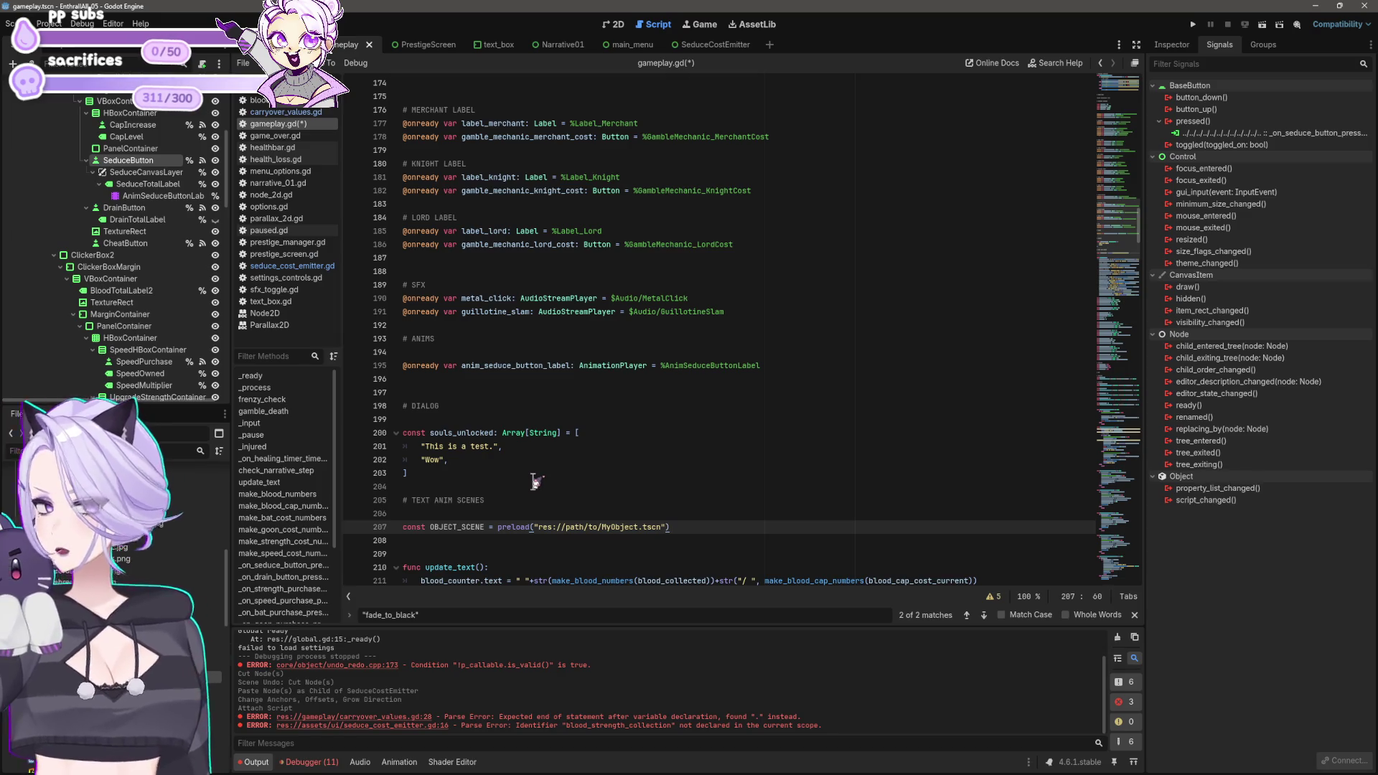
Step: Rename the constant SEDUCE_LABEL and preload res://assets/ui/SeduceCostEmitter.tscn
scroll(537, 431, "down", 5)
left_click(483, 326)
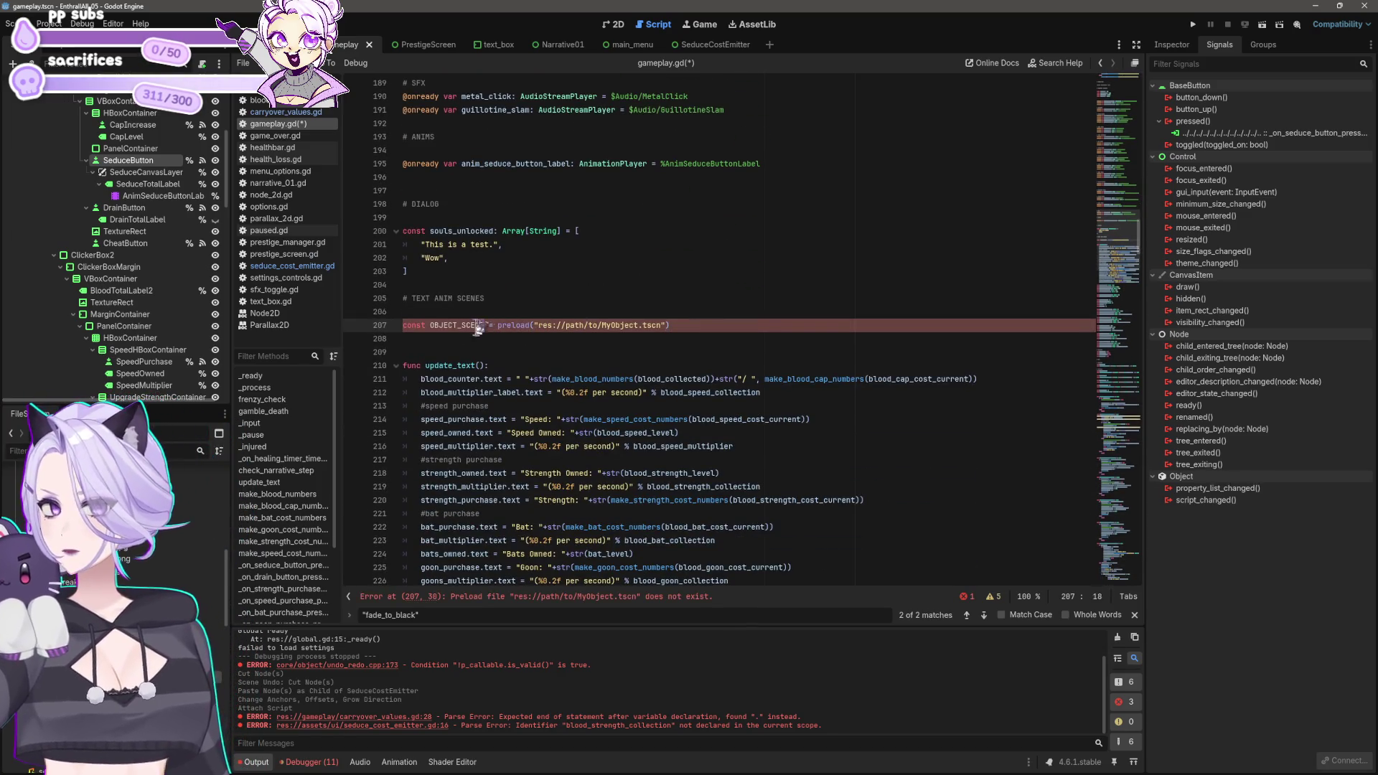
left_click_drag(483, 327, 434, 327)
key("BackSpace")
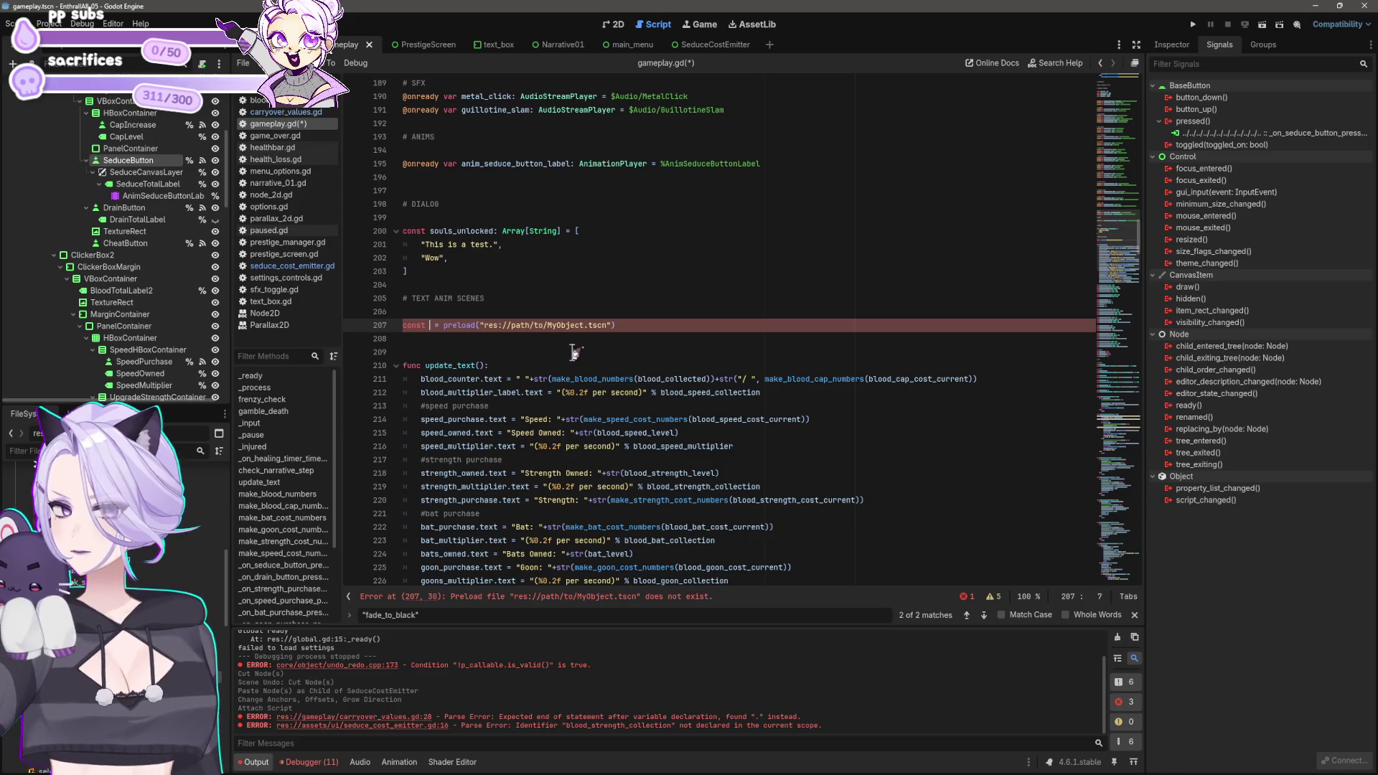
type("SEDUCE_L")
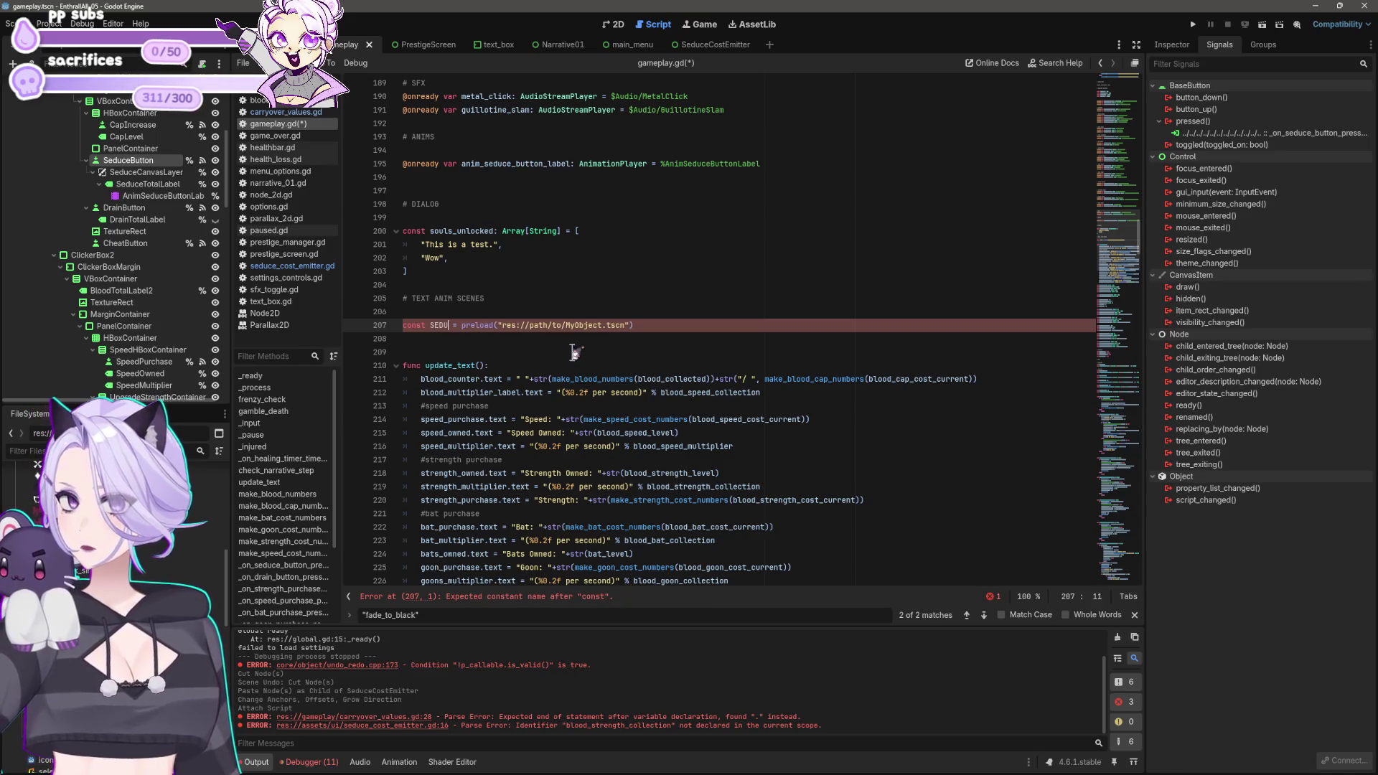
type("ABEL")
key("Right")
key("shift+End")
key("BackSpace")
type("(")
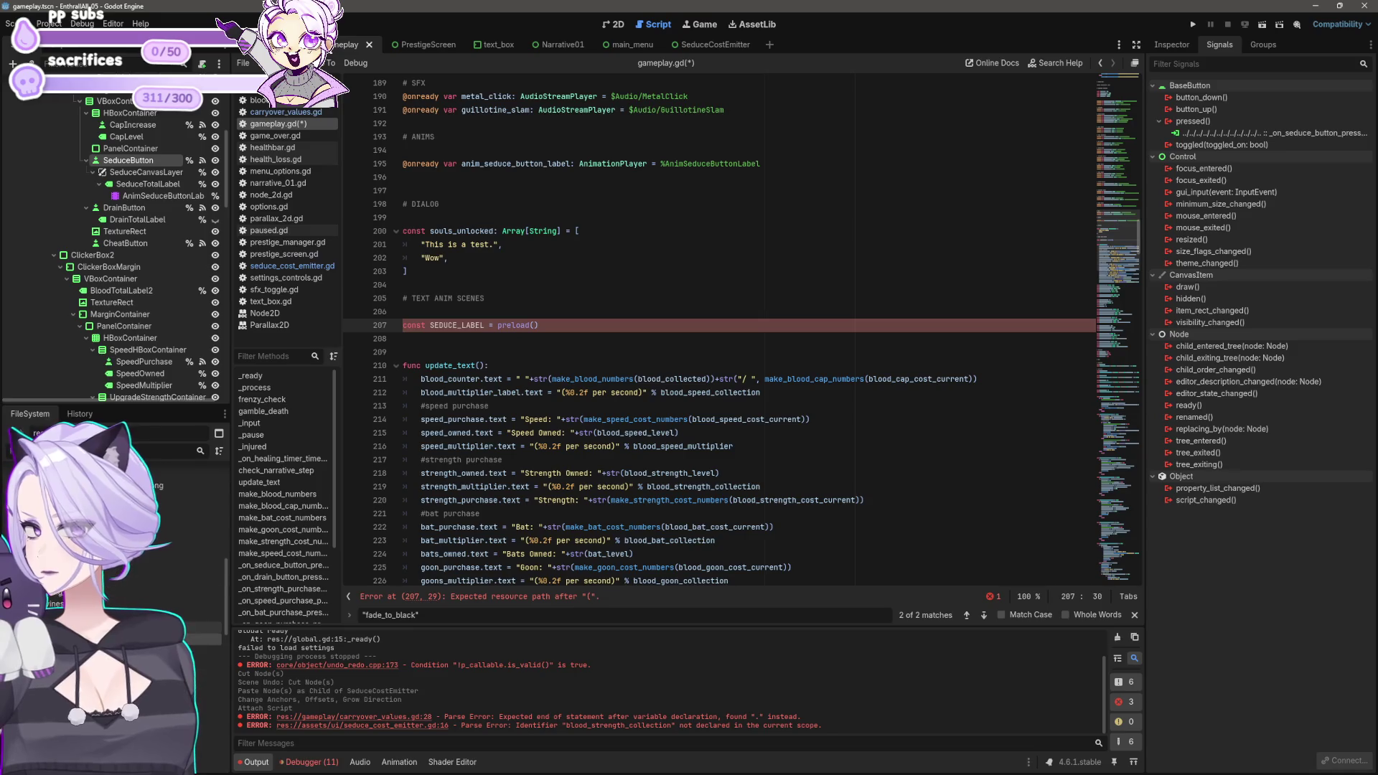
mouse_move(72, 580)
left_mouse_down()
mouse_move(459, 442)
mouse_move(538, 331)
left_mouse_up()
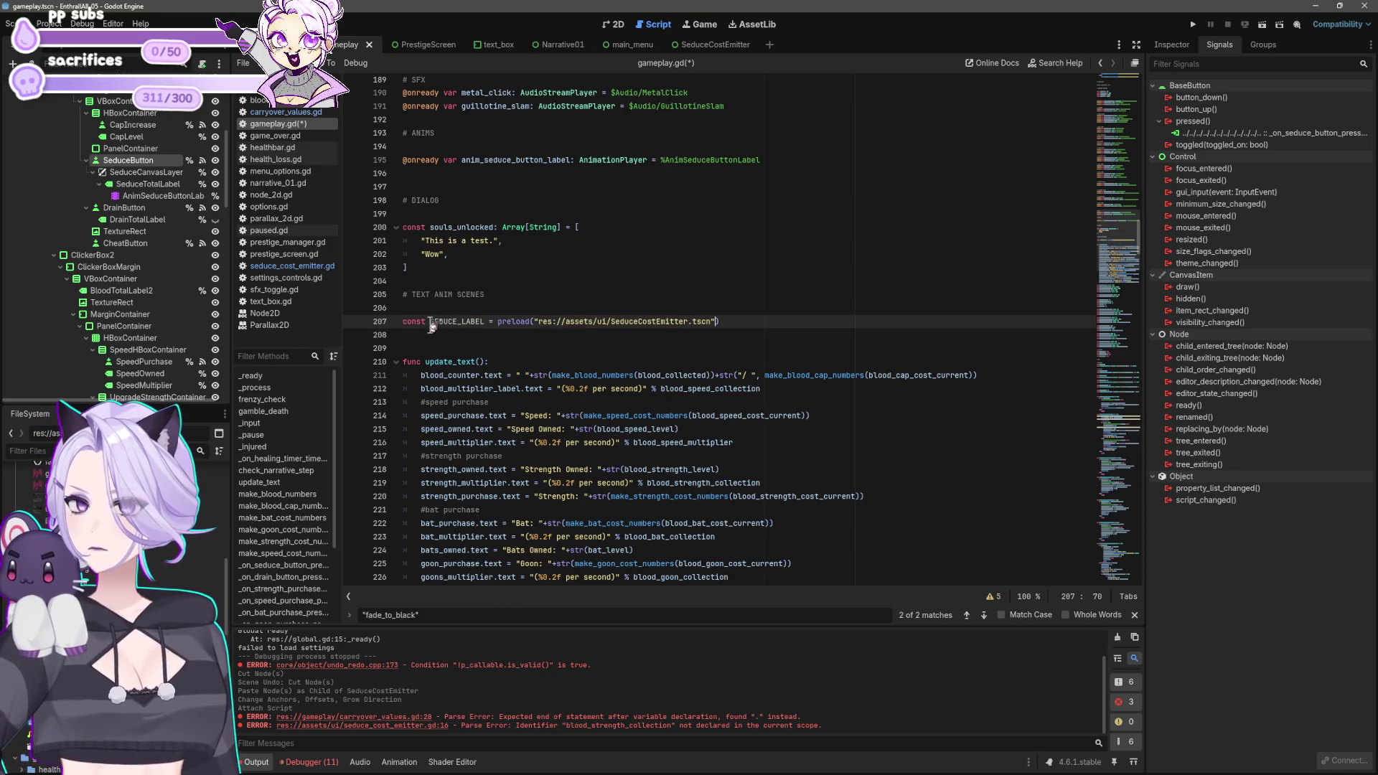
left_click(459, 334)
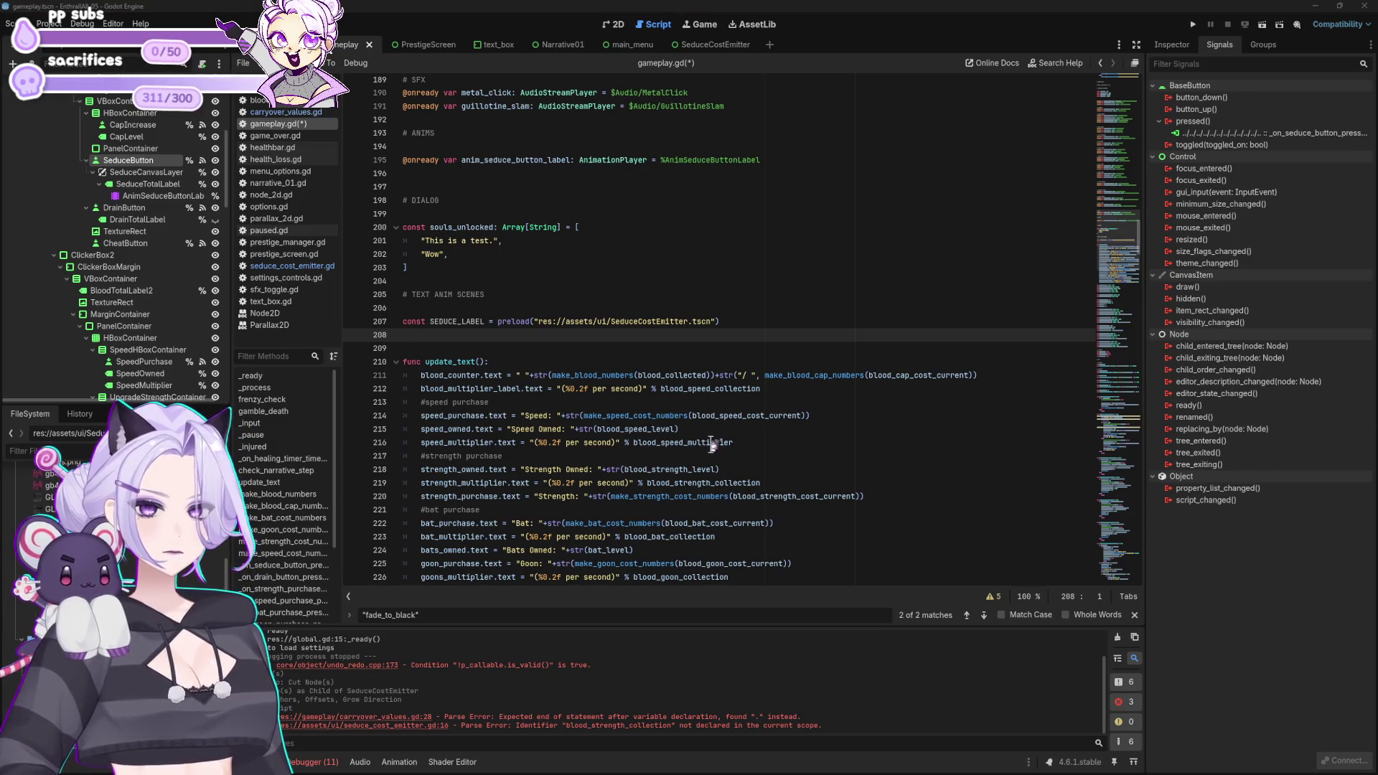
scroll(710, 441, "up", 10)
scroll(675, 368, "up", 20)
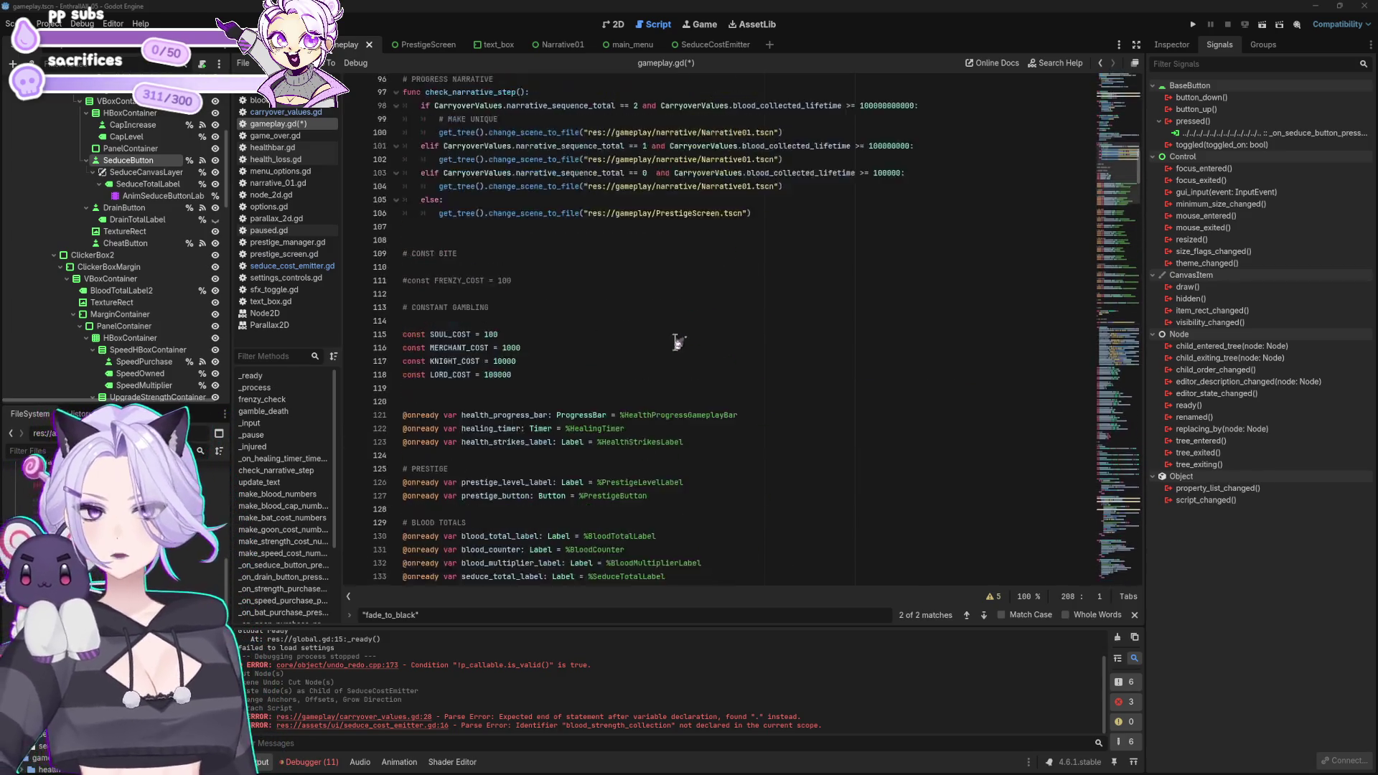
scroll(540, 332, "up", 14)
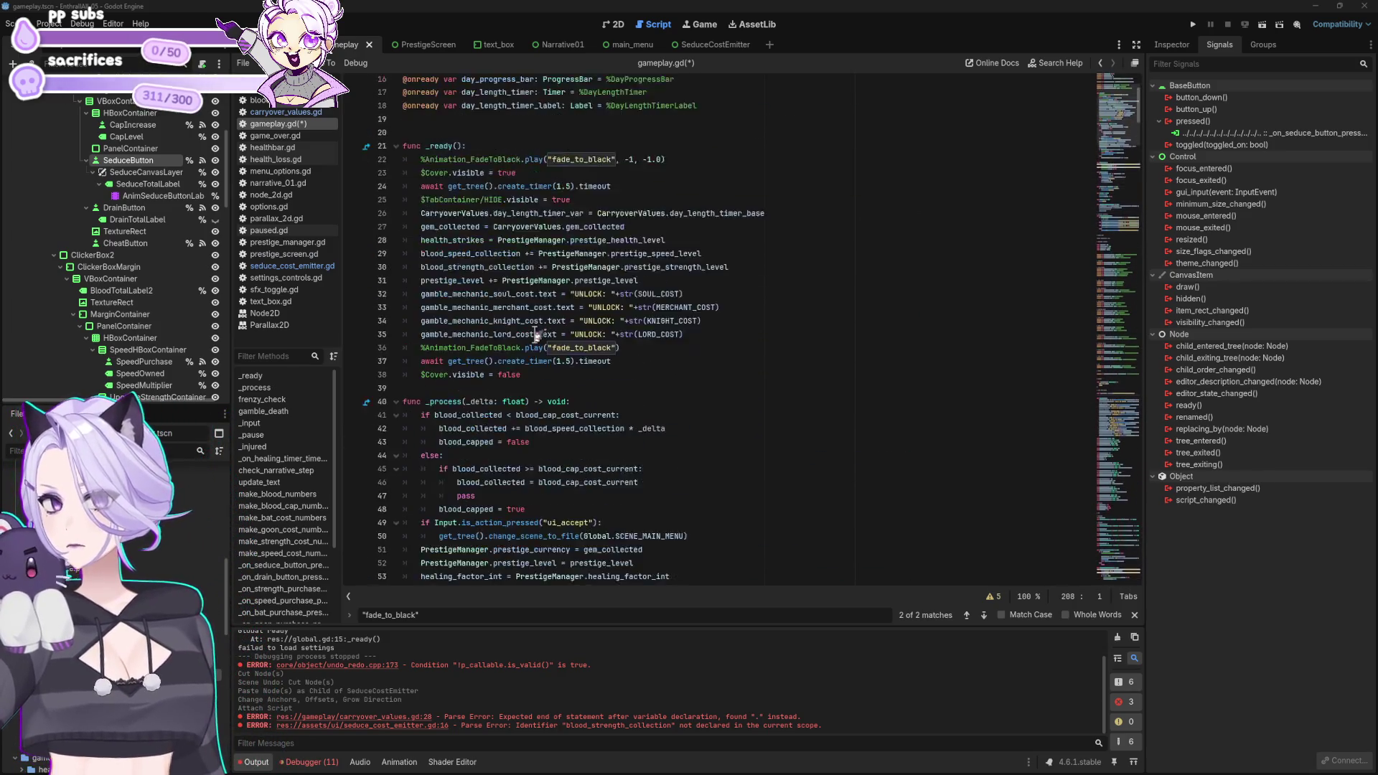
left_click(477, 327)
key("Return")
key("Return")
key("Up")
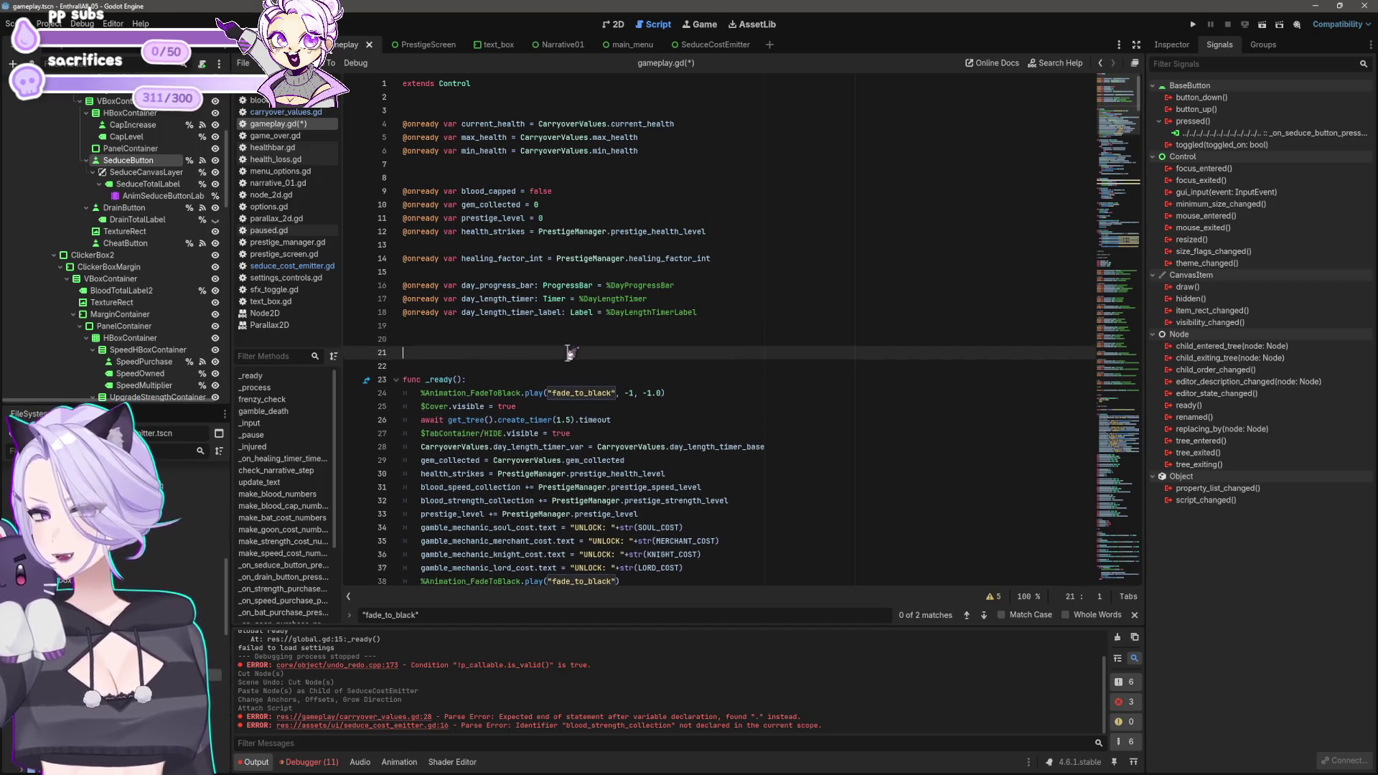
type("@onready var spawn_point = $SpawnPoint")
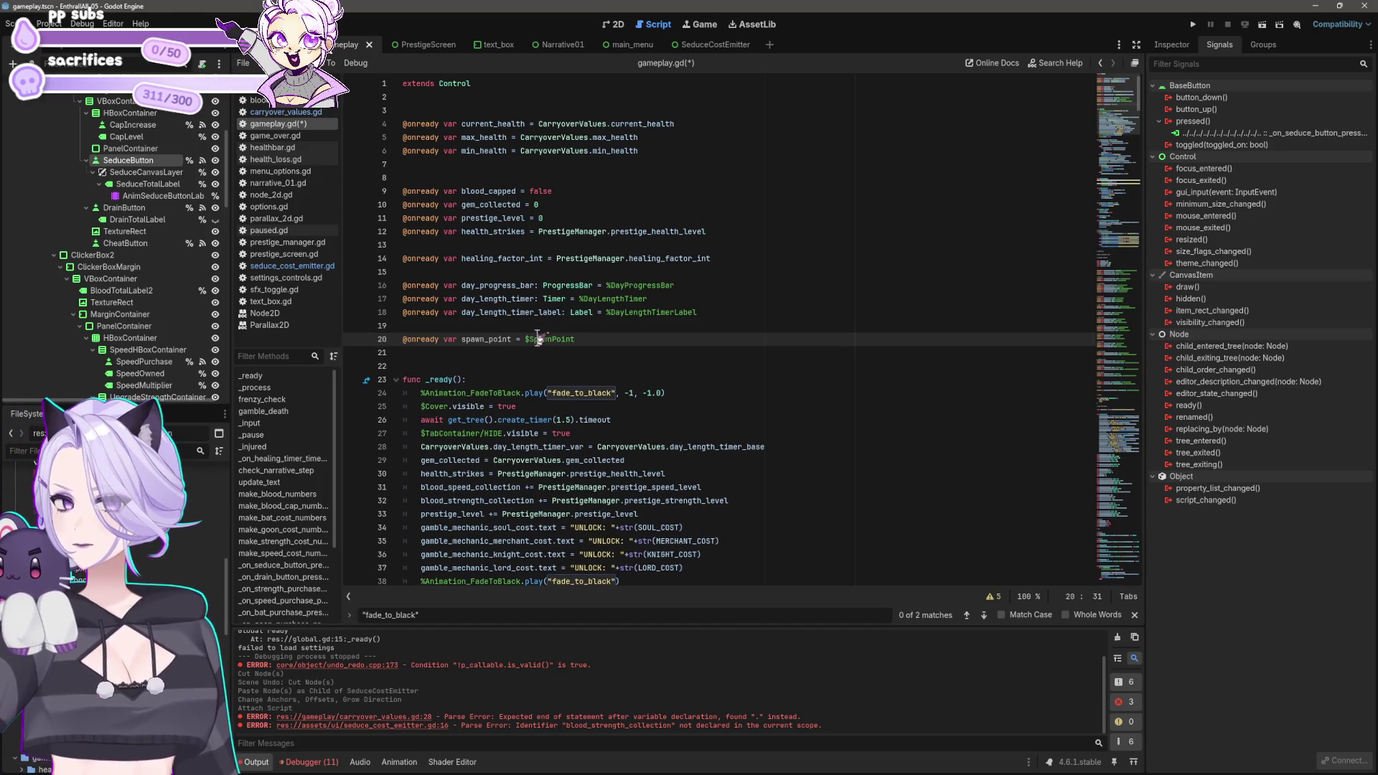
left_click(462, 340)
type("seduce_")
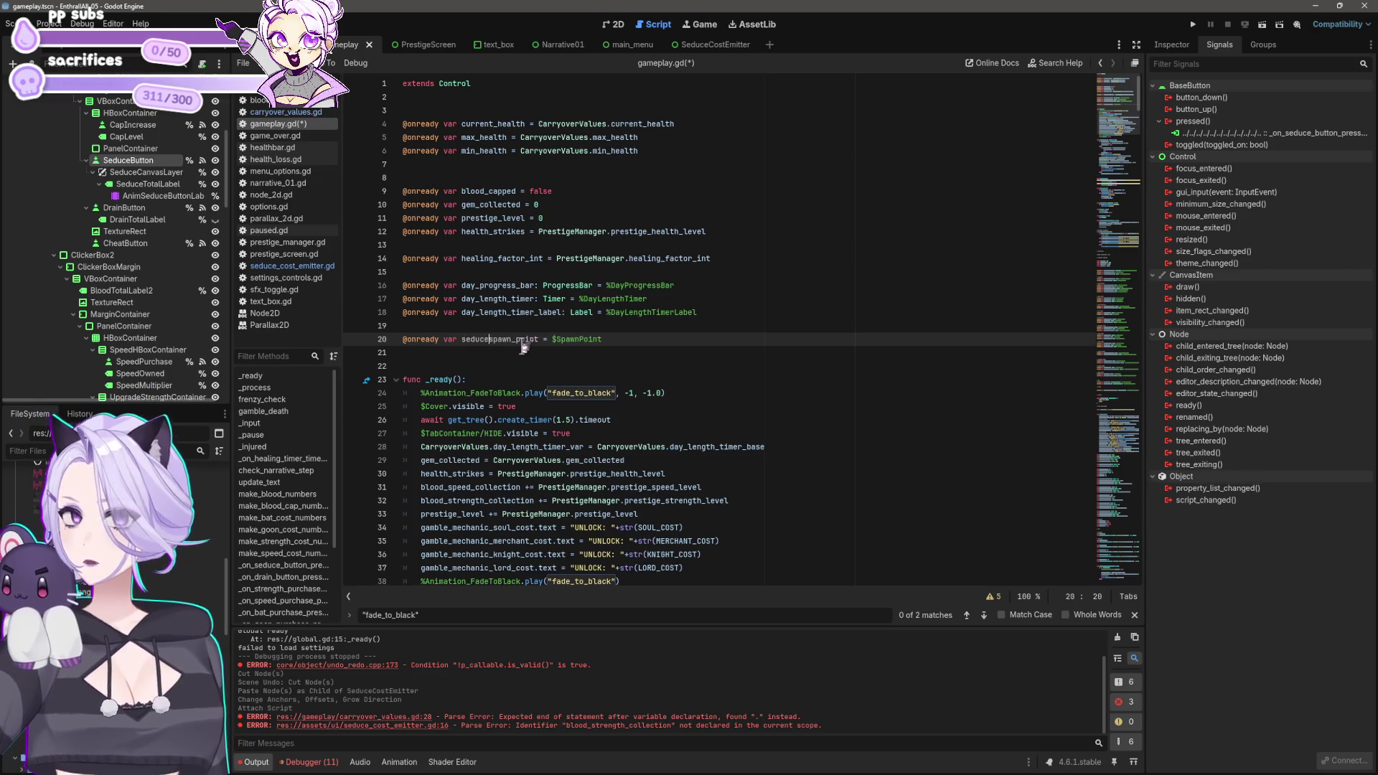
left_click(561, 339)
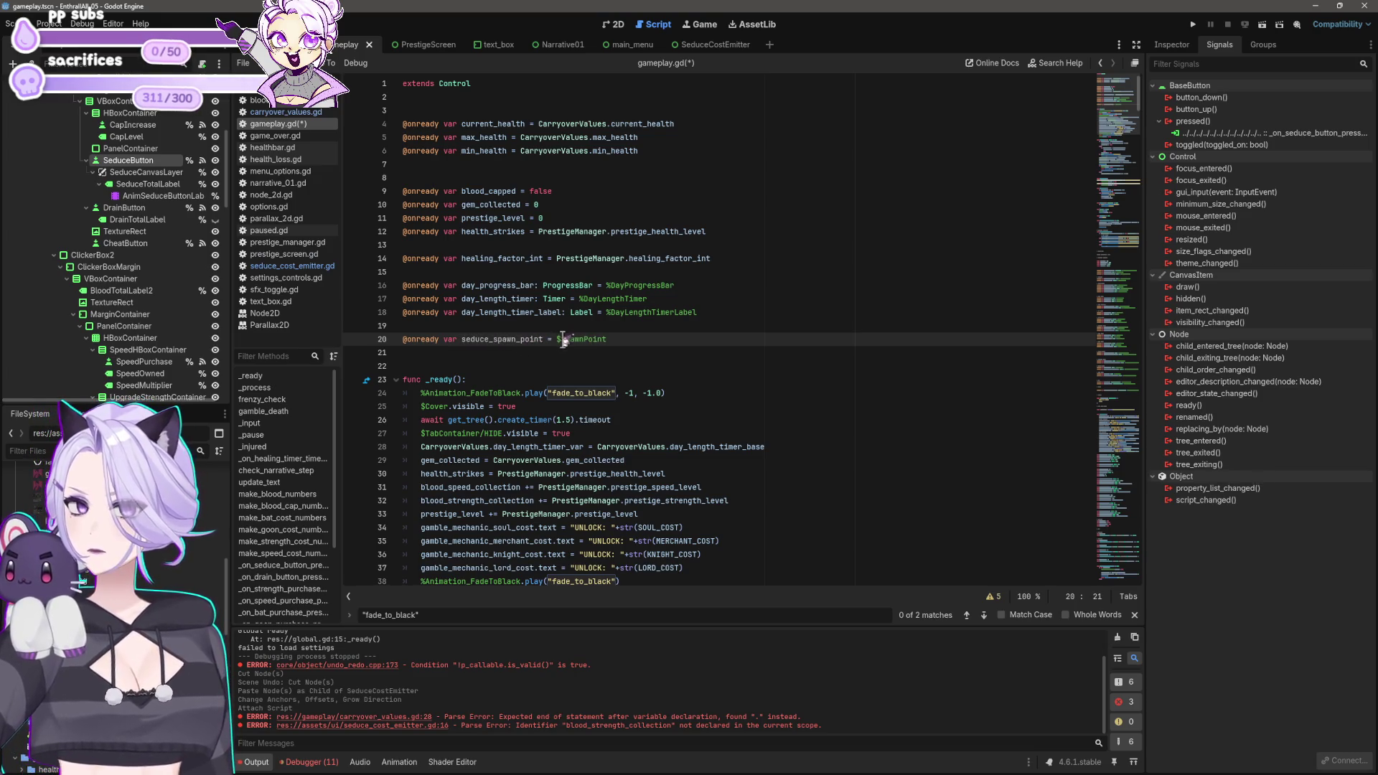
type("Seduce")
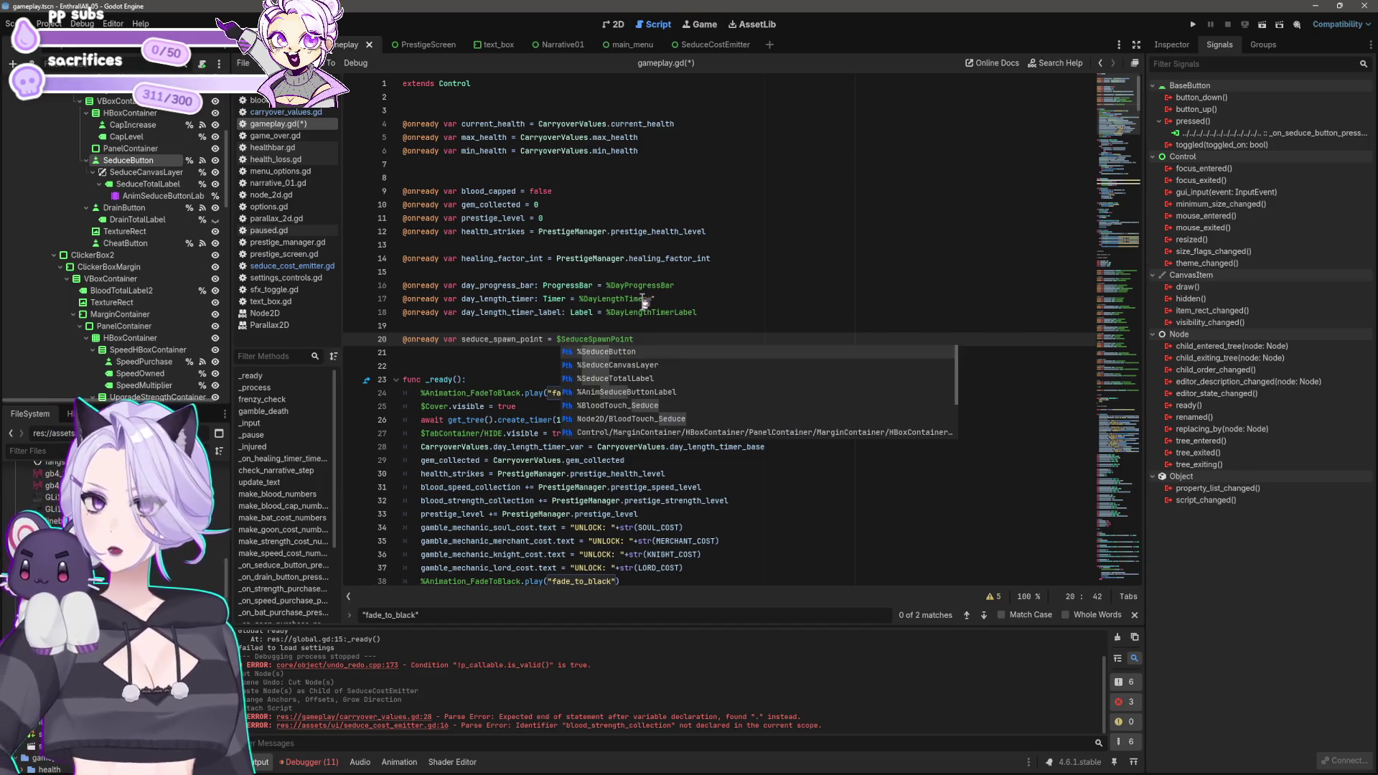
left_click(652, 339)
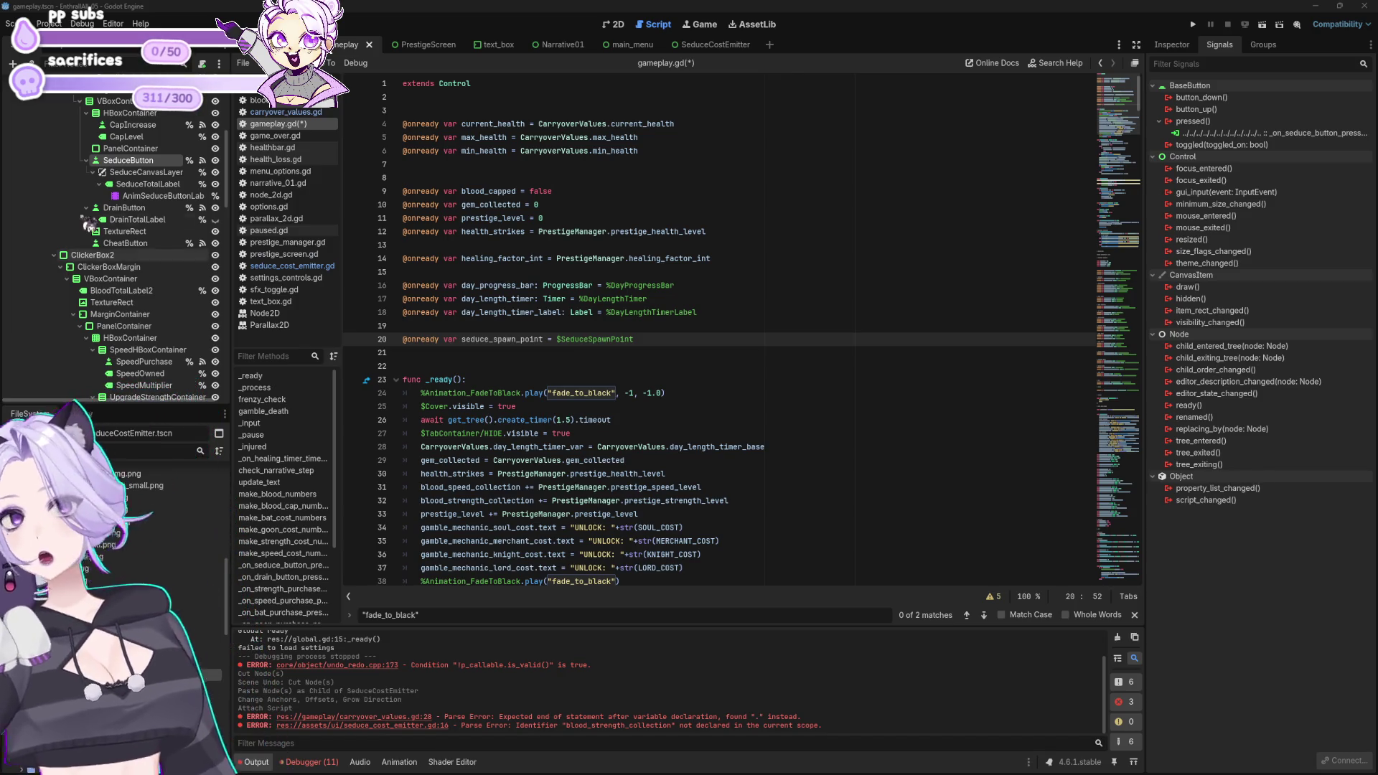
Step: Point seduce_spawn_point at $SeduceButton instead and save gameplay.gd
left_click(582, 347)
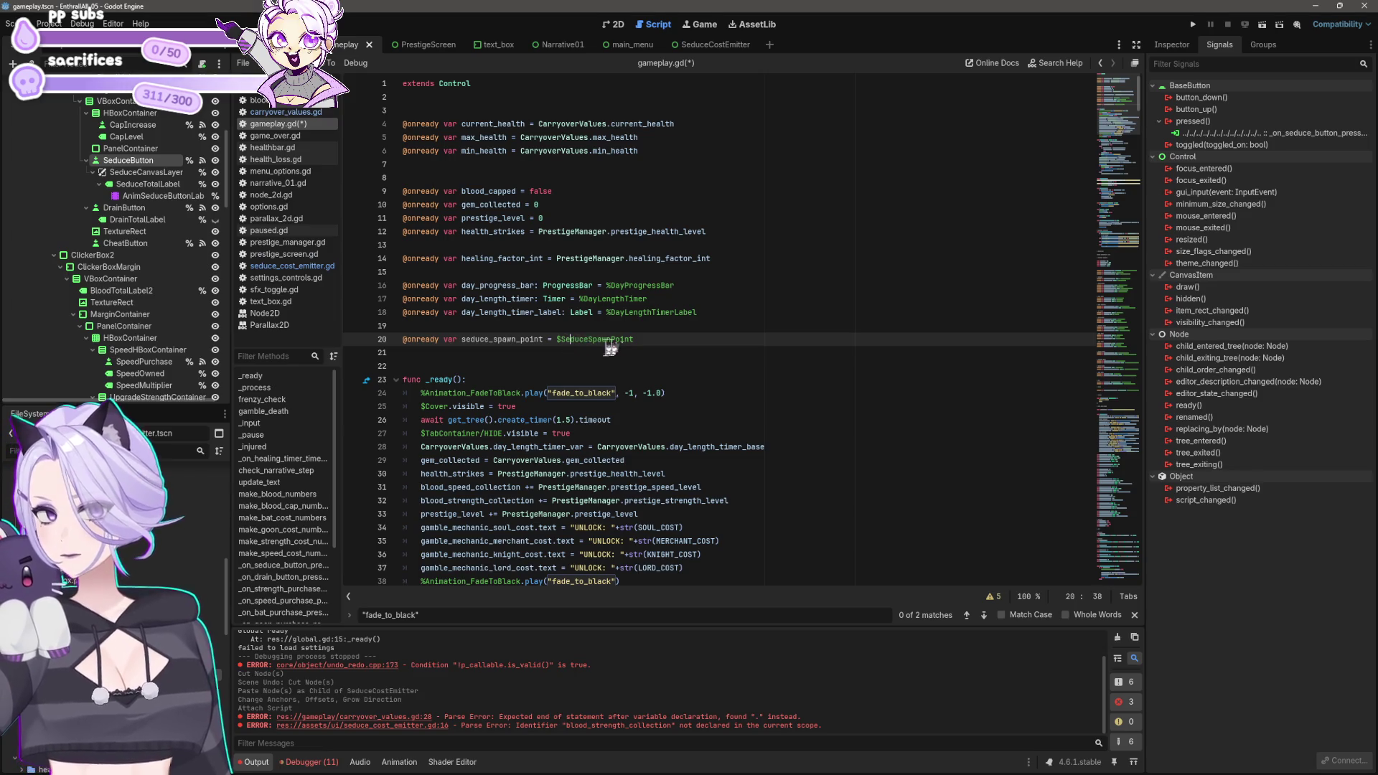
double_click(595, 338)
key("BackSpace")
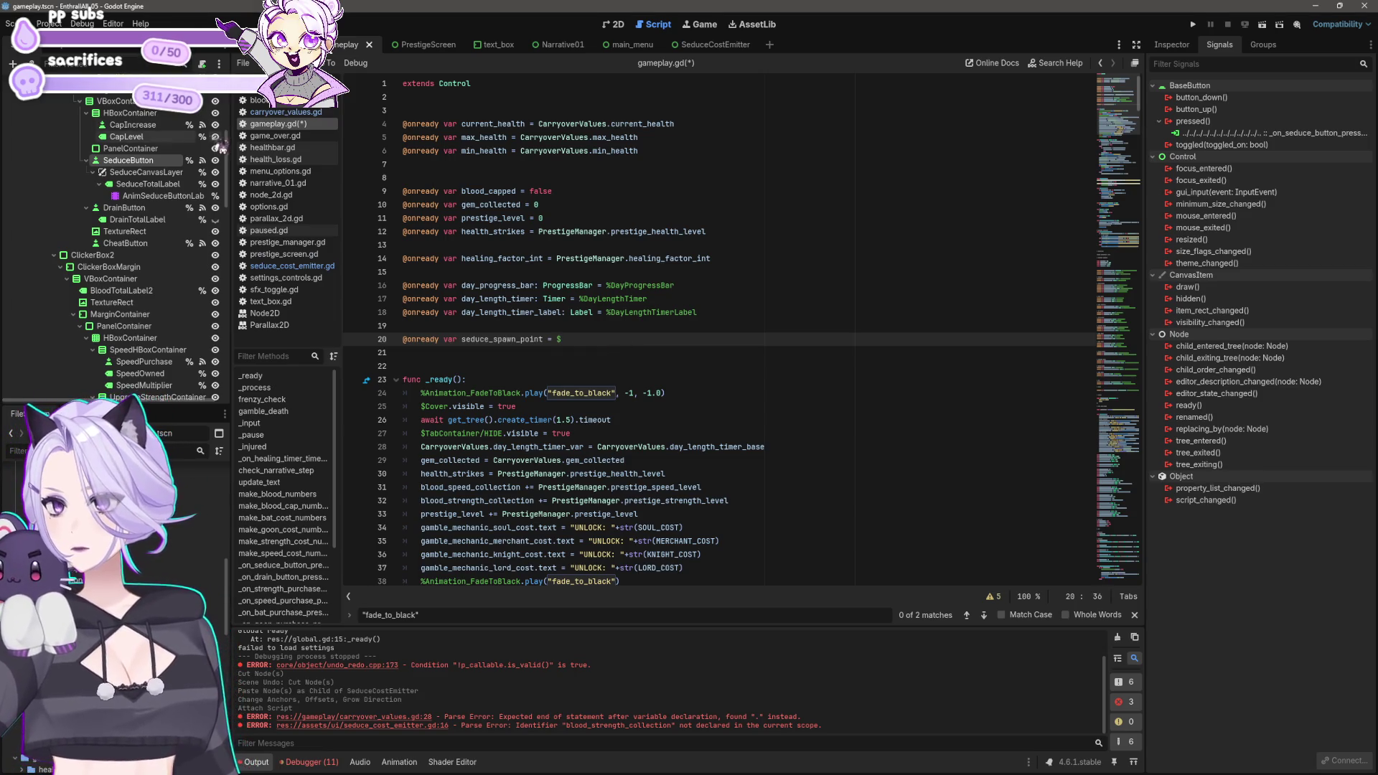
left_click_drag(124, 160, 599, 344)
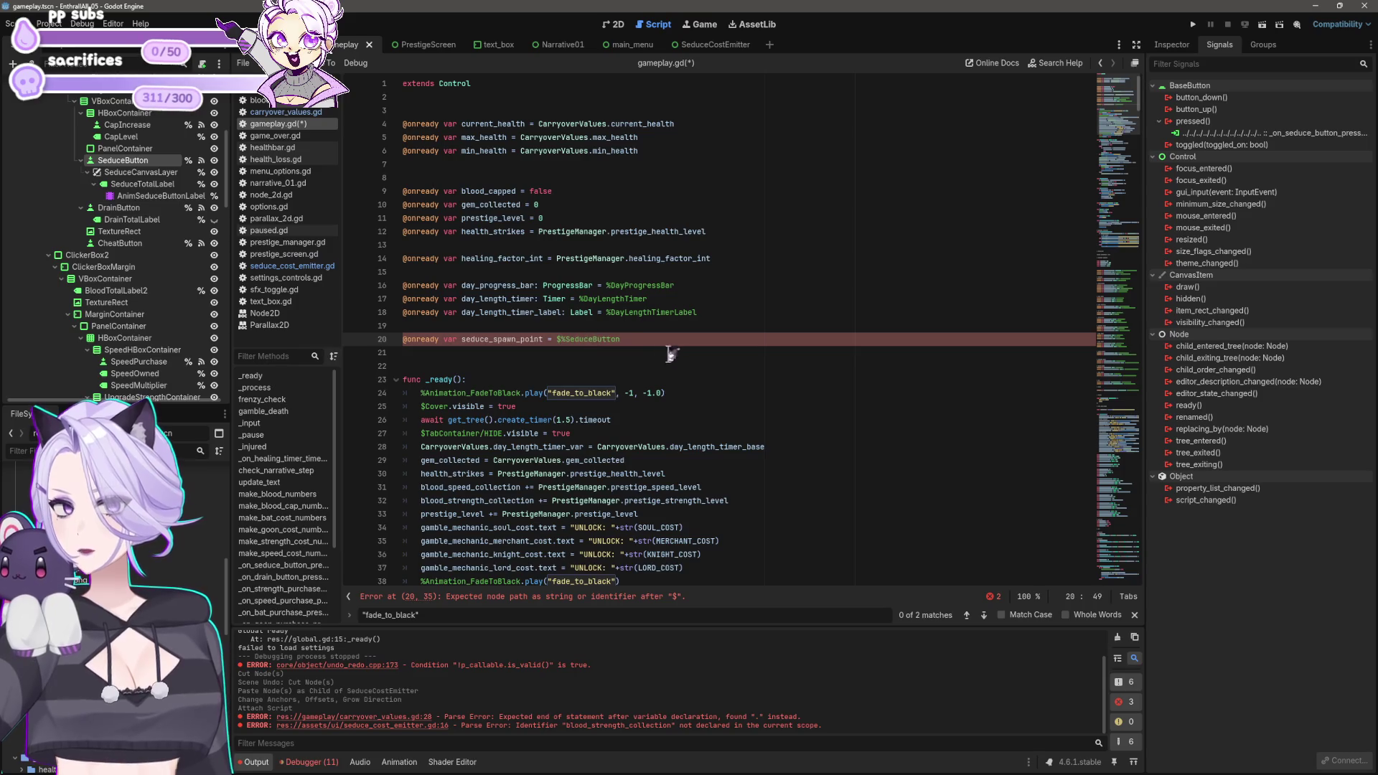
key("ctrl+s")
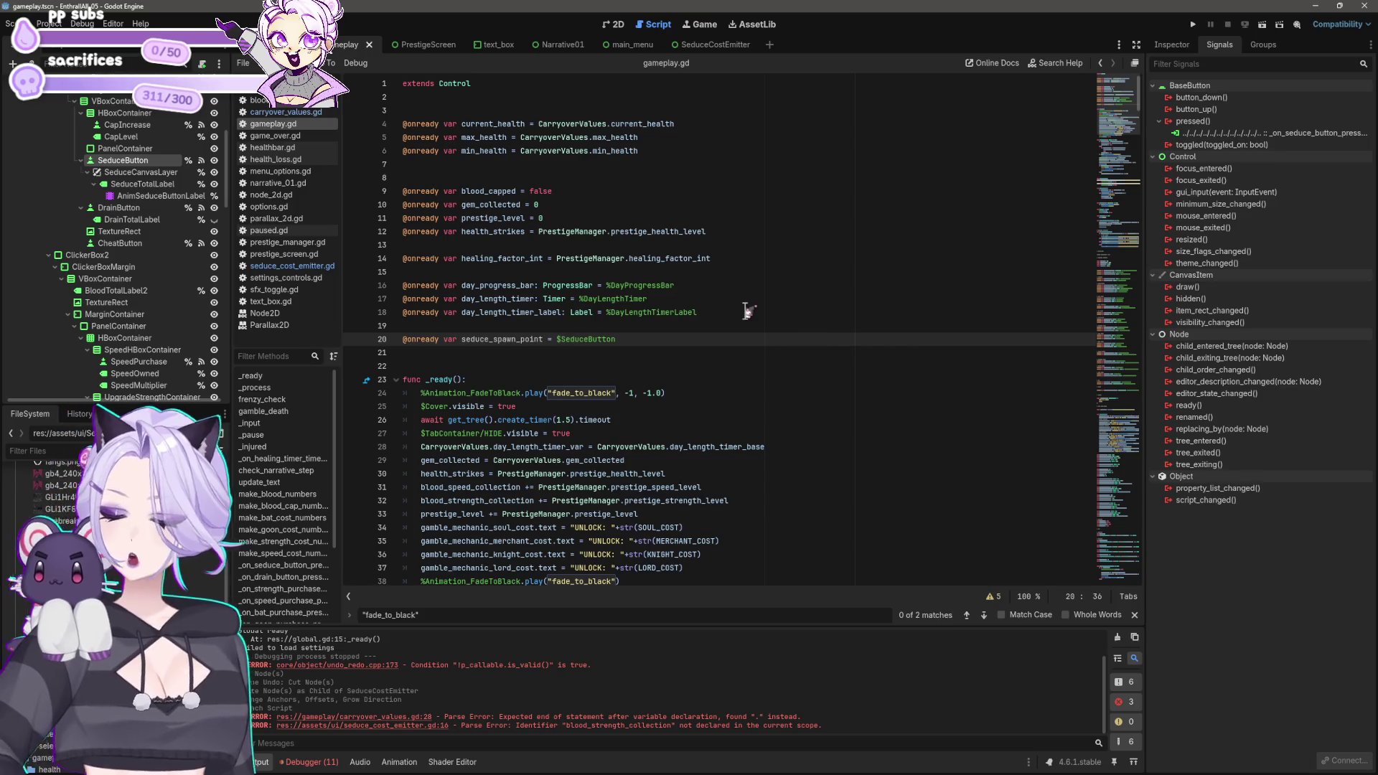
scroll(728, 357, "down", 18)
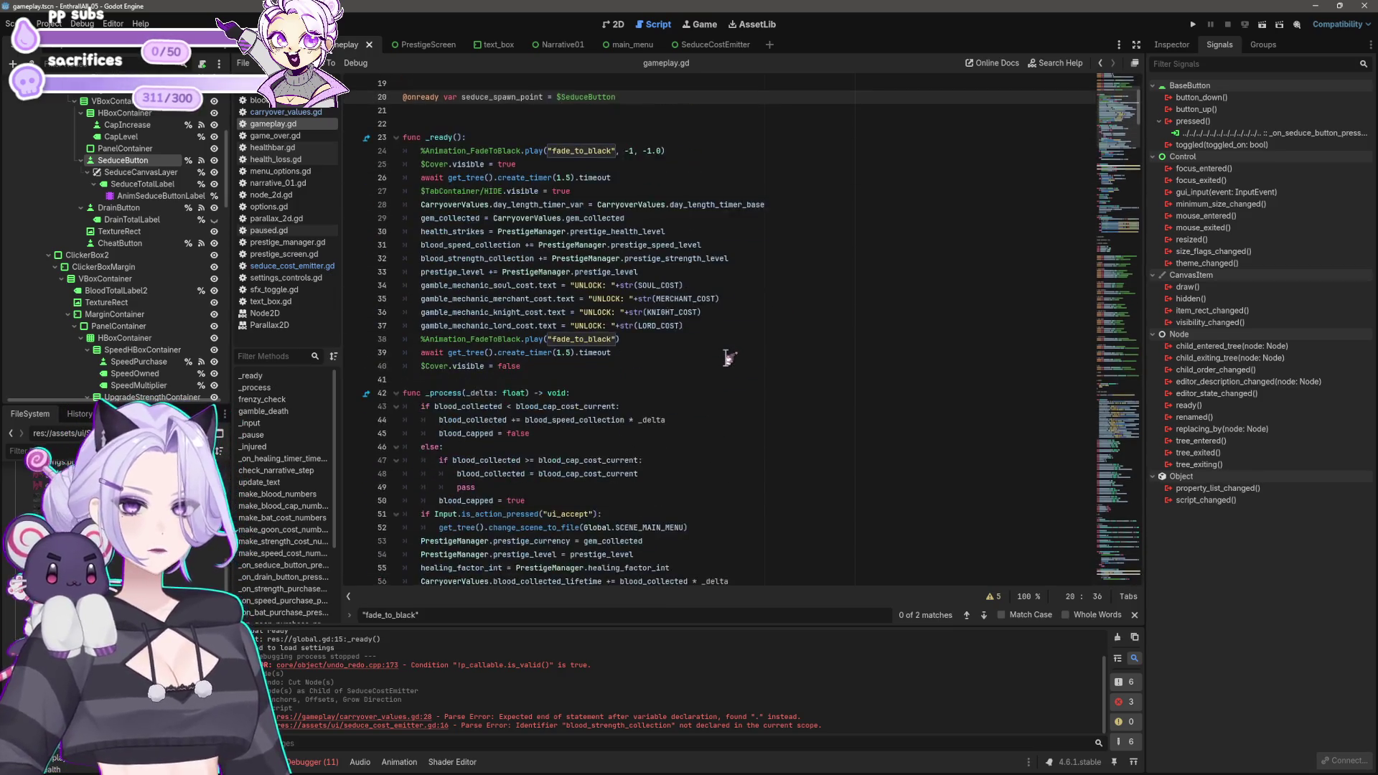
Step: Paste the instantiate line into empty line 489 of the seduce handler
scroll(728, 357, "down", 8)
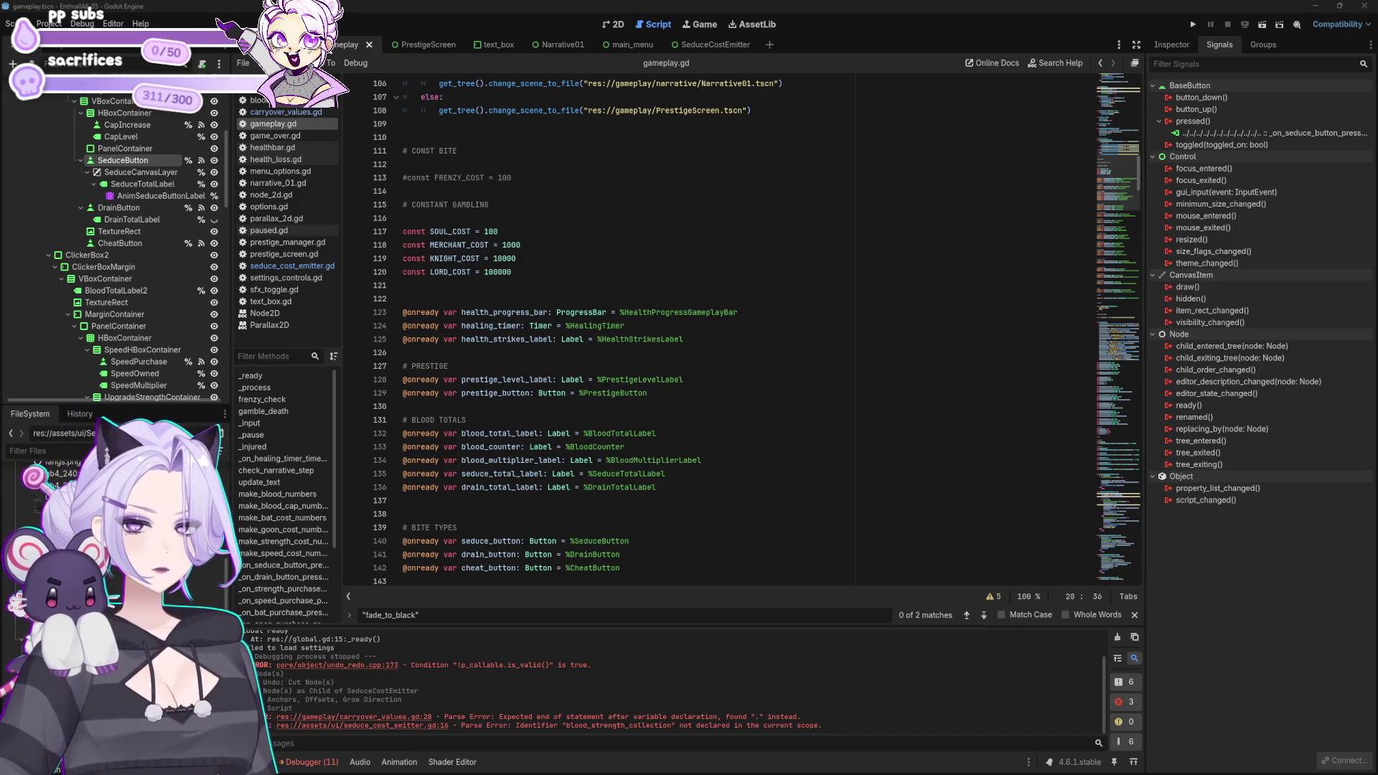
scroll(689, 350, "down", 20)
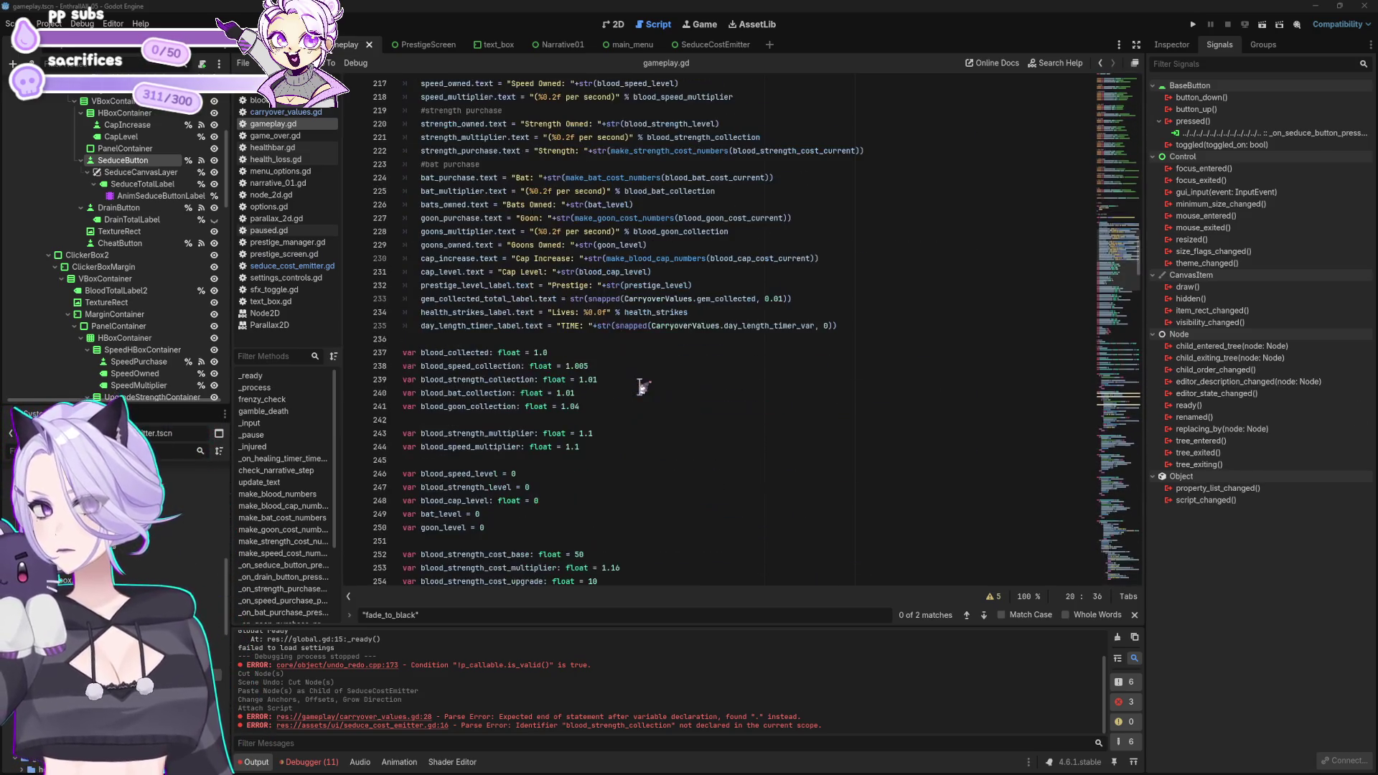
scroll(641, 387, "down", 20)
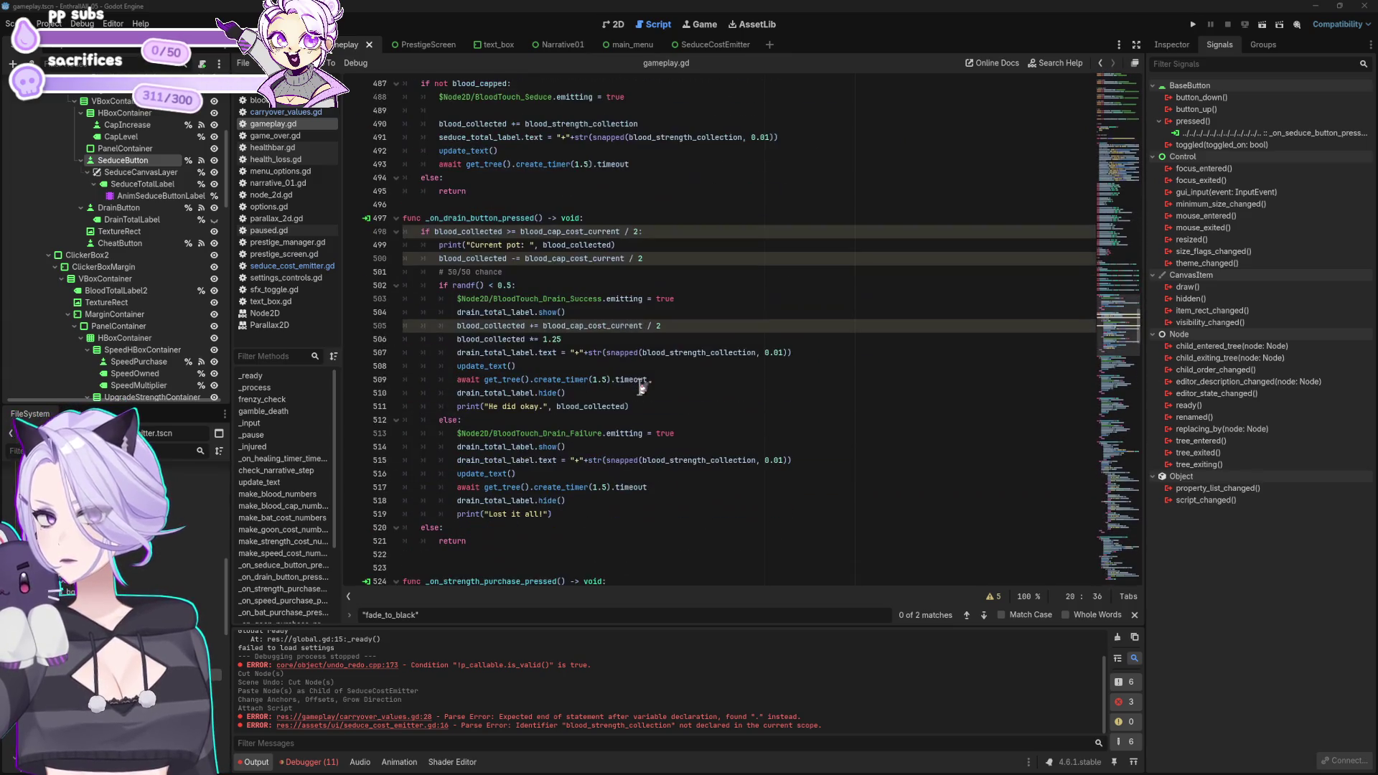
left_click(606, 337)
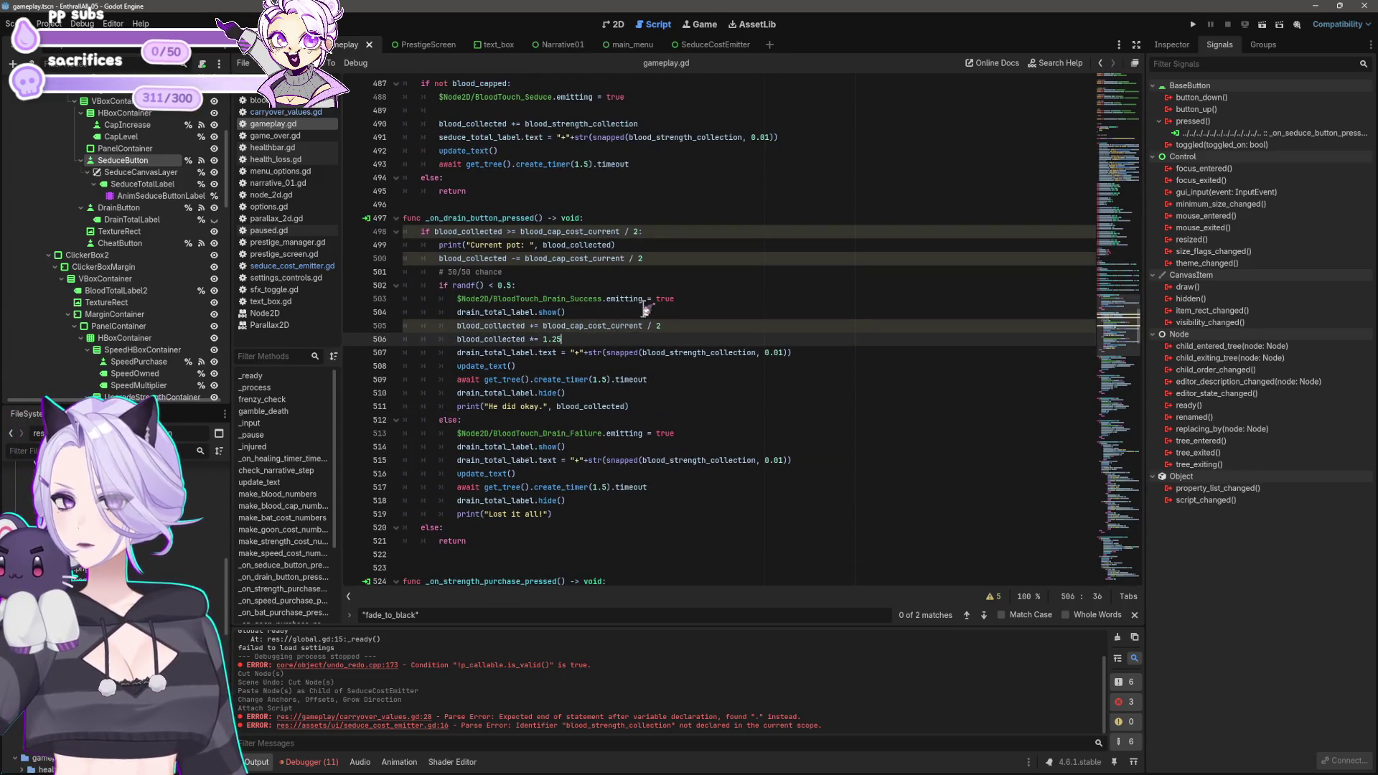
scroll(644, 310, "up", 4)
left_click(739, 272)
type("var new_object_instance = OBJECT_SCENE.instantiate()")
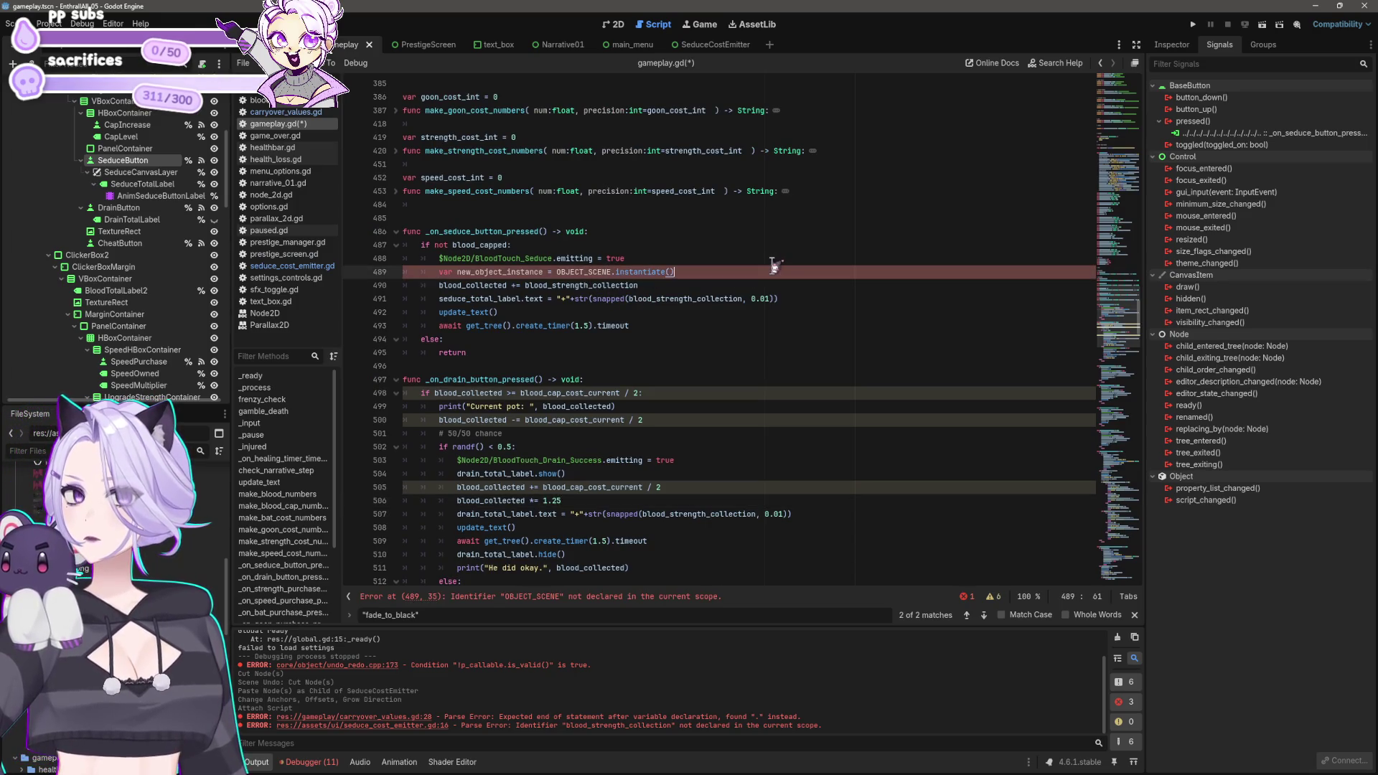
Step: Replace OBJECT_SCENE with SEDUCE_LABEL on the pasted line and save gameplay.gd
left_click_drag(544, 271, 456, 266)
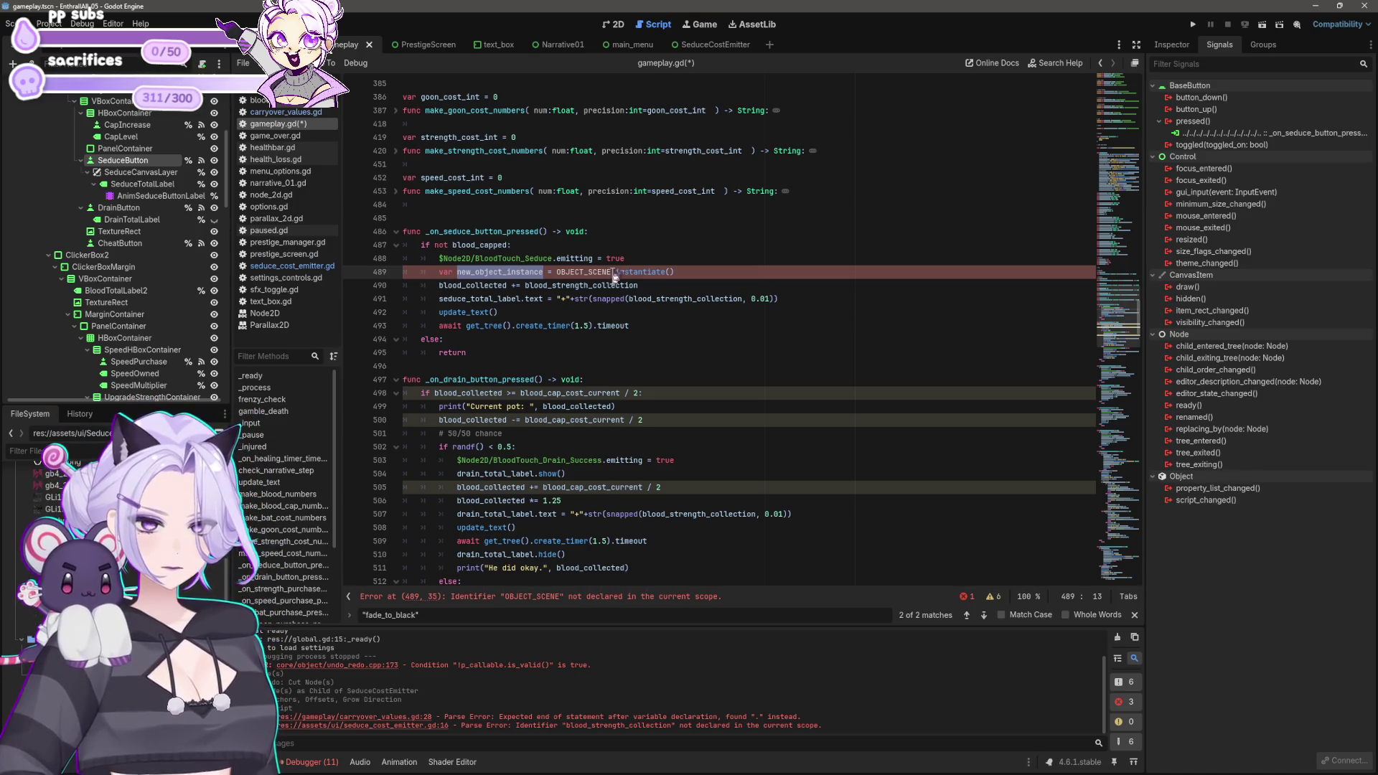
left_click_drag(613, 273, 557, 273)
type("SEDUCE_")
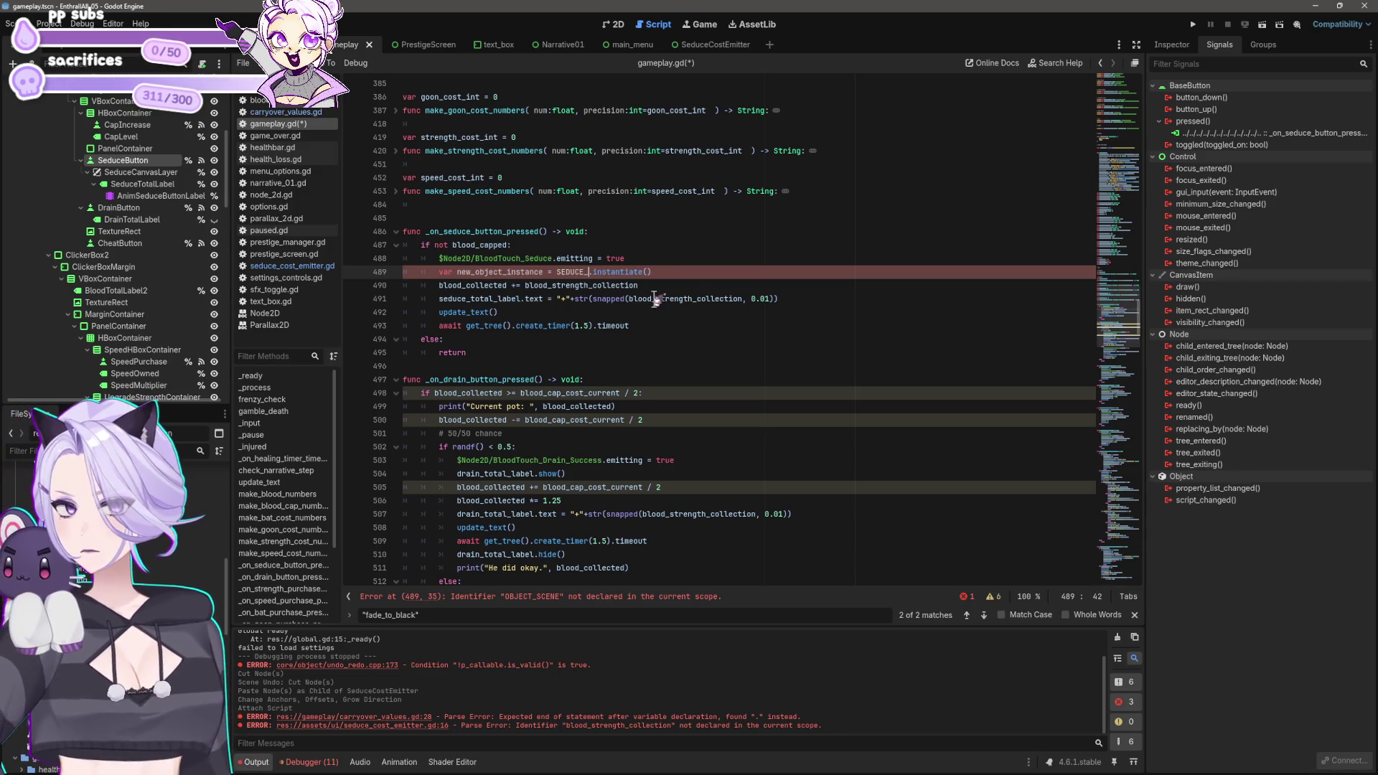
type("L")
key("Return")
key("Down")
key("ctrl+s")
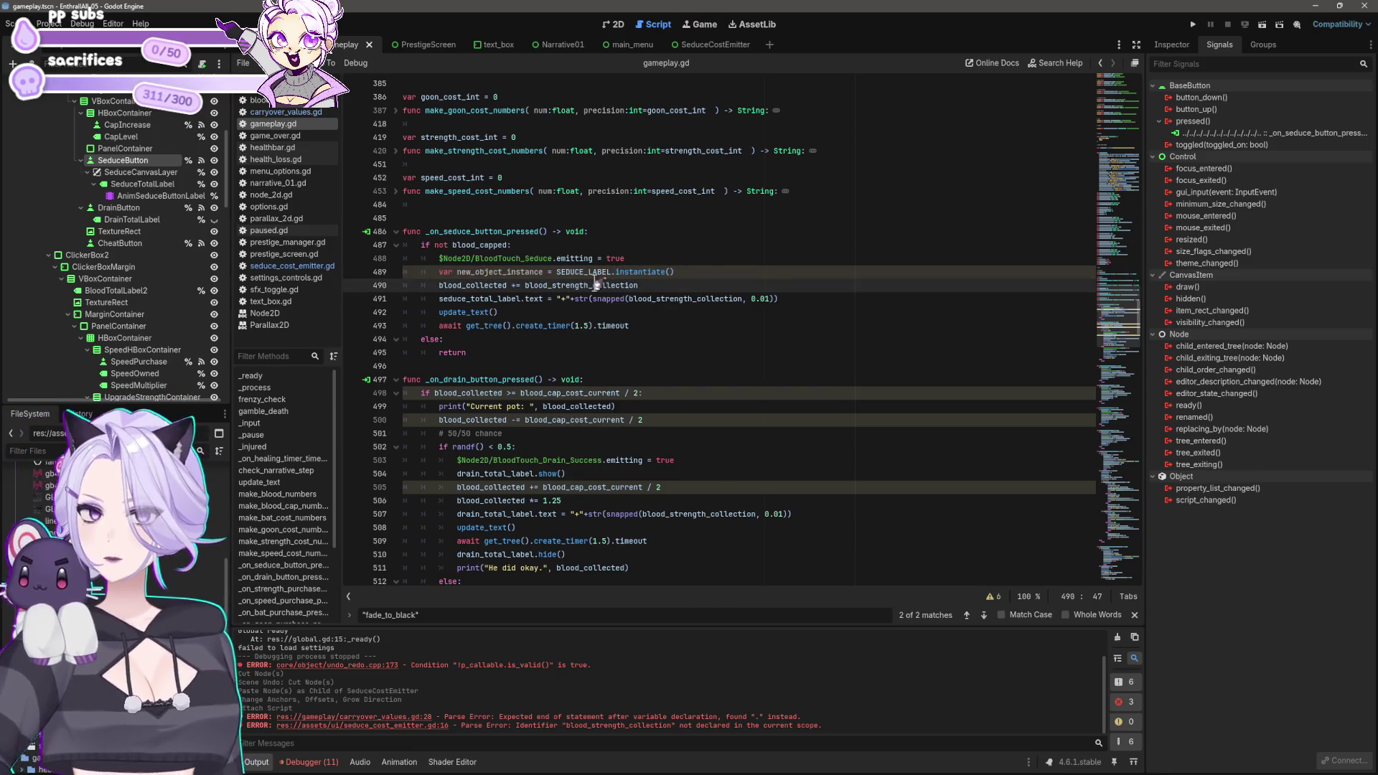
Step: Rename the new_object_instance variable on line 489 to seduce_spawn_point
left_click_drag(543, 273, 466, 276)
double_click(466, 277)
key("ctrl+f")
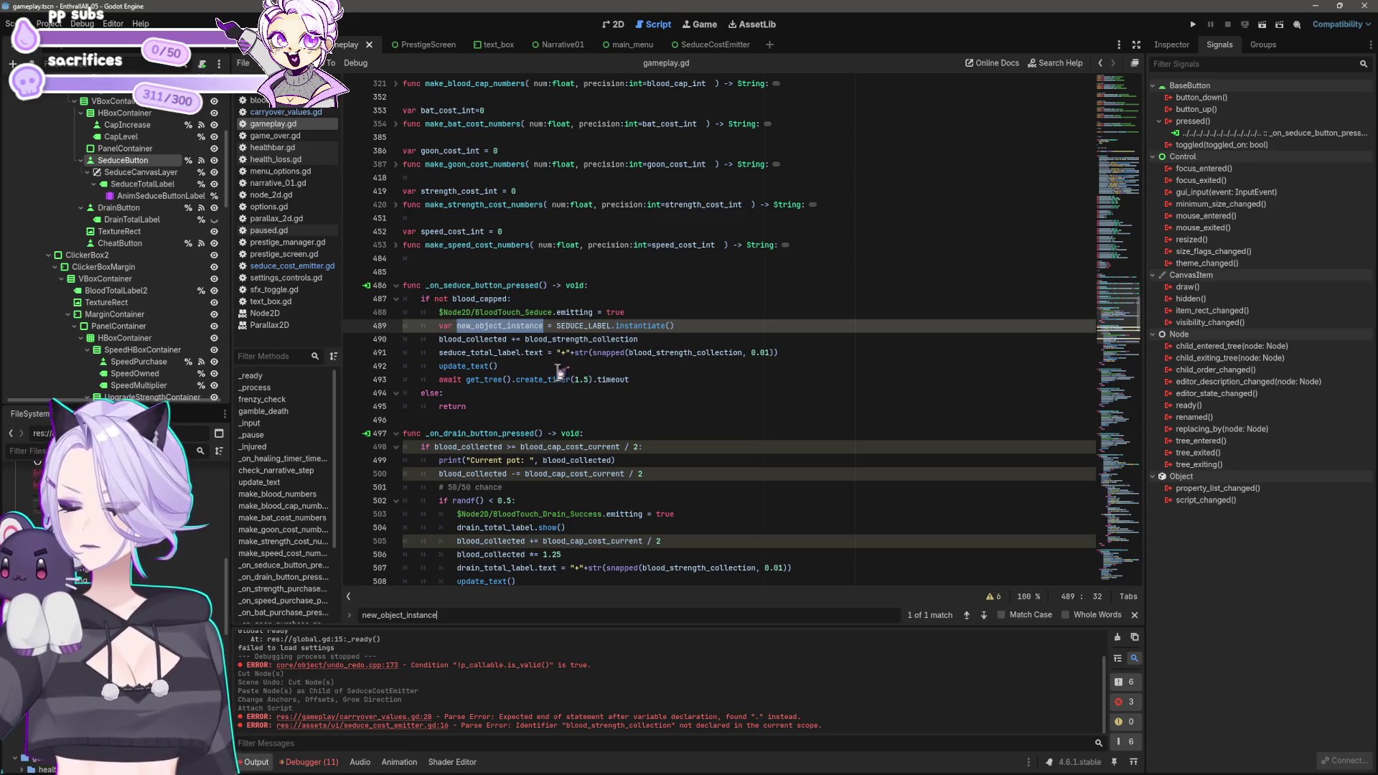
mouse_move(1147, 323)
left_mouse_down()
mouse_move(1153, 128)
mouse_move(1164, 154)
mouse_move(1172, 106)
left_mouse_up()
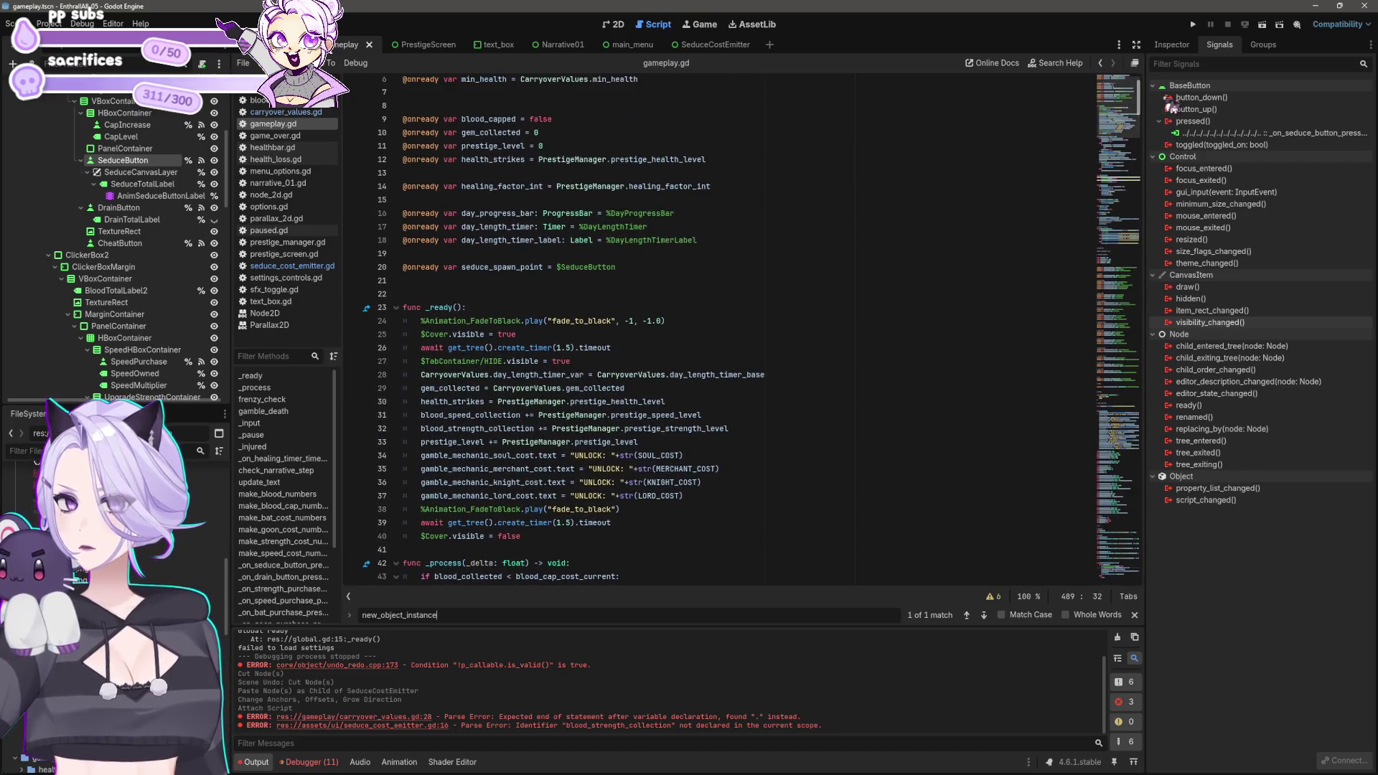
left_click_drag(544, 267, 463, 267)
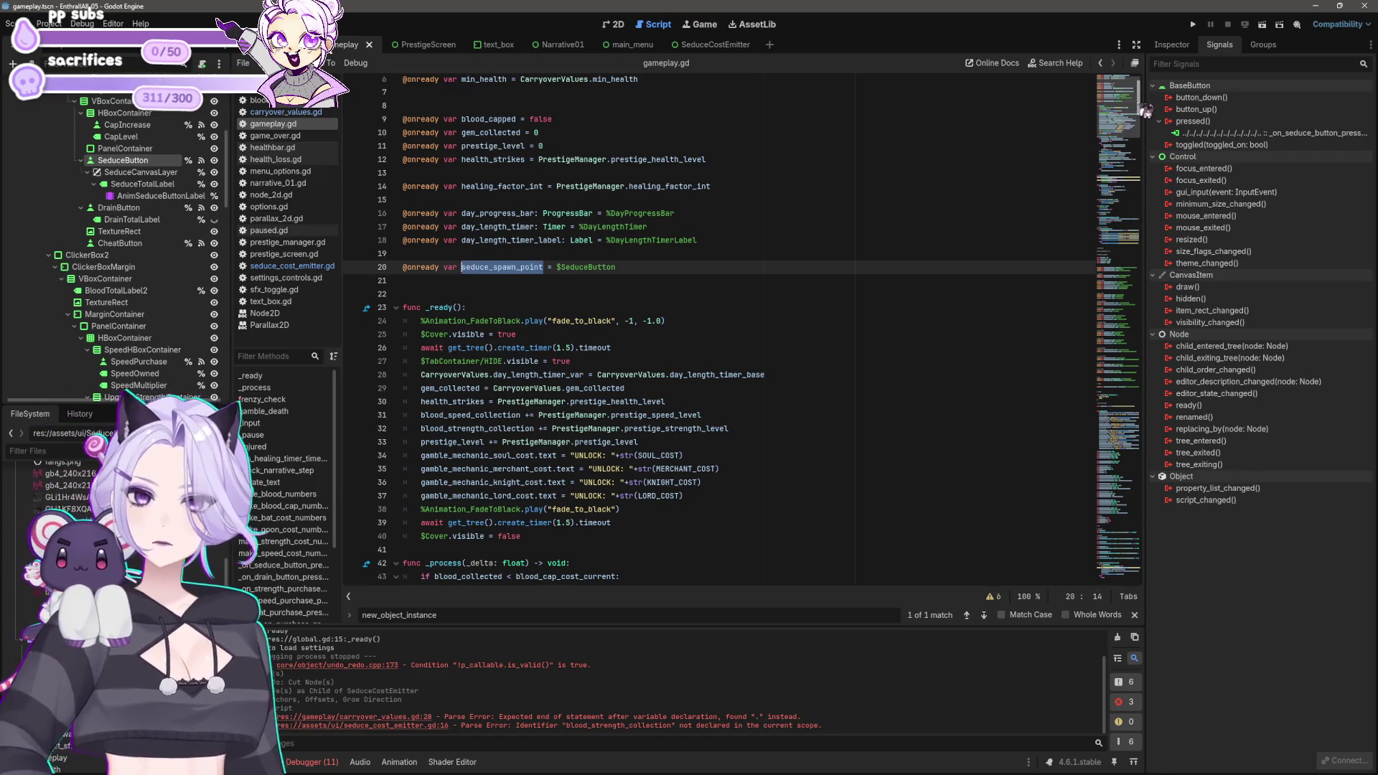
scroll(1147, 109, "down", 1)
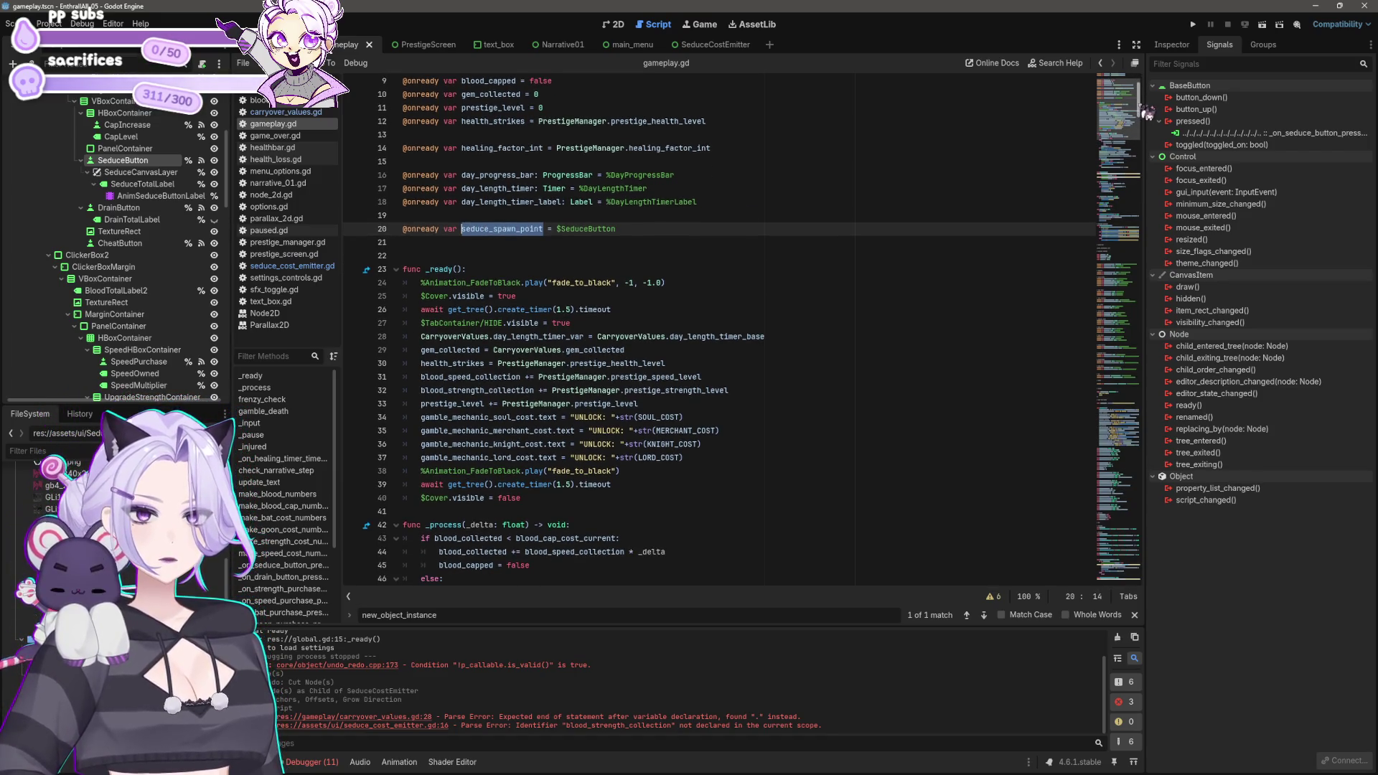
left_click_drag(1146, 111, 1167, 219)
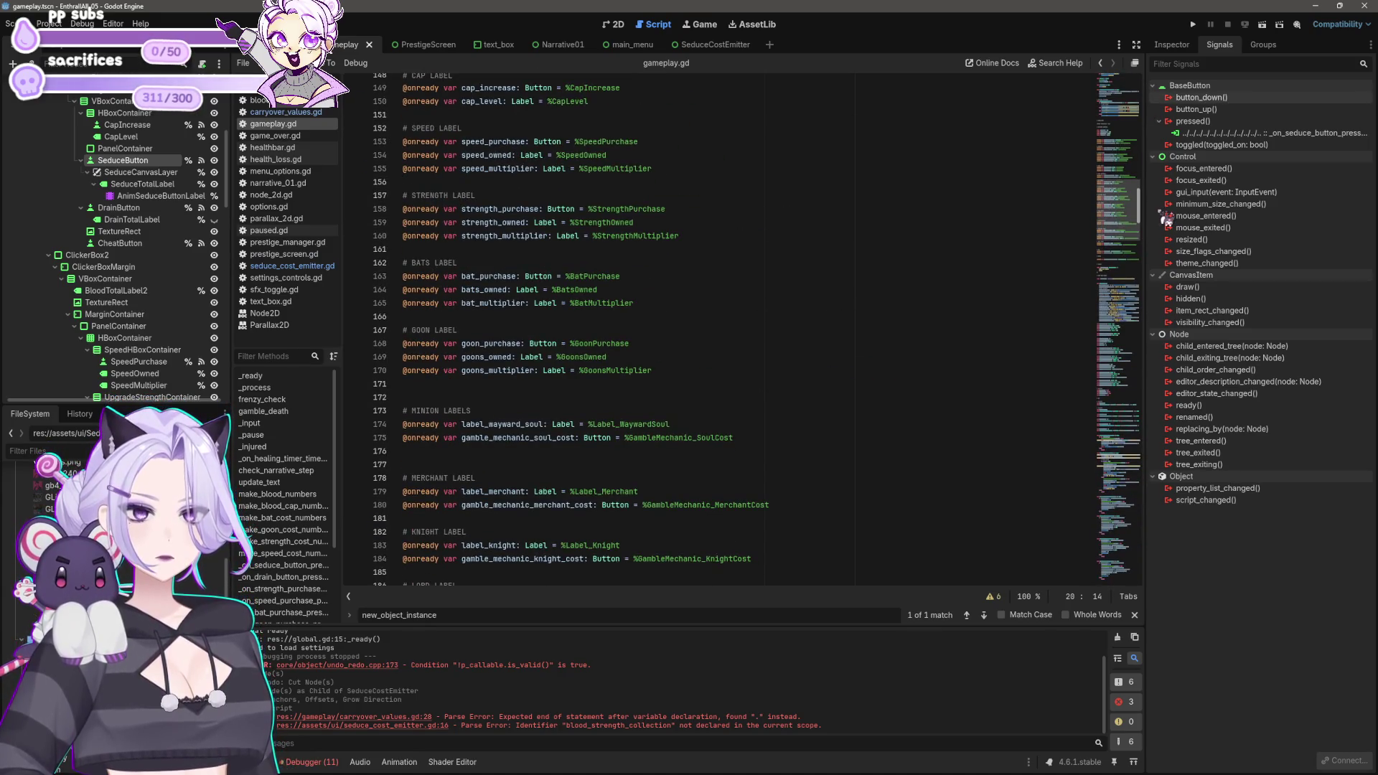
left_click_drag(1166, 219, 1161, 331)
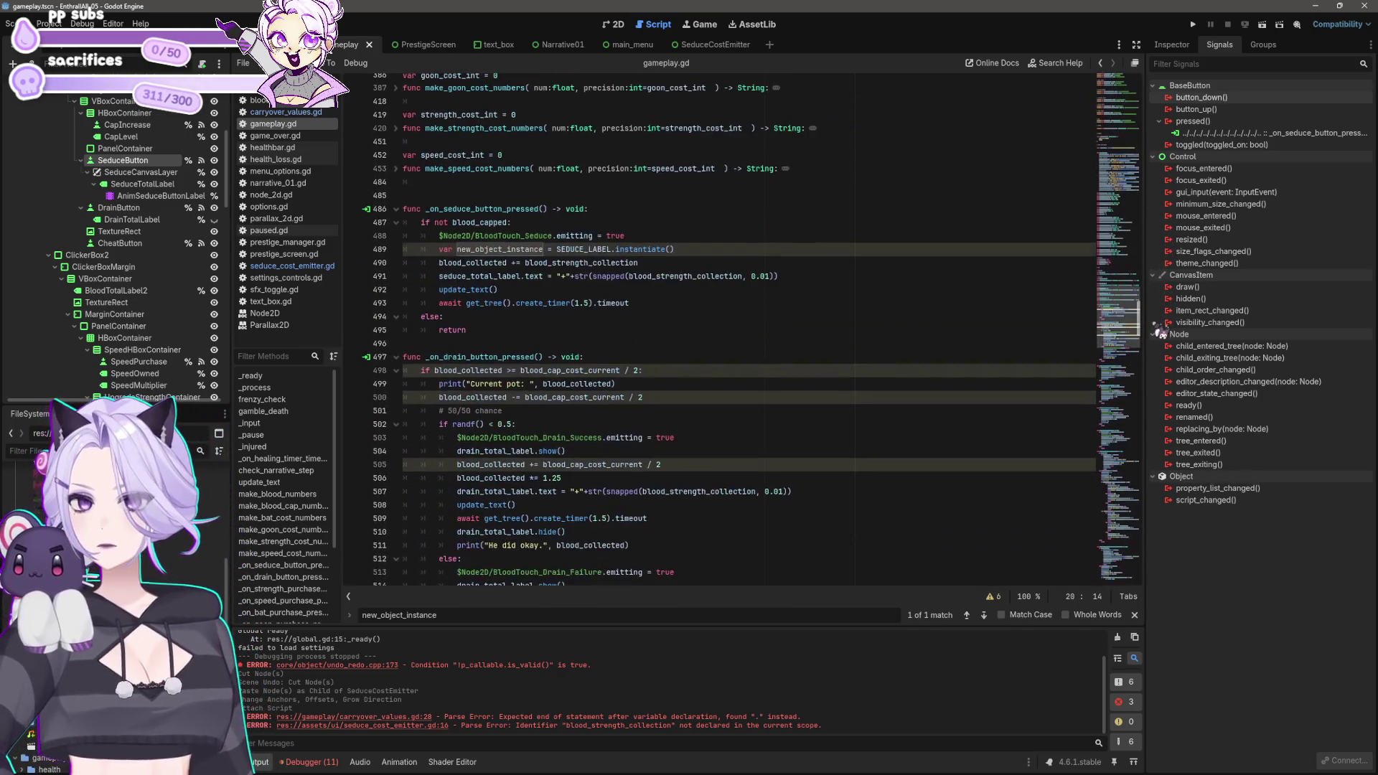
left_click(458, 206)
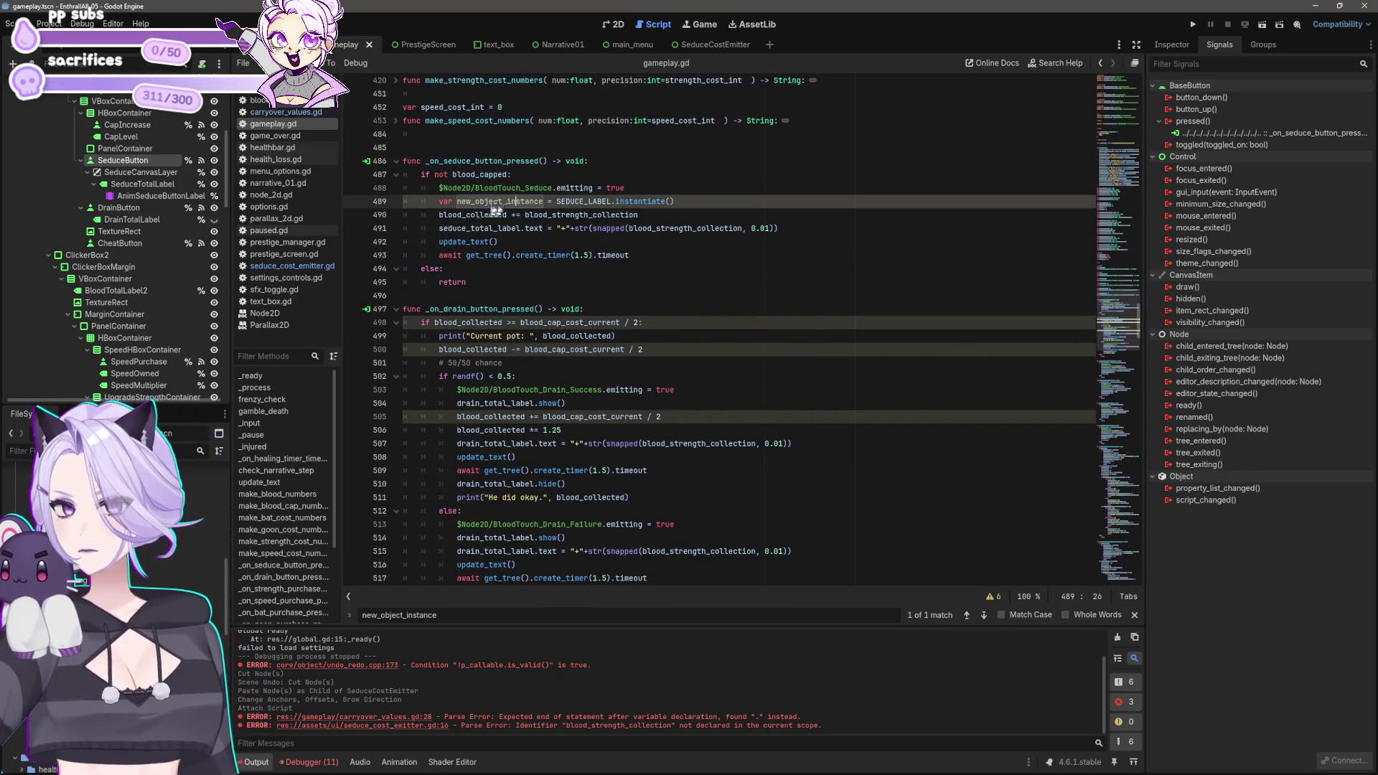
double_click(458, 206)
type("seduce_spawn_point")
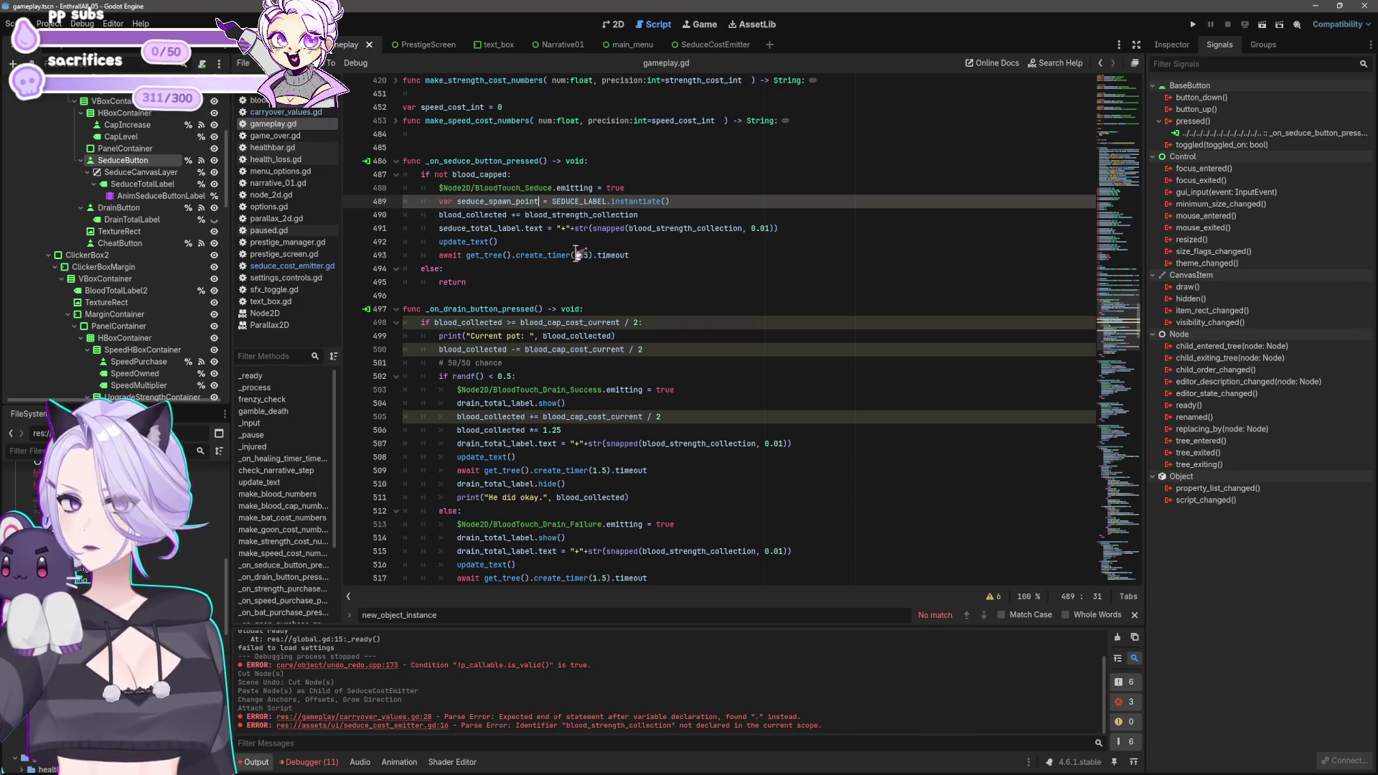
Step: Run the game, which halts on a parse error at carryover_values.gd line 28
left_click(643, 256)
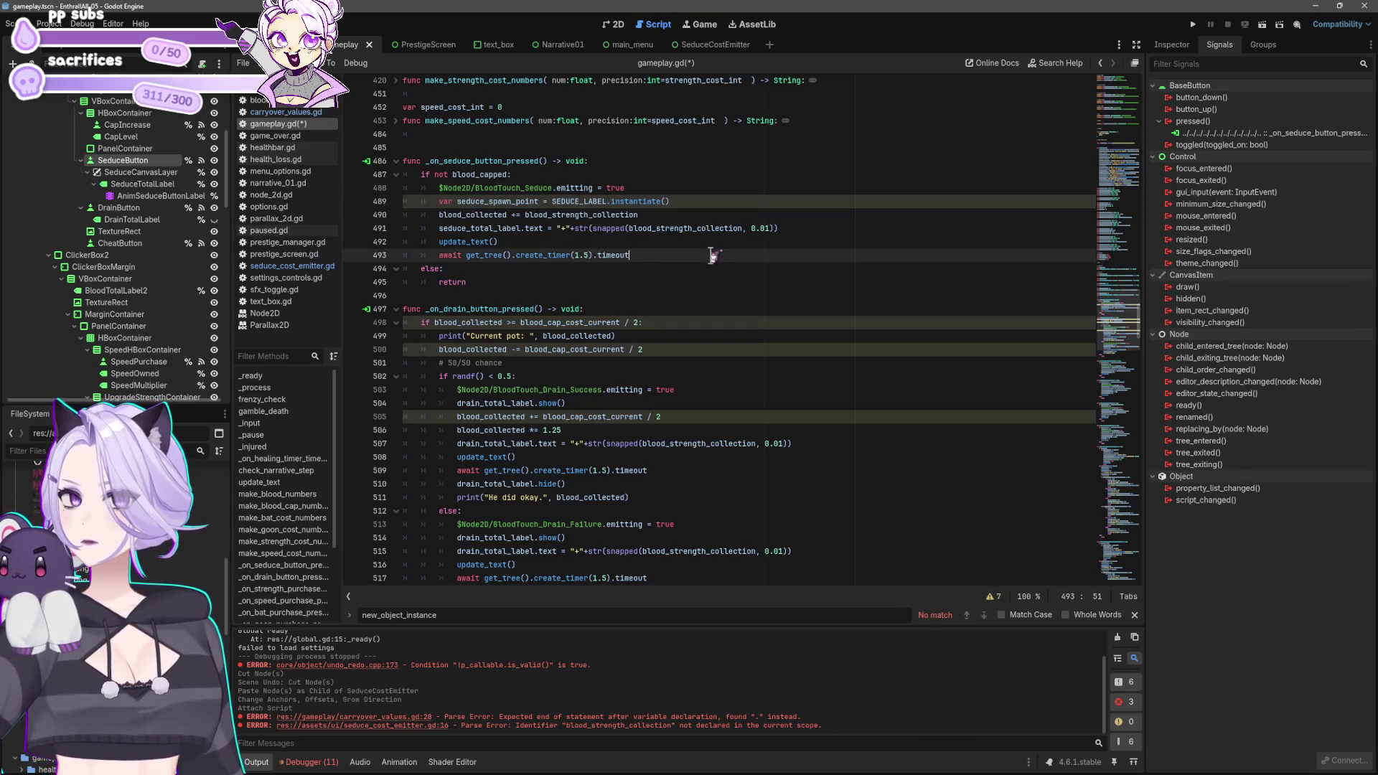
left_click(644, 228)
left_click(702, 205)
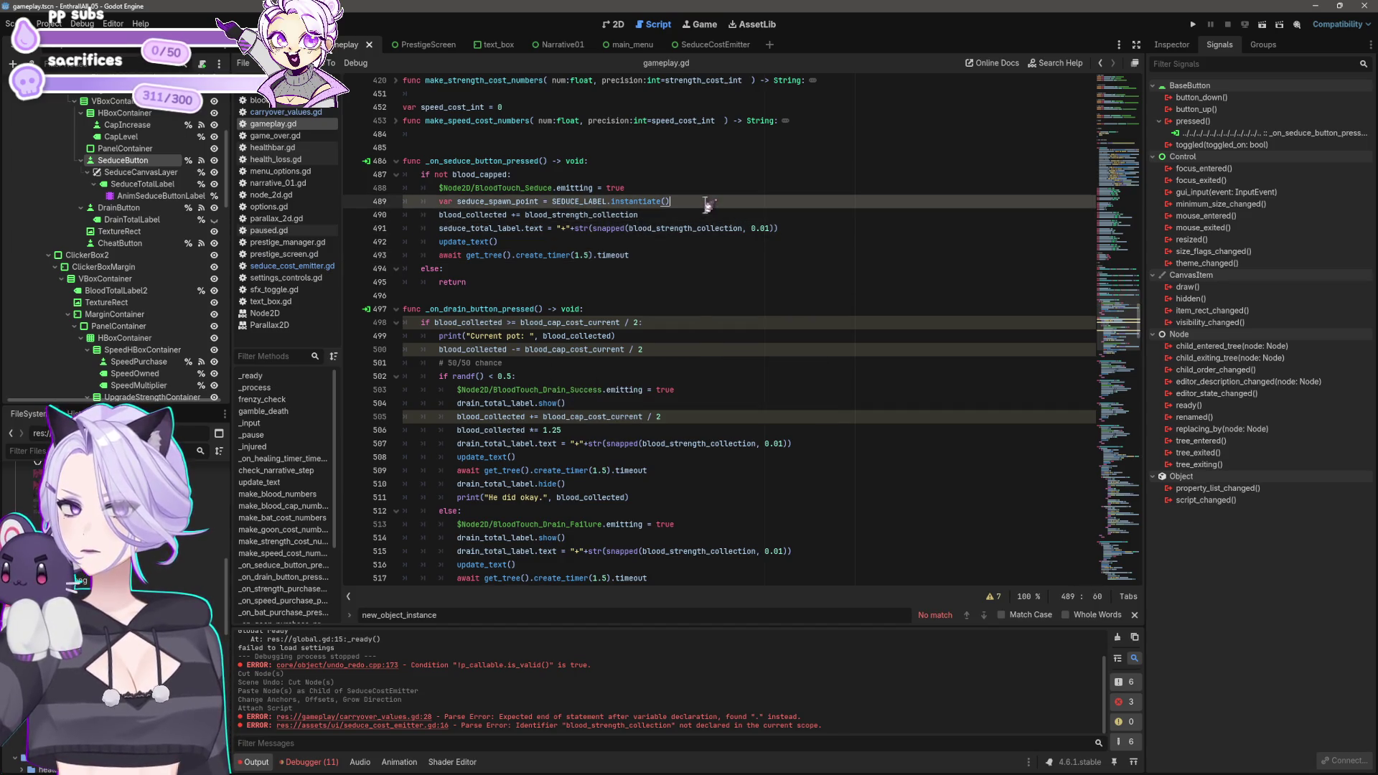
left_click(1192, 26)
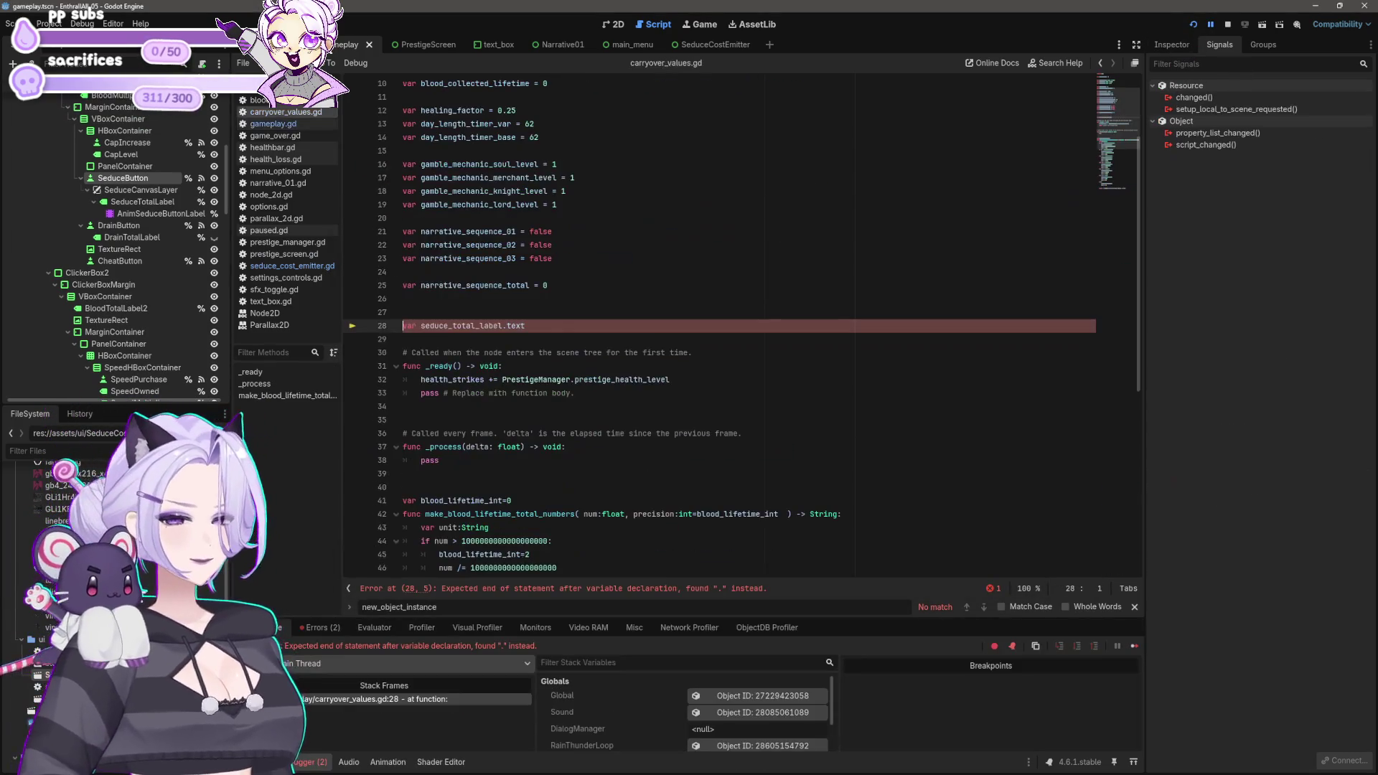
Step: Delete the stray seduce_total_label declaration on line 28 and stop the debug session
left_click(574, 325)
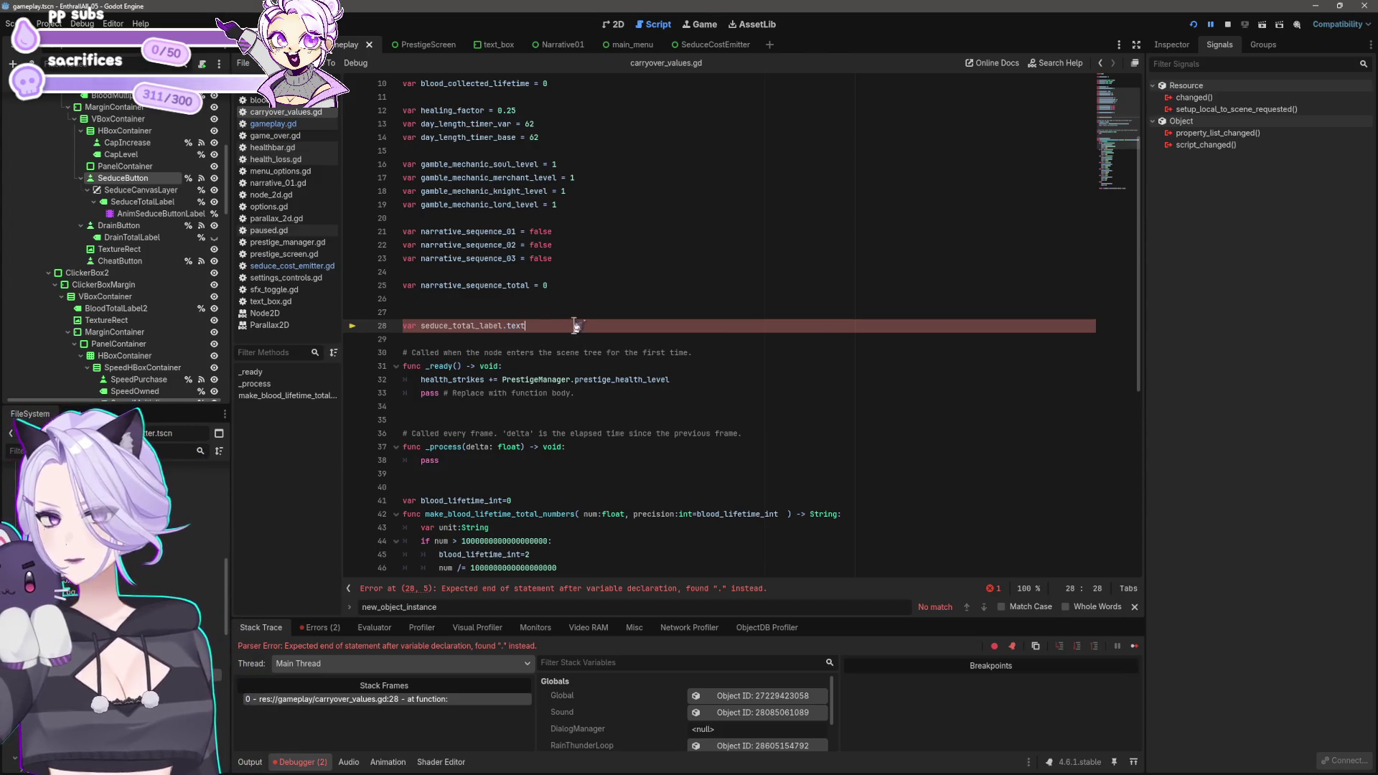
key("shift+Home")
key("BackSpace")
key("BackSpace")
key("BackSpace")
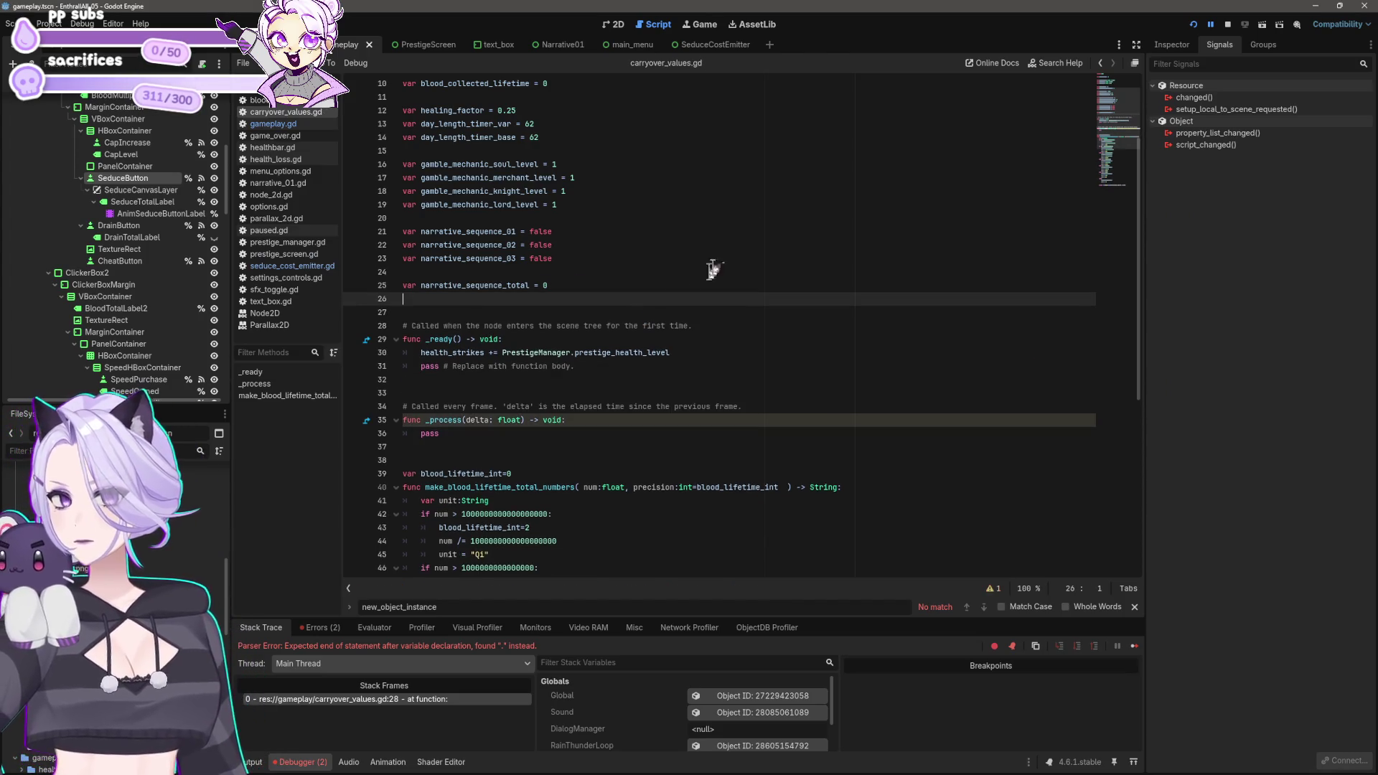
left_click(1229, 26)
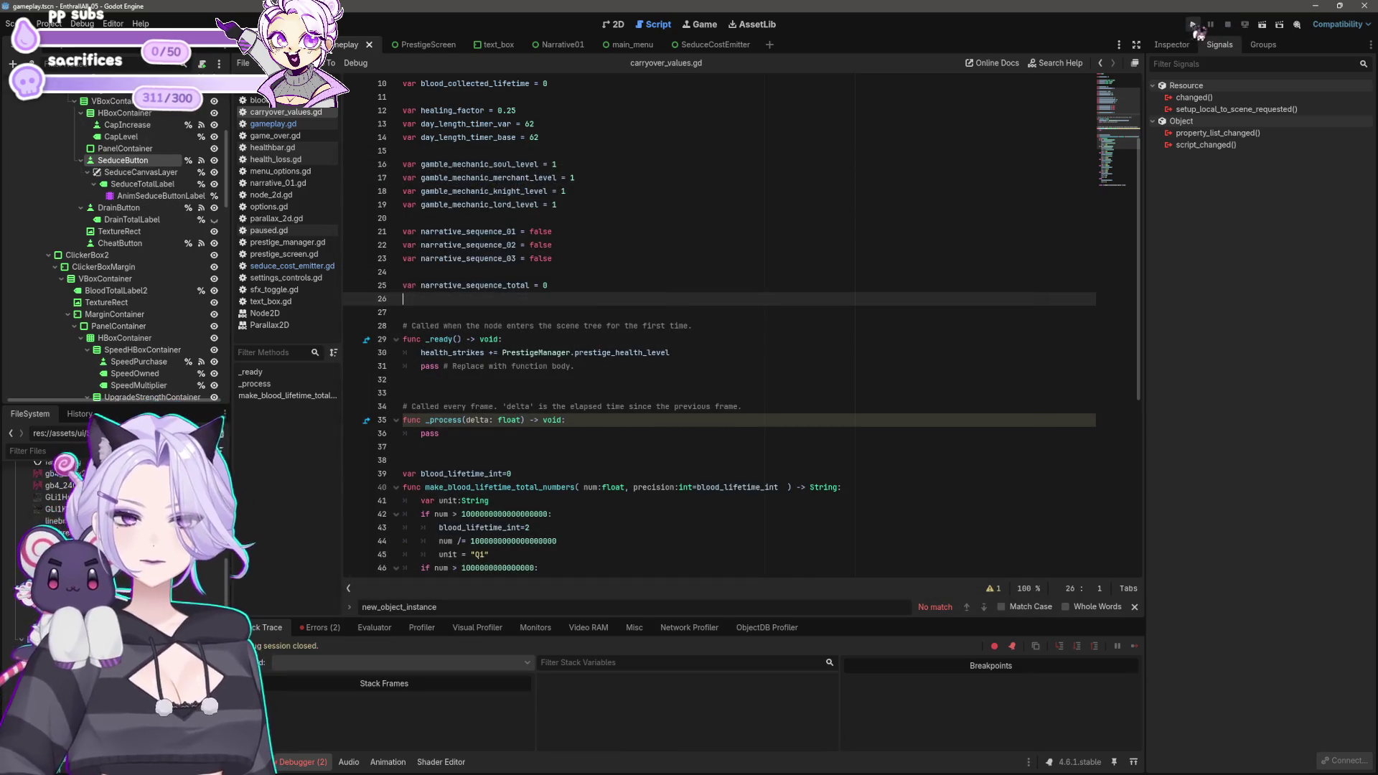
Step: Relaunch and test a new game by collecting blood, then toggle SeduceTotalLabel's visibility
left_click(1193, 26)
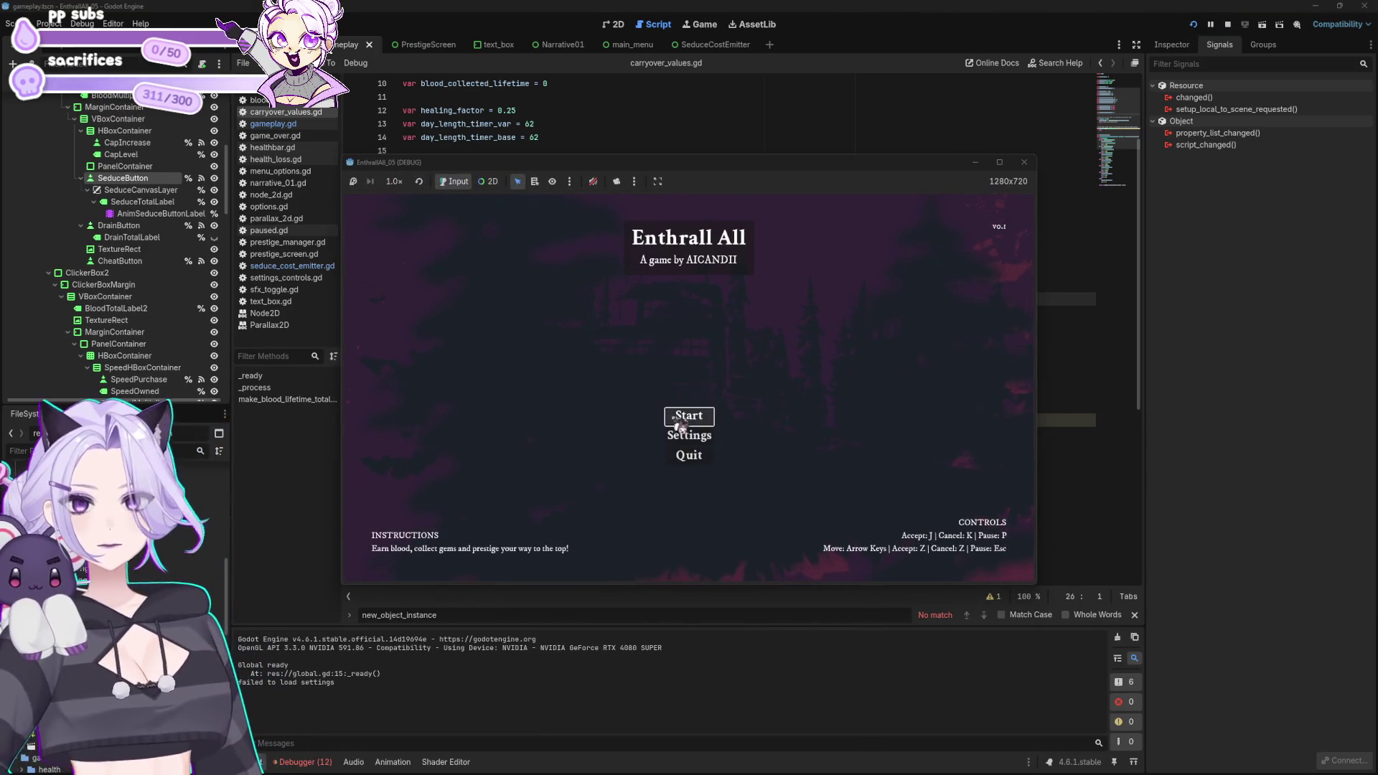
left_click(686, 414)
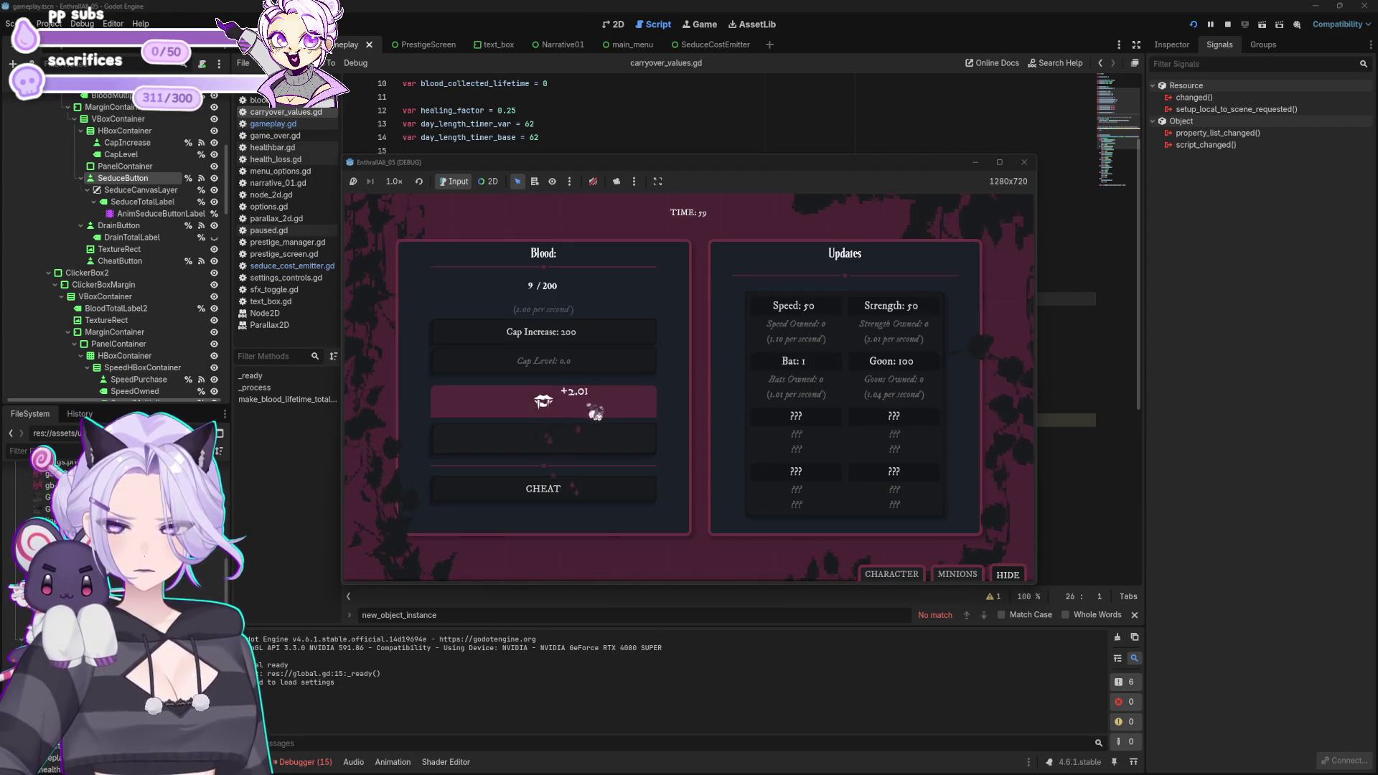
left_click(622, 414)
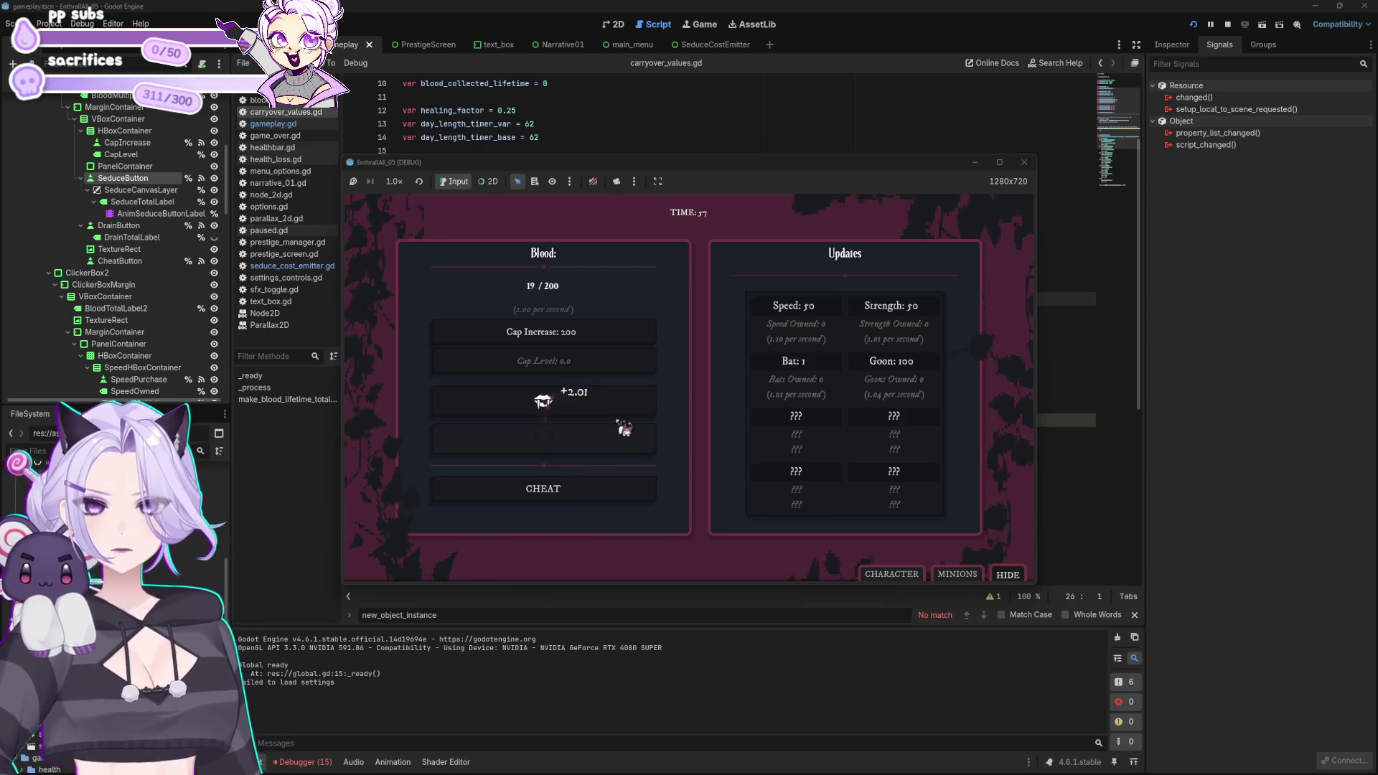
left_click(619, 412)
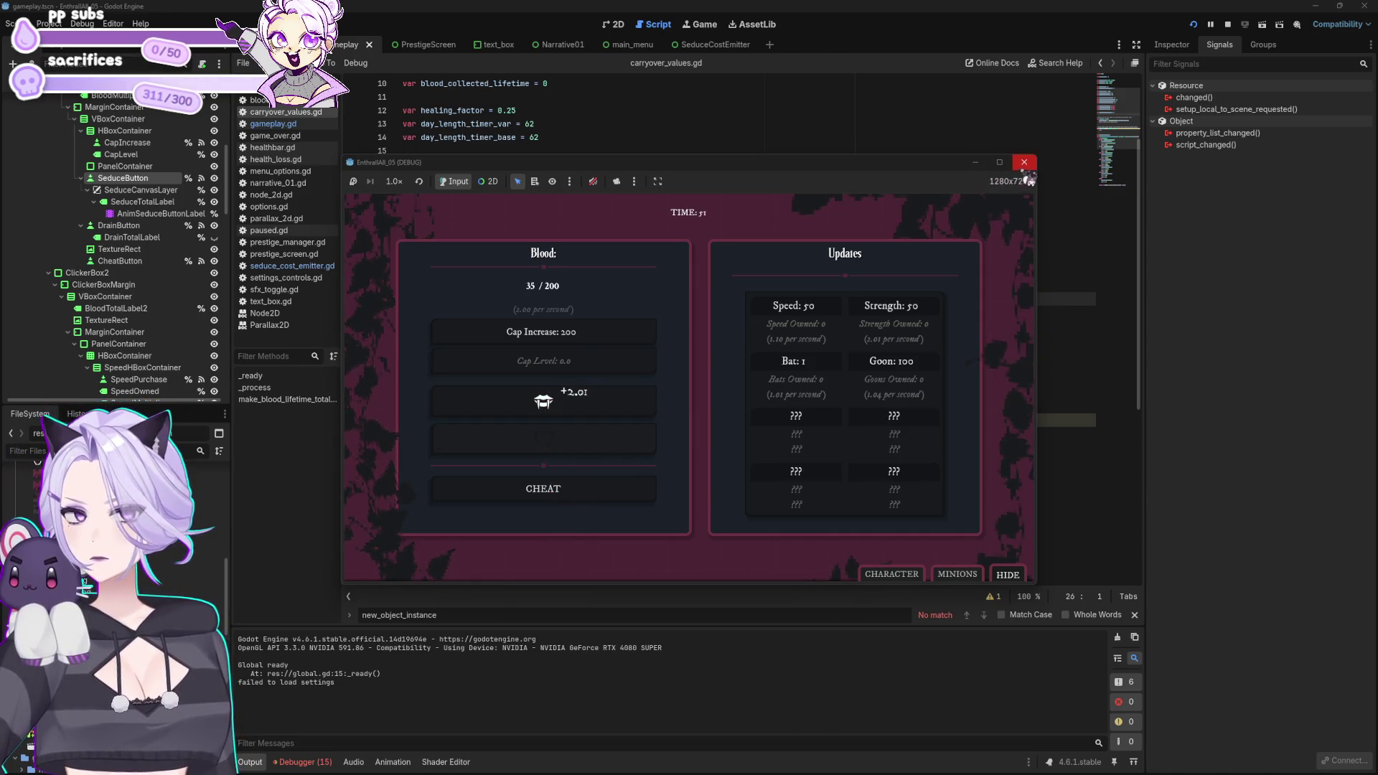
left_click(1024, 161)
left_click(215, 184)
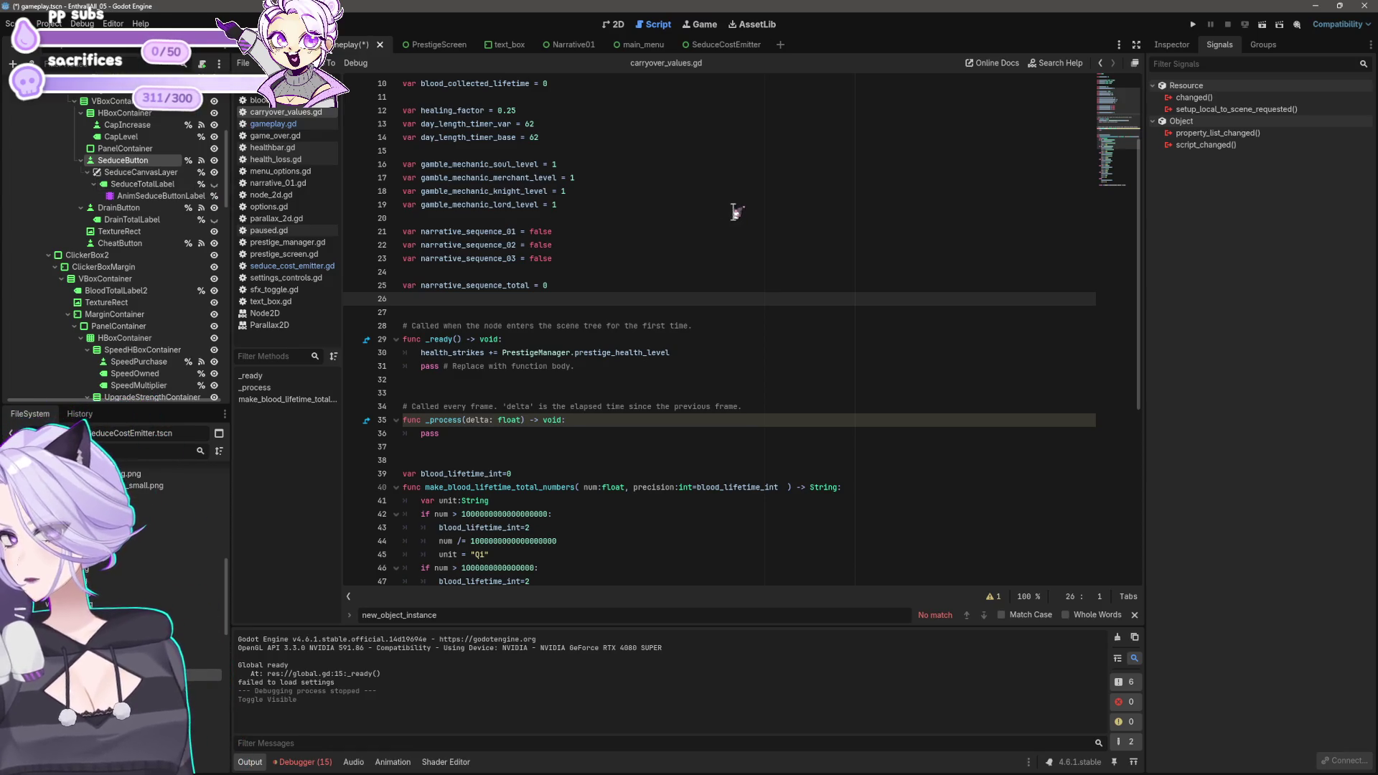
Step: Search the scripts for 'seduce_button' and jump to the seduce_button handler in gameplay.gd
double_click(467, 615)
key("BackSpace")
type("seduce_button")
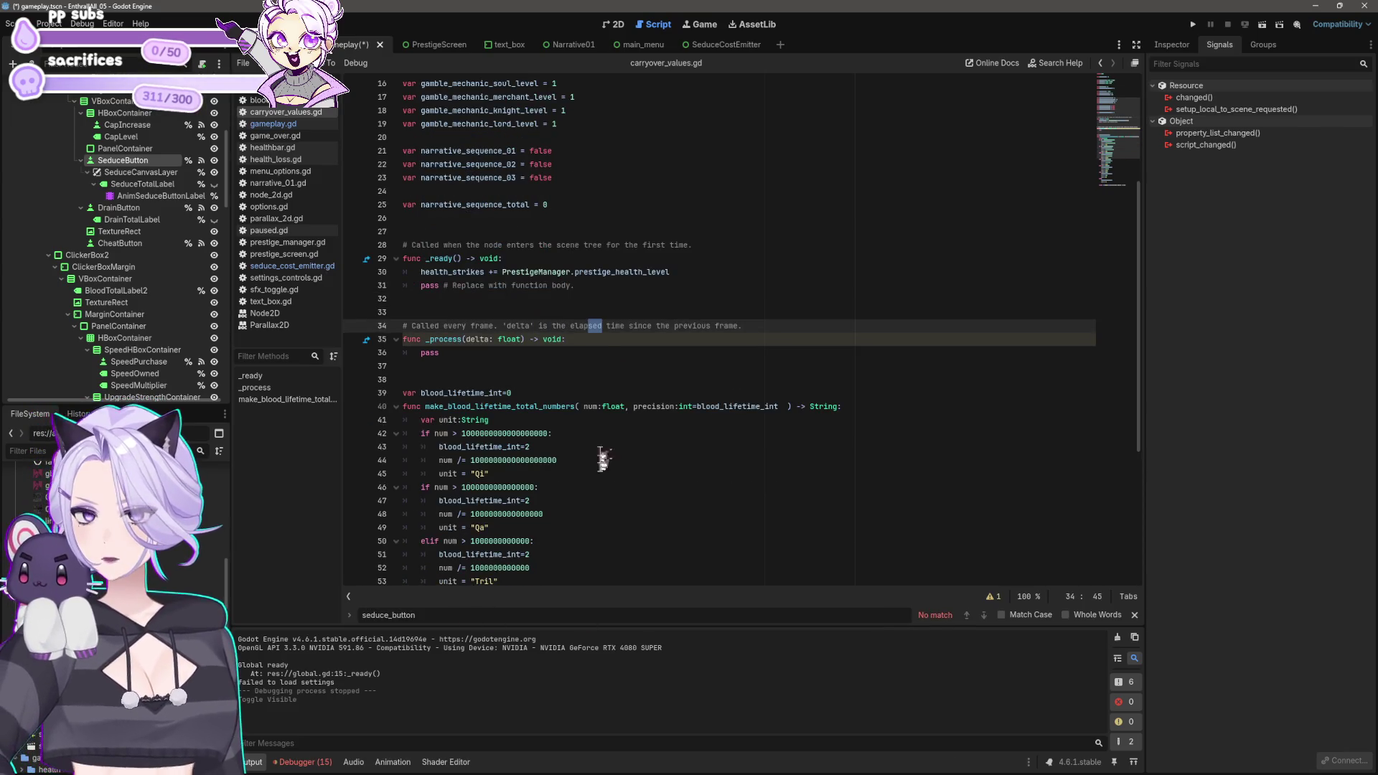
scroll(625, 474, "down", 6)
scroll(689, 320, "up", 8)
left_click(298, 125)
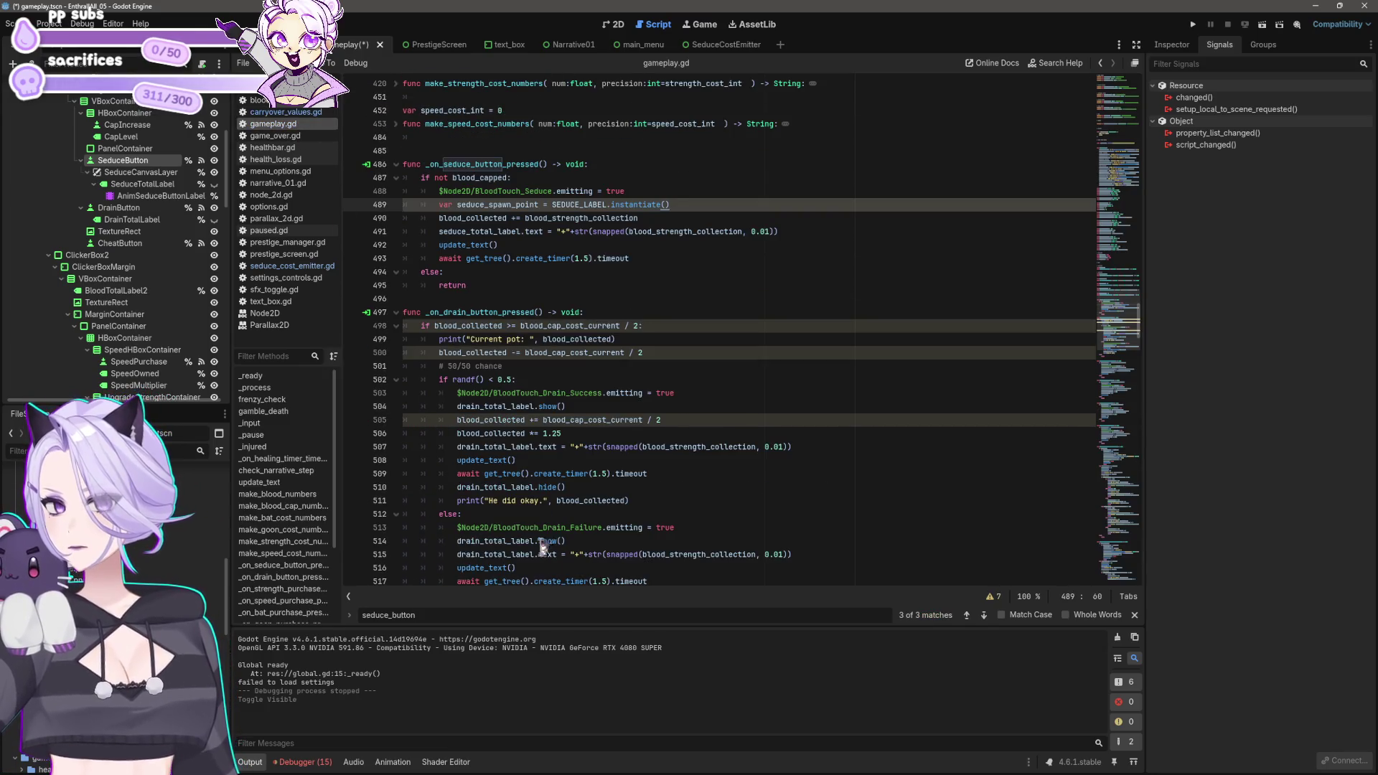
left_click(520, 244)
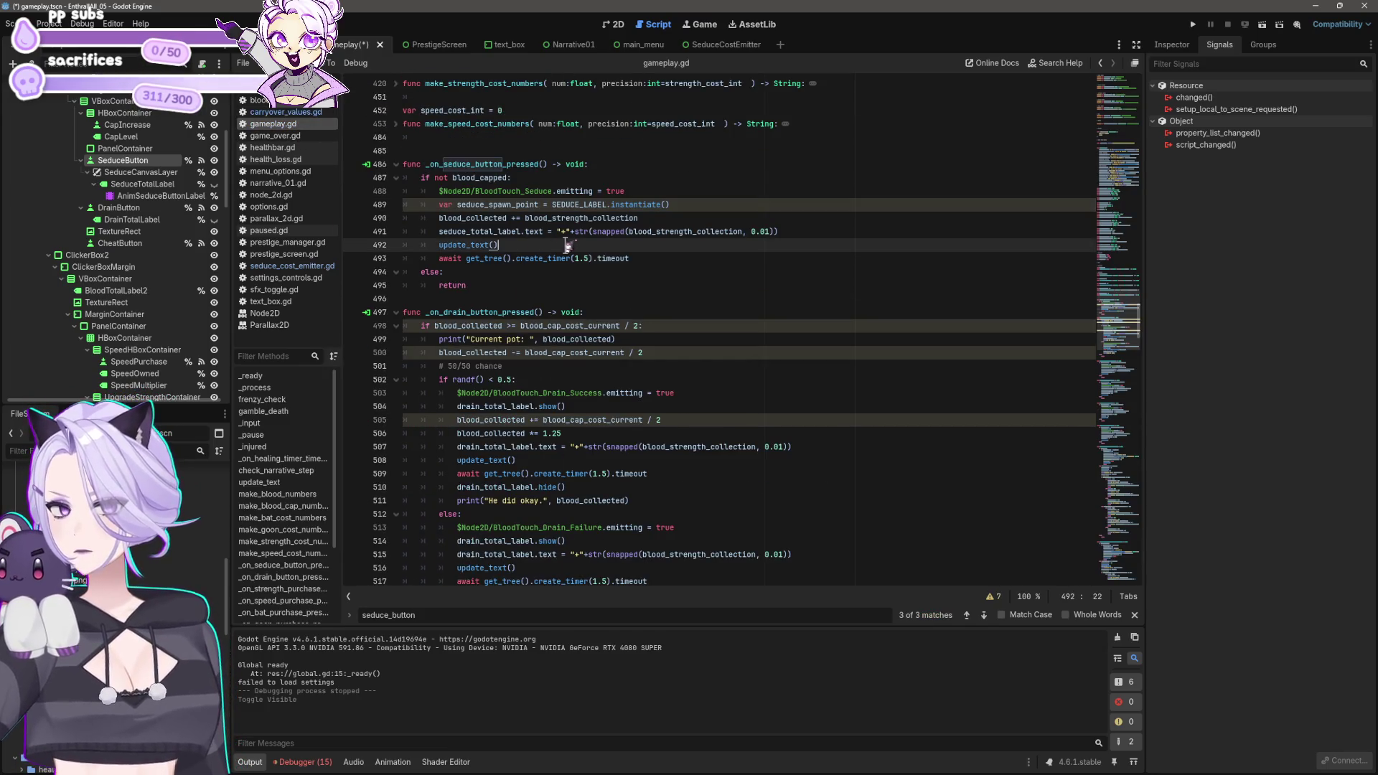
left_click(646, 260)
key("ctrl+s")
Step: Paste a copy of the seduce_spawn_point instantiate line below update_text()
scroll(632, 221, "up", 1)
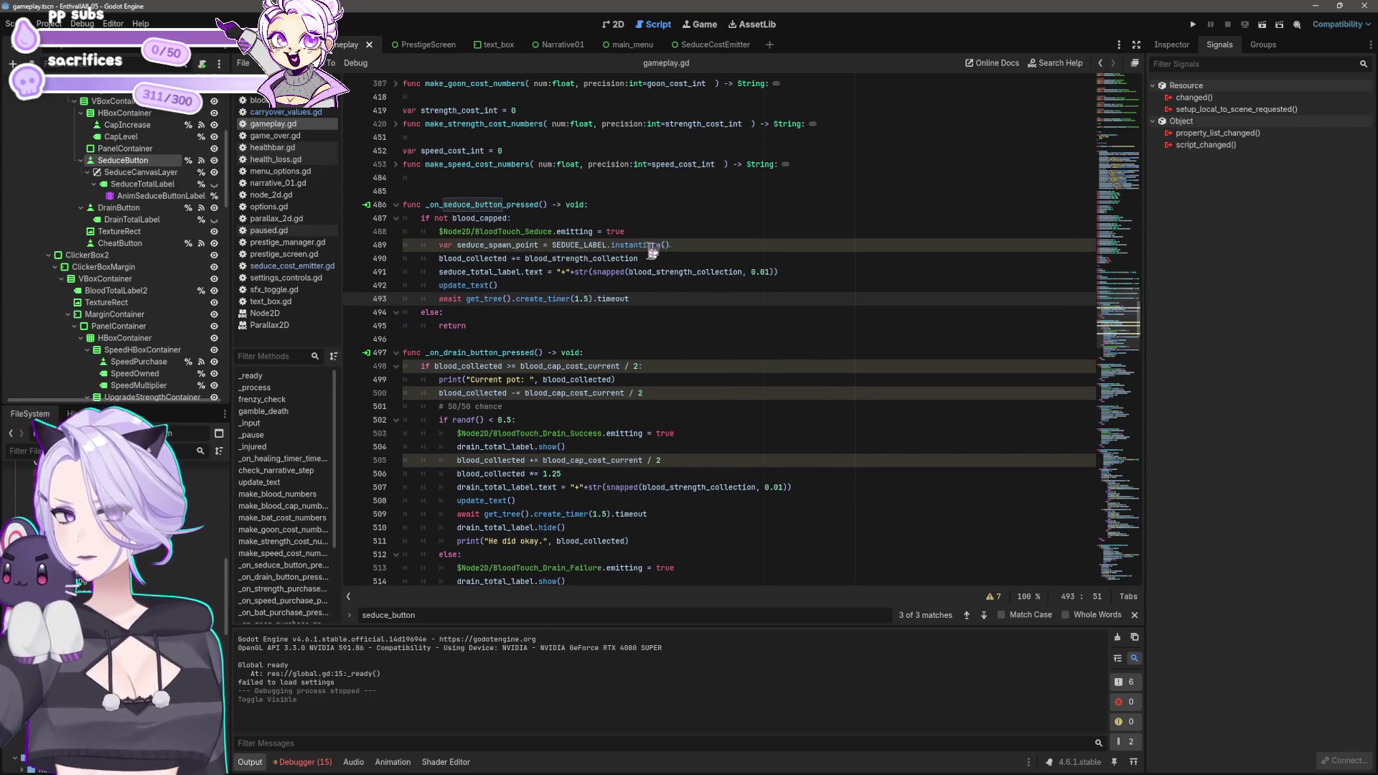
left_click(705, 245)
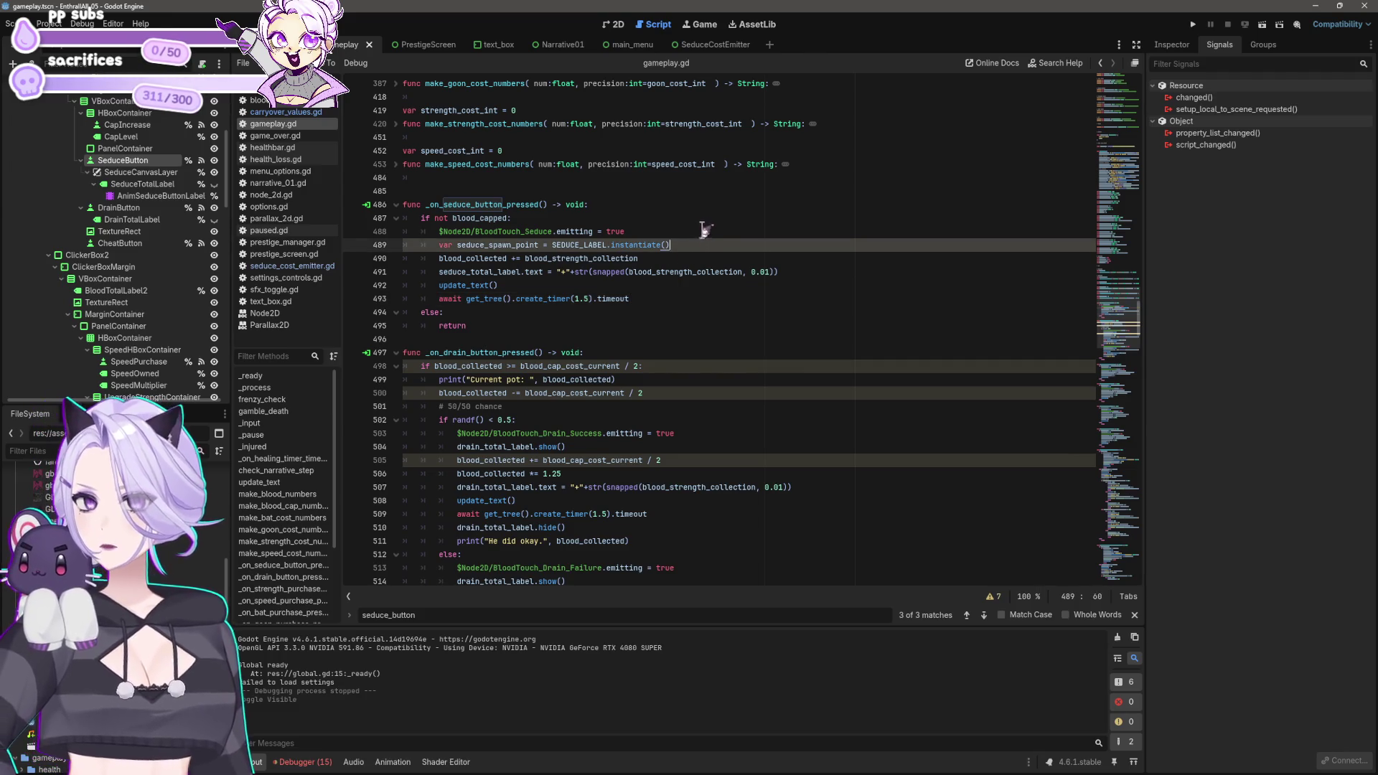
key("Home")
key("Down")
key("Down")
key("Down")
key("Down")
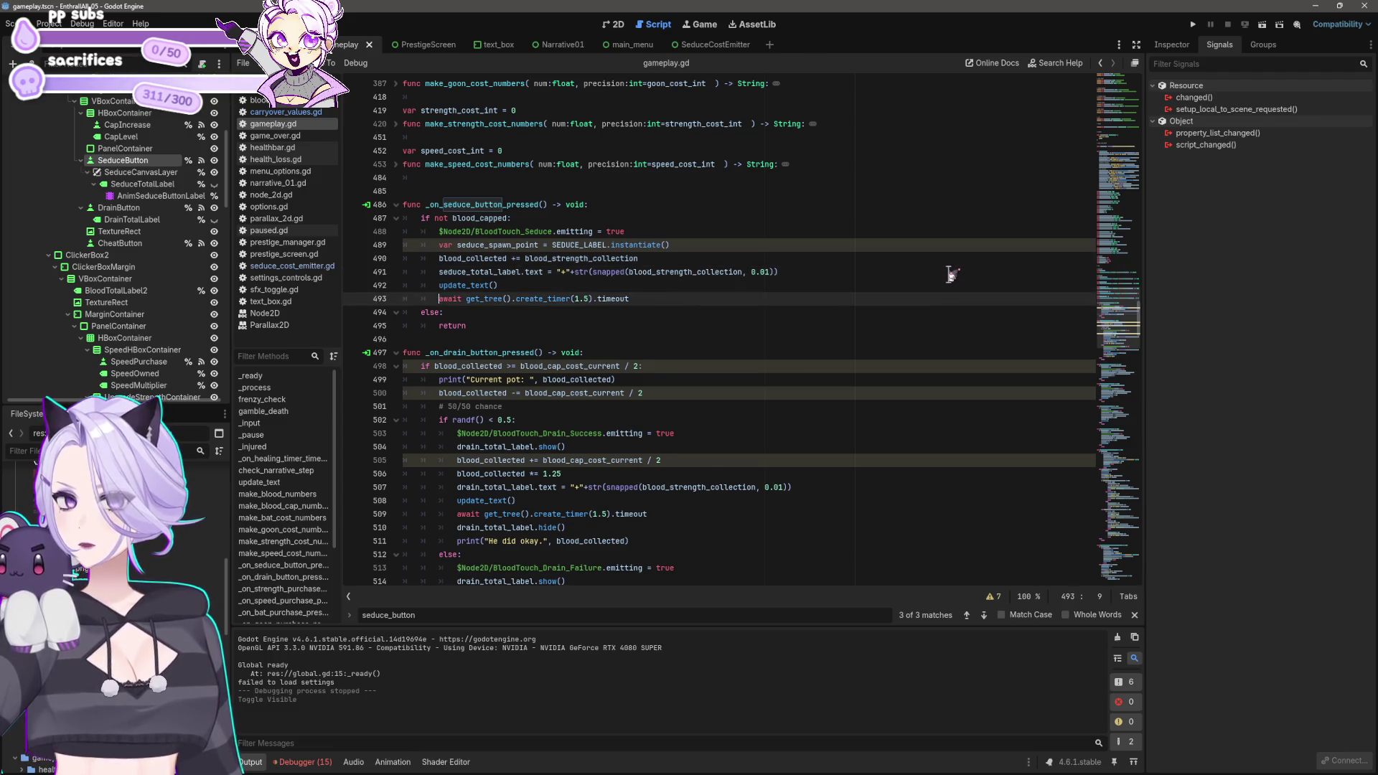
type("var seduce_spawn_point = SEDUCE_LABEL.instantiate()")
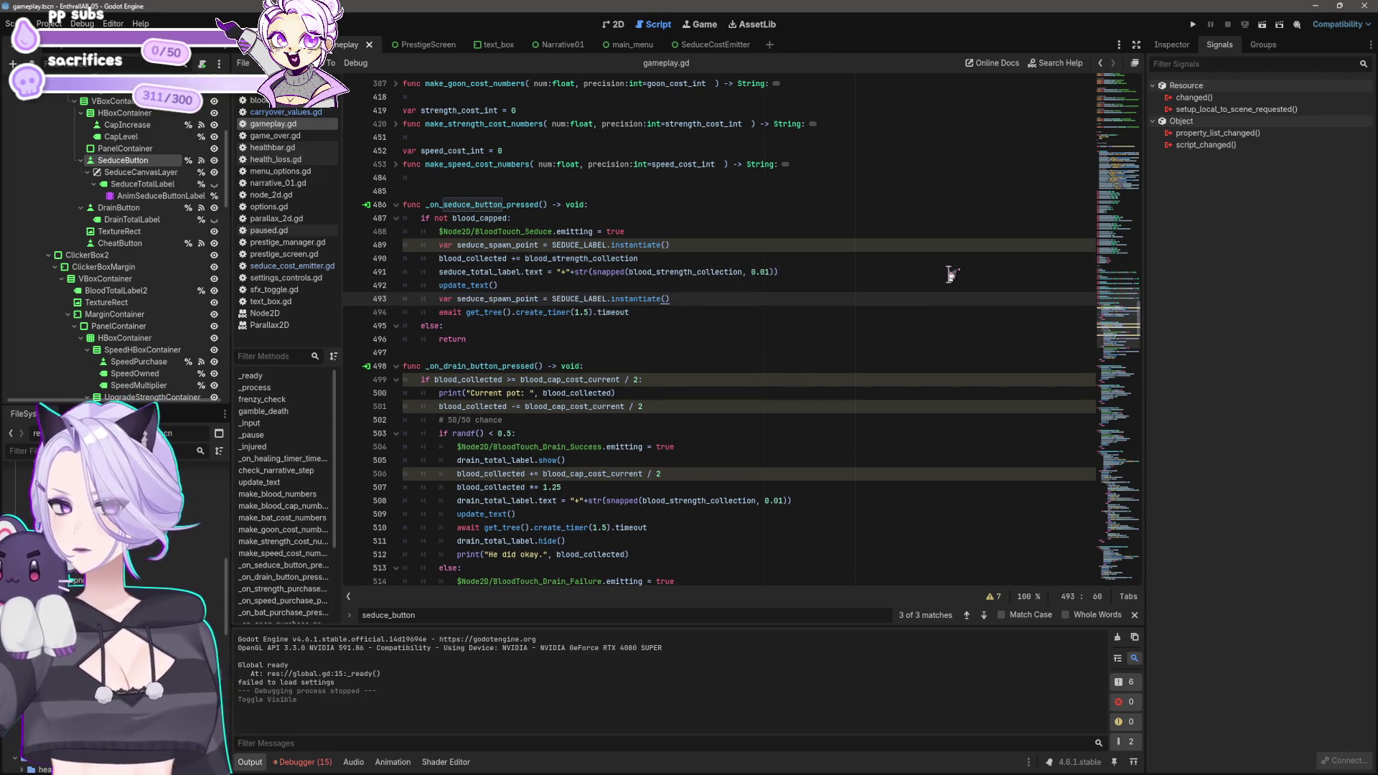
Step: Erase the method name on the copied line after trying several replacements, leaving SEDUCE_LABEL.()
key("Left")
key("Left")
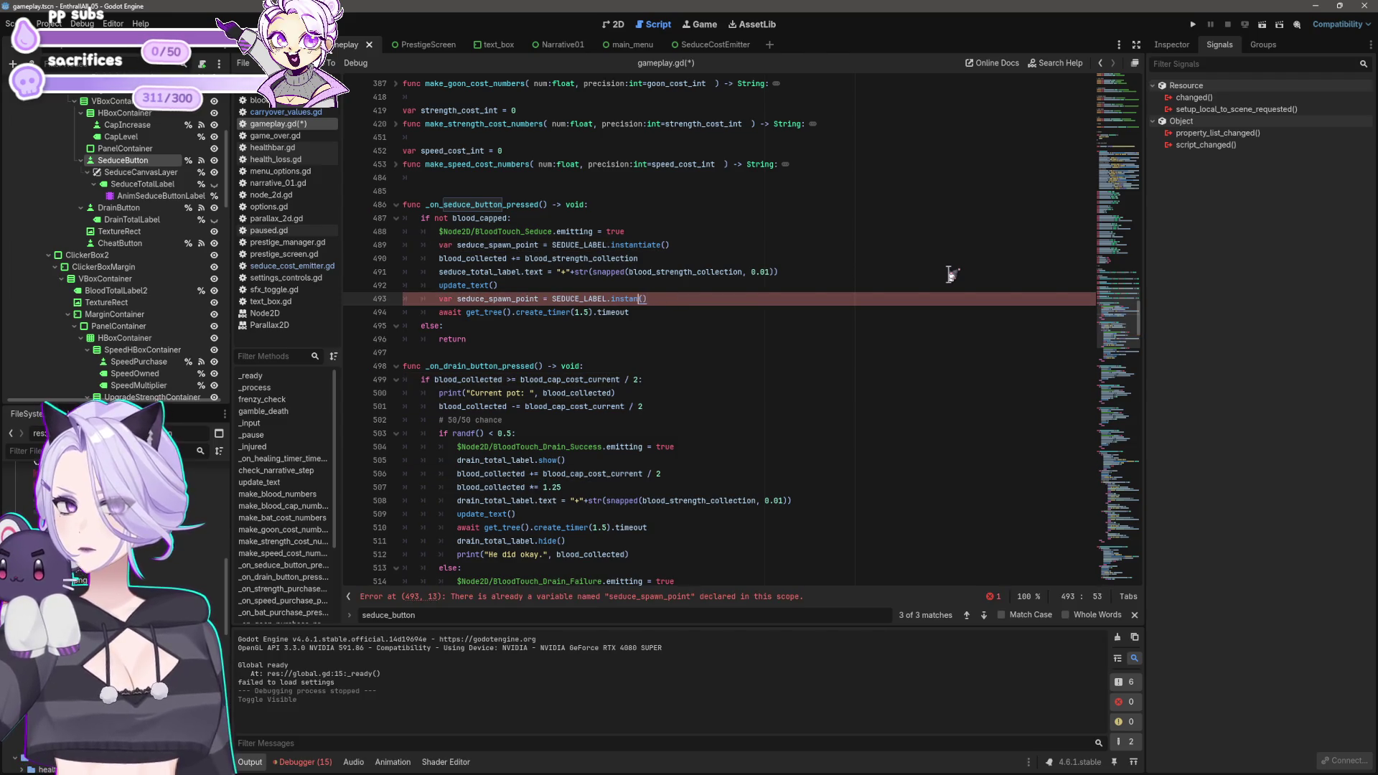
key("BackSpace")
key("BackSpace")
type("d")
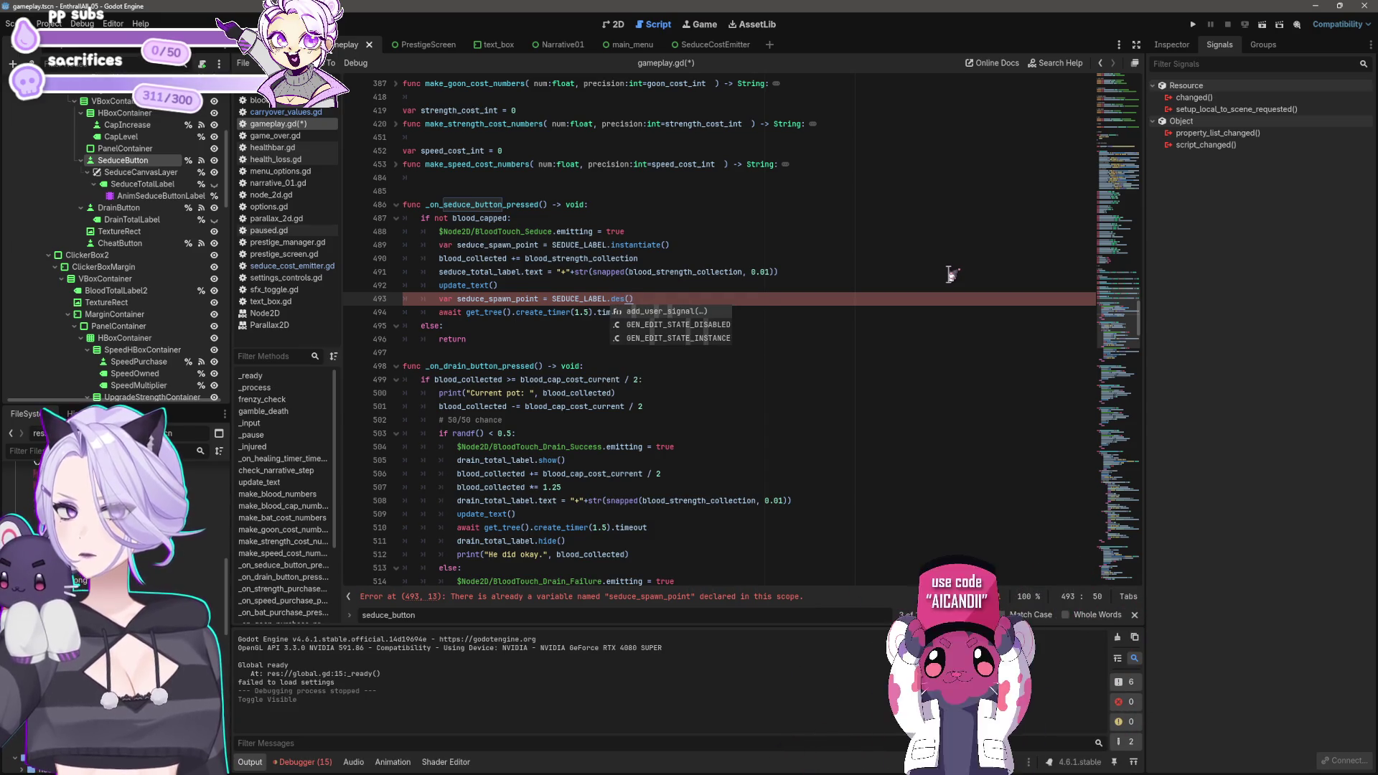
key("BackSpace")
type("rem")
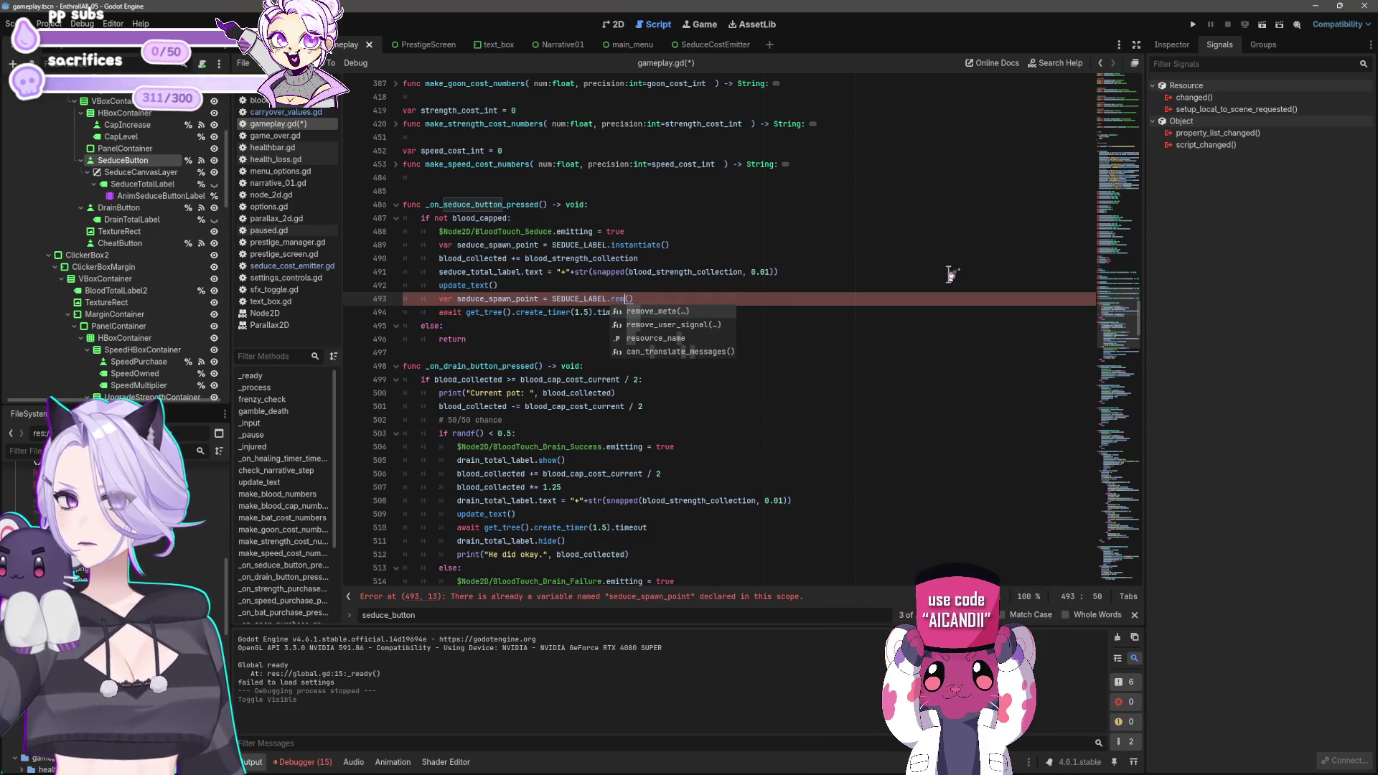
key("BackSpace")
key("BackSpace")
key("BackSpace")
type("dele")
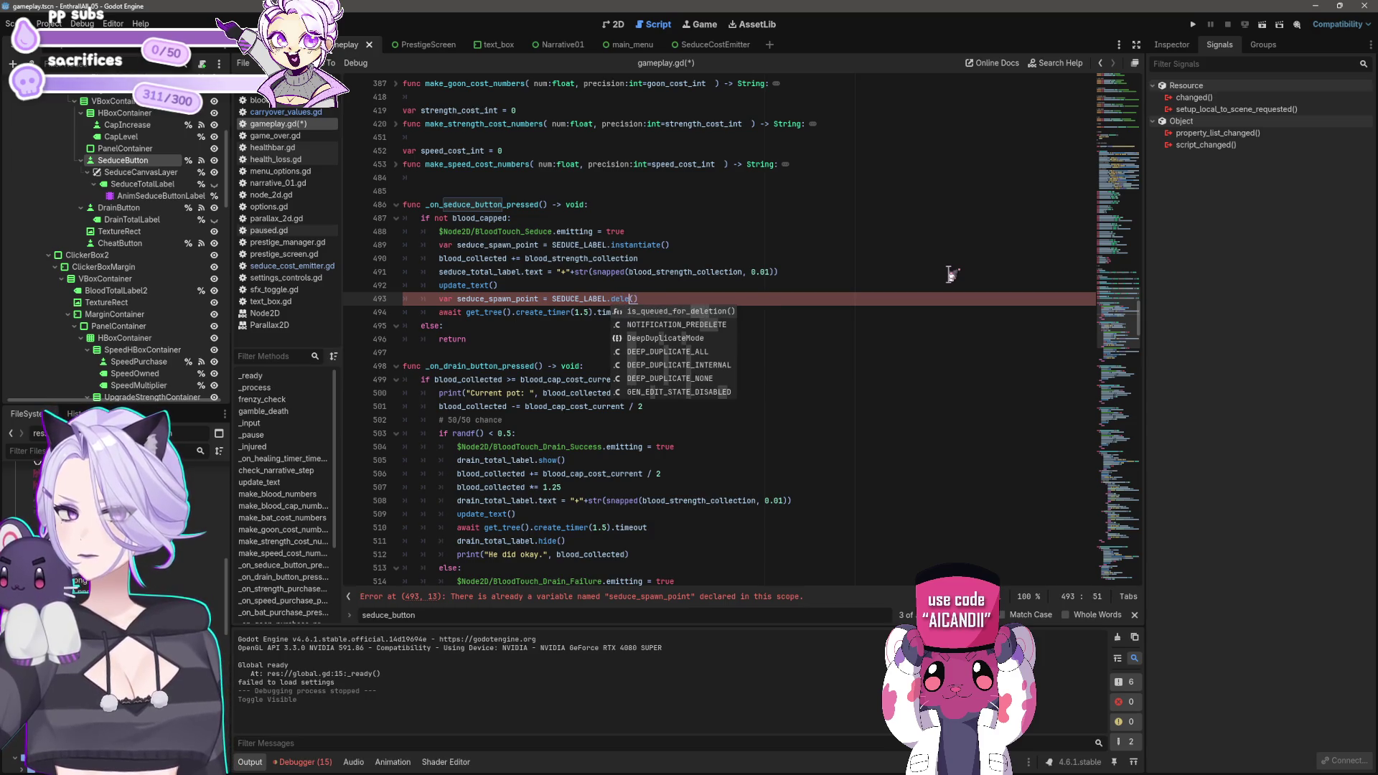
key("BackSpace")
key("BackSpace")
type("g")
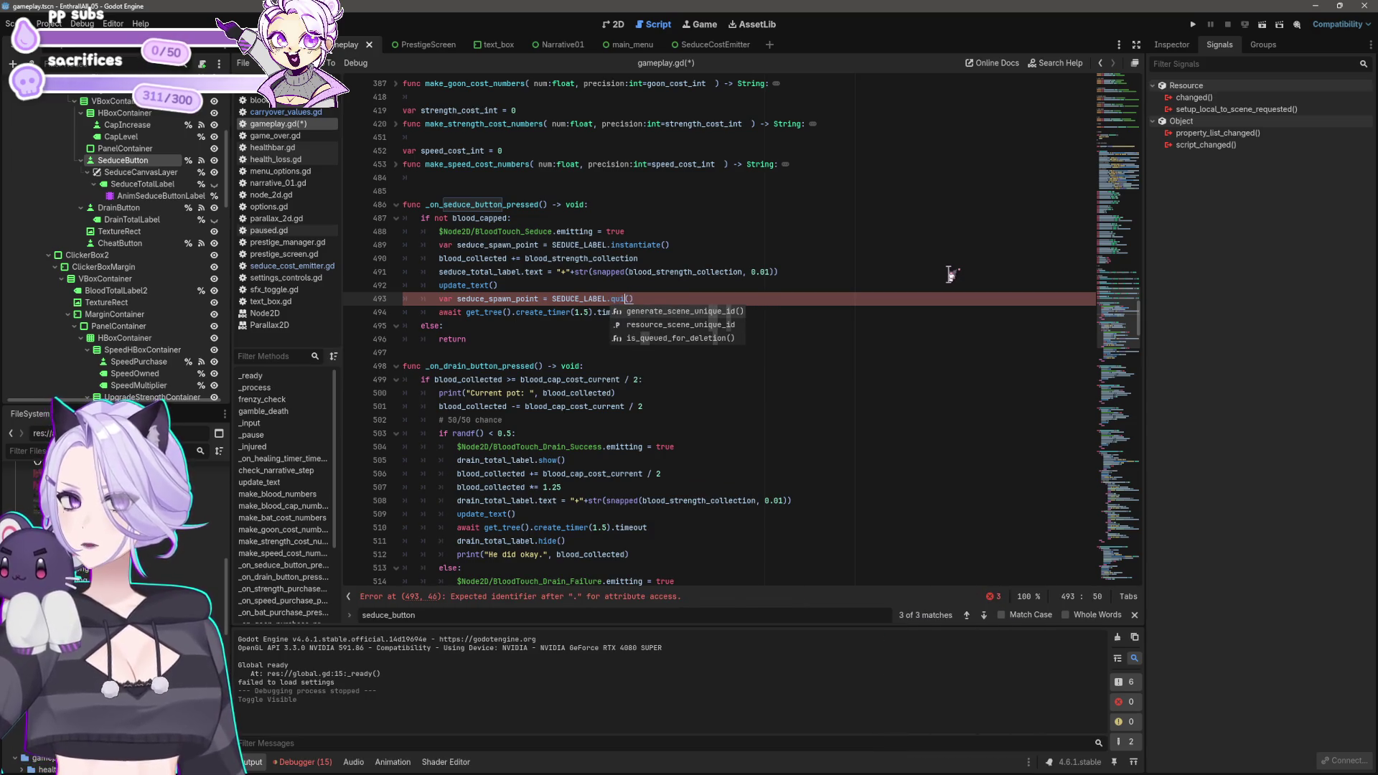
key("BackSpace")
type("queue")
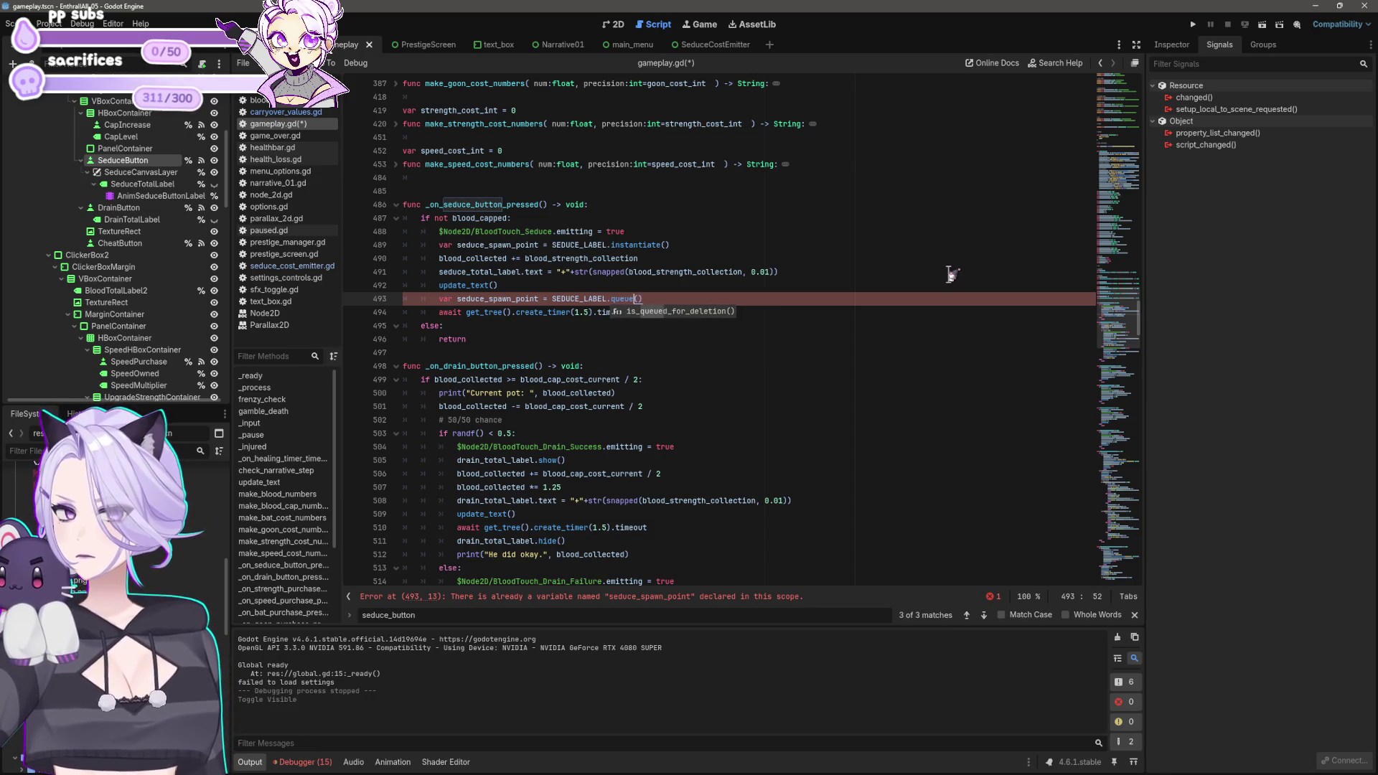
key("BackSpace")
key("BackSpace")
key("BackSpace")
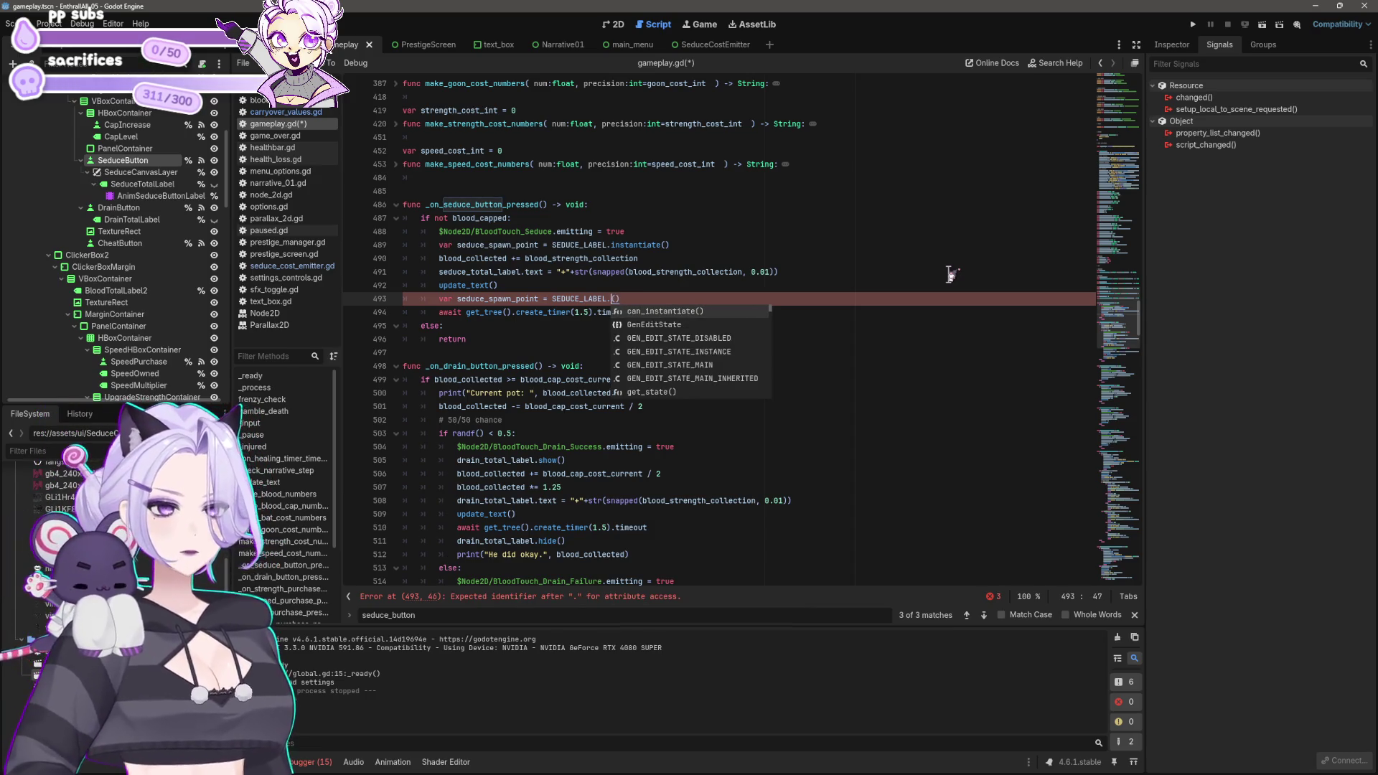
type("hid")
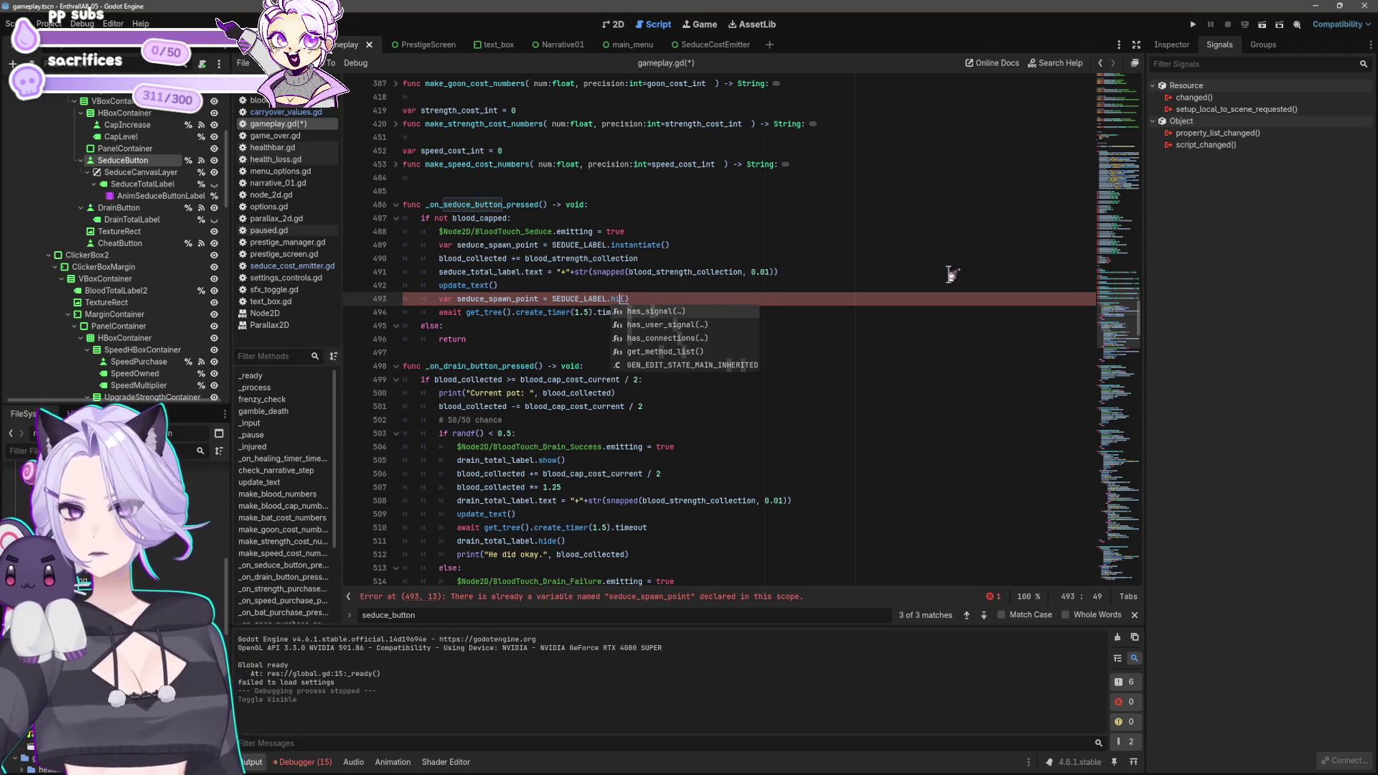
key("BackSpace")
key("BackSpace")
key("BackSpace")
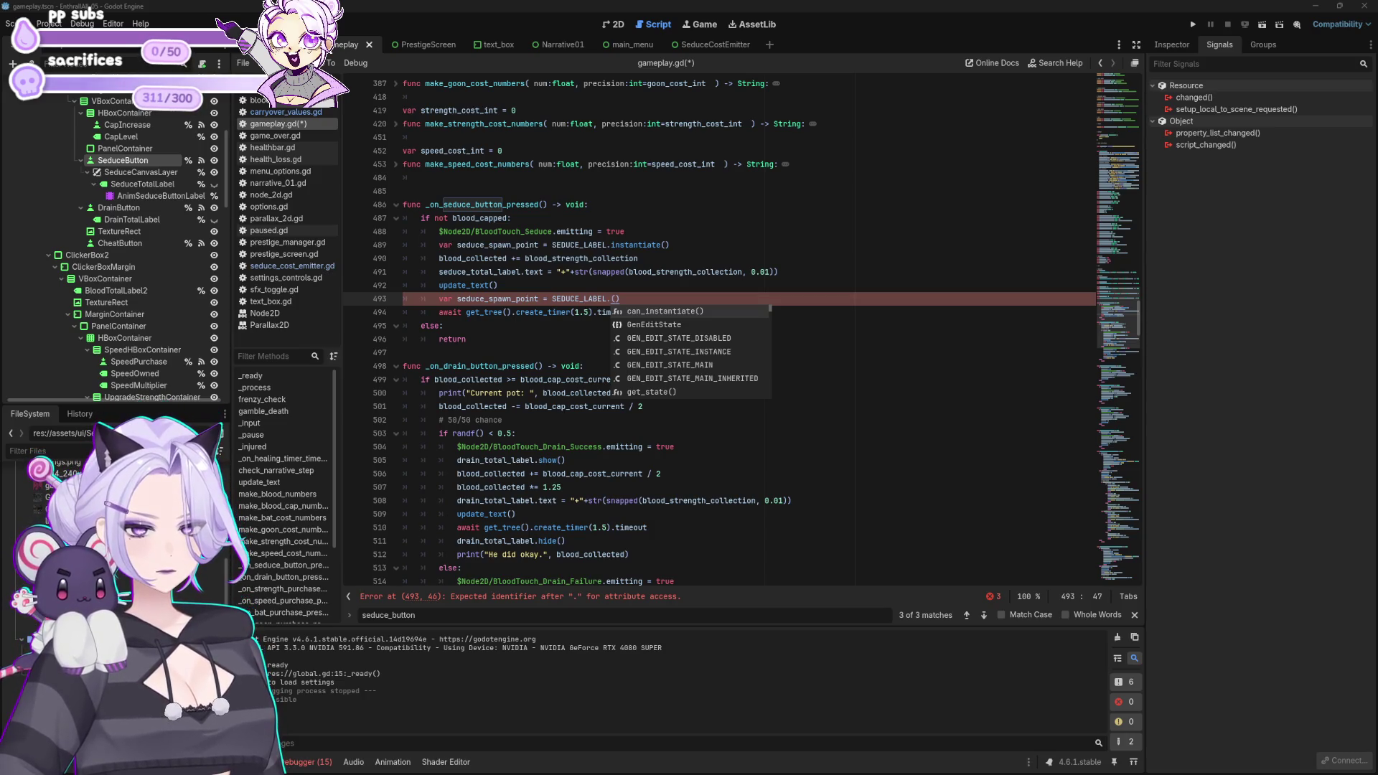
left_click(688, 274)
left_click(710, 299)
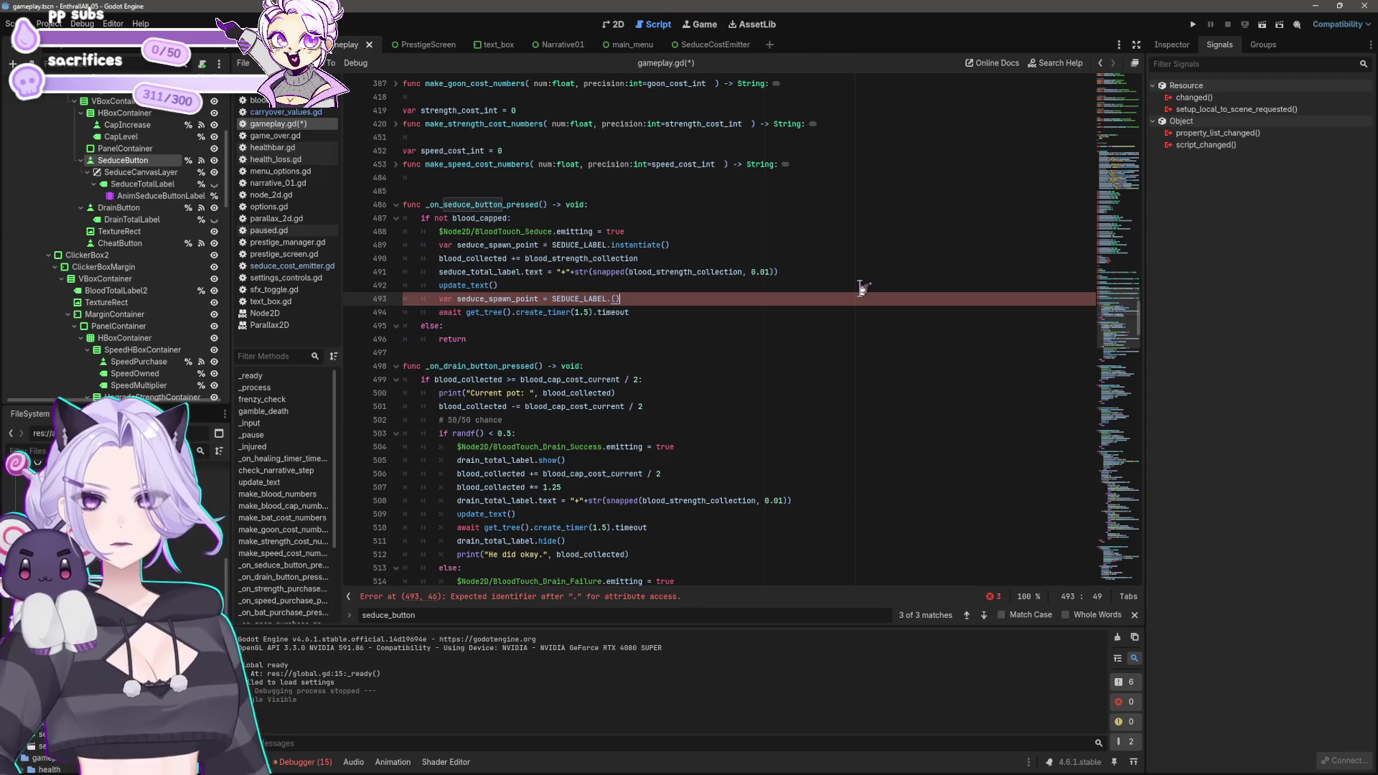
Step: Add an add_child call after update_text() with seduce_spawn_point as its argument
key("Return")
type("add_child(new_object_instance)")
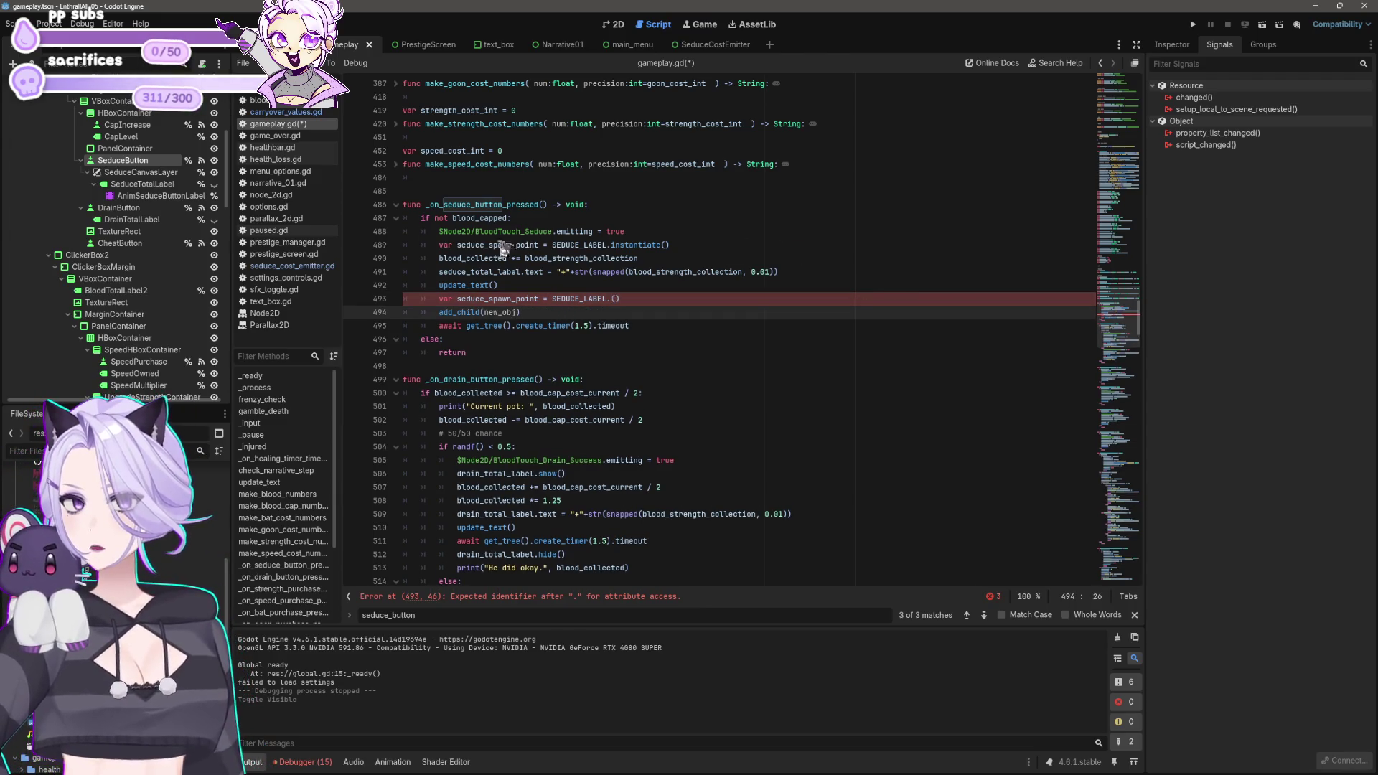
left_click_drag(457, 245, 539, 244)
key("ctrl+c")
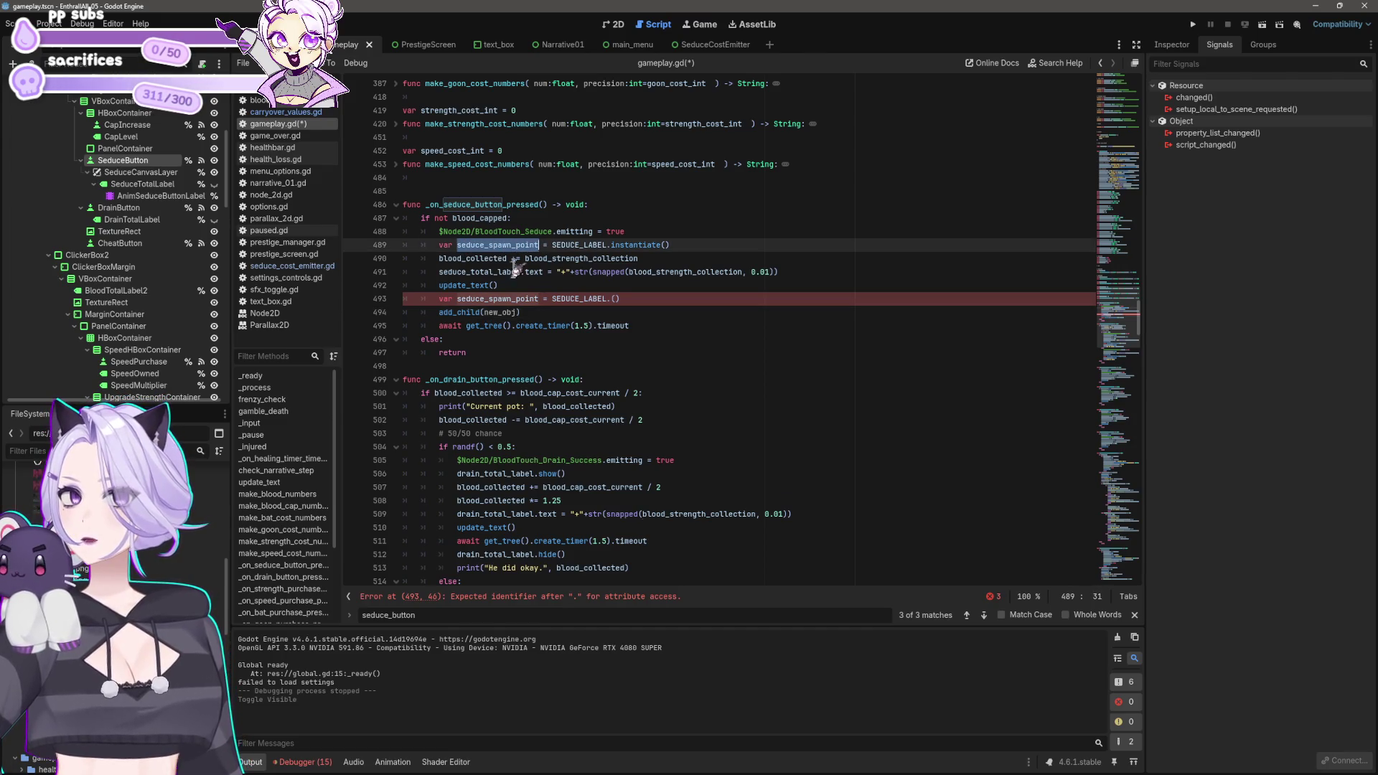
double_click(498, 312)
key("ctrl+v")
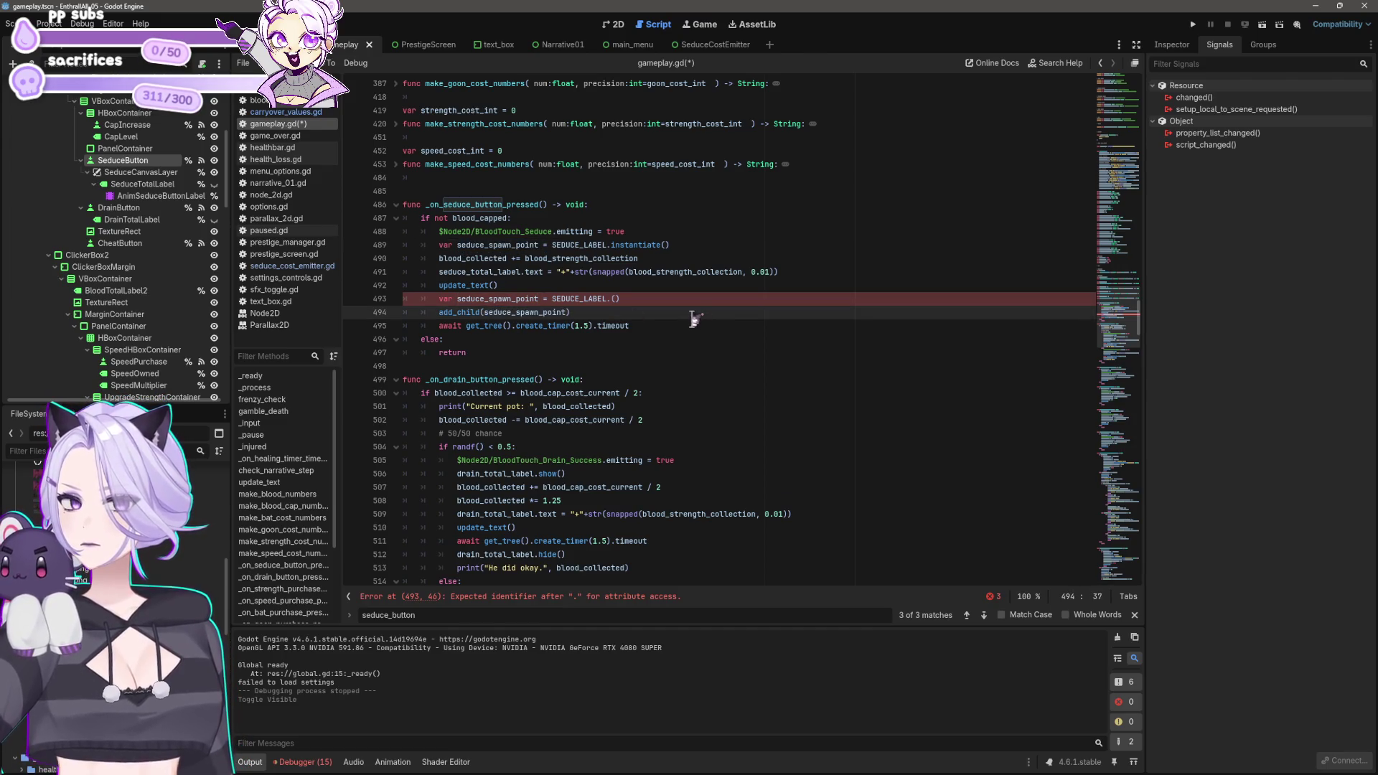
Step: Delete the broken SEDUCE_LABEL.() line, save gameplay.gd and run the game
left_click(673, 297)
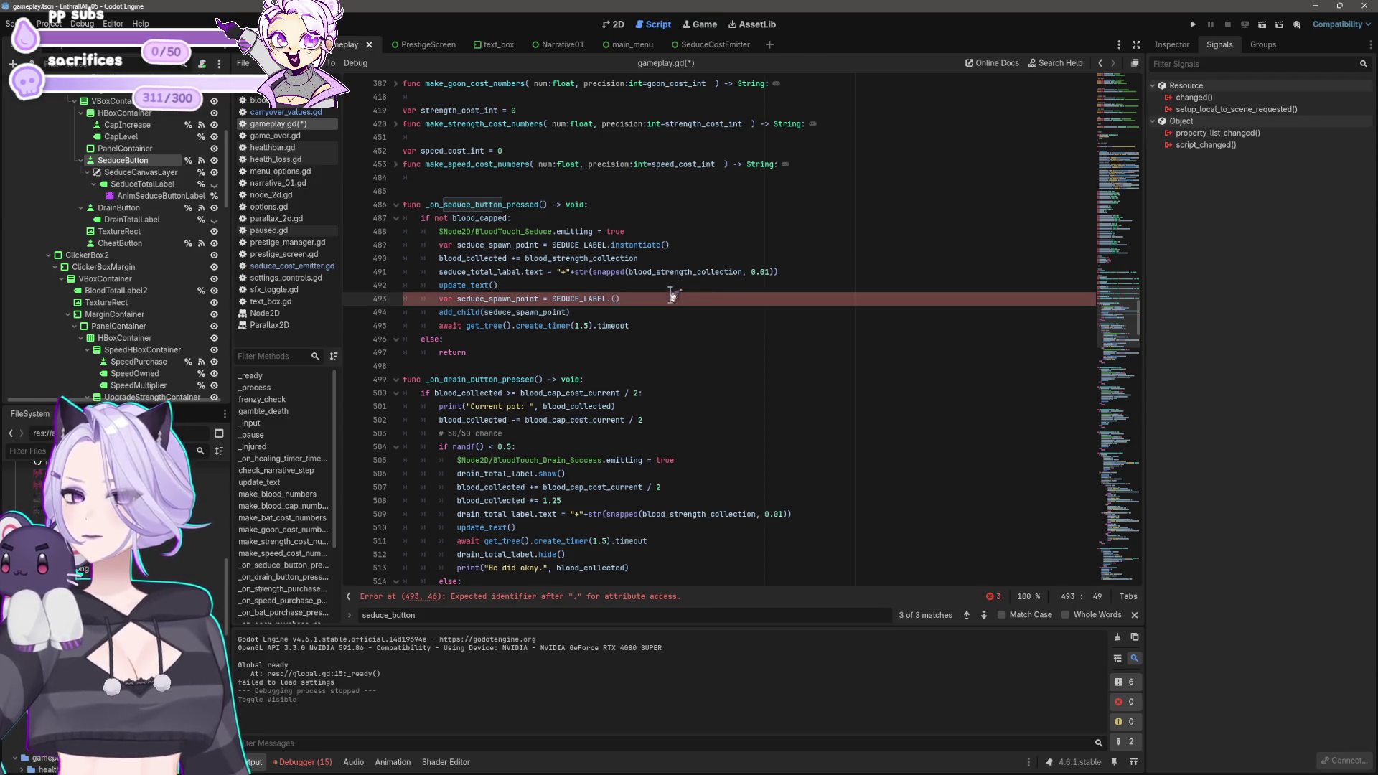
key("shift+Home")
key("shift+Home")
key("BackSpace")
key("BackSpace")
key("ctrl+s")
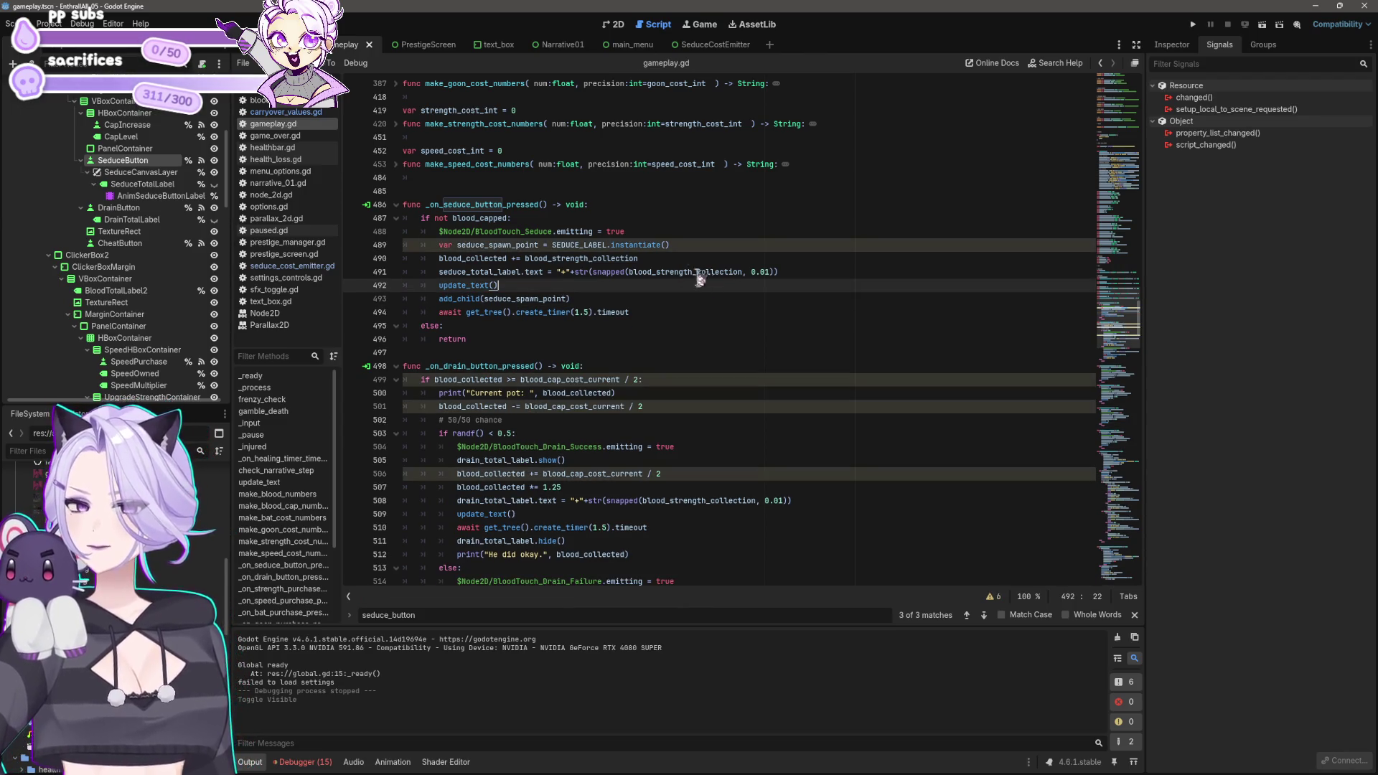
left_click(1193, 24)
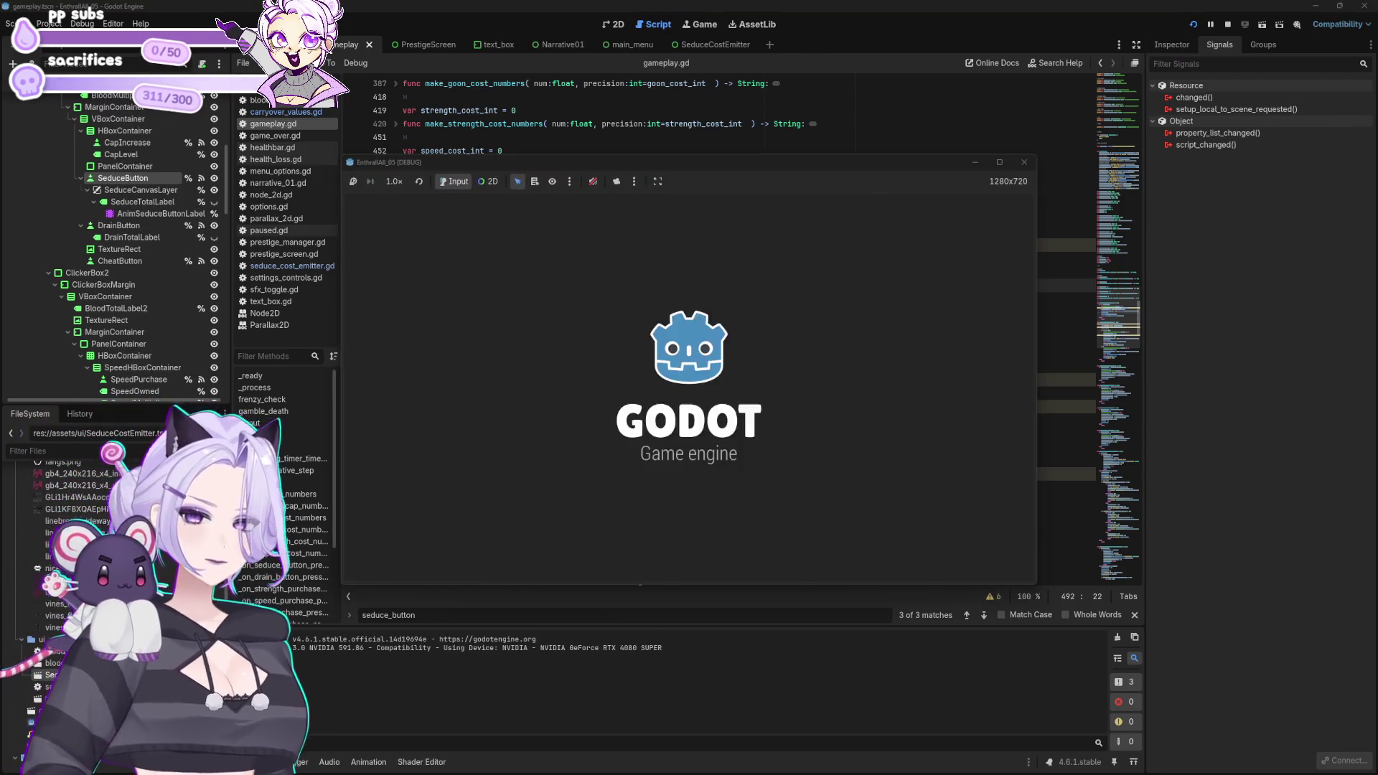
Step: Start a new game to hit the crash, then search carryover_values.gd for blood_strength_collection
left_click(693, 416)
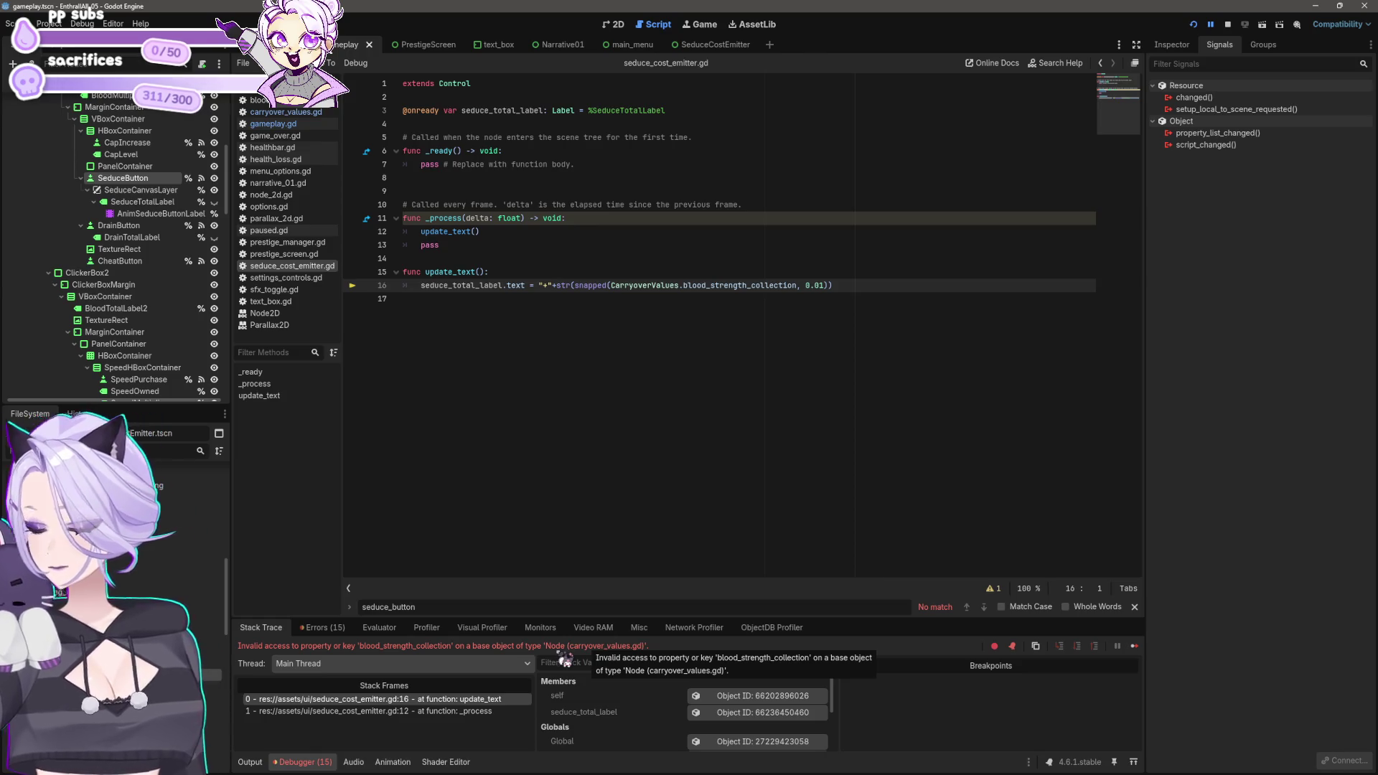
left_click(457, 308)
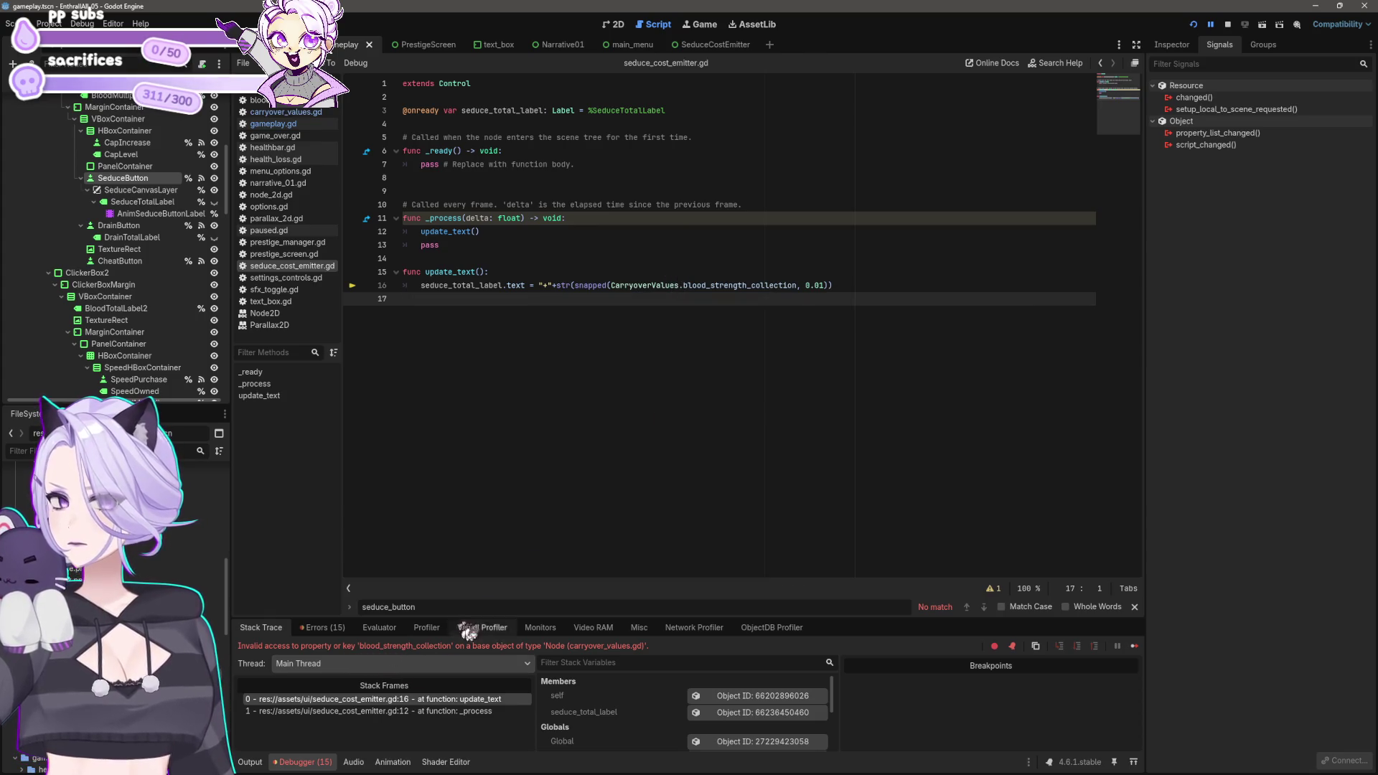
left_click_drag(684, 286, 799, 286)
key("ctrl+c")
left_click(286, 112)
key("ctrl+f")
key("ctrl+v")
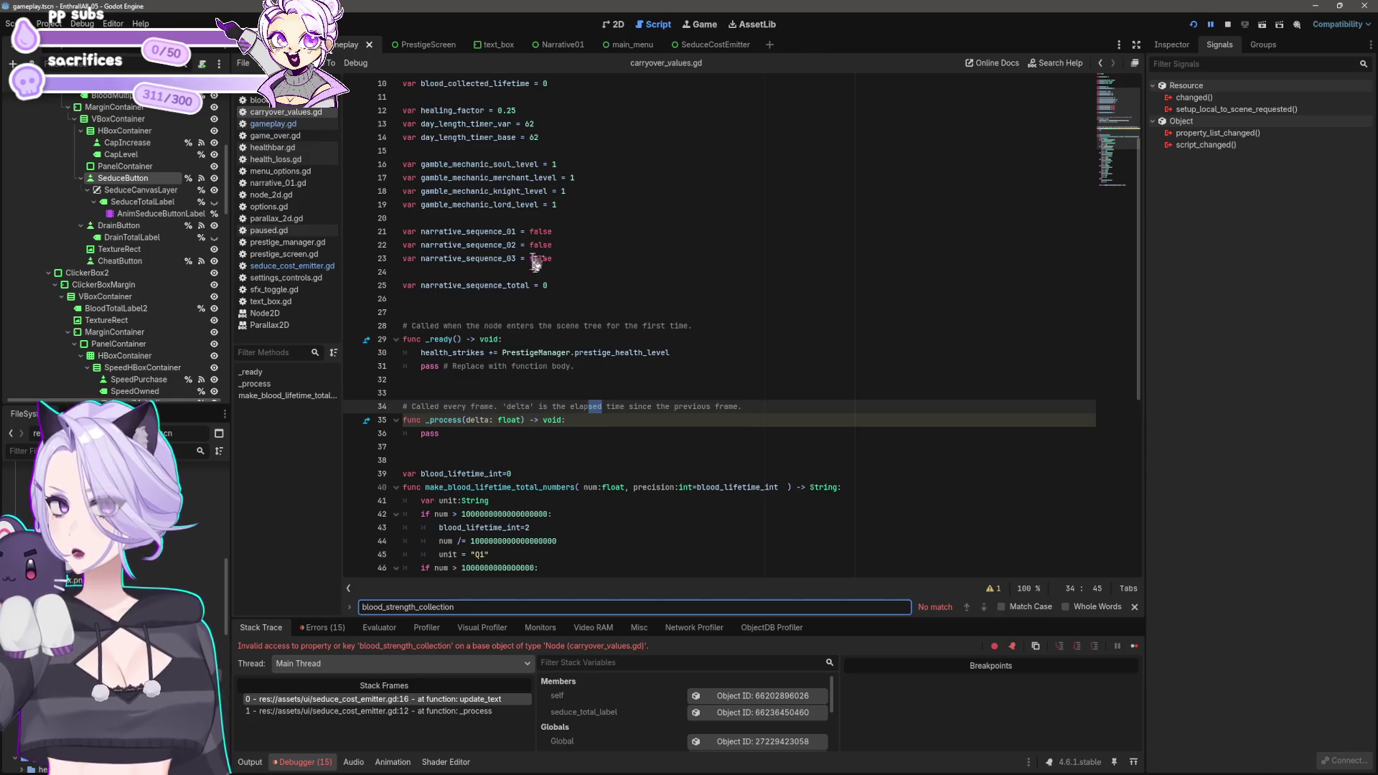
Step: Search gameplay.gd for blood_strength_collection and step back to its declaration on line 239
left_click(273, 124)
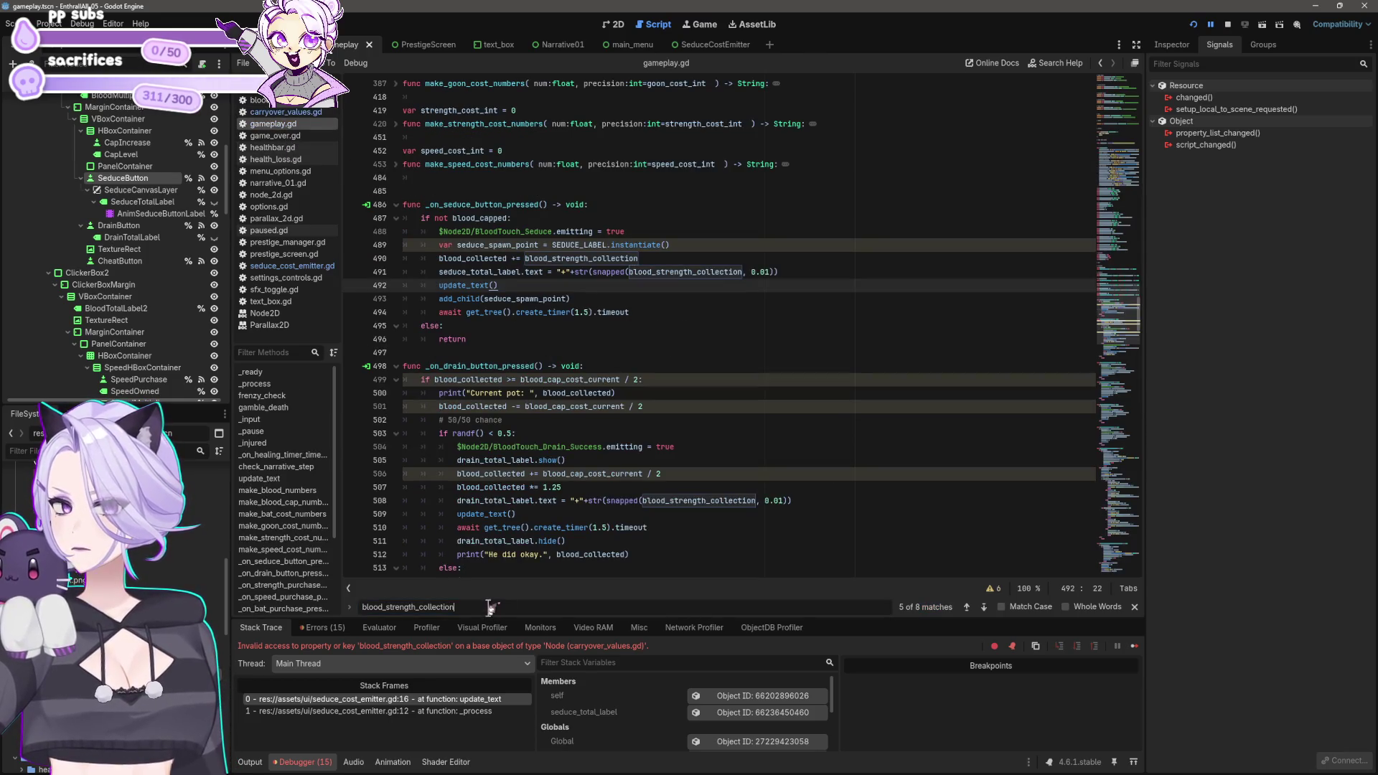
left_click(488, 608)
key("Return")
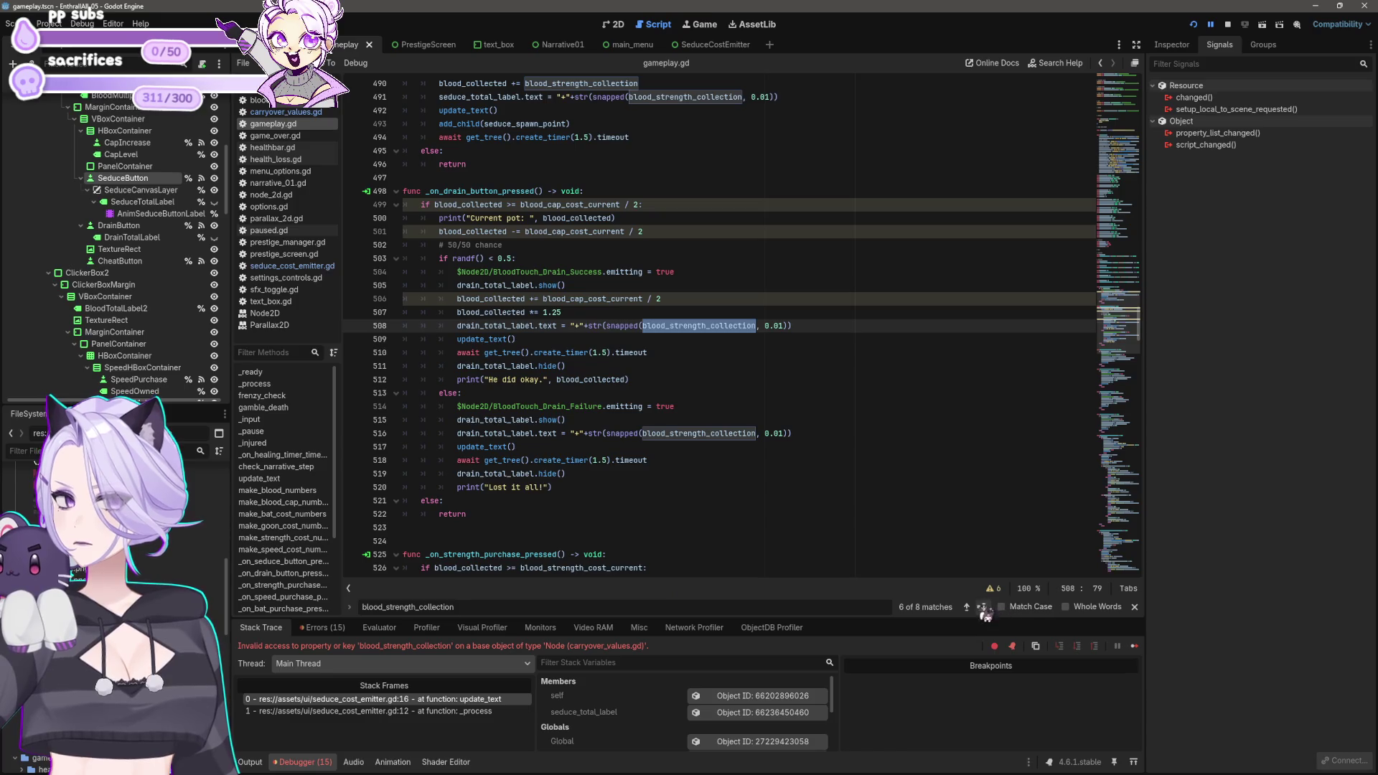
left_click(967, 607)
left_click(966, 607)
left_click(967, 607)
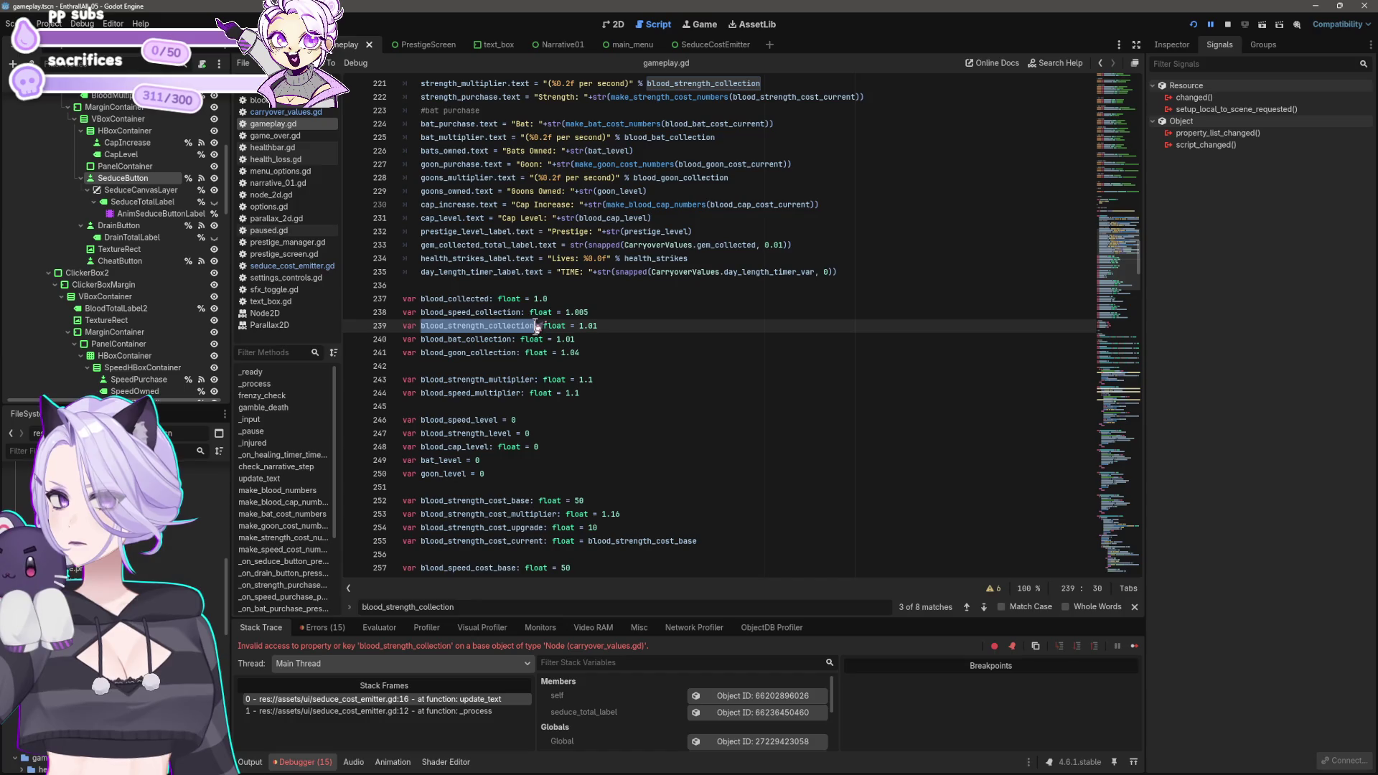
Step: Try a CarryOverValues. prefix on line 239, then revert the line and save gameplay.gd
left_click(537, 327)
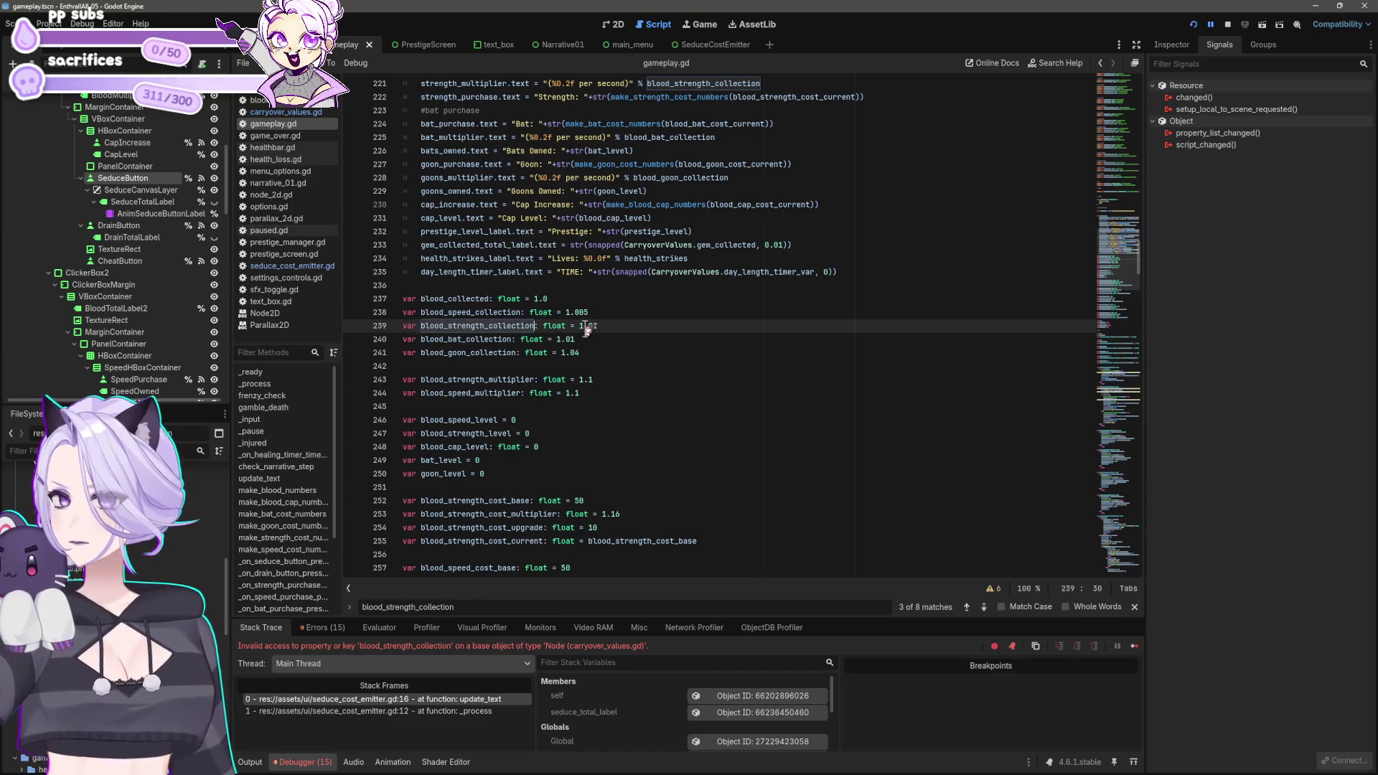
left_click(425, 328)
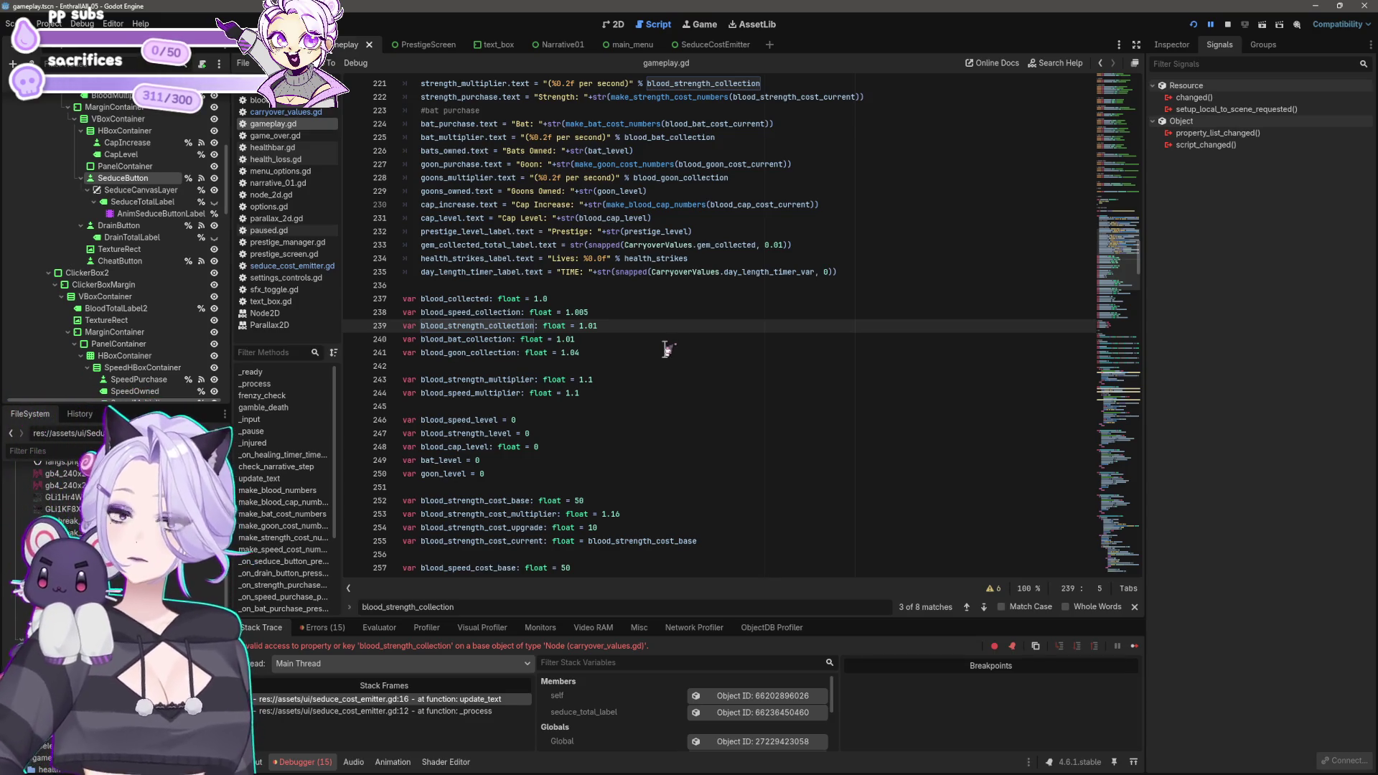
key("ctrl+v")
key("ctrl+z")
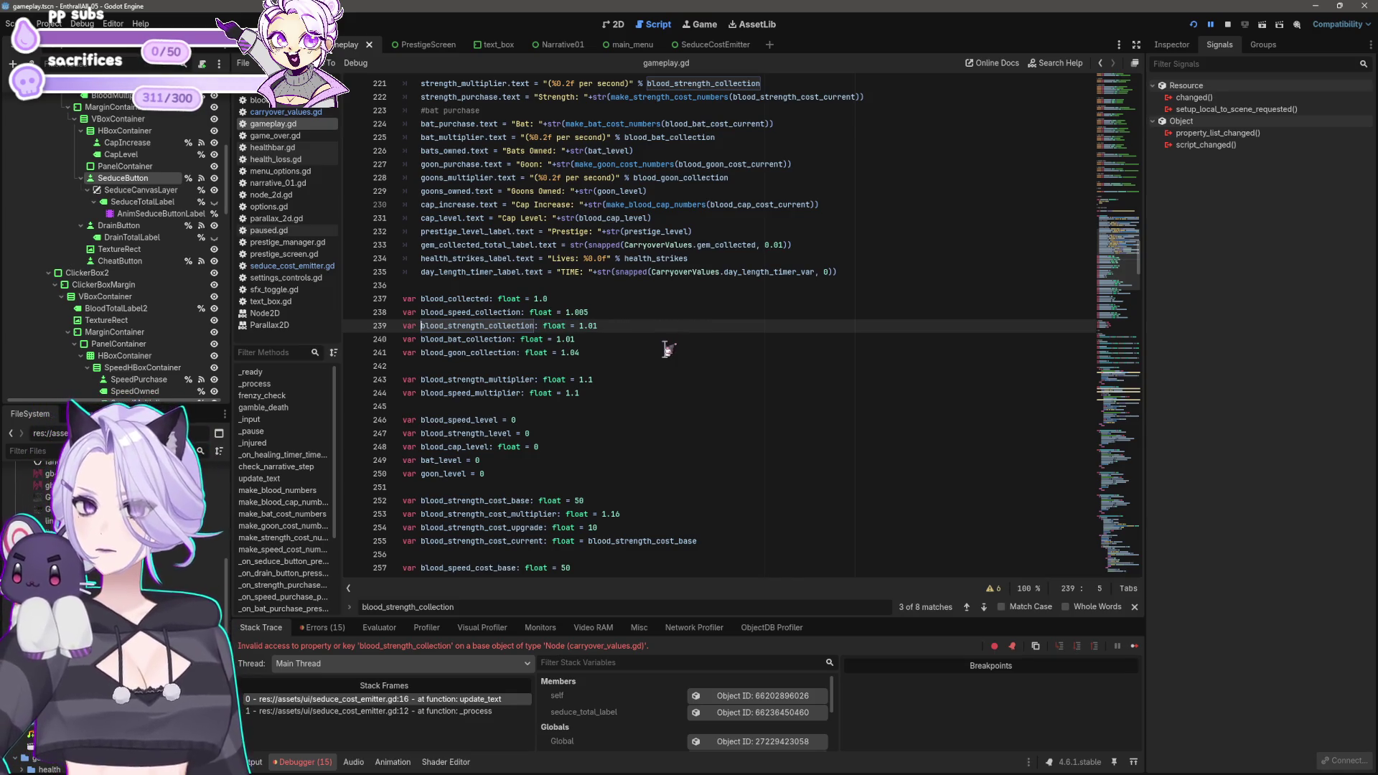
type("CarryOv")
type("erVal")
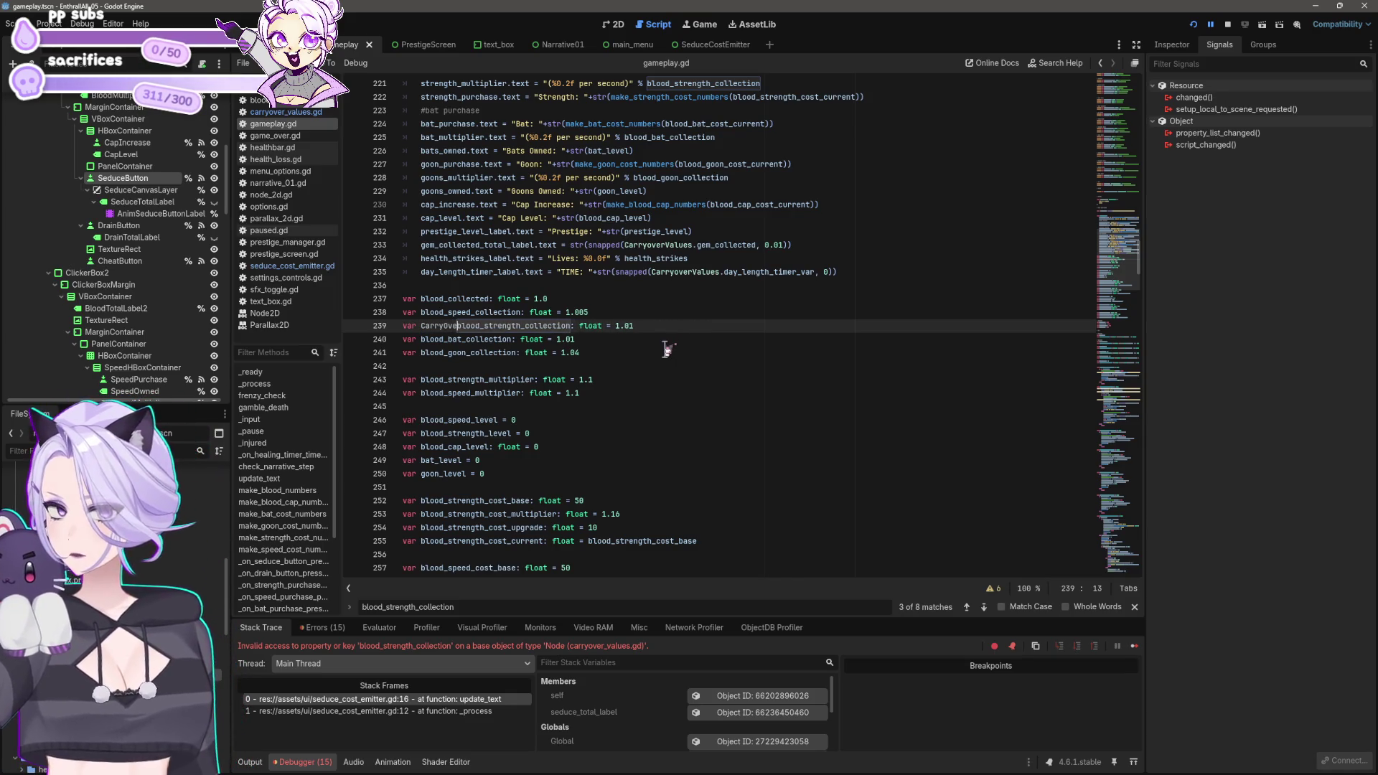
type("ues.")
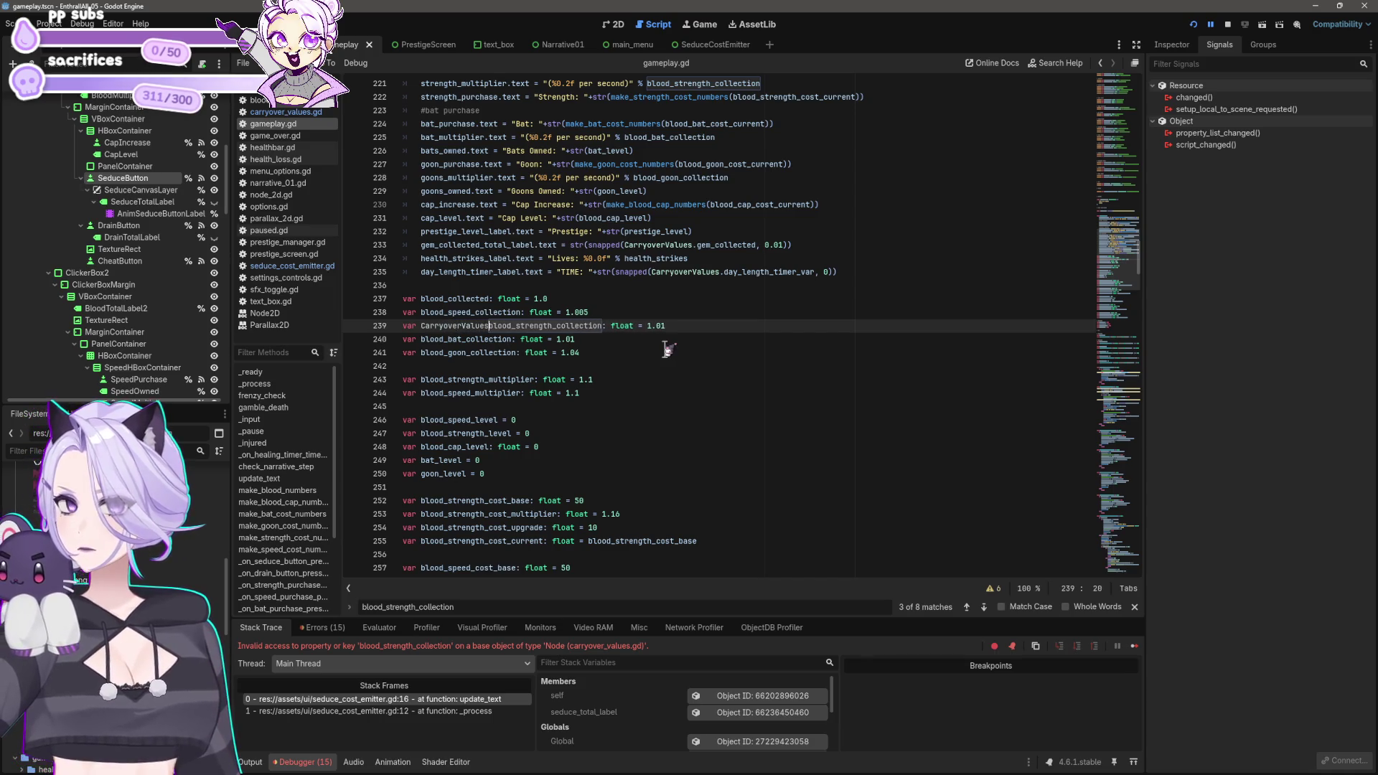
key("BackSpace")
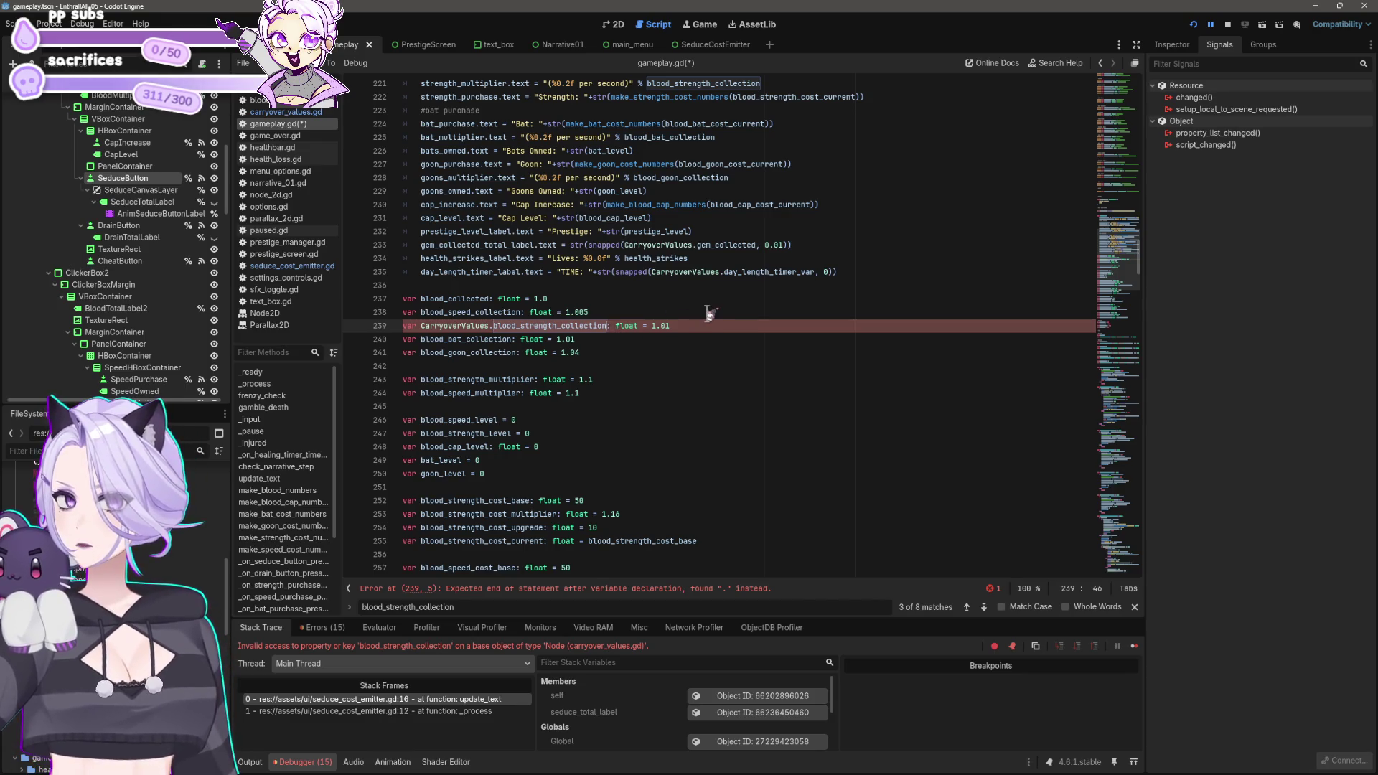
key("shift+Home")
key("shift+Right")
key("Left")
key("ctrl+Delete")
key("Delete")
key("ctrl+s")
key("Right")
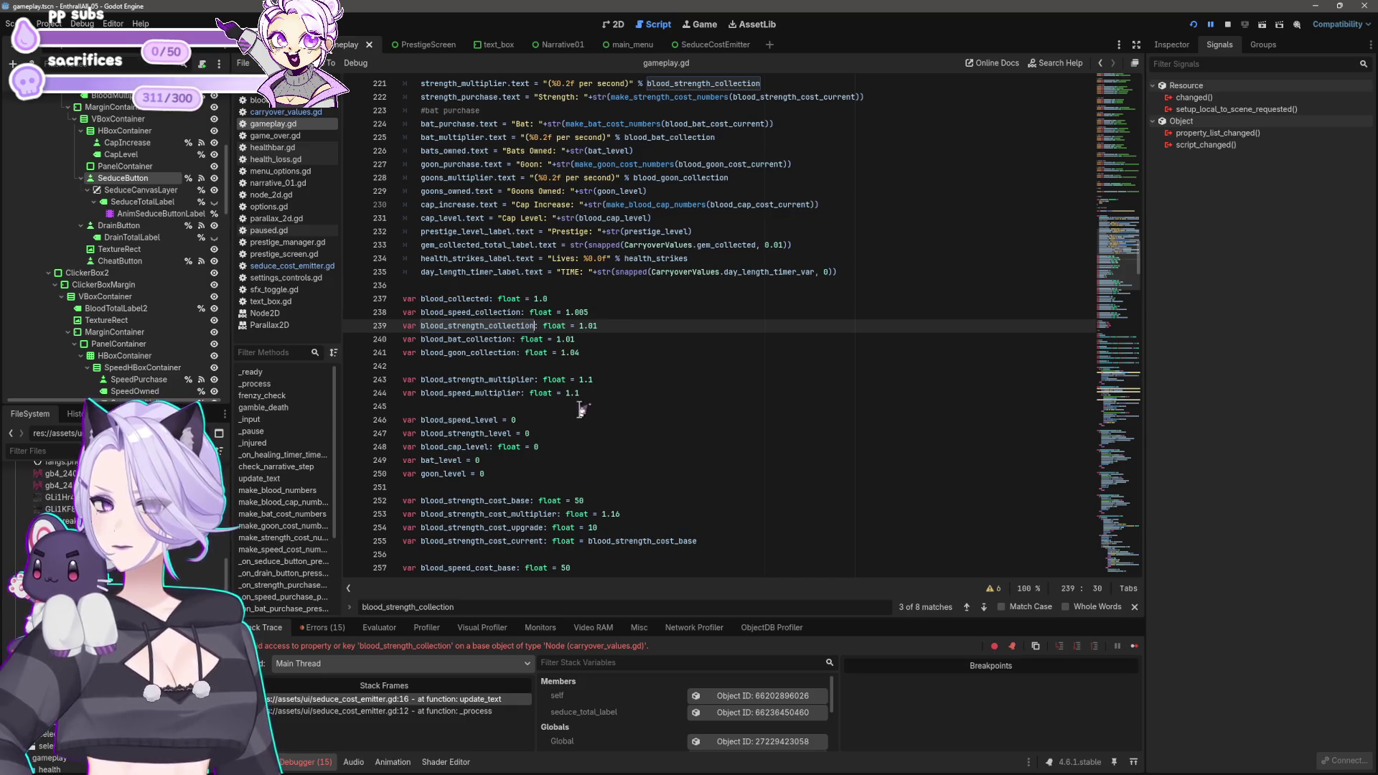
left_click(423, 327)
scroll(671, 380, "up", 10)
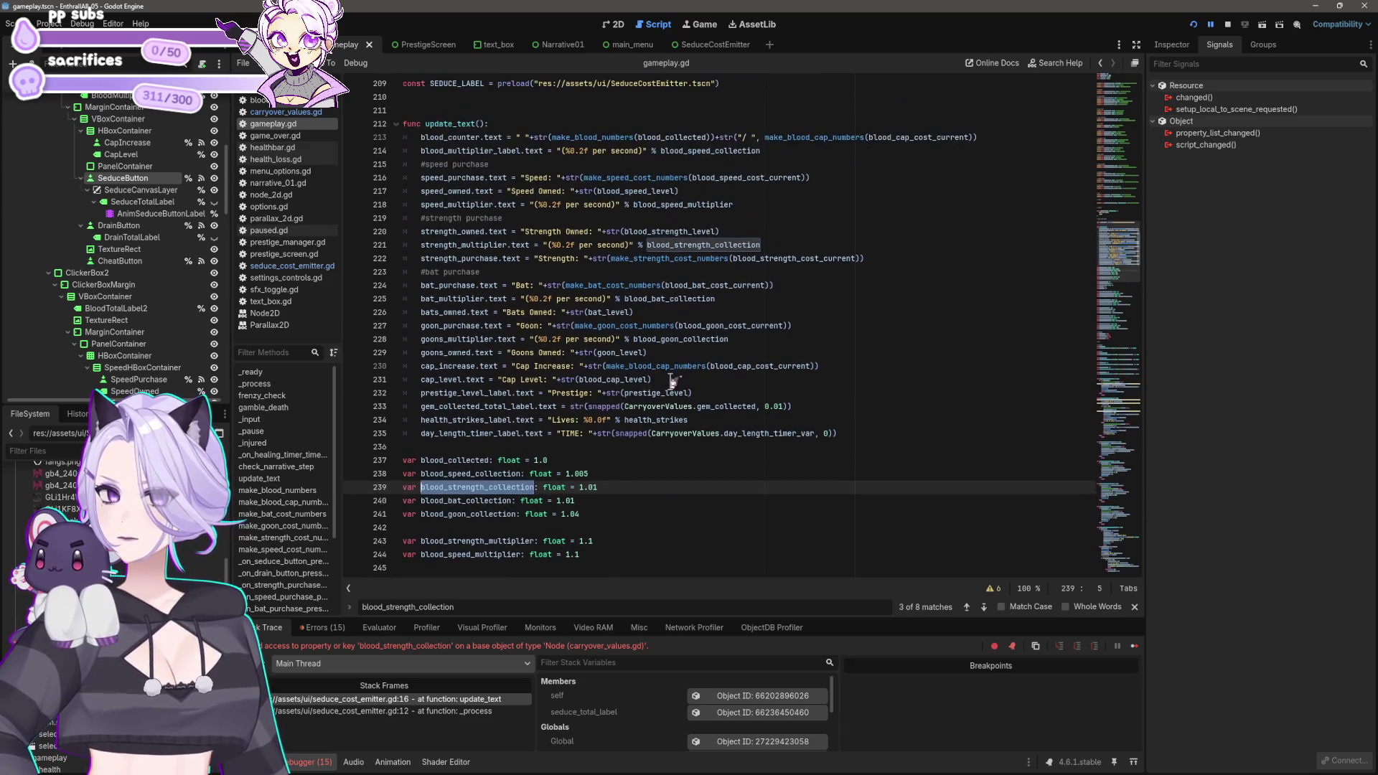
scroll(671, 383, "up", 20)
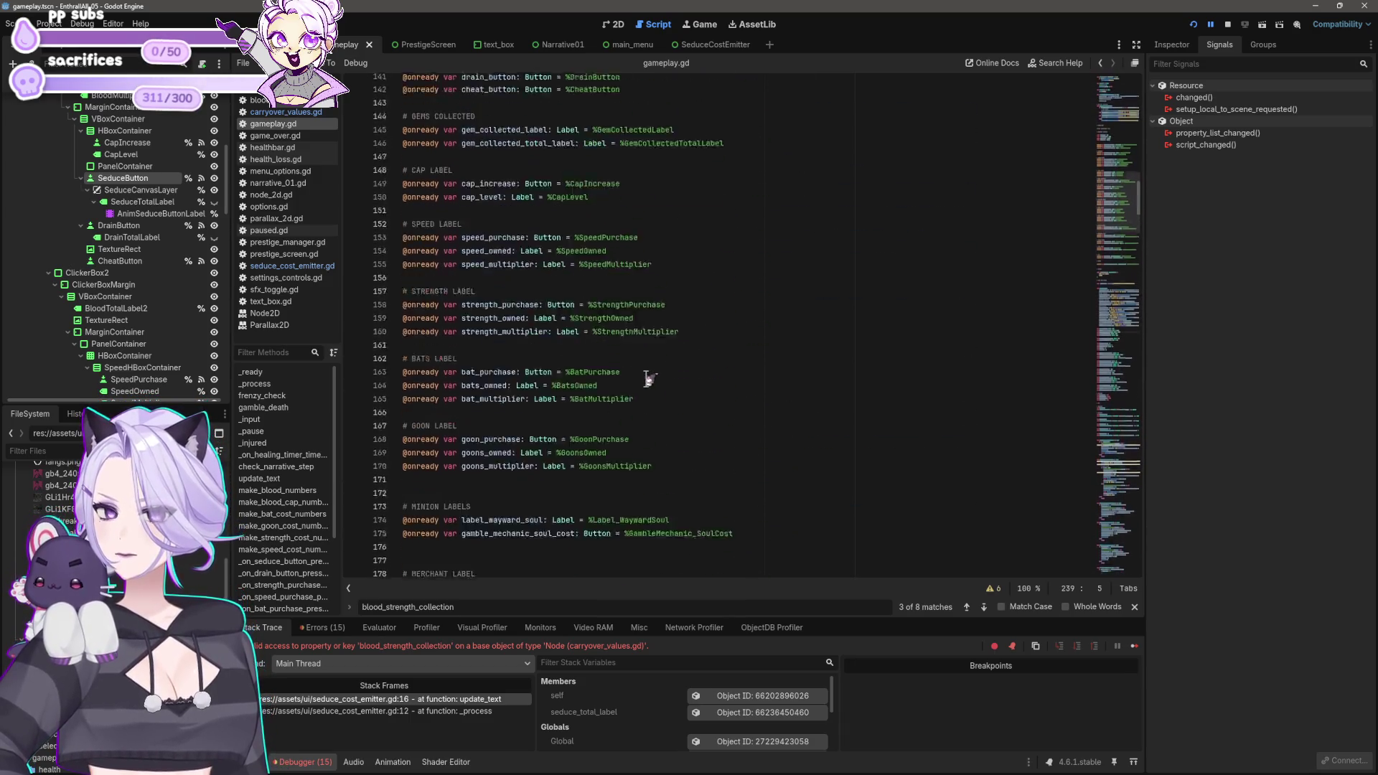
scroll(641, 377, "up", 20)
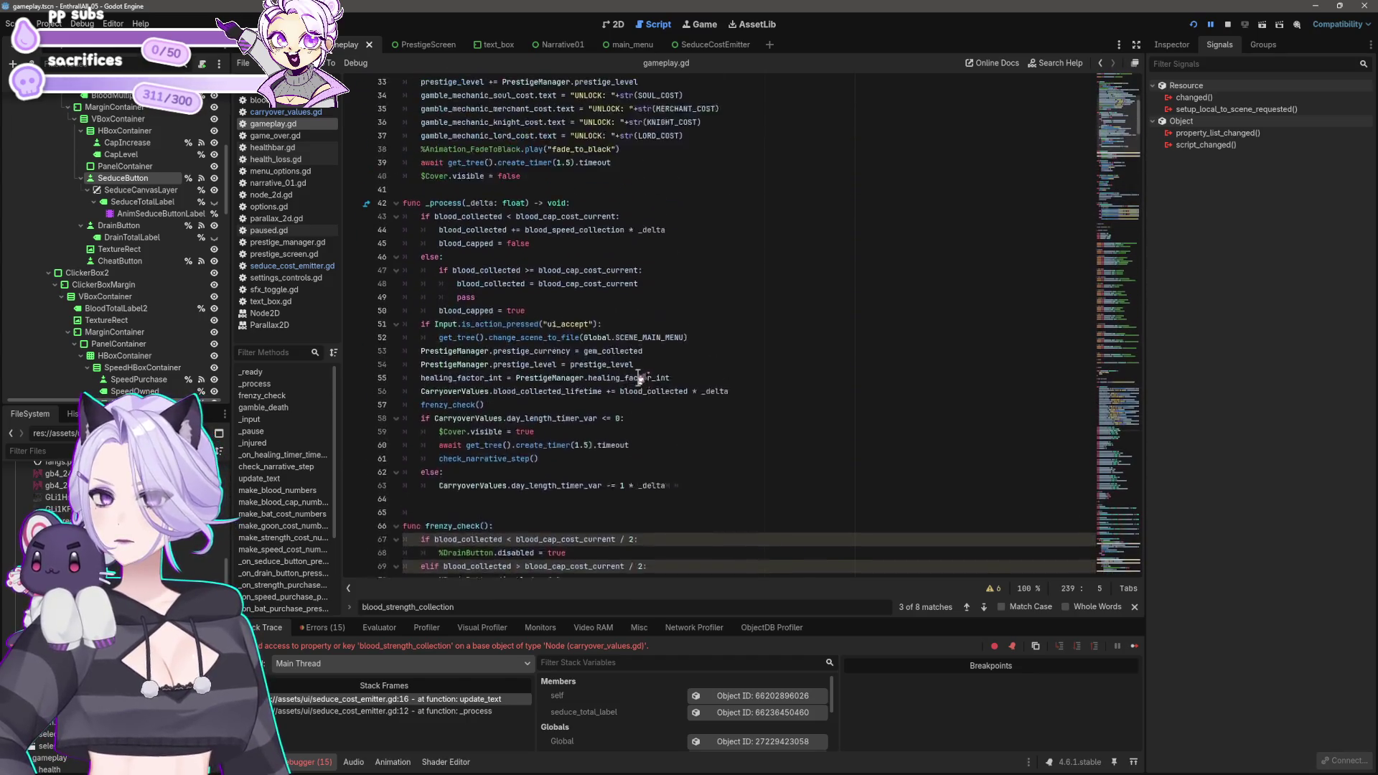
scroll(638, 378, "up", 12)
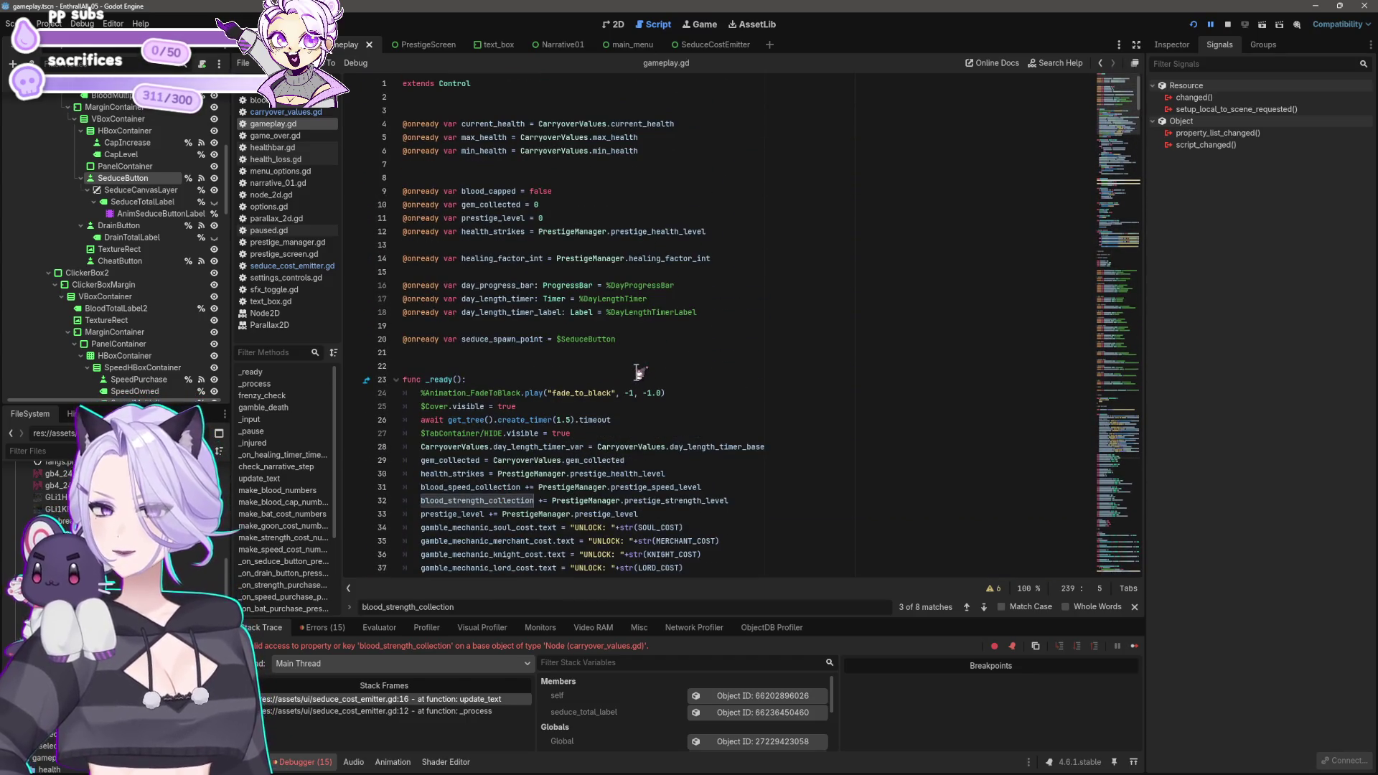
left_click(594, 166)
key("Return")
key("Return")
key("BackSpace")
type("@onrea")
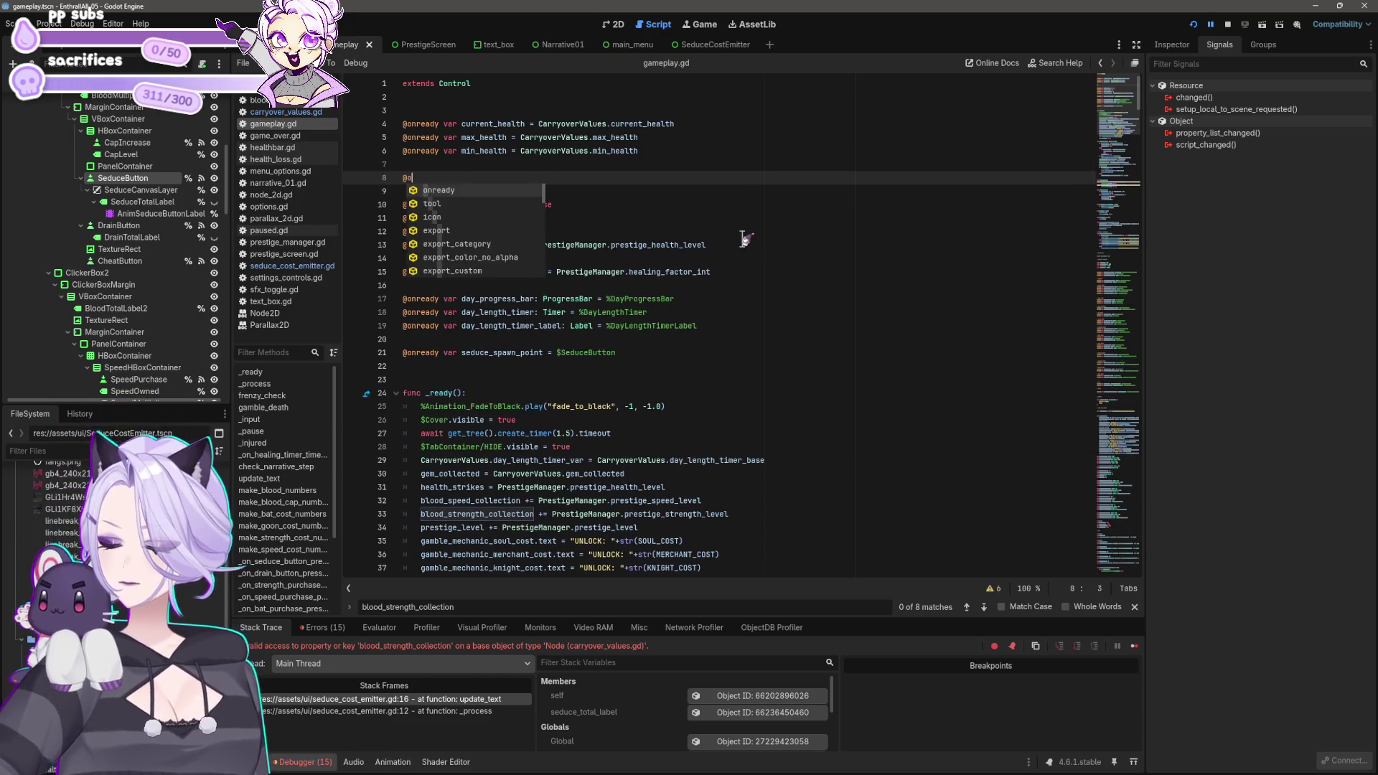
type("dy var")
type("blood_strength_collection")
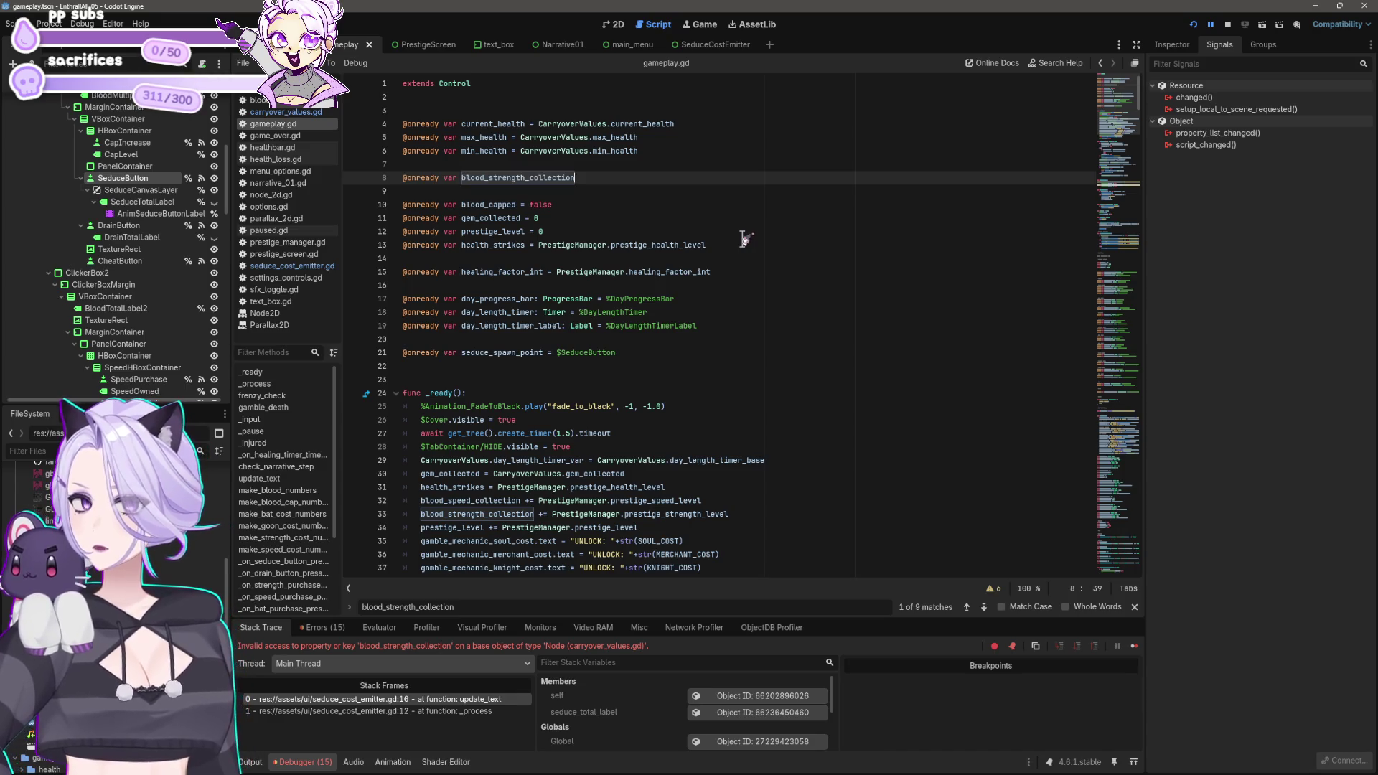
key("ctrl+z")
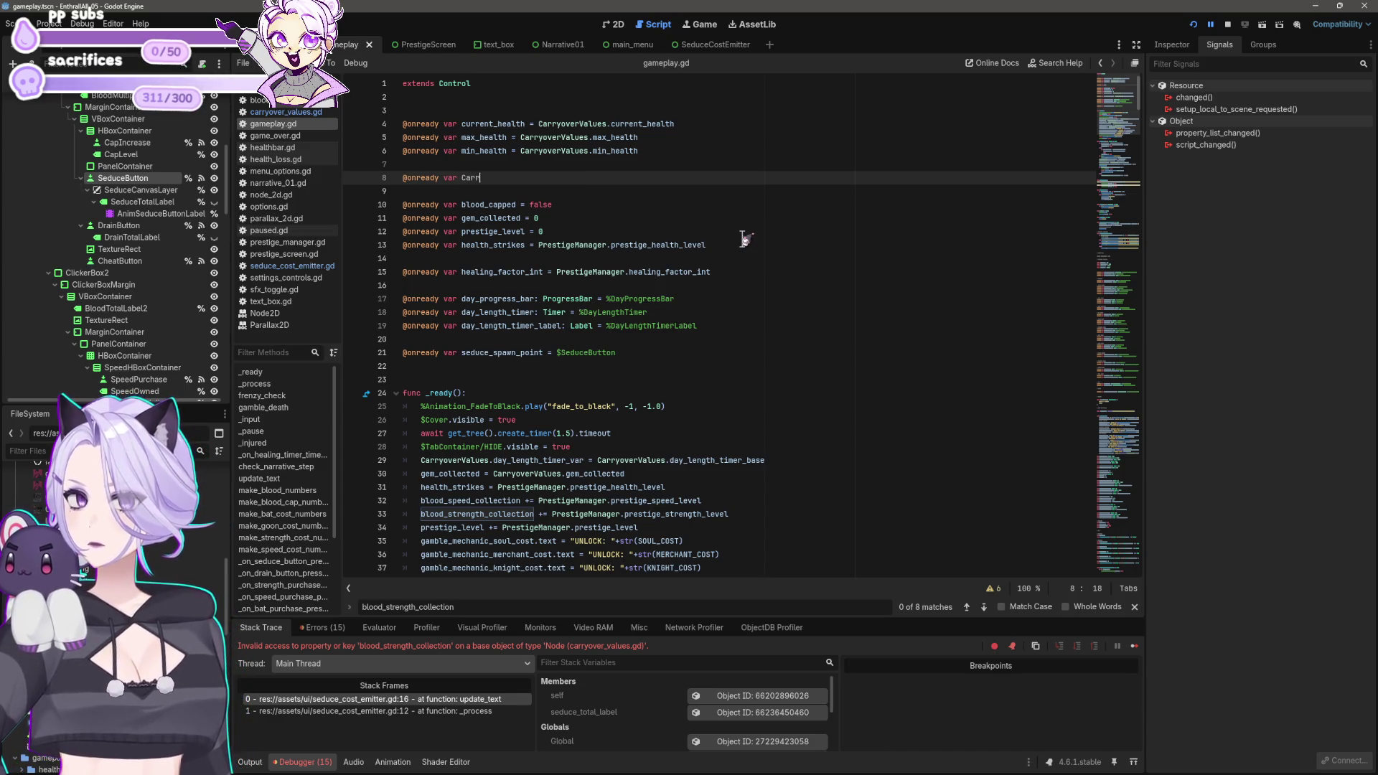
key("ctrl+z")
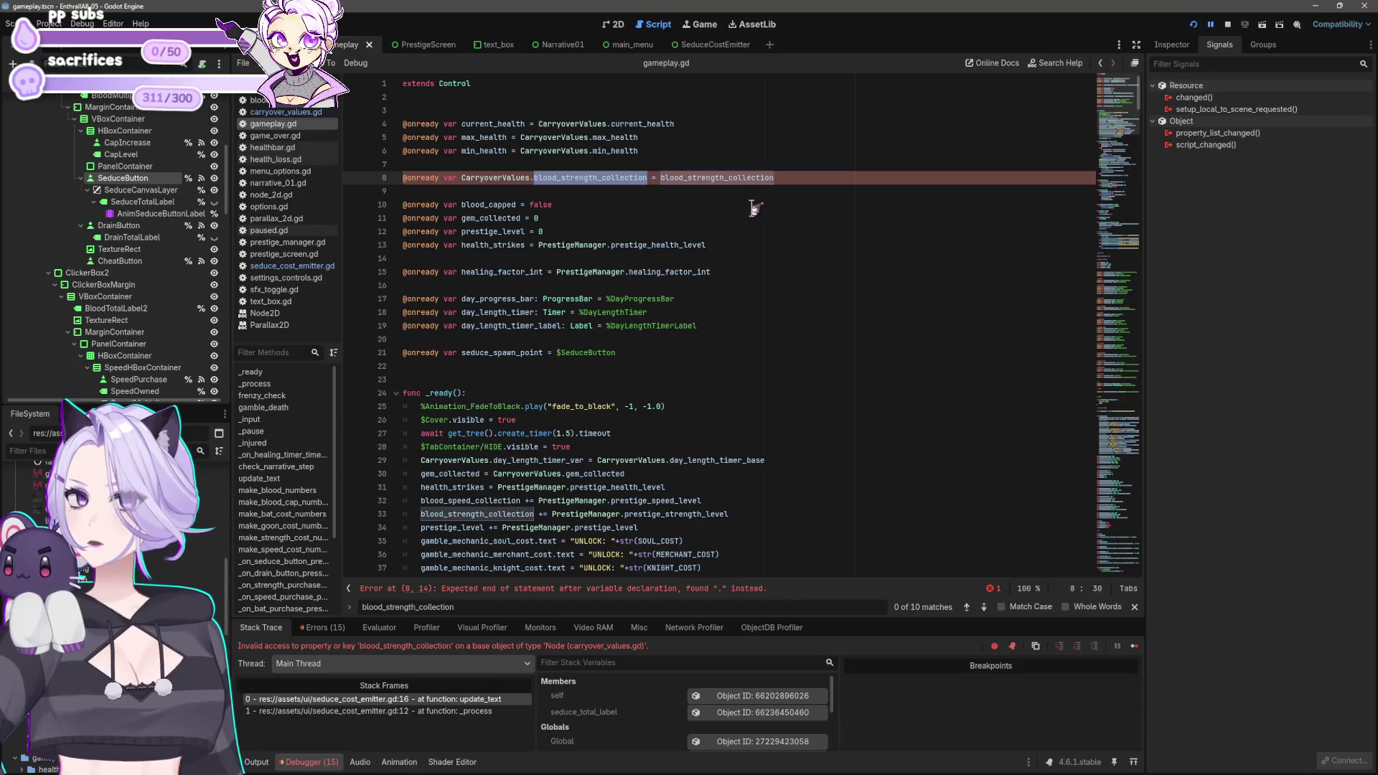
Step: Switch to carryover_values.gd and move to the narrative variables near line 25
left_click(286, 112)
left_click(608, 285)
key("Up")
key("Up")
key("Up")
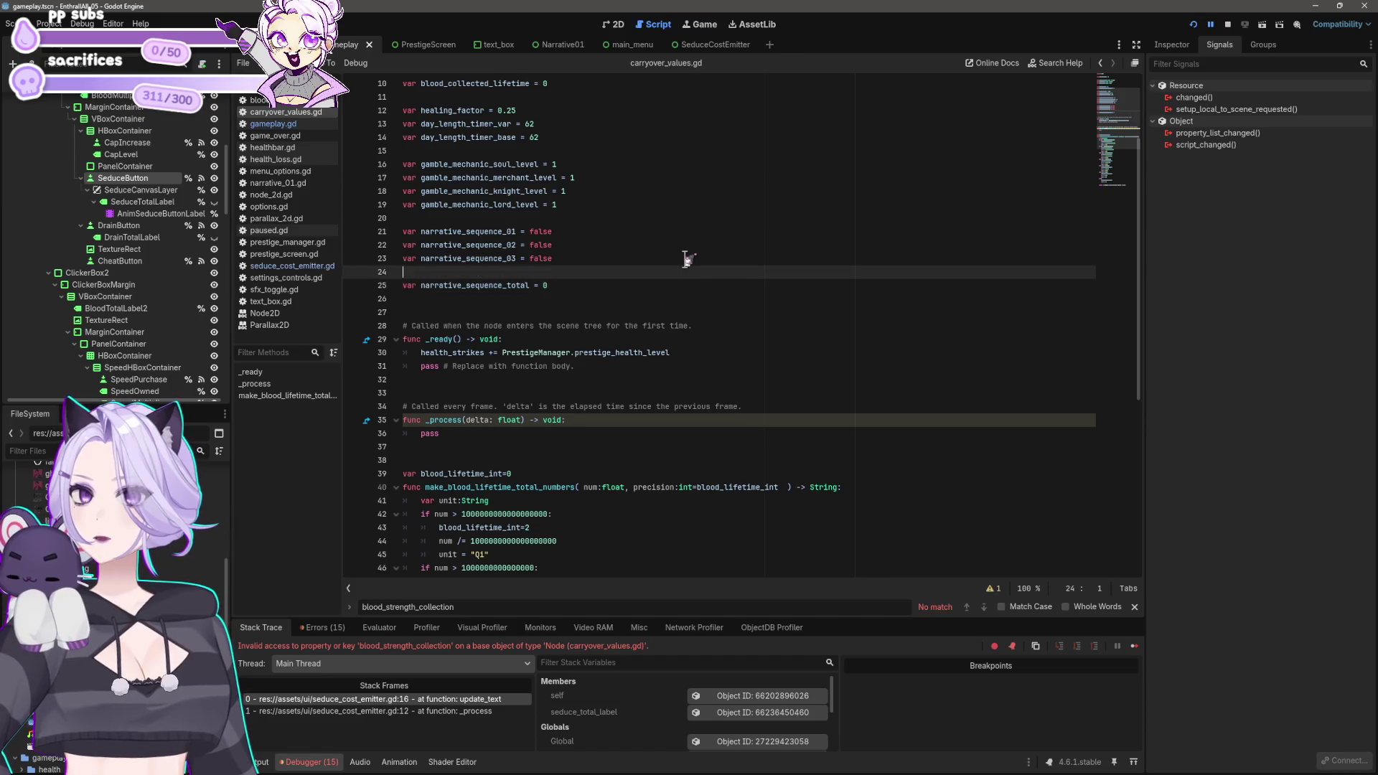
Step: Declare var blood_strength_collection = 1.01 on line 27 of carryover_values.gd, save, and rerun the game
key("Down")
key("Down")
key("Down")
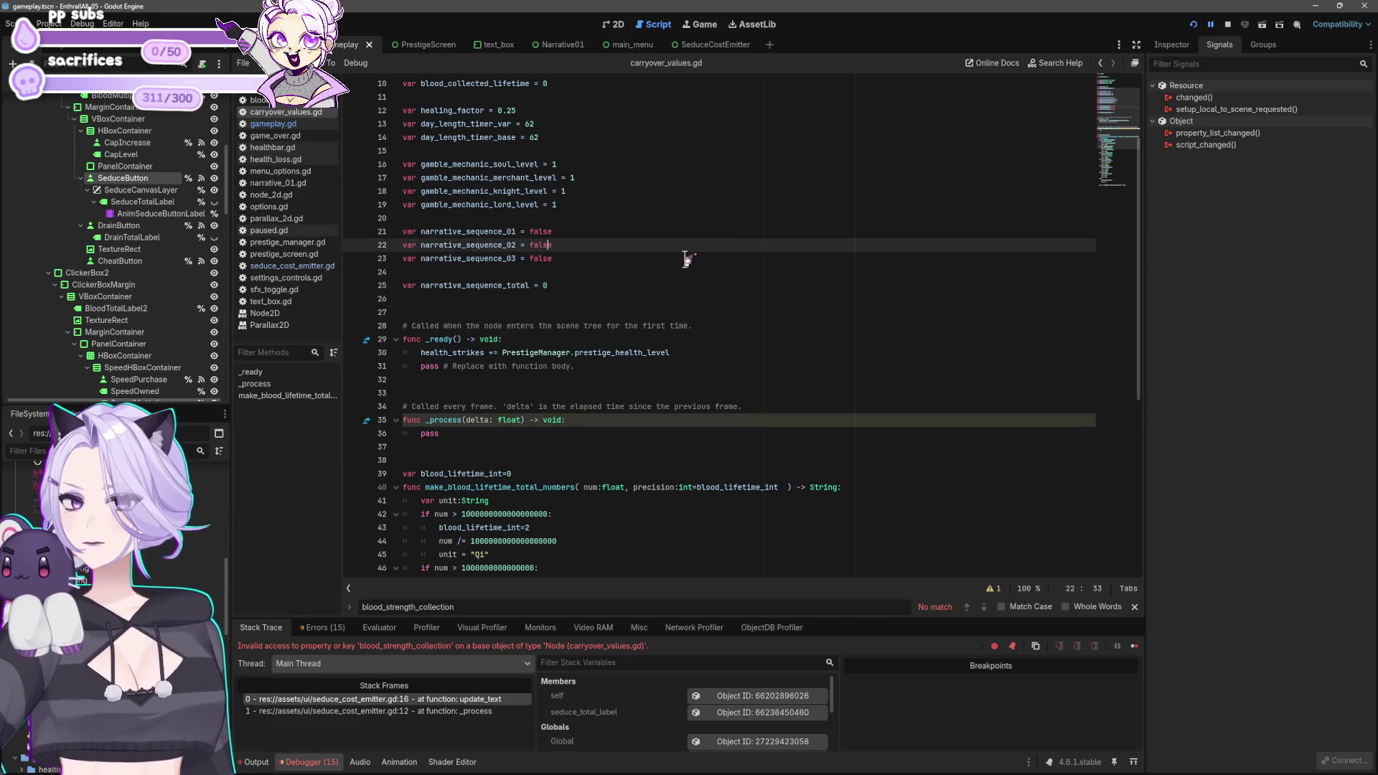
key("Return")
key("BackSpace")
key("BackSpace")
type("var")
type("blood_strength_collection")
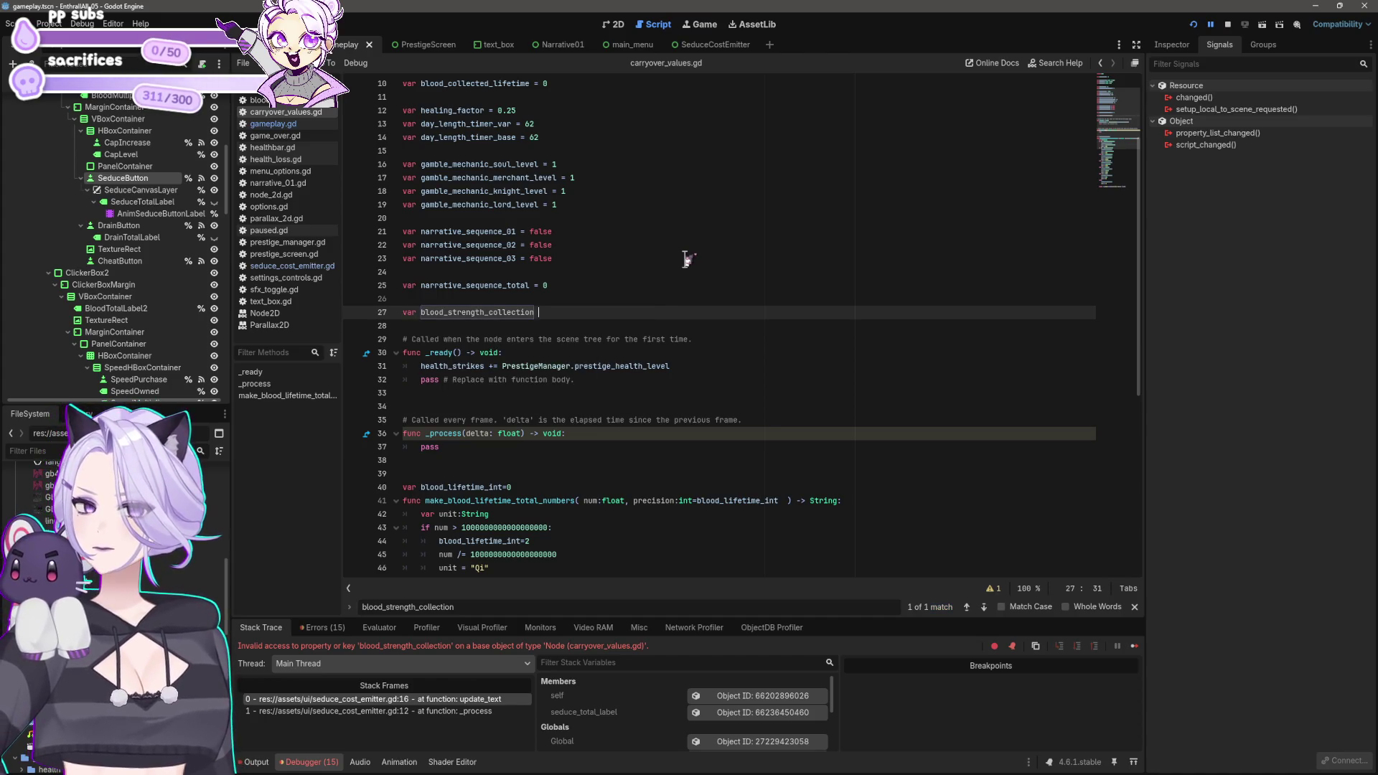
type("-")
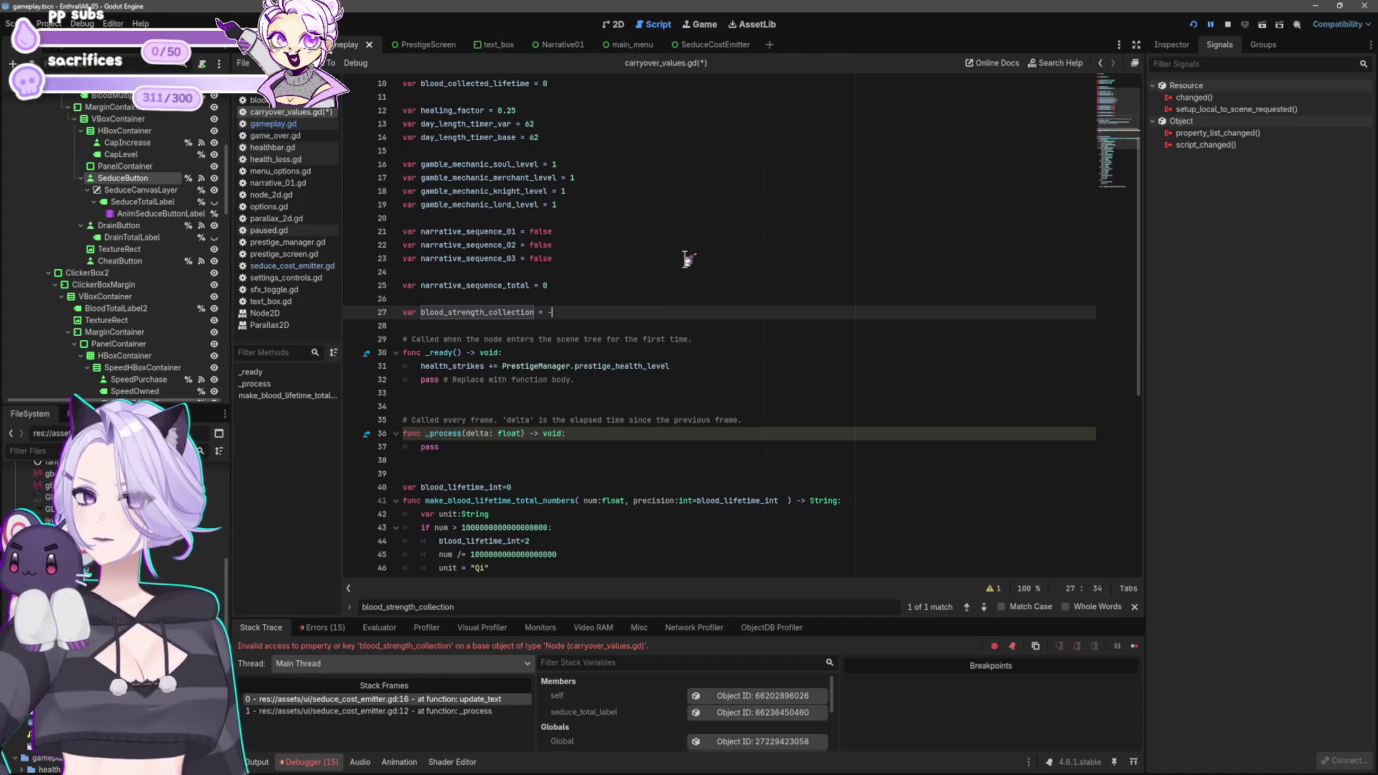
key("ctrl+s")
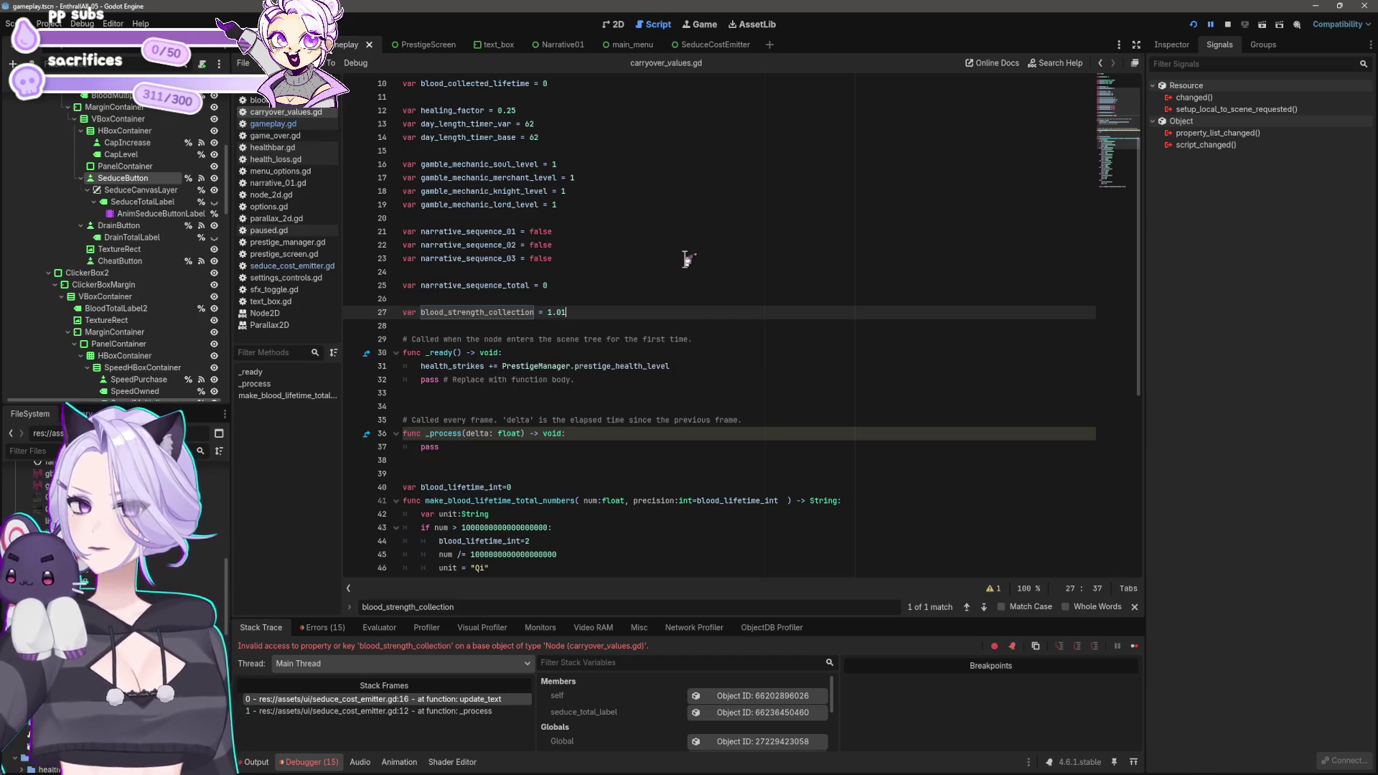
left_click(668, 350)
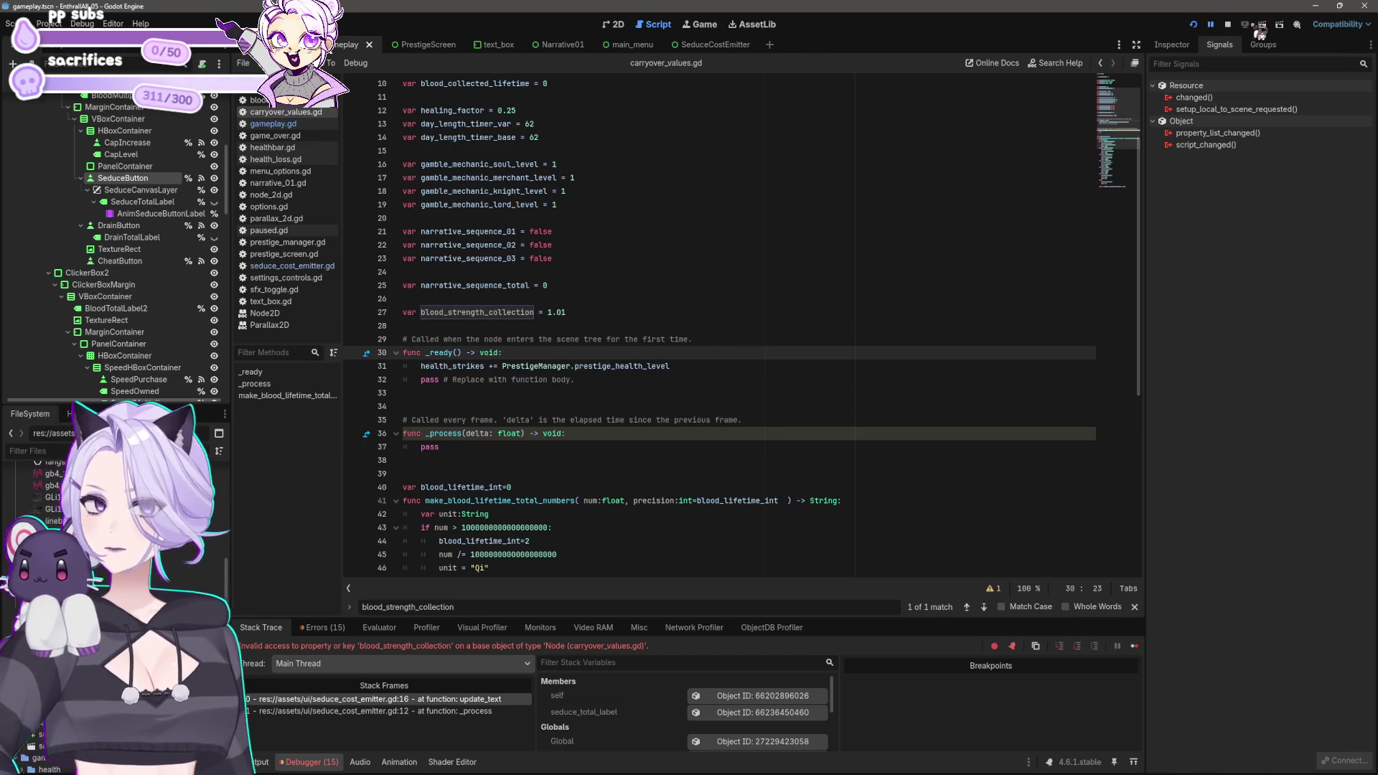
left_click(1193, 24)
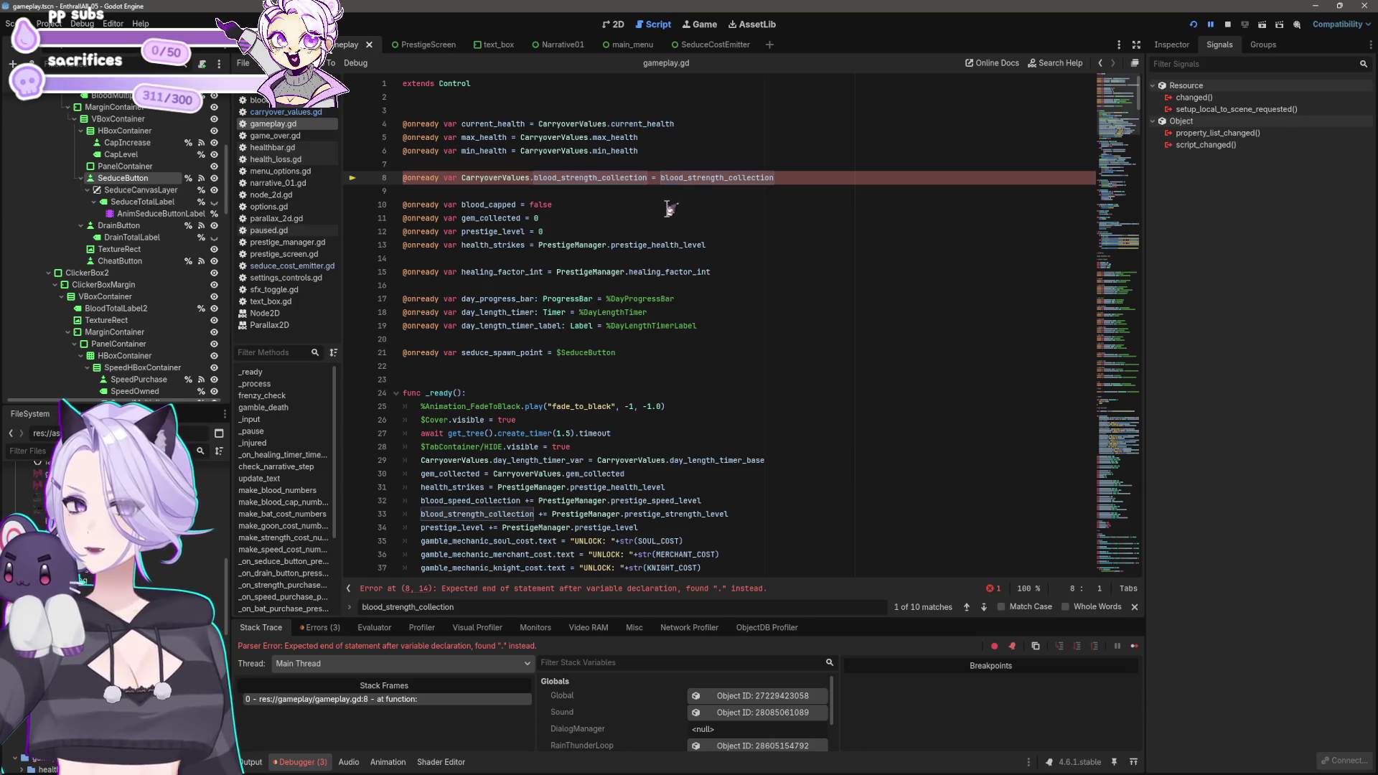
Step: Delete the faulty line 8 and paste the CarryoverValues declaration above update_text near line 200
key("shift+End")
key("ctrl+c")
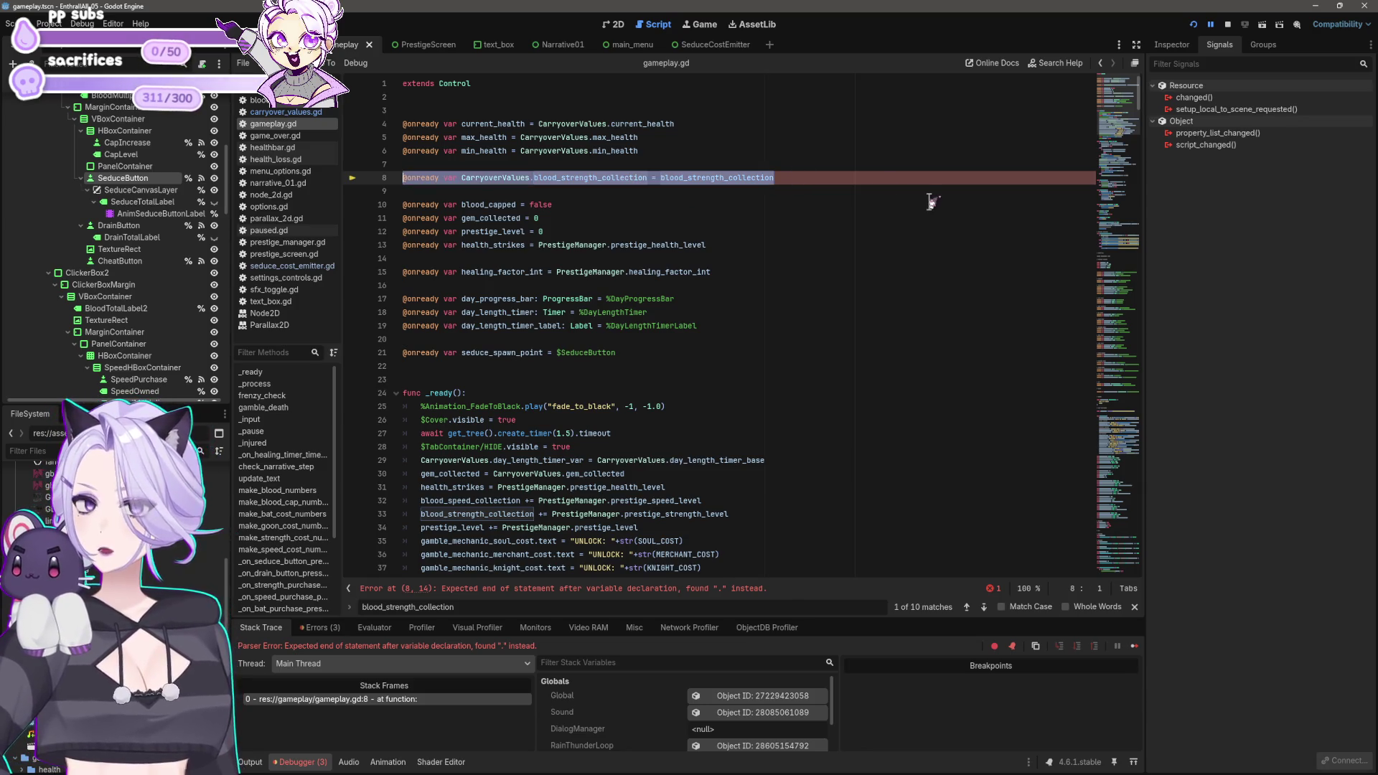
key("Delete")
key("Delete")
key("Delete")
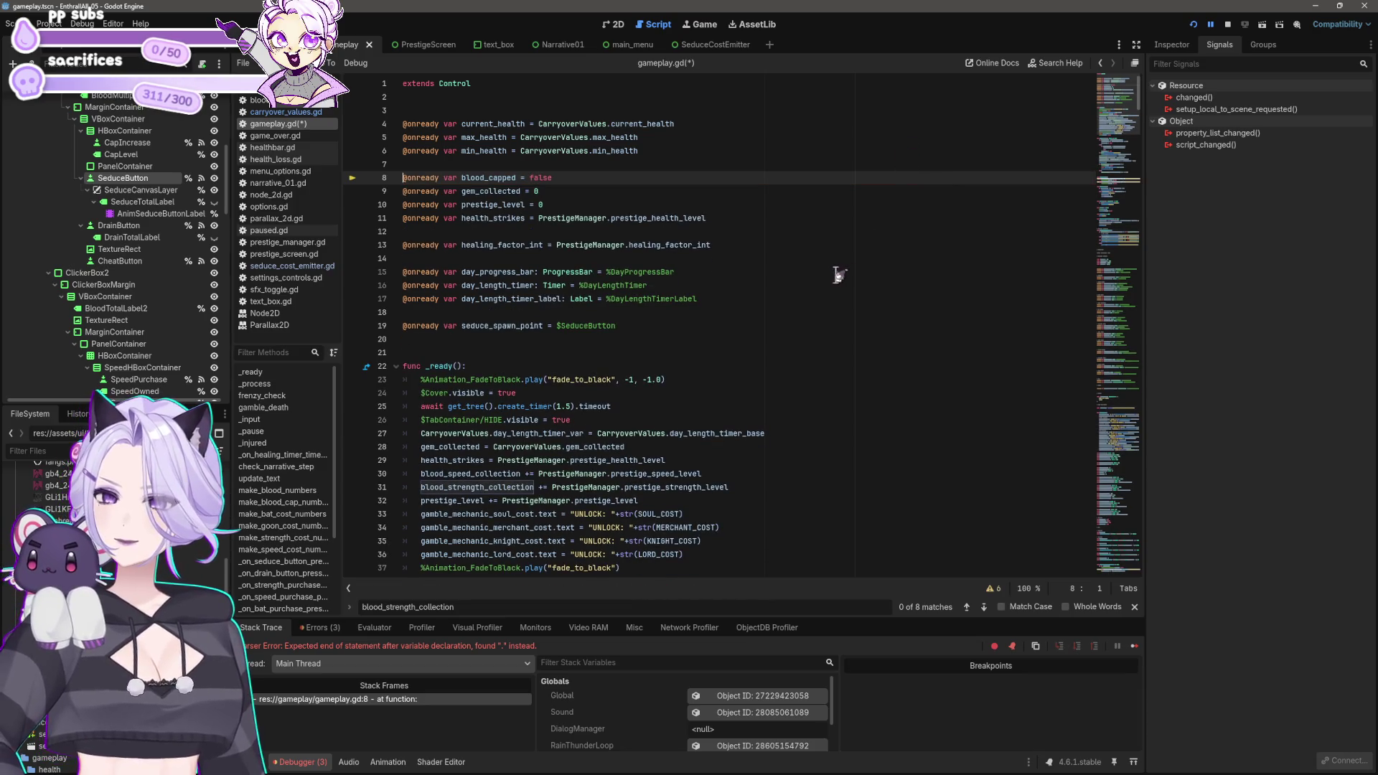
scroll(811, 287, "down", 15)
scroll(811, 300, "down", 14)
scroll(811, 300, "down", 20)
scroll(811, 300, "down", 4)
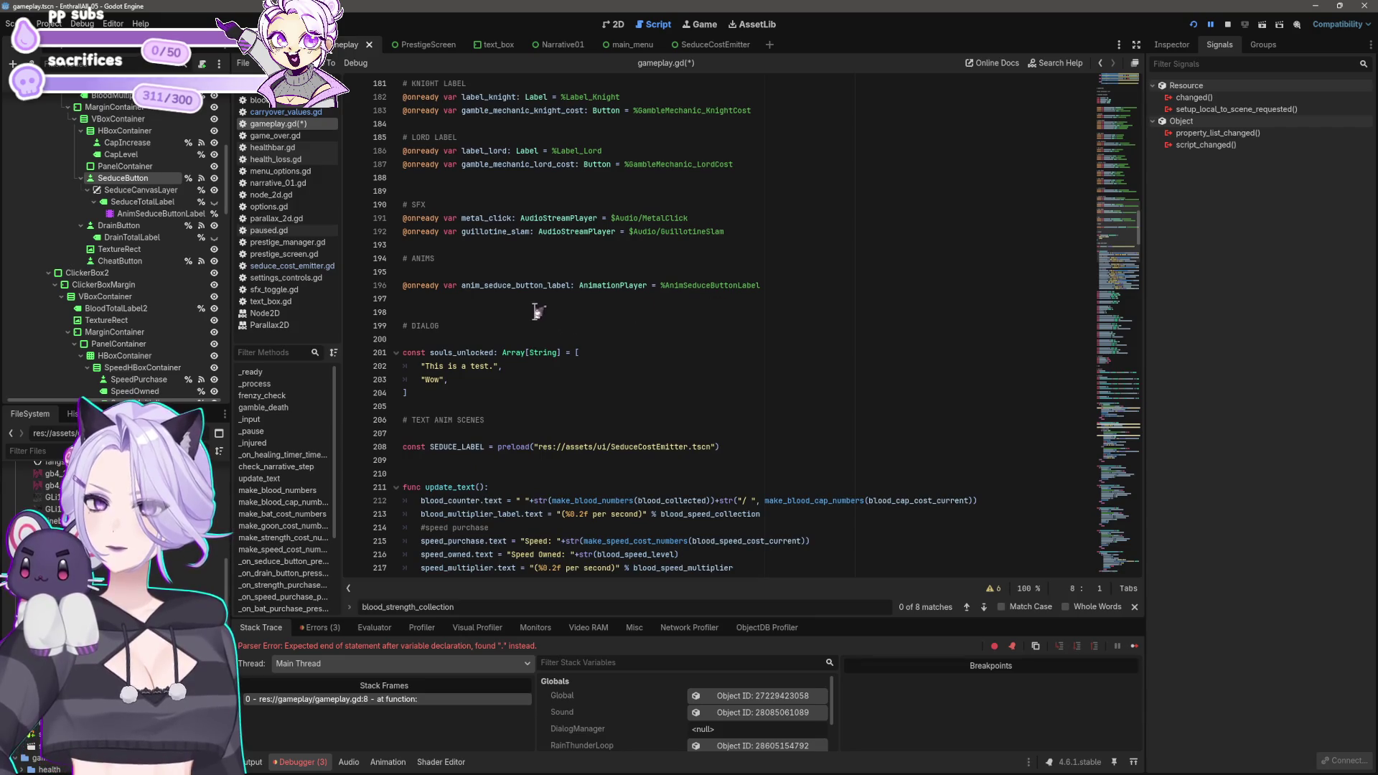
left_click(536, 312)
left_click(518, 337)
left_click(499, 460)
key("Return")
key("ctrl+v")
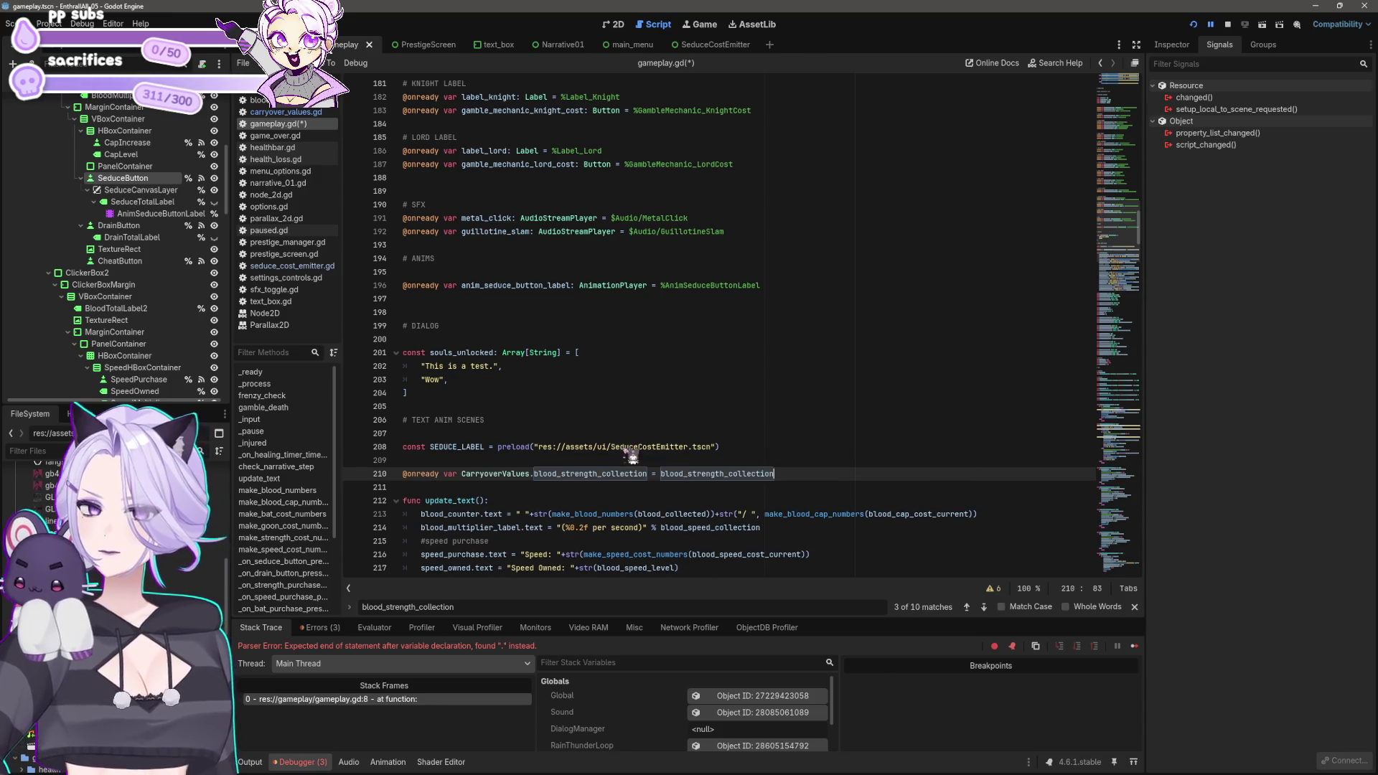
Step: Save and run the game, dismissing the write error, stopping and relaunching it
scroll(1003, 387, "down", 6)
key("ctrl+s")
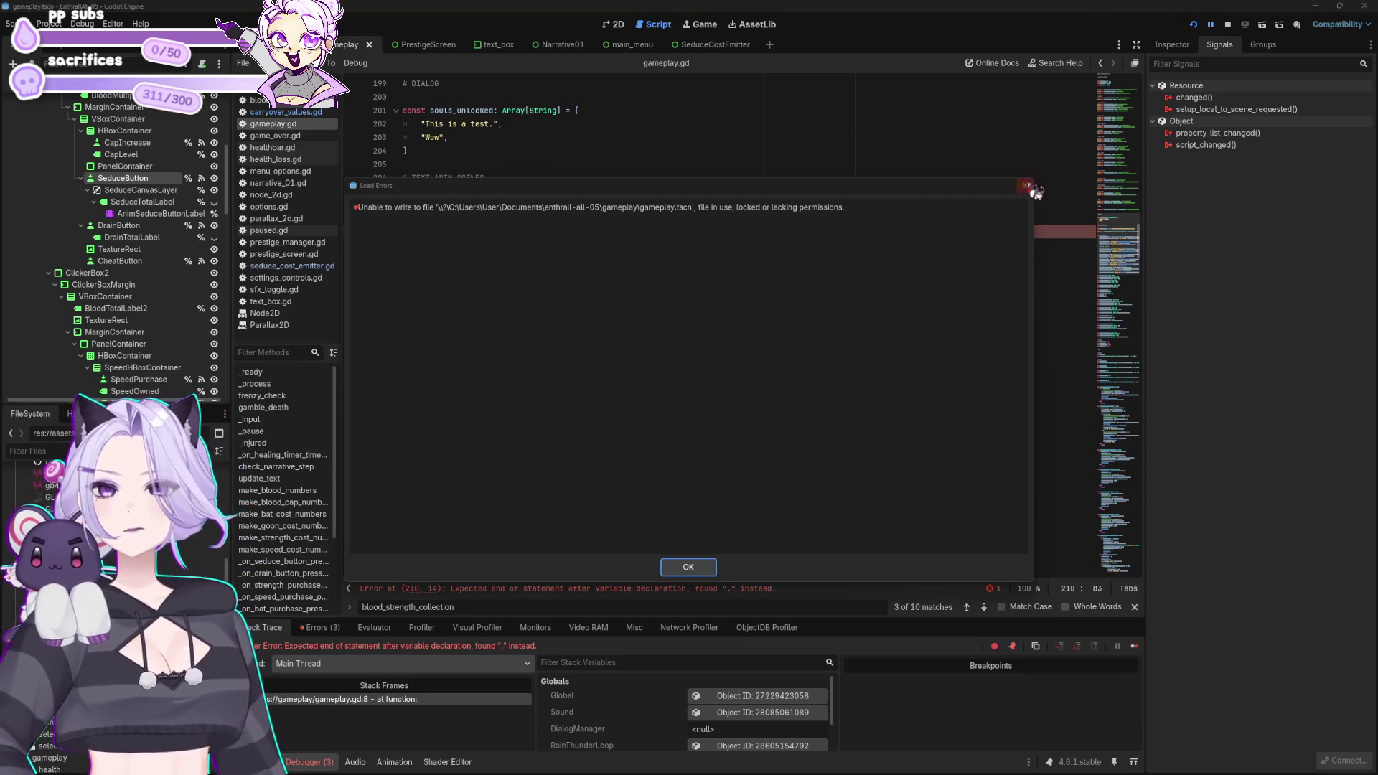
left_click(1025, 185)
left_click(1227, 25)
left_click(1193, 25)
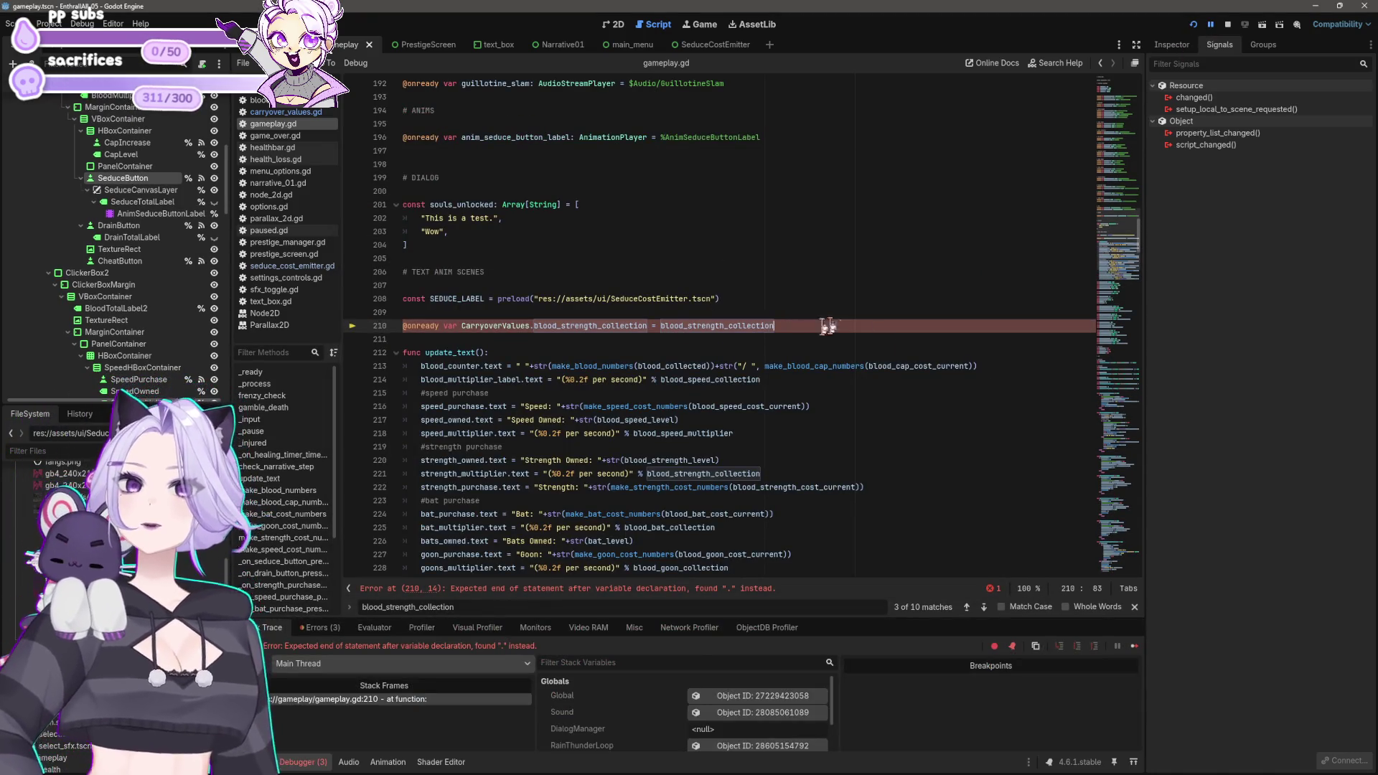
Step: Remove the misplaced declaration on line 210 and paste it as line 8 of gameplay.gd
key("shift+End")
key("BackSpace")
key("BackSpace")
key("BackSpace")
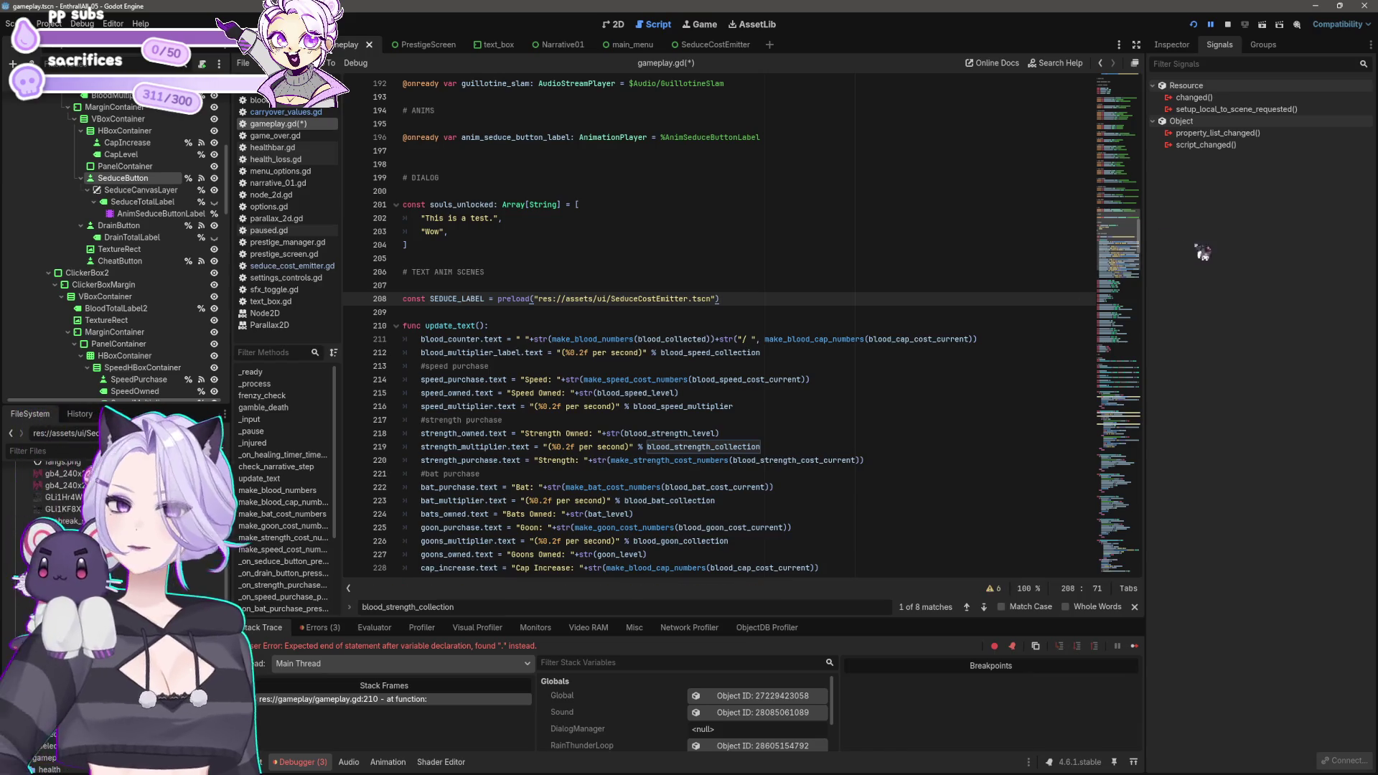
left_click_drag(1144, 236, 1146, 80)
left_click(842, 132)
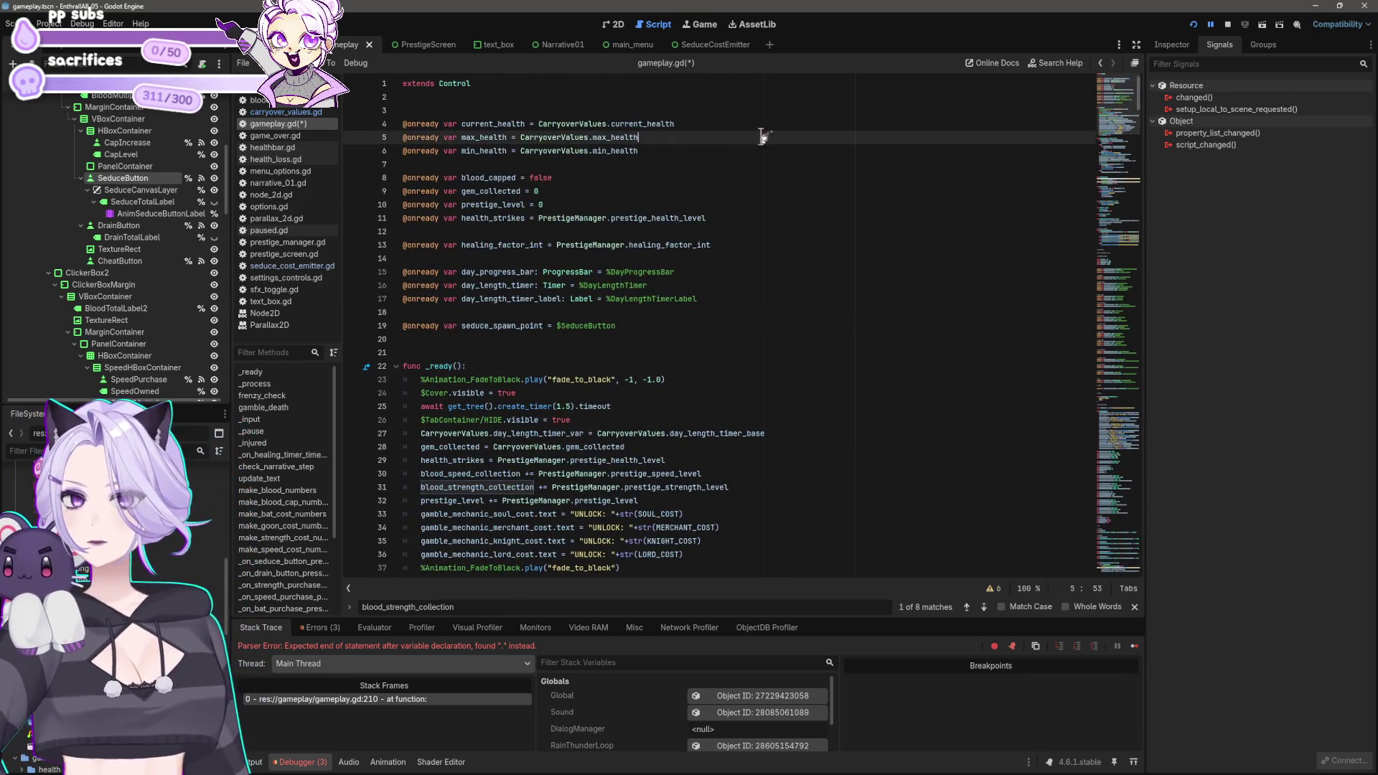
key("Down")
key("Down")
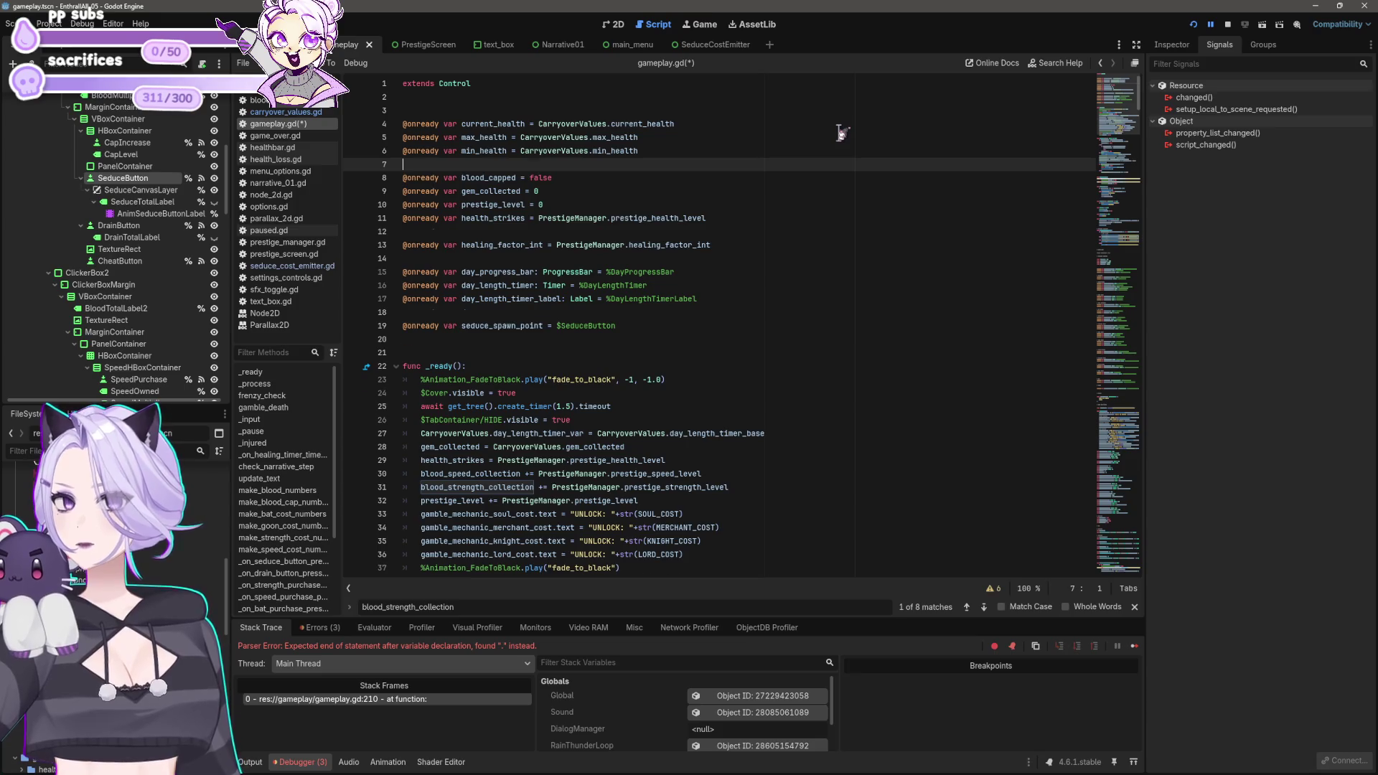
key("ctrl+v")
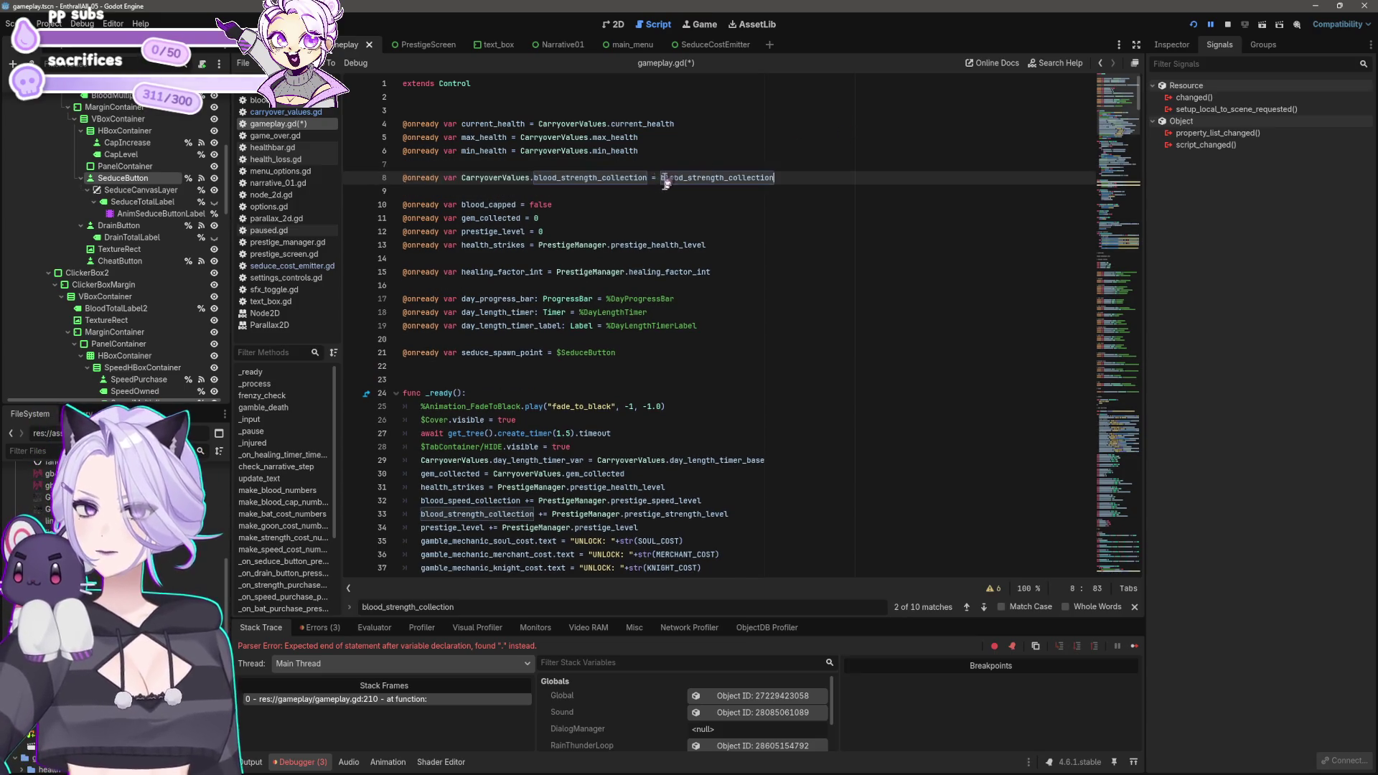
Step: Rewrite line 8 as blood_strength_collection = CarryoverValues.blood_strength_collection
double_click(666, 177)
key("ctrl+x")
left_click(461, 177)
key("ctrl+v")
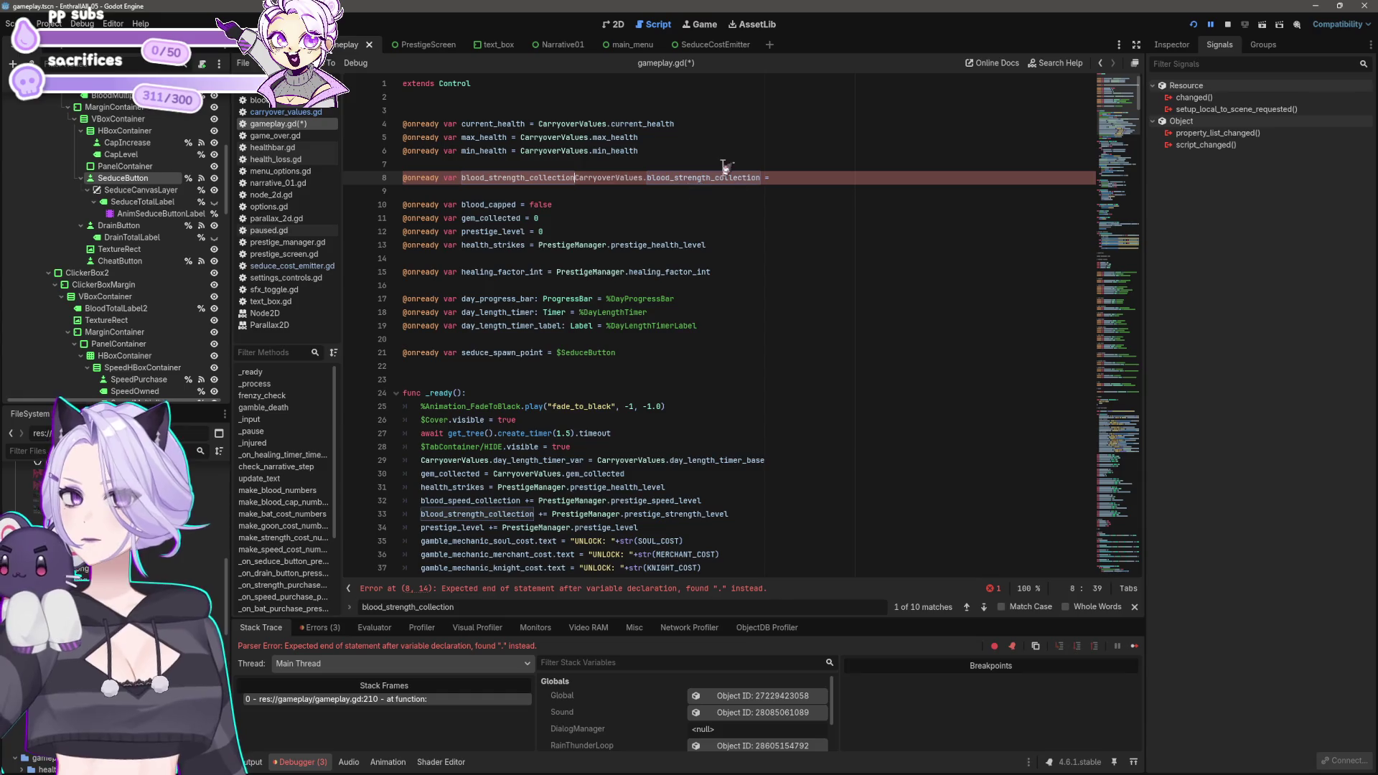
type("=")
key("End")
key("BackSpace")
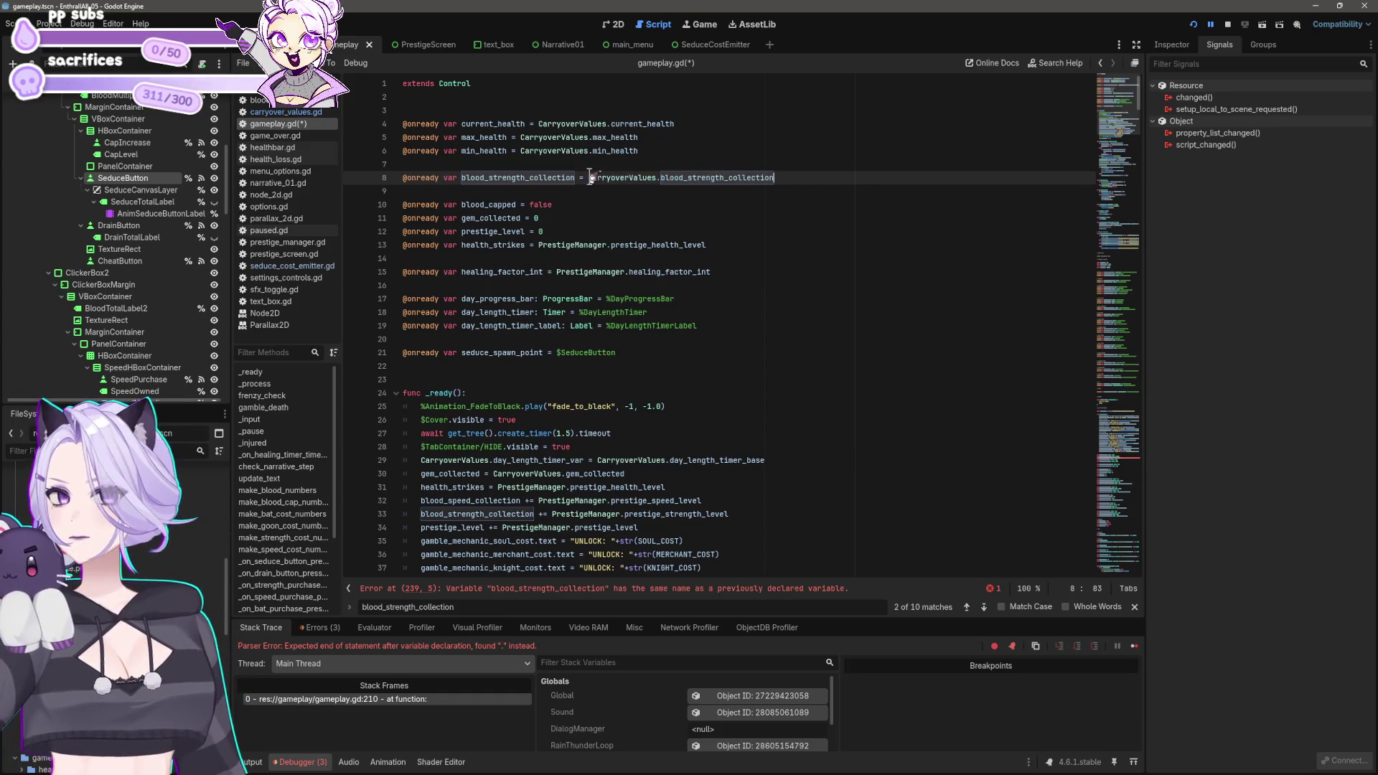
left_click(588, 177, "shift")
Step: Save and run, dismiss the duplicate-variable error, stop the game, and select line 8's variable name
key("ctrl+s")
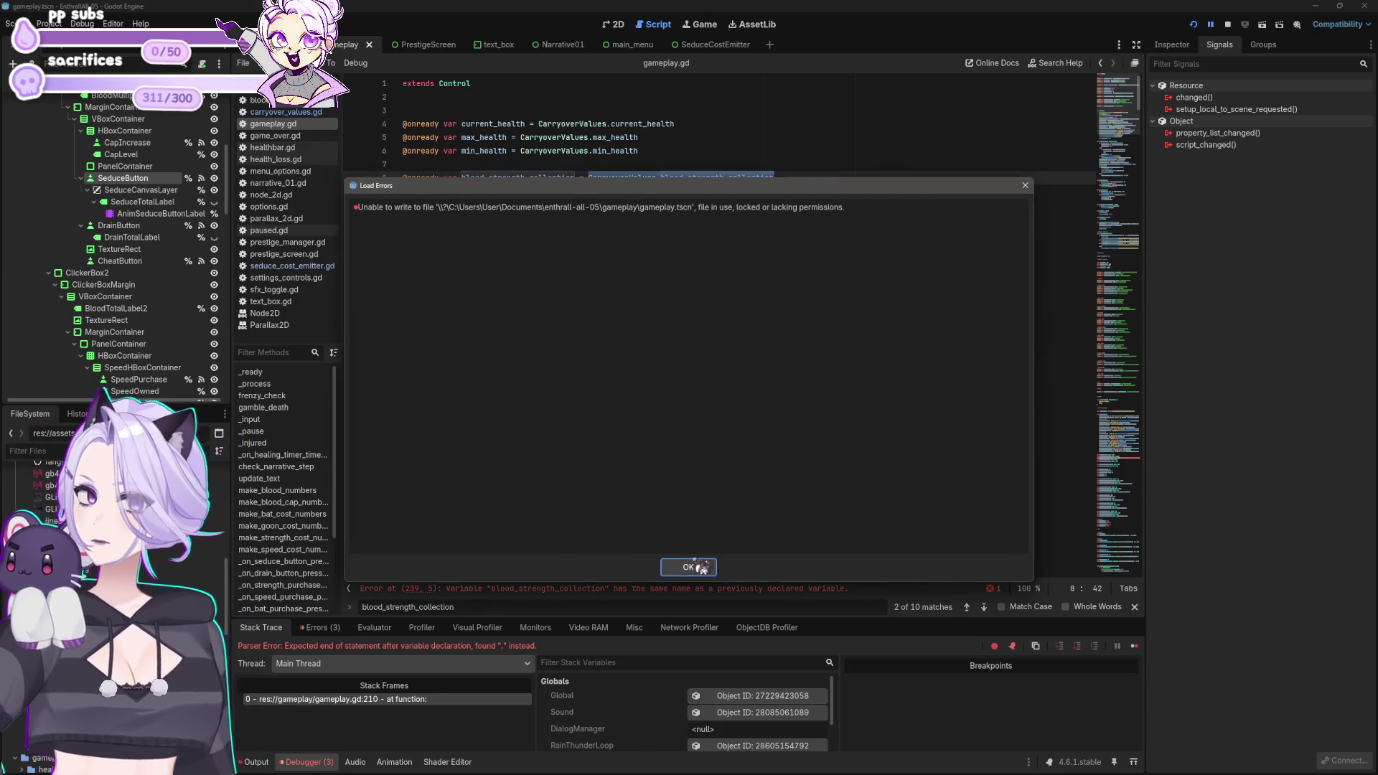
left_click(696, 566)
left_click(1231, 27)
left_click_drag(589, 177, 775, 177)
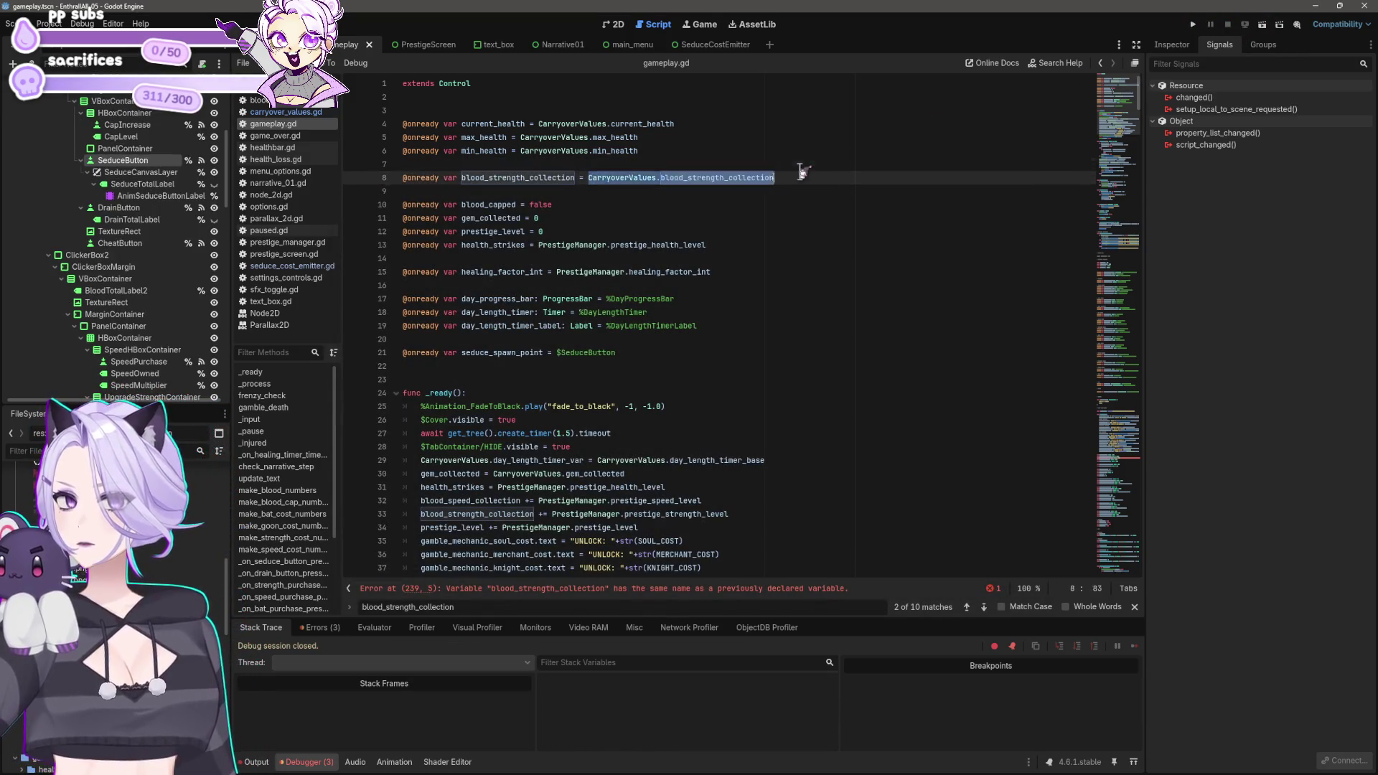
left_click(286, 112)
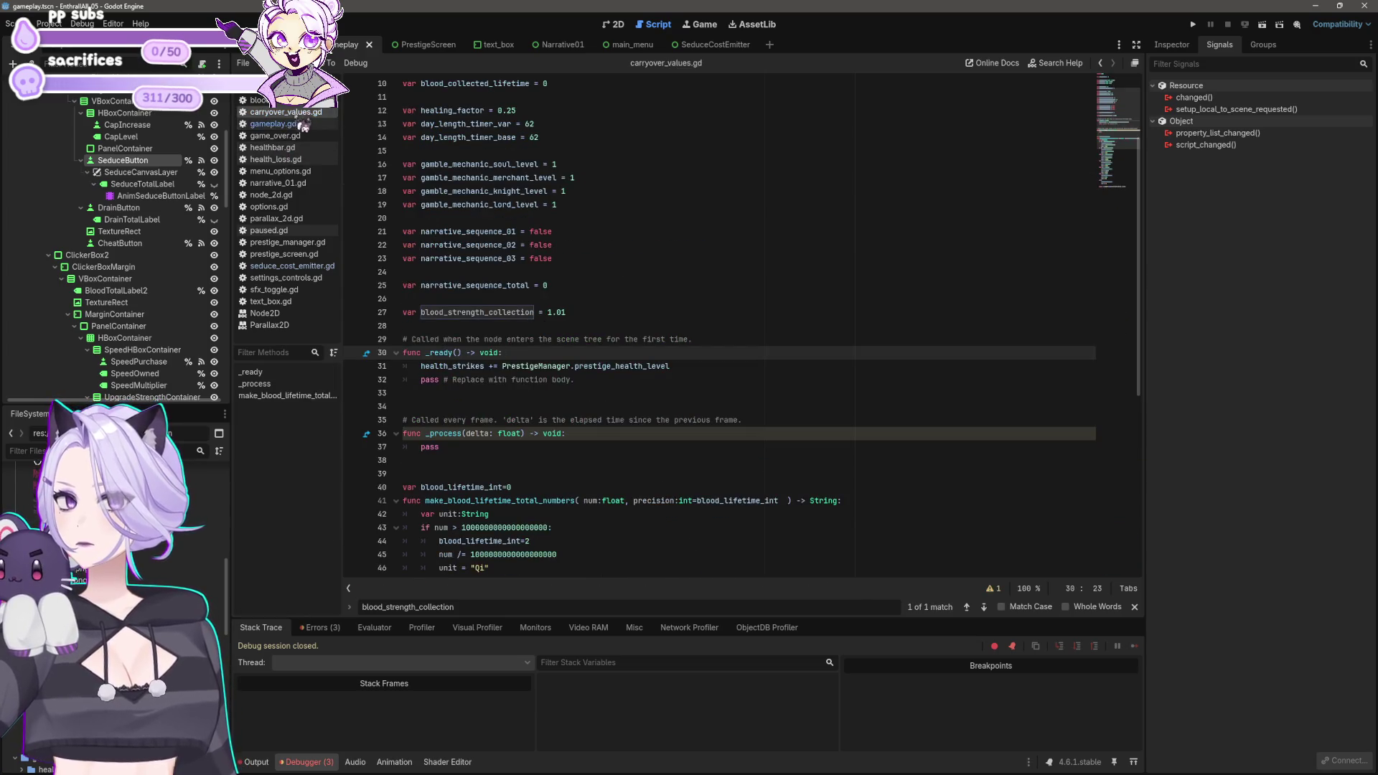
left_click(534, 313)
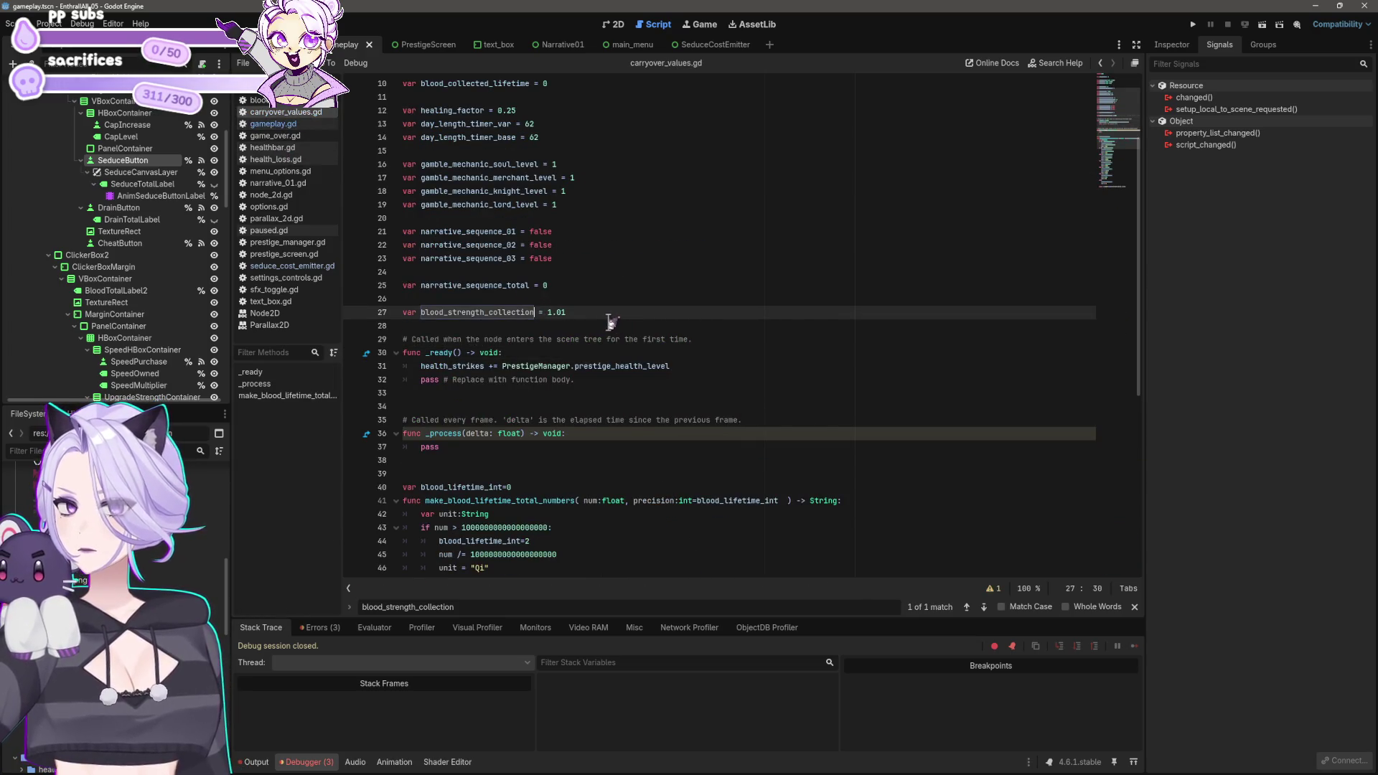
left_click(274, 123)
left_click(563, 177)
left_click(600, 177)
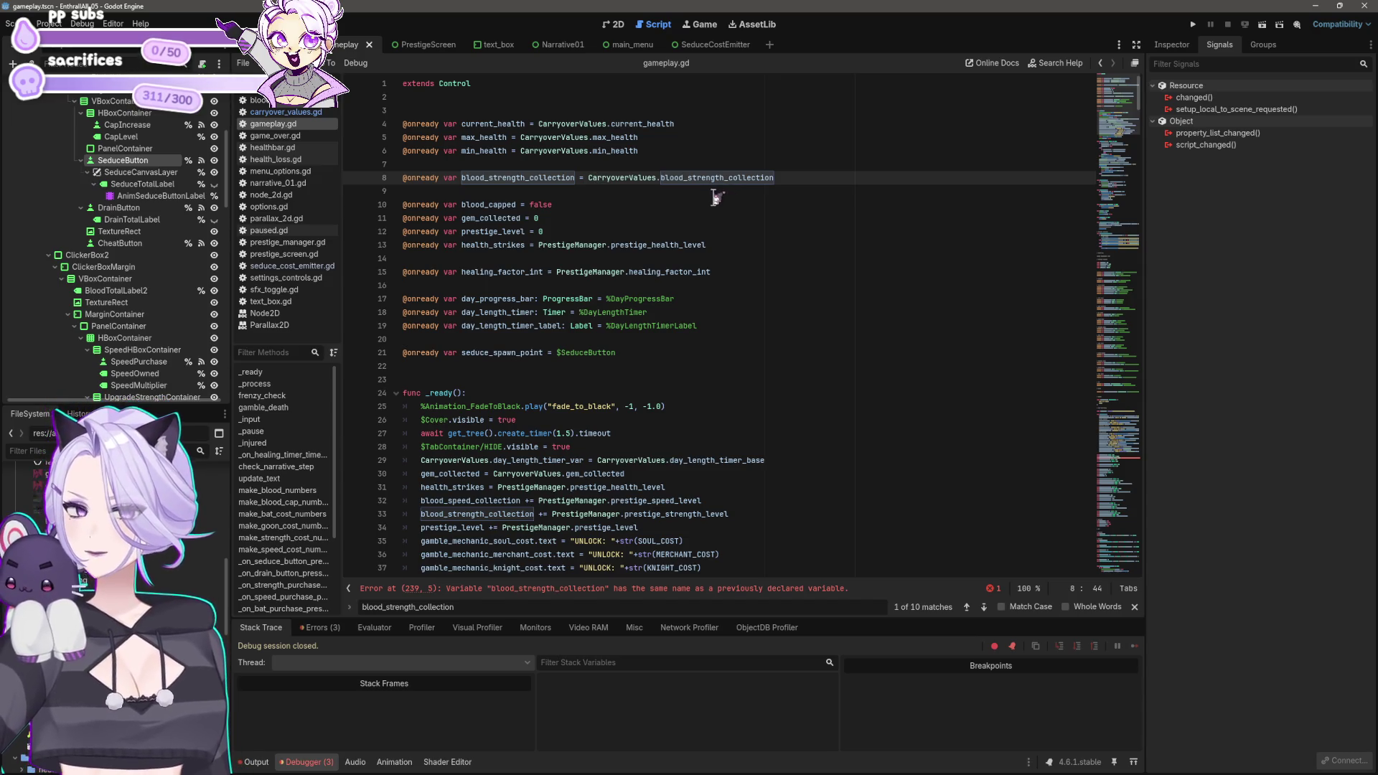
left_click_drag(574, 178, 461, 179)
left_click(583, 608)
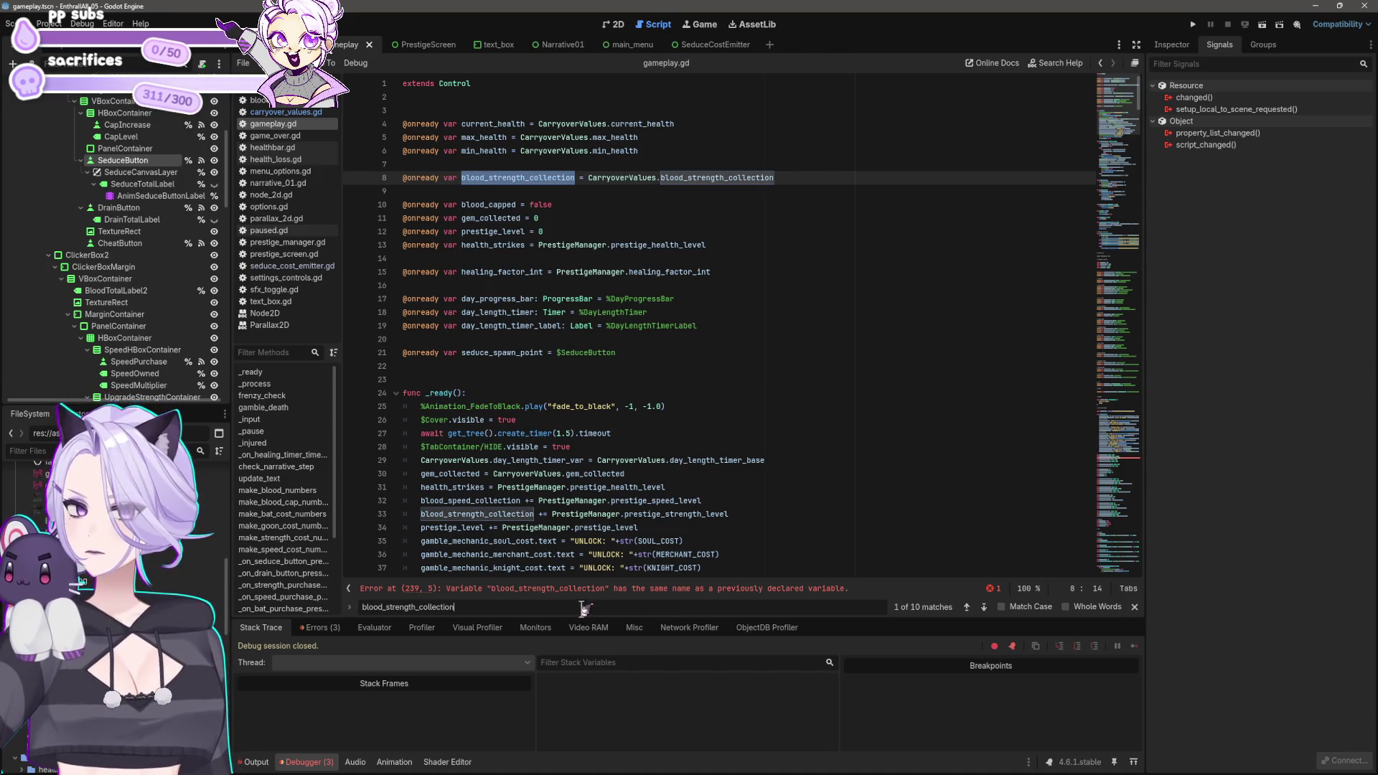
left_click(983, 607)
left_click(984, 608)
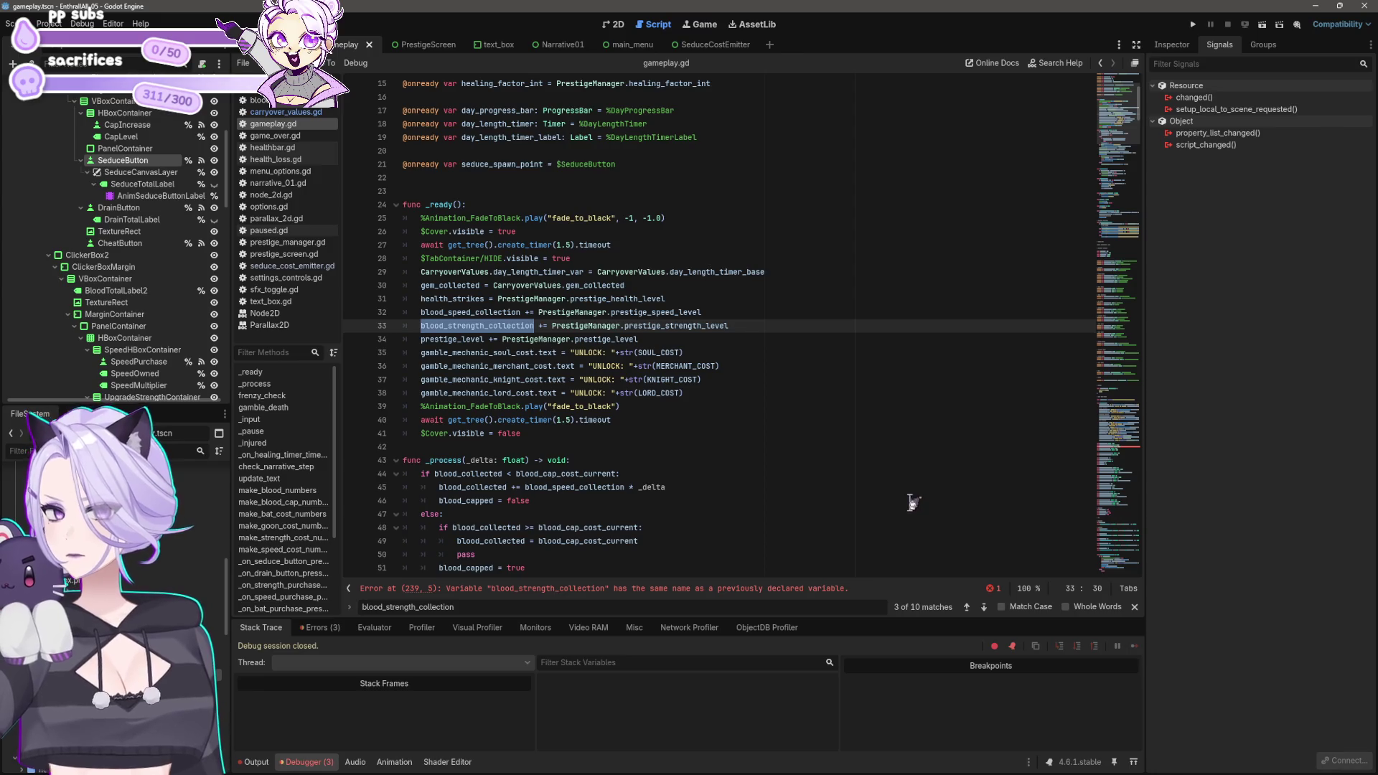
Step: On line 239, undo the 1.01 default value and retype blood_strength_collection from the suggestion
left_click(984, 607)
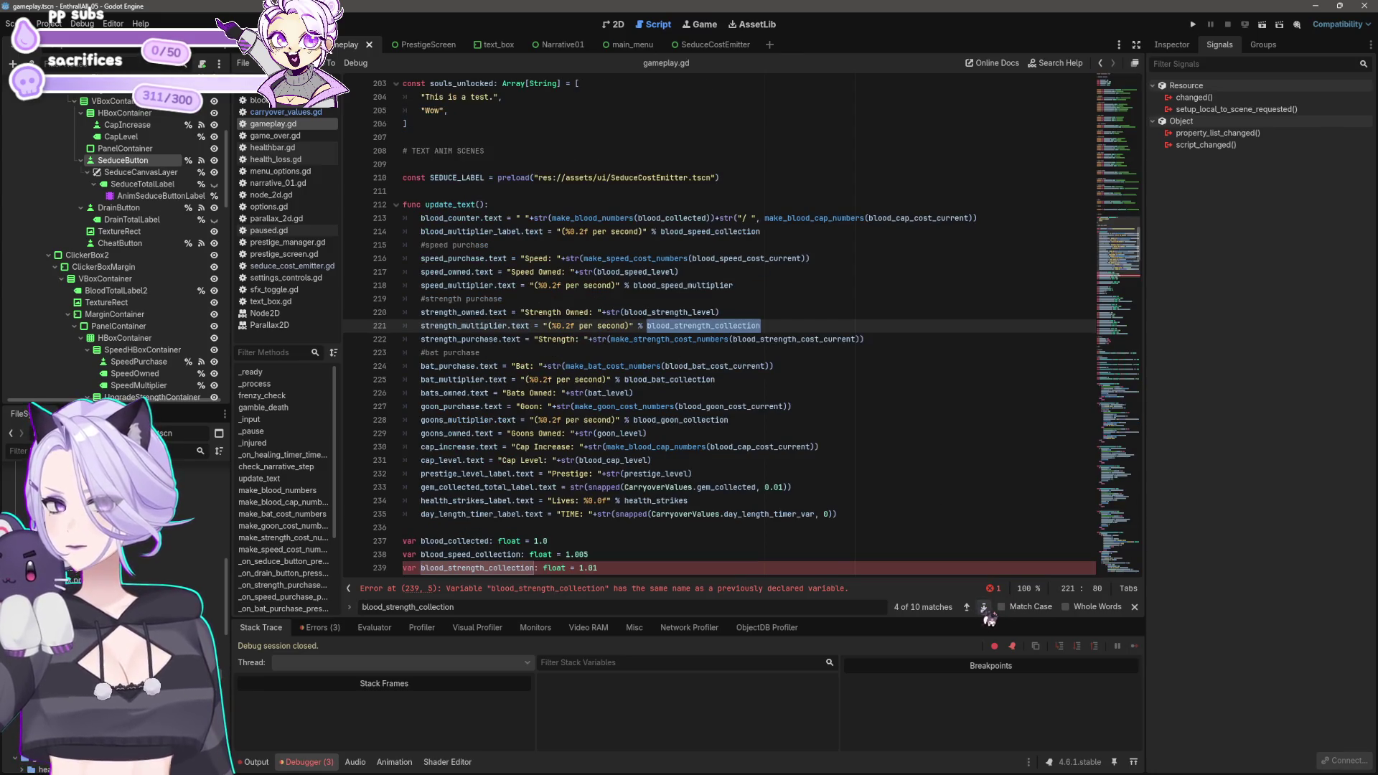
left_click(648, 326)
scroll(645, 453, "down", 4)
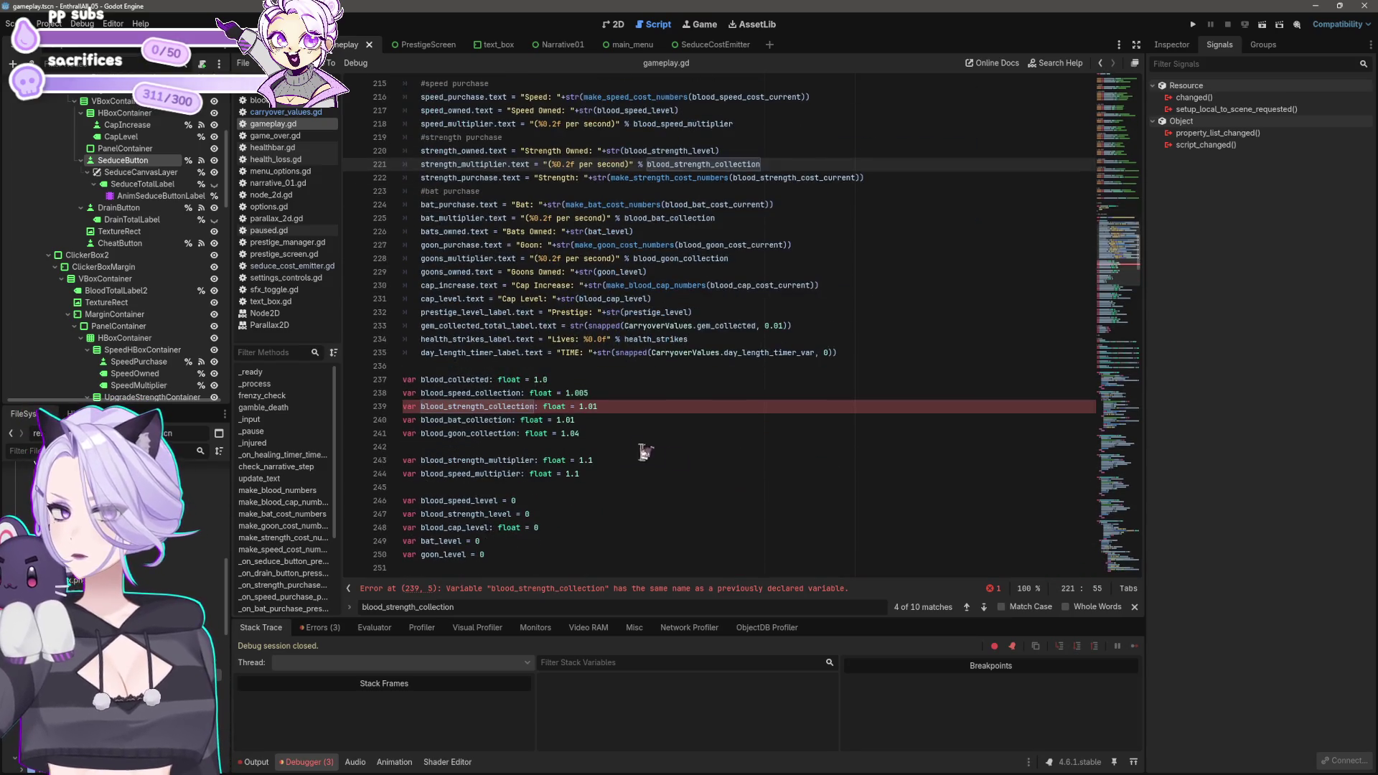
left_click(626, 407)
left_click(423, 407)
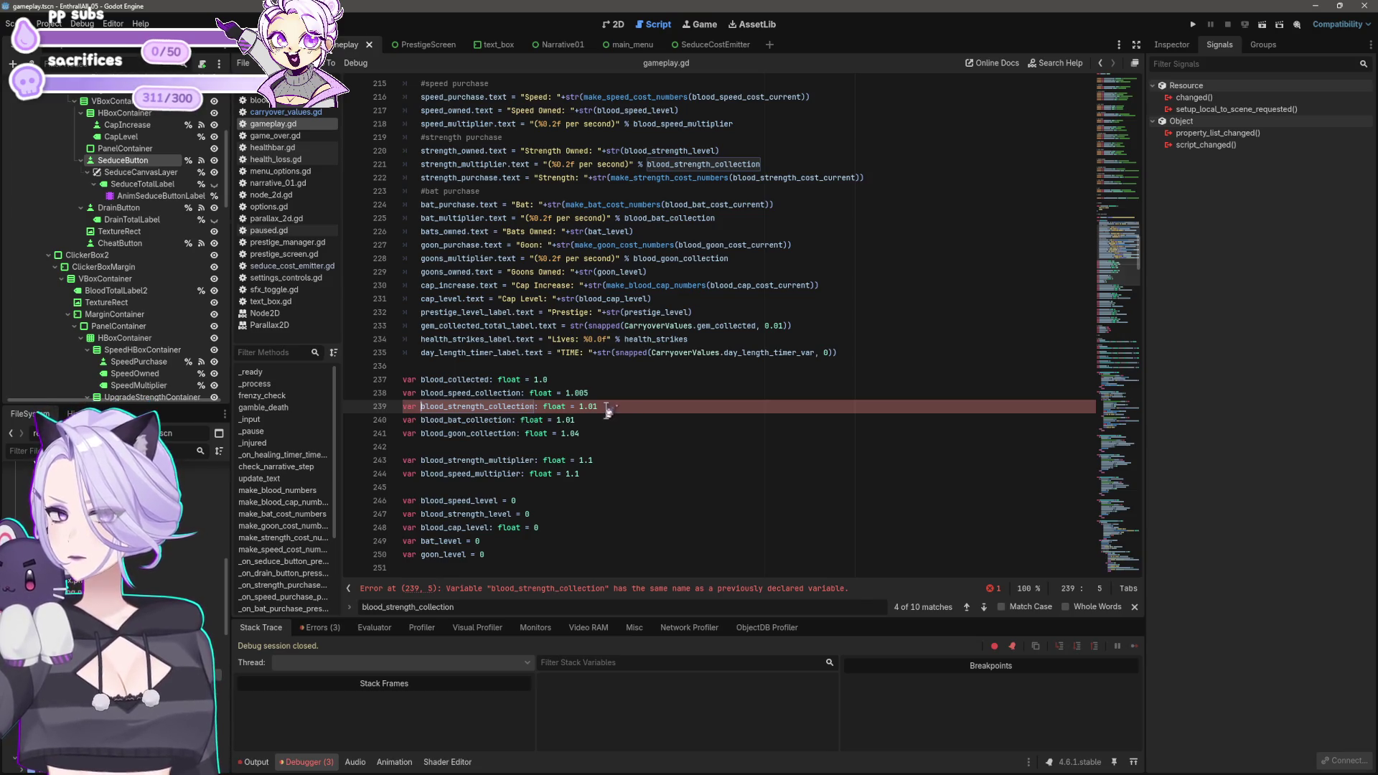
key("ctrl+z")
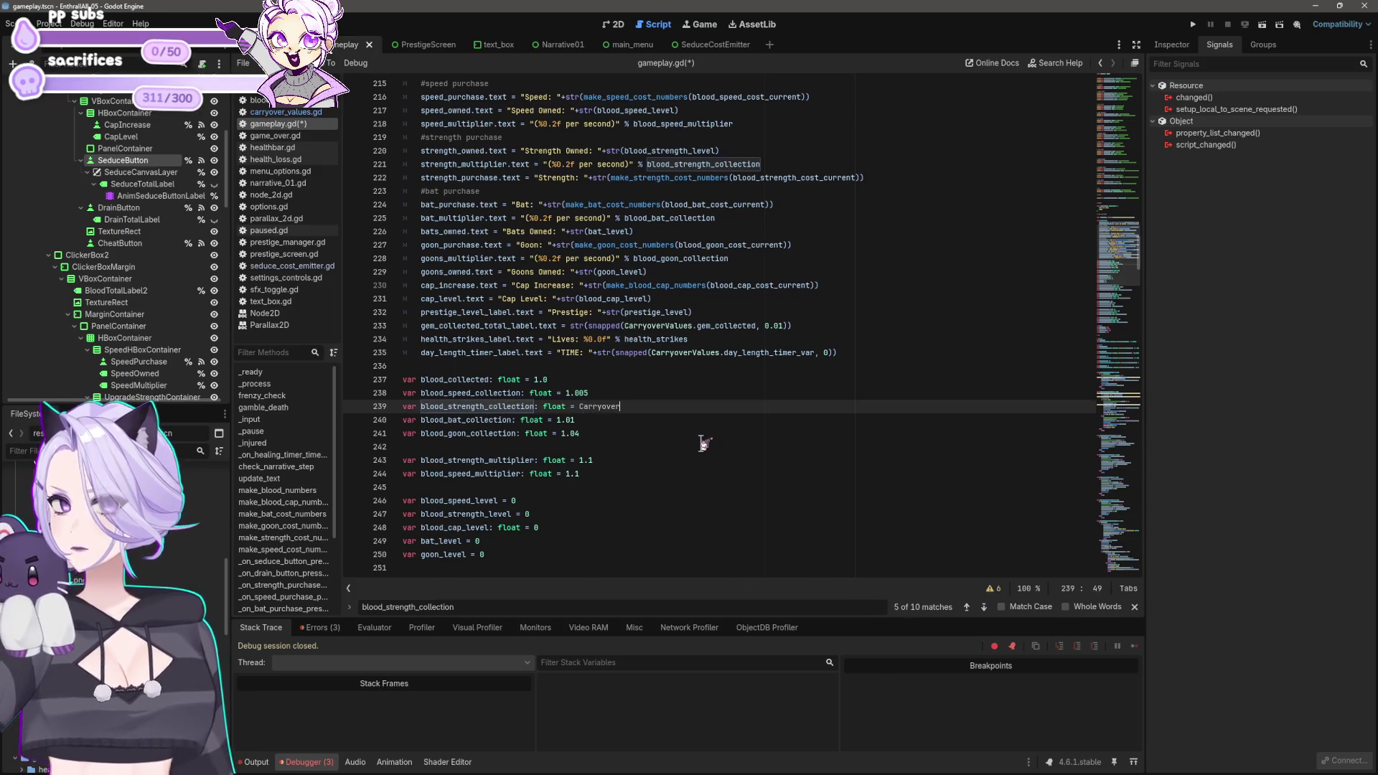
type("blood_strength")
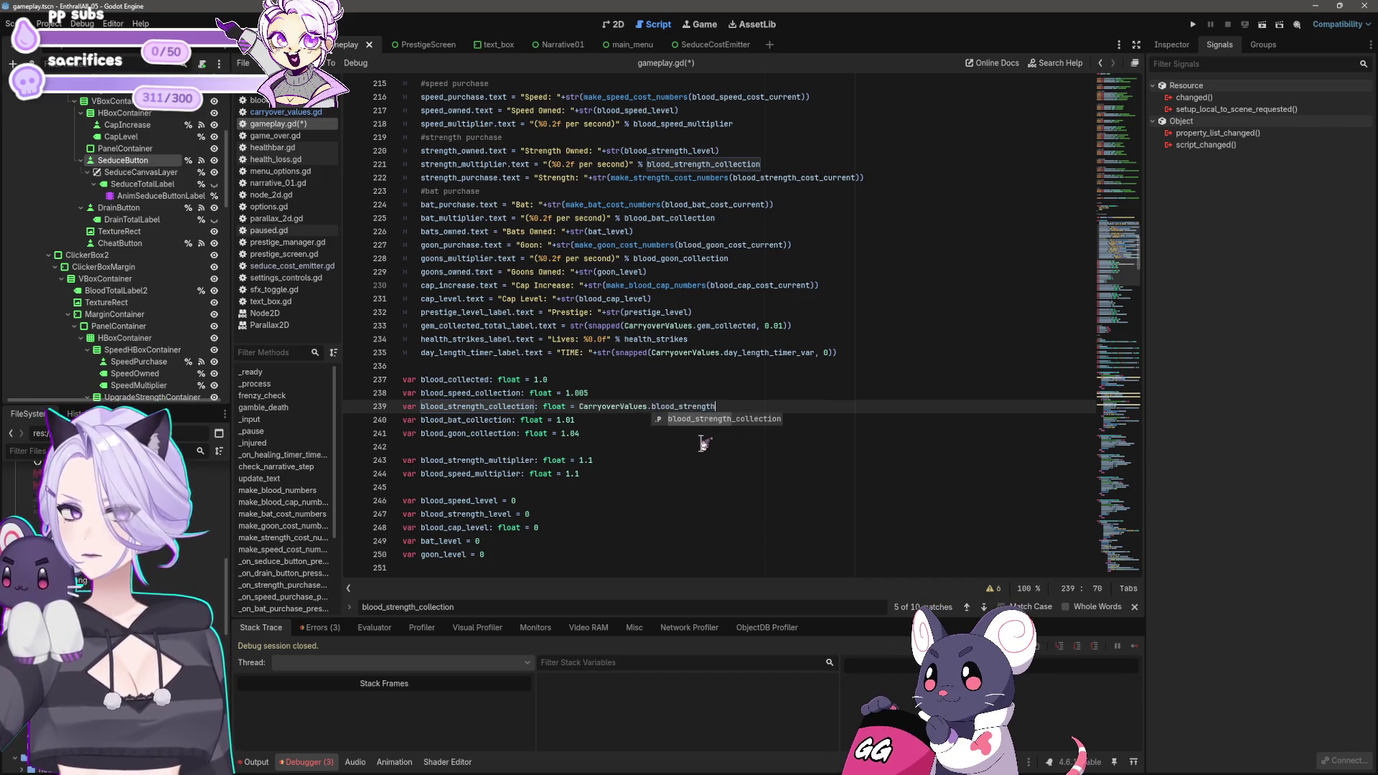
key("Return")
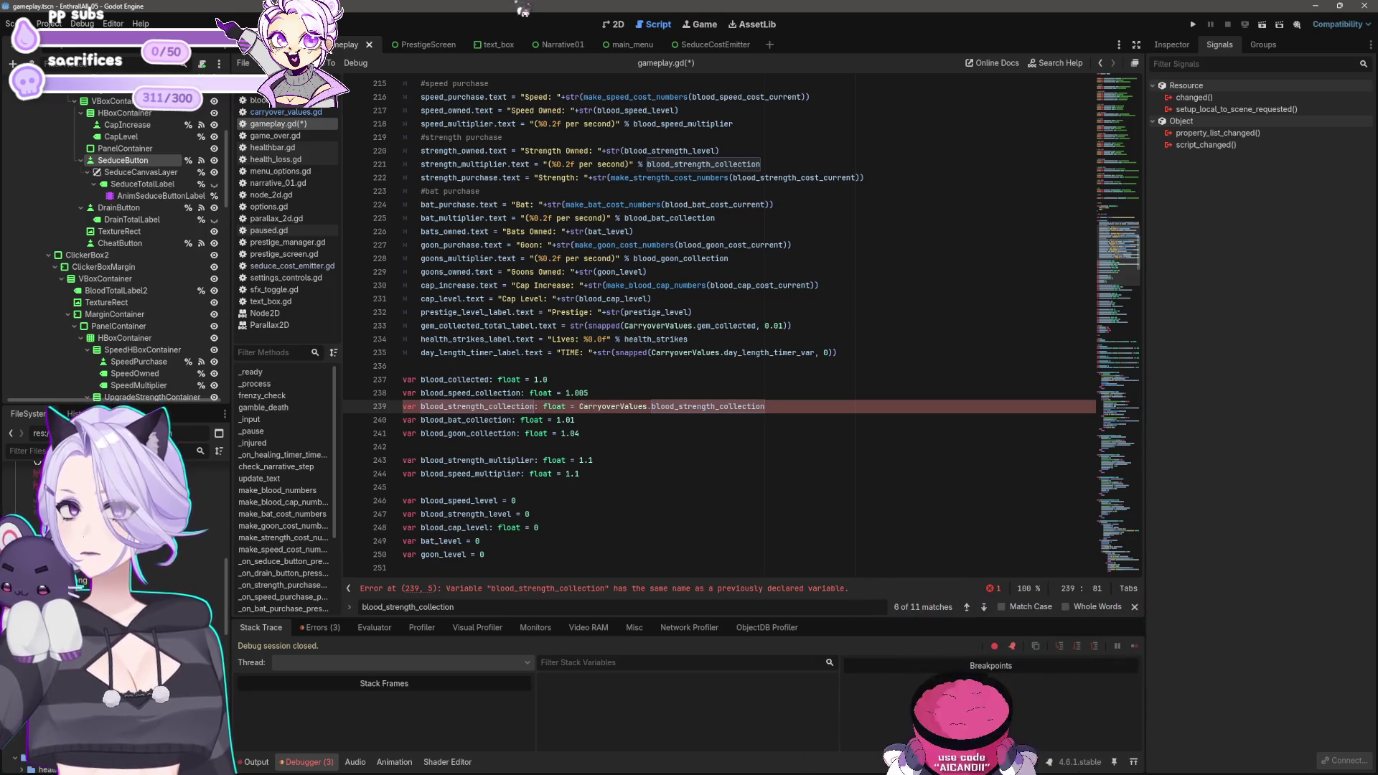
Step: Edit the declaration on line 27 of carryover_values.gd and save that script
left_click(279, 112)
left_click(548, 312)
type("t = 1.01")
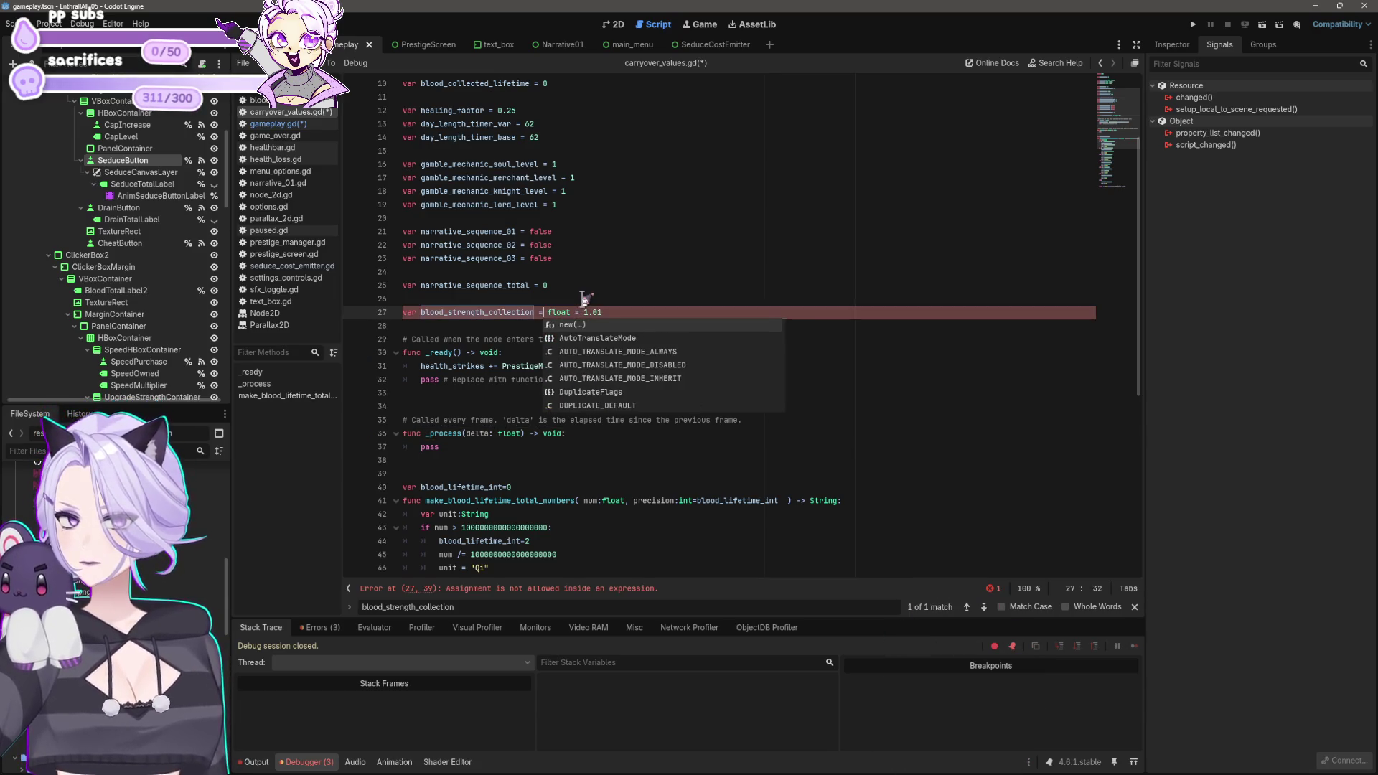
key("Left")
key("Left")
key("Left")
key("Delete")
key("Delete")
type(":")
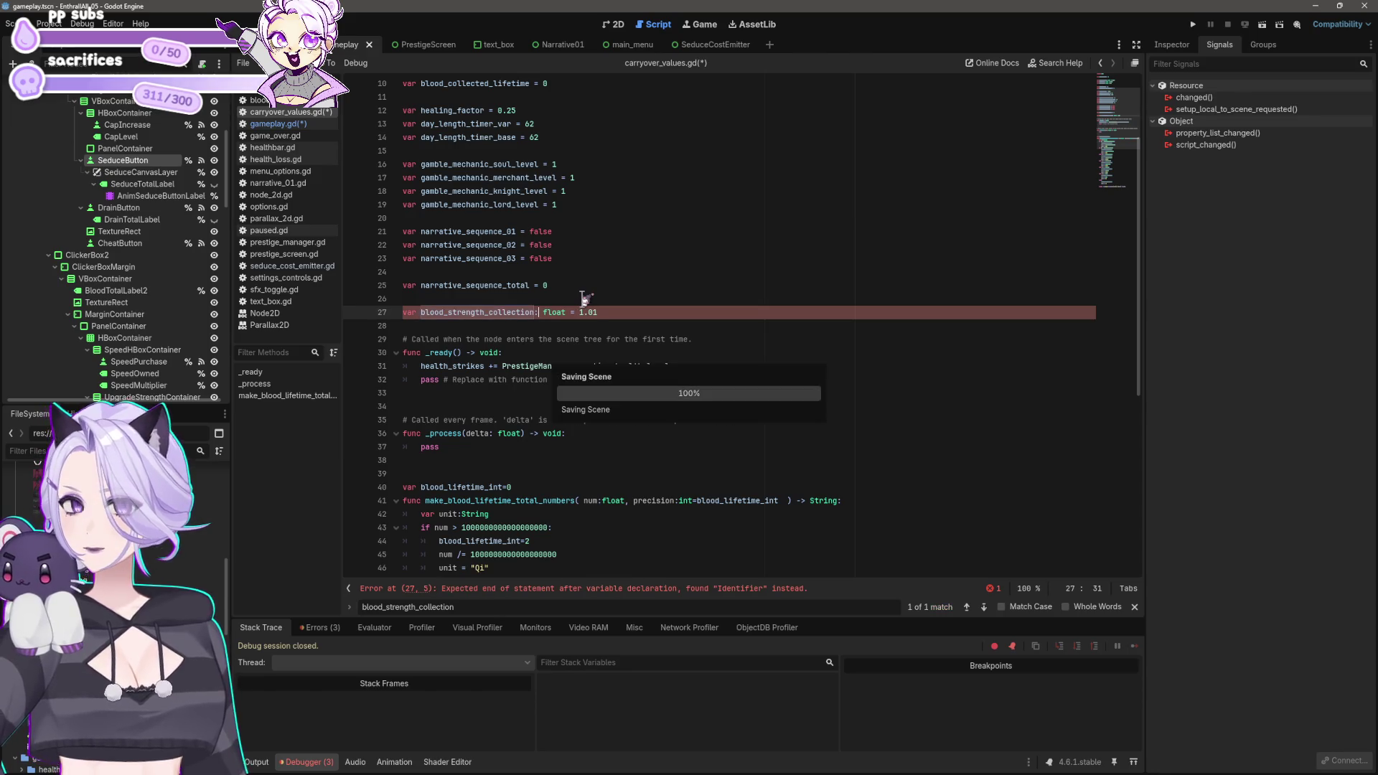
key("ctrl+s")
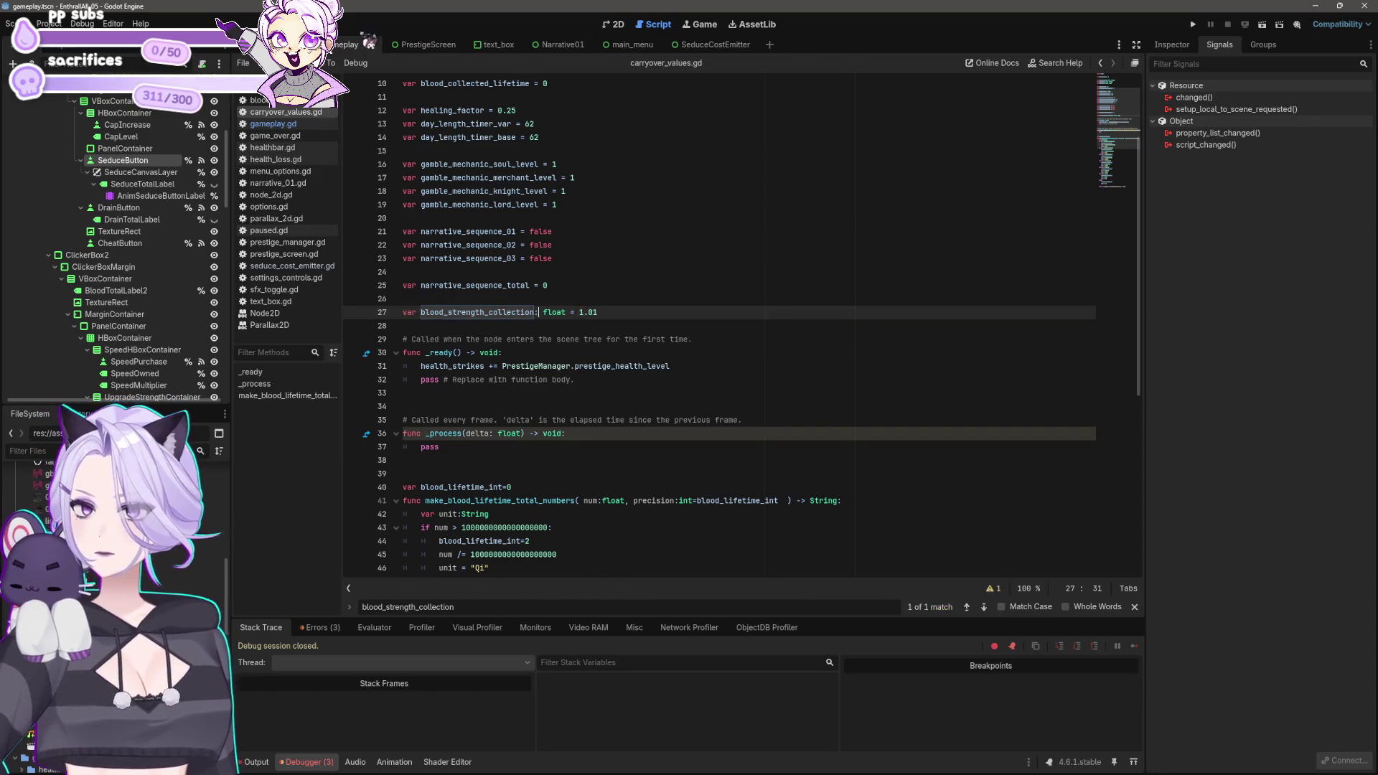
Step: Find both blood_strength_collection declarations, delete the line 239 duplicate, and launch the game
left_click(273, 123)
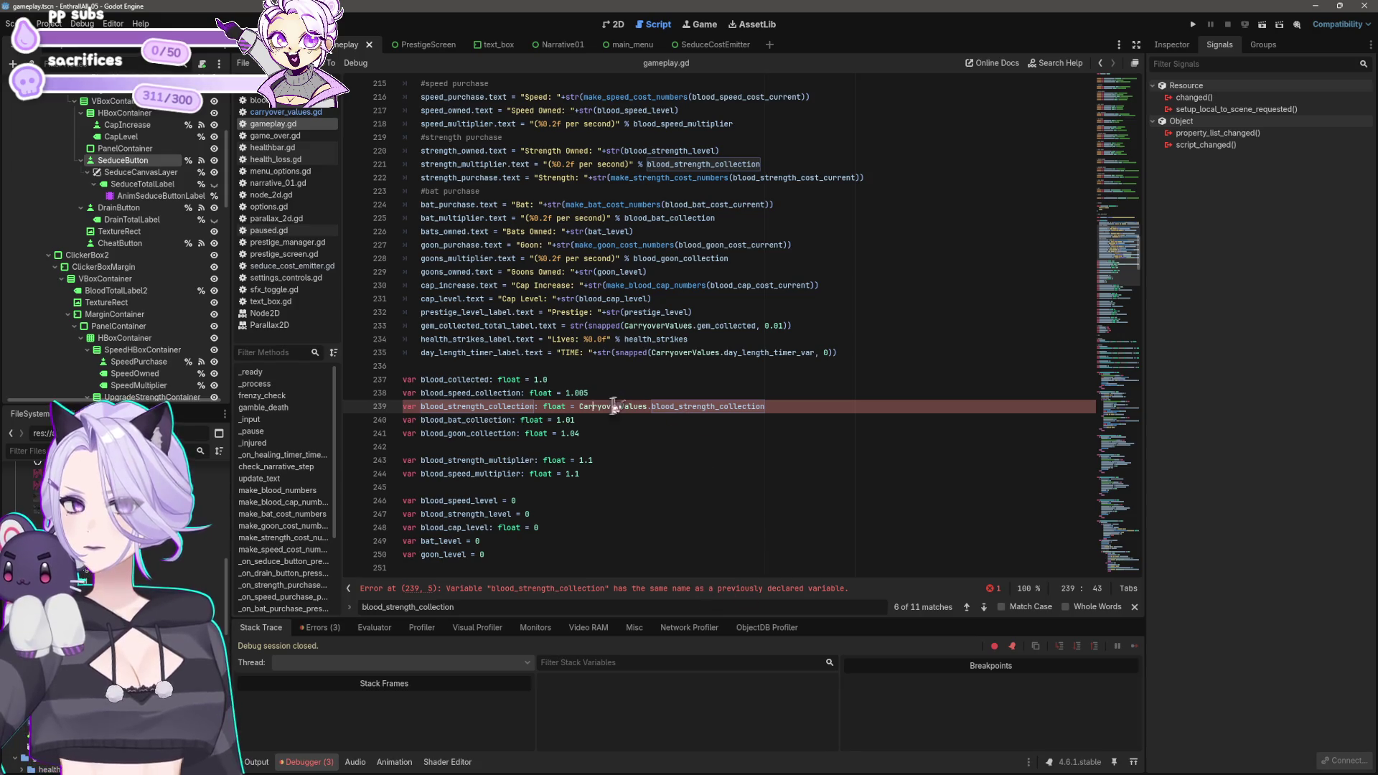
left_click_drag(532, 409, 403, 408)
key("ctrl+f")
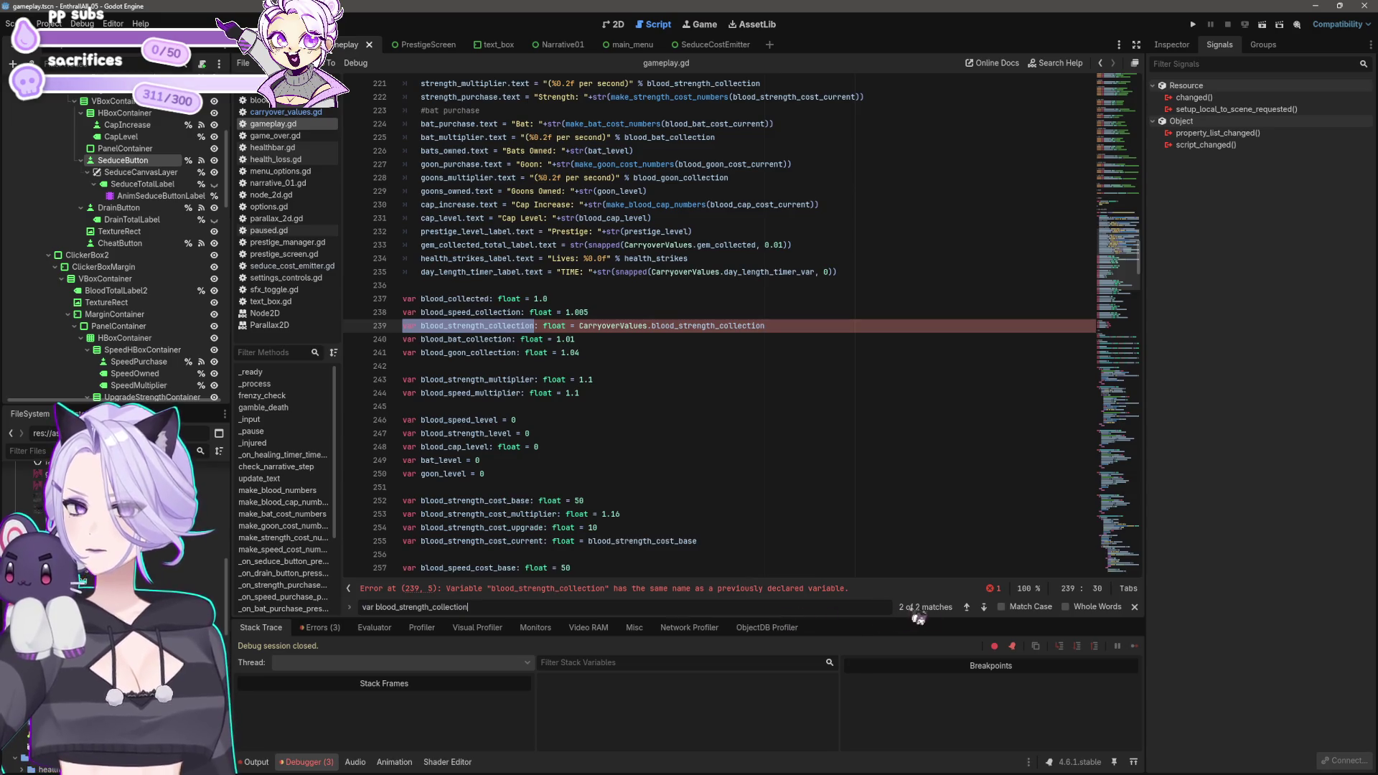
left_click(967, 609)
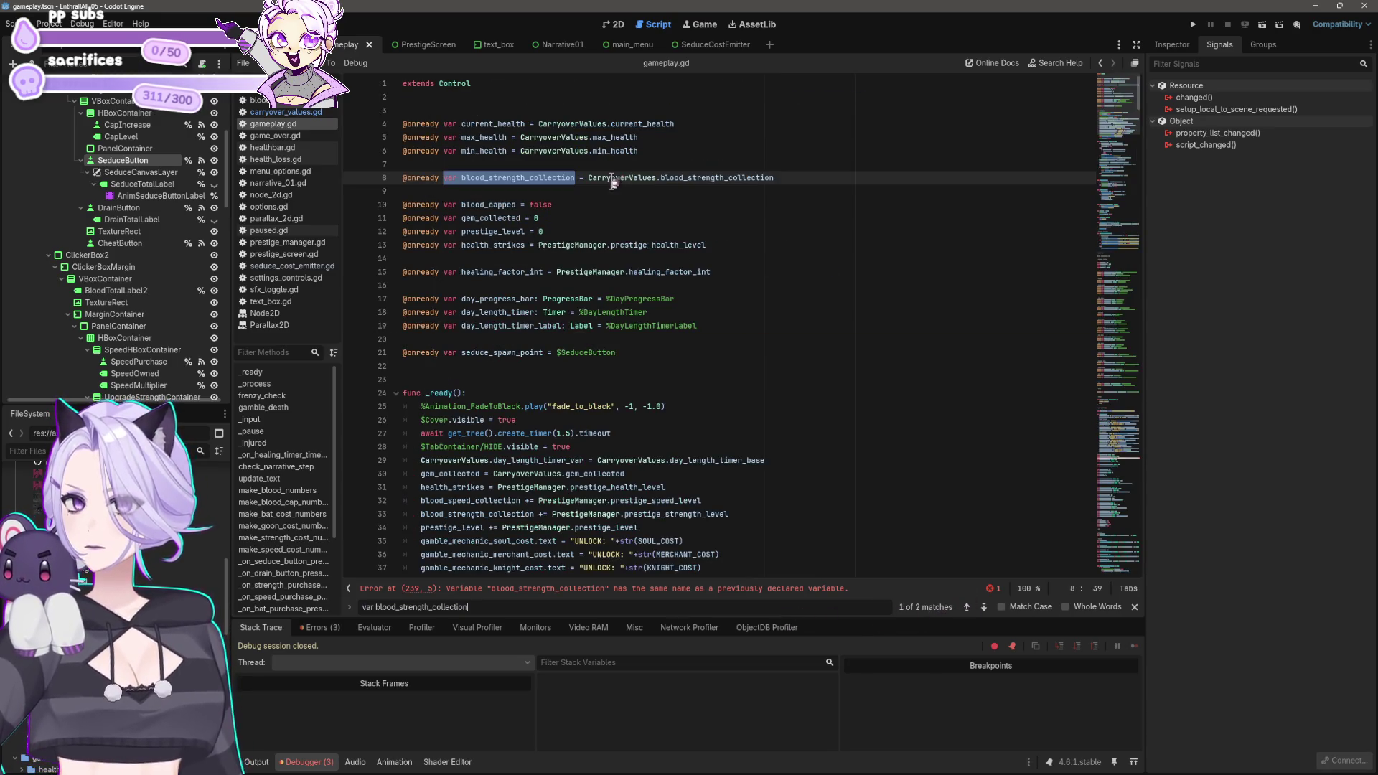
left_click(806, 177)
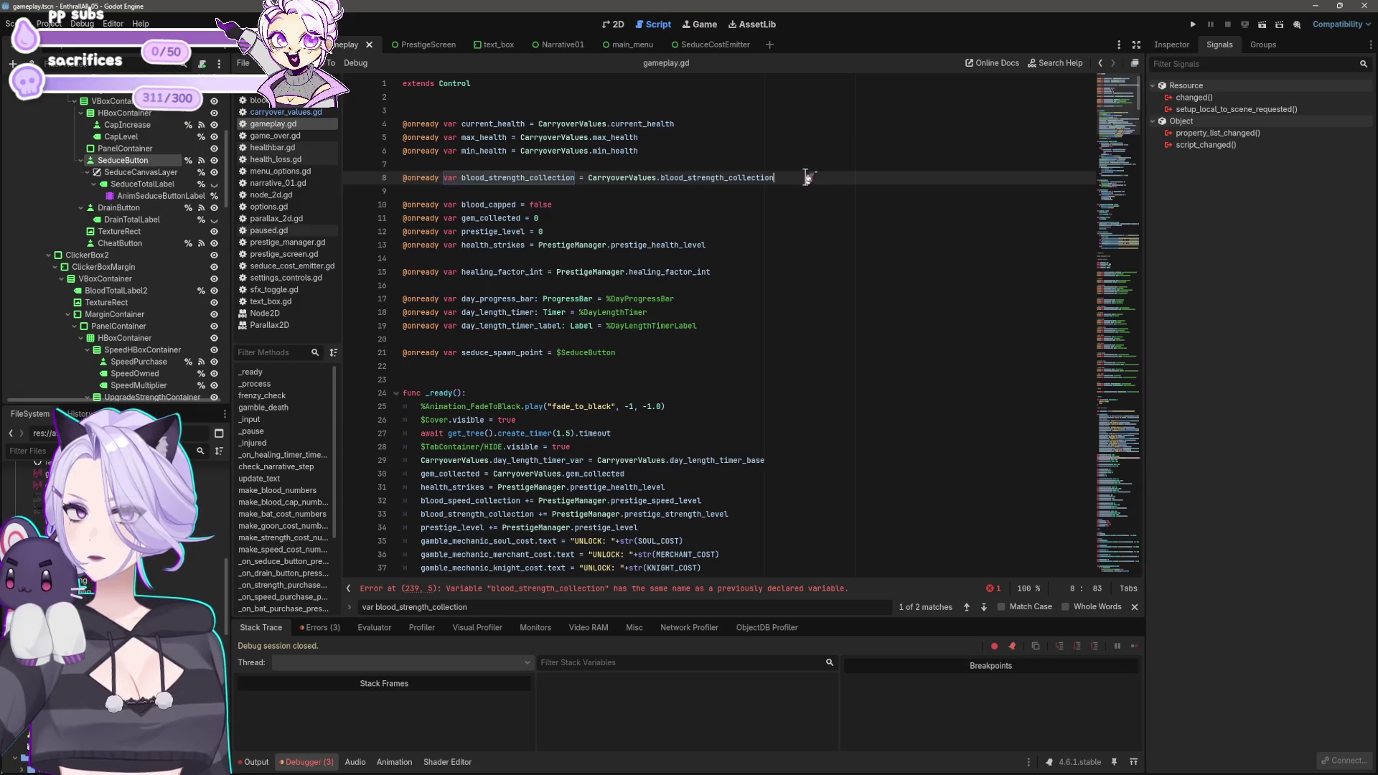
left_click(984, 608)
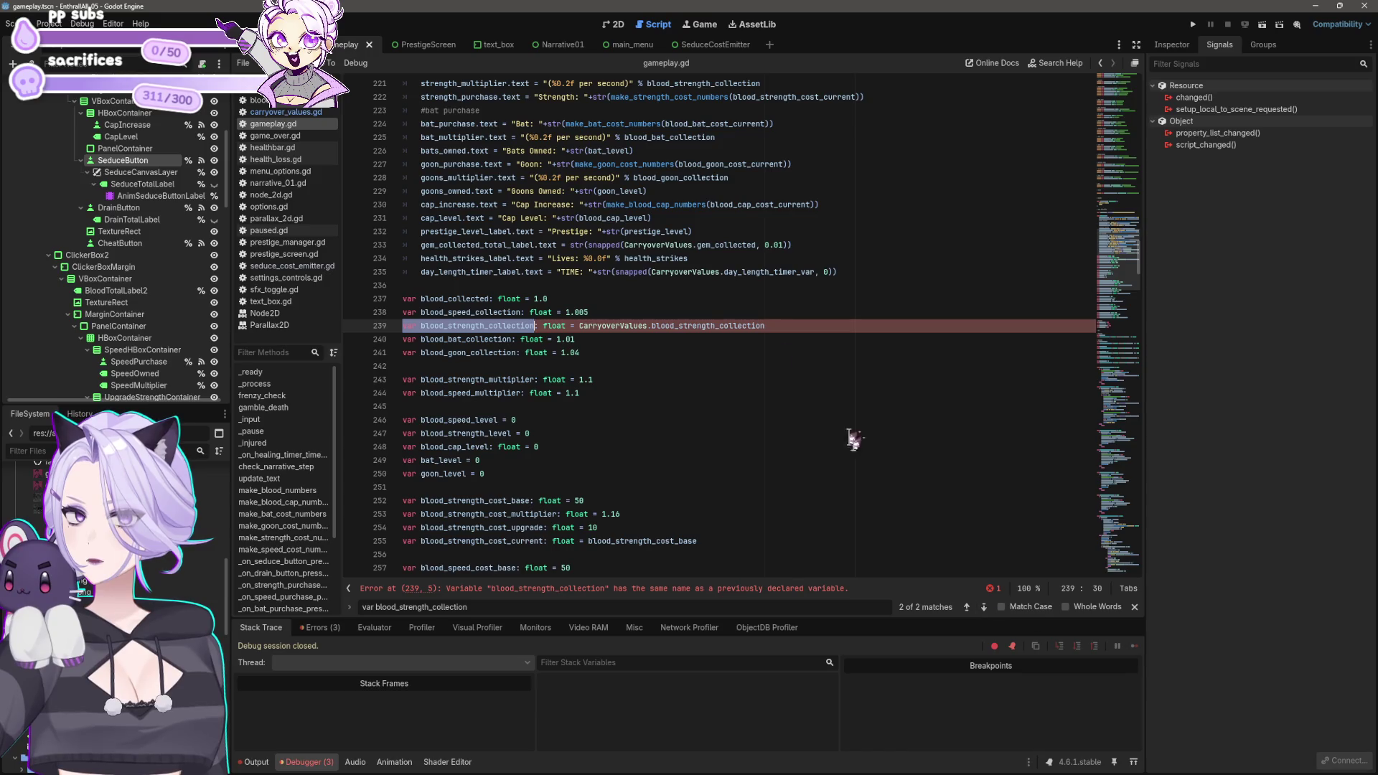
left_click(778, 325)
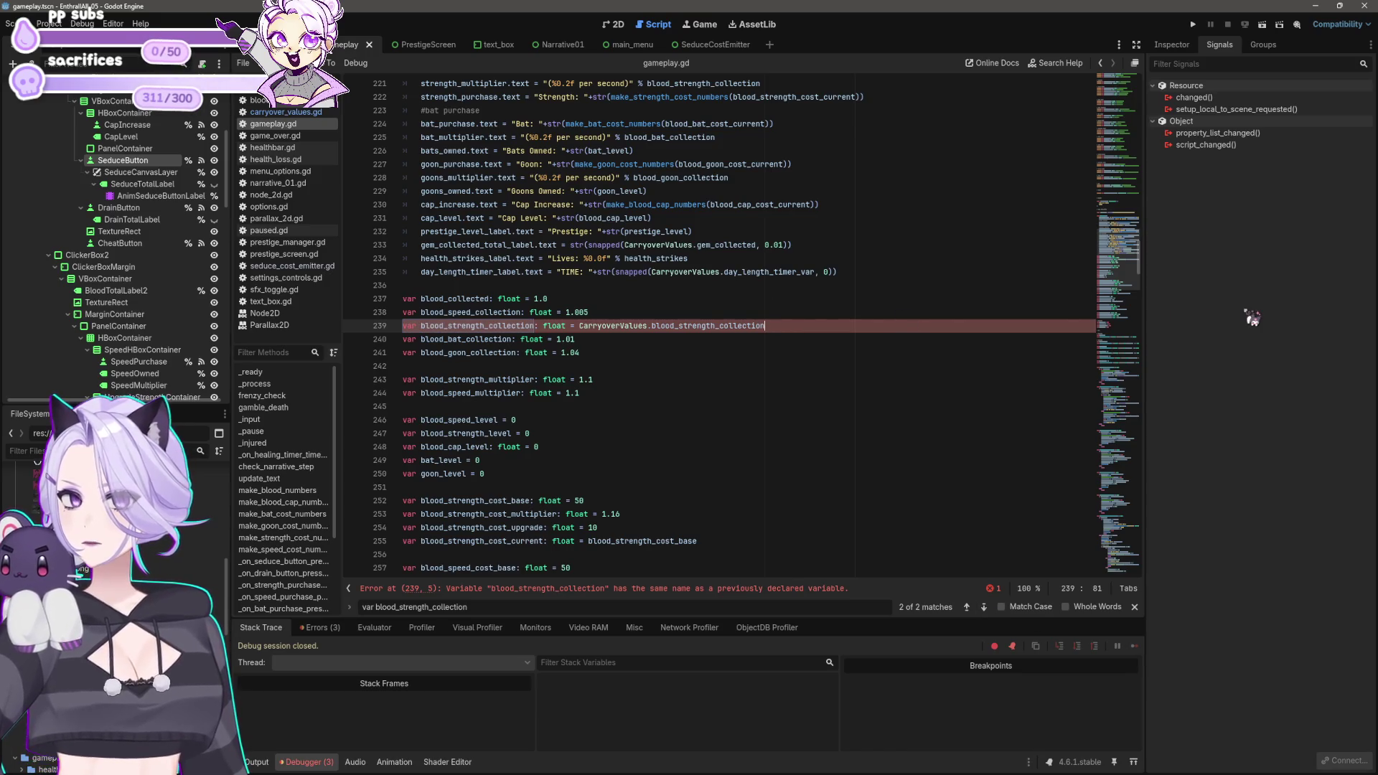
key("shift+Home")
key("BackSpace")
key("BackSpace")
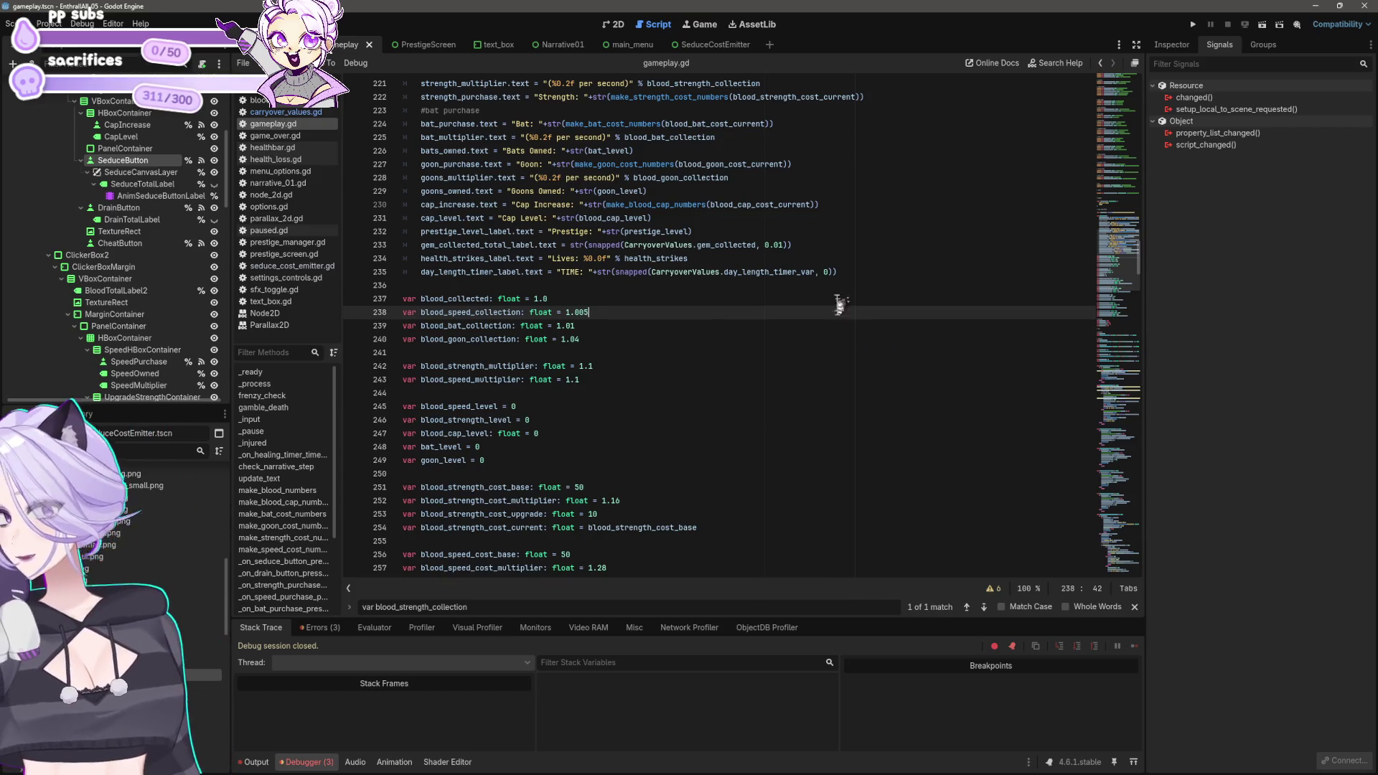
left_click(1195, 26)
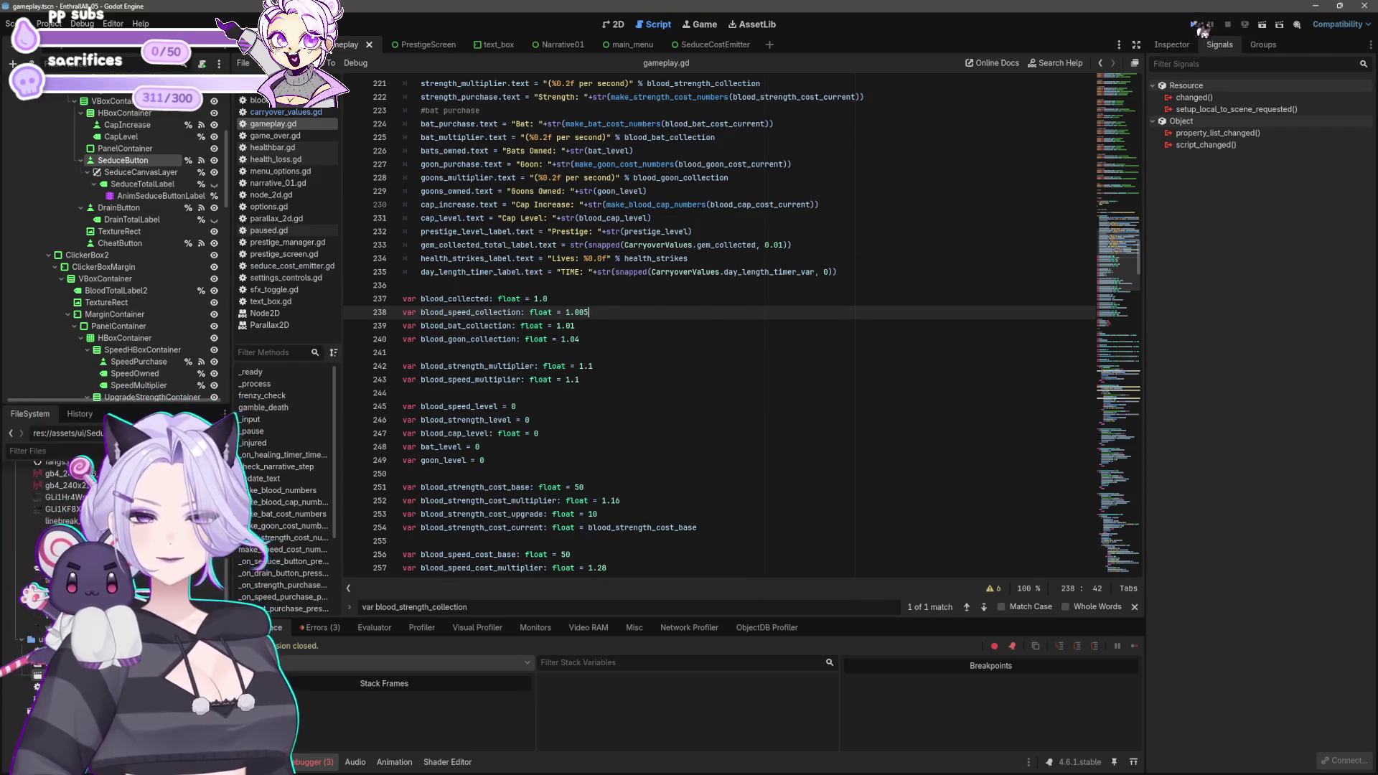
Step: Start a new game, seduce once to raise blood to 26 / 200, then stop and open SeduceCostEmitter
left_click(703, 418)
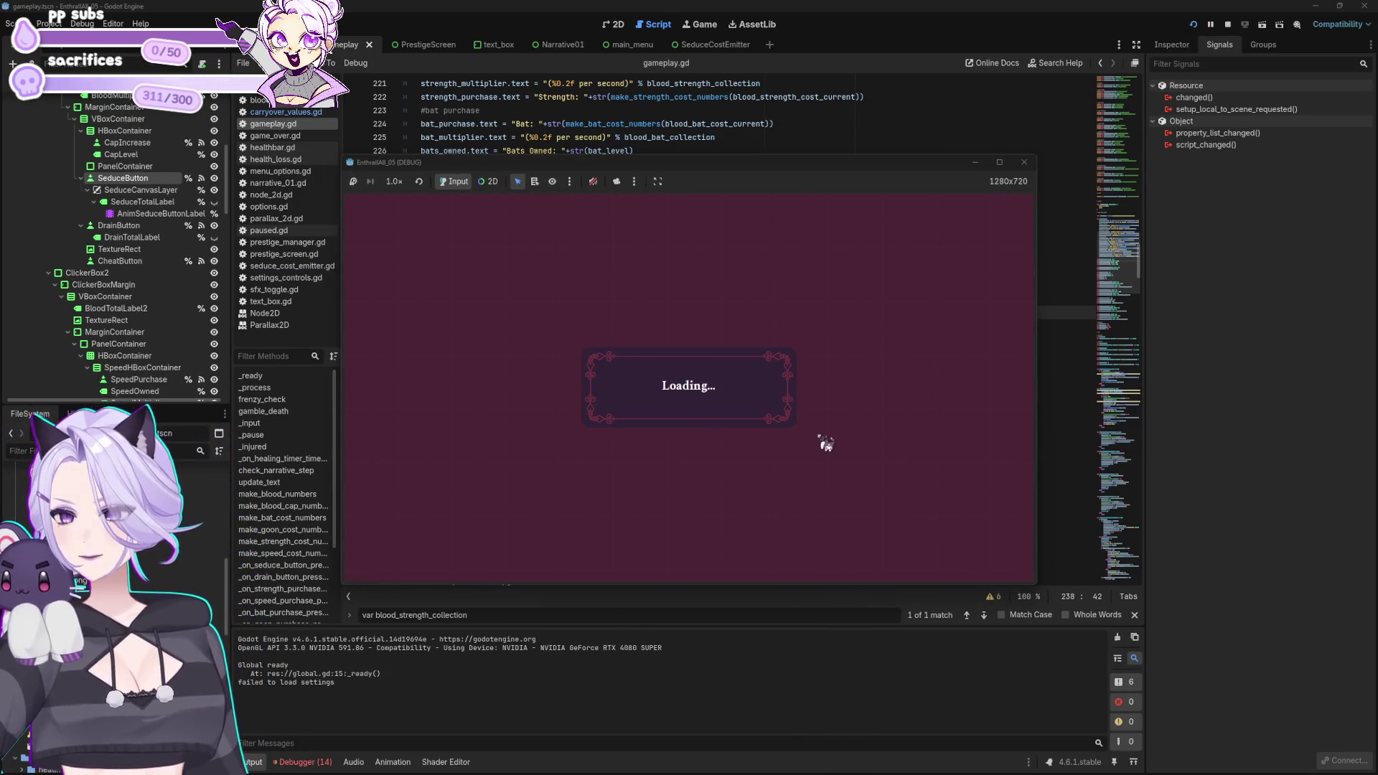
left_click(601, 406)
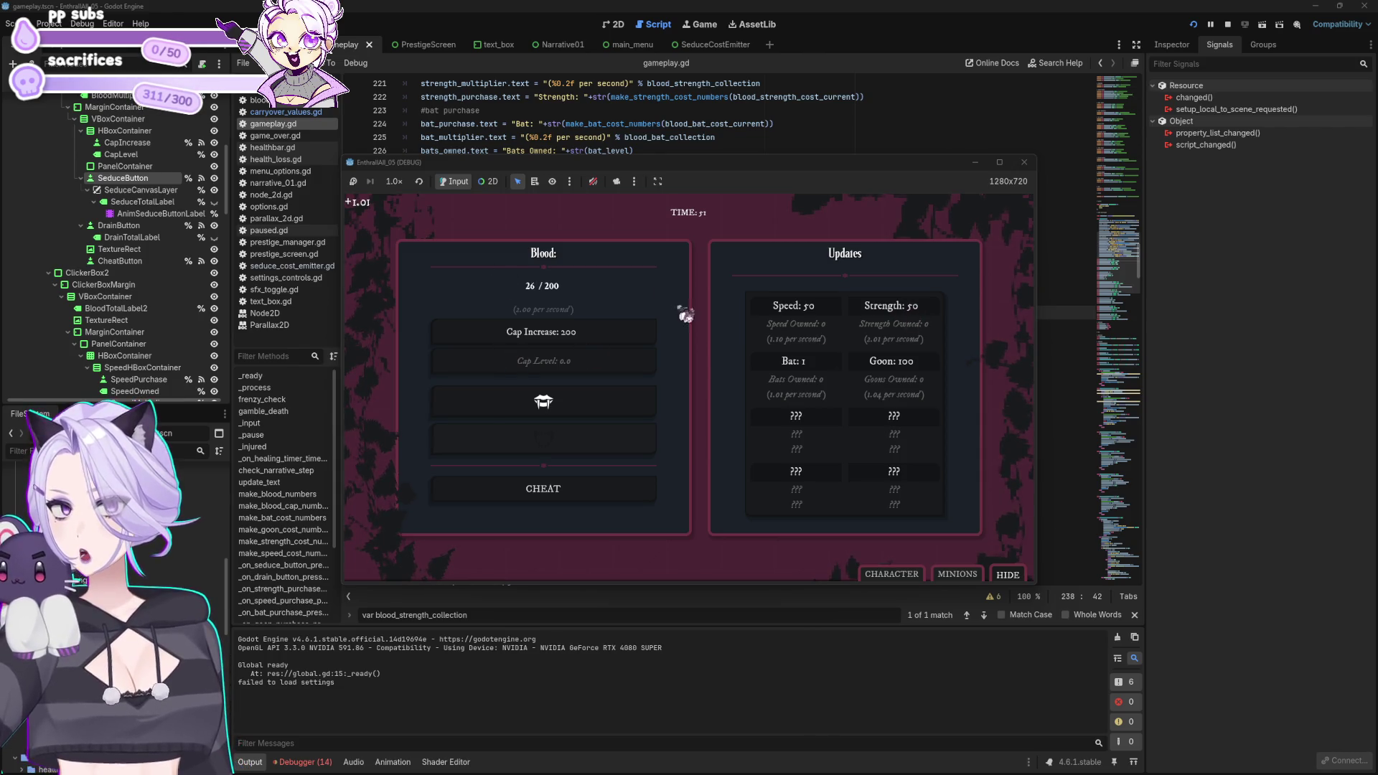
left_click(1024, 161)
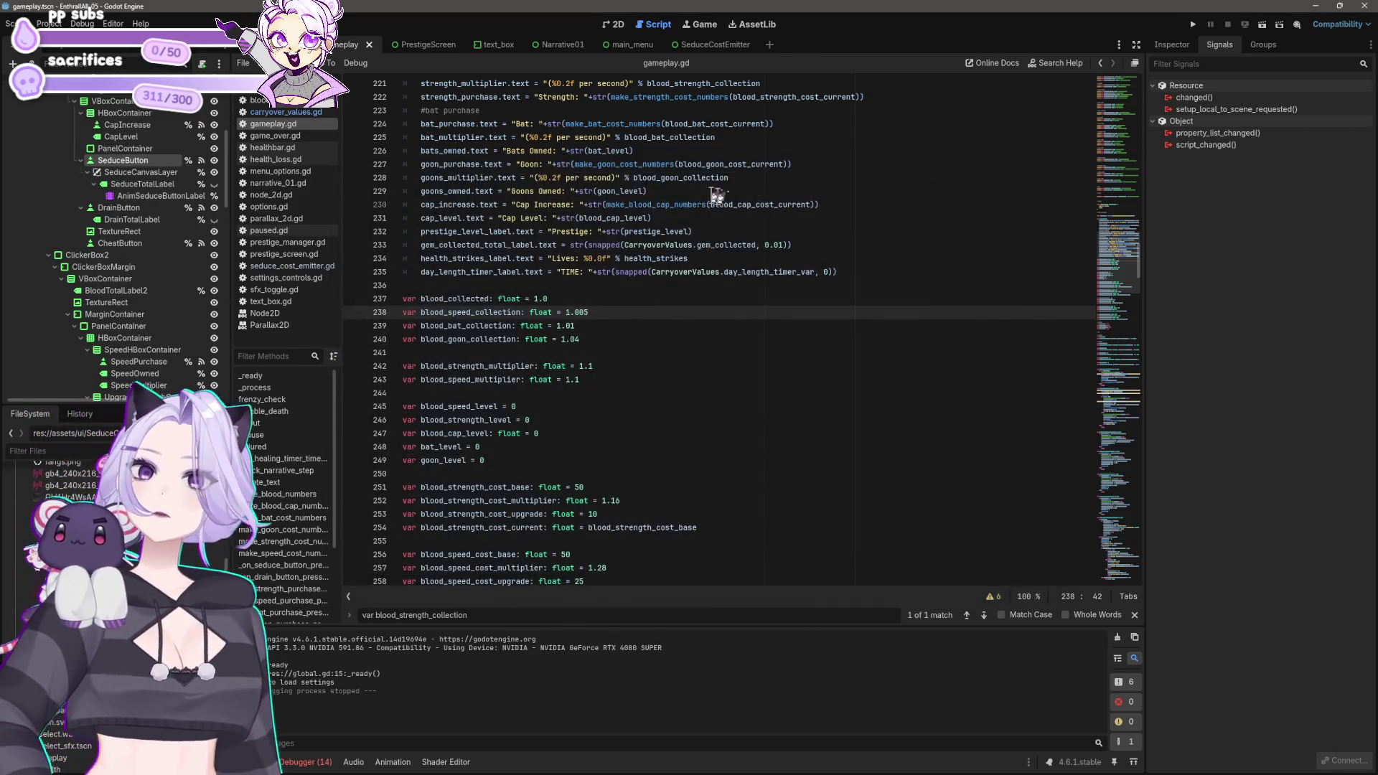
left_click(714, 45)
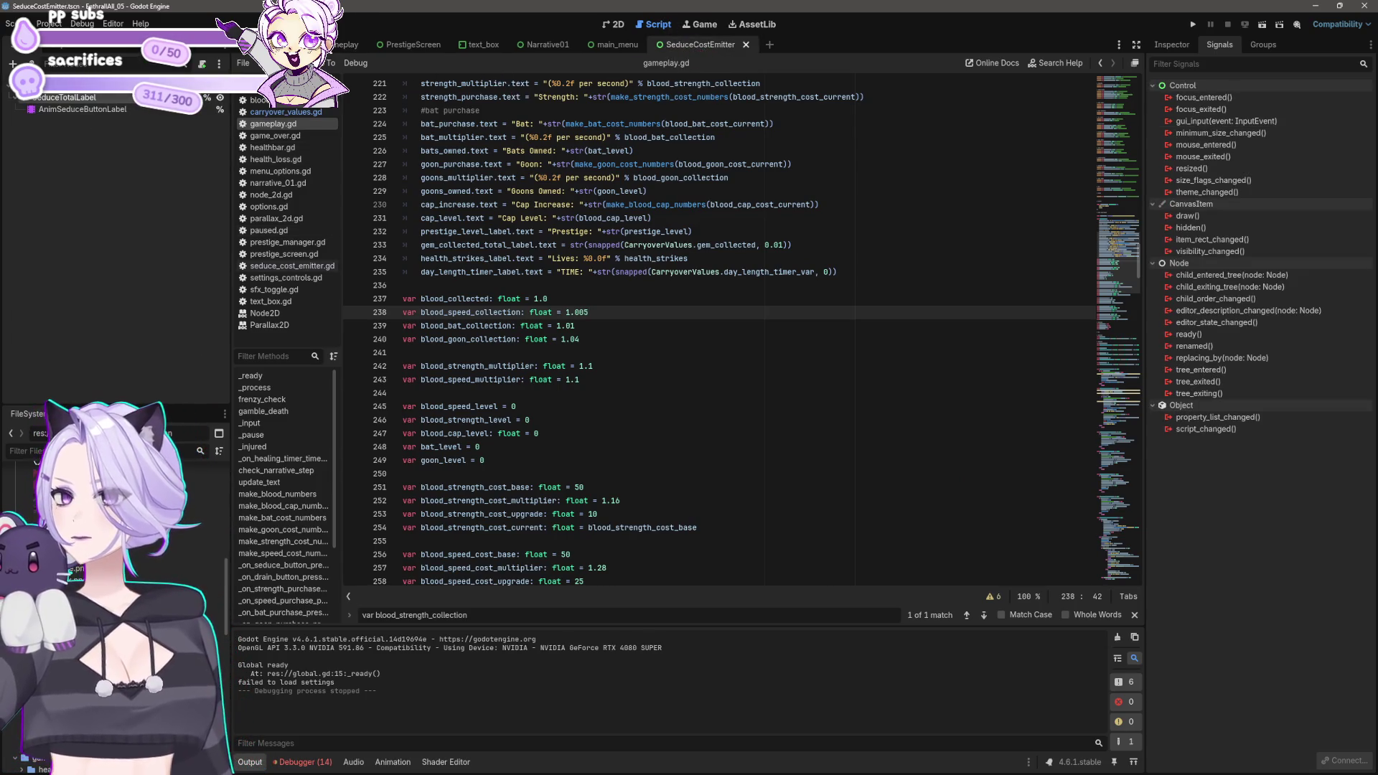
Step: Review carryover_values.gd and the label text line in seduce_cost_emitter.gd
left_click(613, 25)
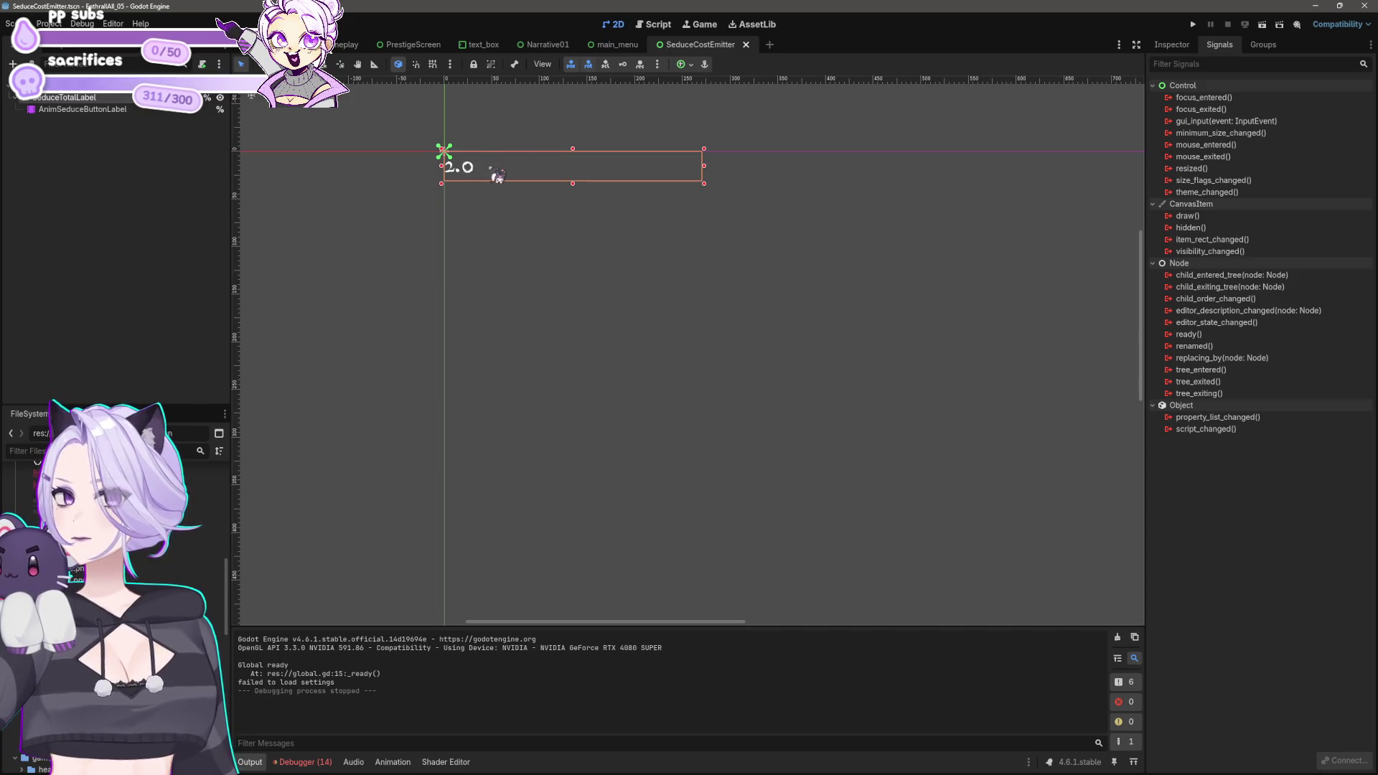
left_click(654, 26)
left_click(288, 113)
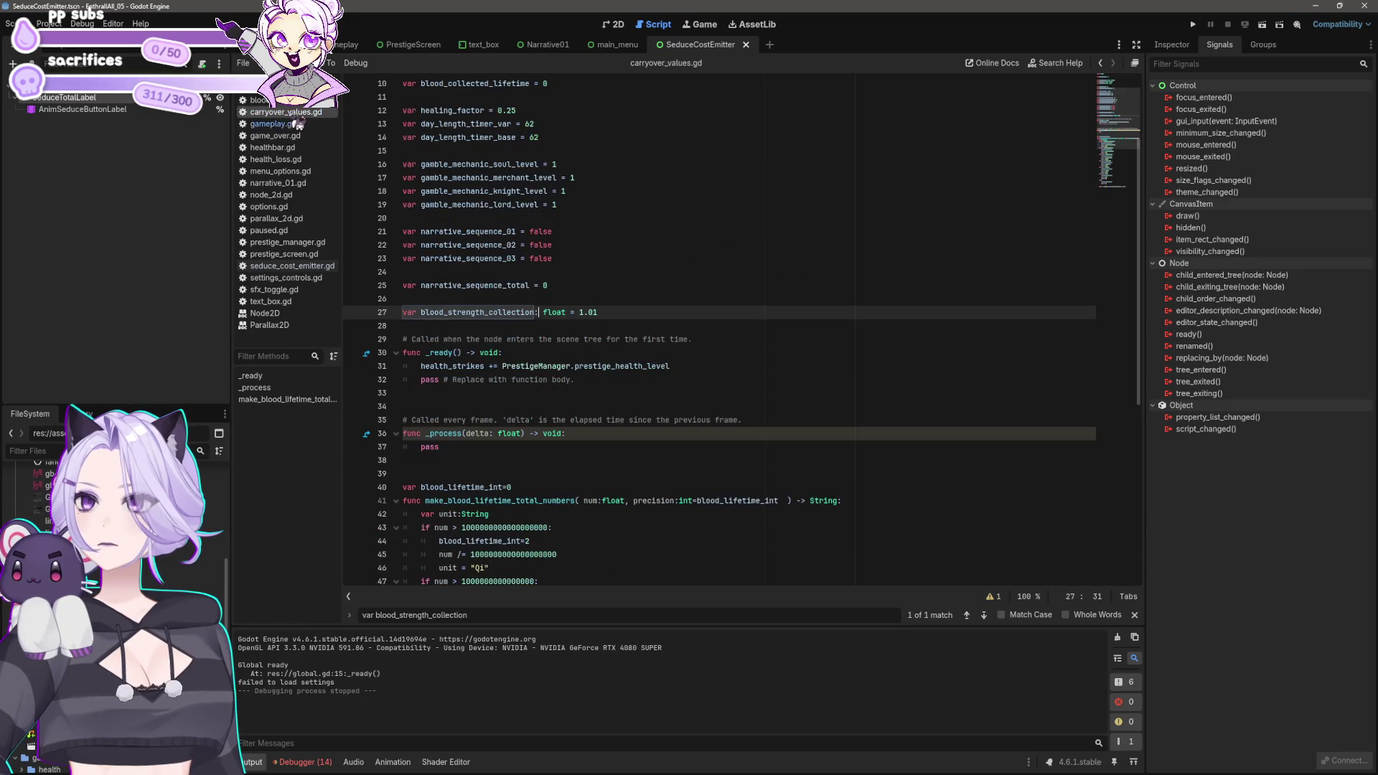
left_click(298, 267)
left_click(624, 285)
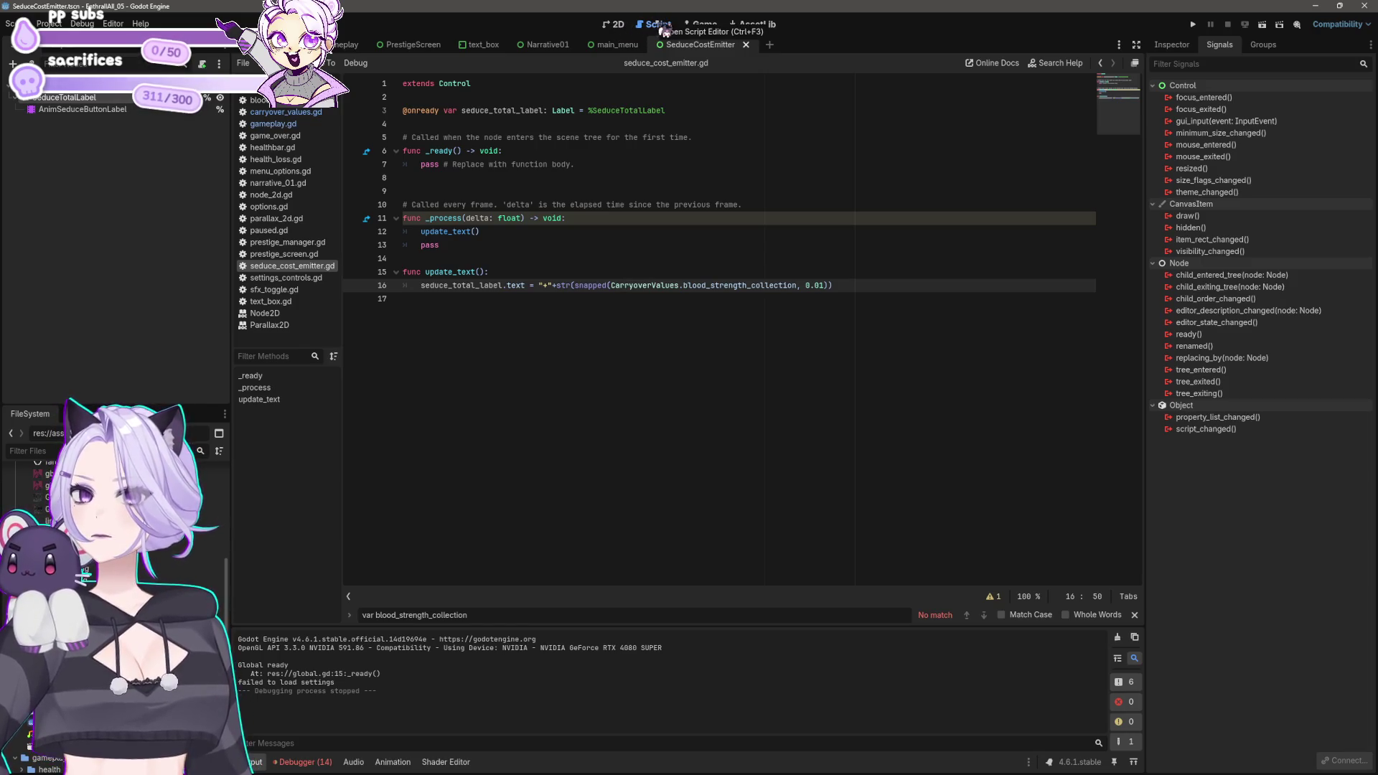
Step: Set the SeduceCostEmitter root control's Mouse Filter to Ignore and run the game again
left_click(613, 25)
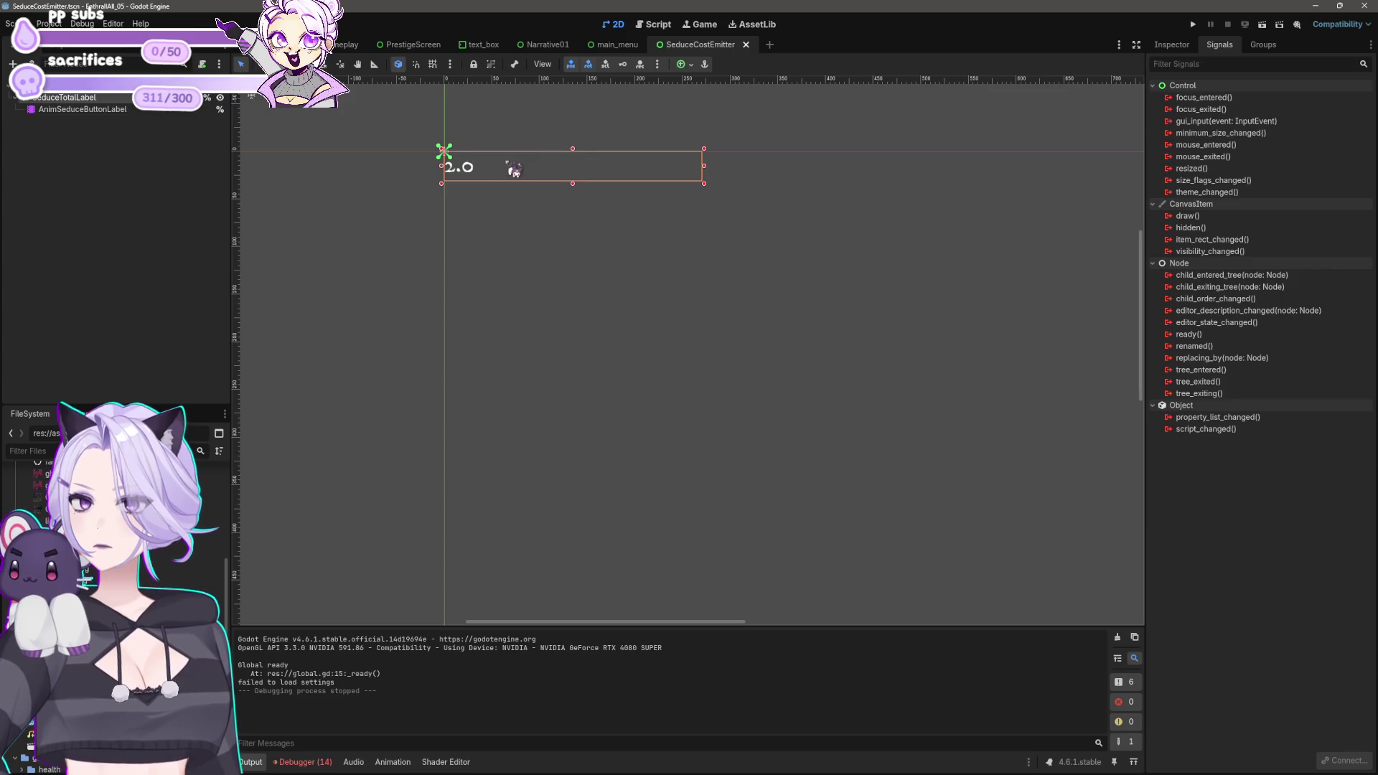
left_click(442, 150)
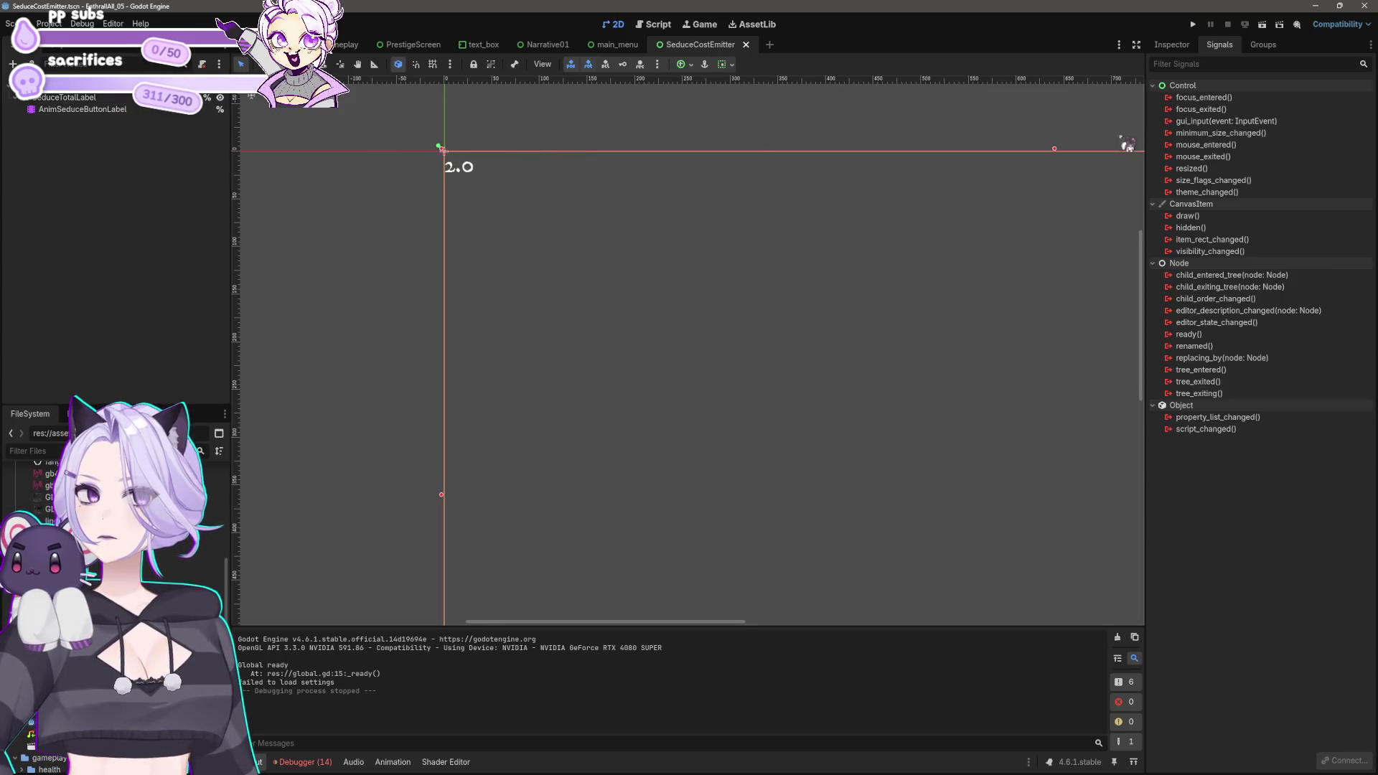
left_click(1171, 45)
left_click(1181, 99)
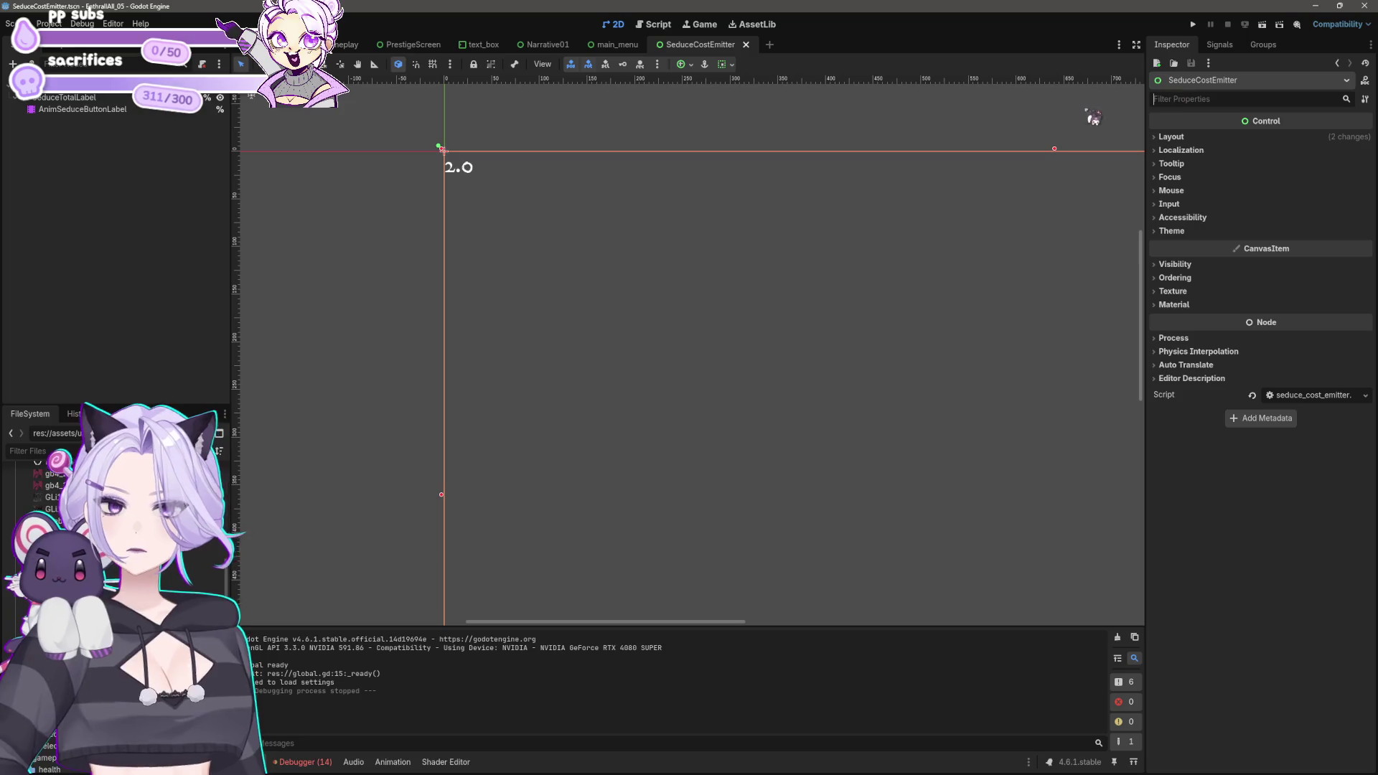
type("mouse")
left_click(1171, 136)
left_click(1296, 151)
left_click(1298, 196)
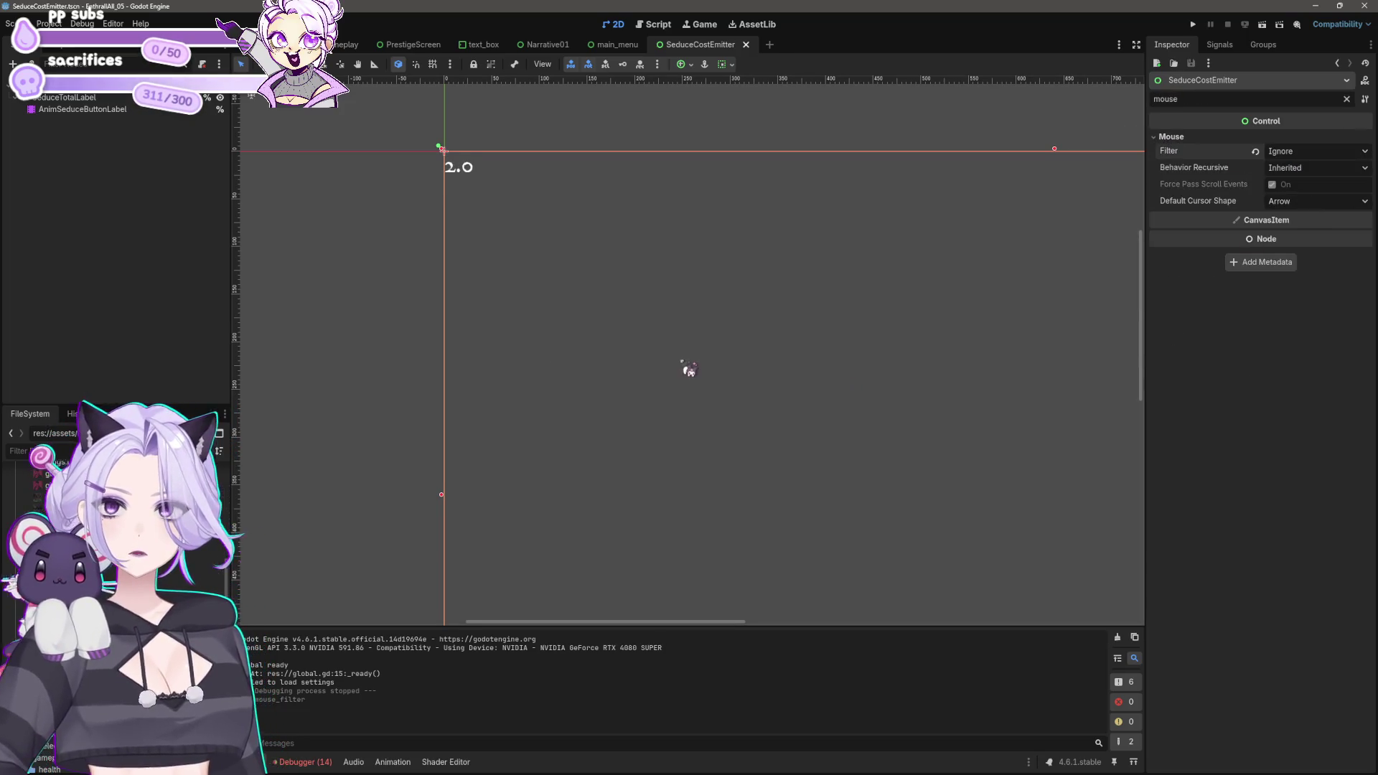
key("shift+f")
left_click(1193, 25)
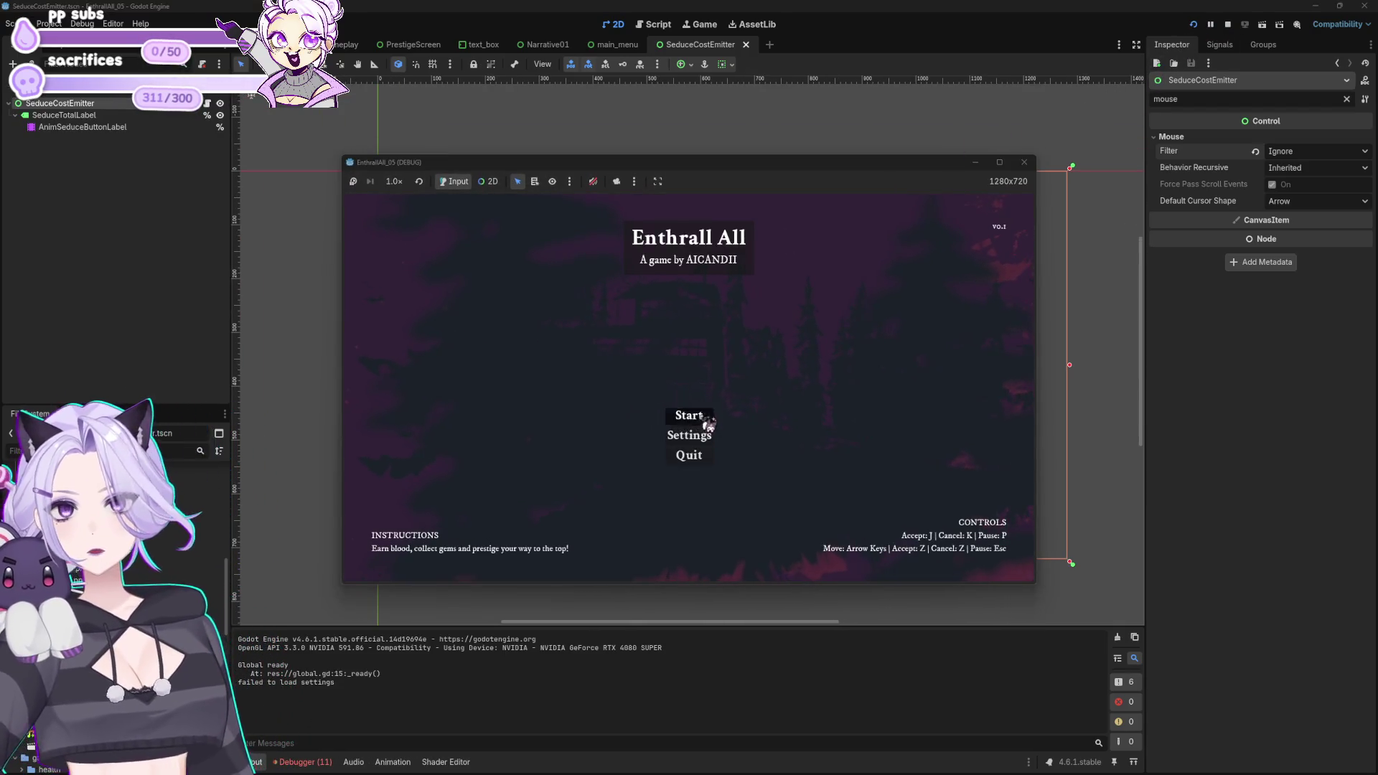
Step: Start a game and seduce three times, seeing +1.01 labels and blood reach 56 / 200, then stop
left_click(692, 415)
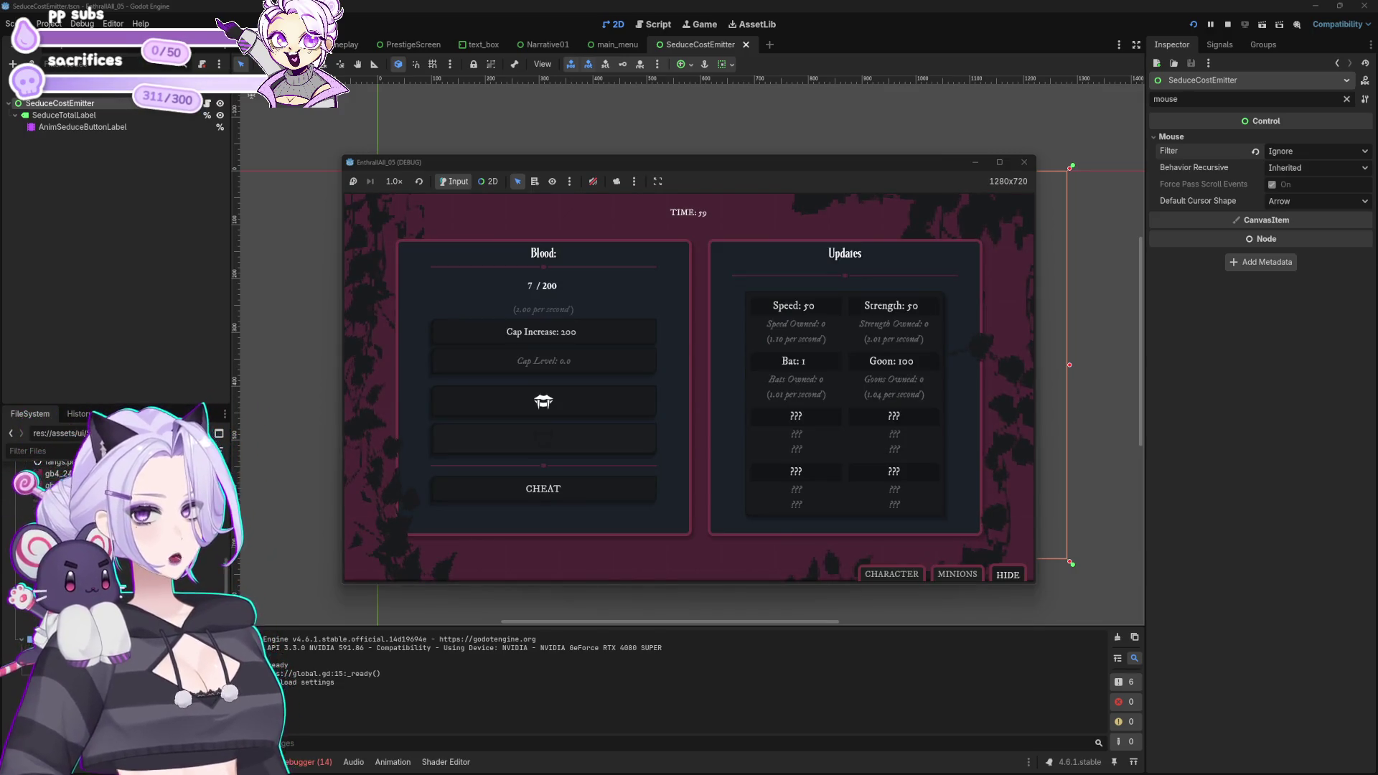
left_click(606, 403)
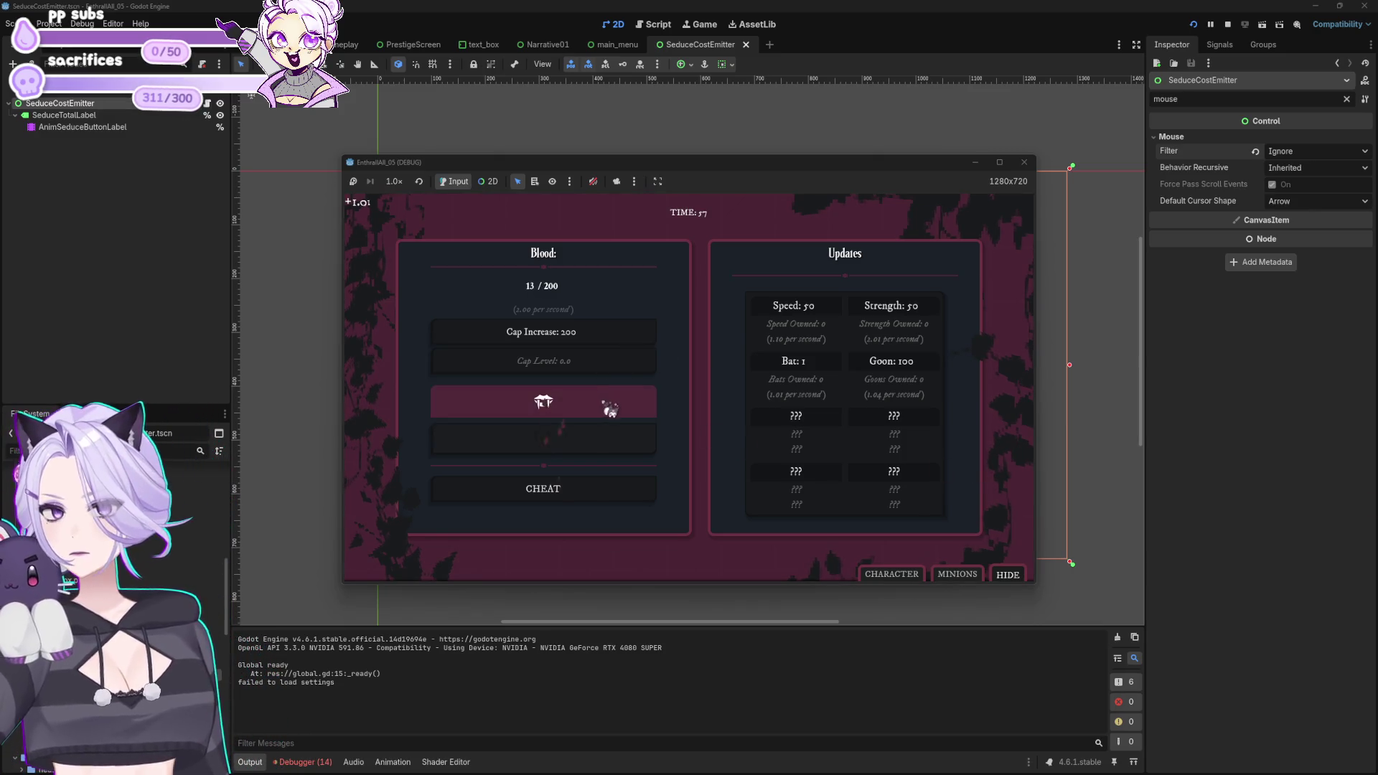
left_click(566, 410)
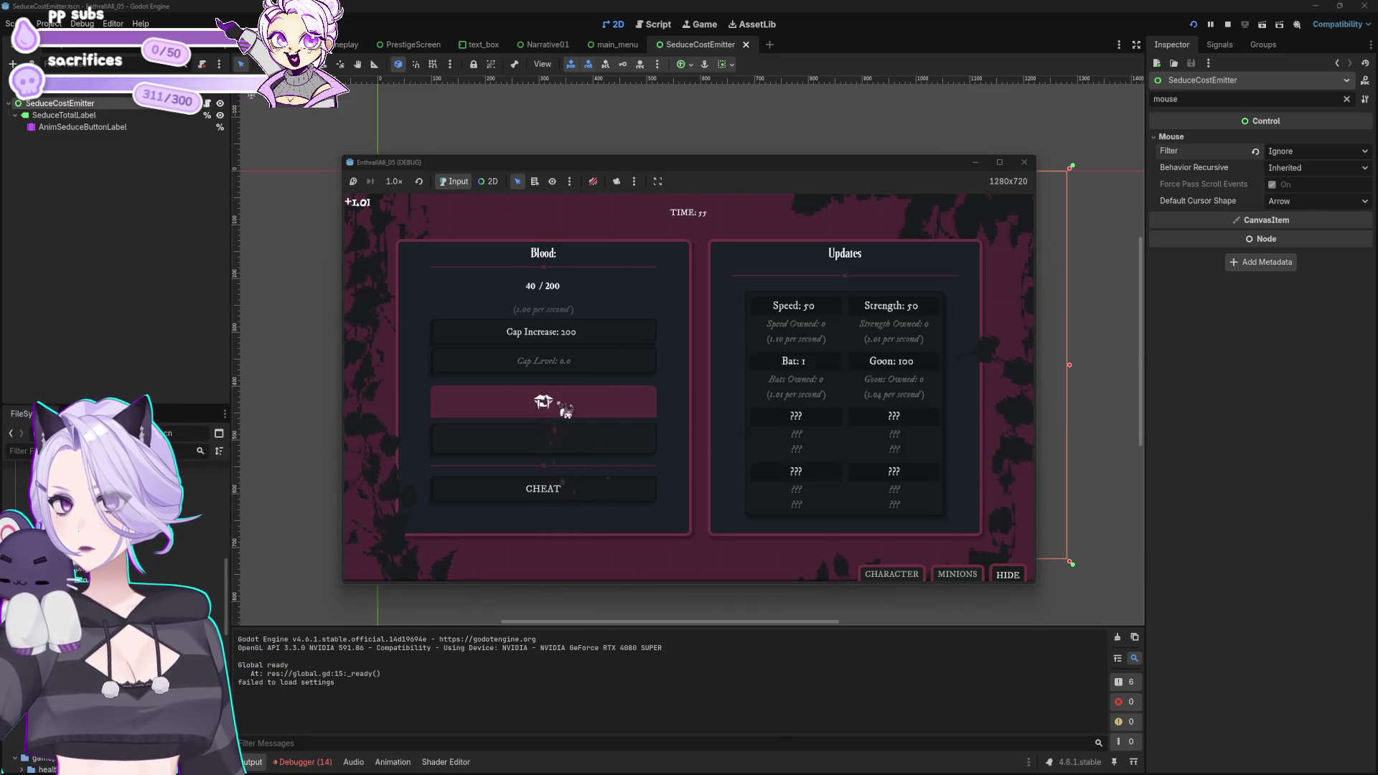
left_click(566, 409)
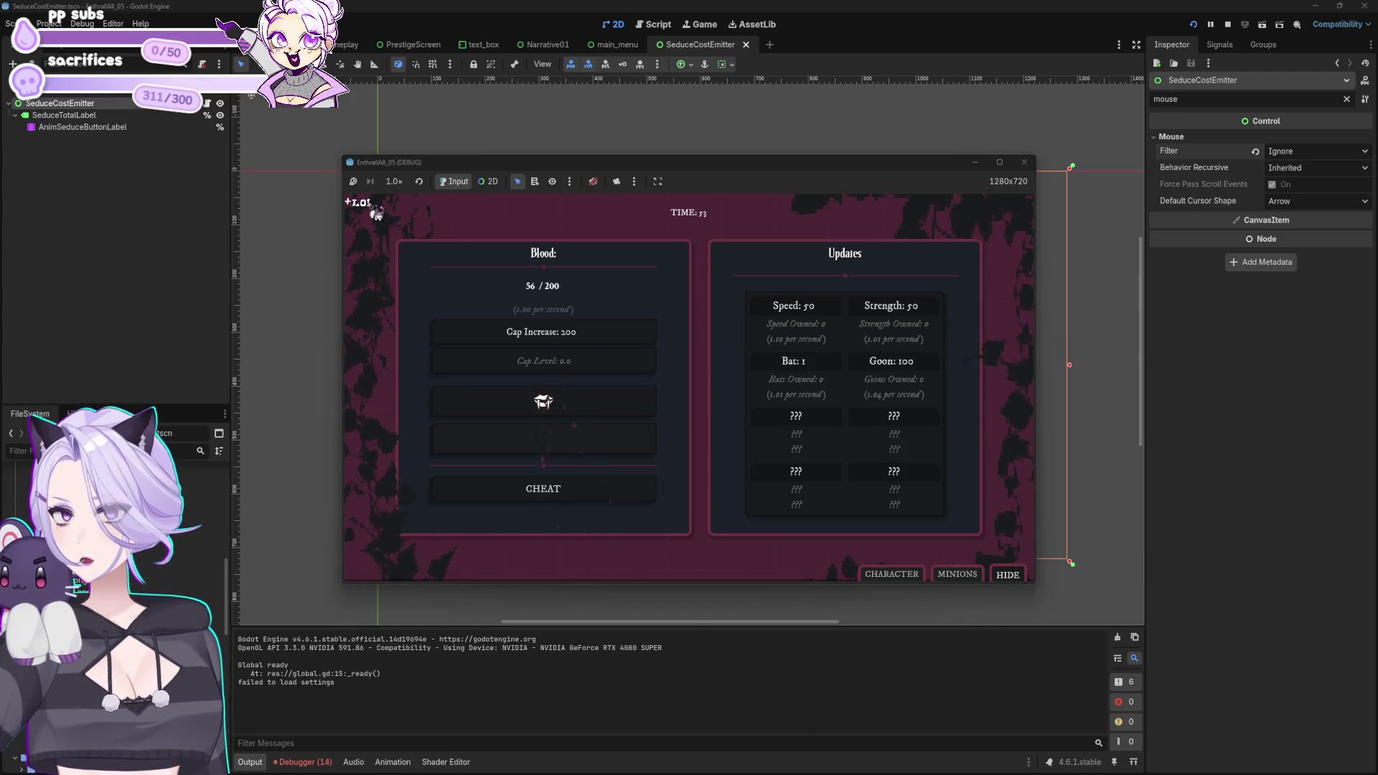
left_click(1024, 162)
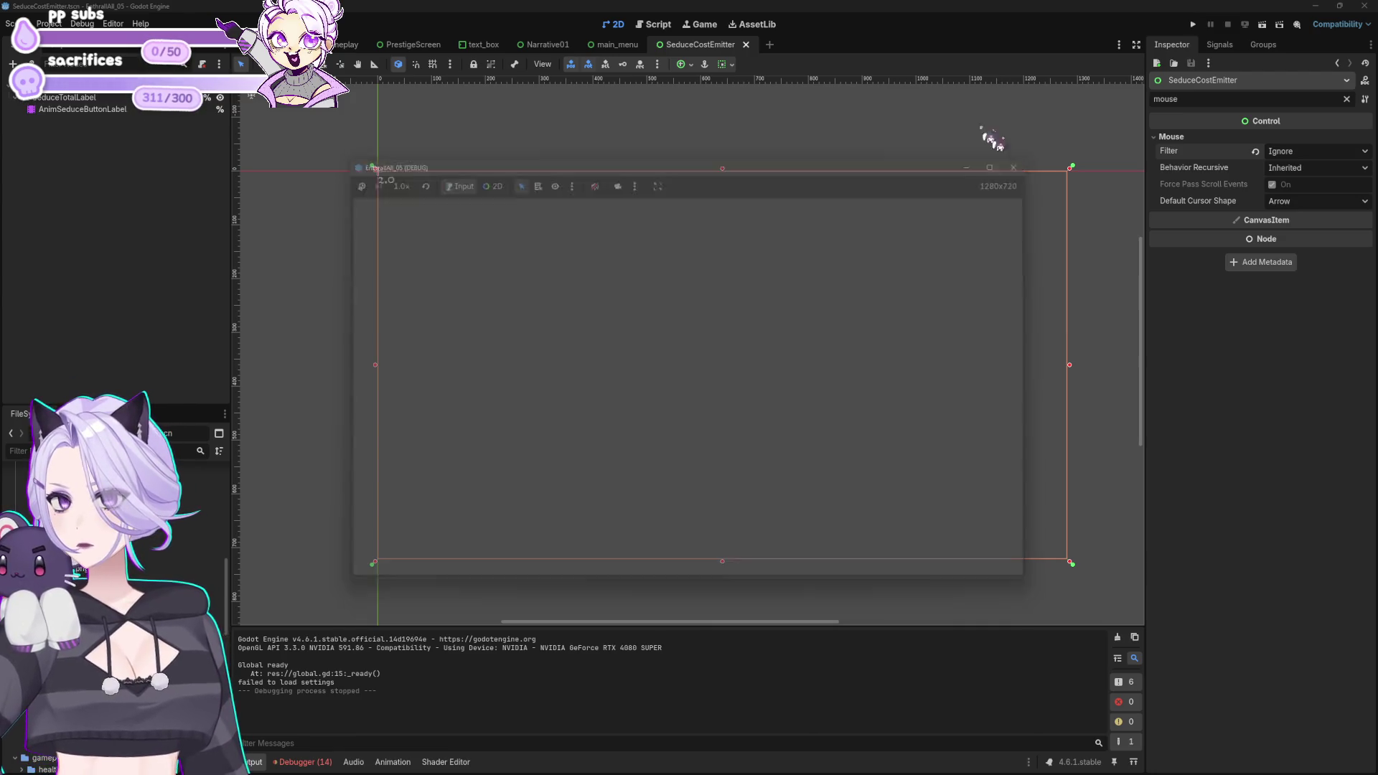
Step: Review the SEDUCE_LABEL instantiate and add_child lines in gameplay.gd's seduce button handler
left_click(656, 24)
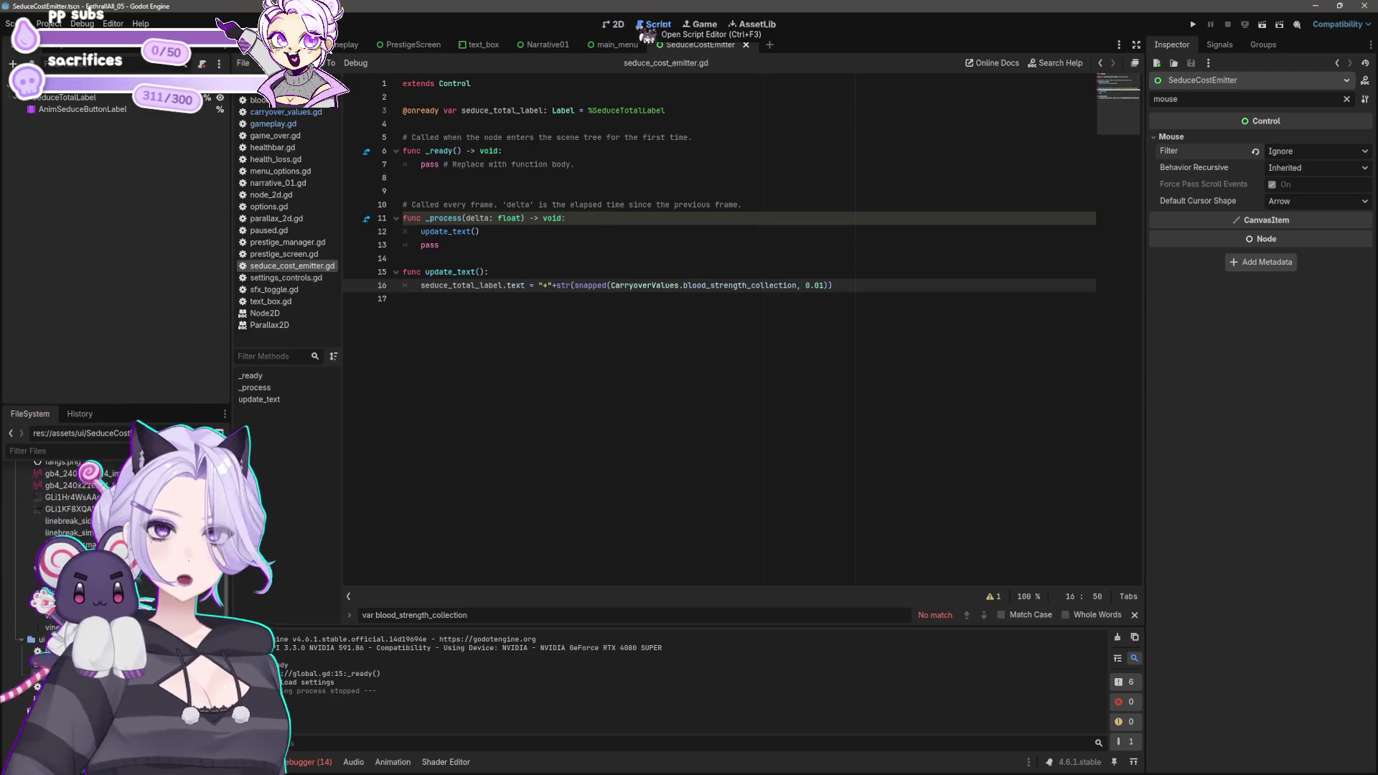
left_click(284, 124)
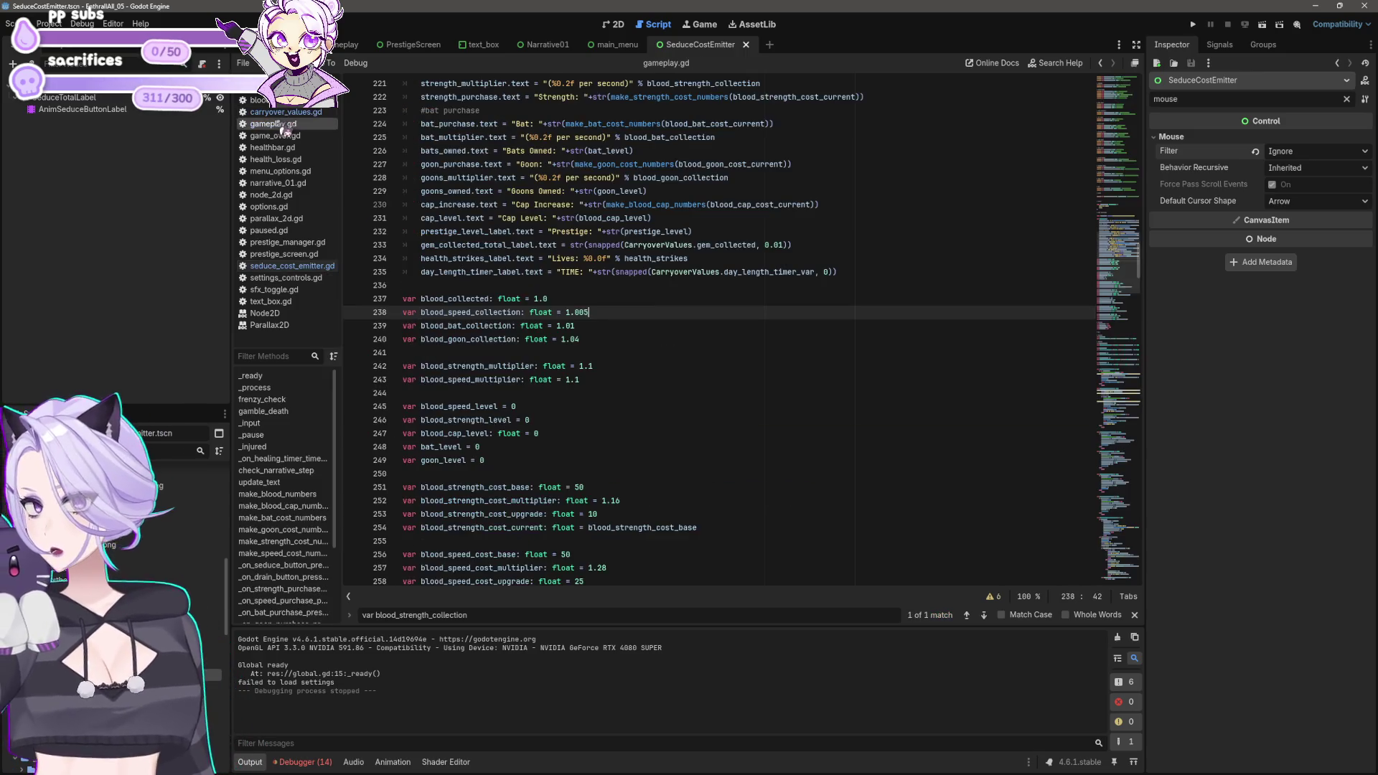
scroll(842, 188, "down", 10)
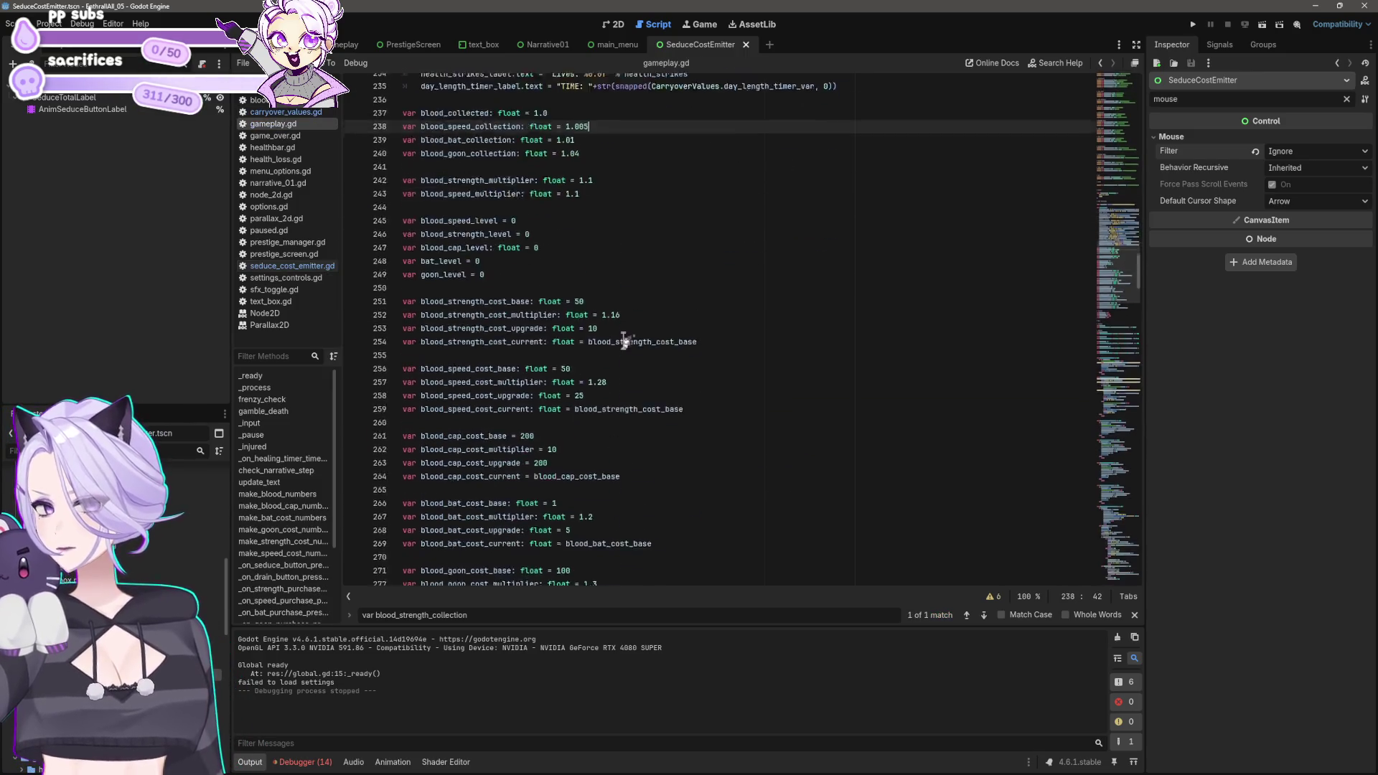
mouse_move(1141, 292)
left_mouse_down()
mouse_move(1163, 371)
mouse_move(1147, 90)
left_mouse_up()
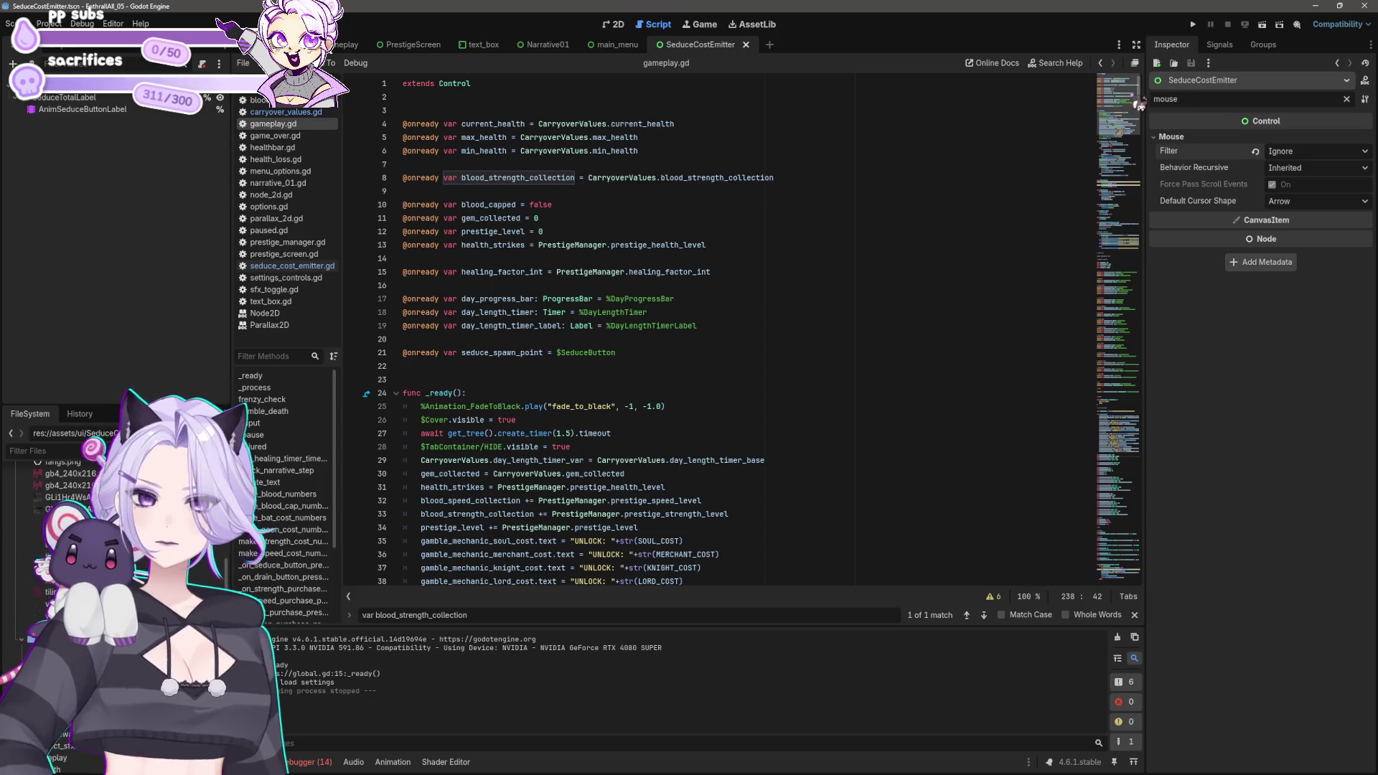
mouse_move(1143, 105)
left_mouse_down()
mouse_move(1197, 491)
mouse_move(1209, 379)
left_mouse_up()
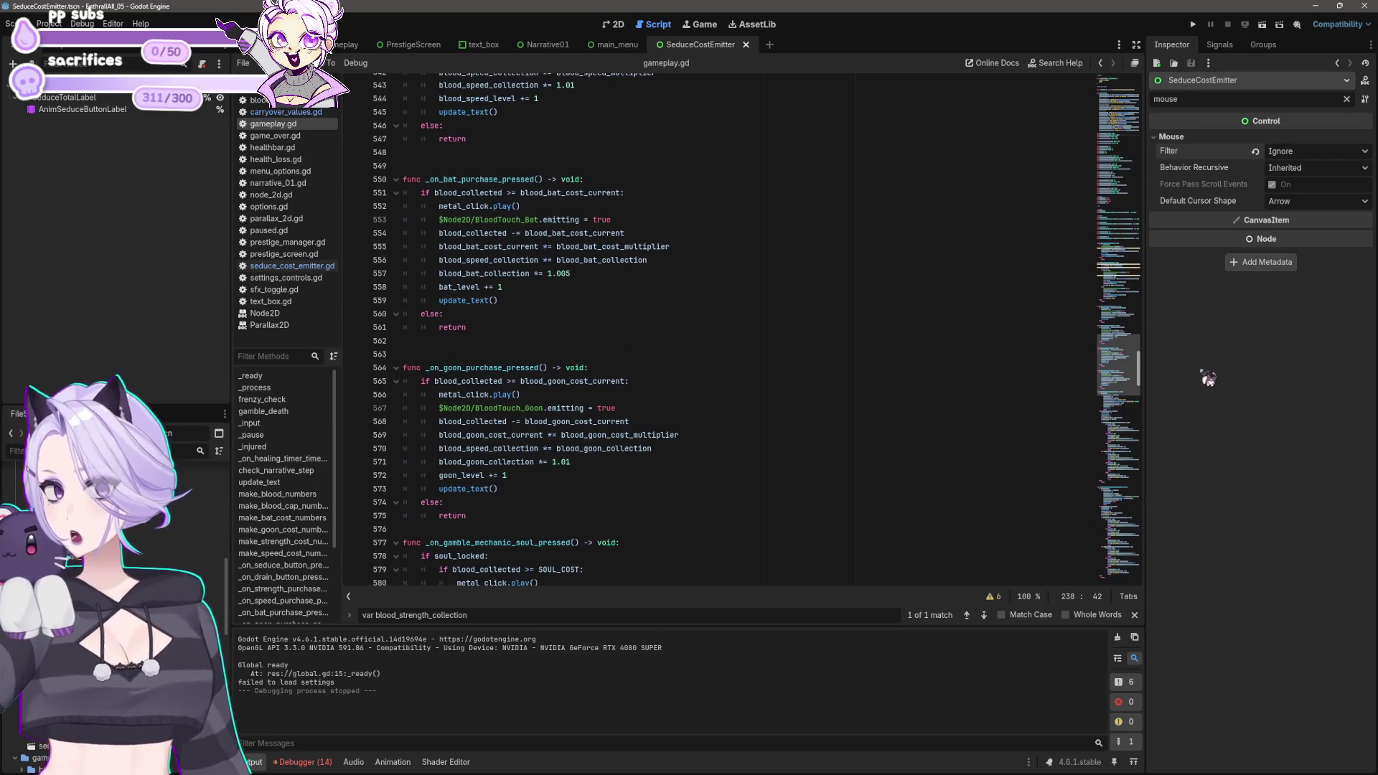
scroll(653, 345, "up", 5)
left_click(618, 339)
scroll(636, 322, "up", 10)
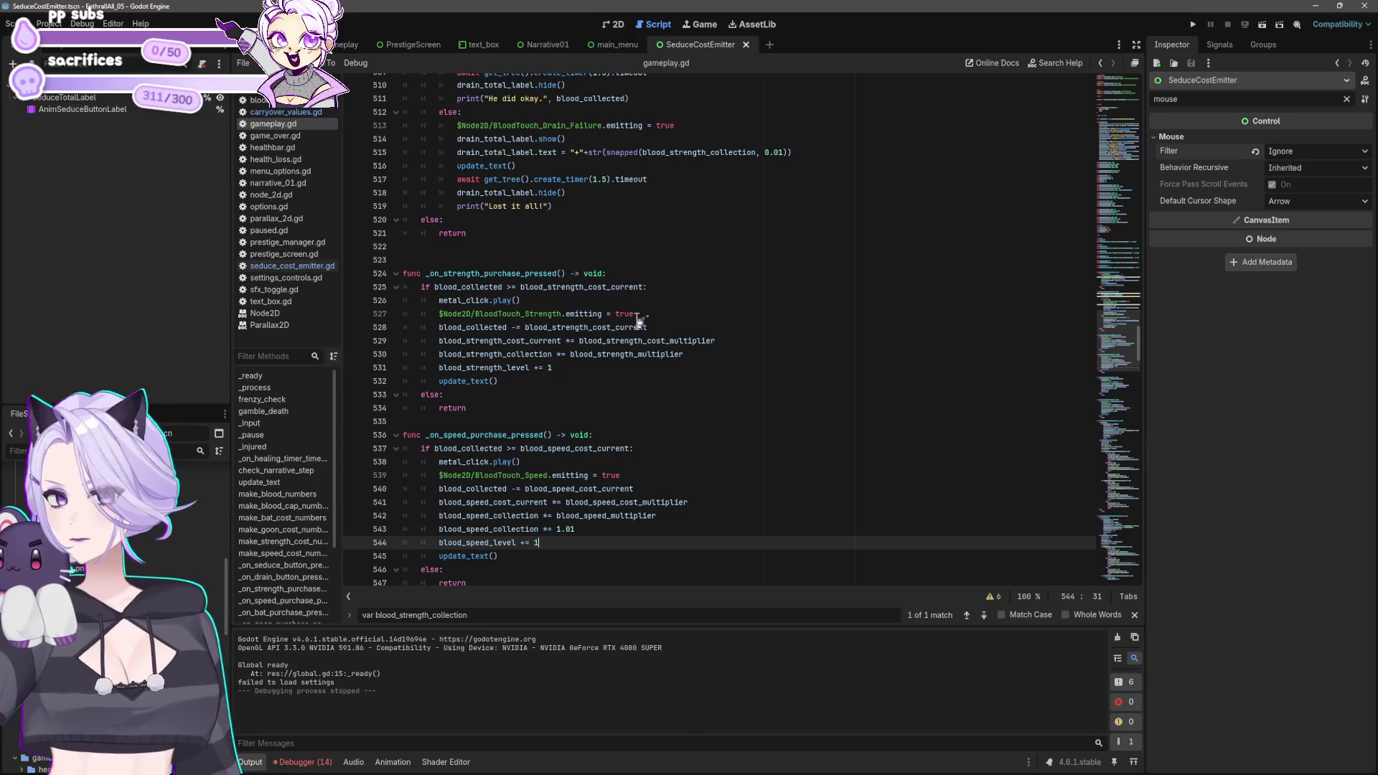
scroll(635, 323, "up", 4)
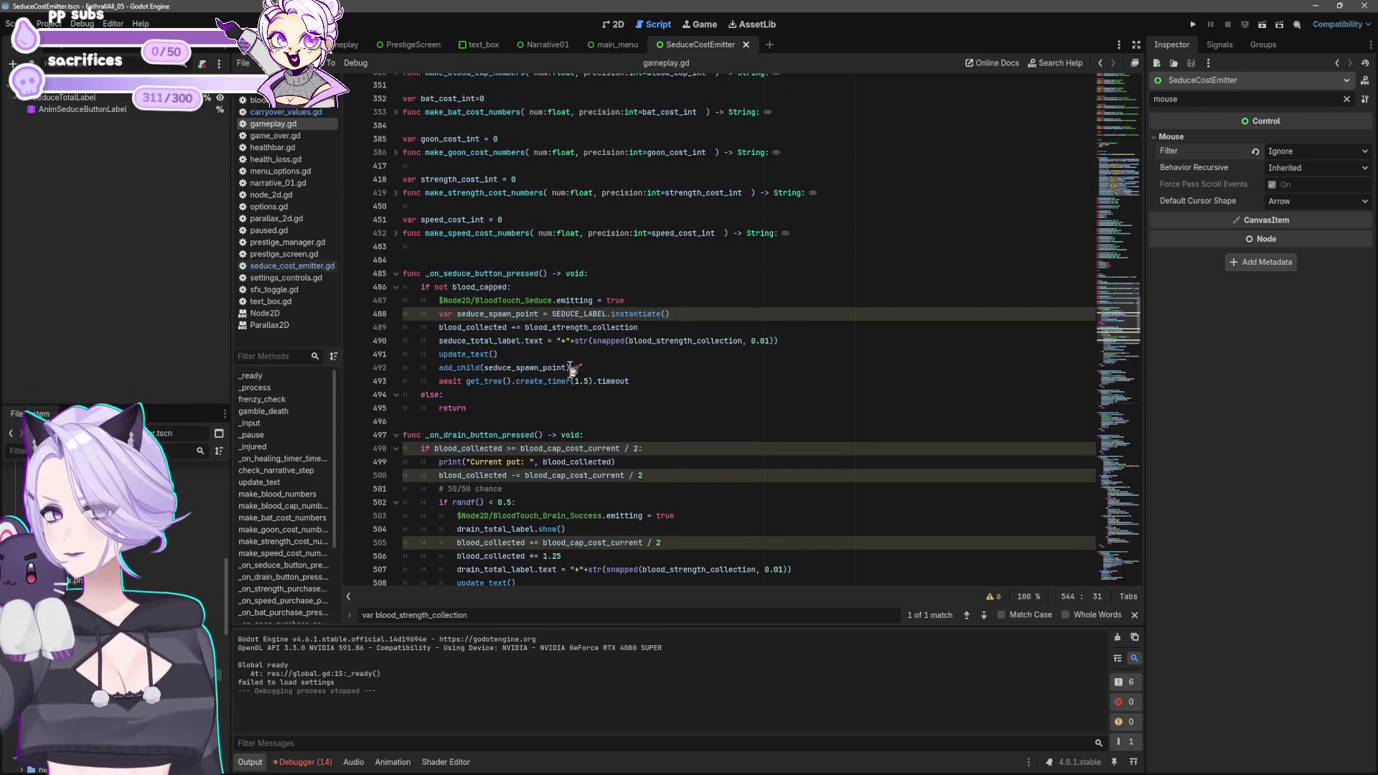
left_click(695, 315)
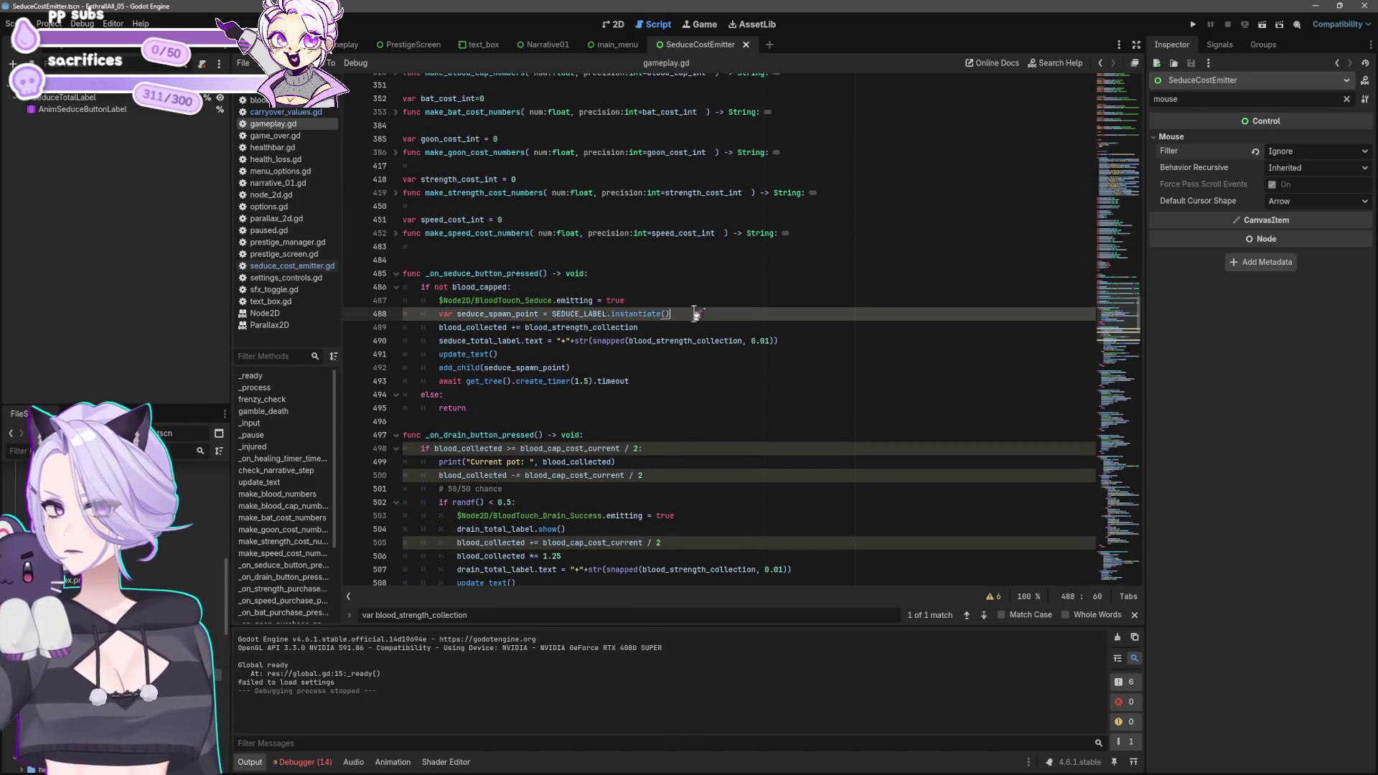
left_click(616, 367)
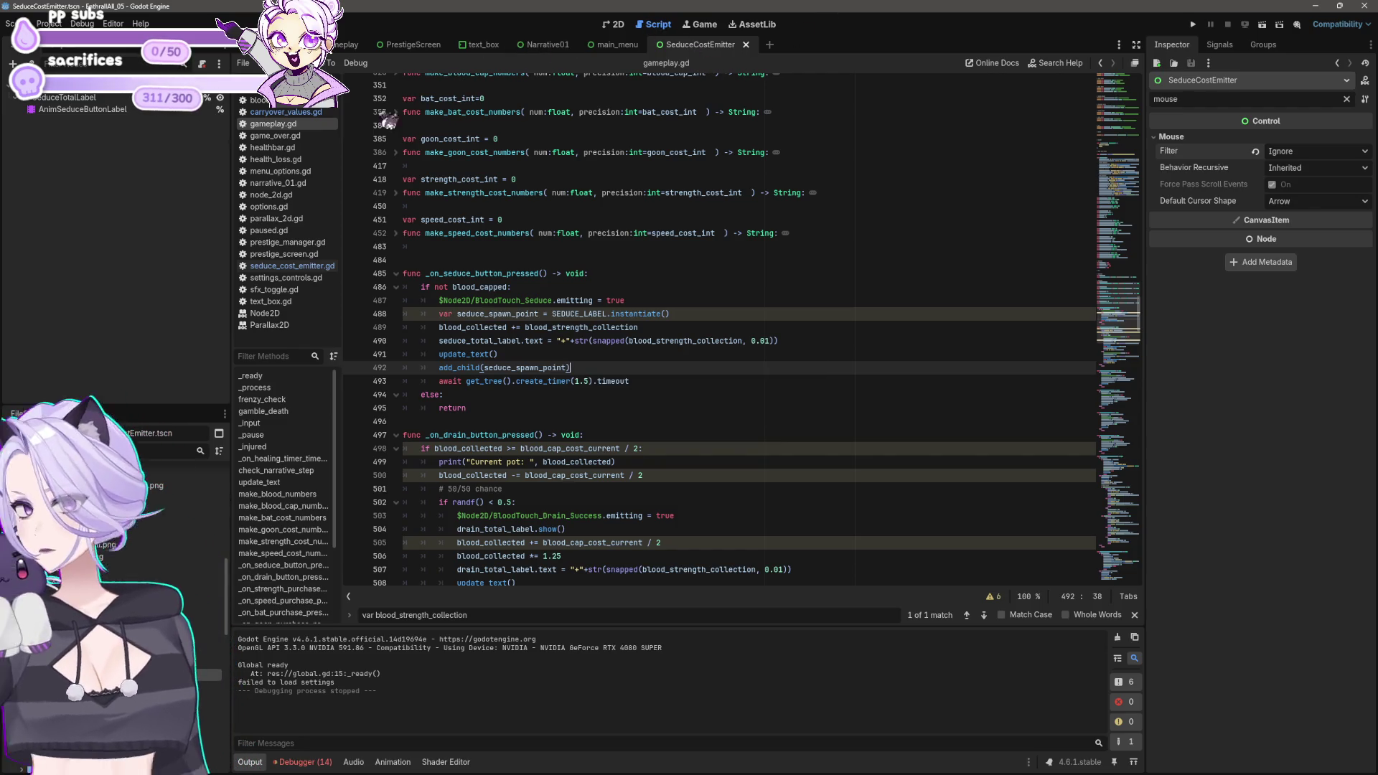
Step: Open seduce_cost_emitter.gd with the caret at the end of line 11 in _process
left_click(608, 25)
left_click(654, 25)
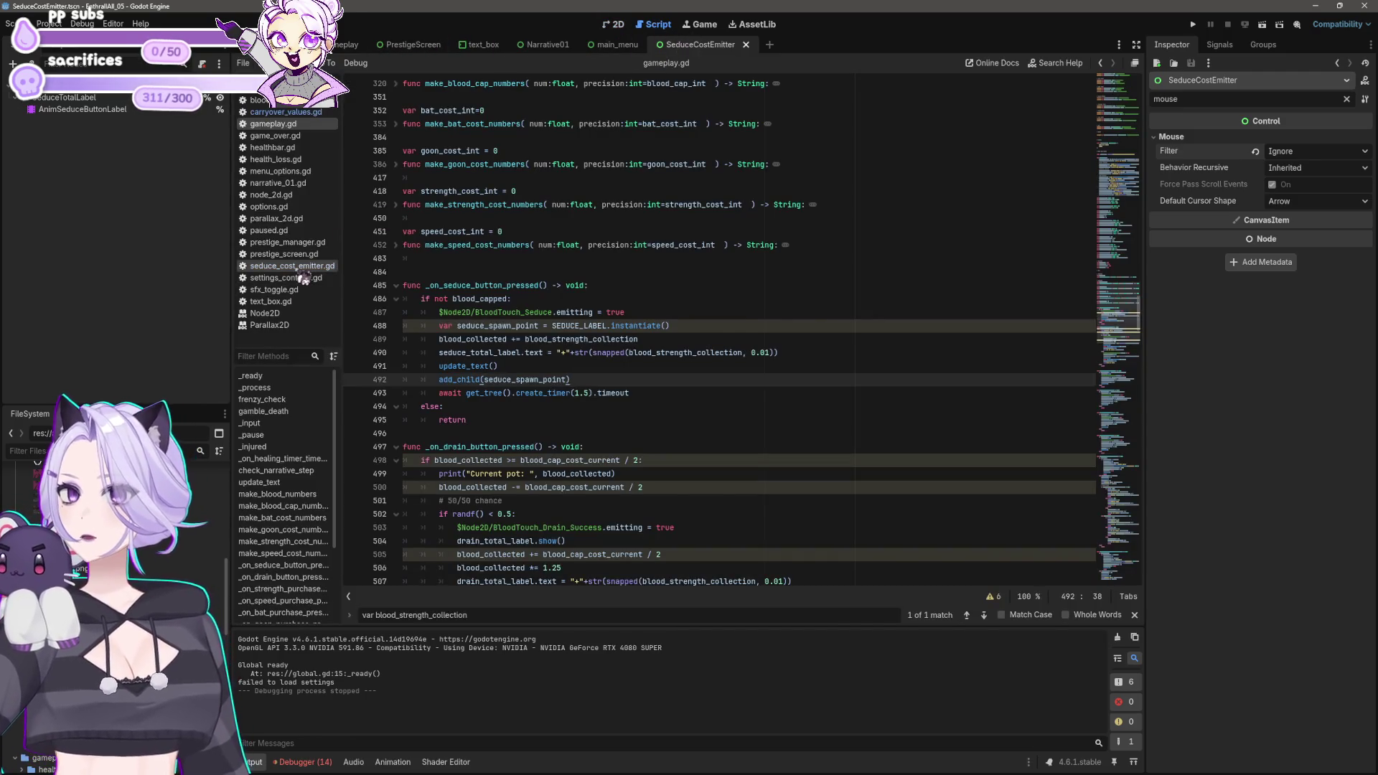
left_click(301, 267)
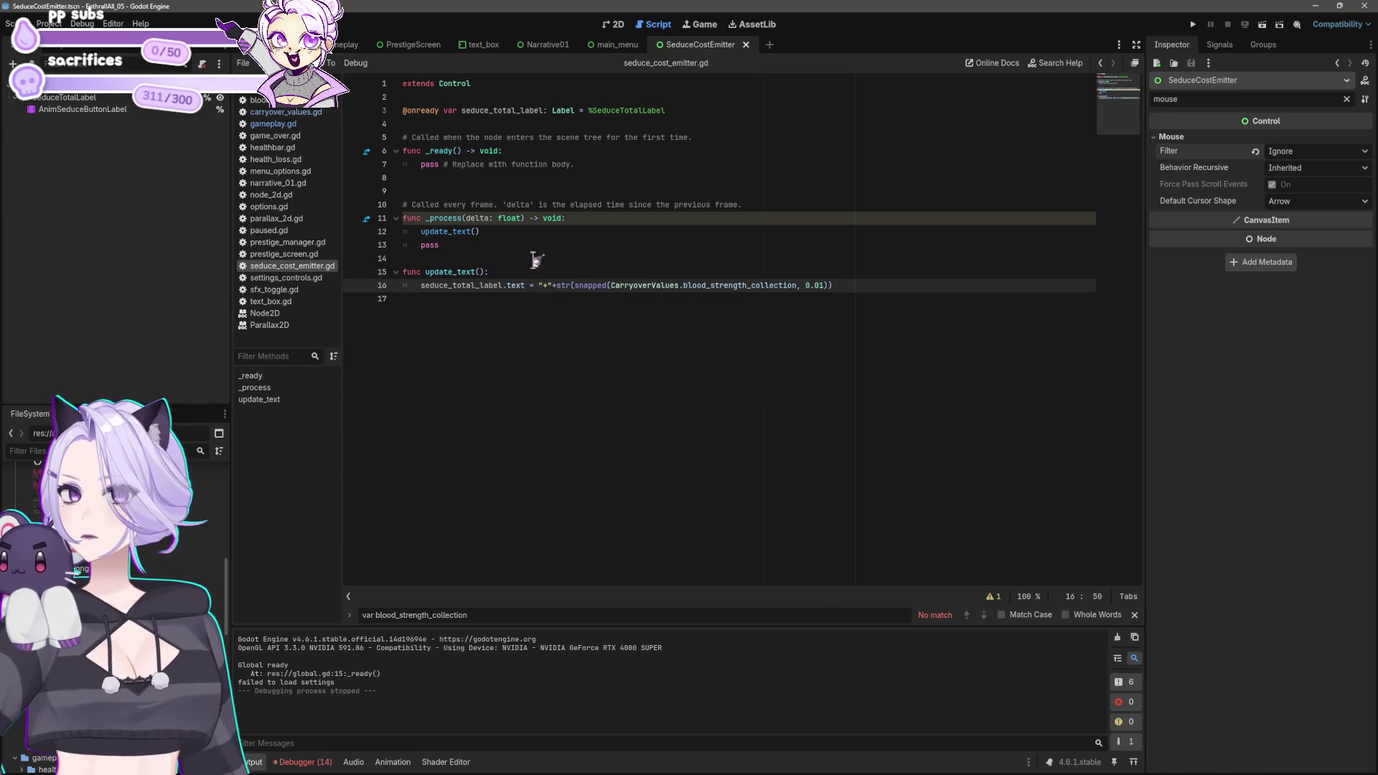
left_click(517, 231)
key("Up")
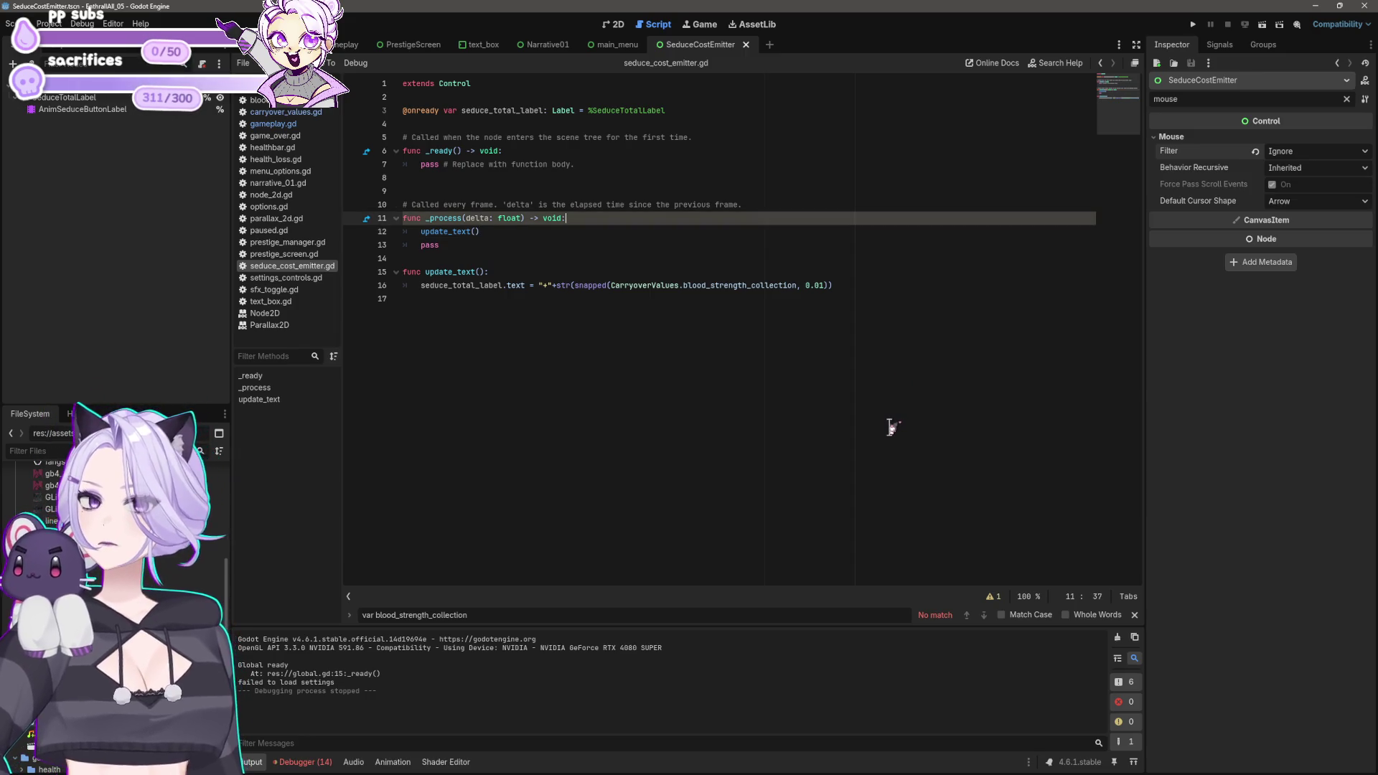
Step: Move the update_text() call up a line in _process and save the cost emitter script
key("Return")
key("alt+Down")
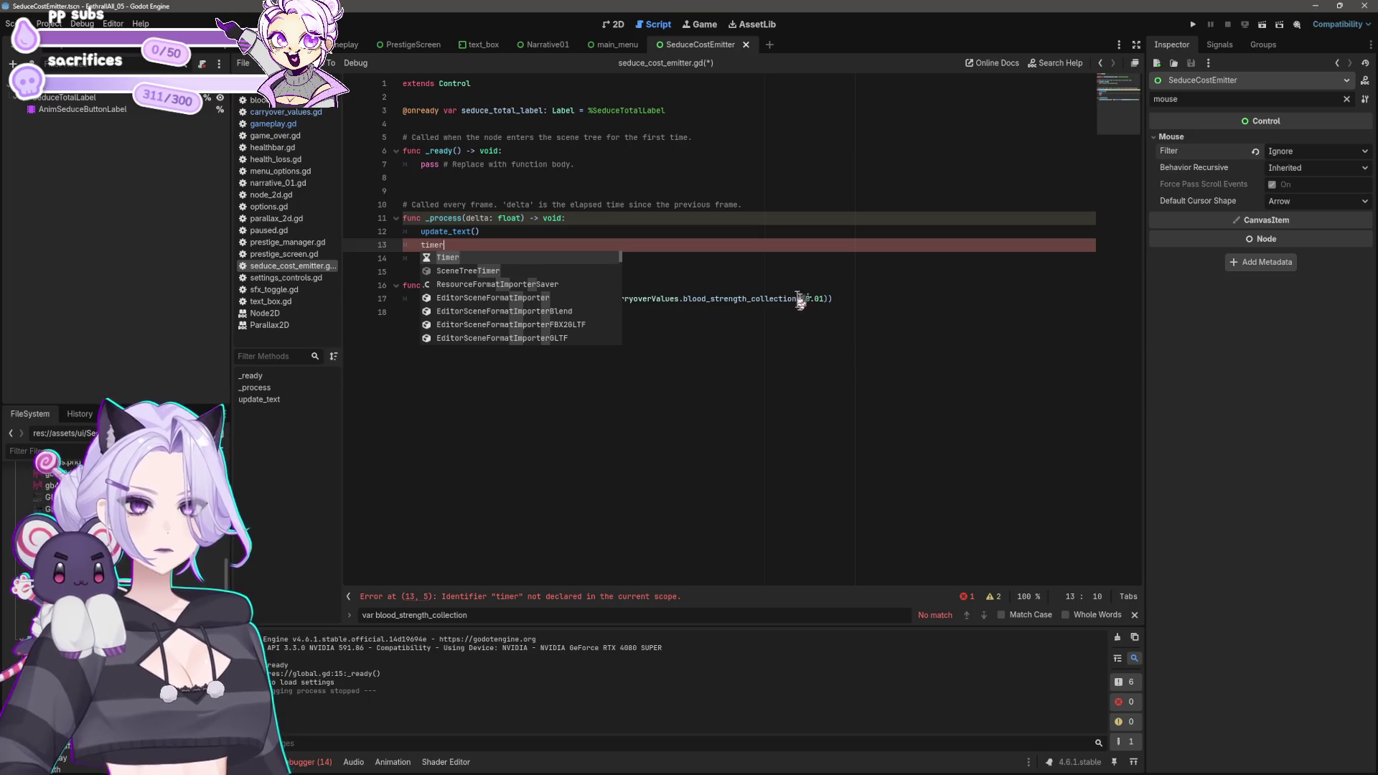
key("ctrl+s")
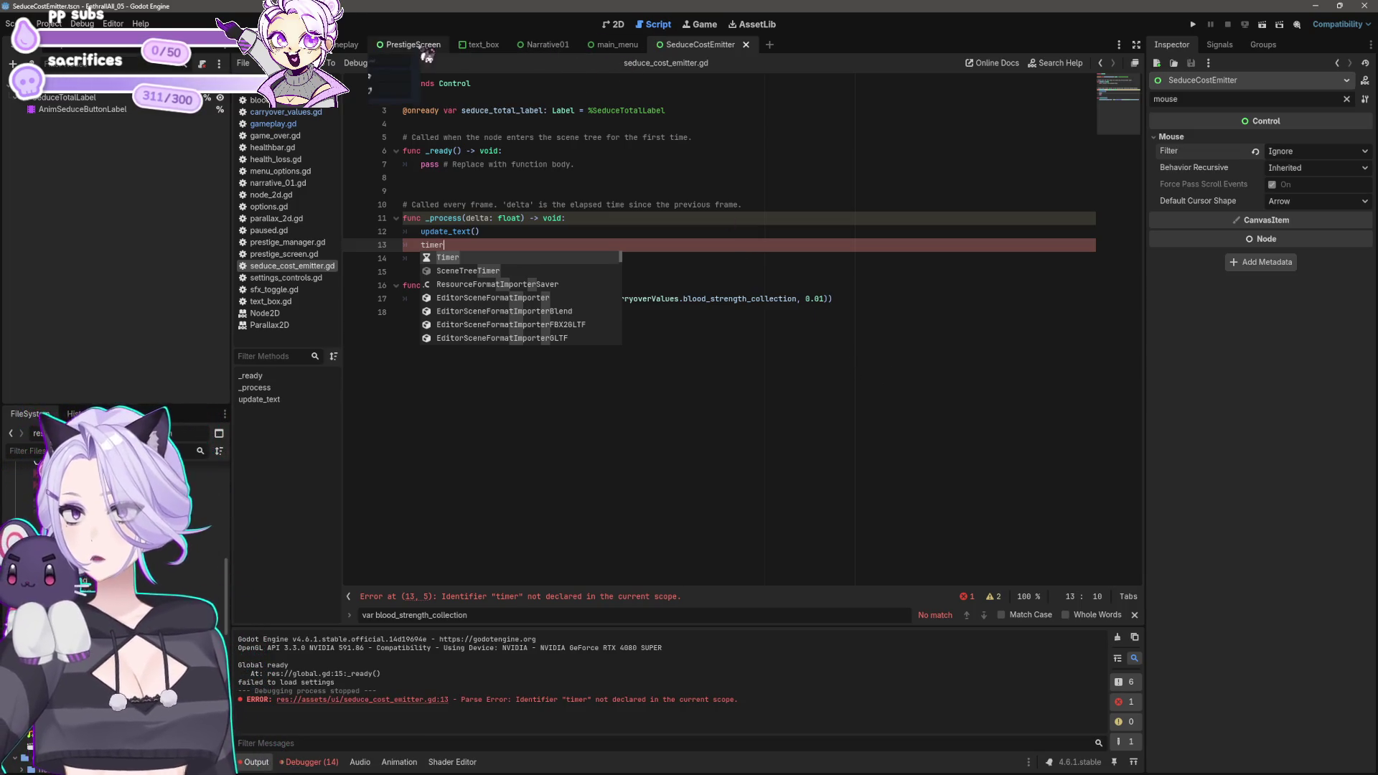
Step: Copy the await create_timer(1.5).timeout line from gameplay.gd
left_click(287, 123)
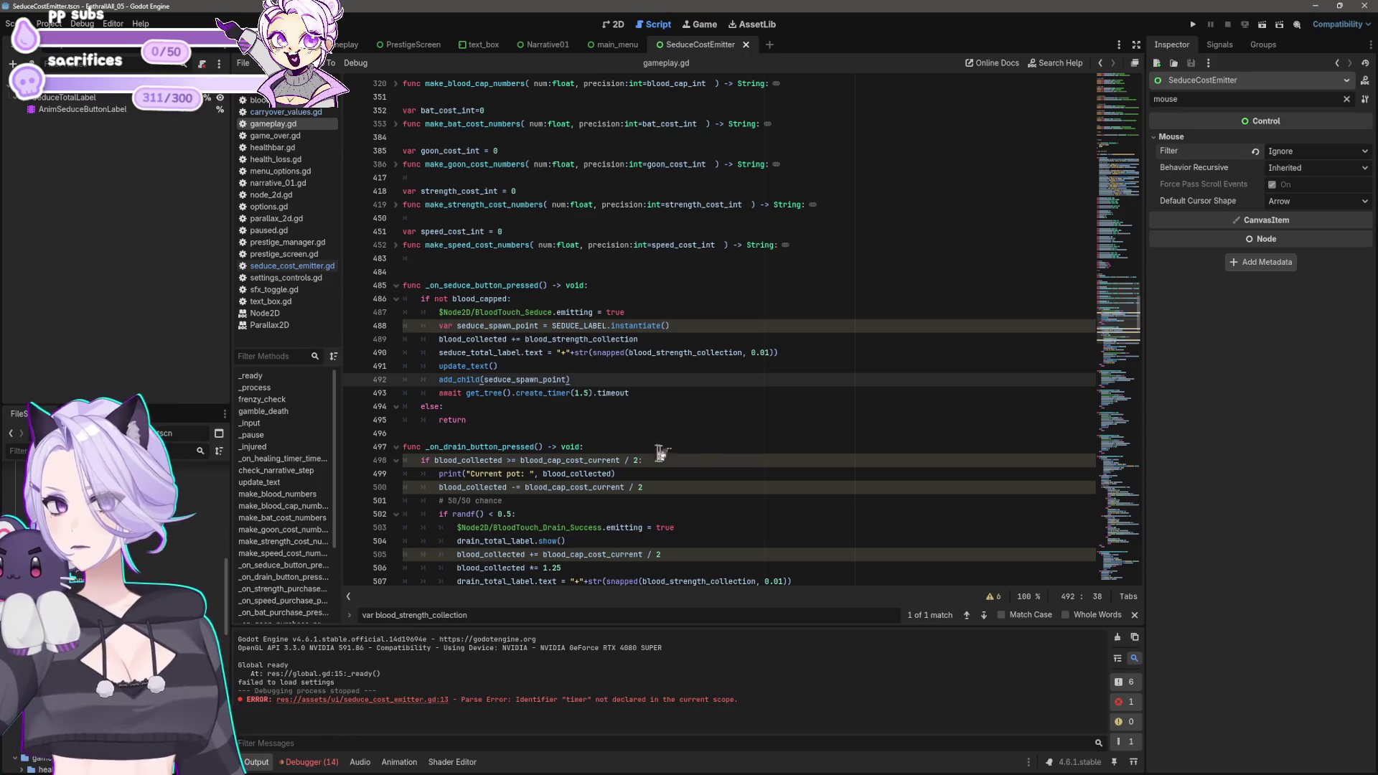
left_click(635, 393)
key("shift+Home")
key("ctrl+c")
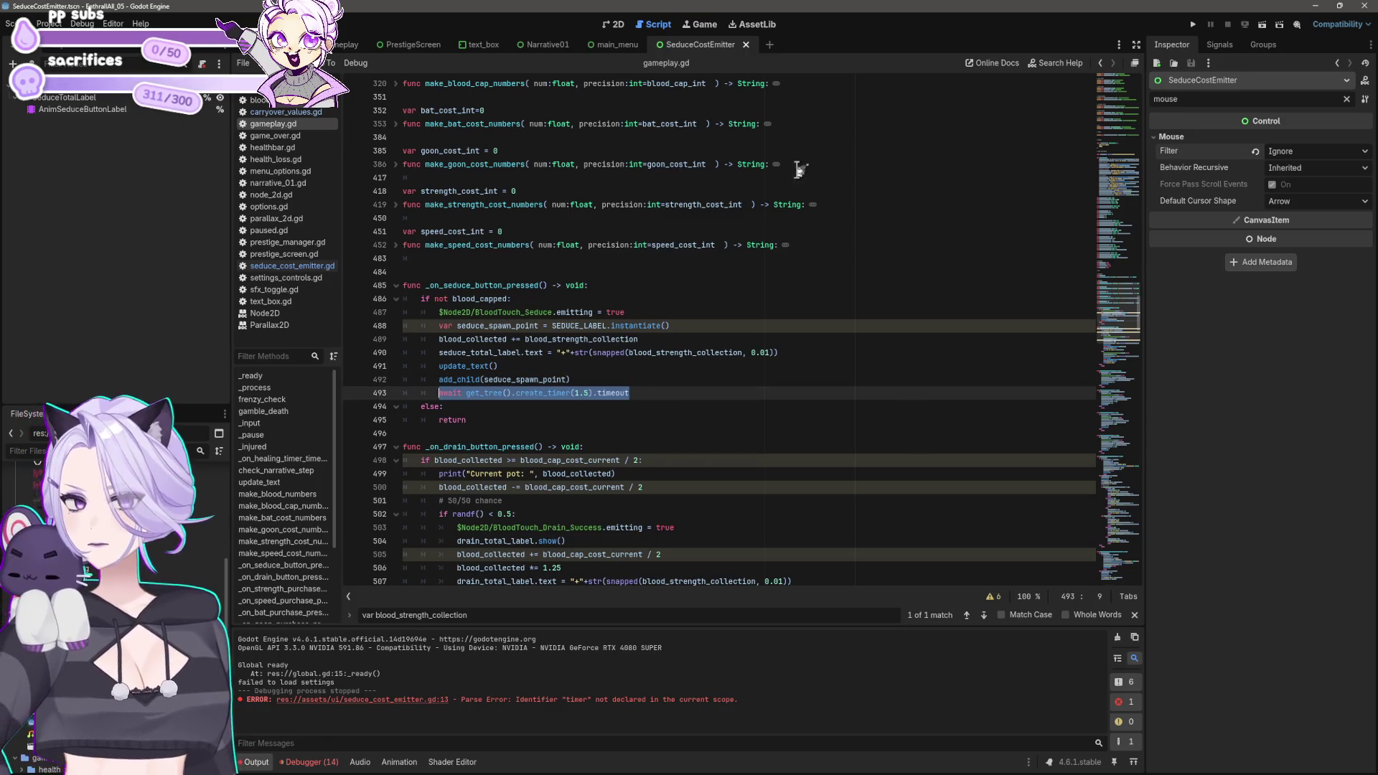
left_click(413, 45)
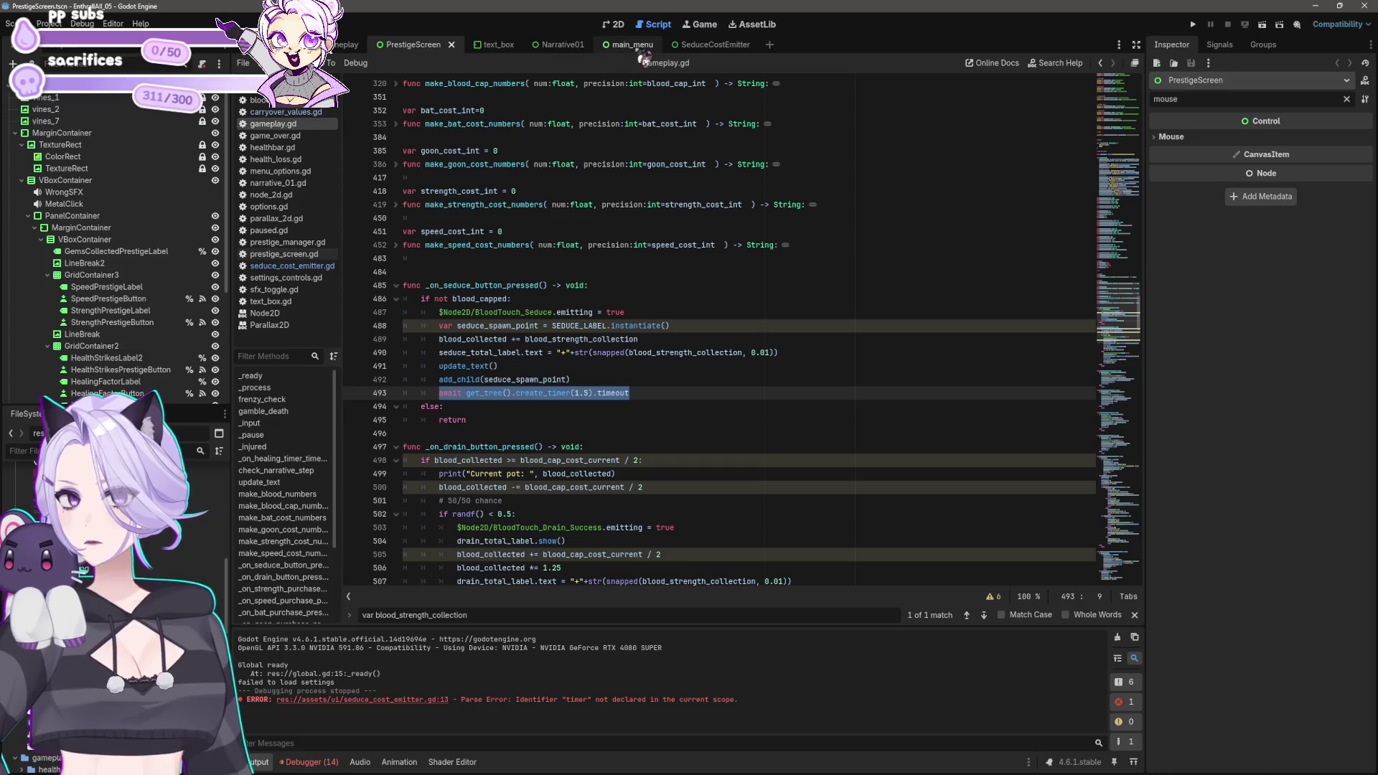
left_click(699, 44)
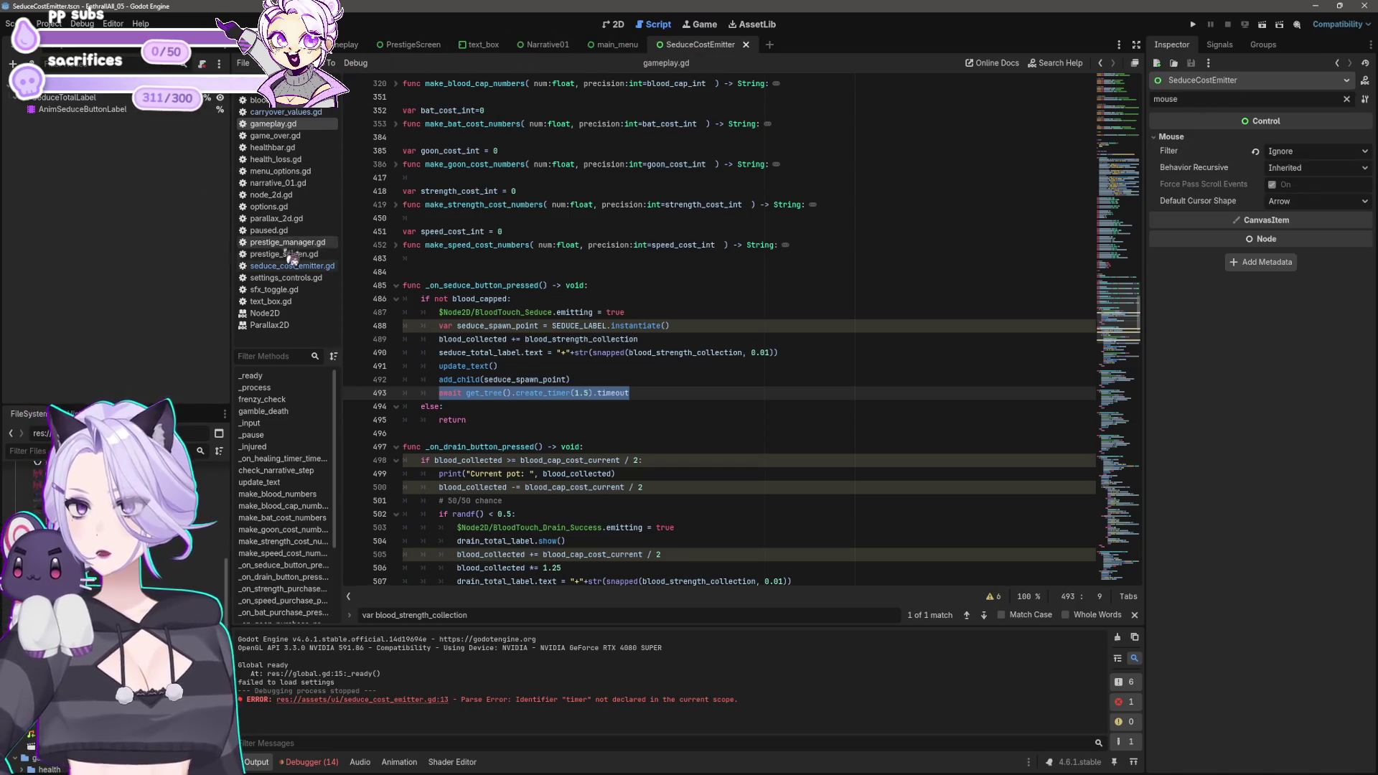
Step: Replace 'timer' with the await line, add queue_free() below it, then save, run and stop
left_click(291, 265)
double_click(430, 245)
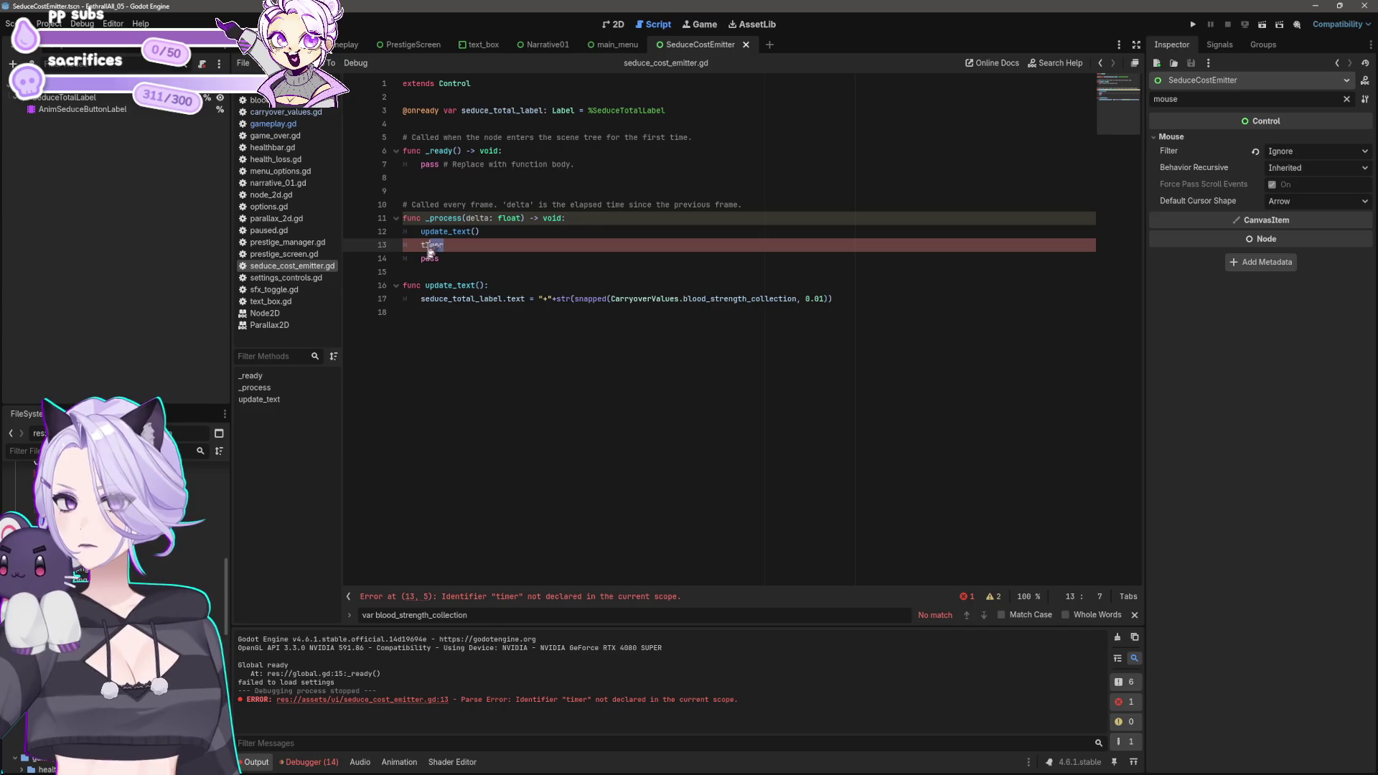
key("ctrl+v")
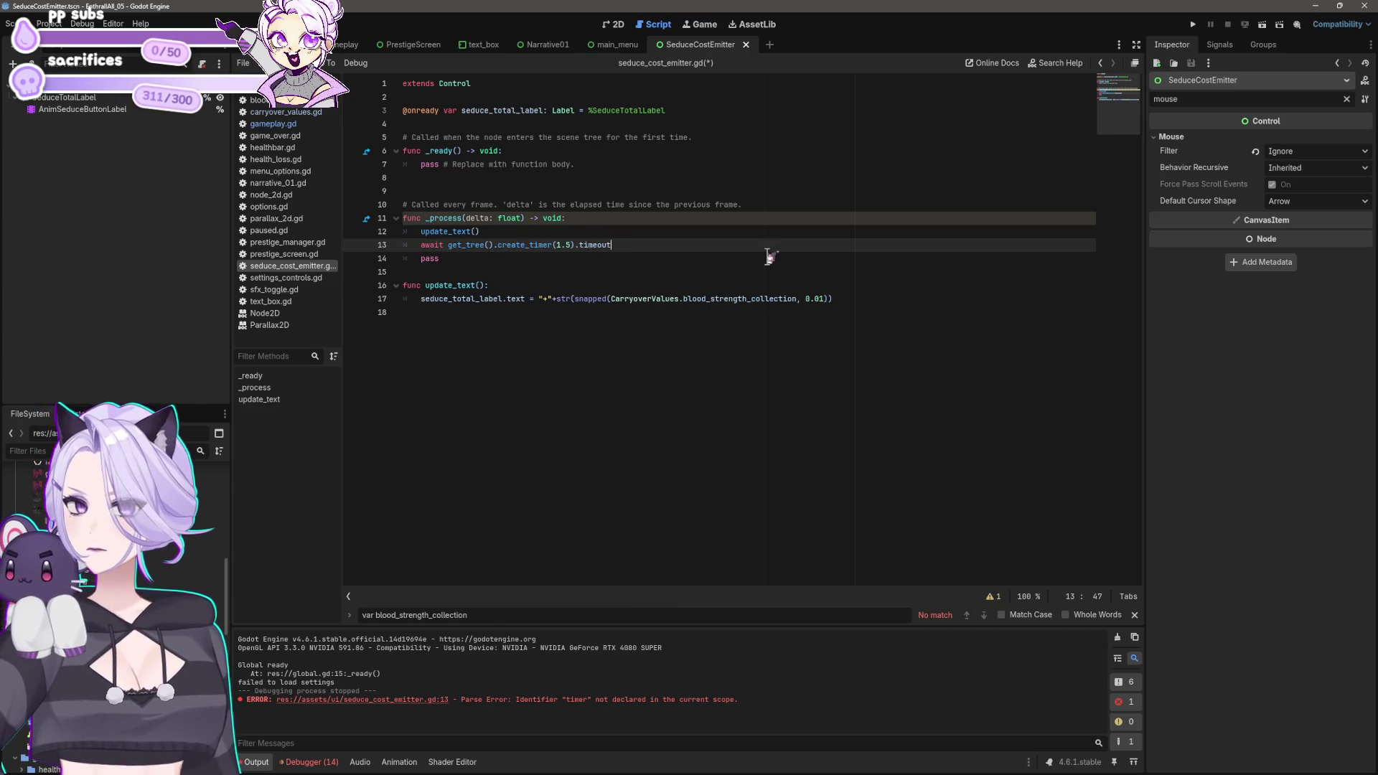
key("Return")
type("_")
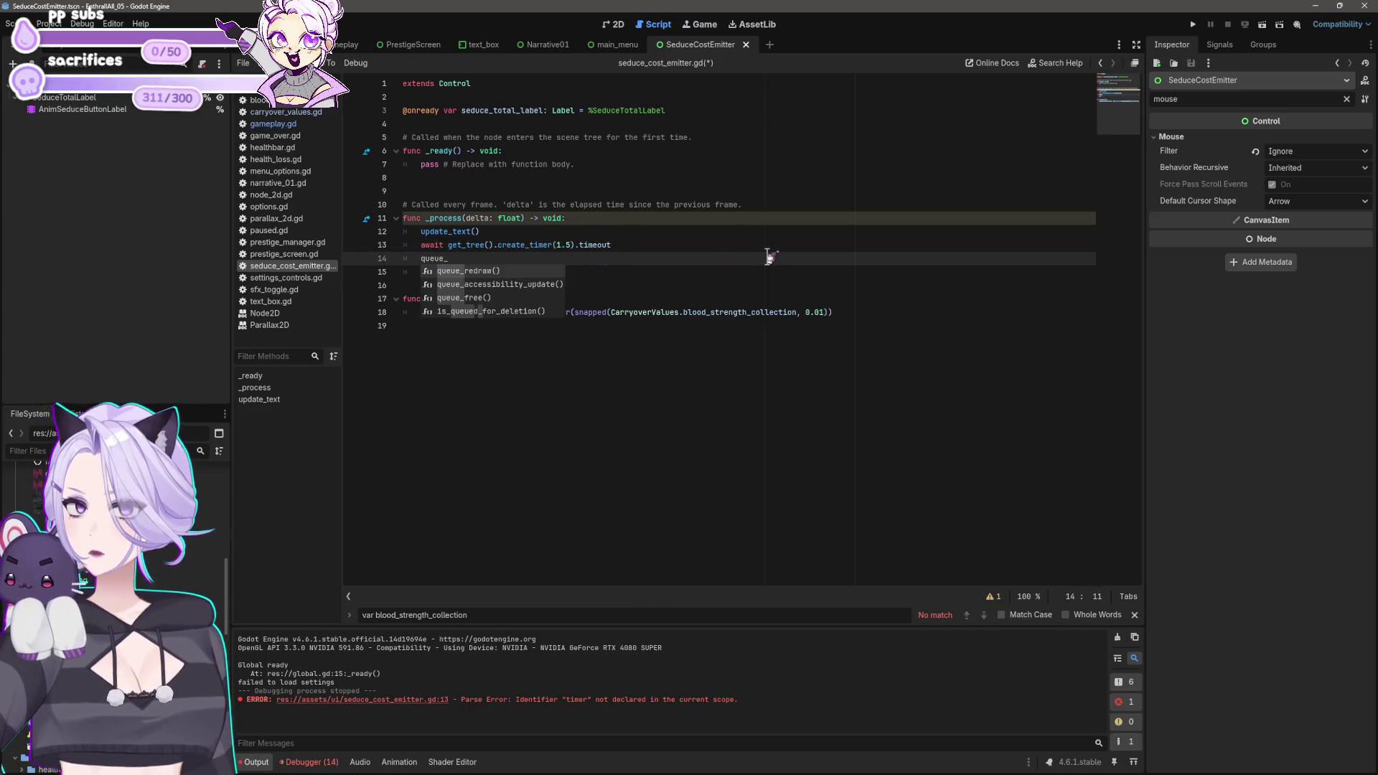
type("free(")
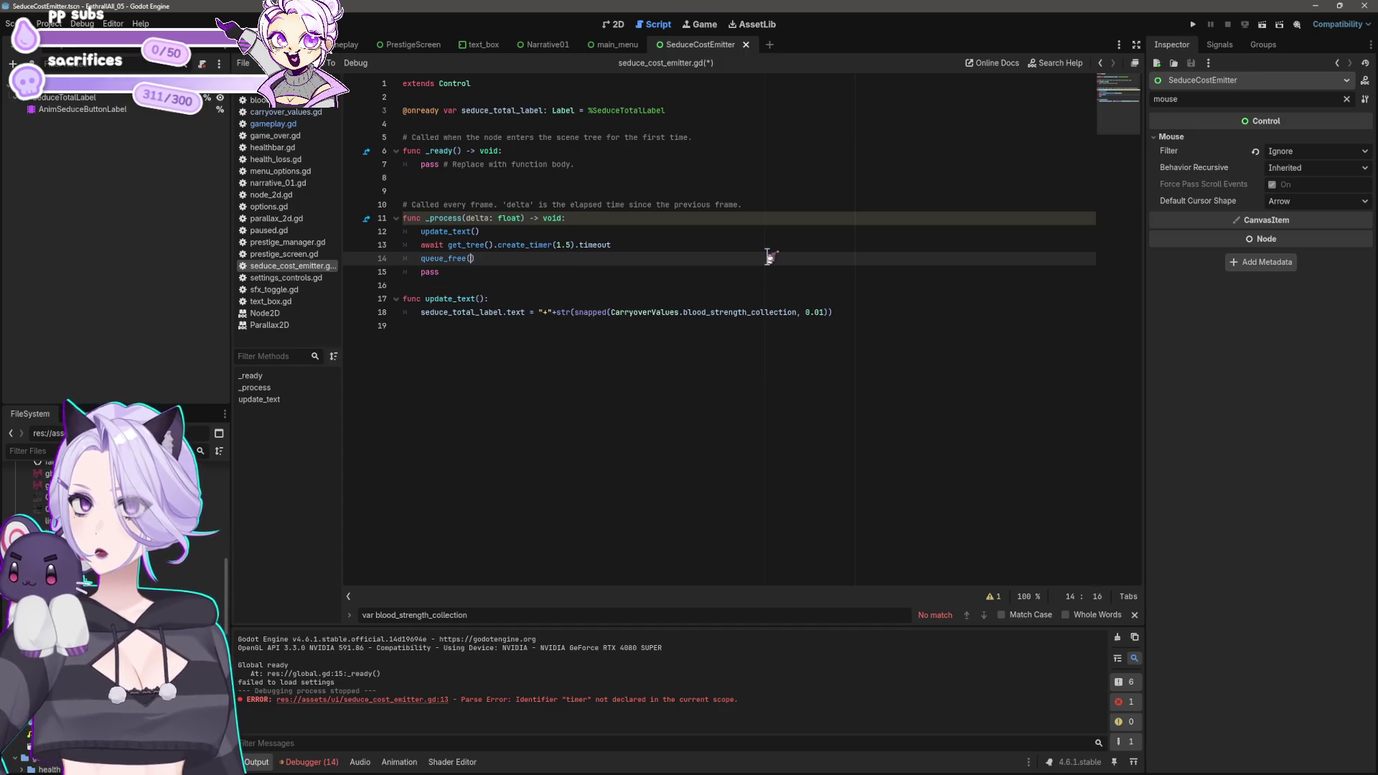
key("Down")
key("shift+Home")
key("shift+Home")
key("F5")
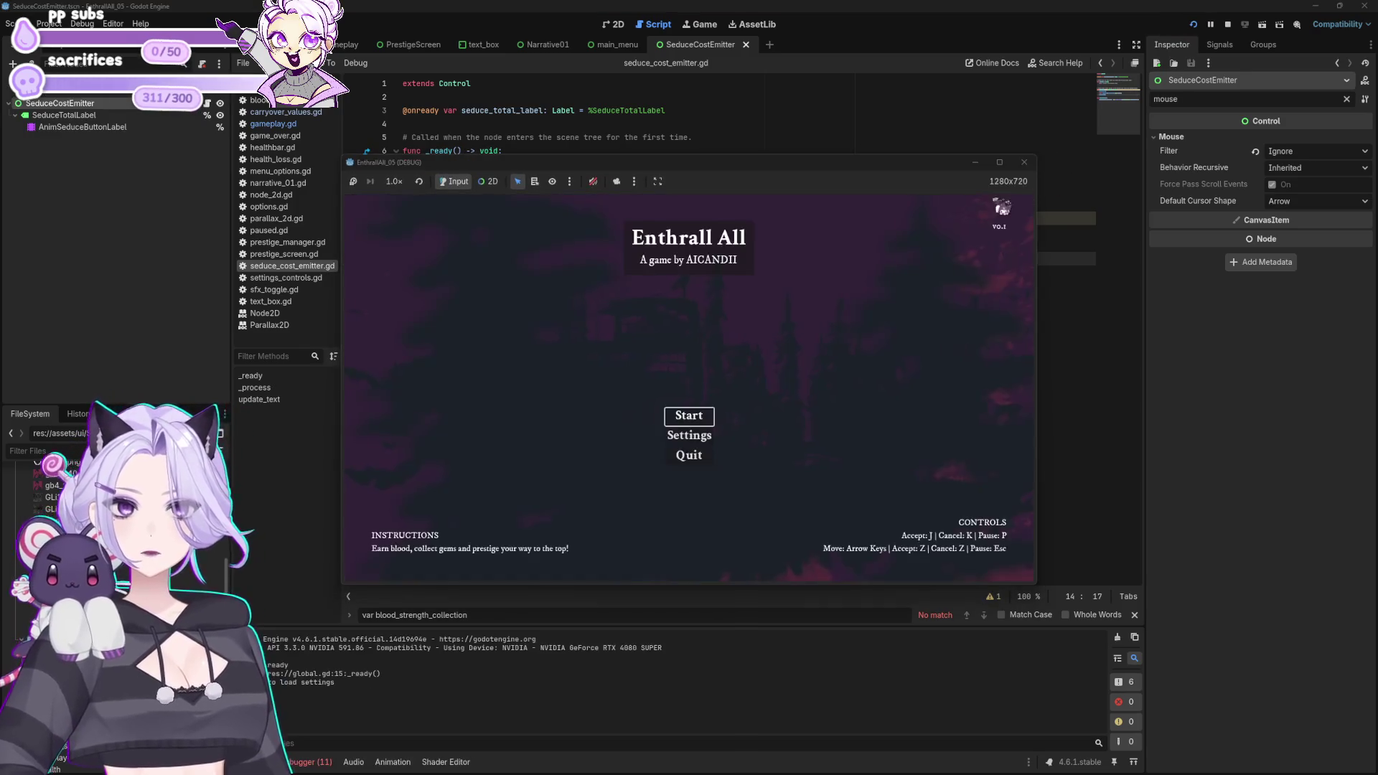
left_click(1024, 162)
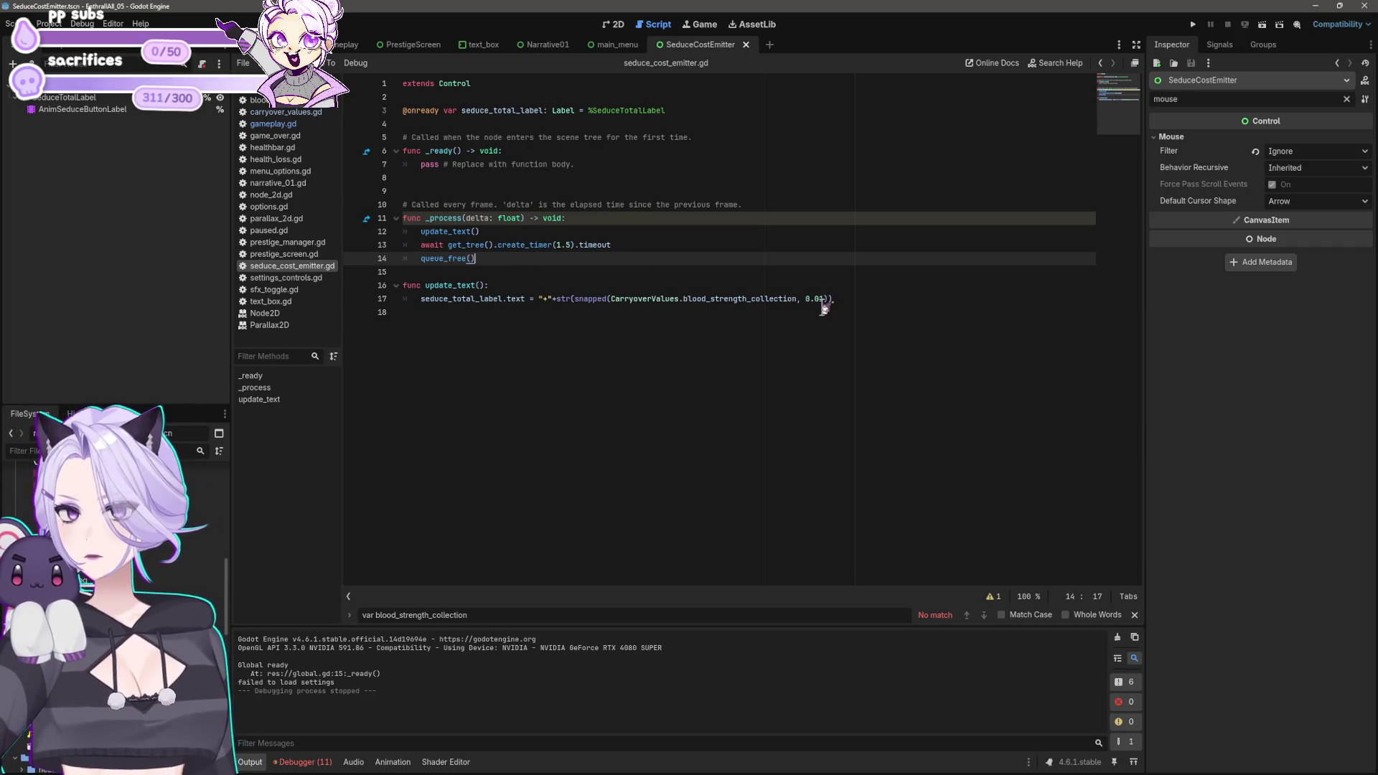
Step: Delete lines 13–14 (the await timer and queue_free()) from seduce_cost_emitter.gd's _process
key("shift+Up")
key("shift+Home")
key("shift+Home")
key("ctrl+c")
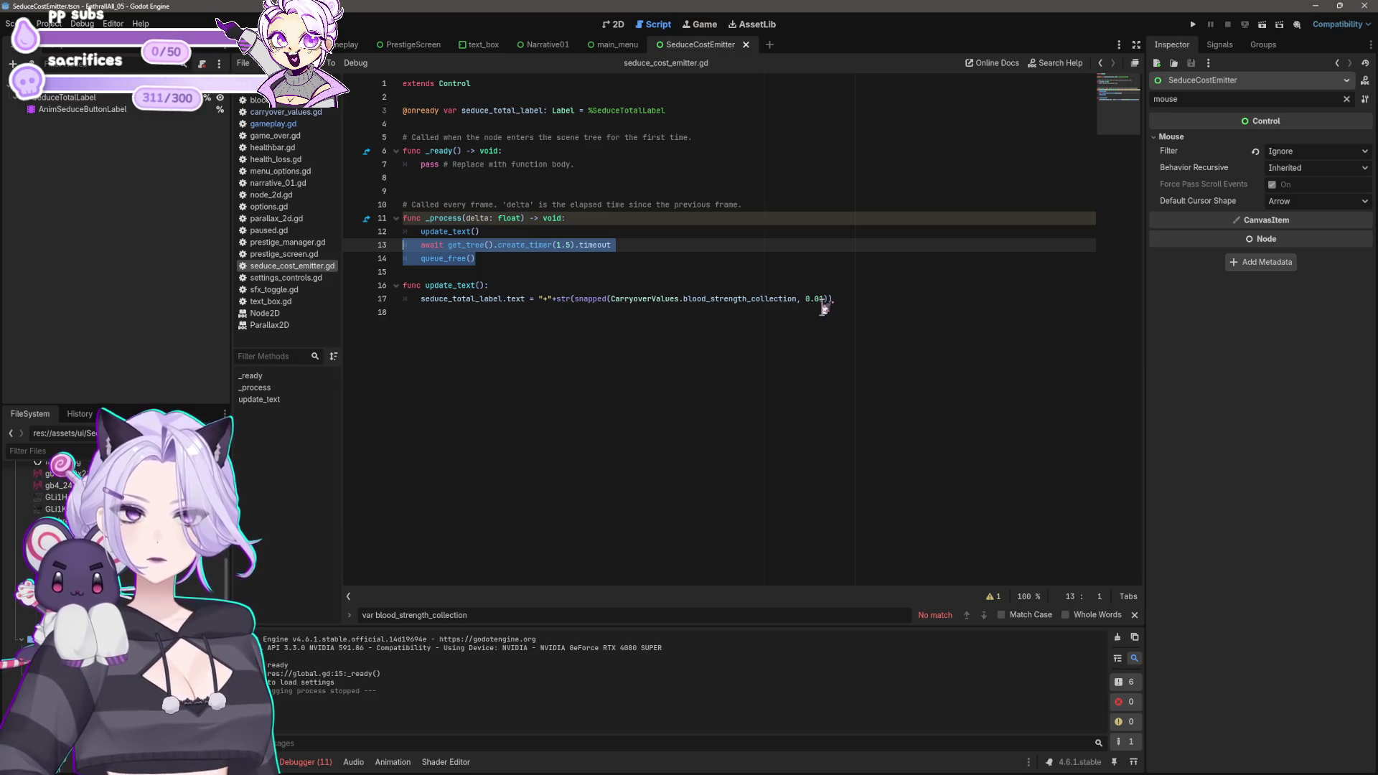
key("BackSpace")
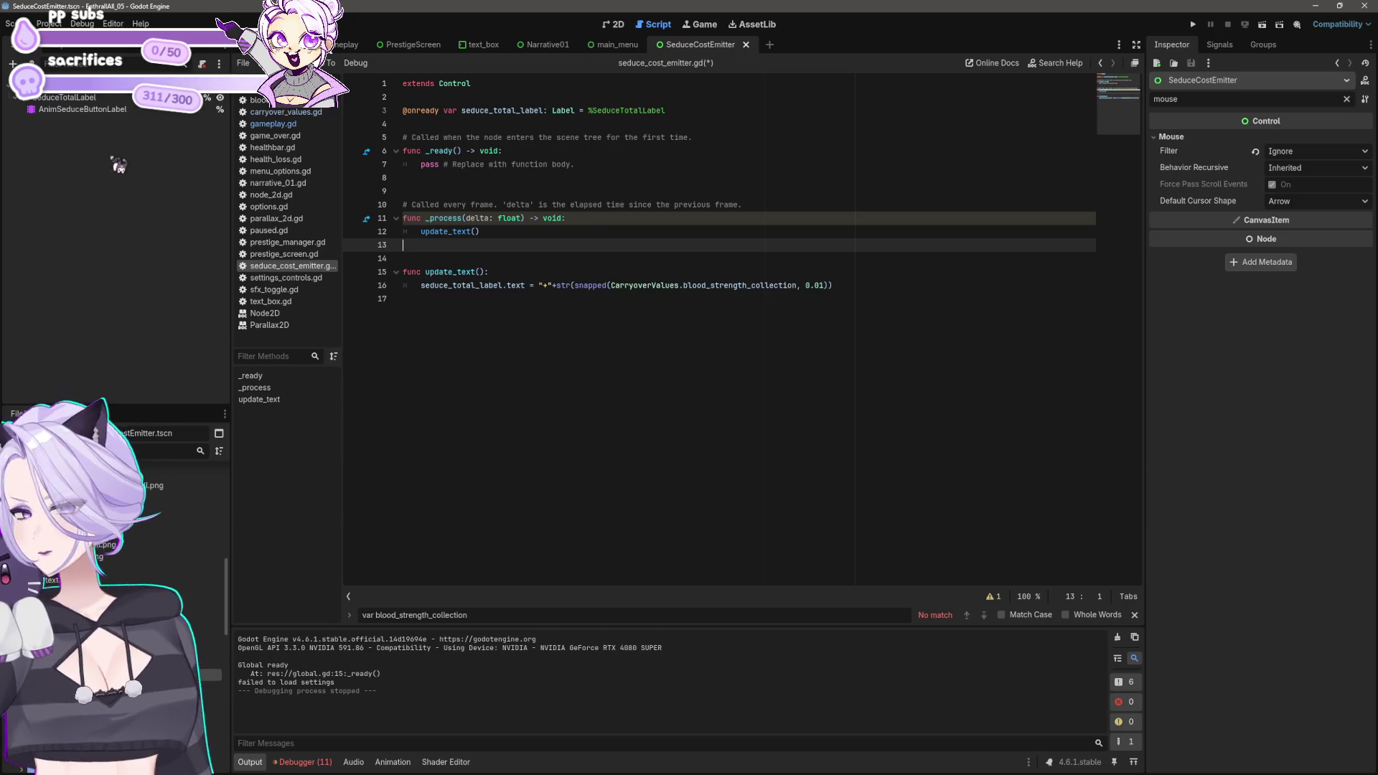
right_click(115, 101)
Step: Add a Timer child node to the root and rename it SeduceTimer
left_click(143, 109)
type("timer")
left_click(599, 611)
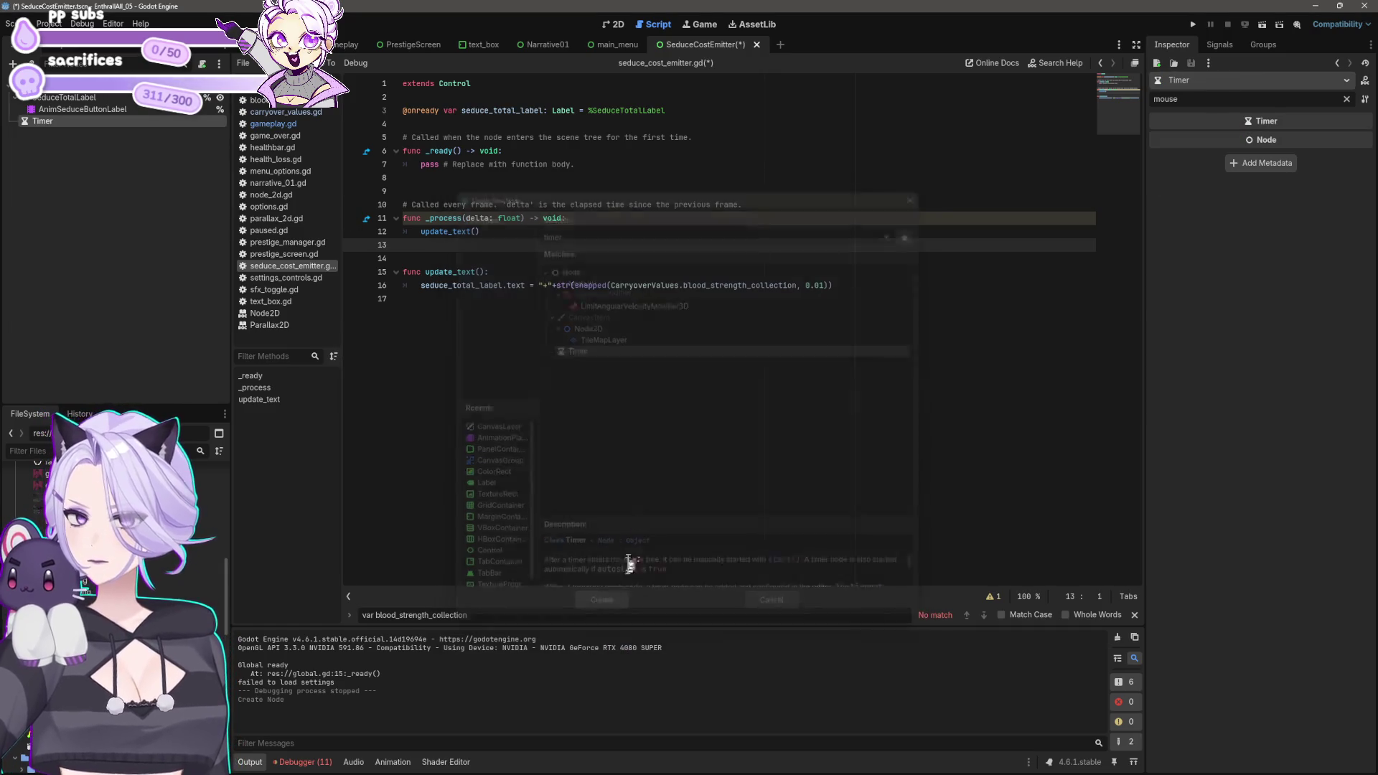
double_click(58, 121)
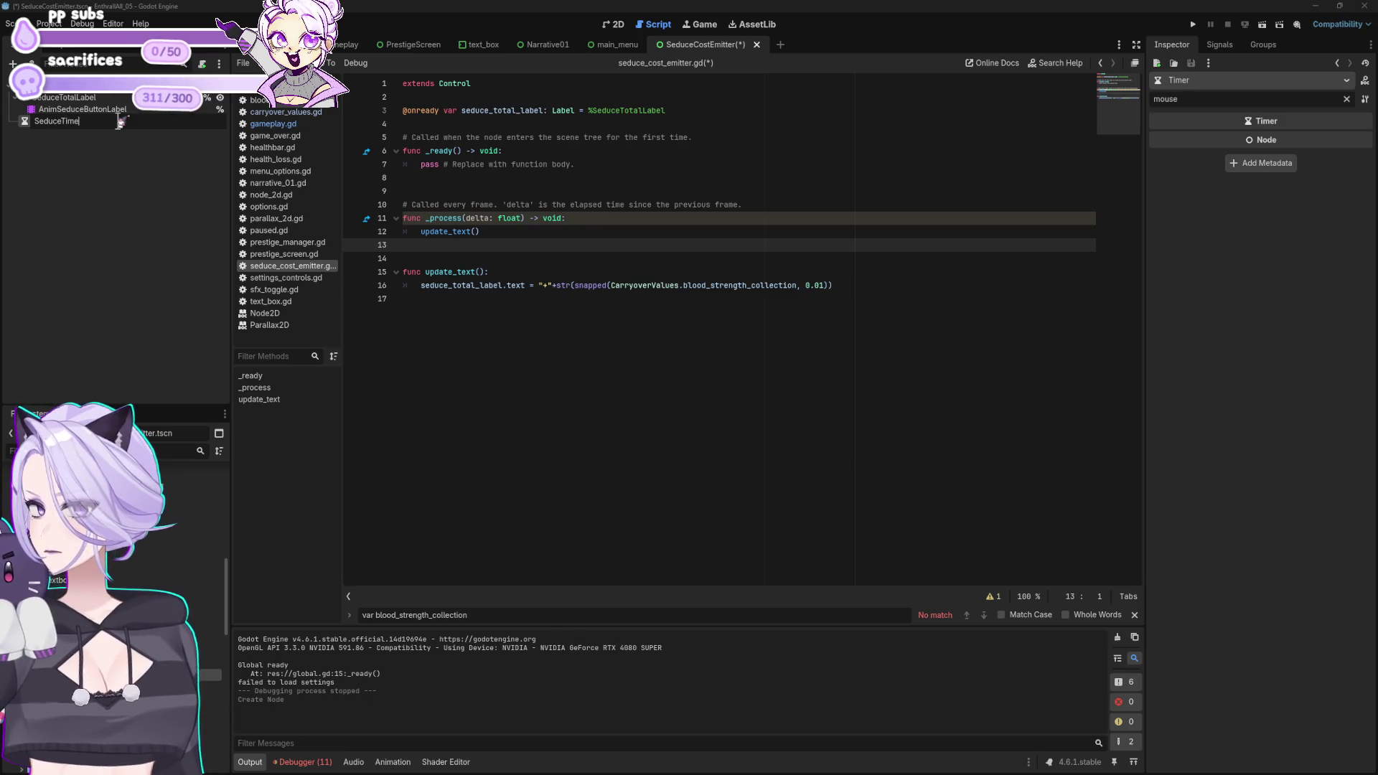
type("r")
key("Return")
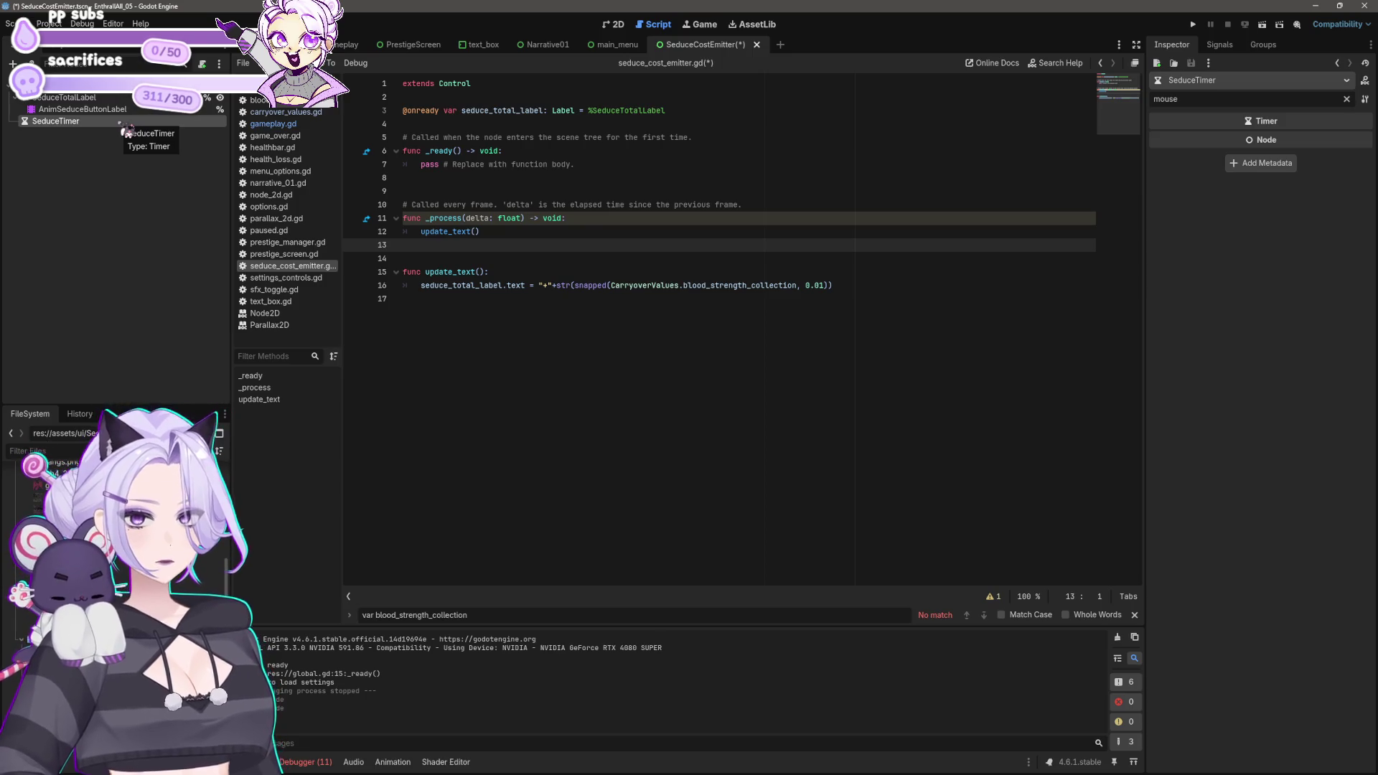
Step: Connect SeduceTimer's timeout to _on_seduce_timer_timeout() and make its body just queue_free()
left_click(1220, 45)
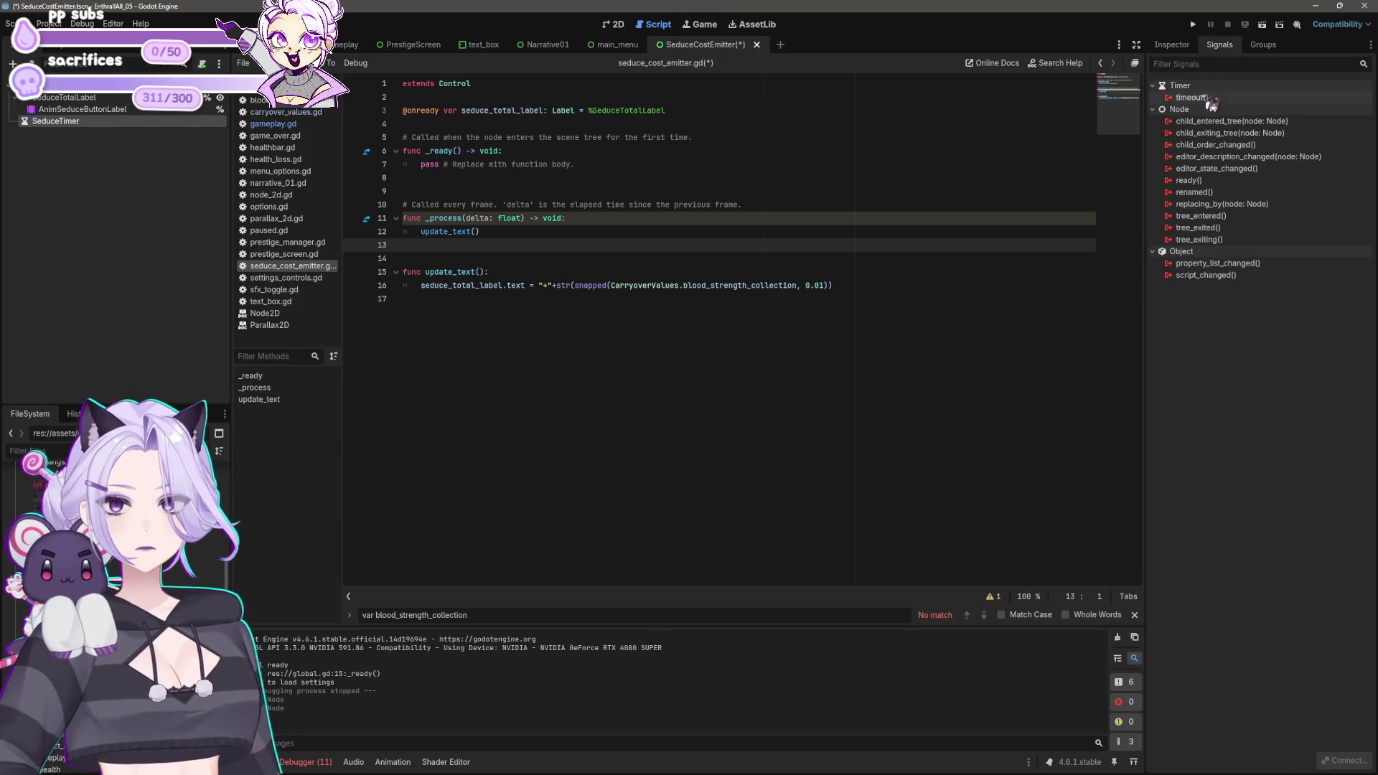
double_click(1208, 99)
left_click(668, 511)
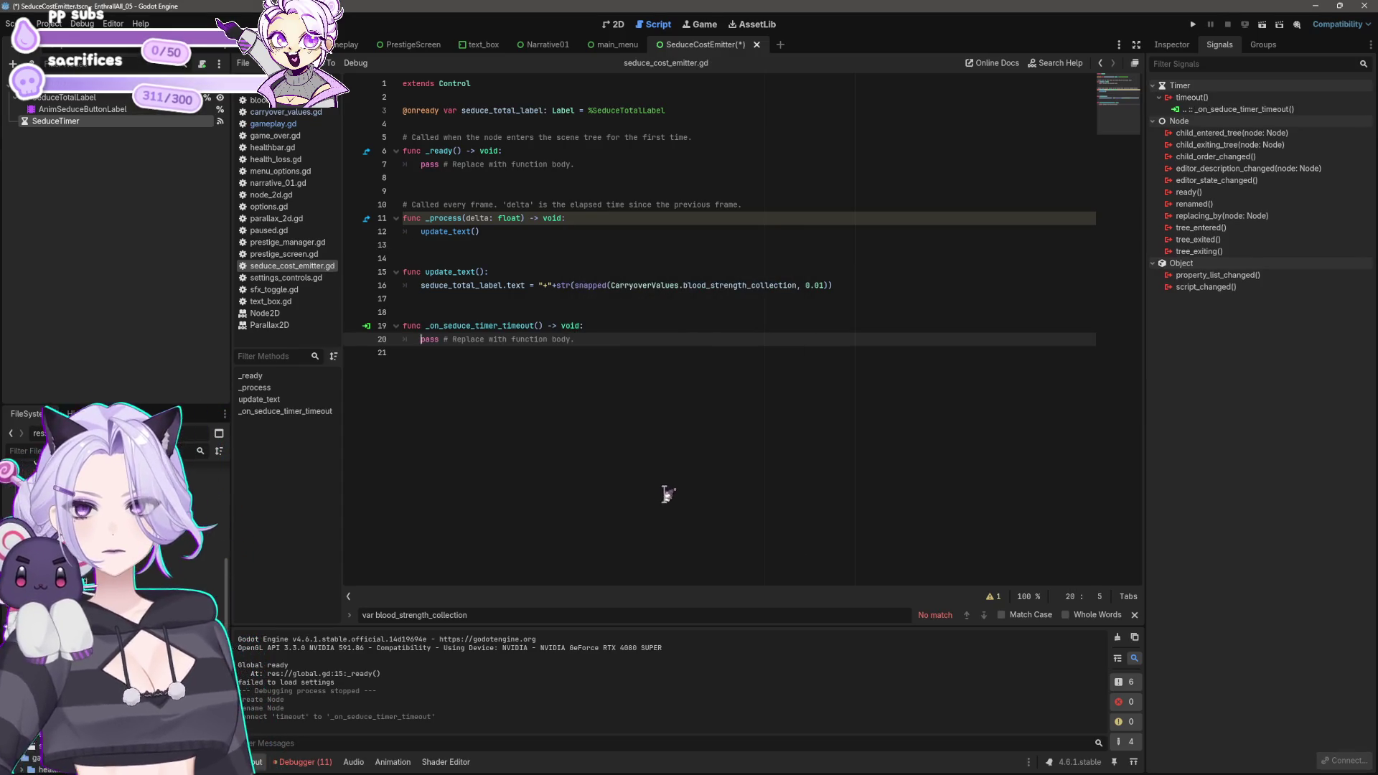
triple_click(599, 341)
key("ctrl+v")
left_click(637, 340)
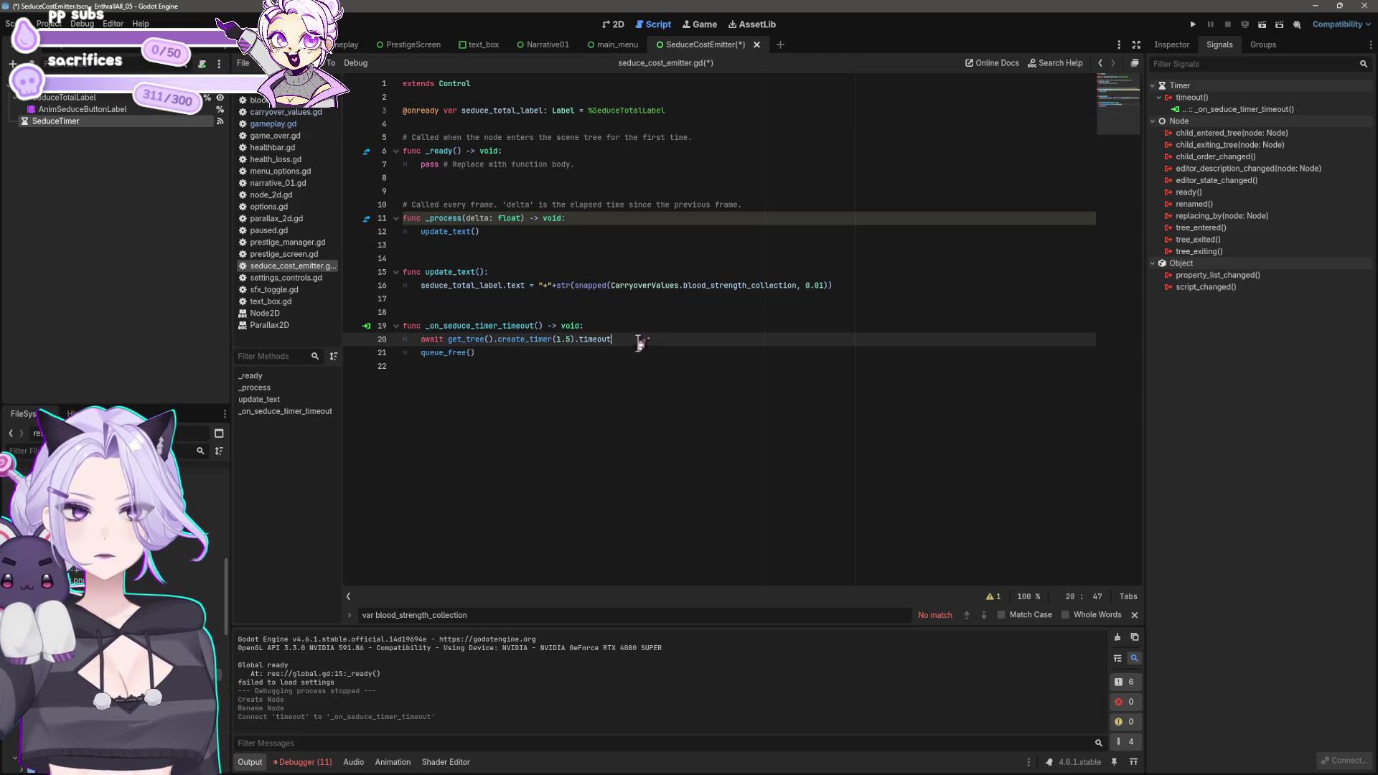
key("shift+Home")
key("shift+Home")
key("Delete")
key("Delete")
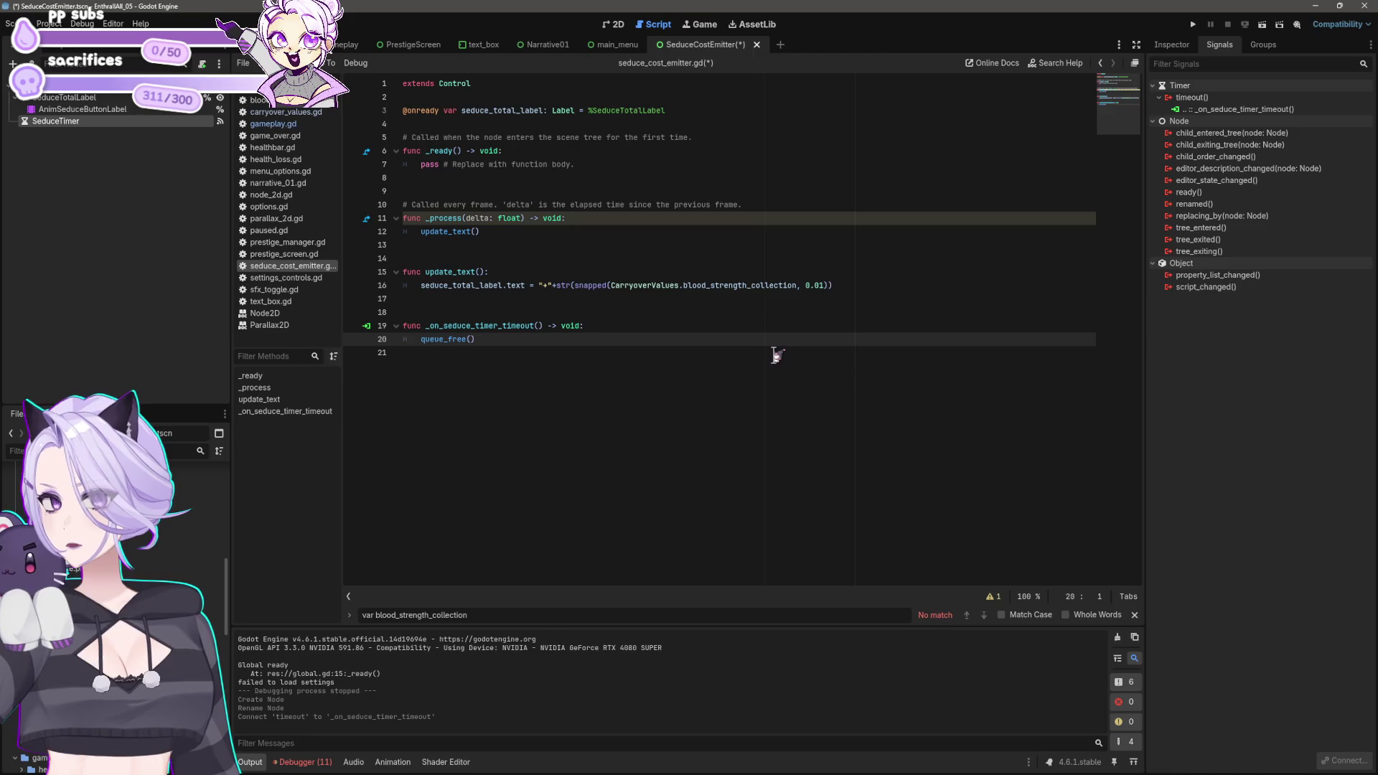
Step: Clear the Inspector filter and set SeduceTimer's Wait Time to 1.0
left_click(1171, 44)
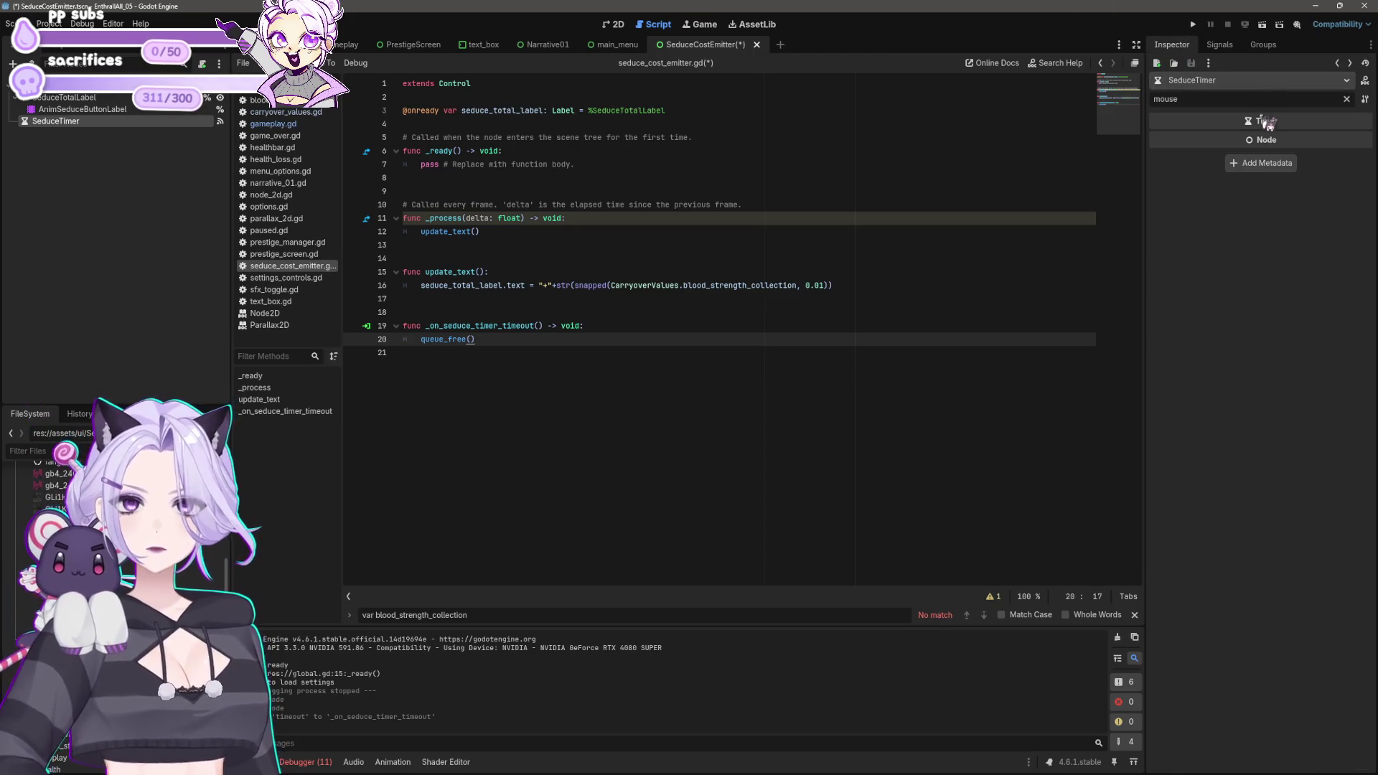
double_click(1278, 92)
key("BackSpace")
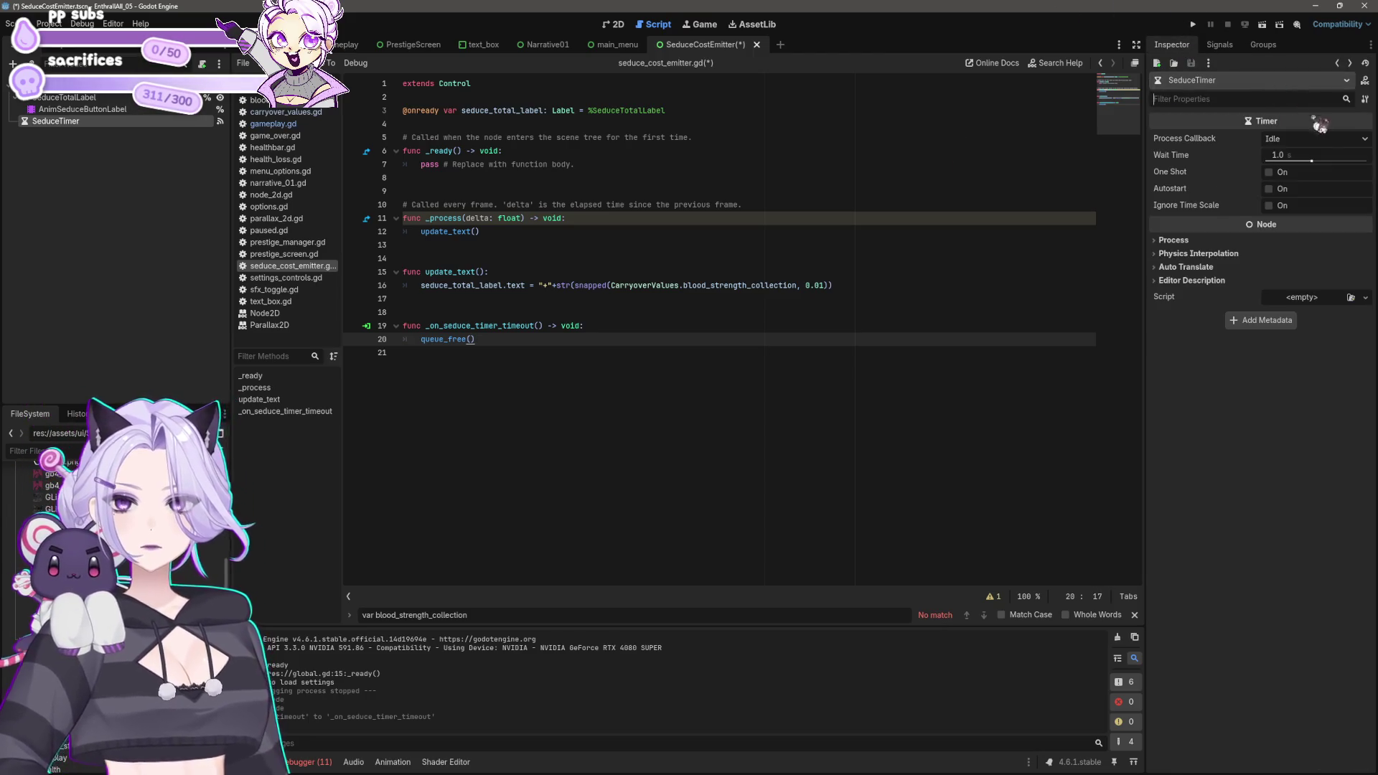
left_click(1308, 159)
key("Return")
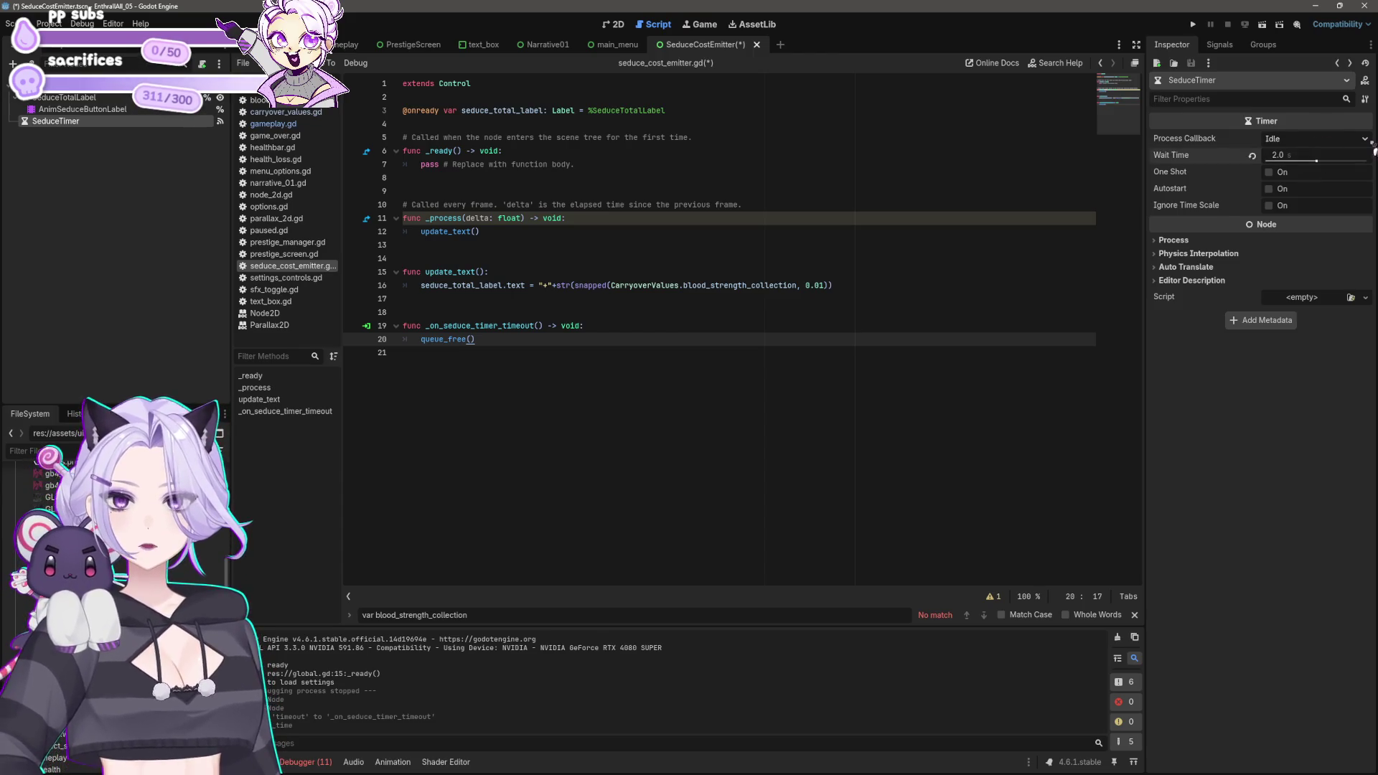
left_click(1301, 156)
type("1")
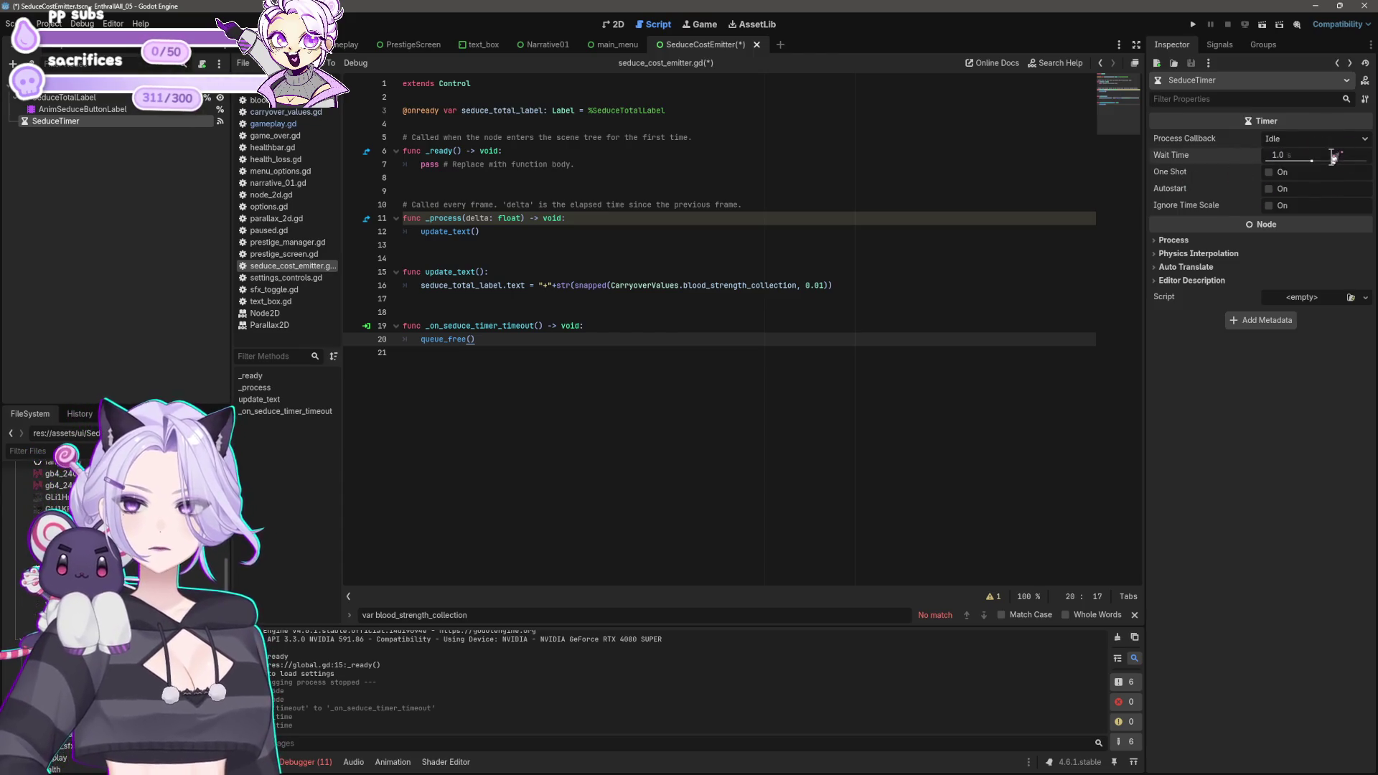
Step: Enable One Shot and Autostart on SeduceTimer, save the scene, and launch the game
left_click(1269, 172)
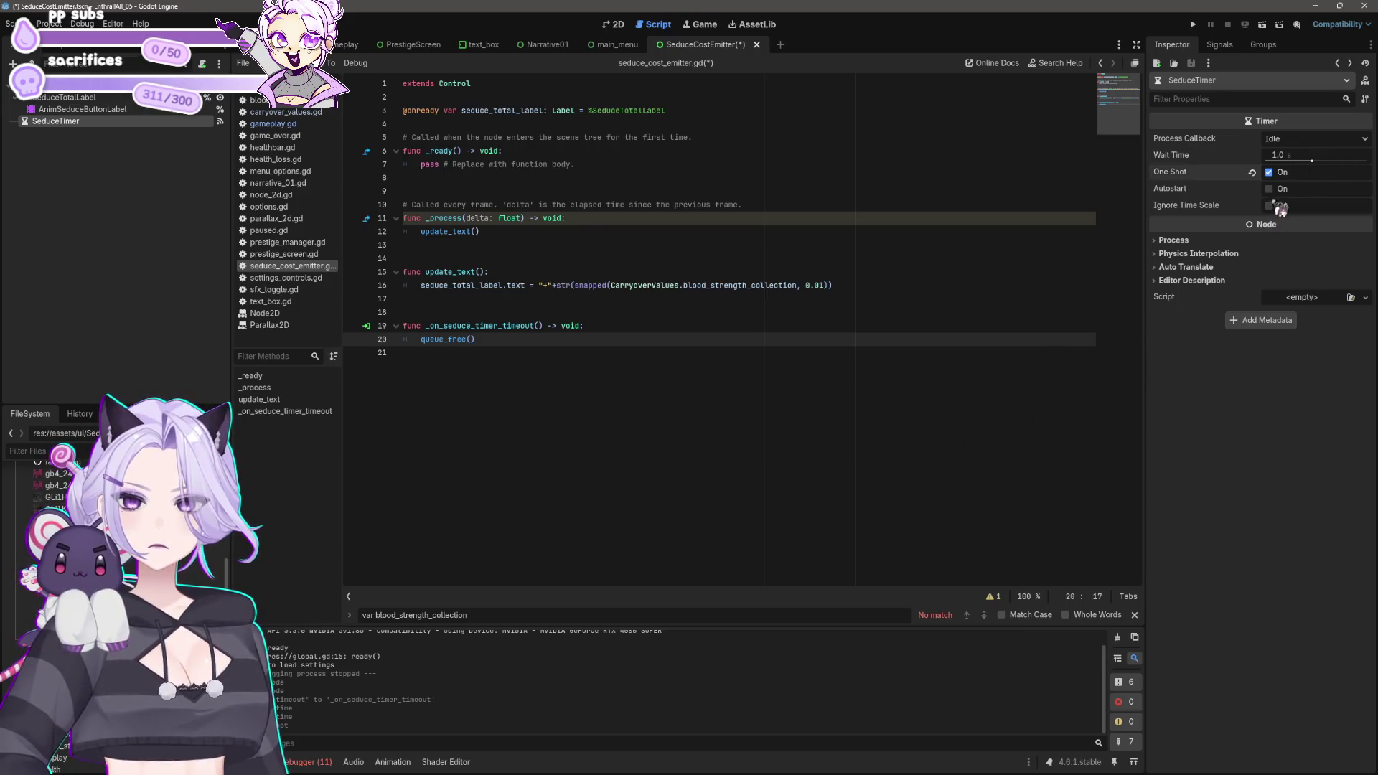
left_click(1269, 189)
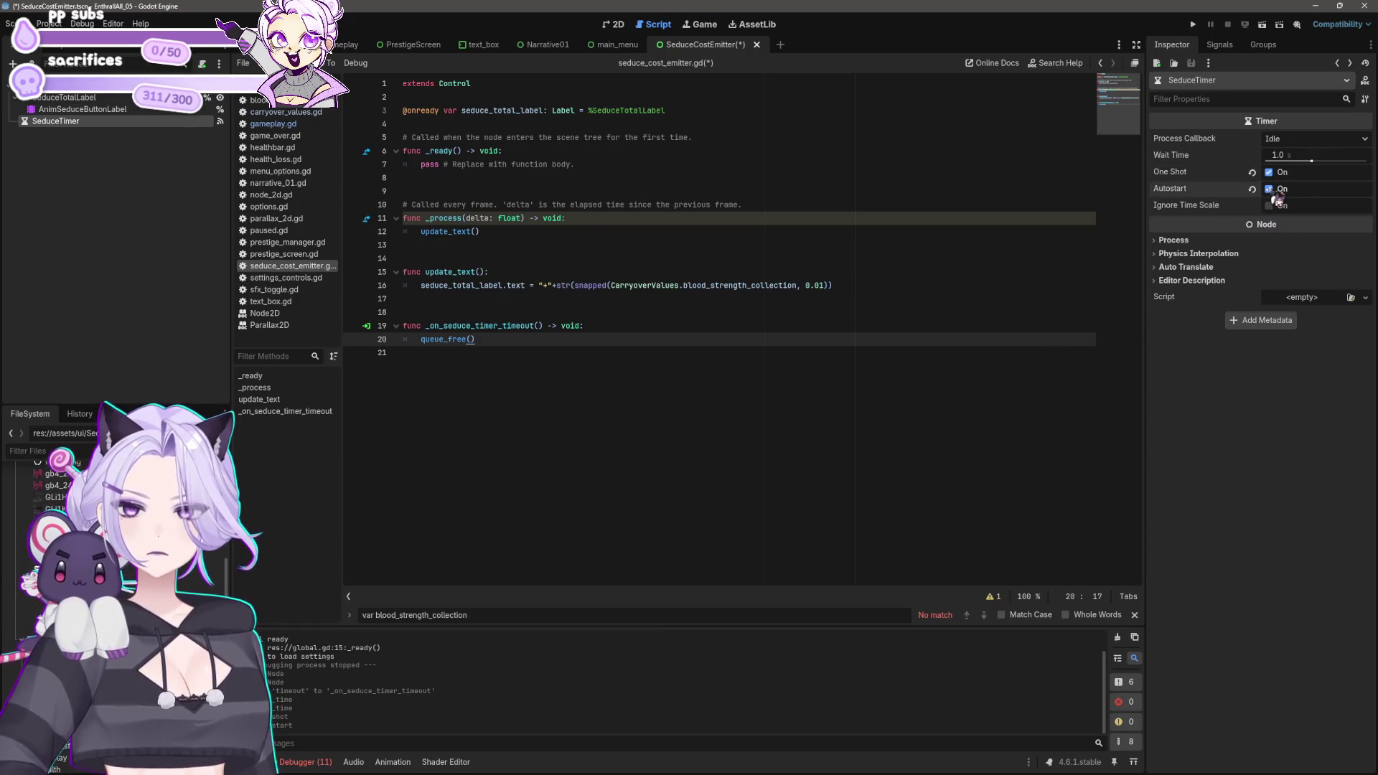
left_click(852, 476)
key("ctrl+s")
left_click(1193, 24)
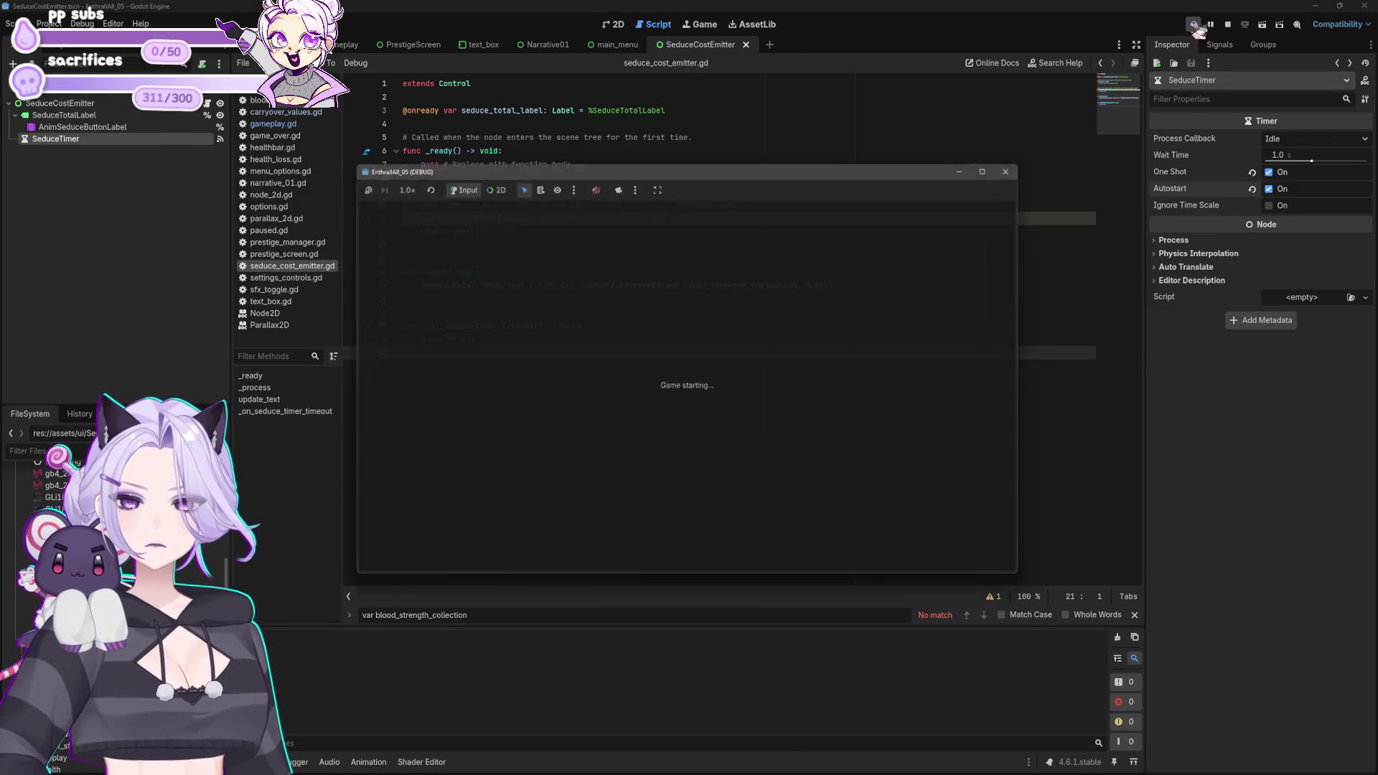
left_click(700, 416)
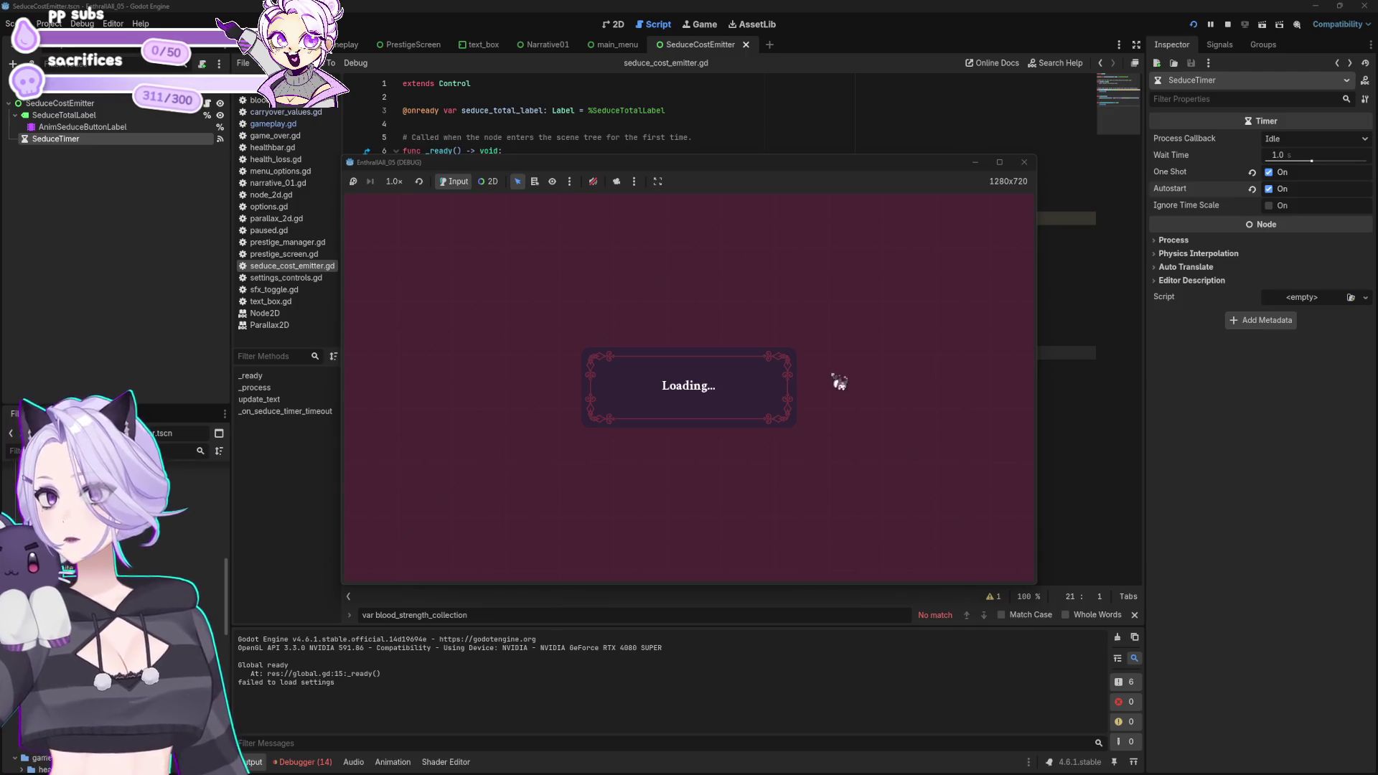
left_click(602, 405)
left_click(605, 408)
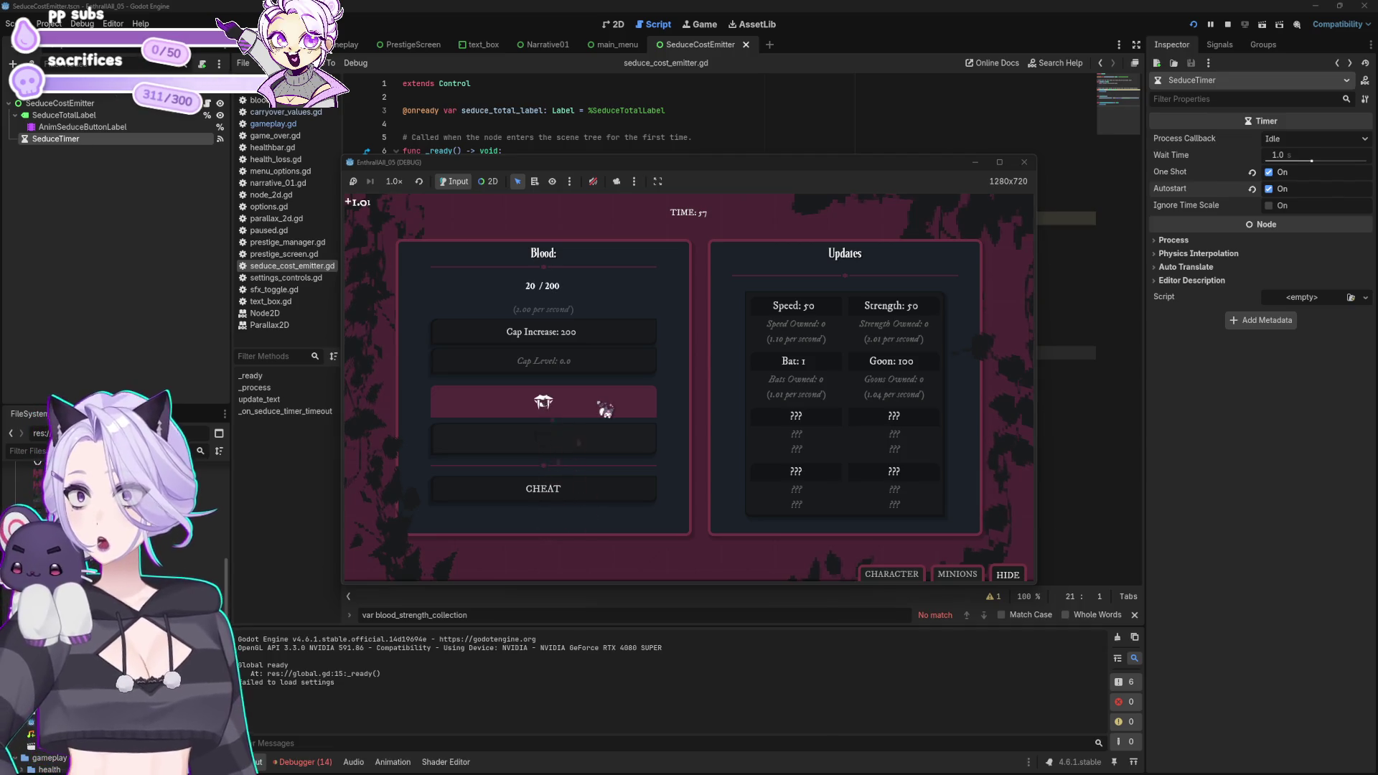
left_click(605, 409)
left_click(606, 407)
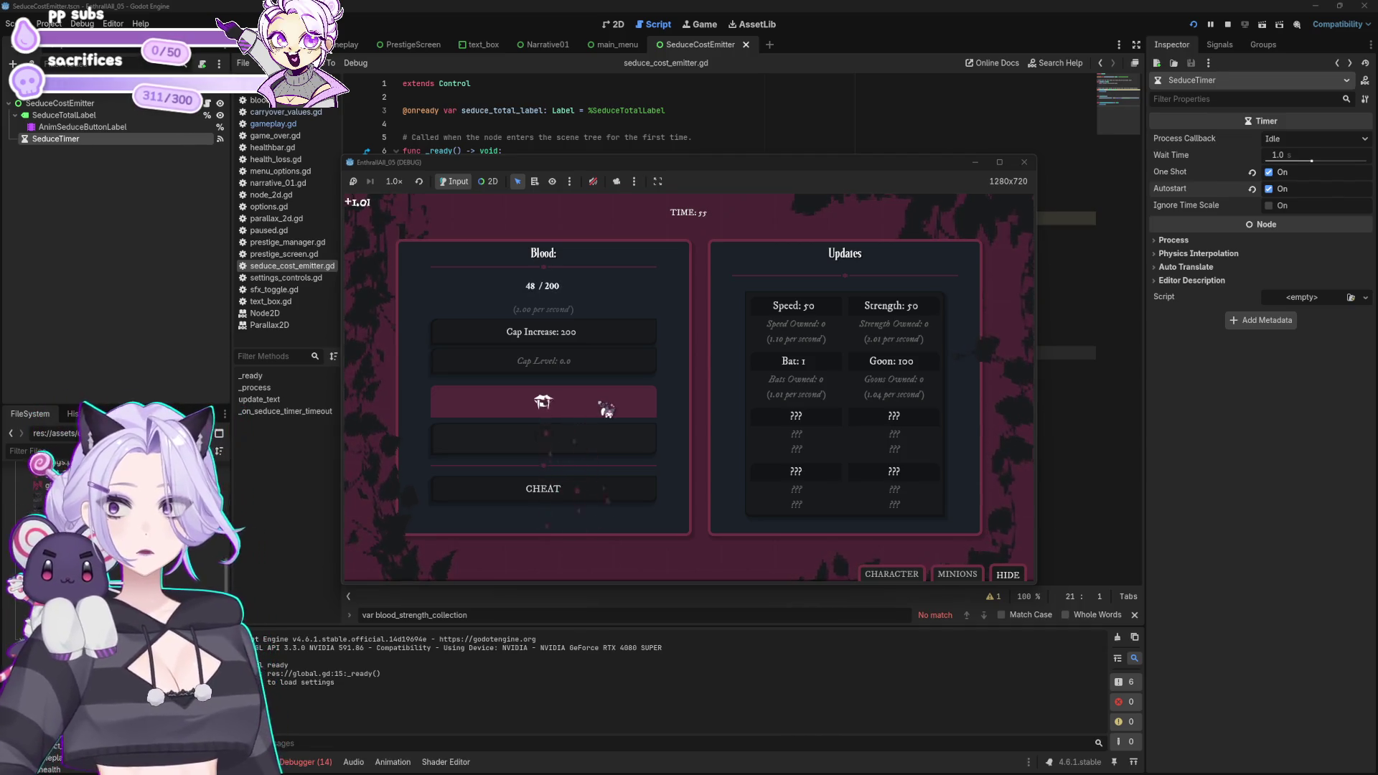
left_click(607, 407)
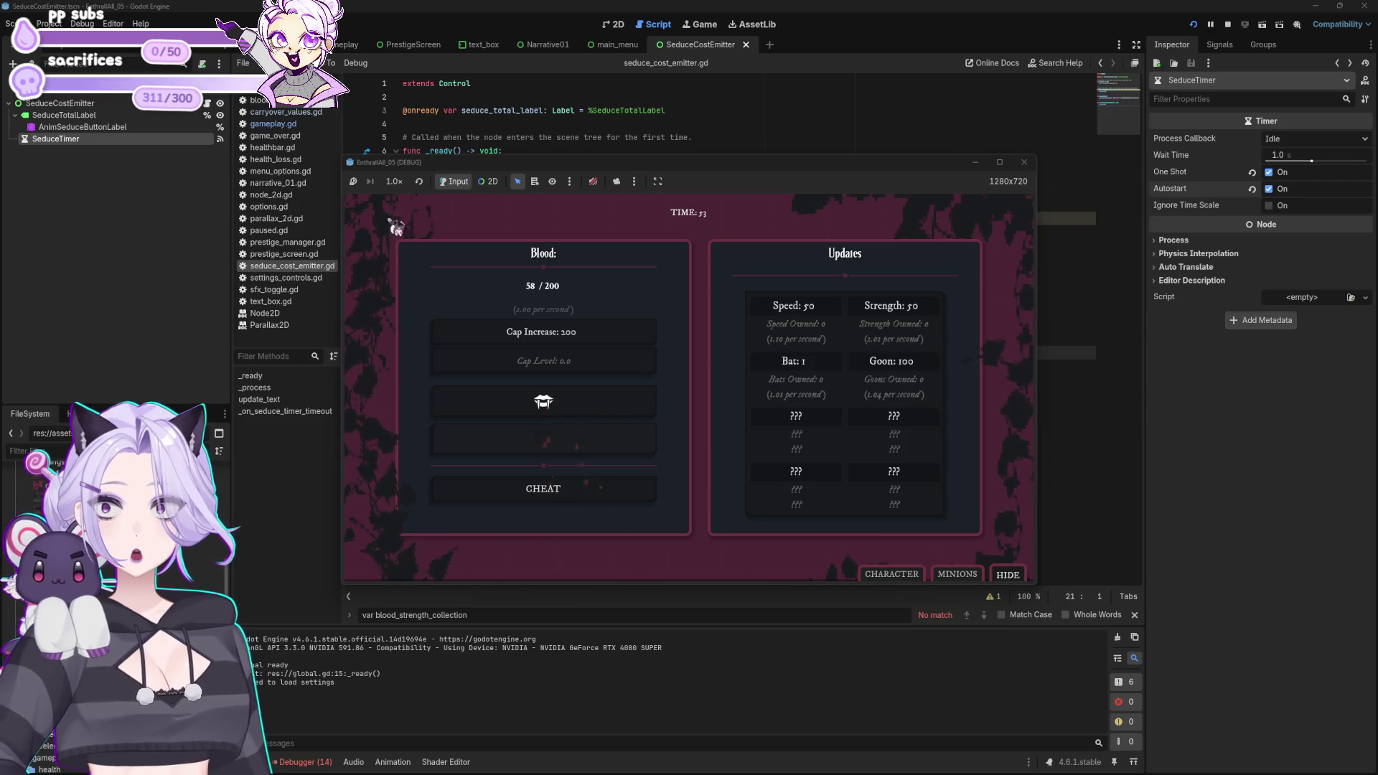
left_click(1025, 163)
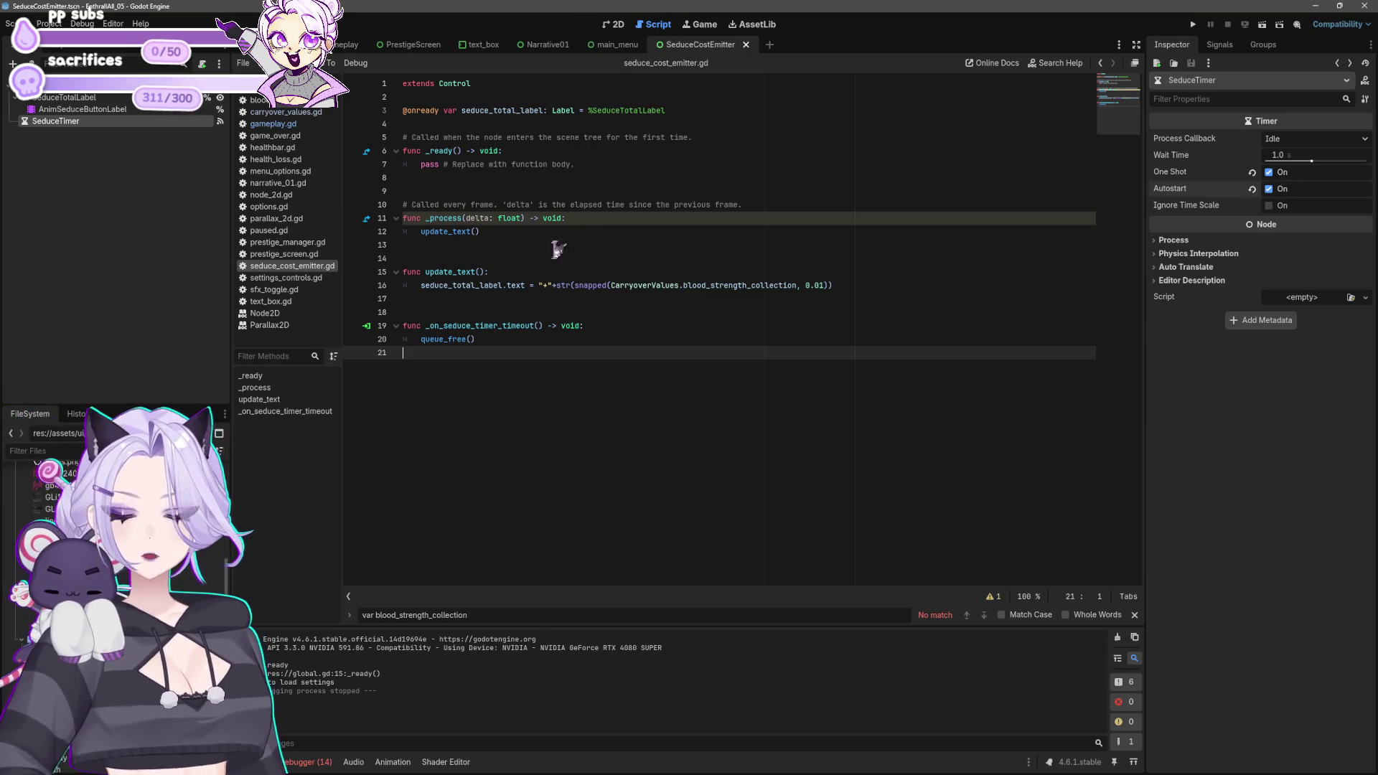
Step: Remove the trailing blank line from seduce_cost_emitter.gd and open gameplay.gd from the gameplay scene
key("BackSpace")
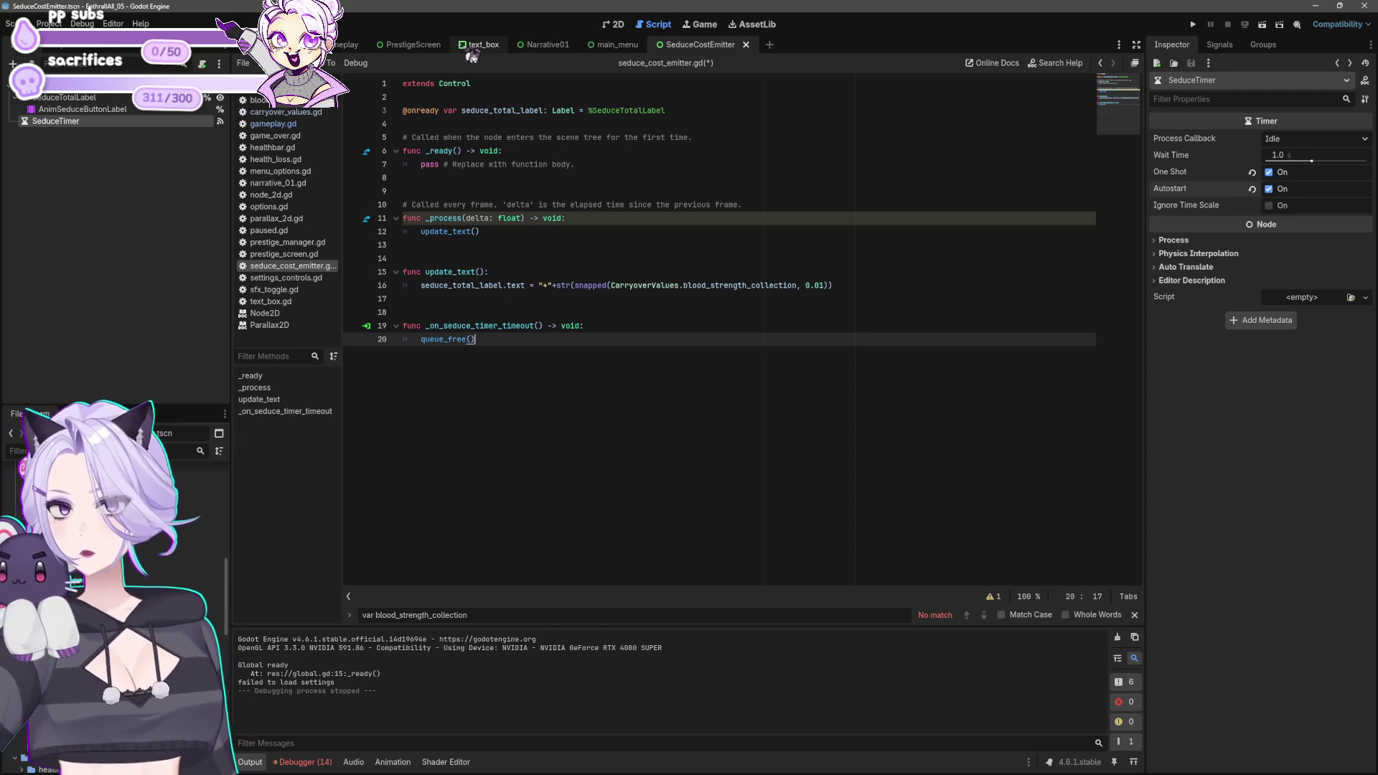
left_click(343, 45)
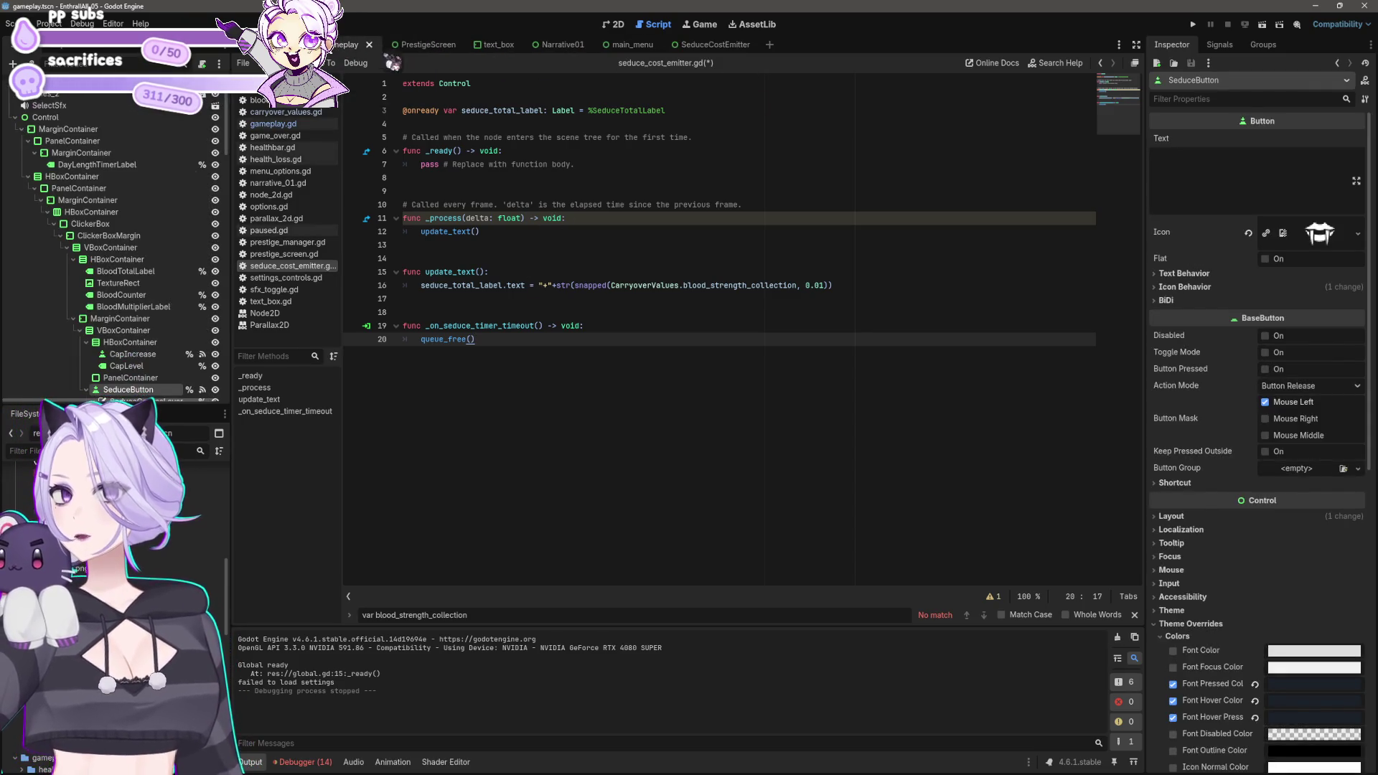
left_click(288, 135)
left_click(286, 125)
Step: Move to the seduce button handler's SEDUCE_LABEL instantiate call on line 488 of gameplay.gd
scroll(574, 320, "down", 1)
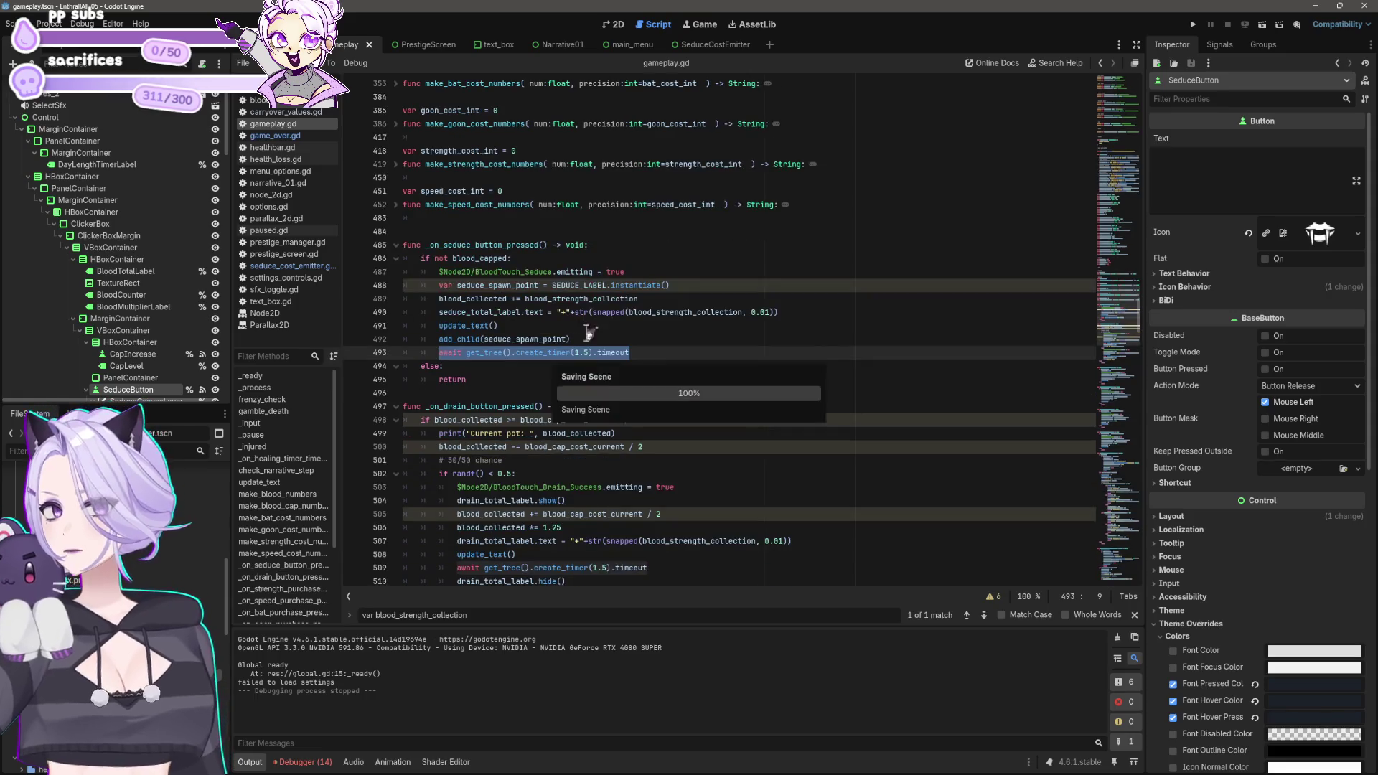
left_click(627, 299)
left_click(724, 286)
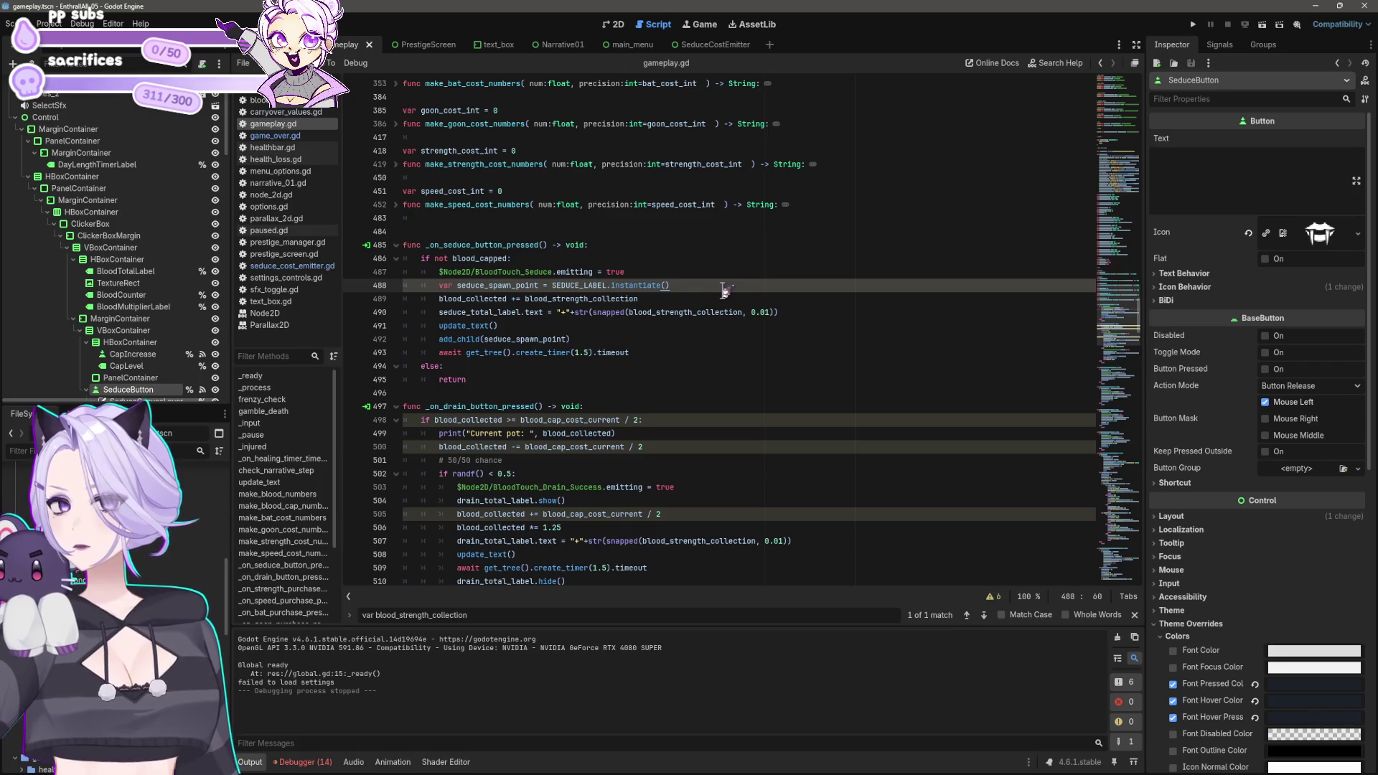
left_click(619, 26)
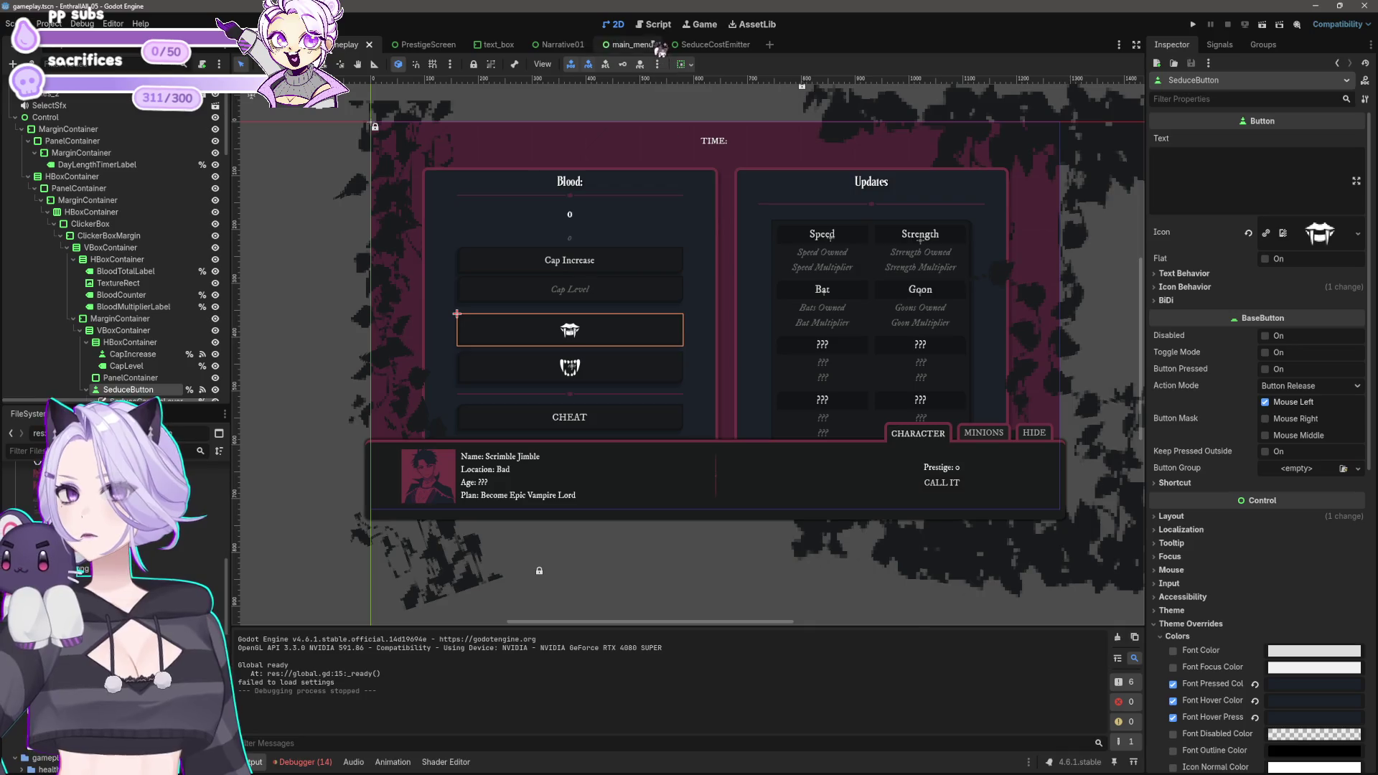
left_click(657, 26)
left_click(653, 272)
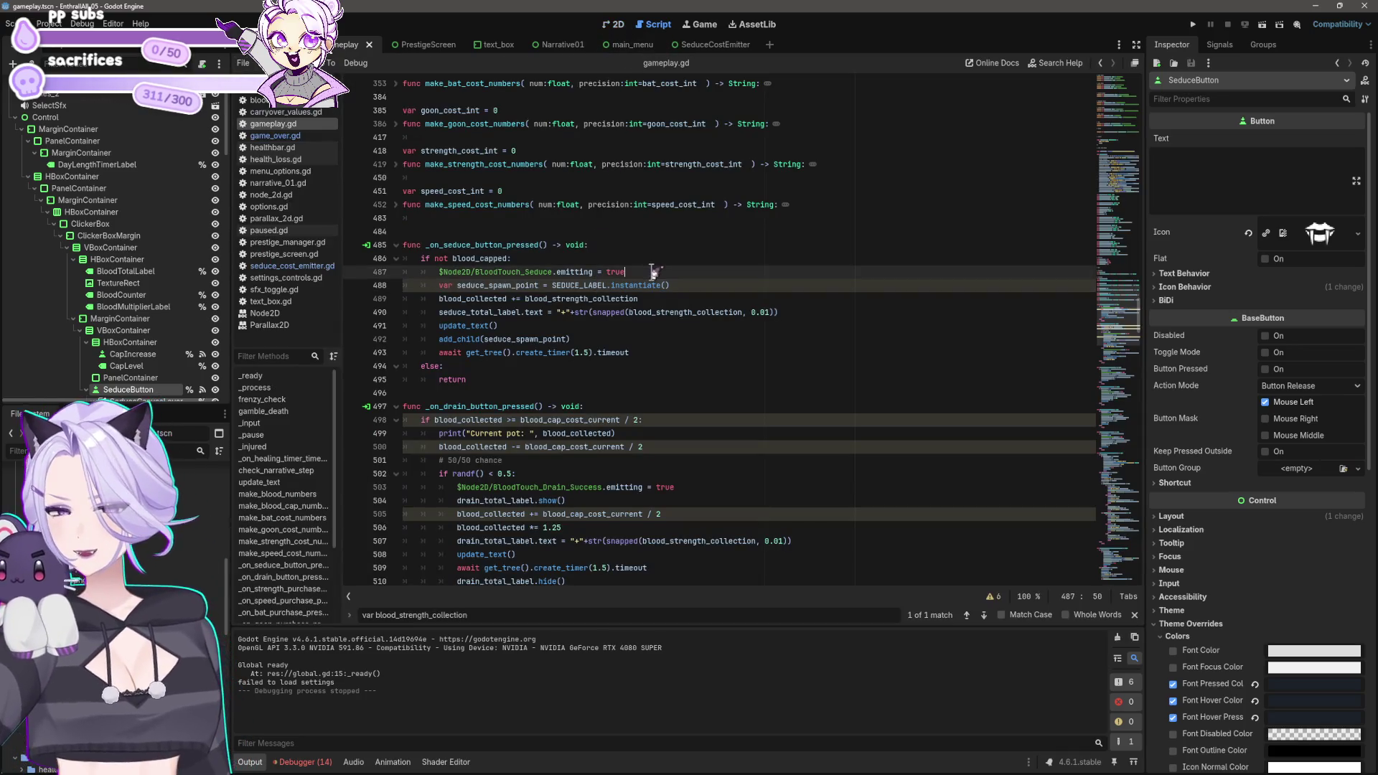
left_click(684, 285)
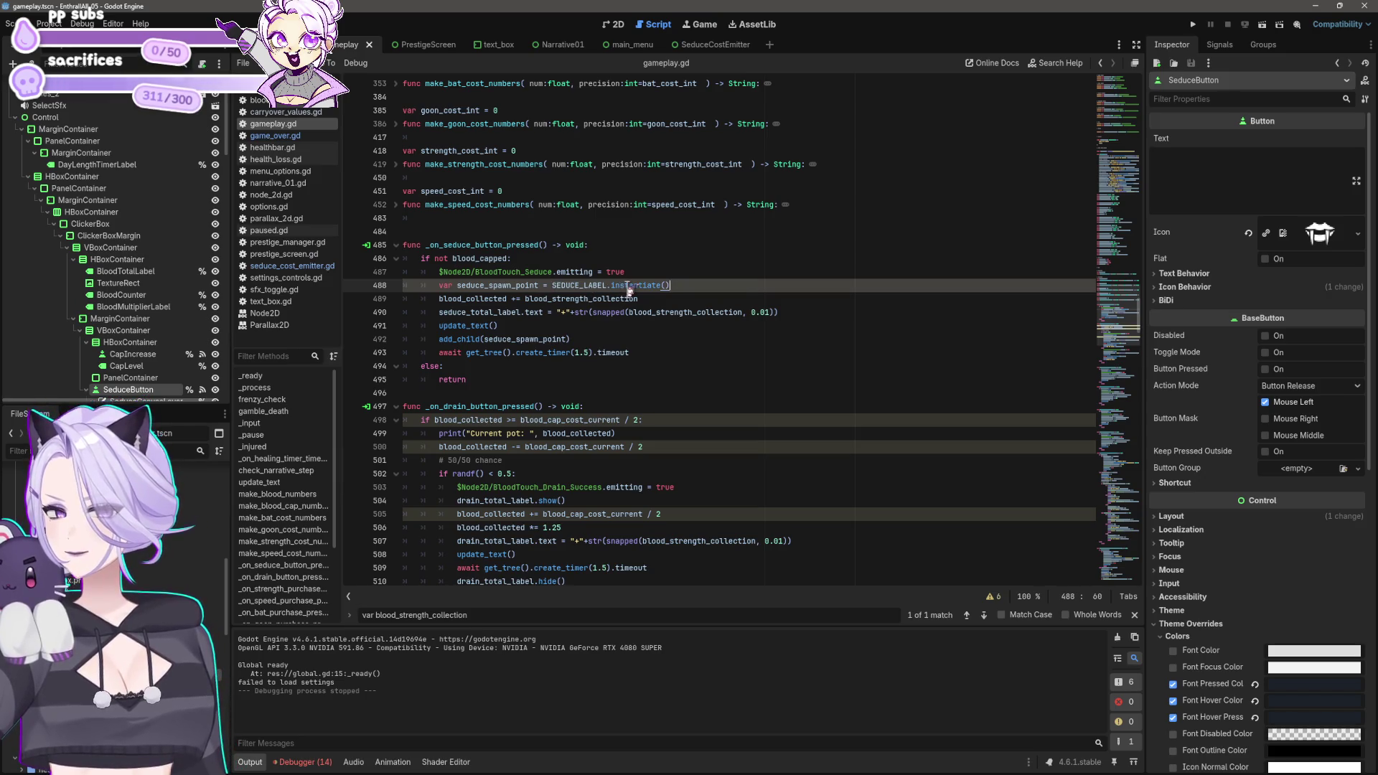
scroll(188, 366, "down", 3)
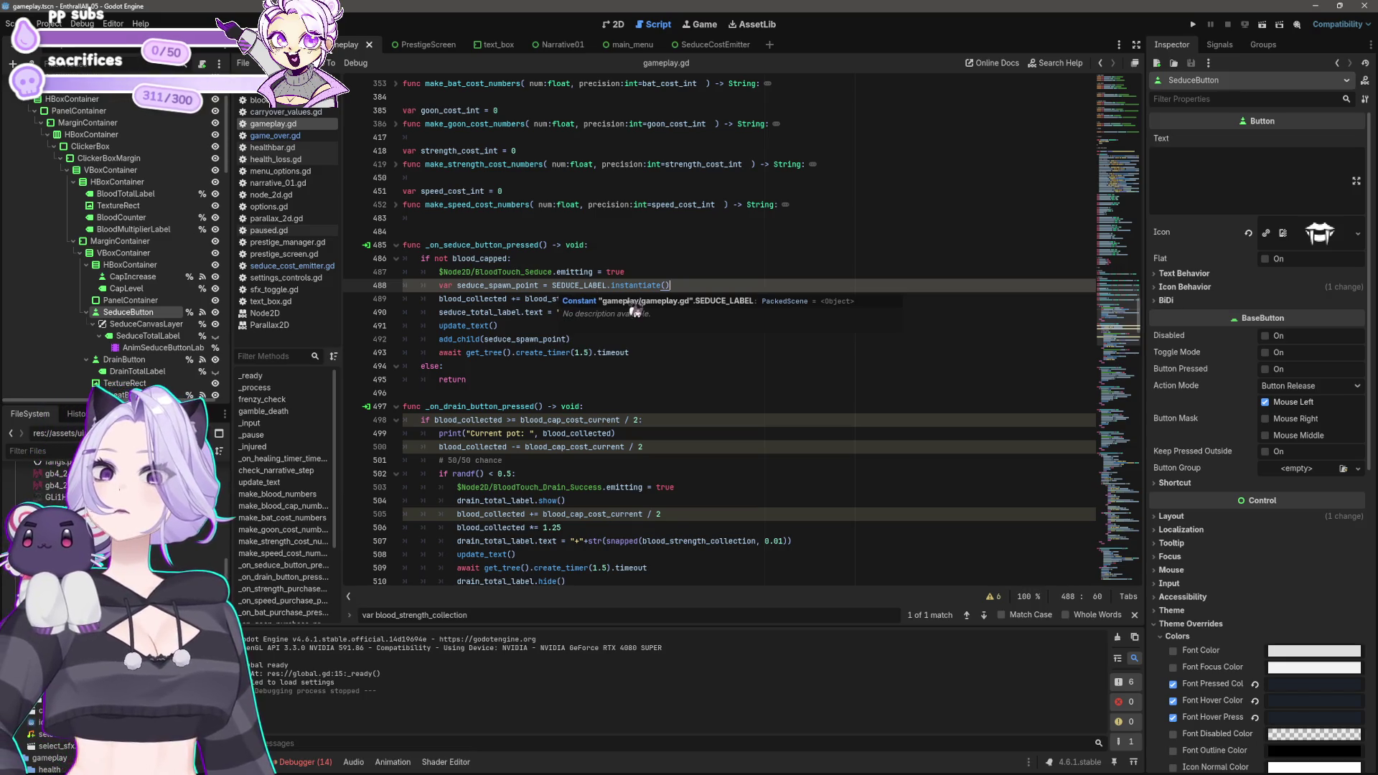
Step: Switch from the gameplay.gd code to the 2D view of the gameplay scene
left_click(616, 25)
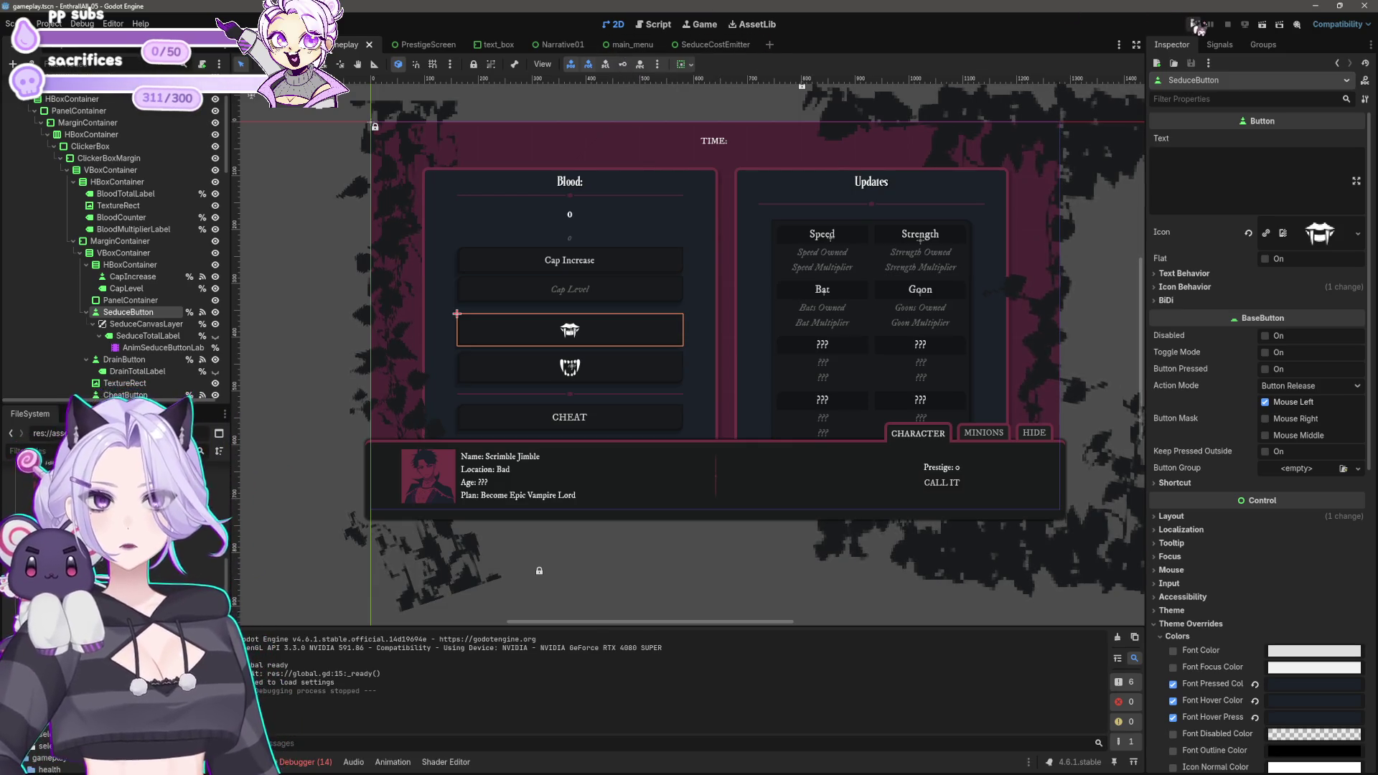
Step: Test-run with several seduce presses showing +1.01 labels and two Strength upgrades, then stop and open SeduceCostEmitter
left_click(1193, 24)
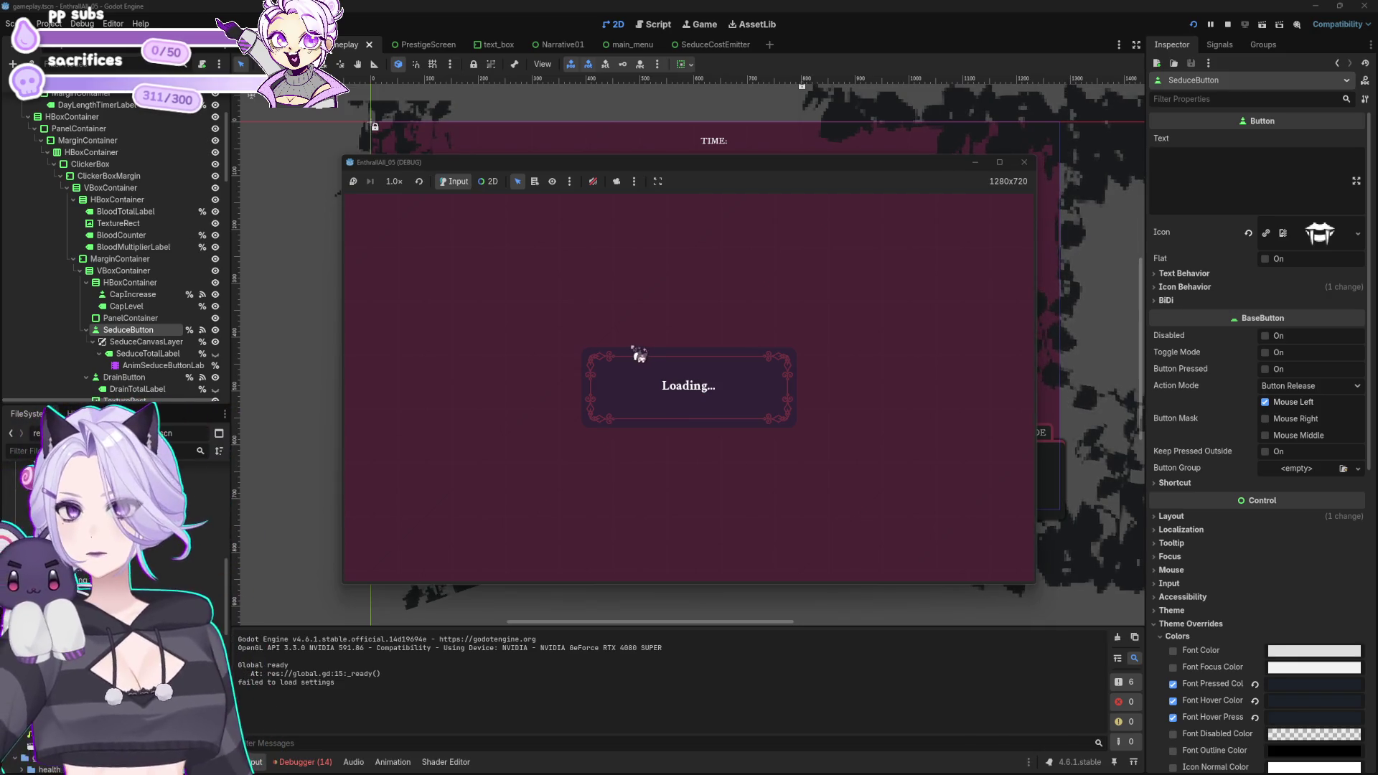
left_click(587, 404)
left_click(585, 403)
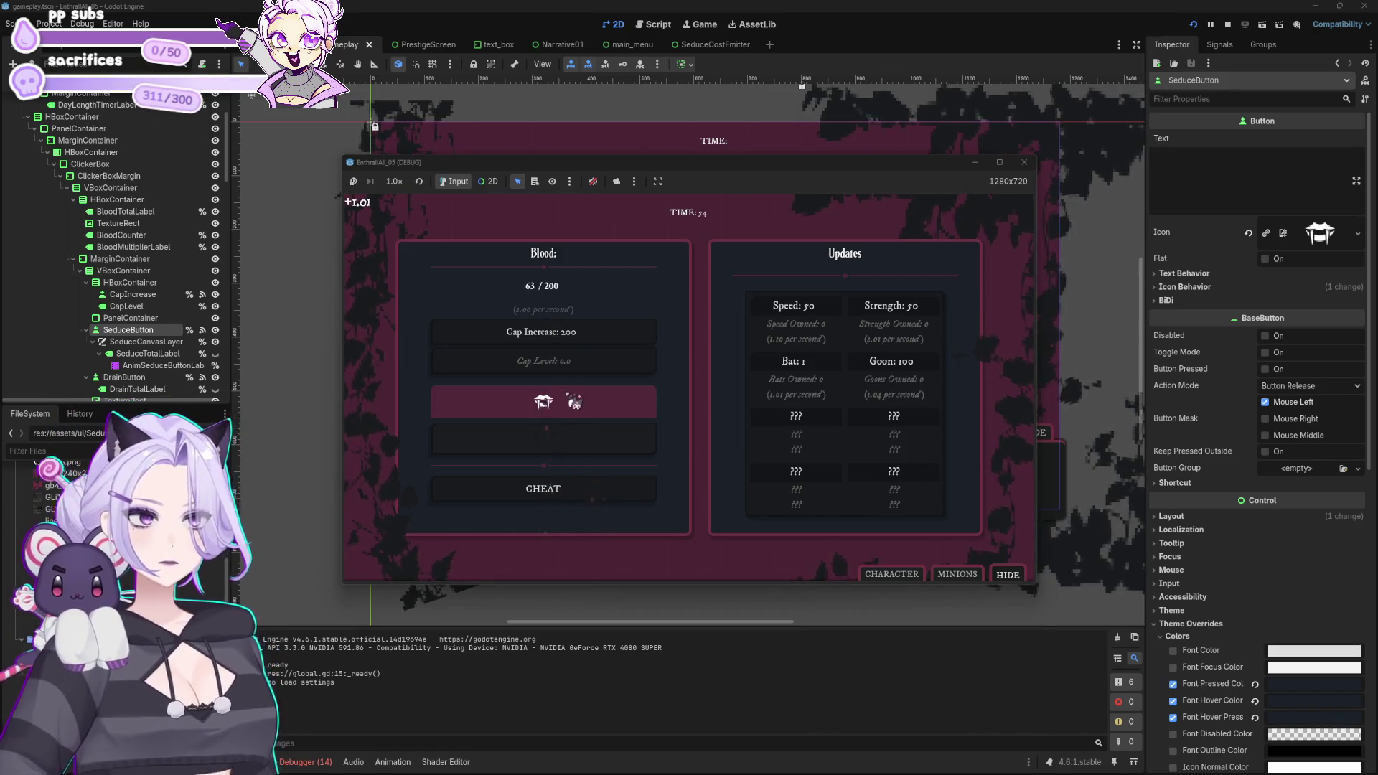
left_click(928, 318)
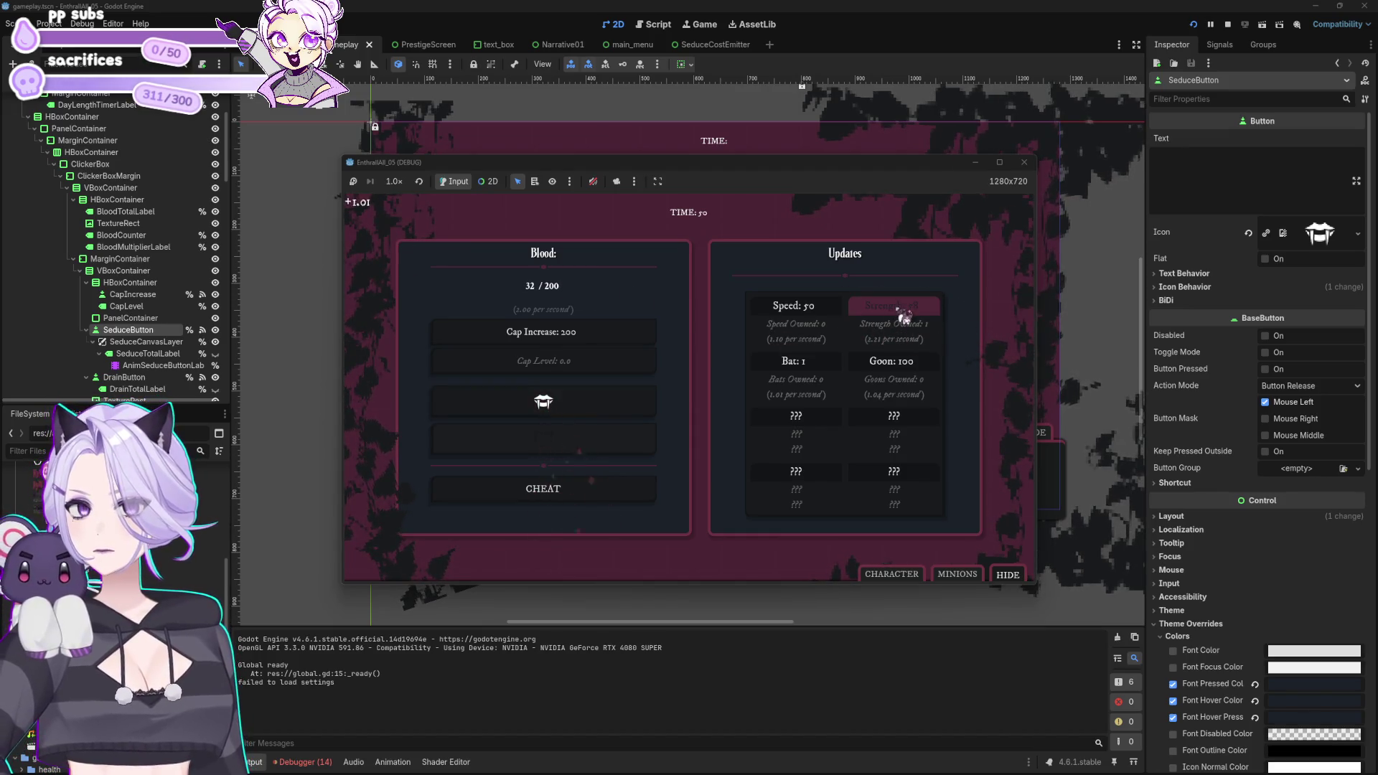
left_click(589, 399)
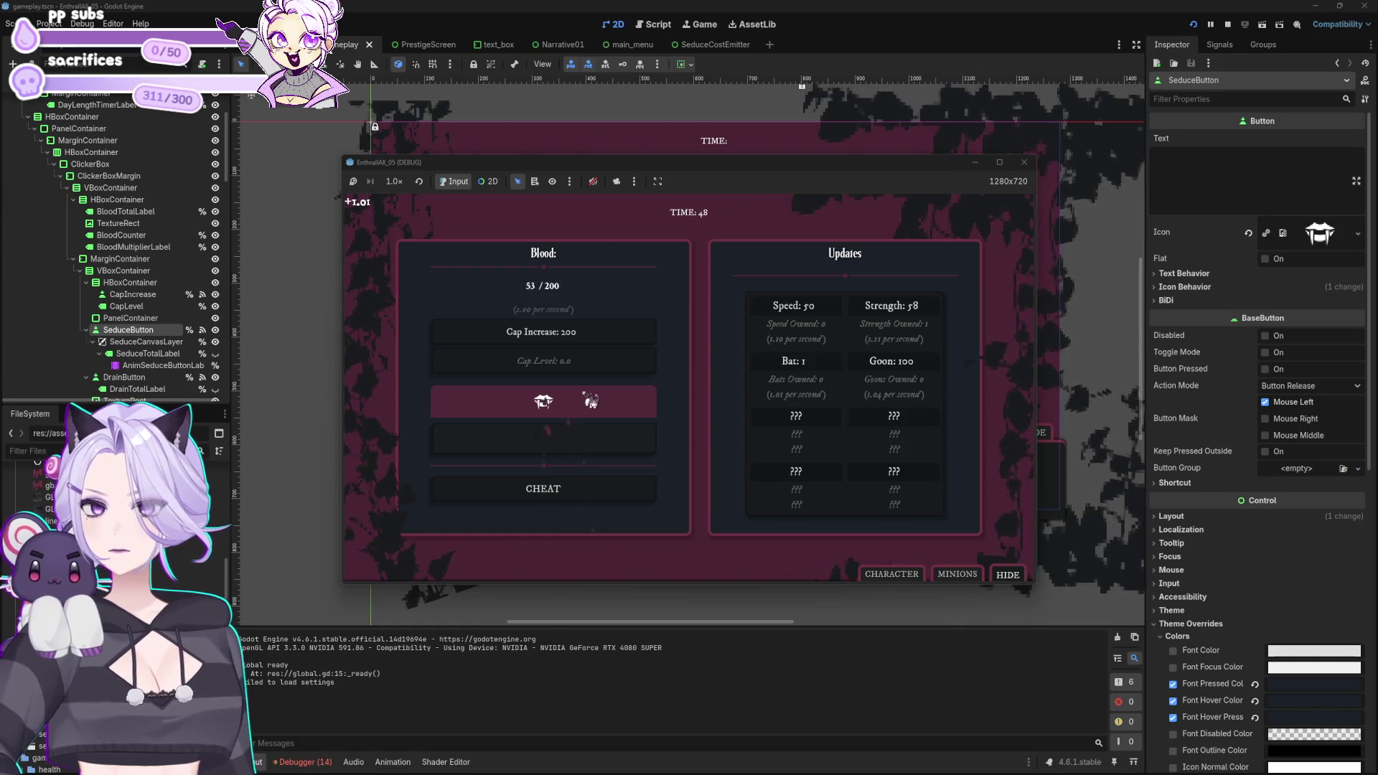
left_click(925, 313)
left_click(546, 400)
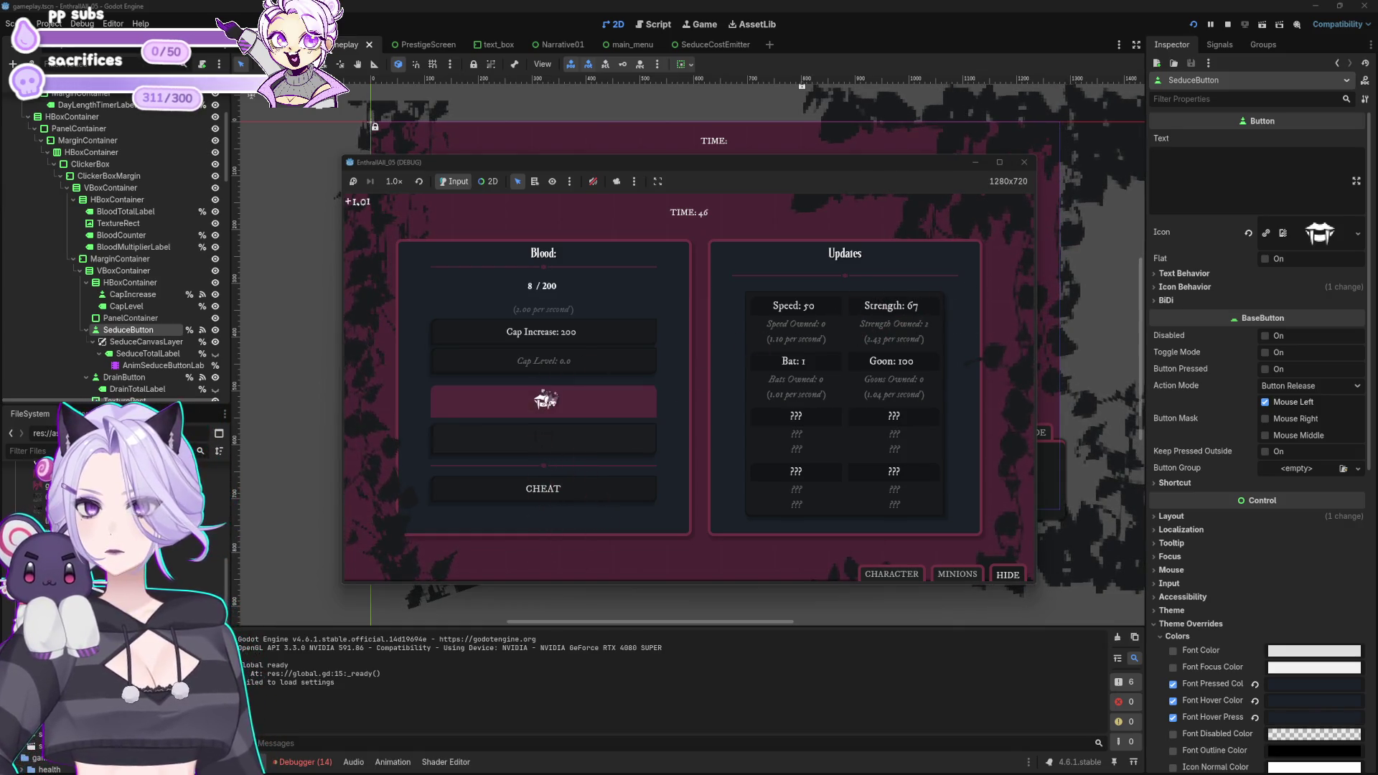
left_click(1025, 162)
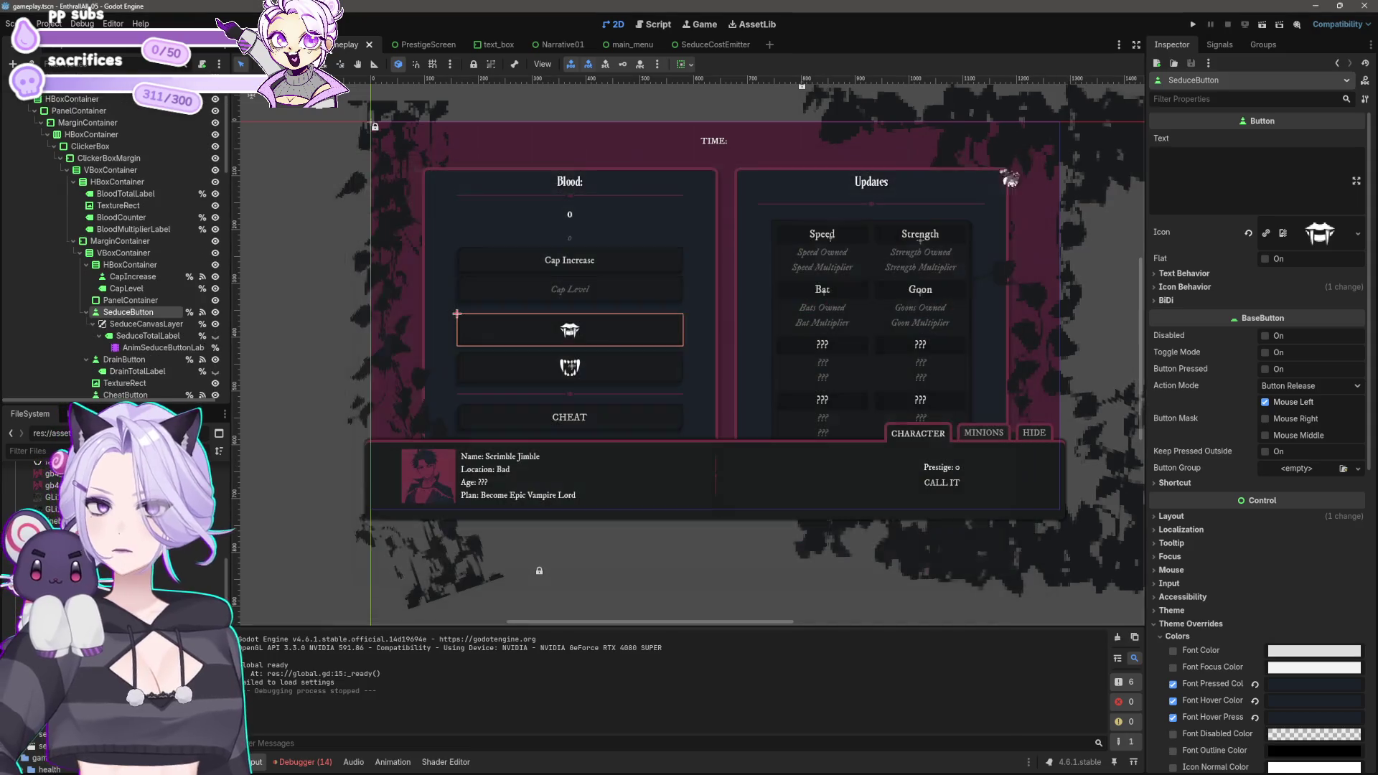
left_click(668, 43)
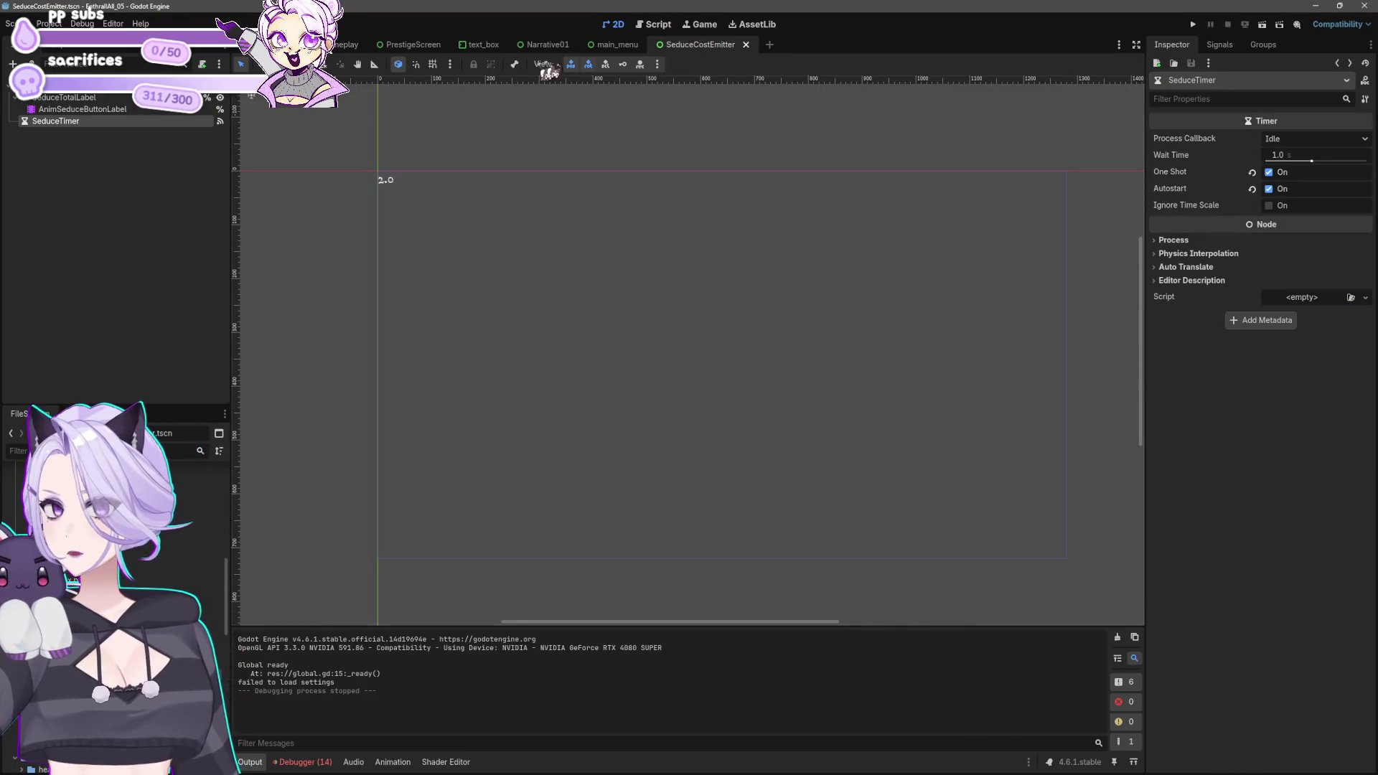
Step: Open seduce_cost_emitter.gd, then go back to gameplay.gd's strength_cost purchase code
left_click(653, 25)
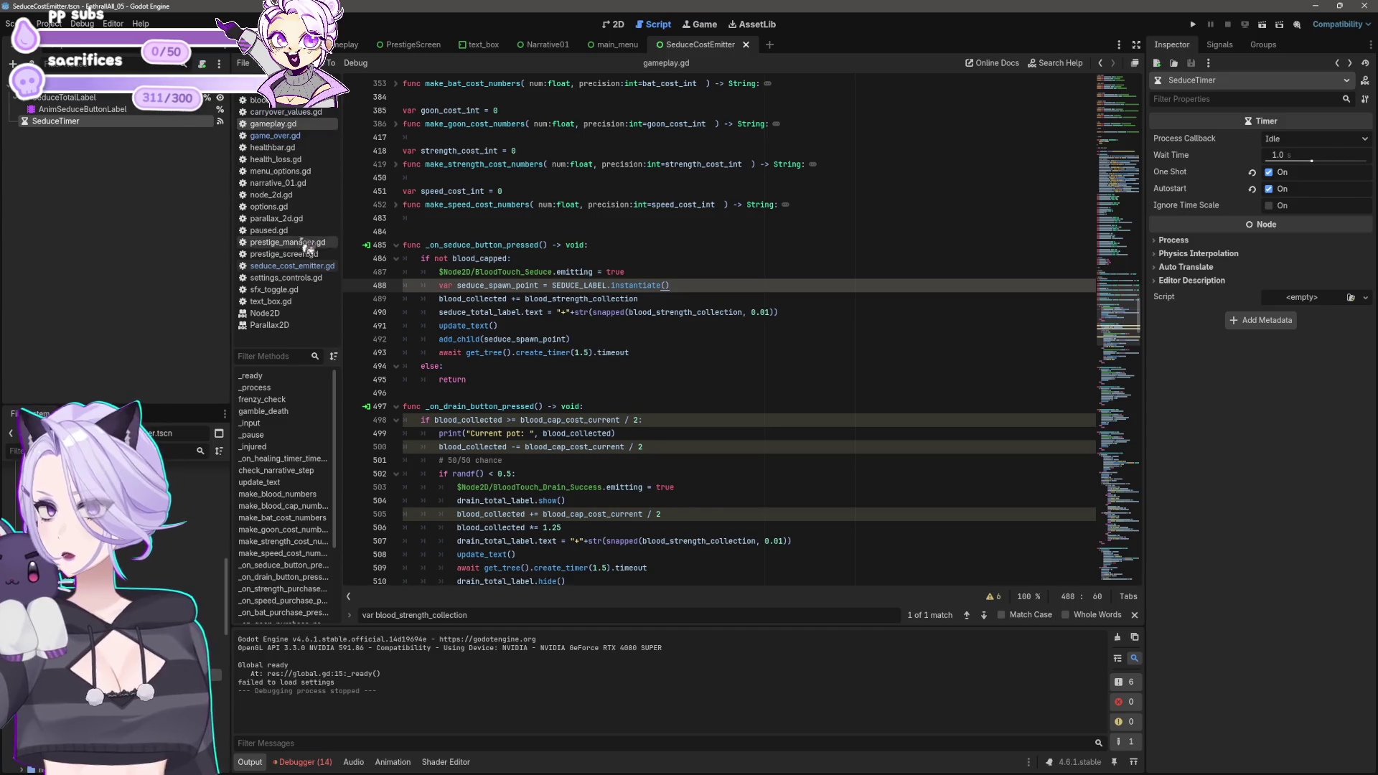
left_click(294, 266)
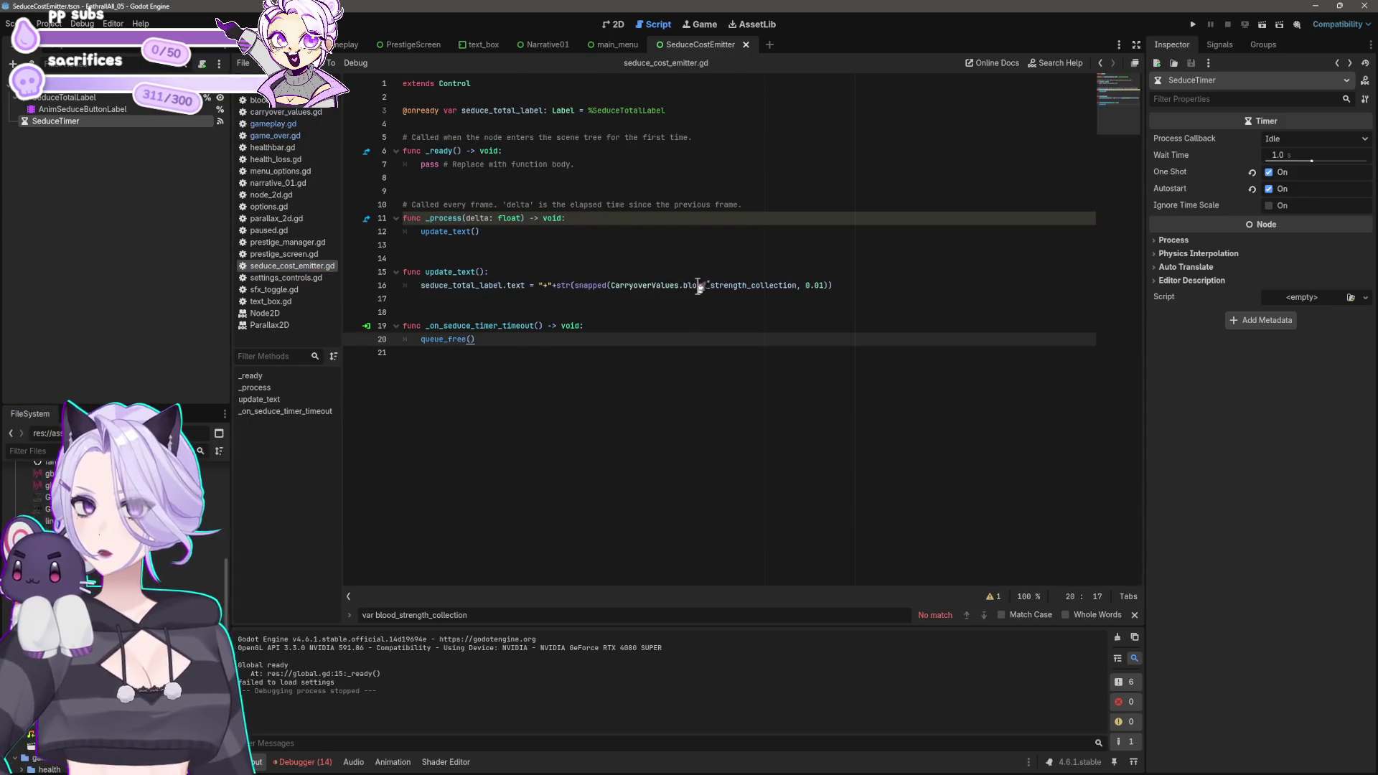
key("alt+Left")
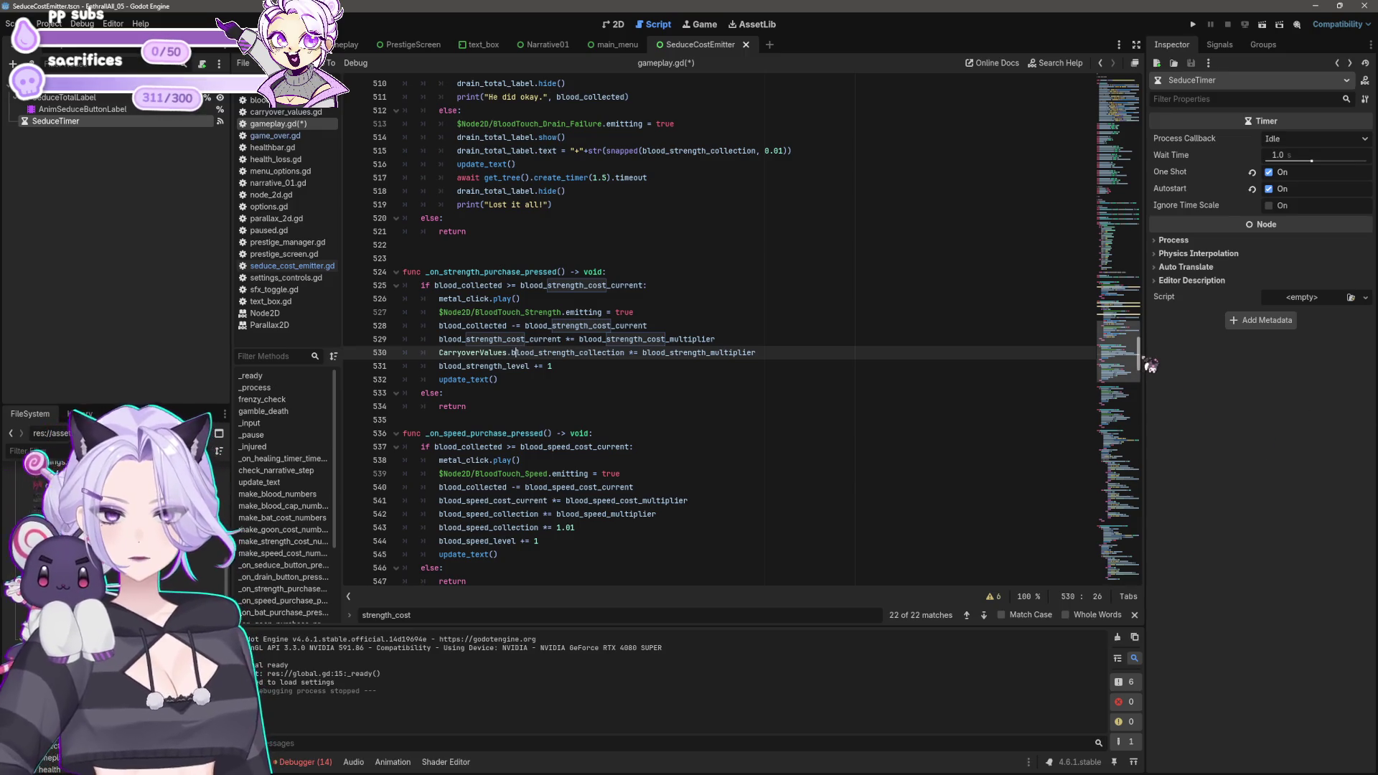
mouse_move(1148, 363)
left_mouse_down()
mouse_move(1147, 231)
mouse_move(1153, 242)
left_mouse_up()
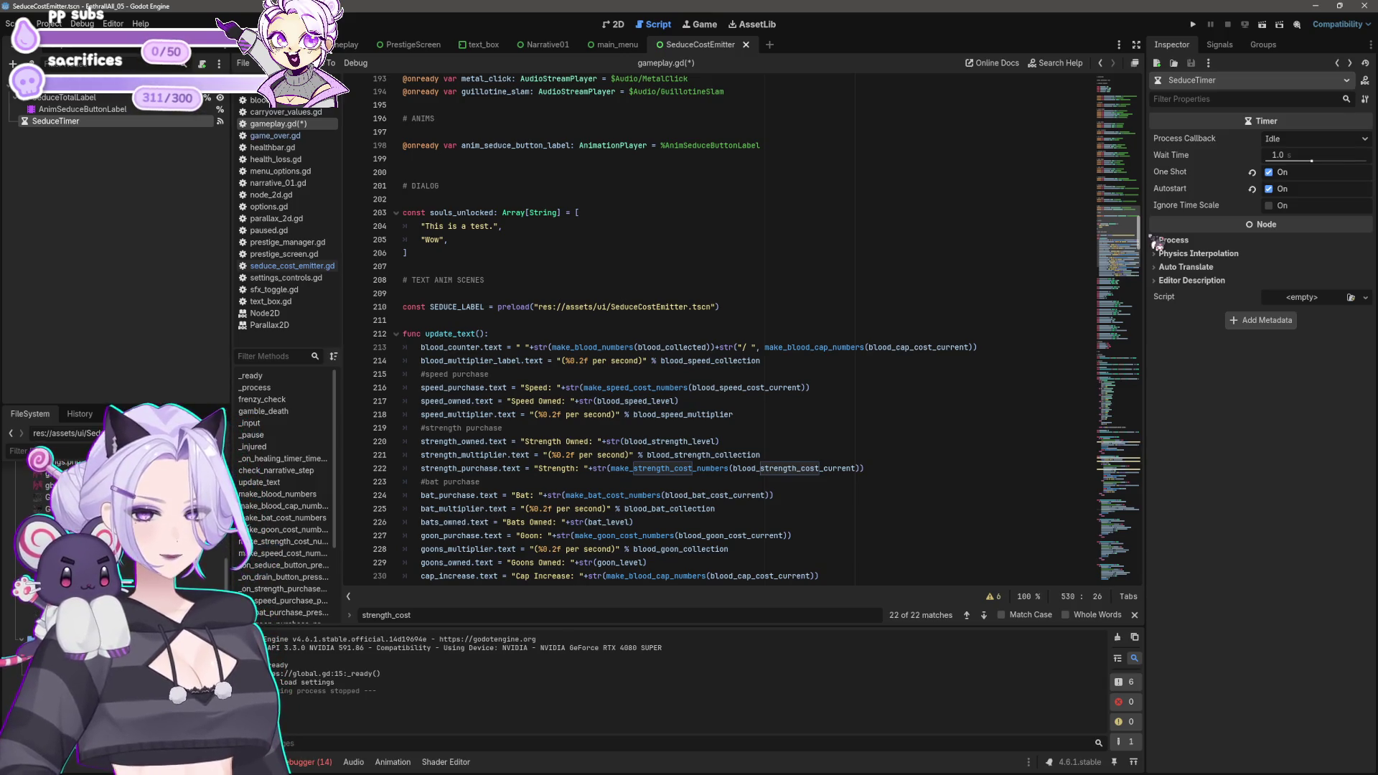
Step: Pass %SeduceButton into SEDUCE_LABEL.instantiate() on line 488 and run, hitting an invalid-argument error
left_click_drag(1155, 243, 1172, 342)
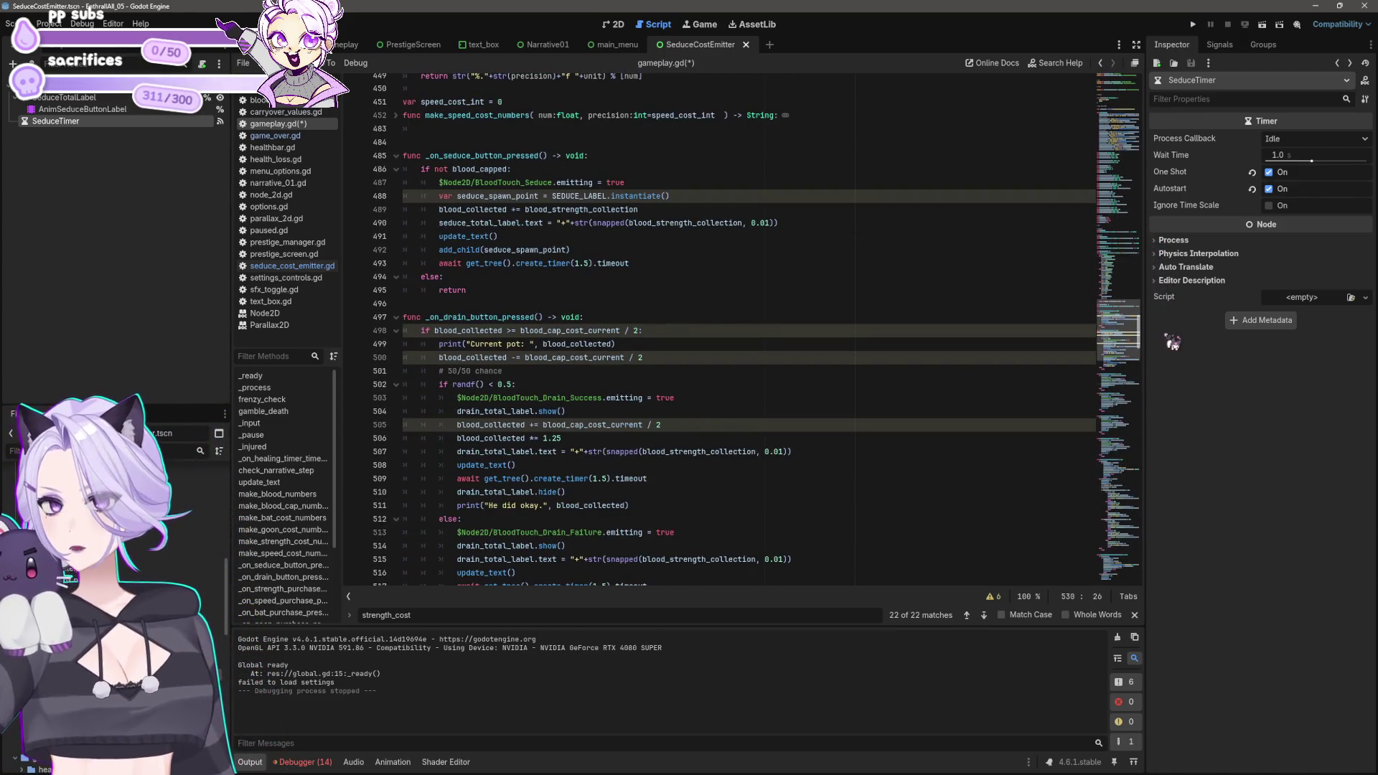
left_click(675, 196)
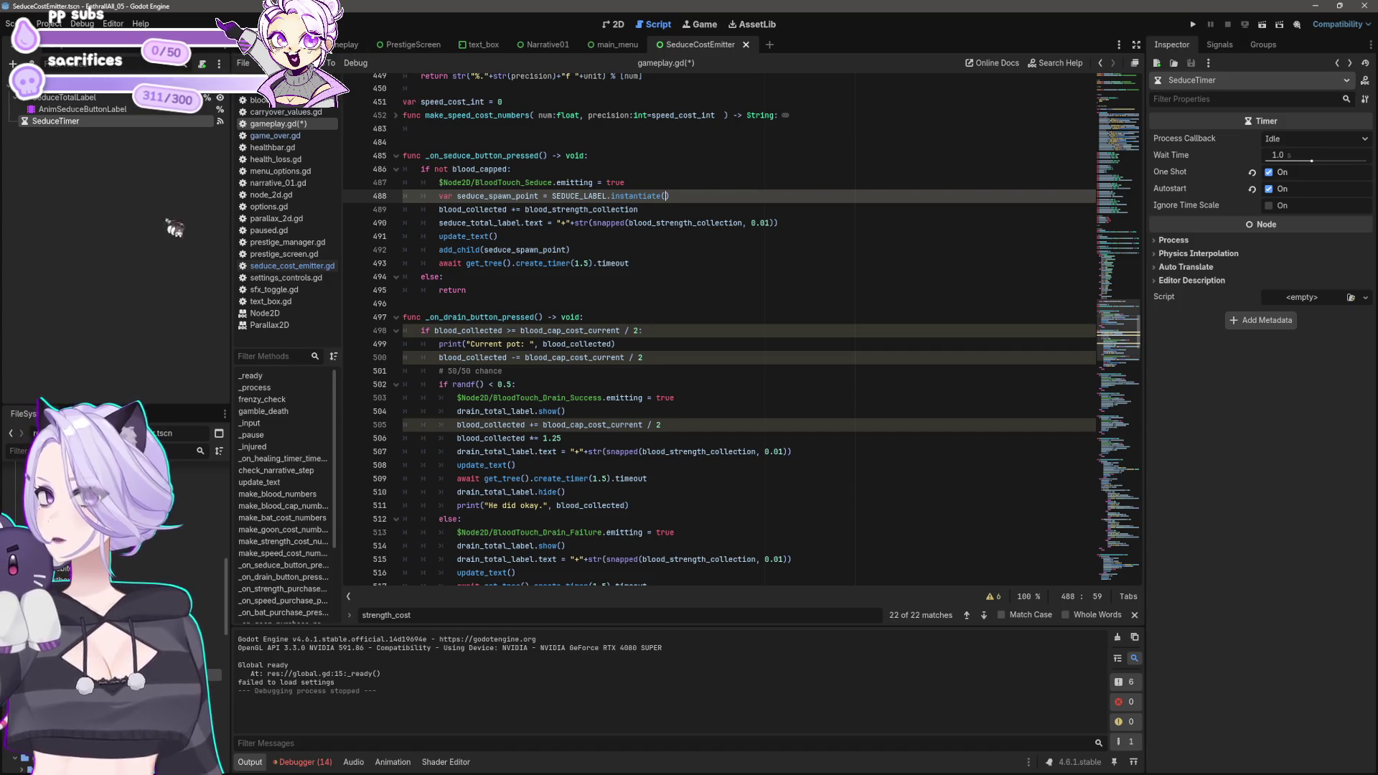
left_click(346, 46)
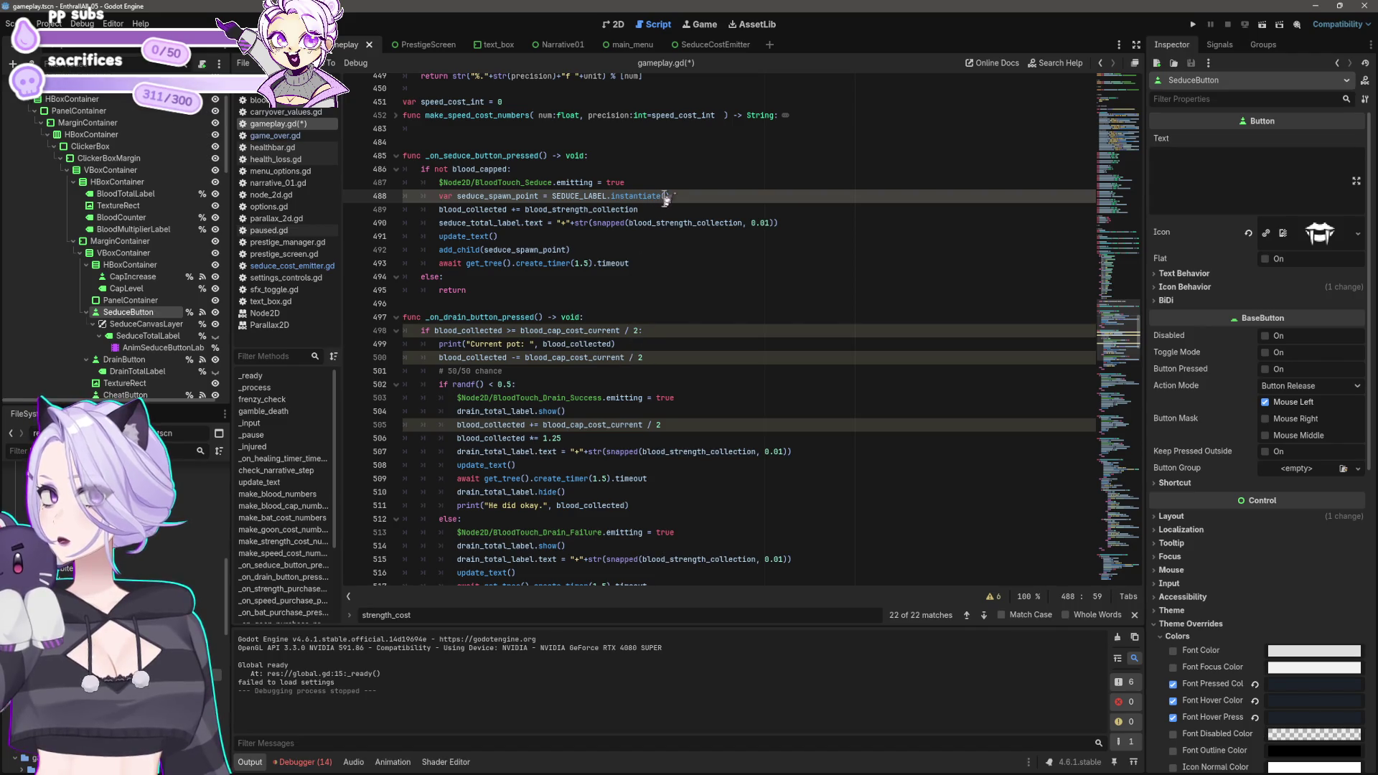
mouse_move(121, 335)
left_mouse_down()
mouse_move(287, 309)
mouse_move(666, 196)
left_mouse_up()
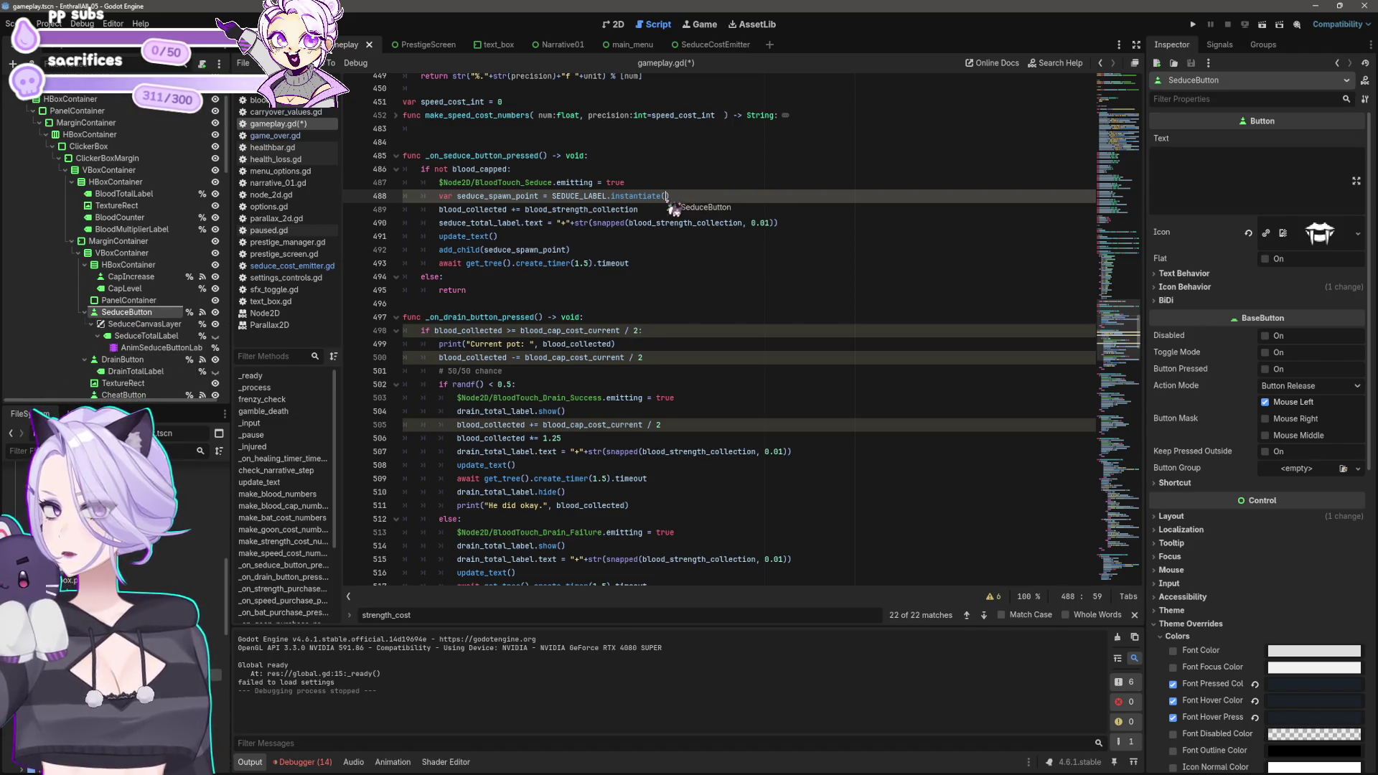
left_click(1193, 25)
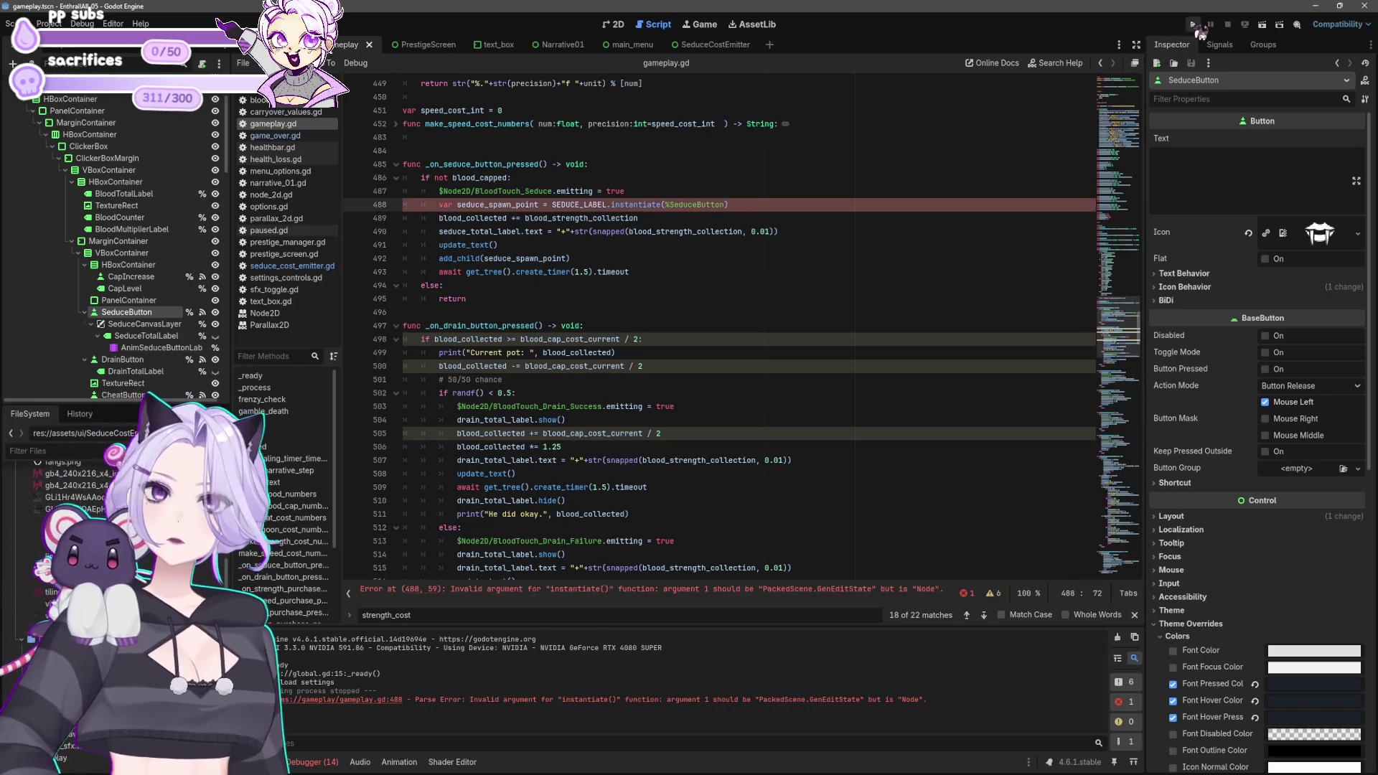
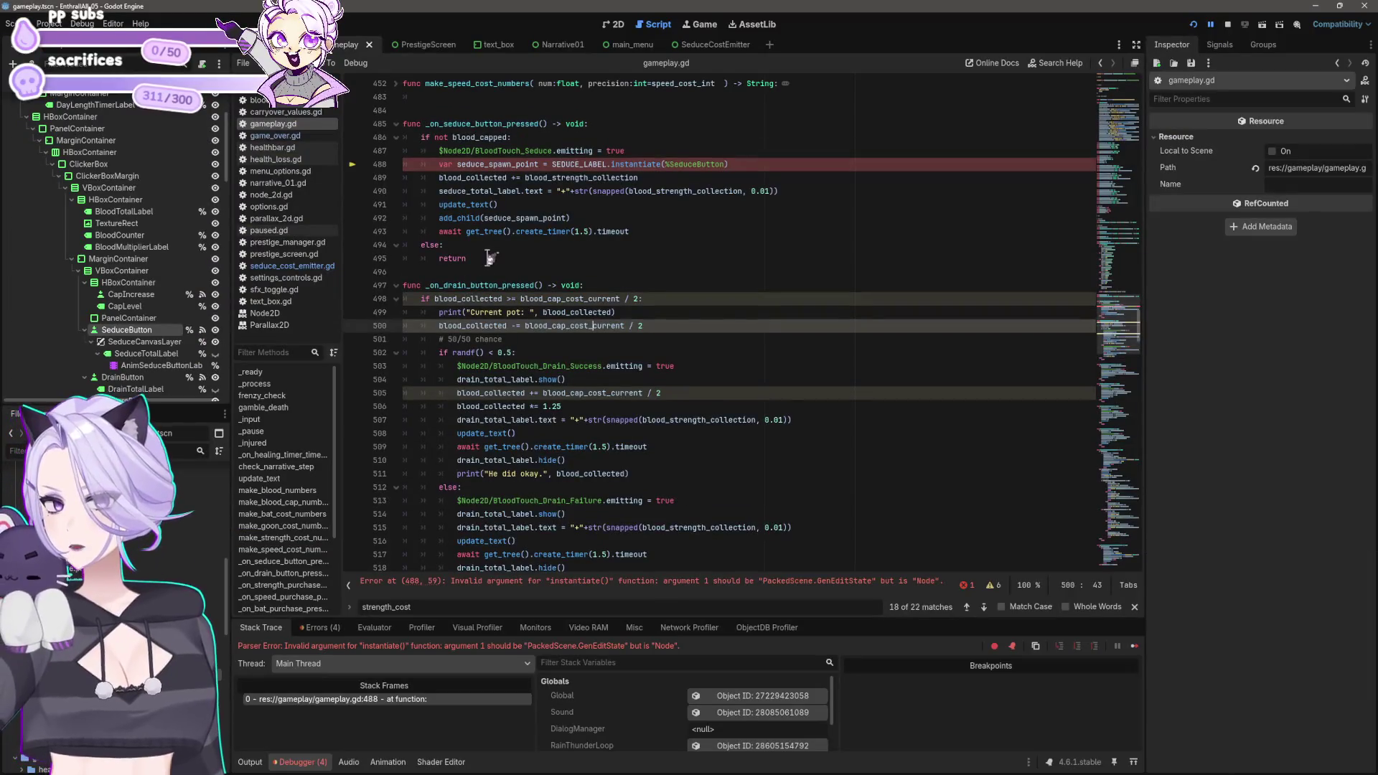
Step: Undo the last edit and select the bullet scale and add_sibling lines near line 504
key("ctrl+z")
key("ctrl+z")
key("ctrl+z")
key("ctrl+z")
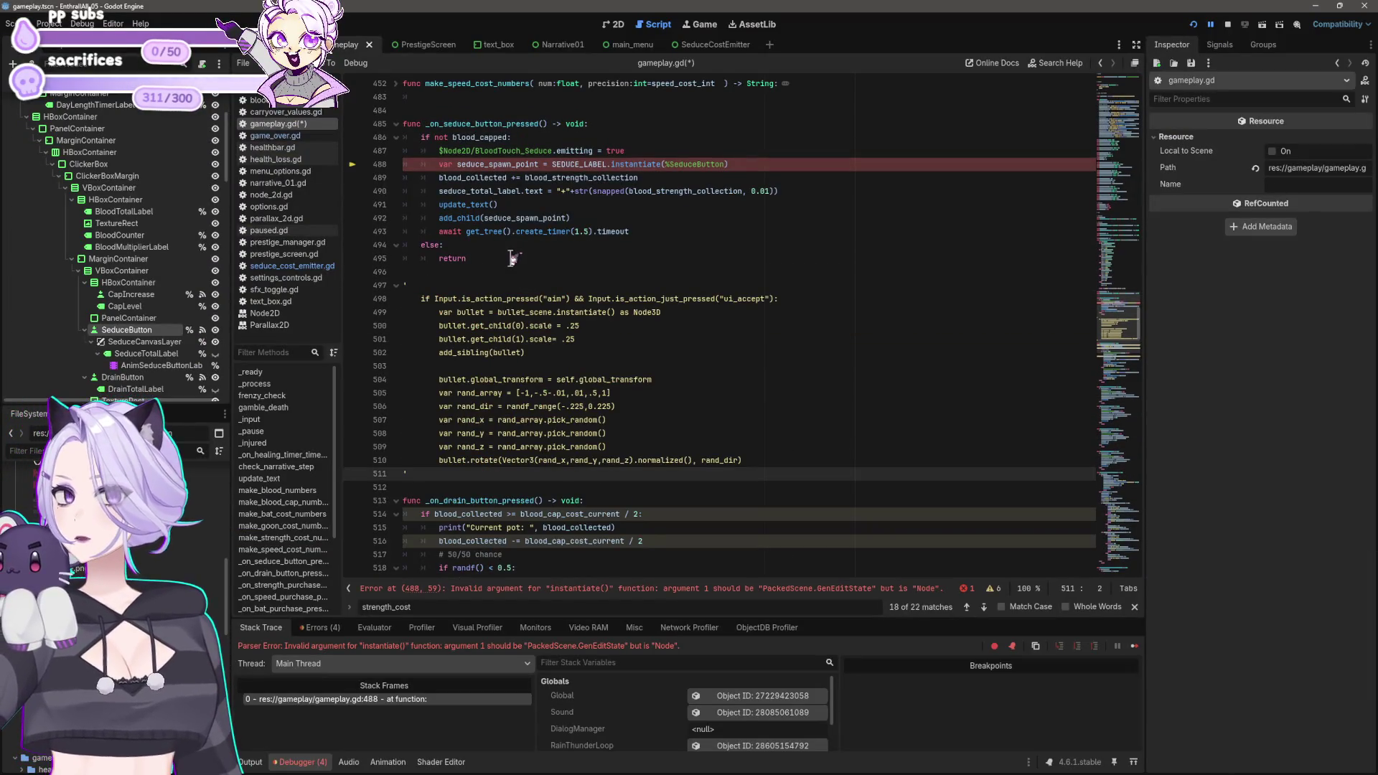
left_click(434, 273)
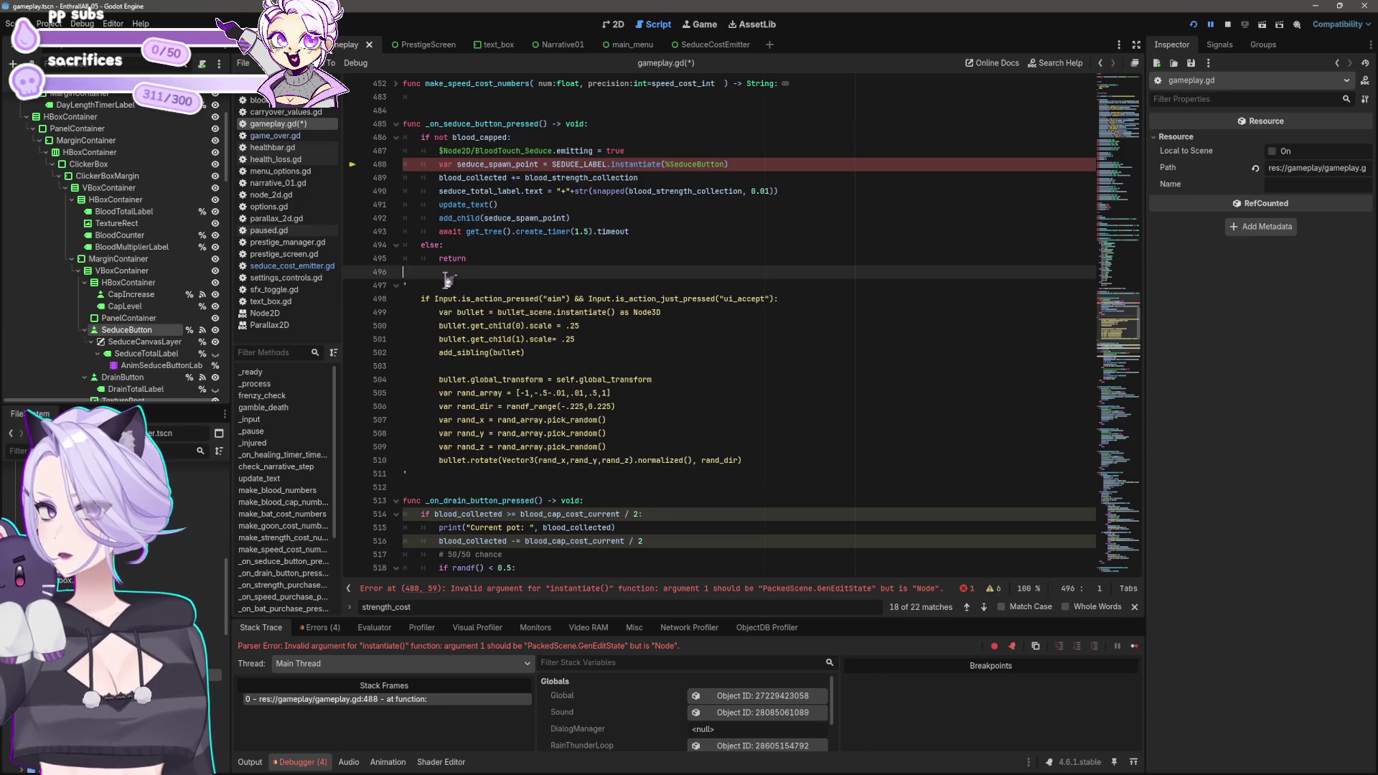
left_click(452, 284)
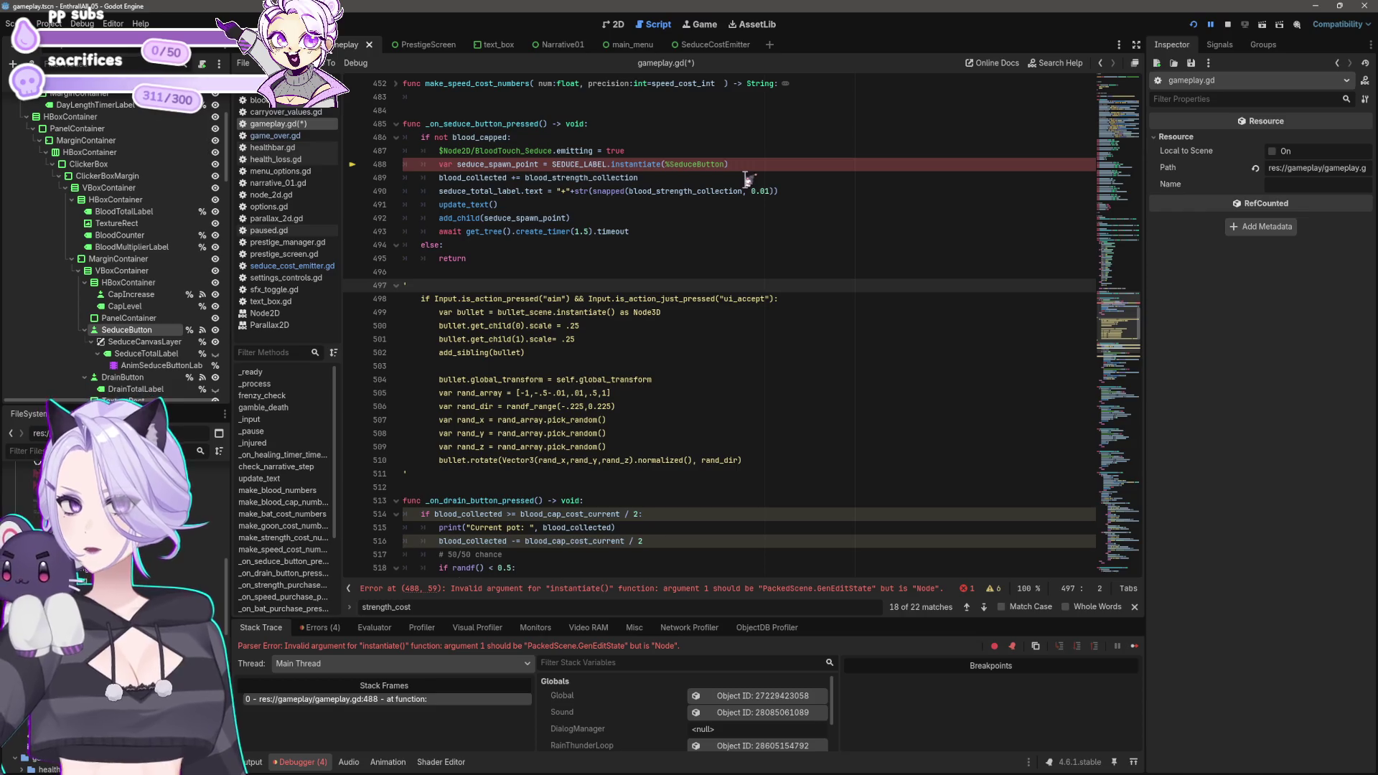
left_click(655, 313)
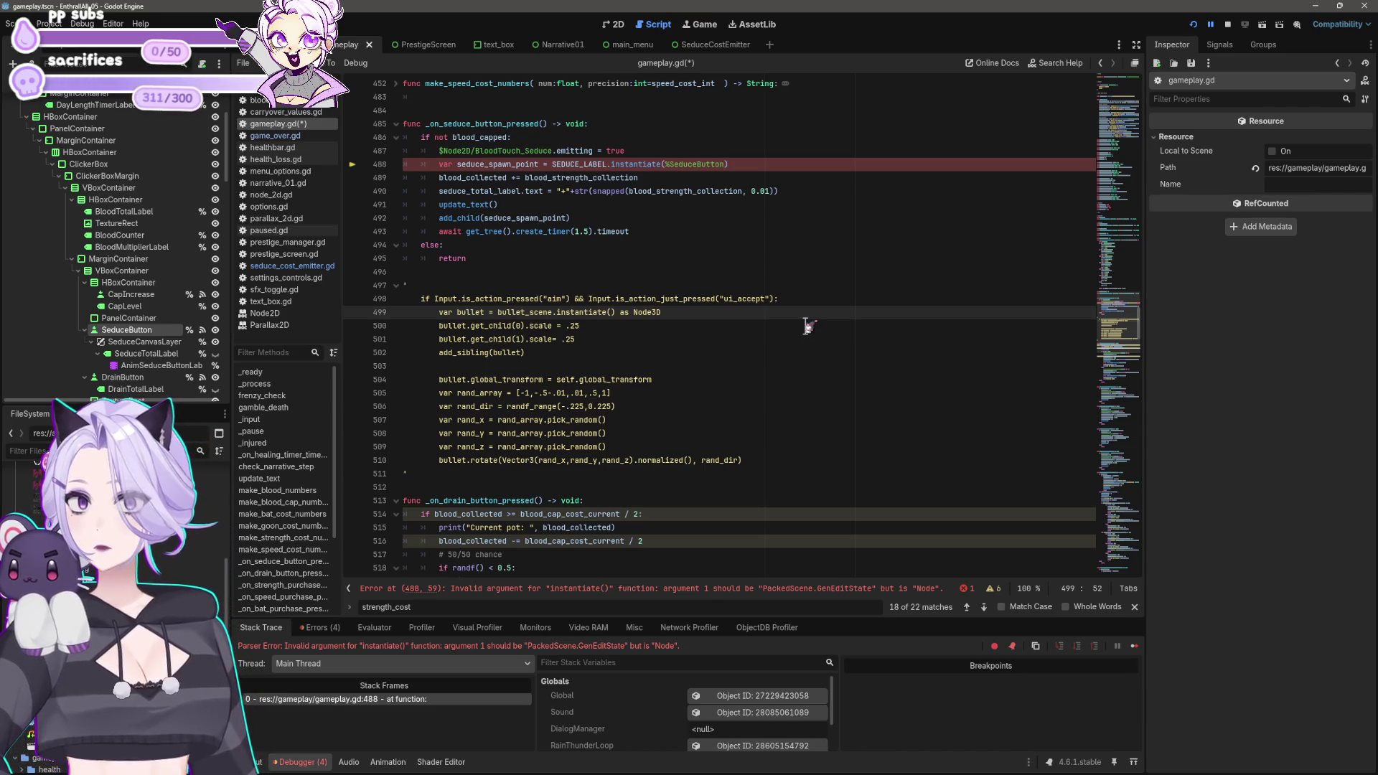
key("Down")
key("Down")
key("Down")
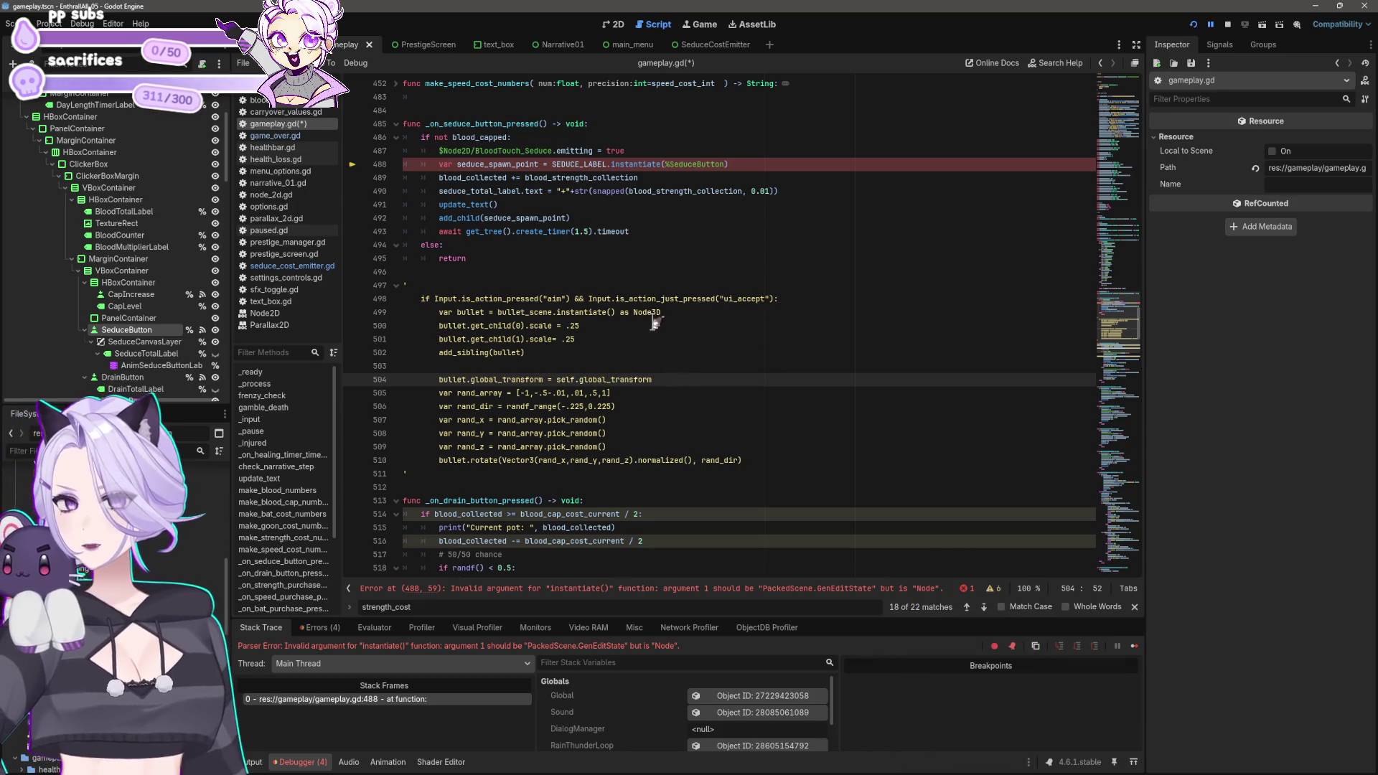
left_click_drag(531, 352, 348, 326)
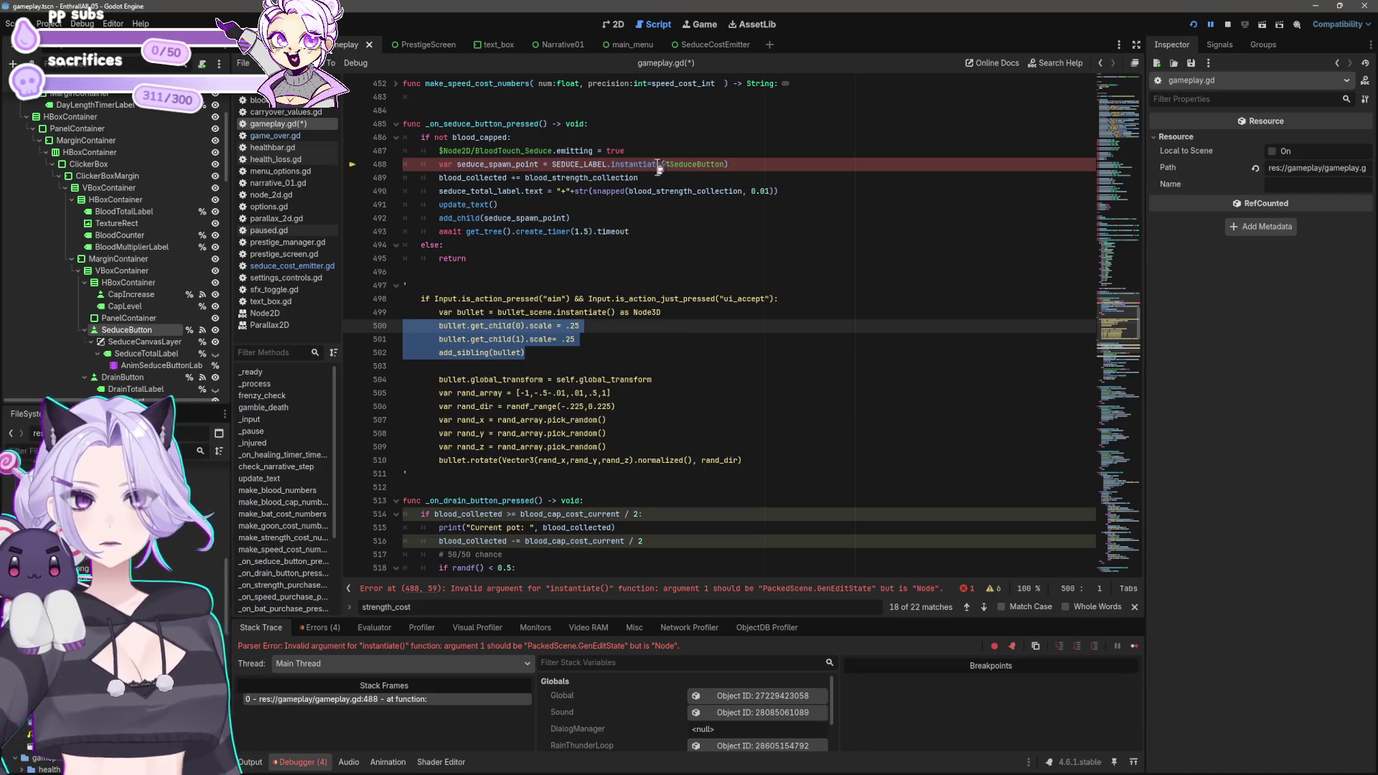
Step: Make line 488 read SEDUCE_LABEL.instantiate() as Control, dropping the %SeduceButton argument
left_click_drag(664, 164, 723, 170)
key("BackSpace")
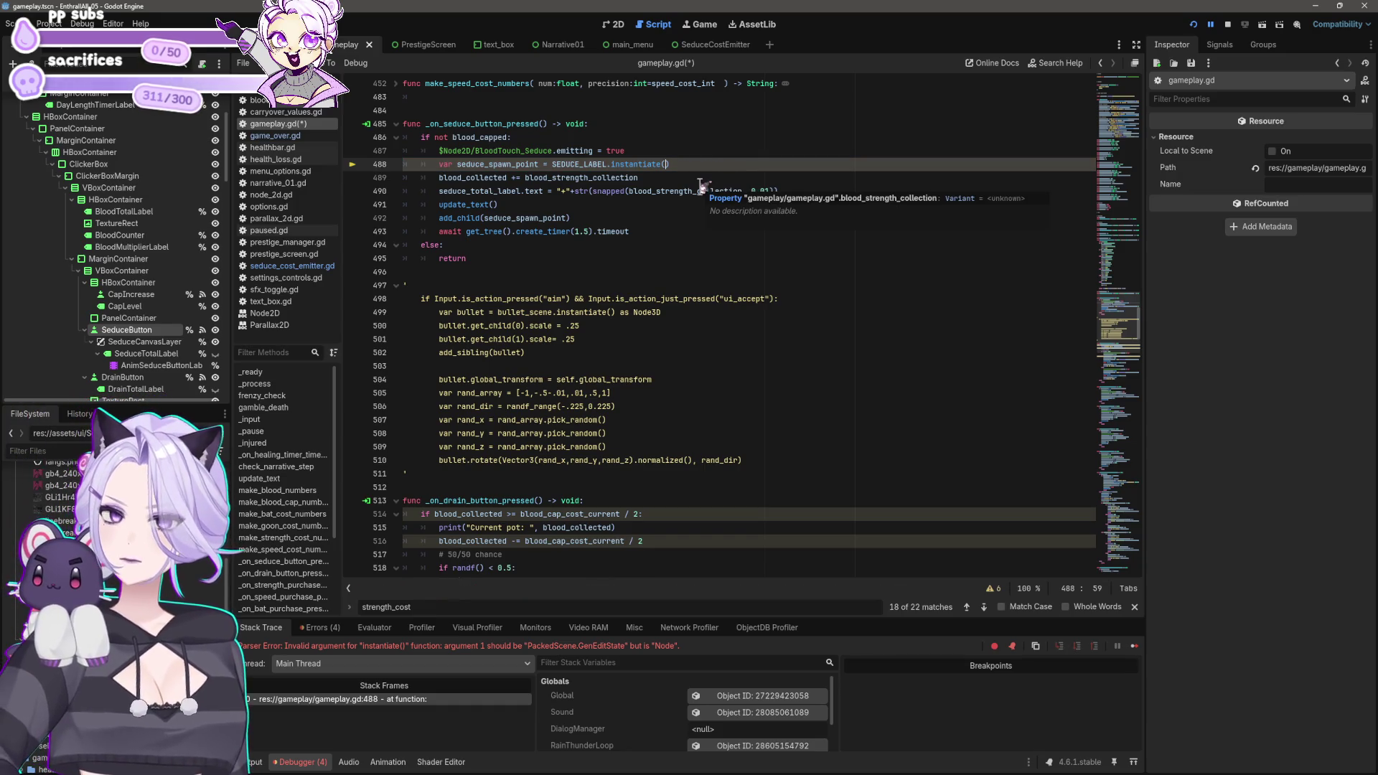
key("End")
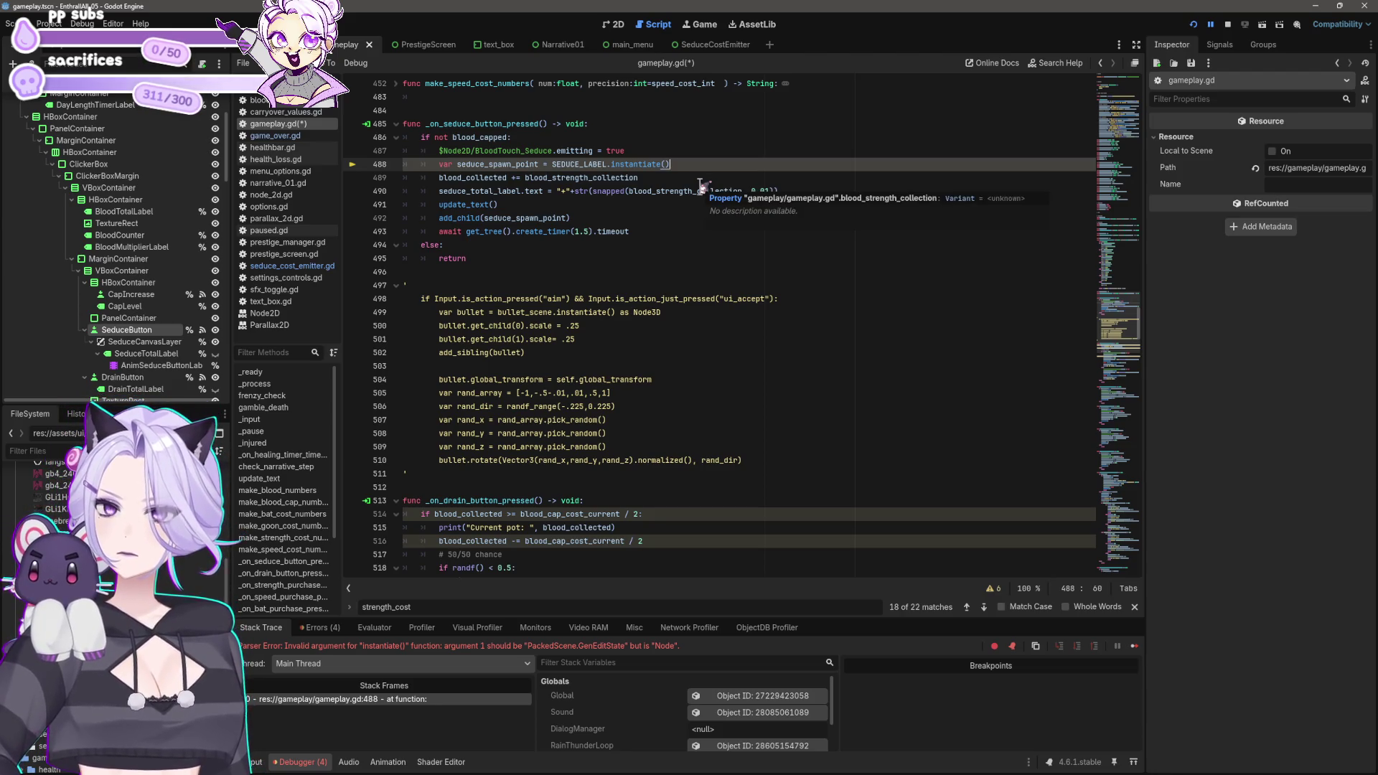
type("as Control")
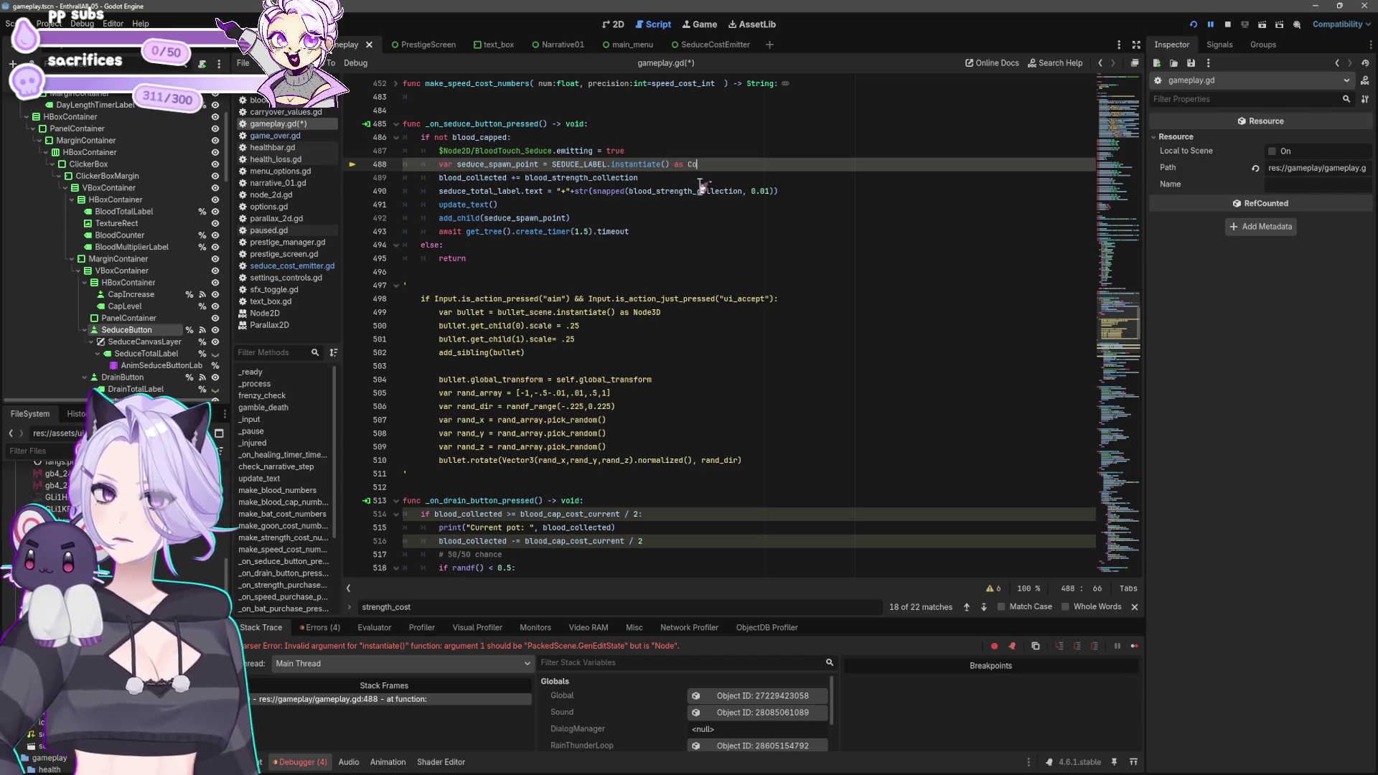
Step: Open the SeduceCostEmitter scene and script, then return to the end of gameplay.gd line 488
left_click(707, 45)
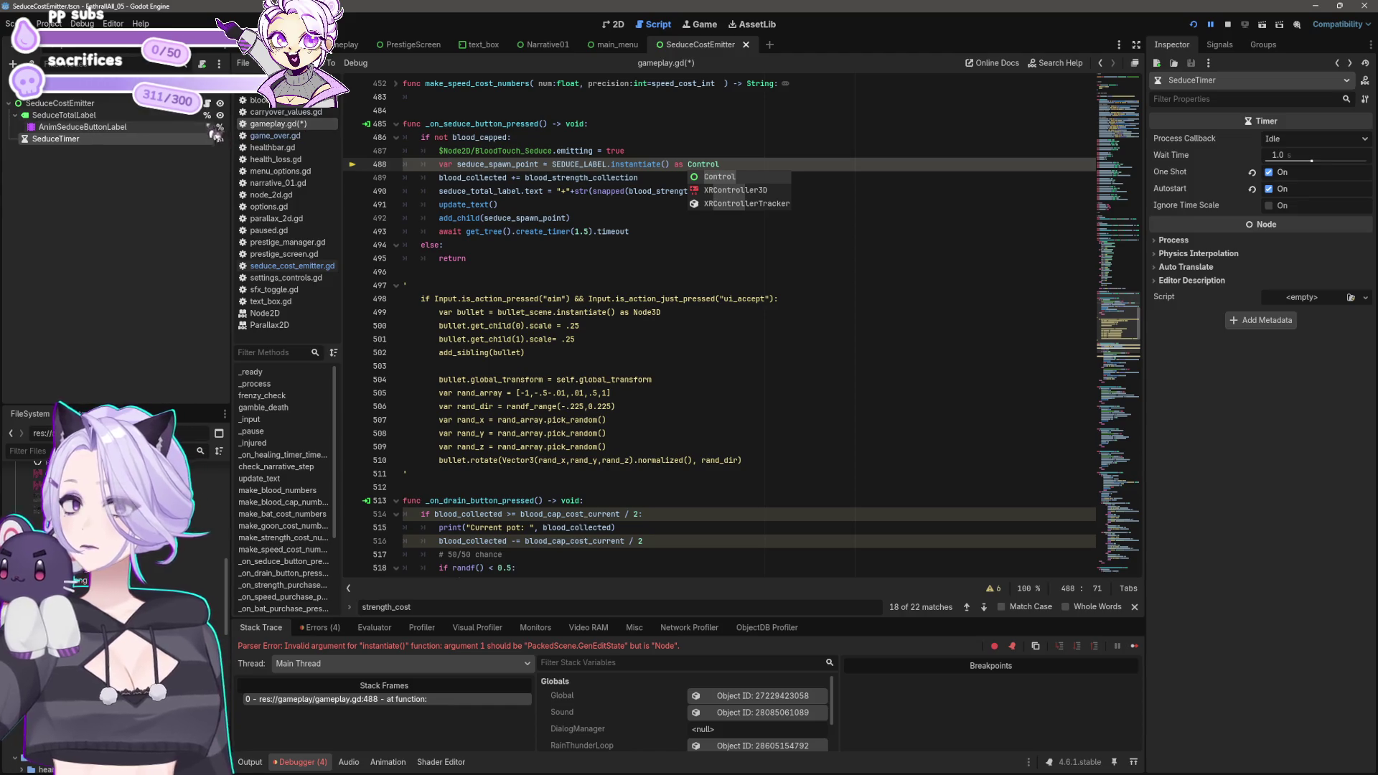
left_click(208, 104)
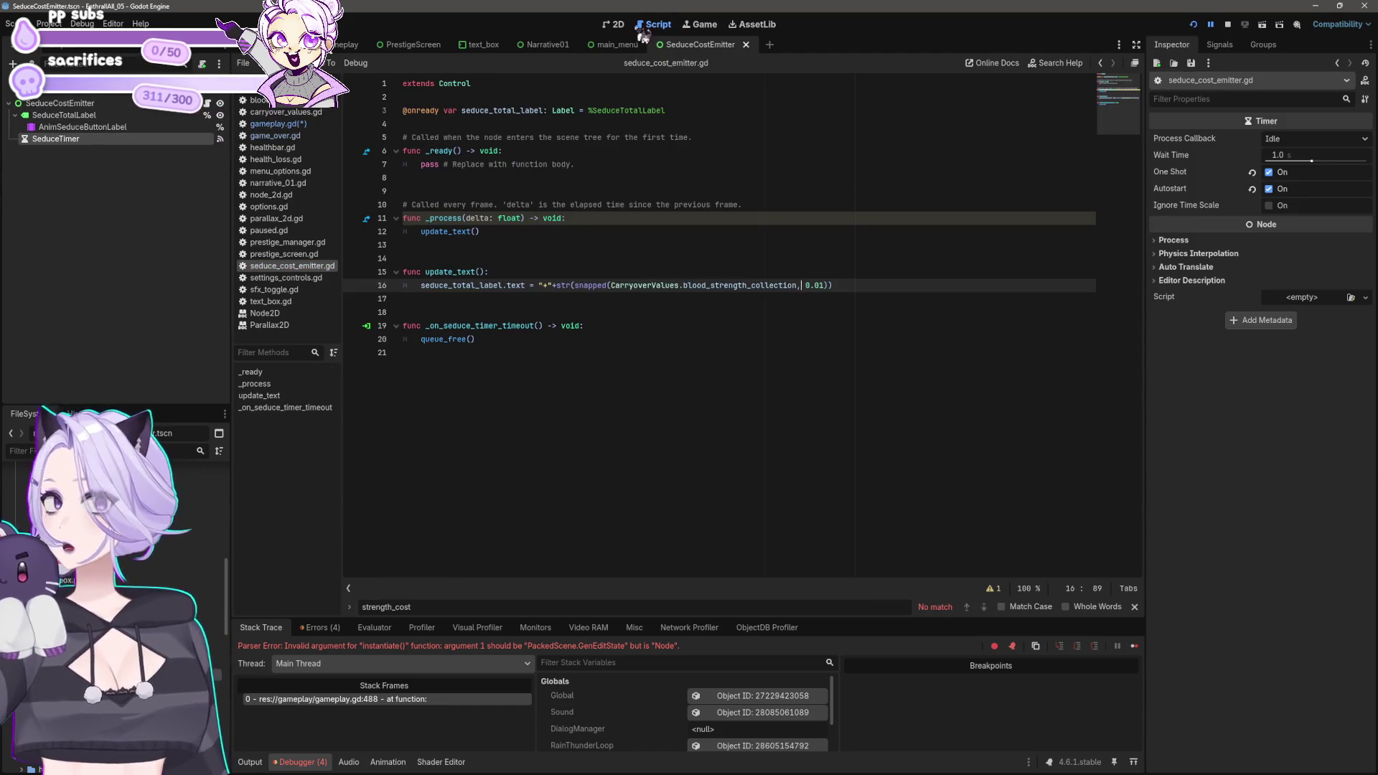
left_click(287, 124)
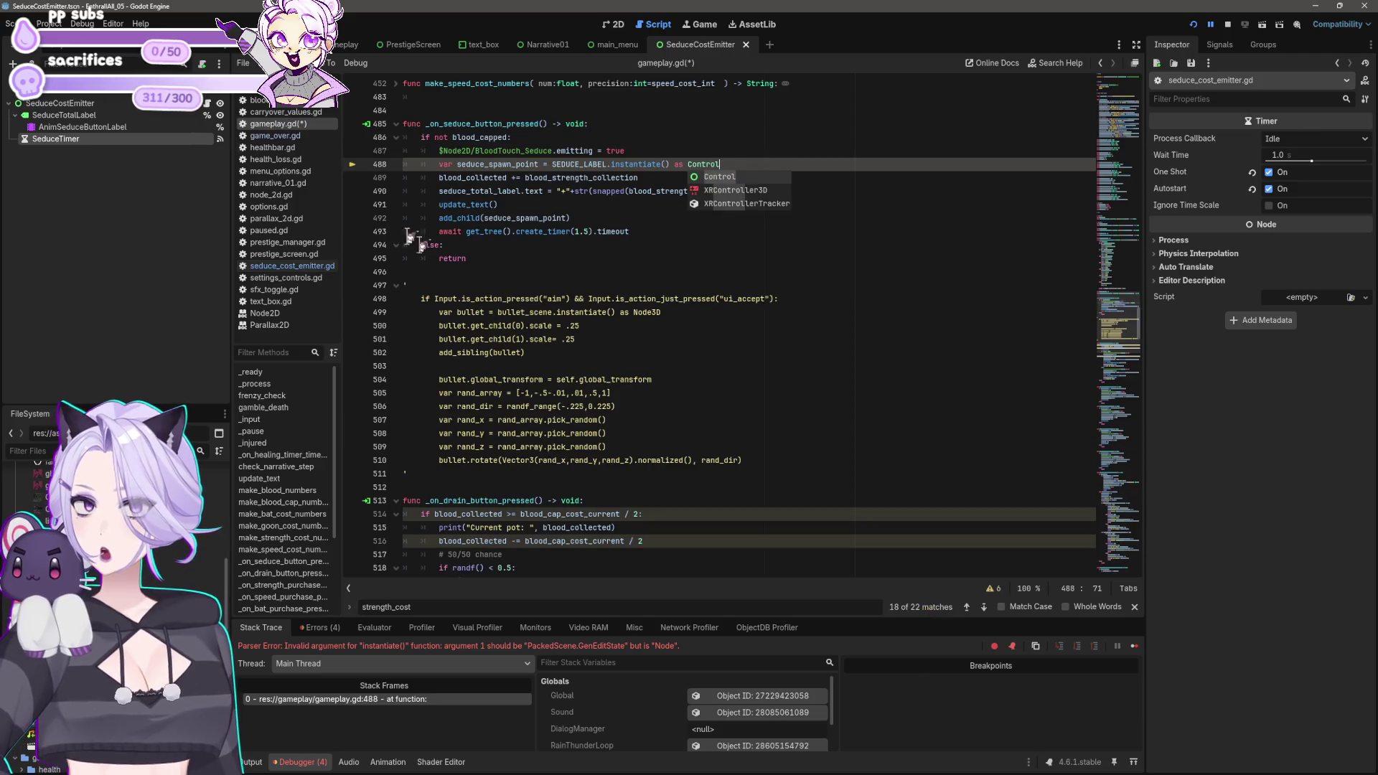
left_click(617, 231)
left_click(589, 178)
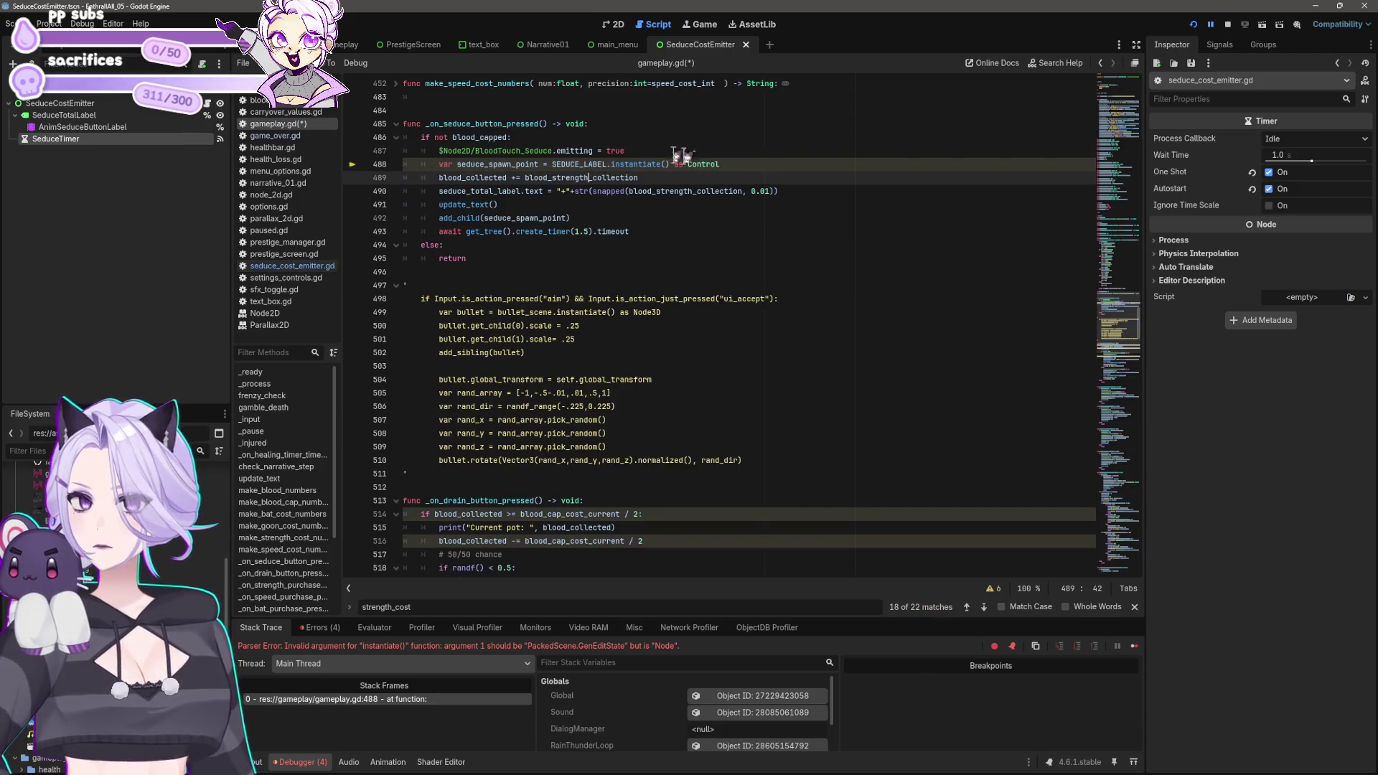
left_click(539, 164)
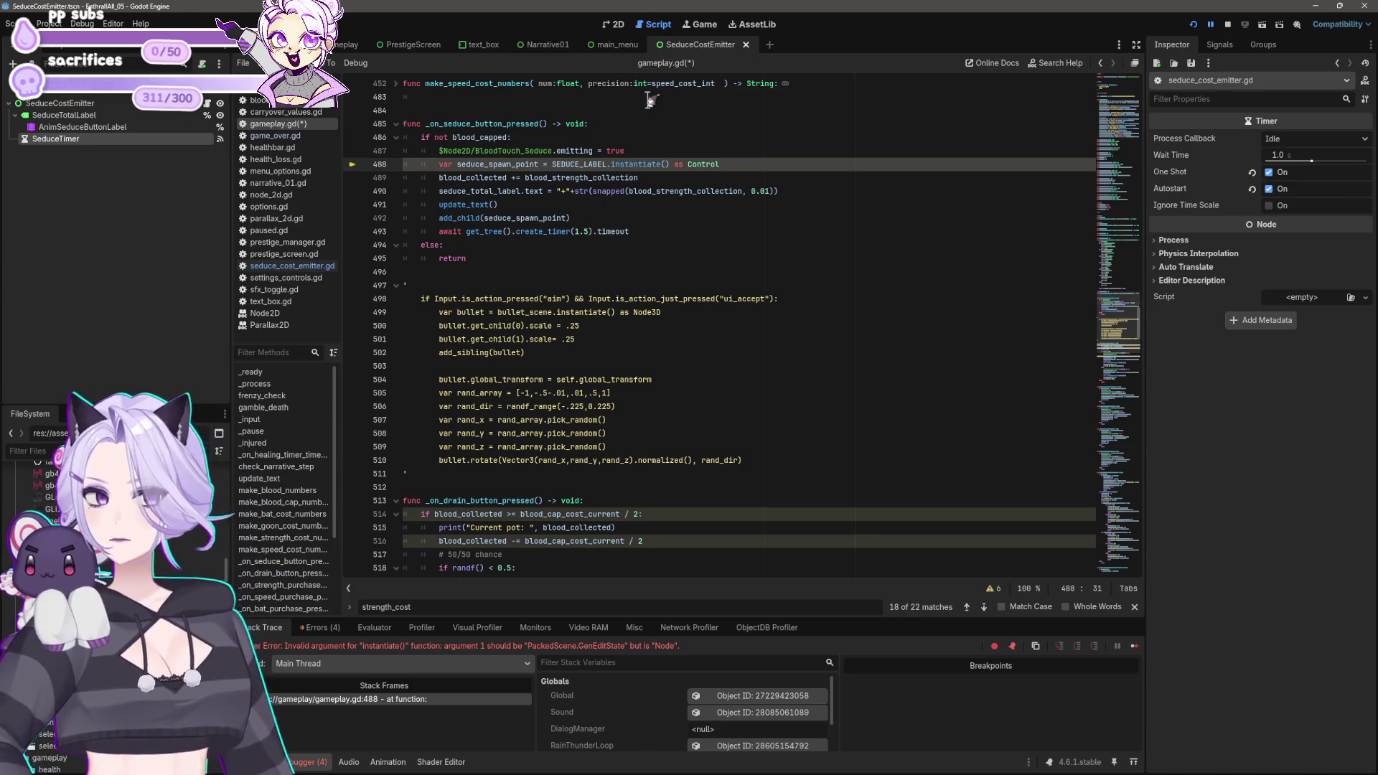
left_click(747, 166)
Step: Add and then delete a trial seduce_spawn_point.get_child(0).scale = 1 line, and select bullet on line 505
key("Return")
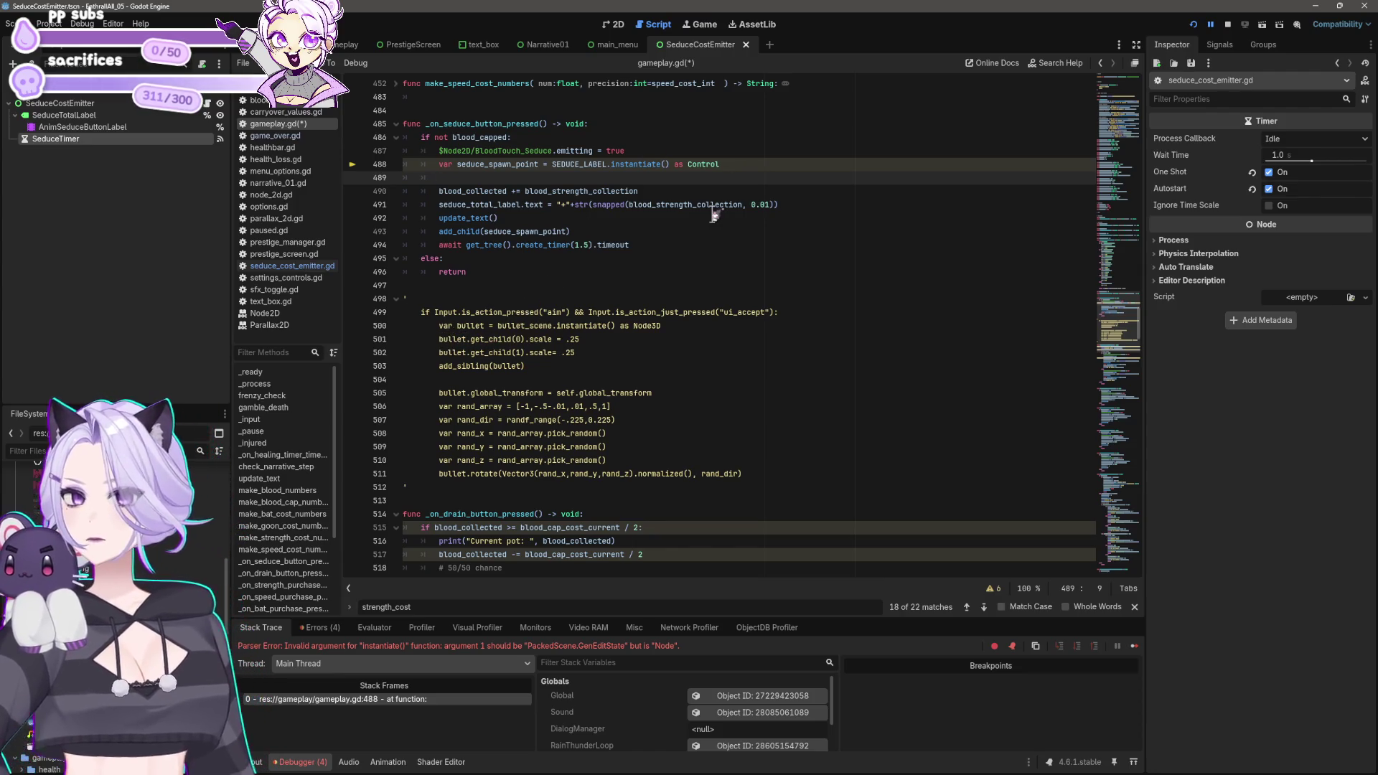
type("educe_spawn_p")
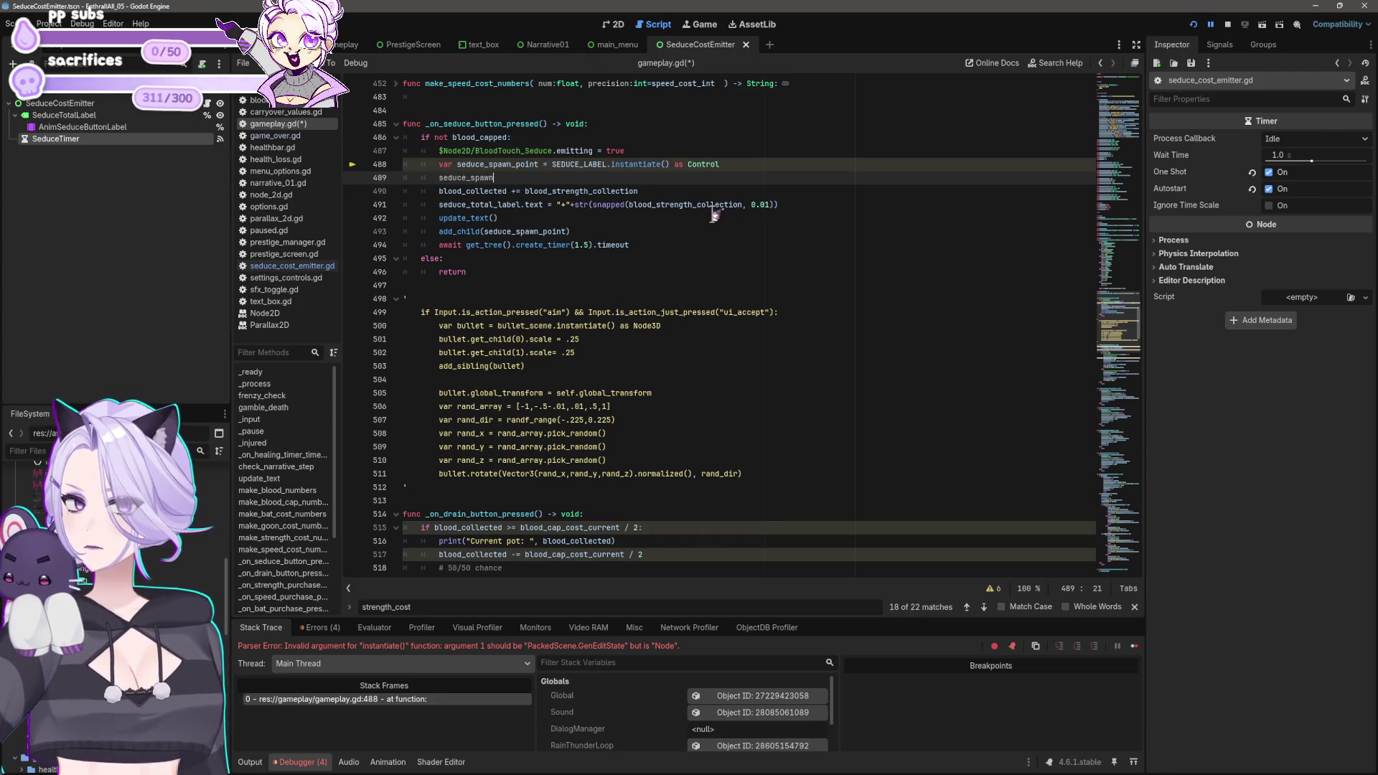
type("oint.")
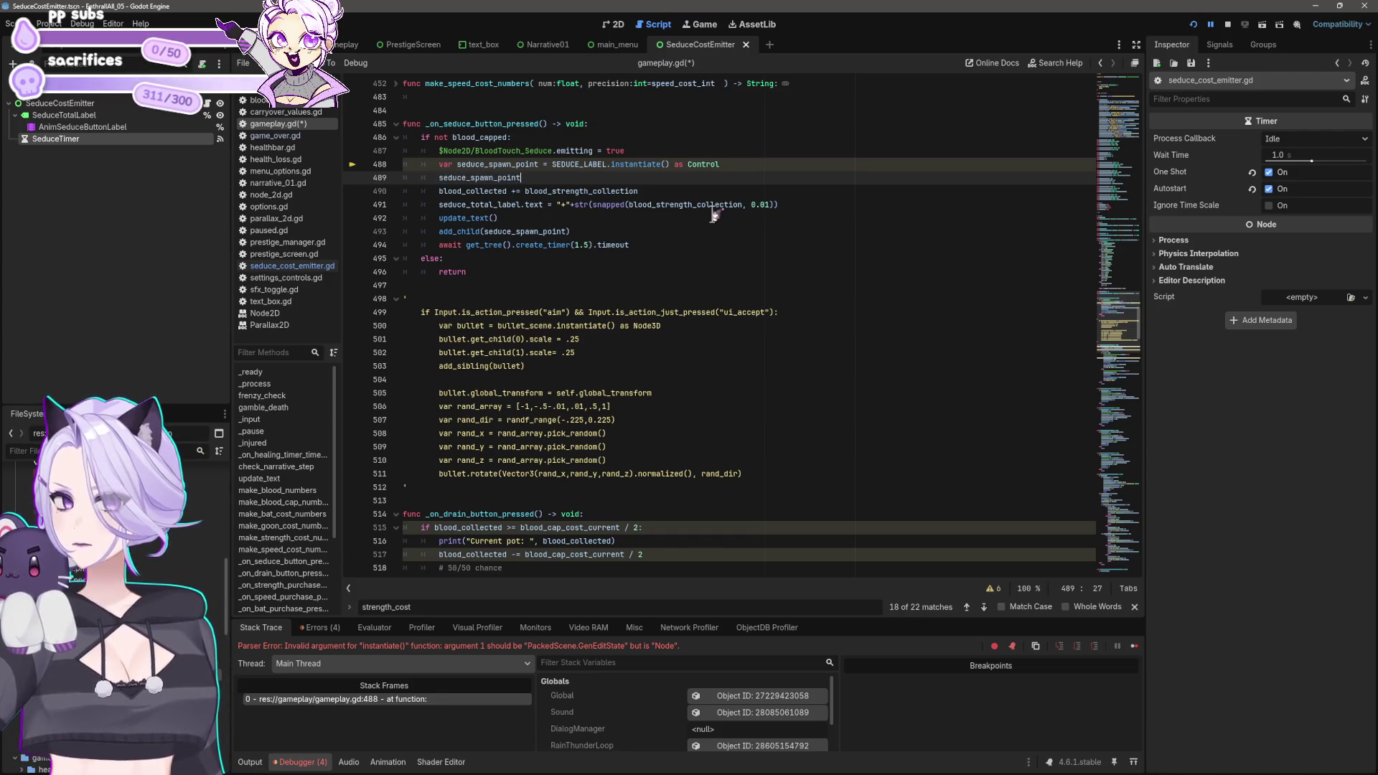
type("get_child")
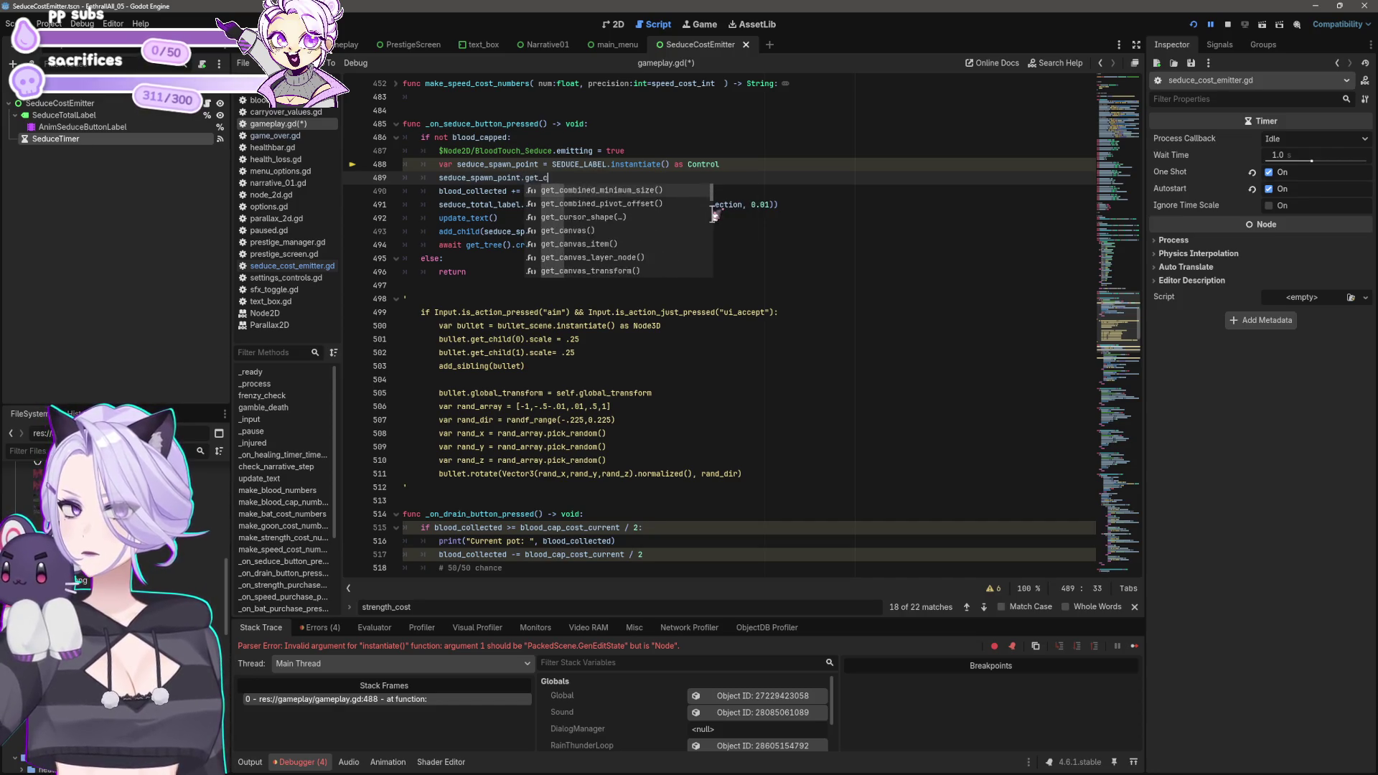
type("(0)")
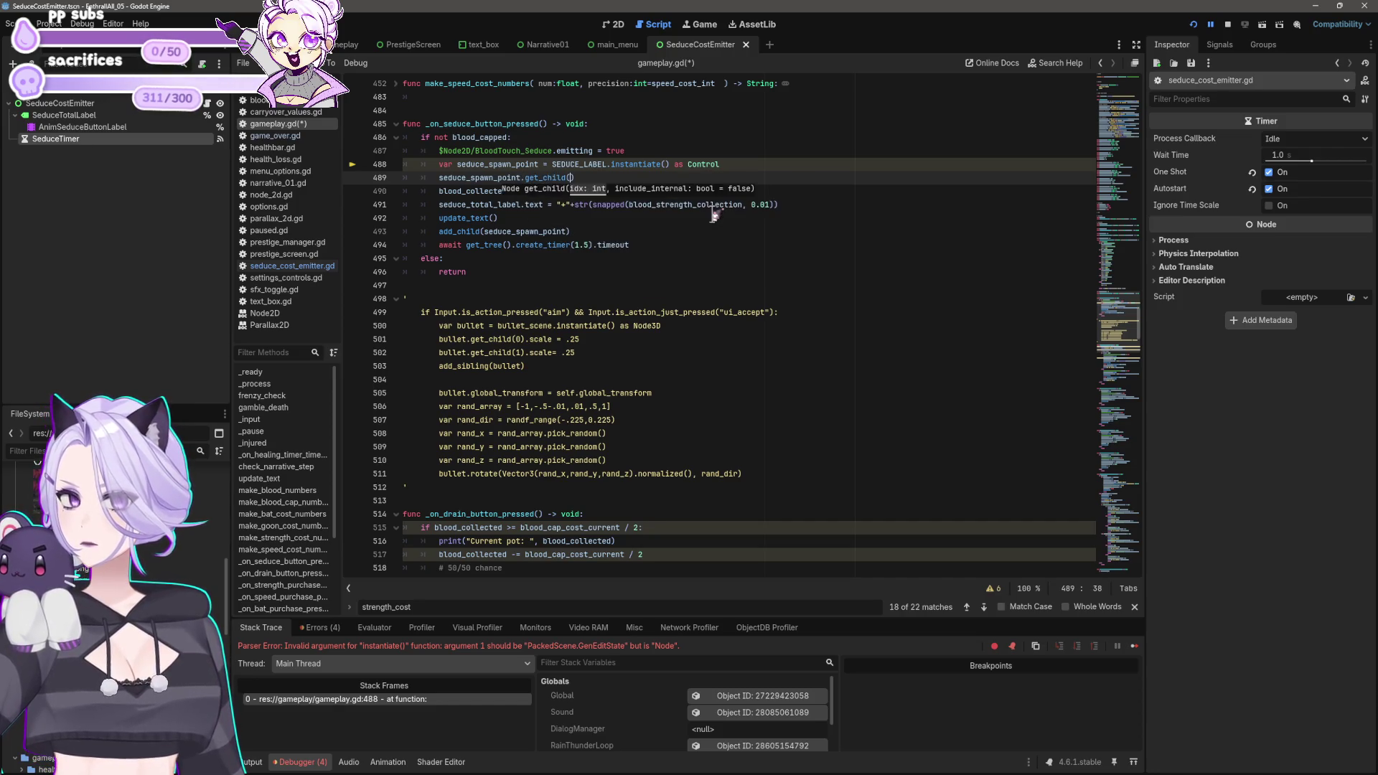
type(".scale")
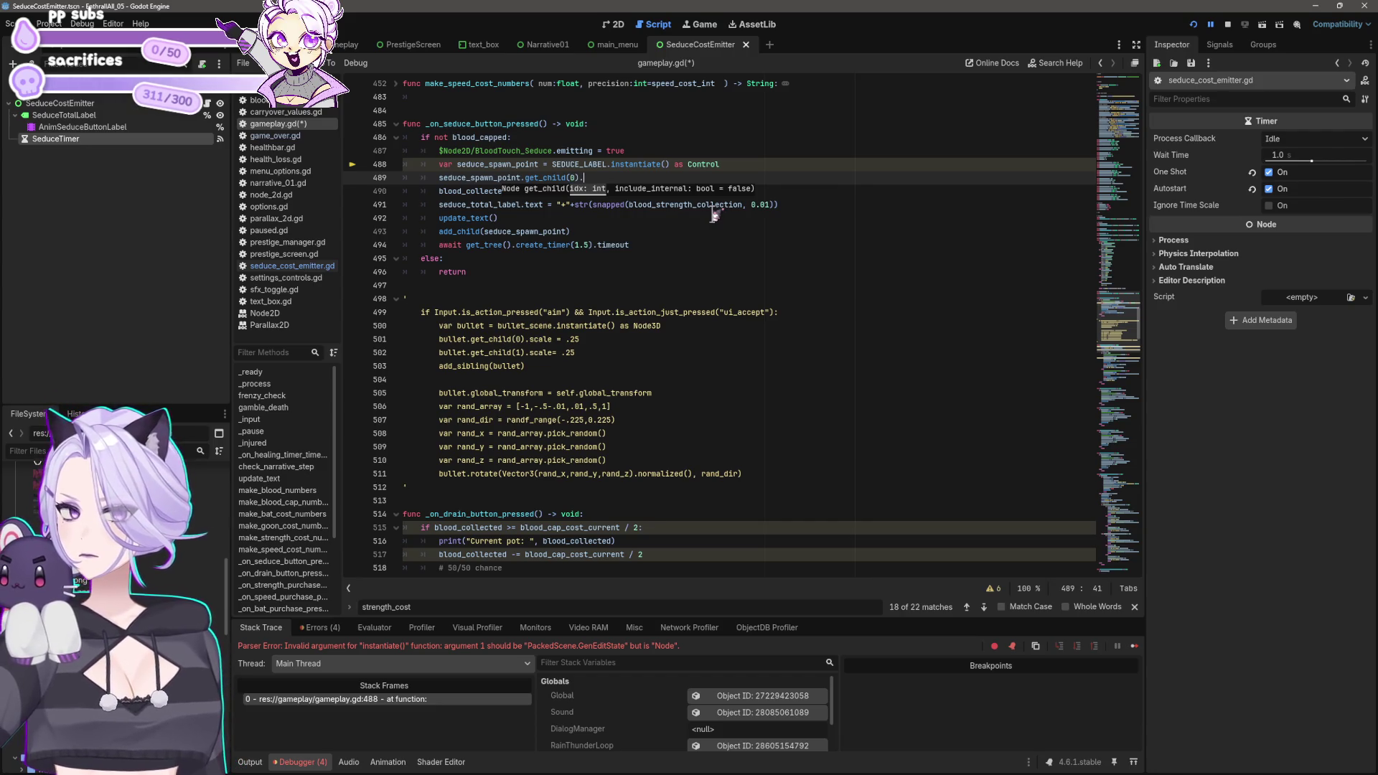
type(" = 1")
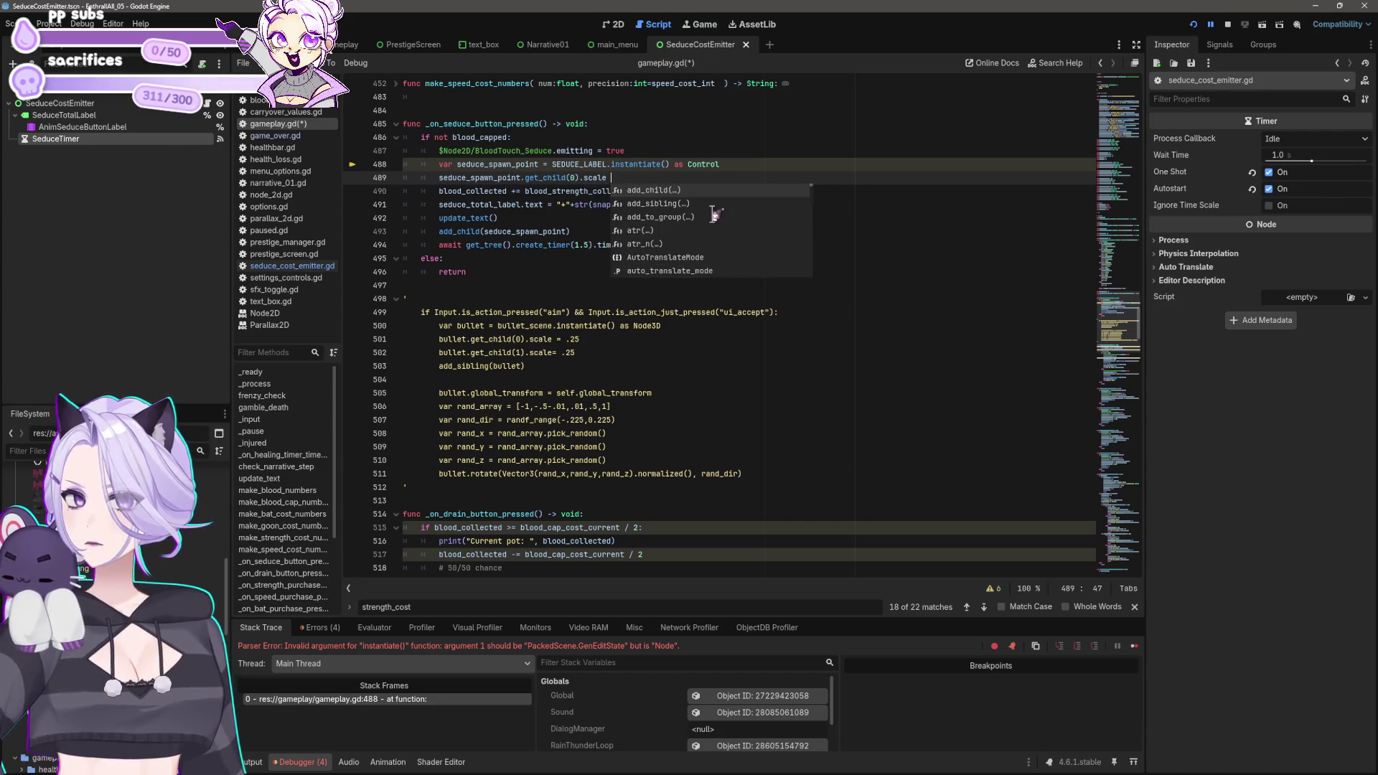
key("Return")
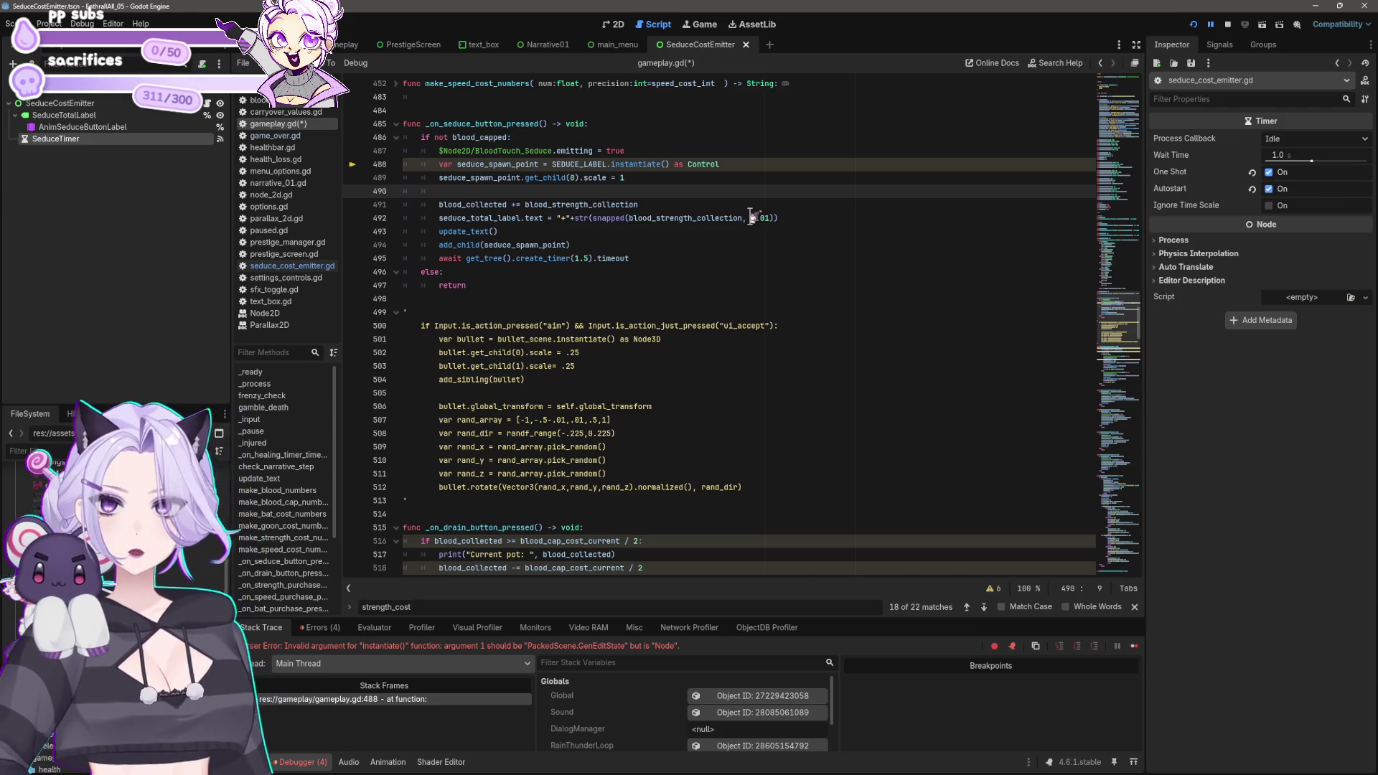
key("Up")
key("End")
key("shift+Home")
key("shift+Home")
key("BackSpace")
key("Delete")
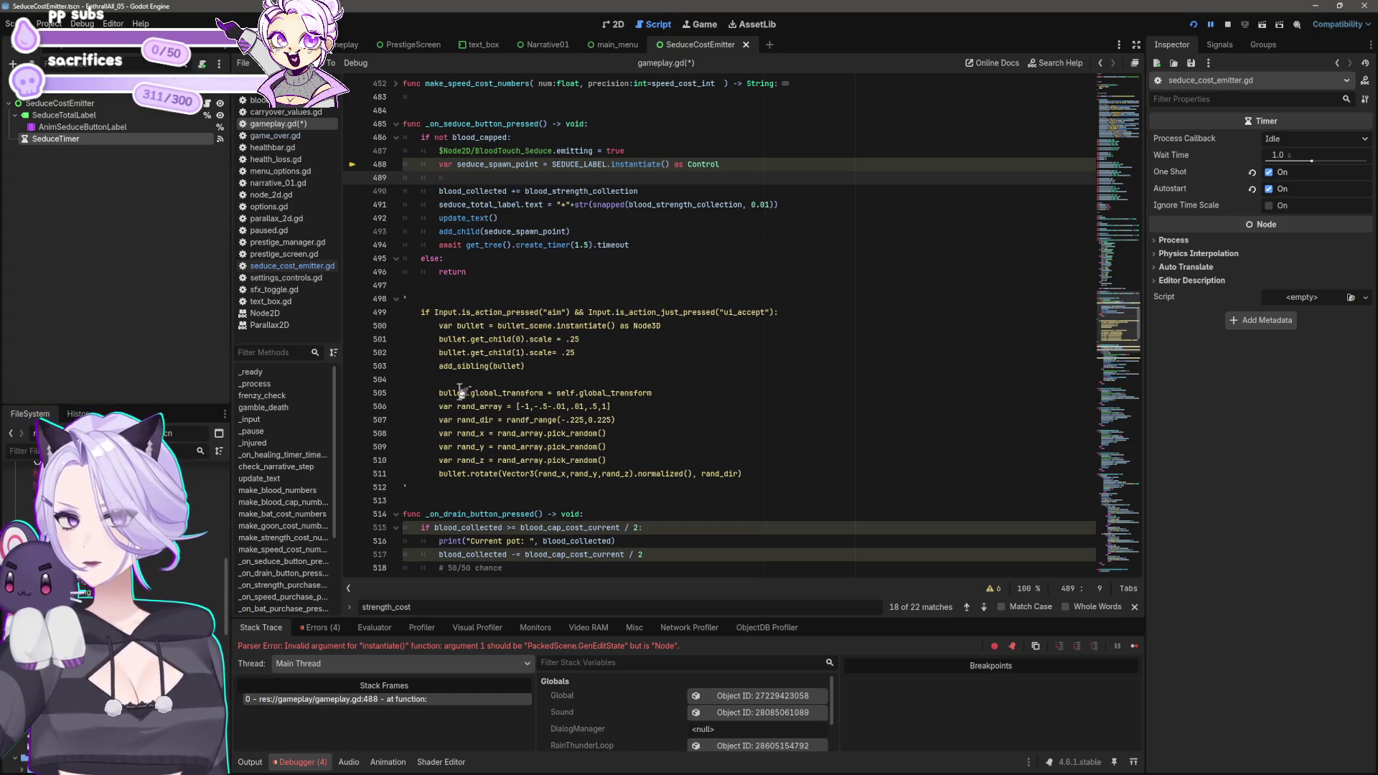
left_click_drag(440, 392, 466, 396)
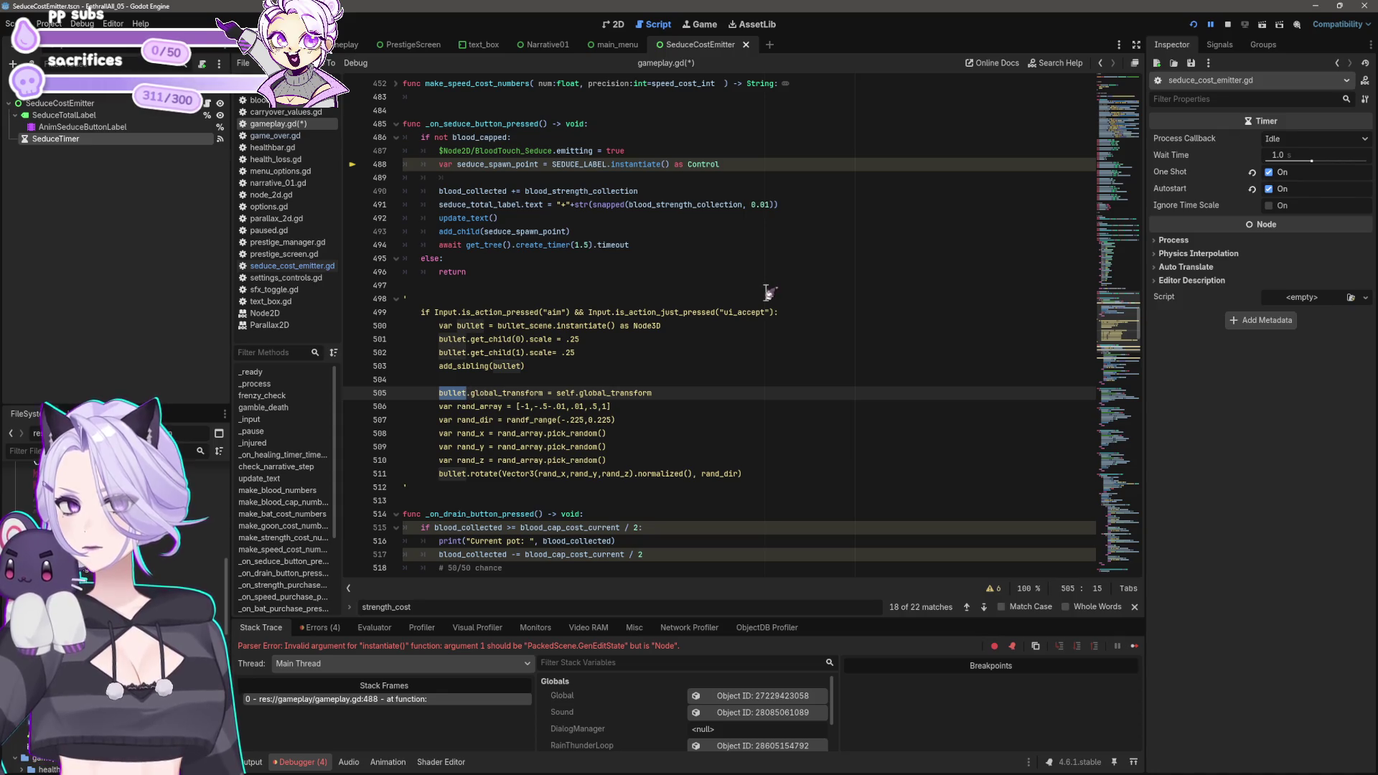
Step: Rename bullet to seduce_spawn_point on lines 505–511 and select those lines
type("seduce_spawn_p")
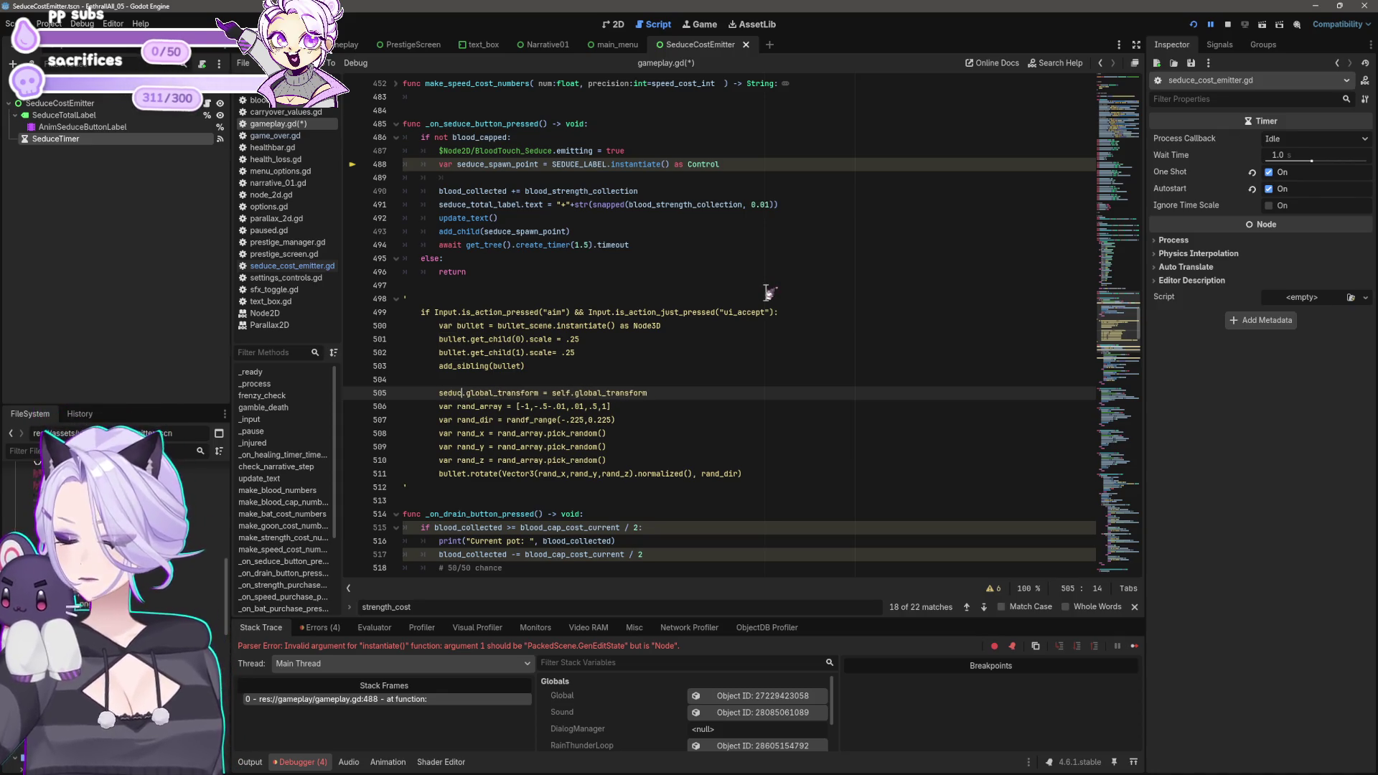
type("oint")
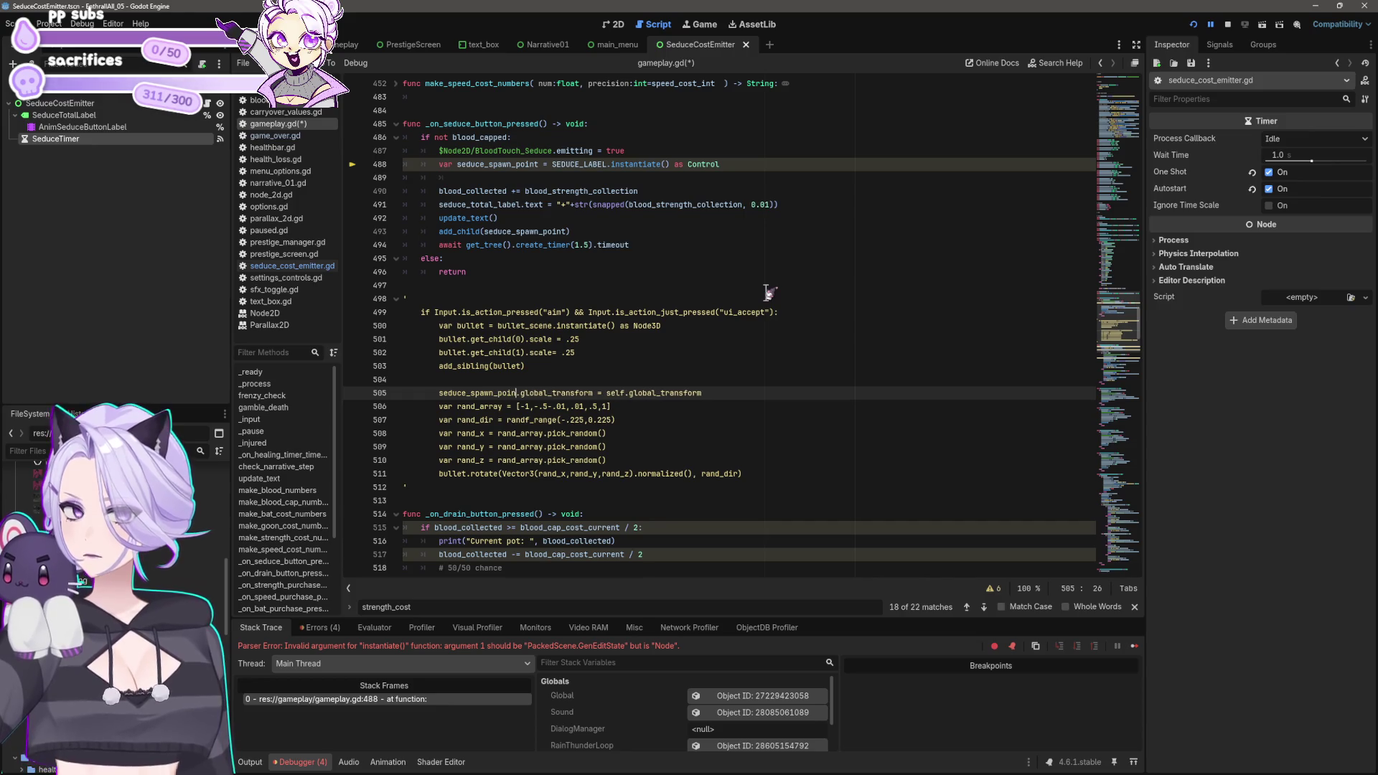
key("Home")
key("Down")
key("Down")
key("Down")
key("Down")
key("Down")
key("Down")
key("ctrl+shift+Right")
type("seduce_spawn_point")
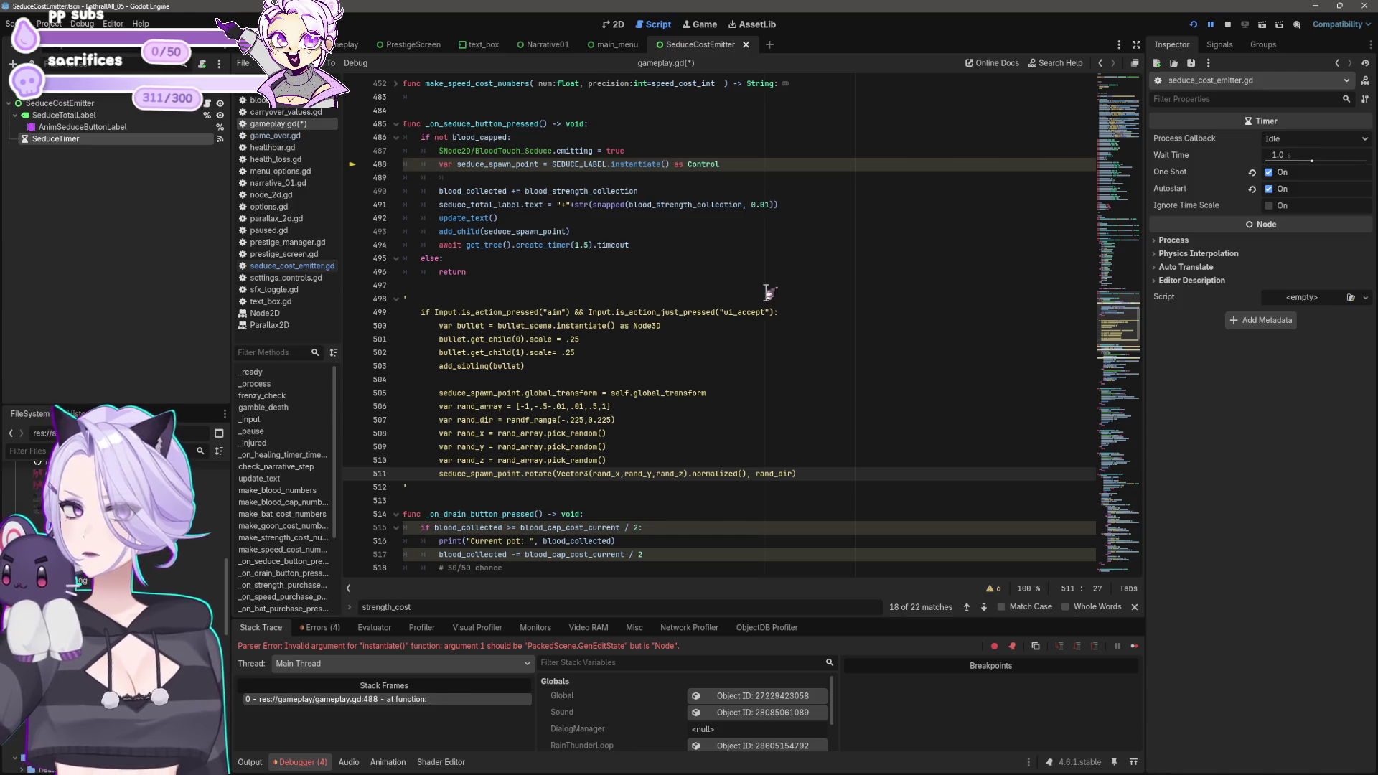
key("shift+Home")
key("shift+Up")
key("shift+Up")
key("shift+Up")
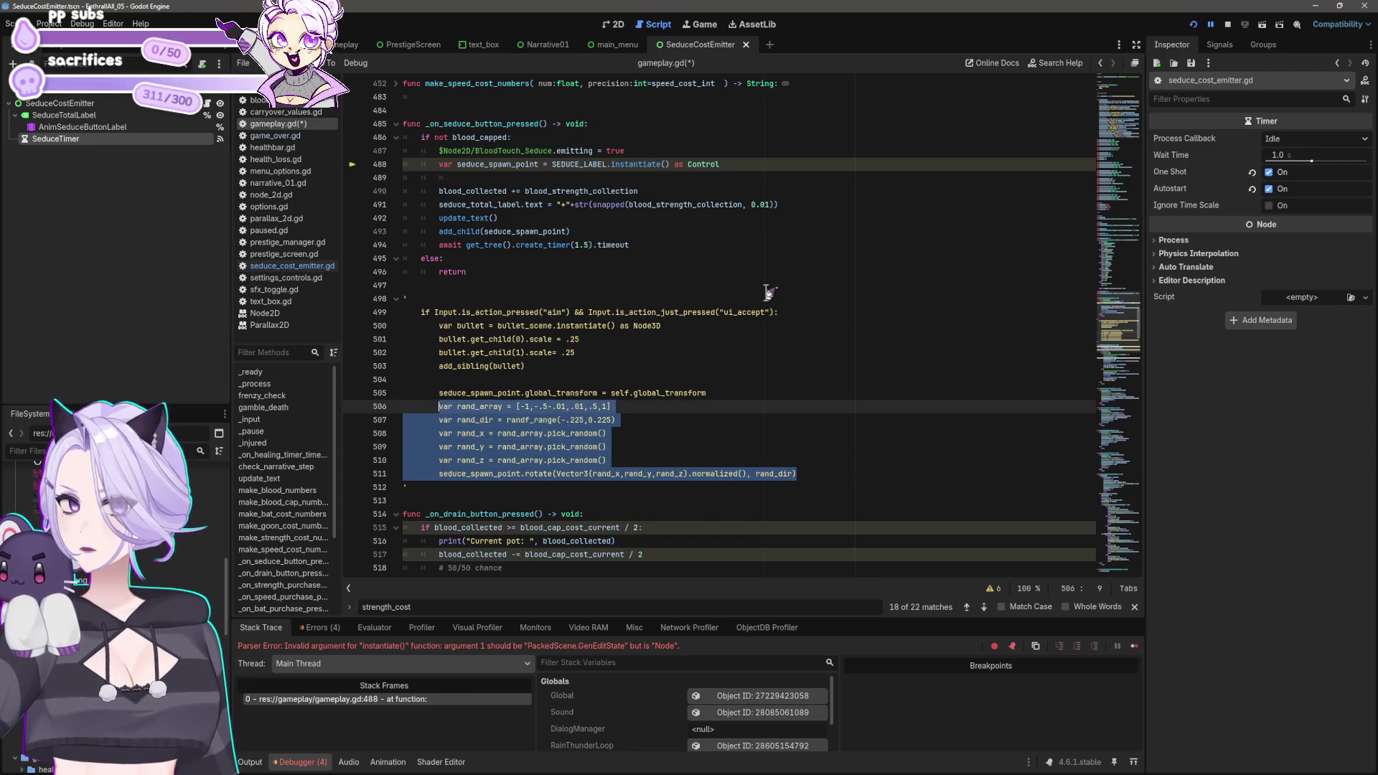
key("shift+Home")
Step: Move the seduce_spawn_point transform lines up into the seduce handler after line 488
key("ctrl+x")
key("Up")
key("Up")
key("Up")
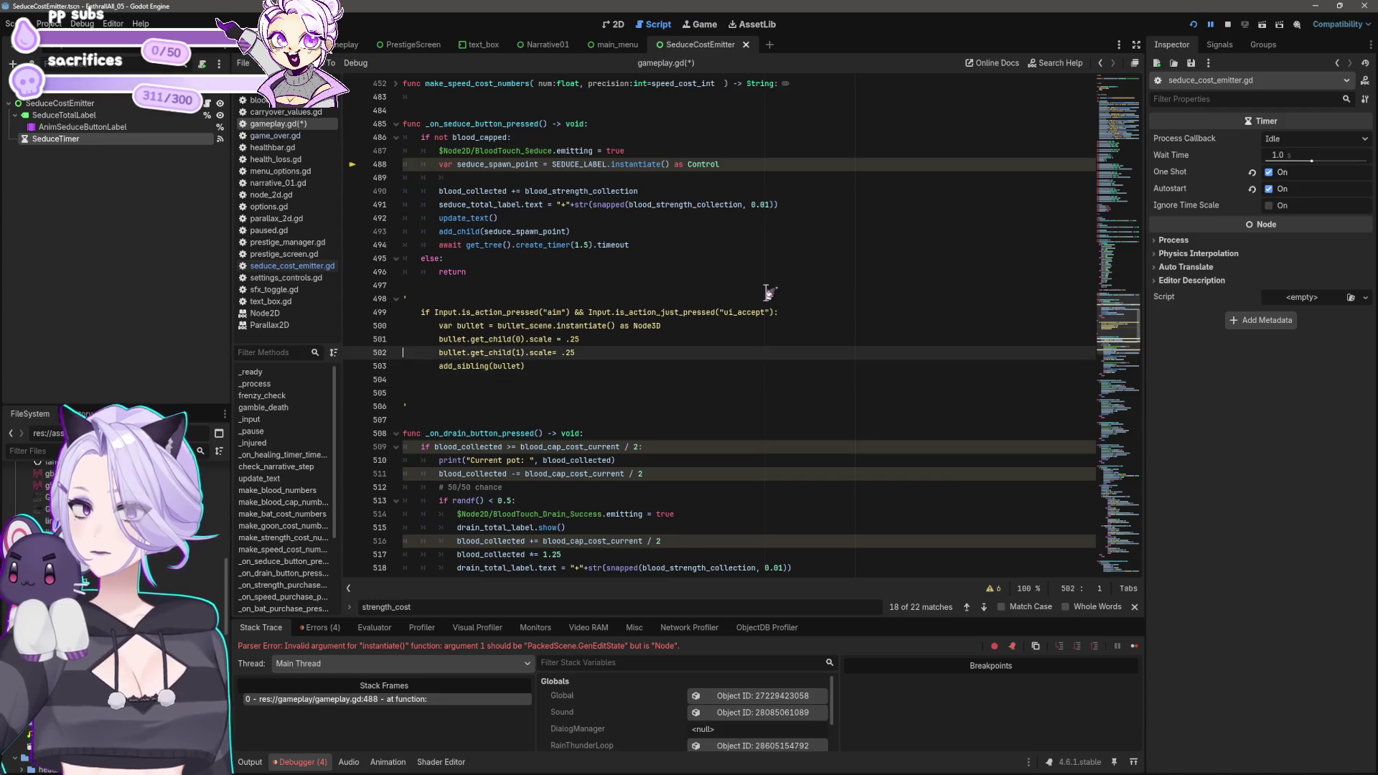
key("Up")
key("Up")
key("Up")
key("ctrl+v")
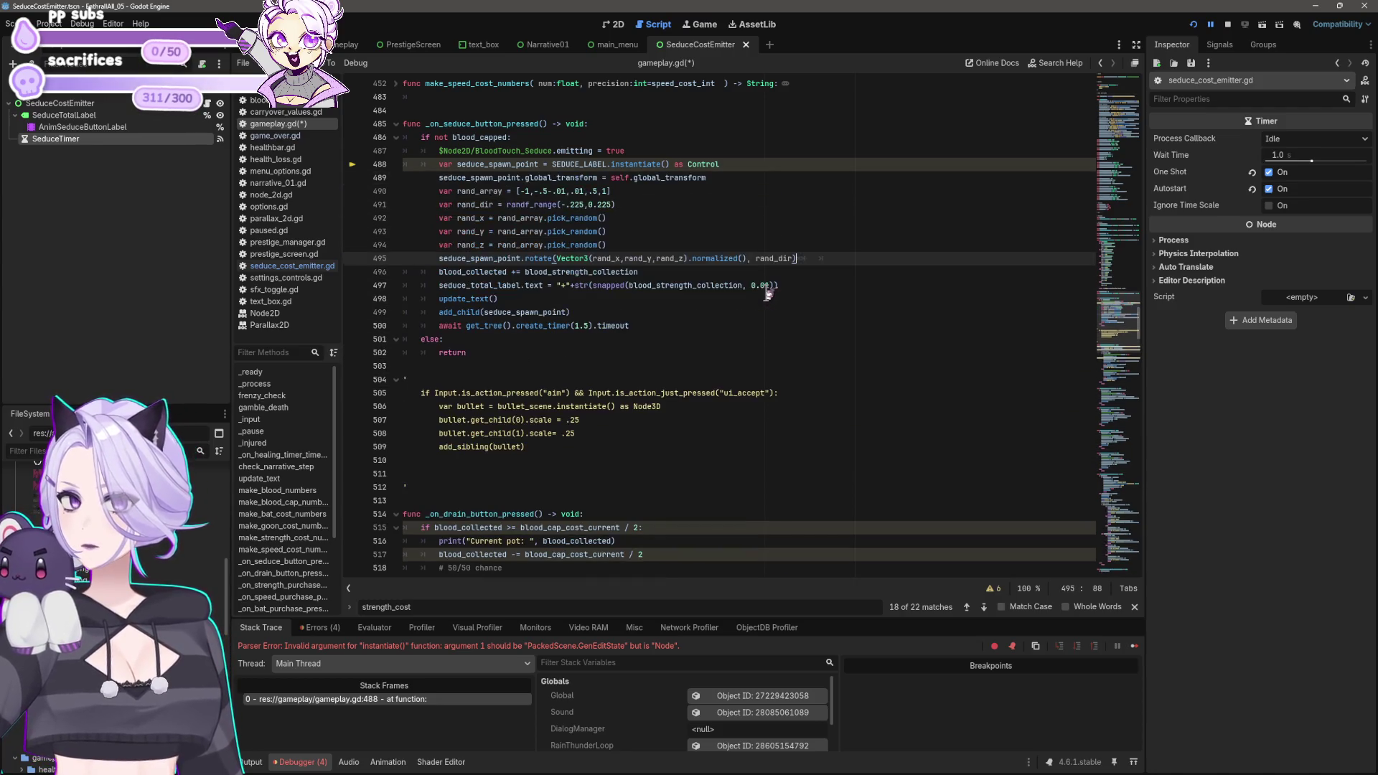
Step: Select the leftover Input.is_action_pressed aim and bullet block below
key("Down")
key("Down")
key("Down")
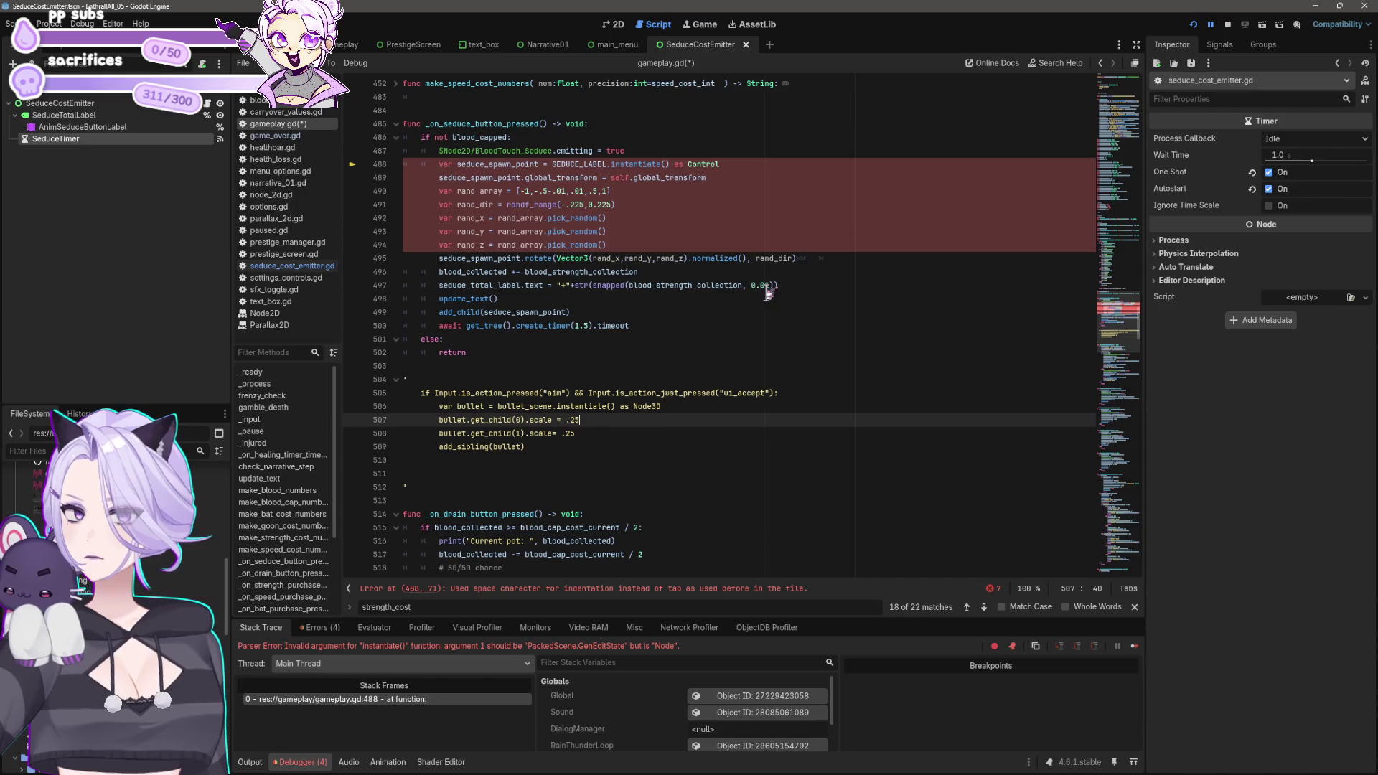
key("Down")
key("Down")
key("Down")
key("shift+Up")
key("shift+Up")
key("shift+Up")
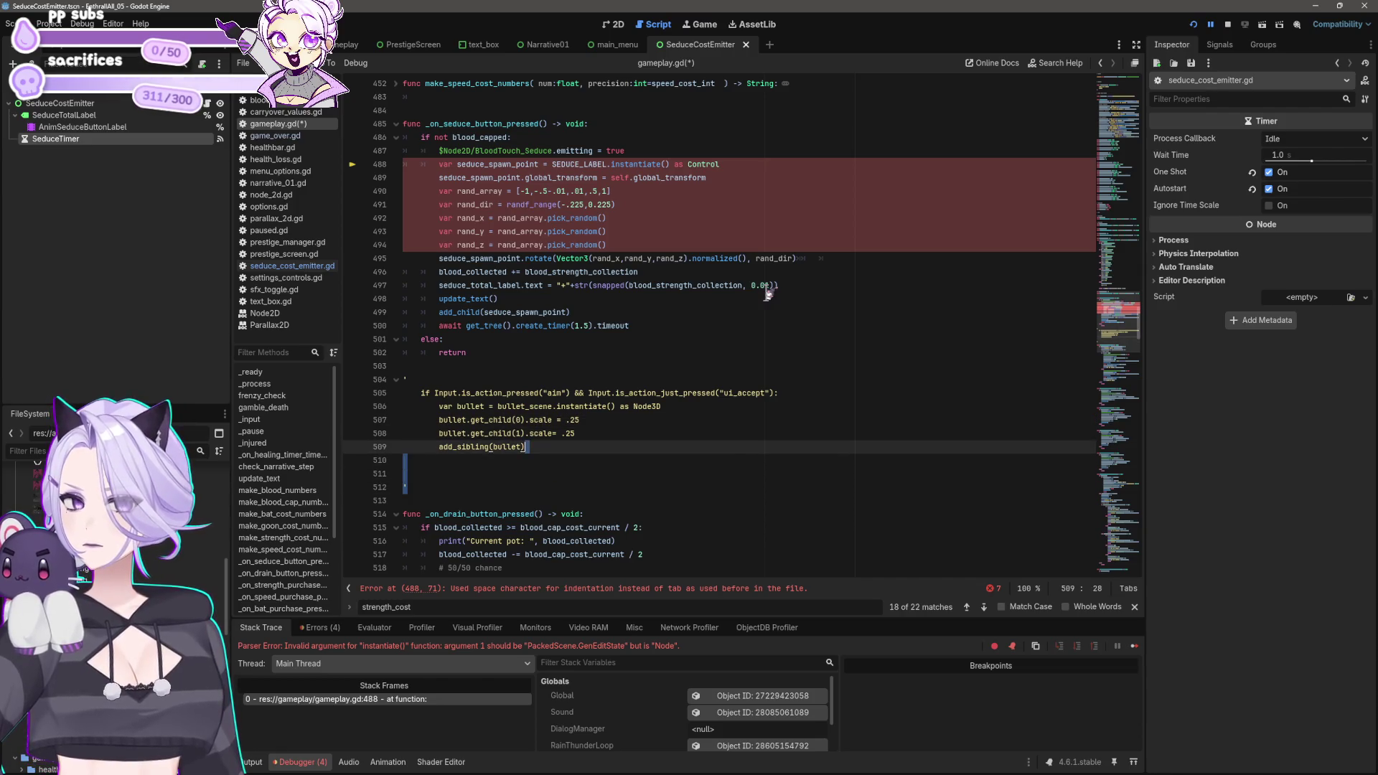
key("shift+End")
key("shift+Up")
key("shift+End")
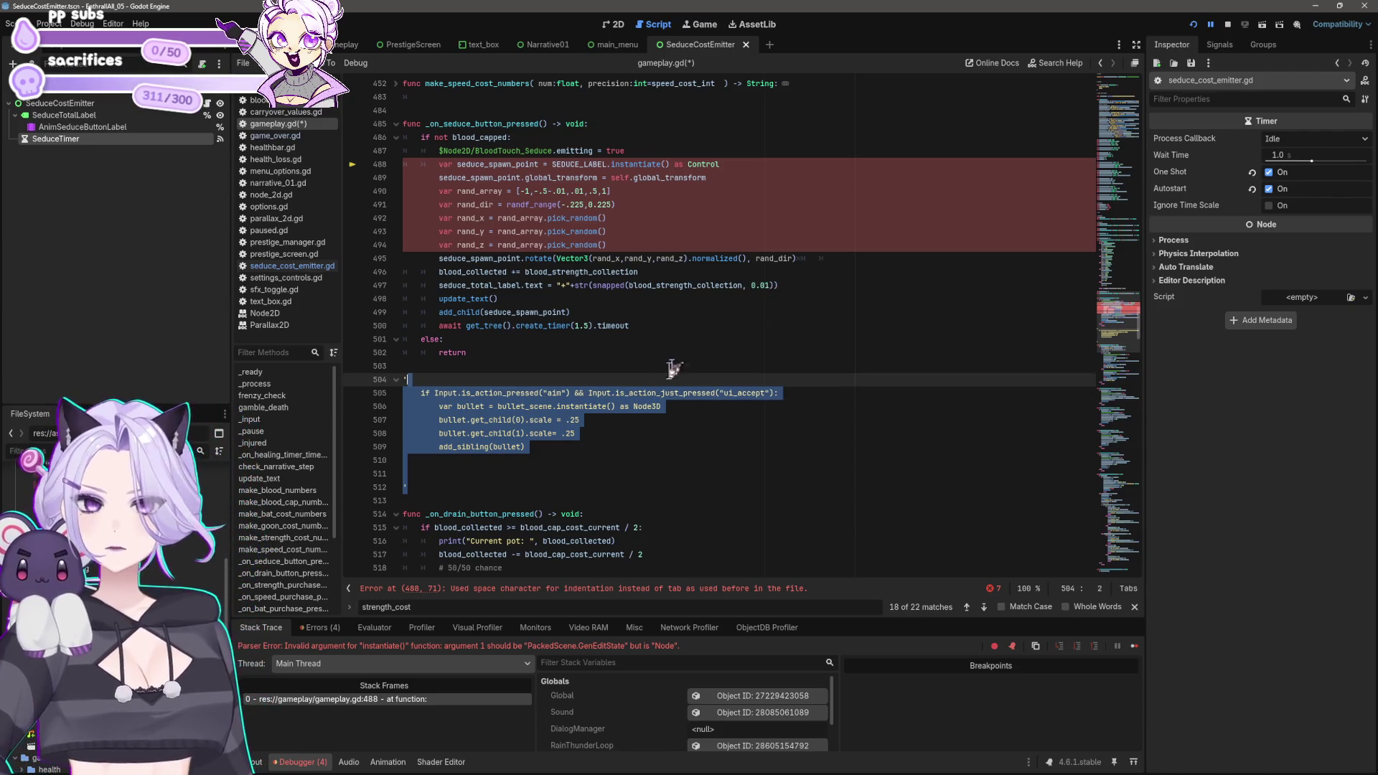
Step: Add an add_sibling(seduce_spawn_point) line after the instantiate line
left_click(530, 447)
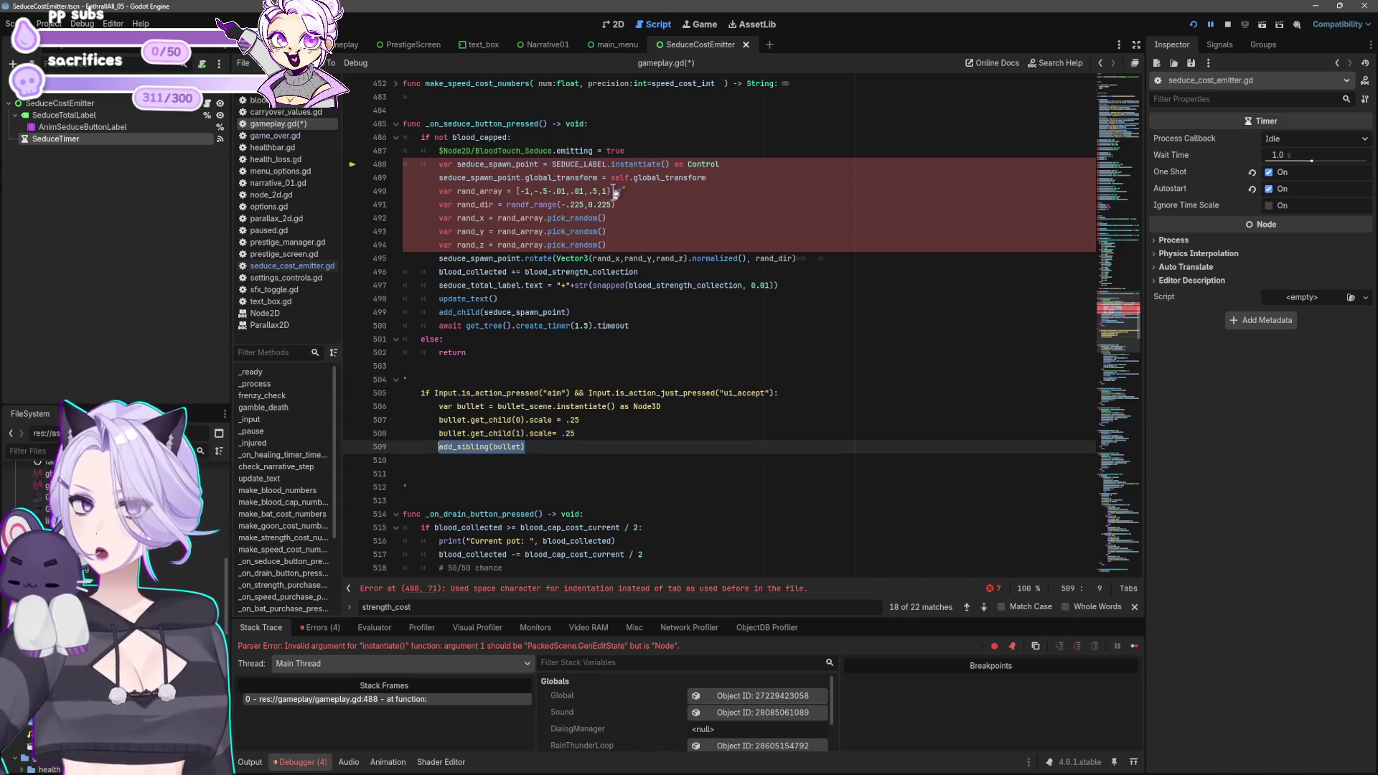
left_click(746, 164)
key("Return")
type("add_sibling(bullet")
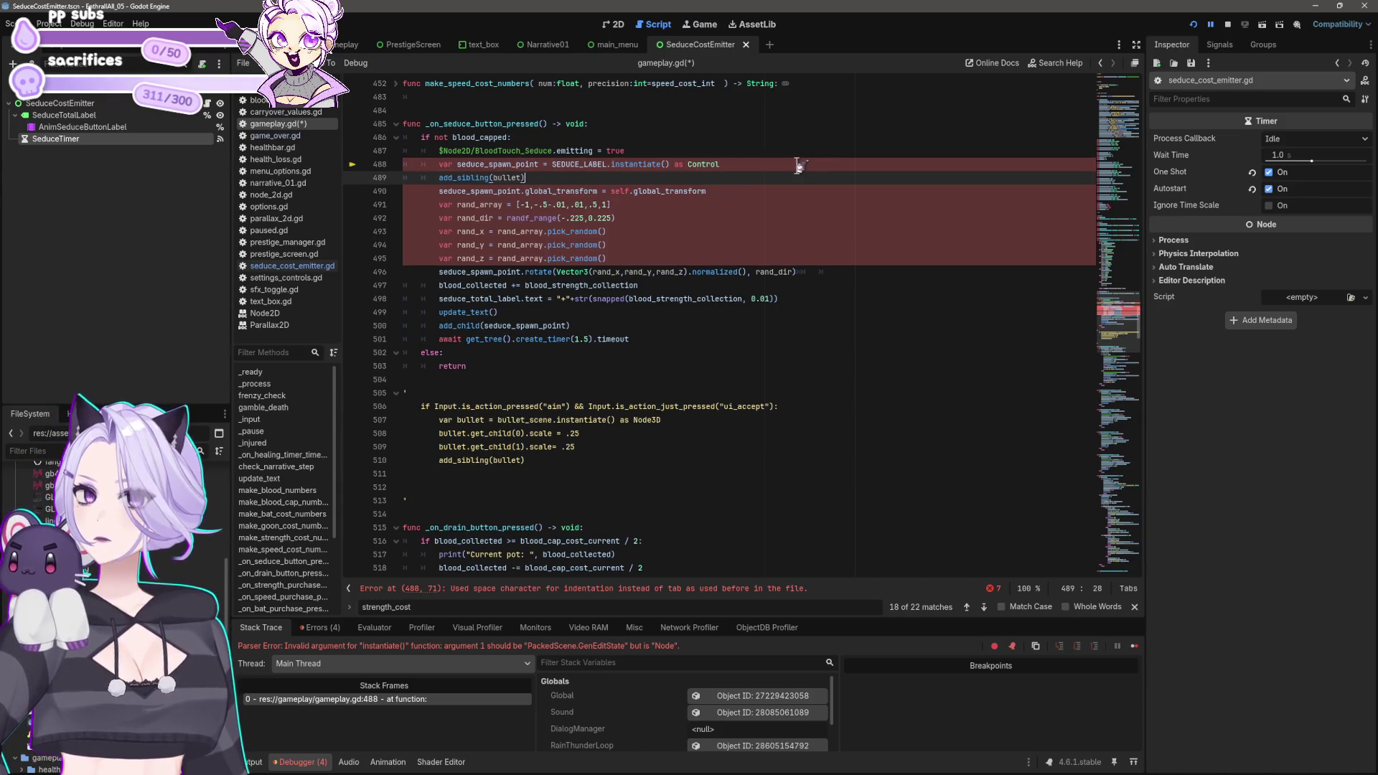
key("BackSpace")
key("BackSpace")
key("BackSpace")
type("seduce_spawn")
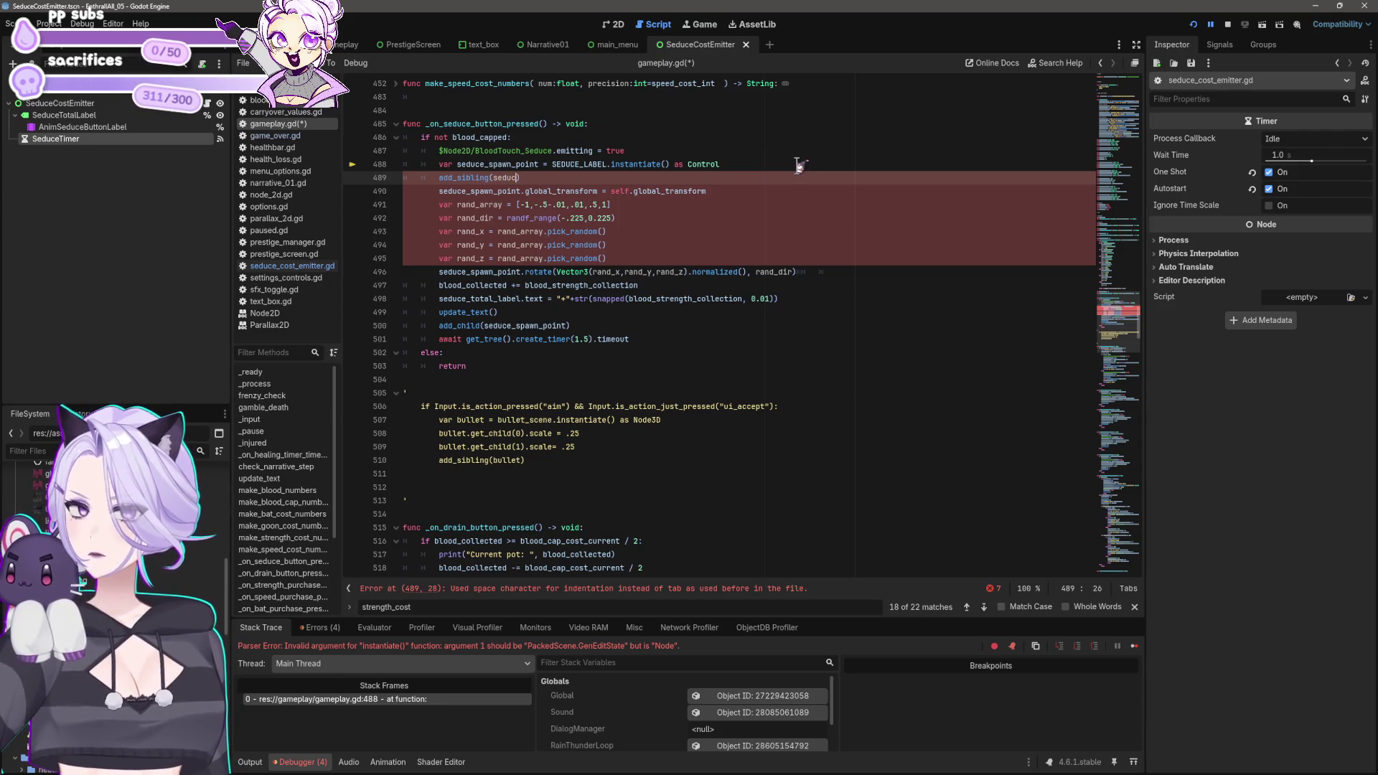
type("_point")
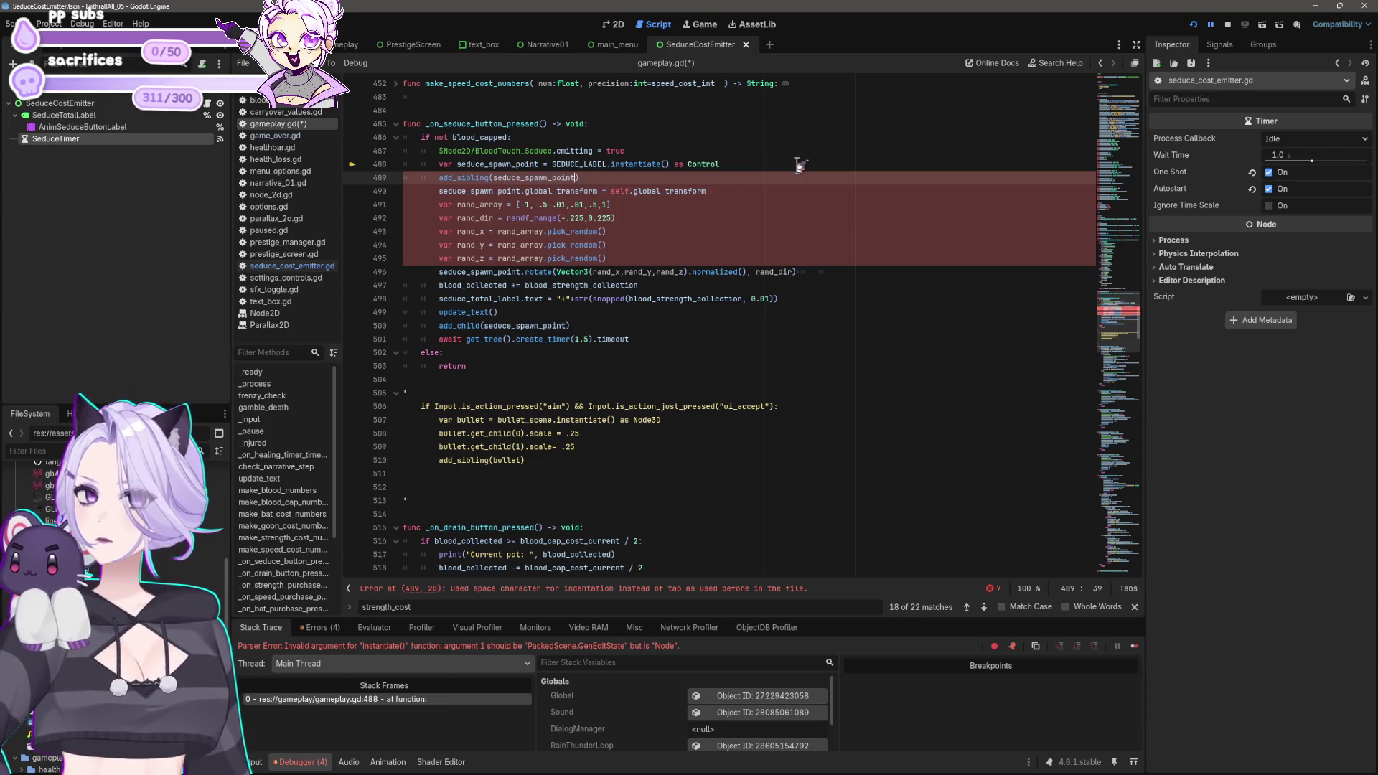
mouse_move(557, 256)
left_click(514, 473)
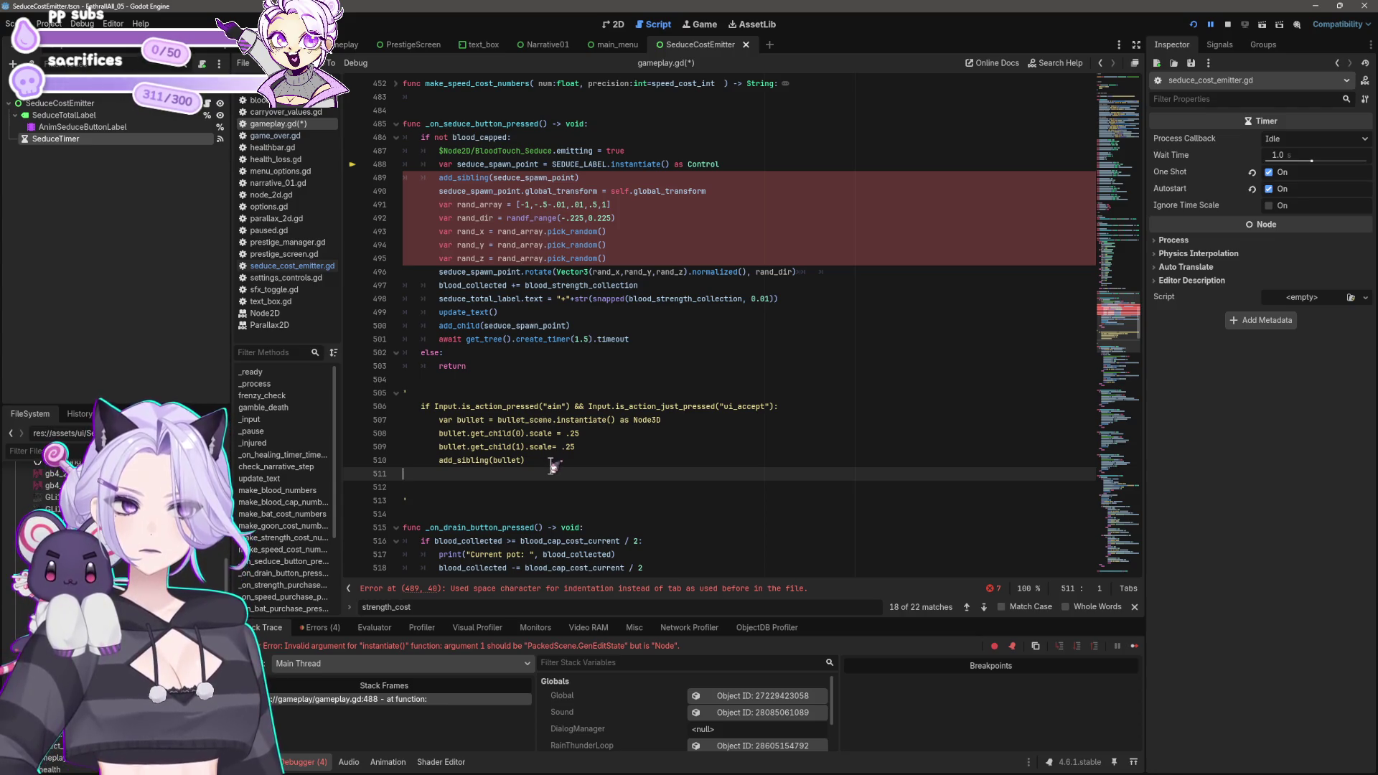
Step: Delete the leftover aim-and-bullet input block after the handler
left_click_drag(463, 500, 385, 403)
key("BackSpace")
key("BackSpace")
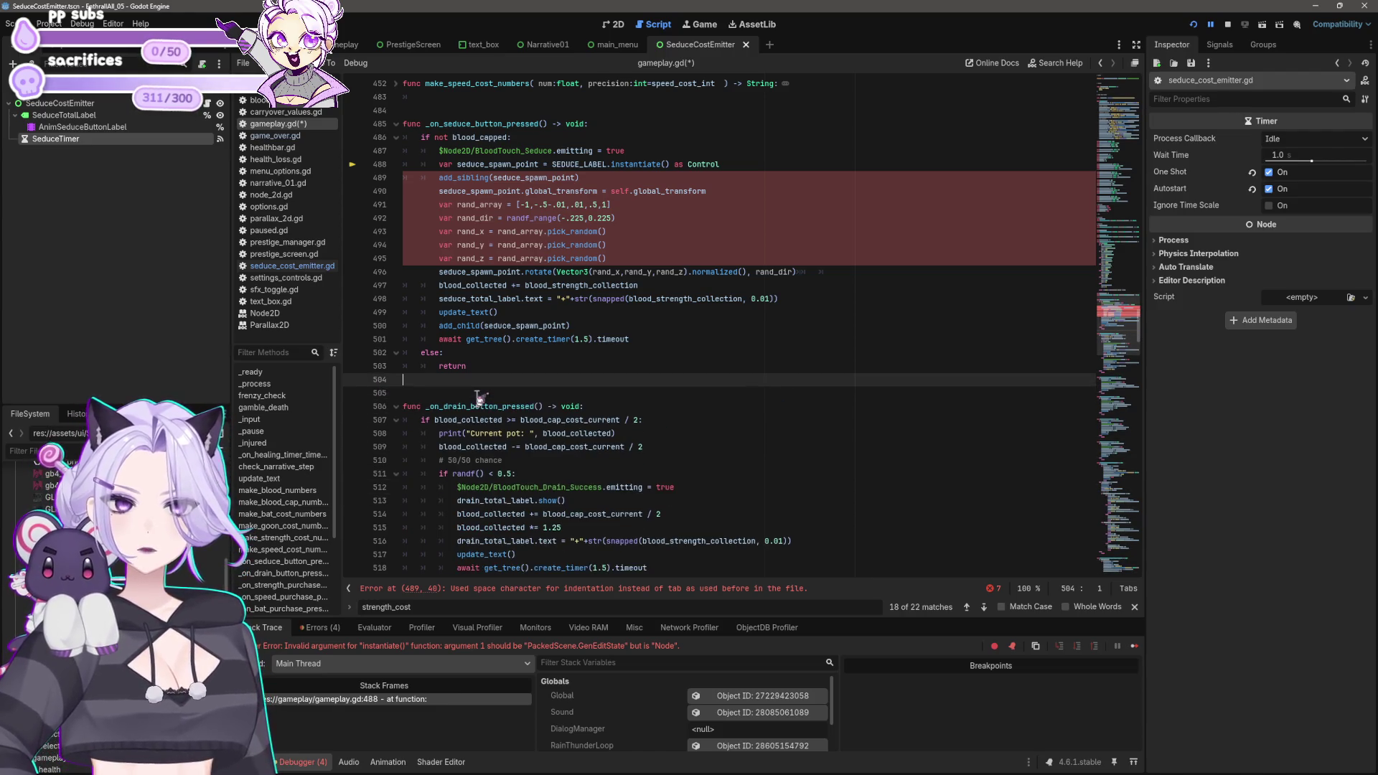
key("Up")
key("Up")
key("Up")
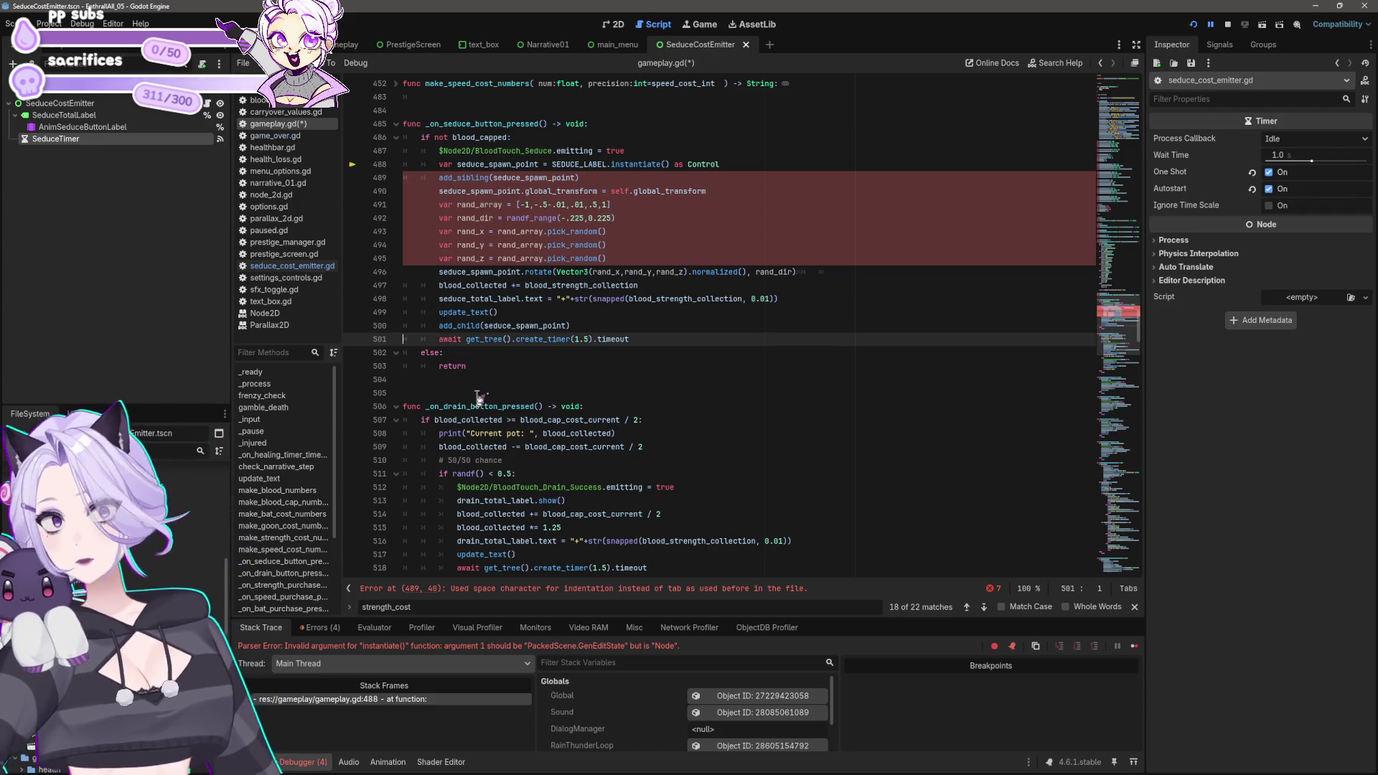
key("Down")
key("Down")
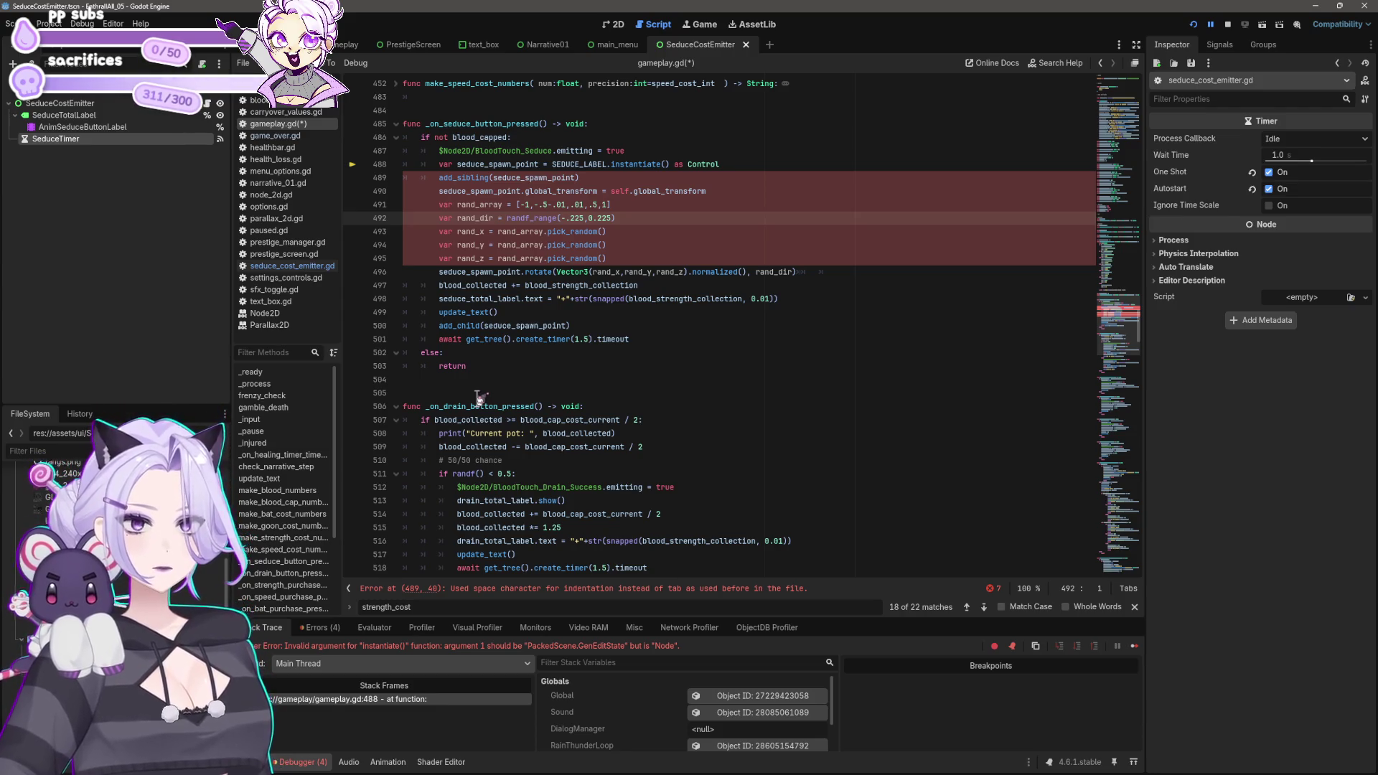
scroll(490, 374, "up", 2)
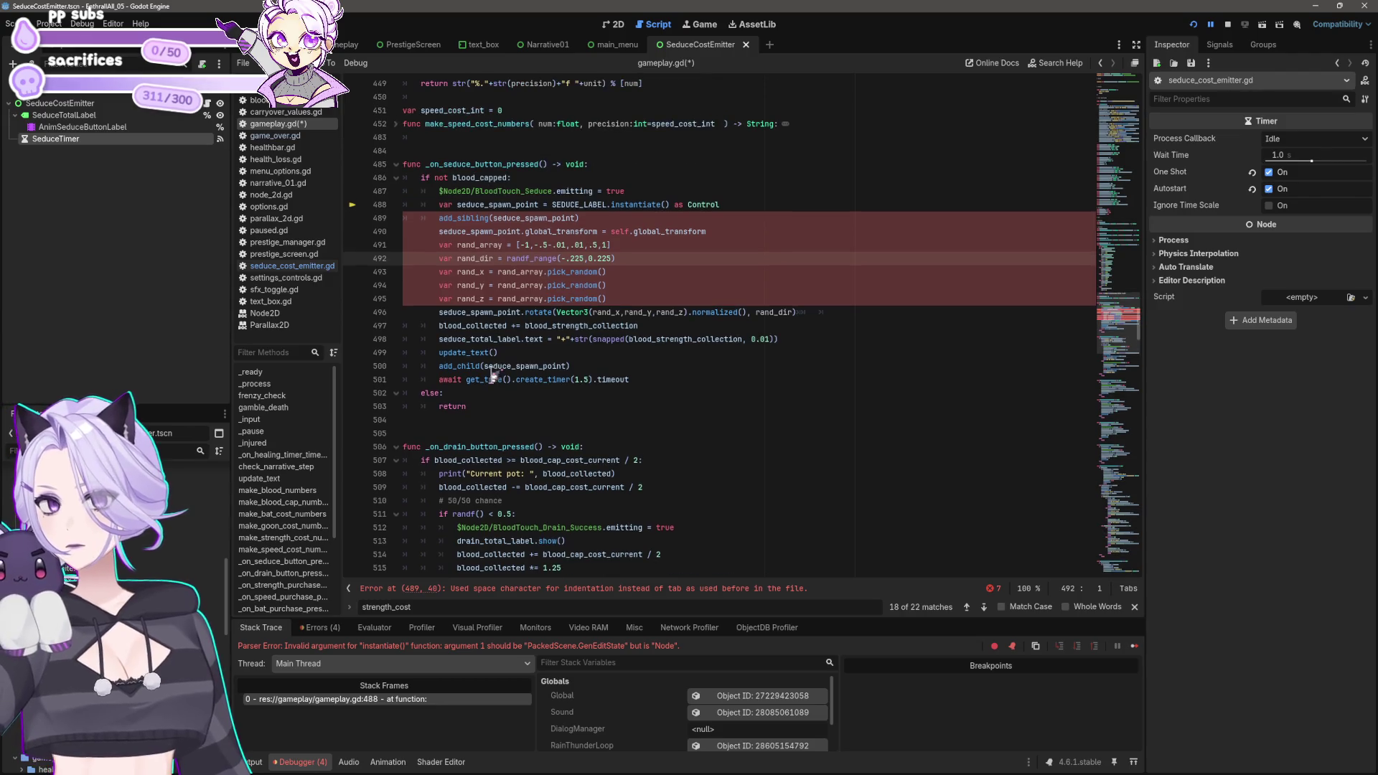
Step: Remove the global_transform line and random-value lines (through rand_x) from the handler
left_click(506, 316)
left_click(608, 314)
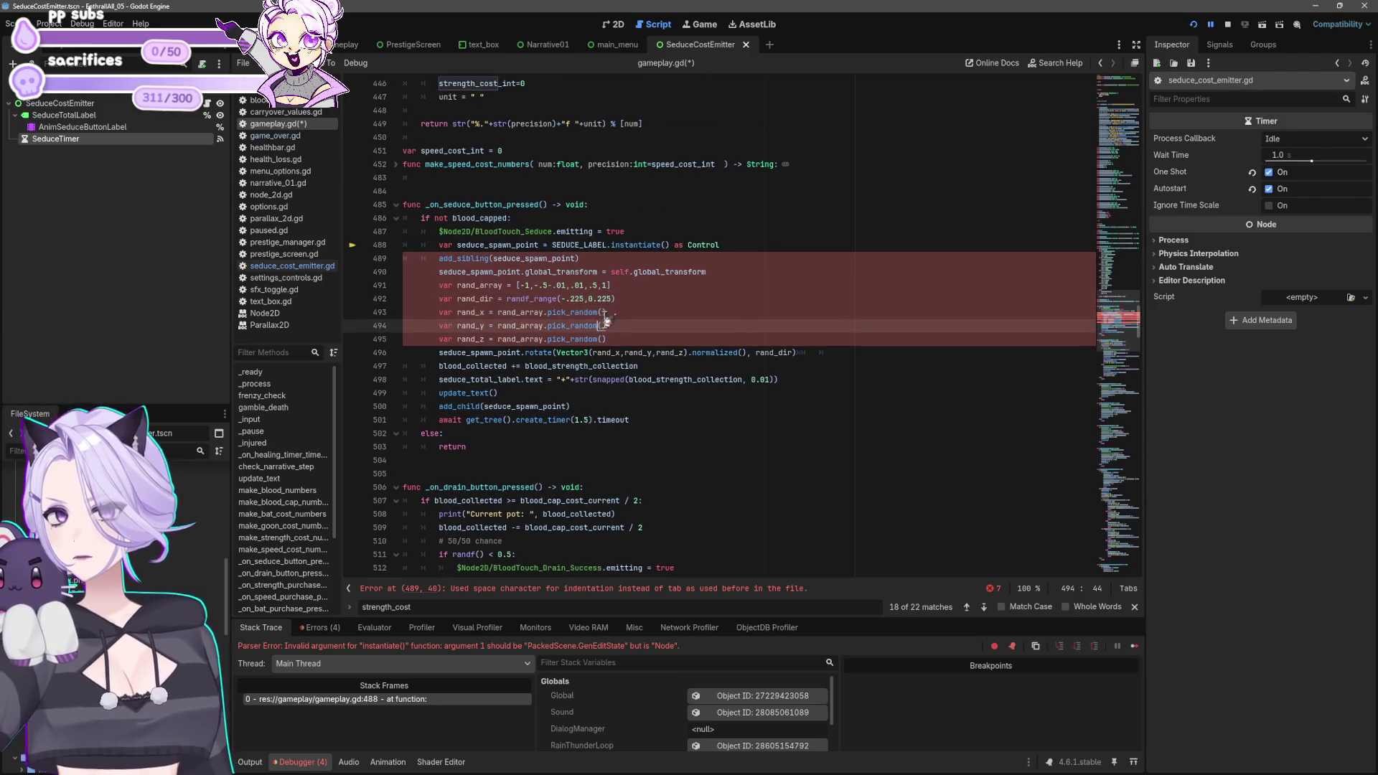
key("shift+Home")
key("shift+Home")
key("BackSpace")
key("BackSpace")
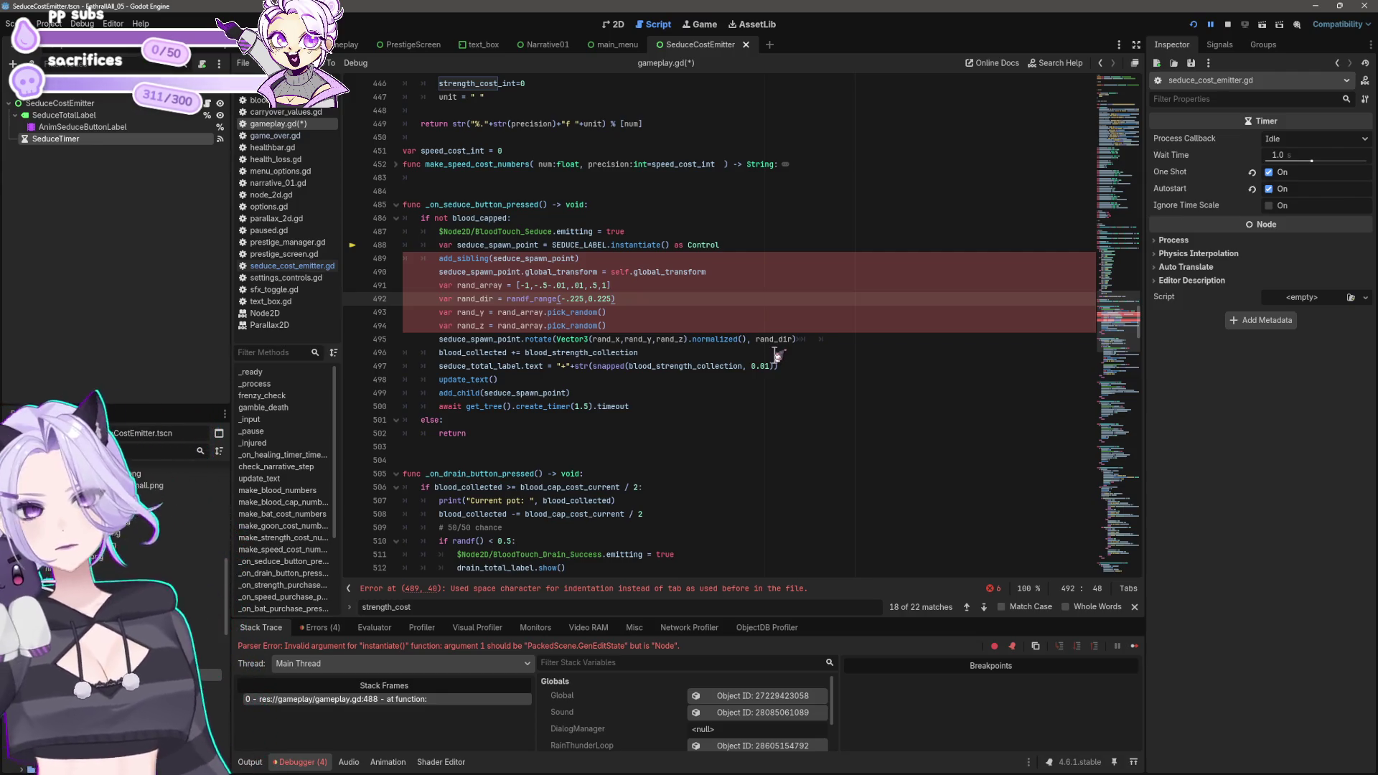
key("ctrl+z")
key("ctrl+z")
key("shift+Up")
key("shift+Up")
key("shift+Up")
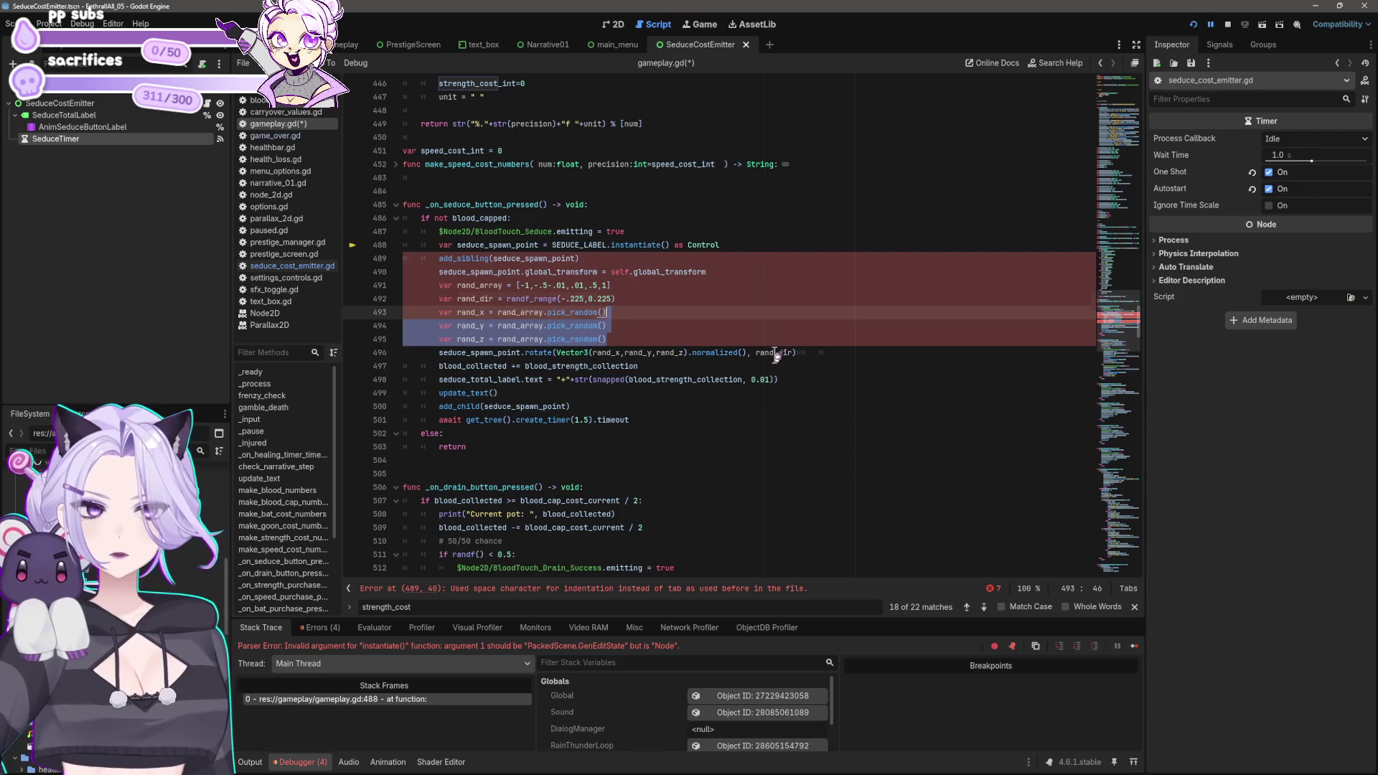
key("shift+Home")
key("shift+Home")
key("shift+Up")
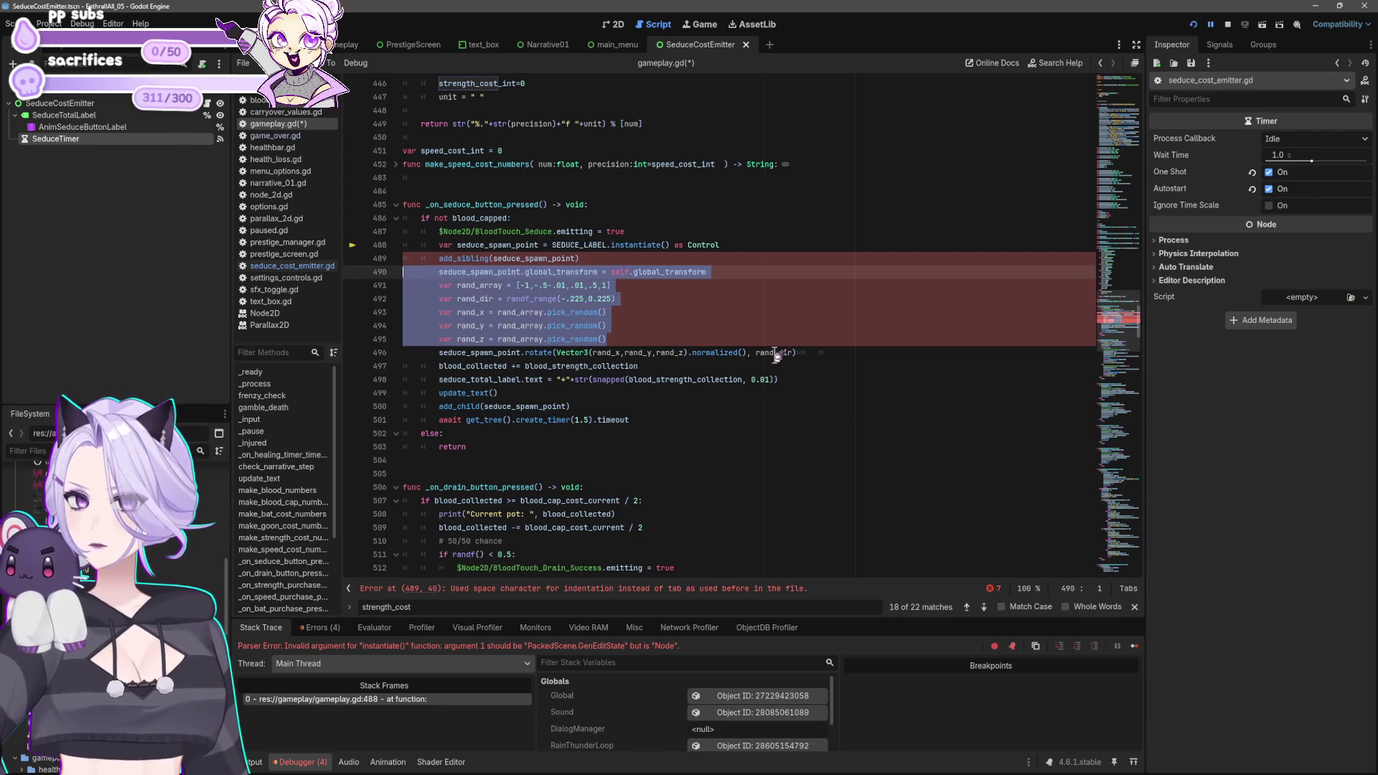
key("BackSpace")
key("BackSpace")
Step: Paste the global_transform and random-value lines below the handler's return
key("Down")
key("Down")
key("Down")
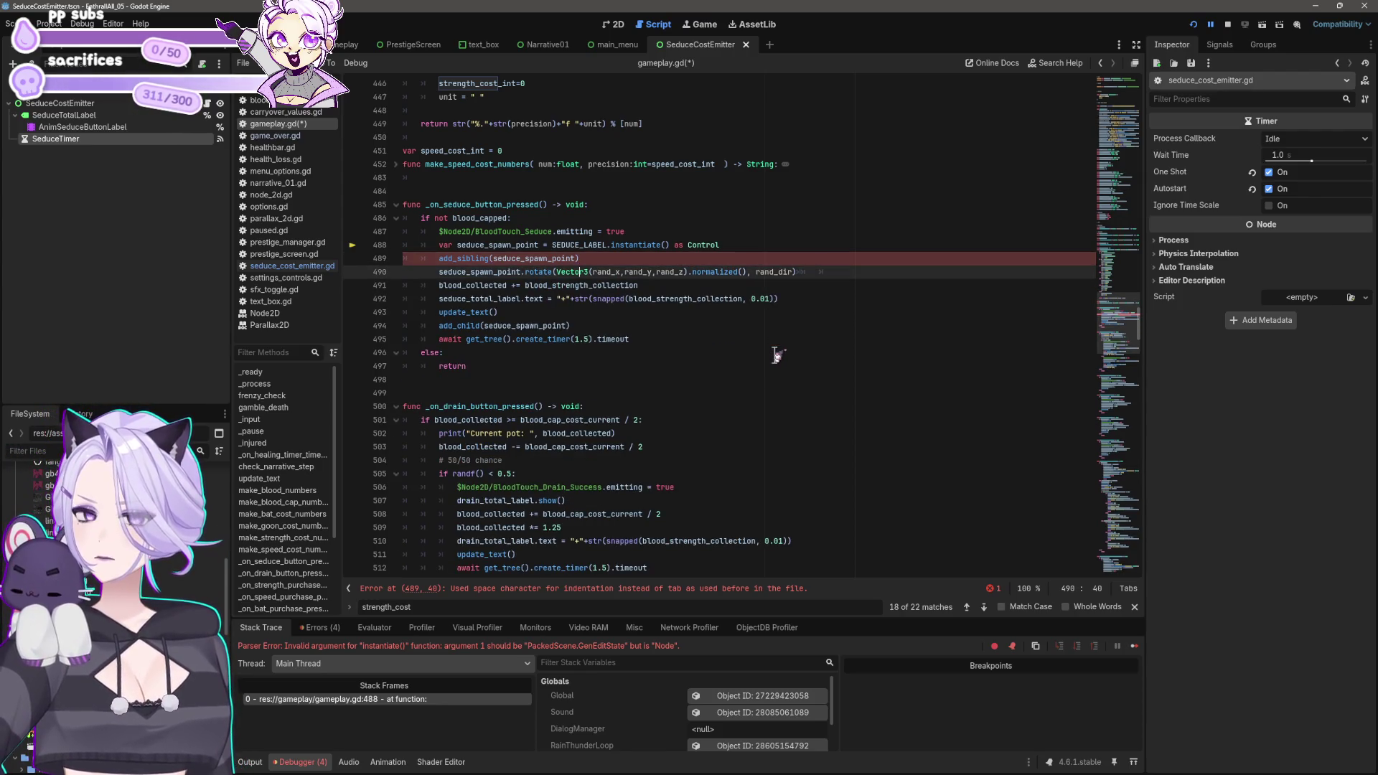
key("Return")
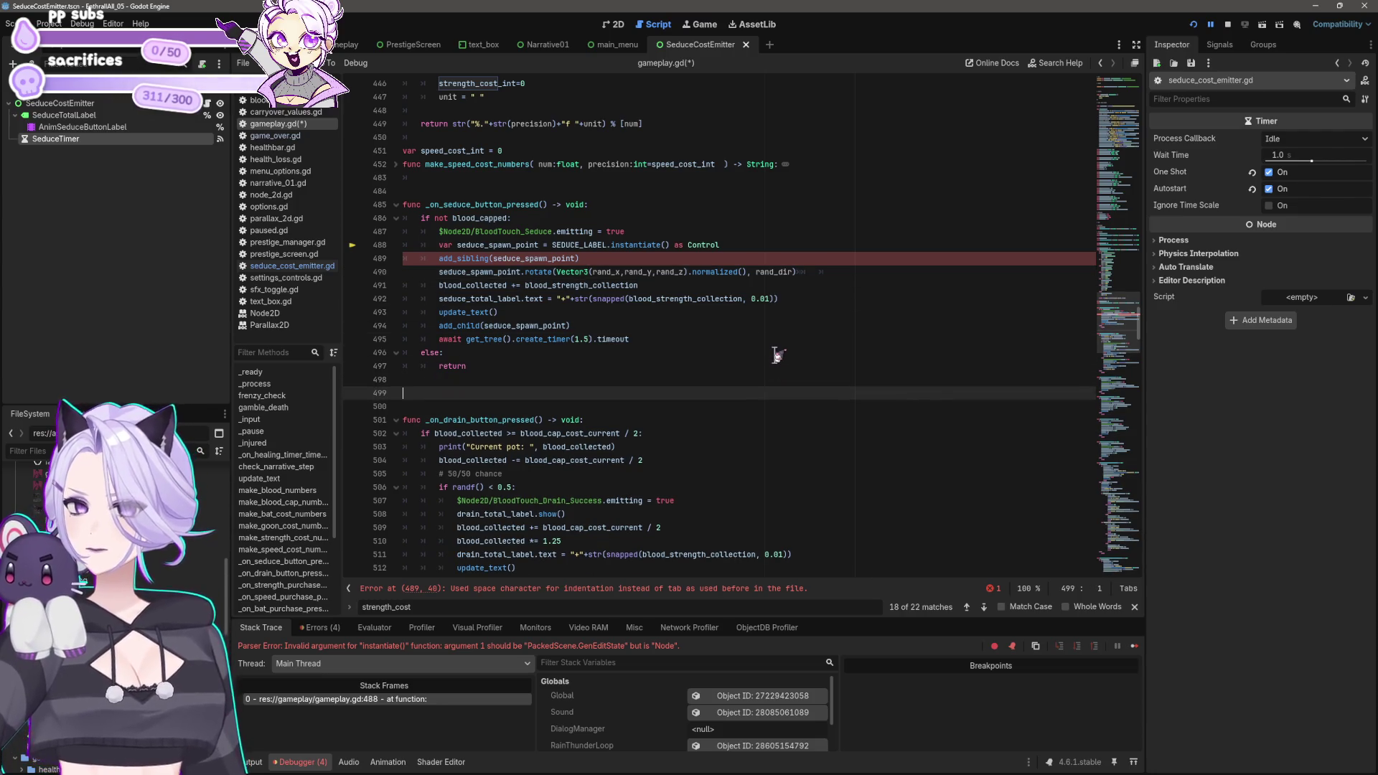
key("Return")
key("ctrl+v")
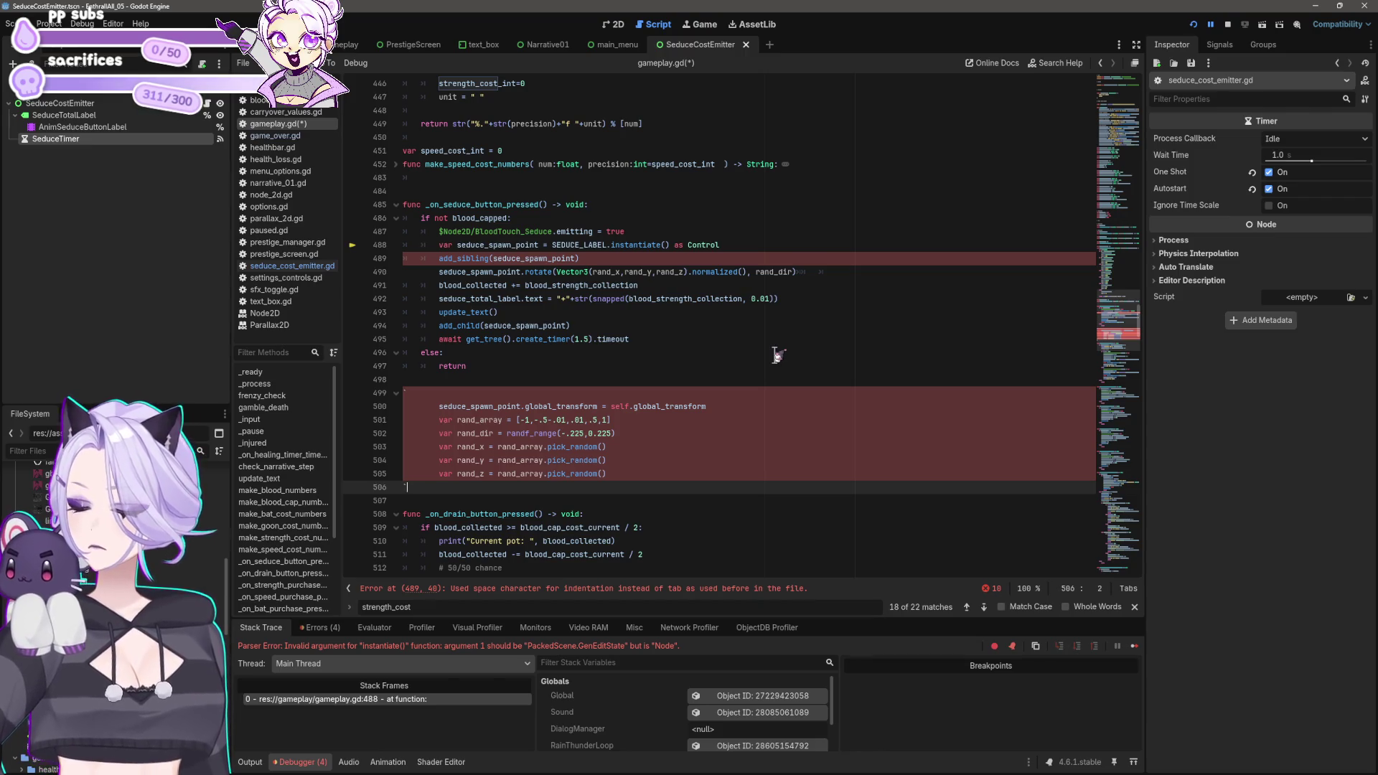
key("Return")
key("Up")
key("Up")
key("Up")
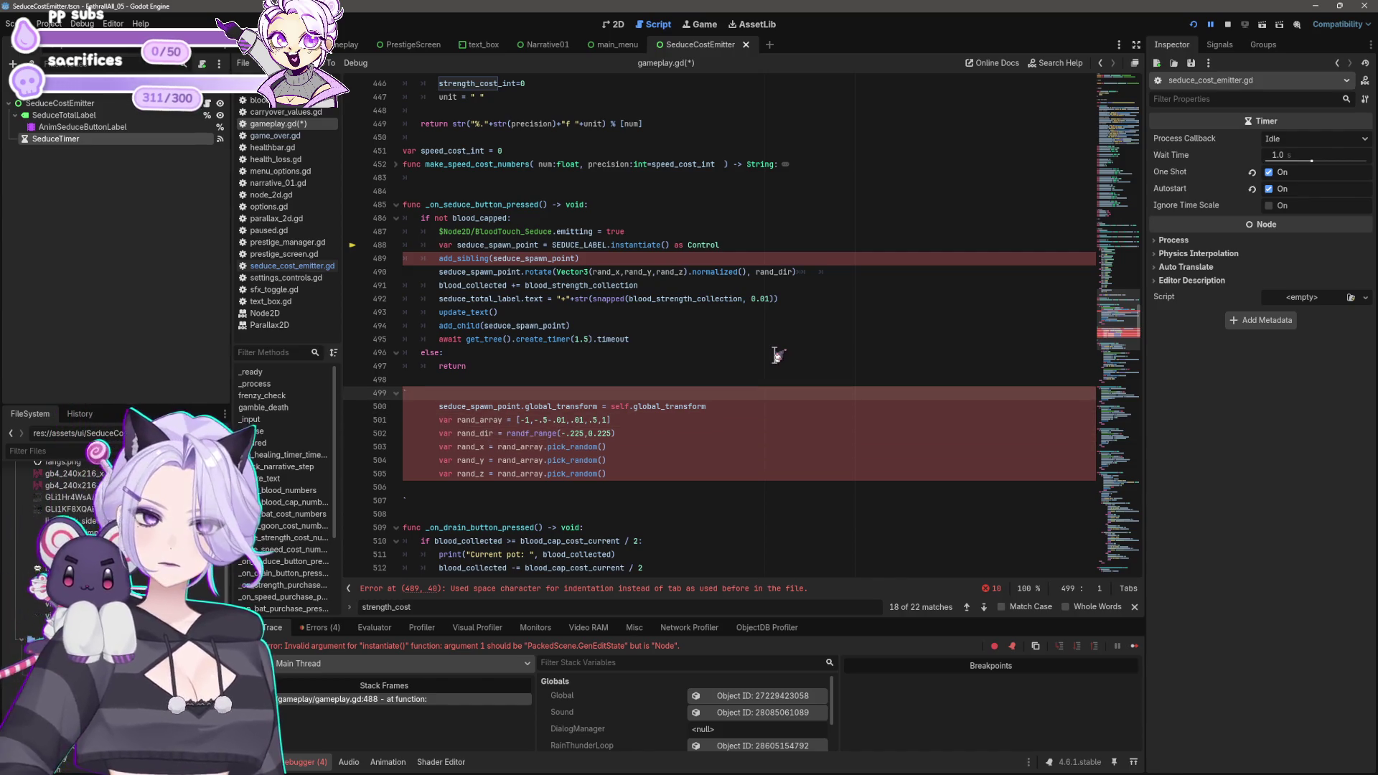
key("ctrl+z")
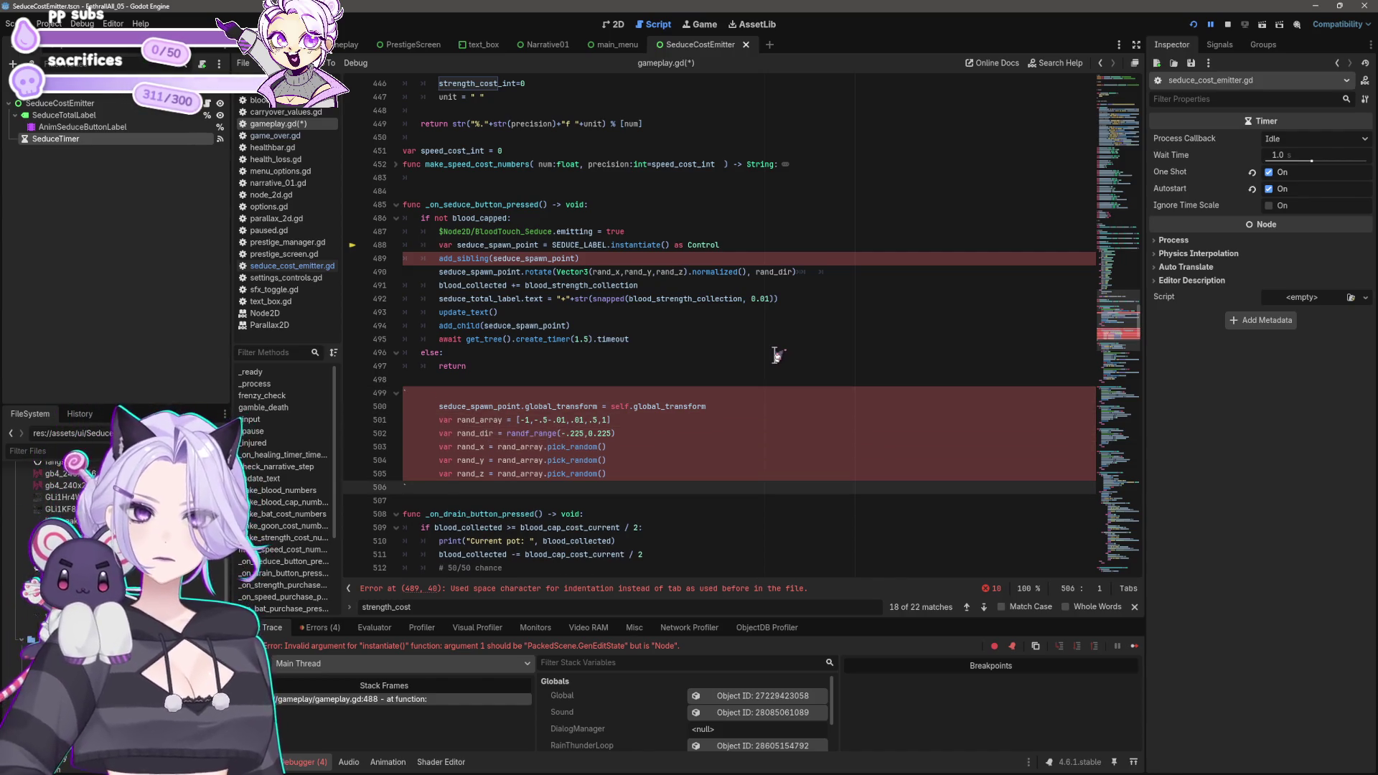
Step: Locate the SEDUCE_LABEL preload definition of res://assets/ui/SeduceCostEmitter.tscn
key("Up")
key("Up")
key("Up")
key("Up")
key("Up")
key("Up")
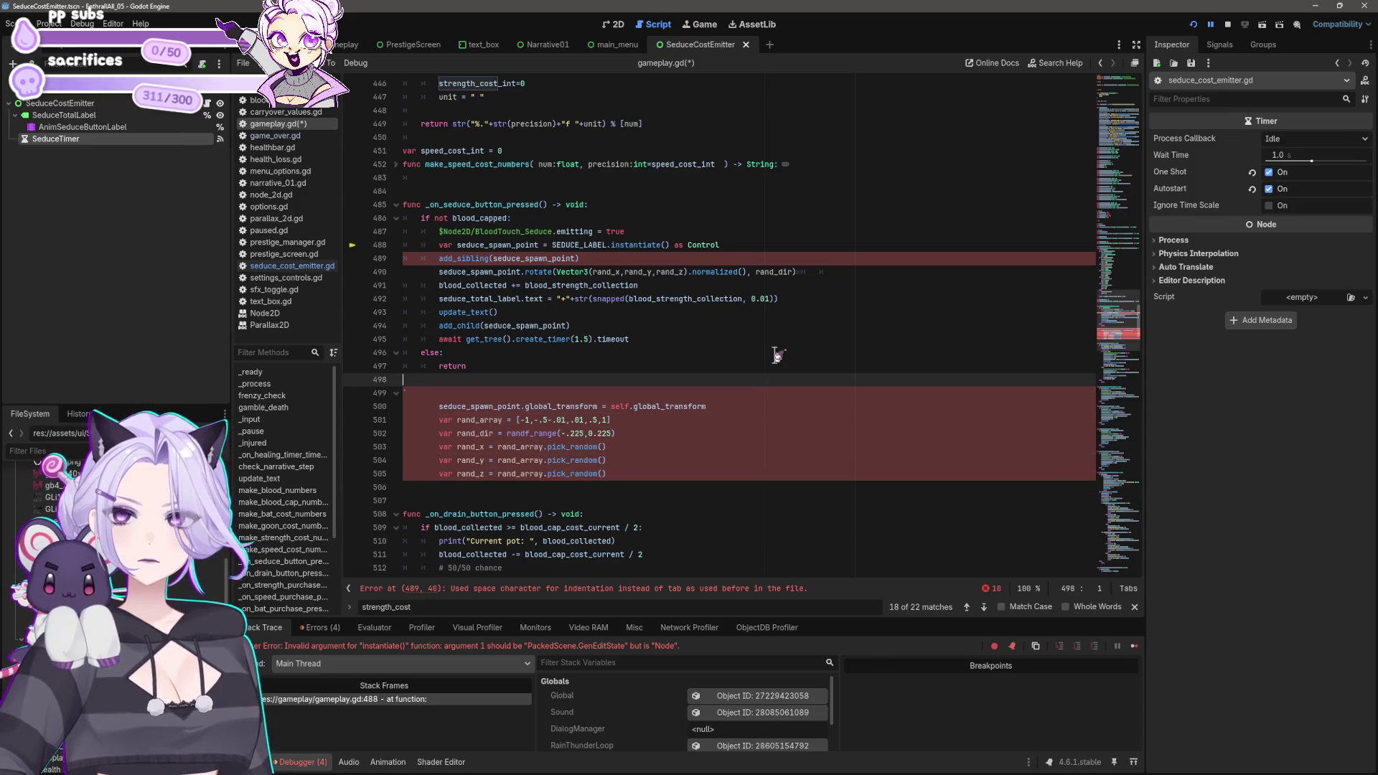
key("Up")
key("Up")
key("Up")
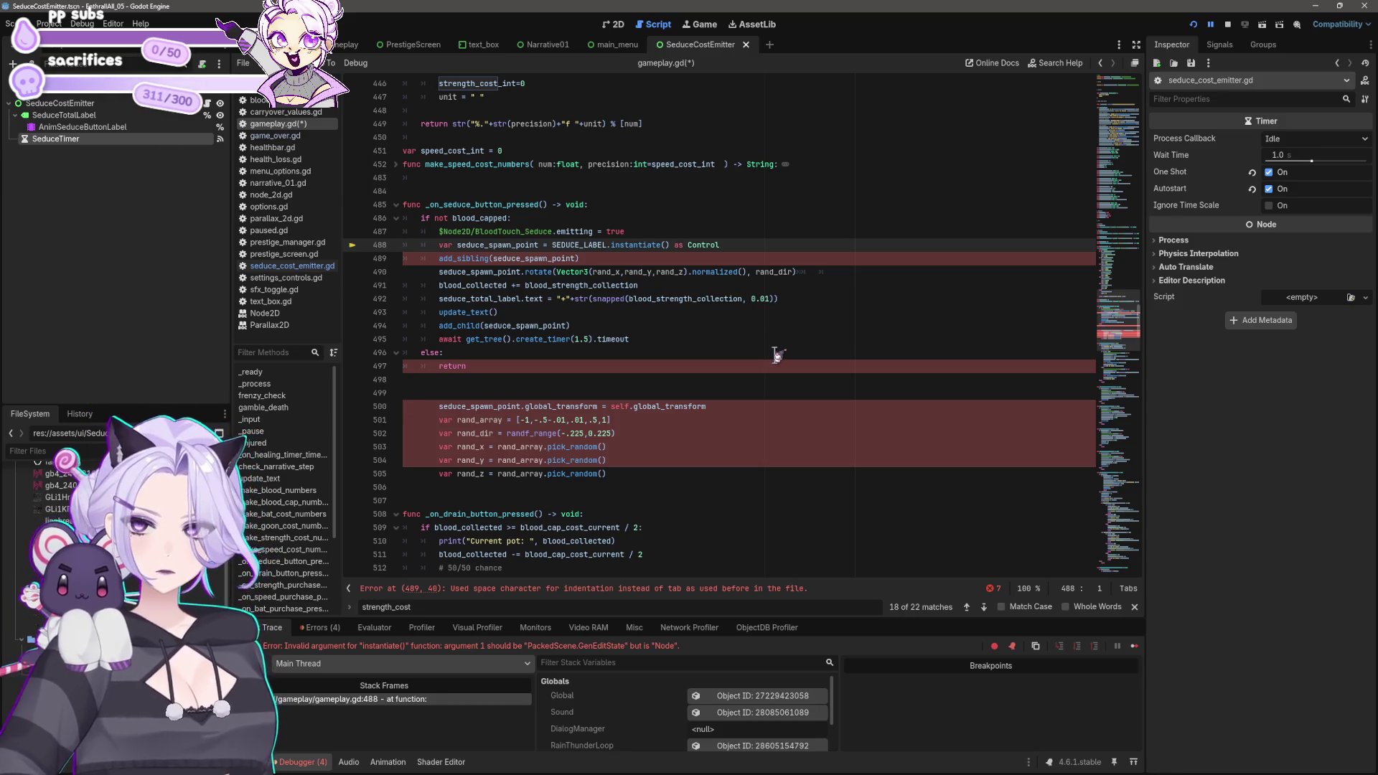
key("Down")
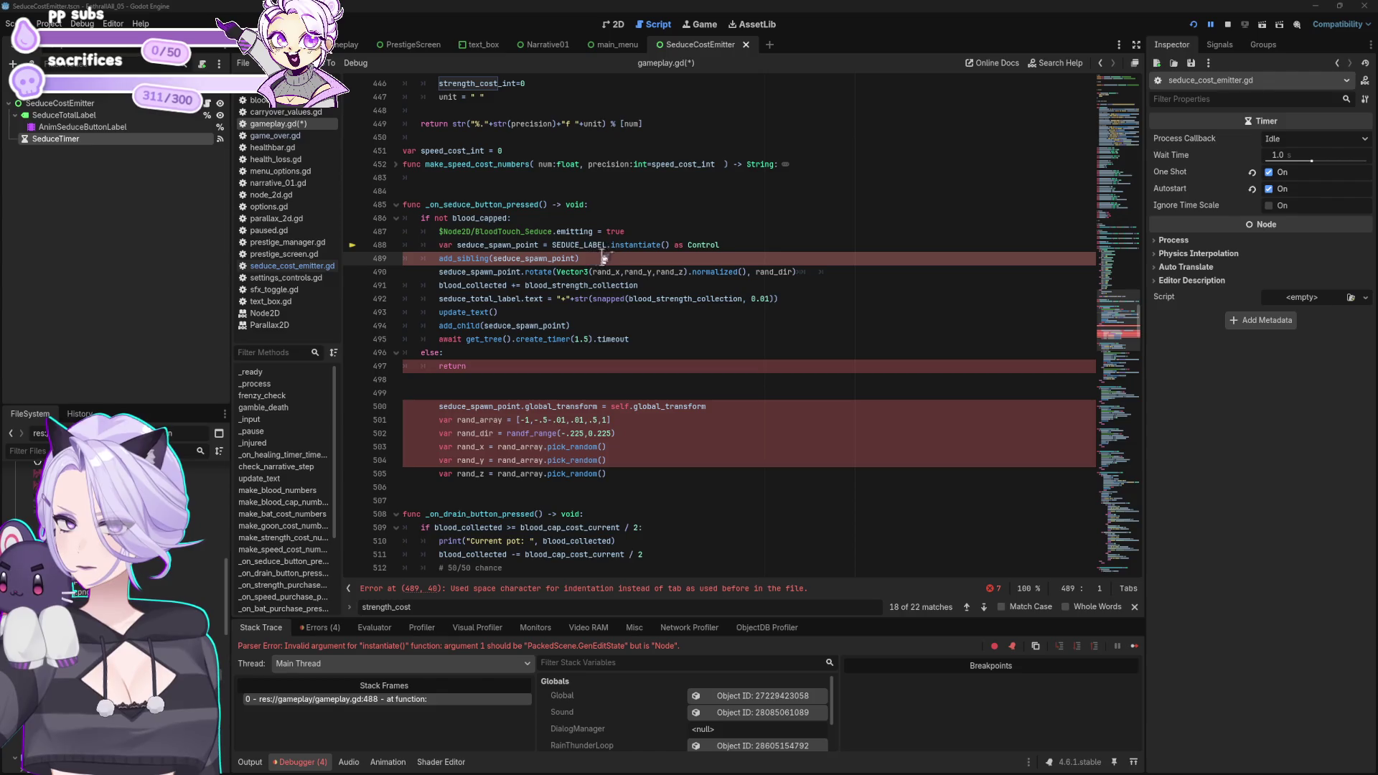
left_click_drag(607, 246, 551, 247)
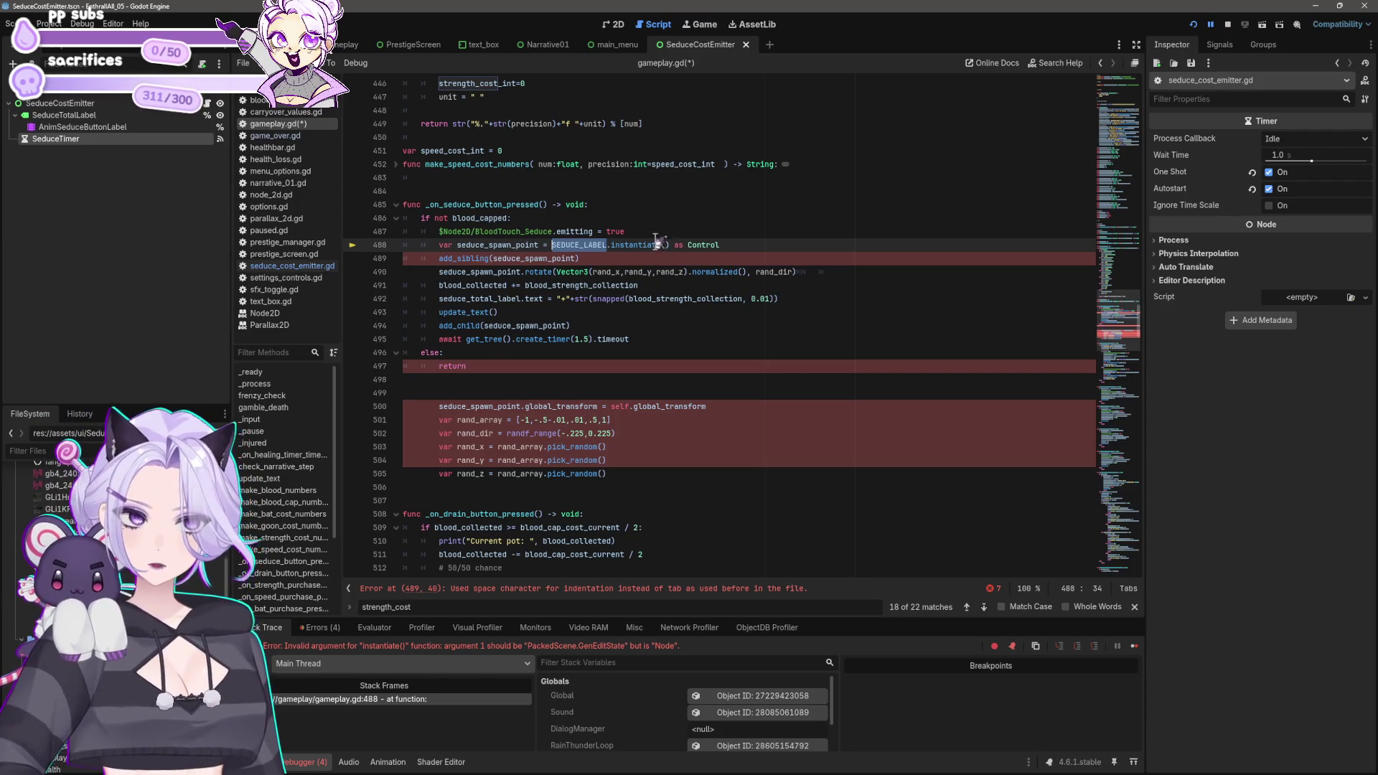
mouse_move(1137, 316)
left_mouse_down()
mouse_move(1160, 246)
mouse_move(1160, 146)
mouse_move(1158, 237)
left_mouse_up()
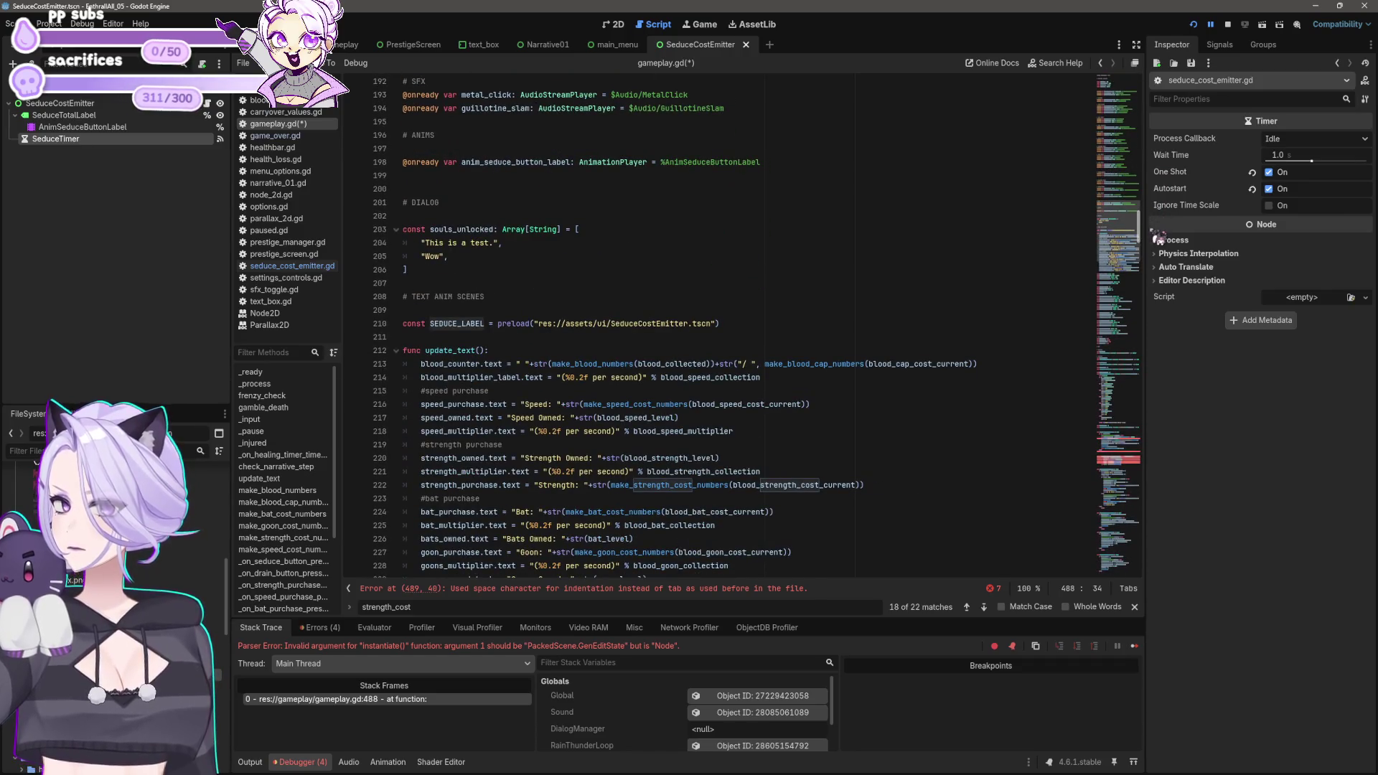
Step: Inspect the SEDUCE_LABEL definition, then go back to the handler's add_sibling line
left_click(434, 323)
left_click_drag(429, 324, 485, 324)
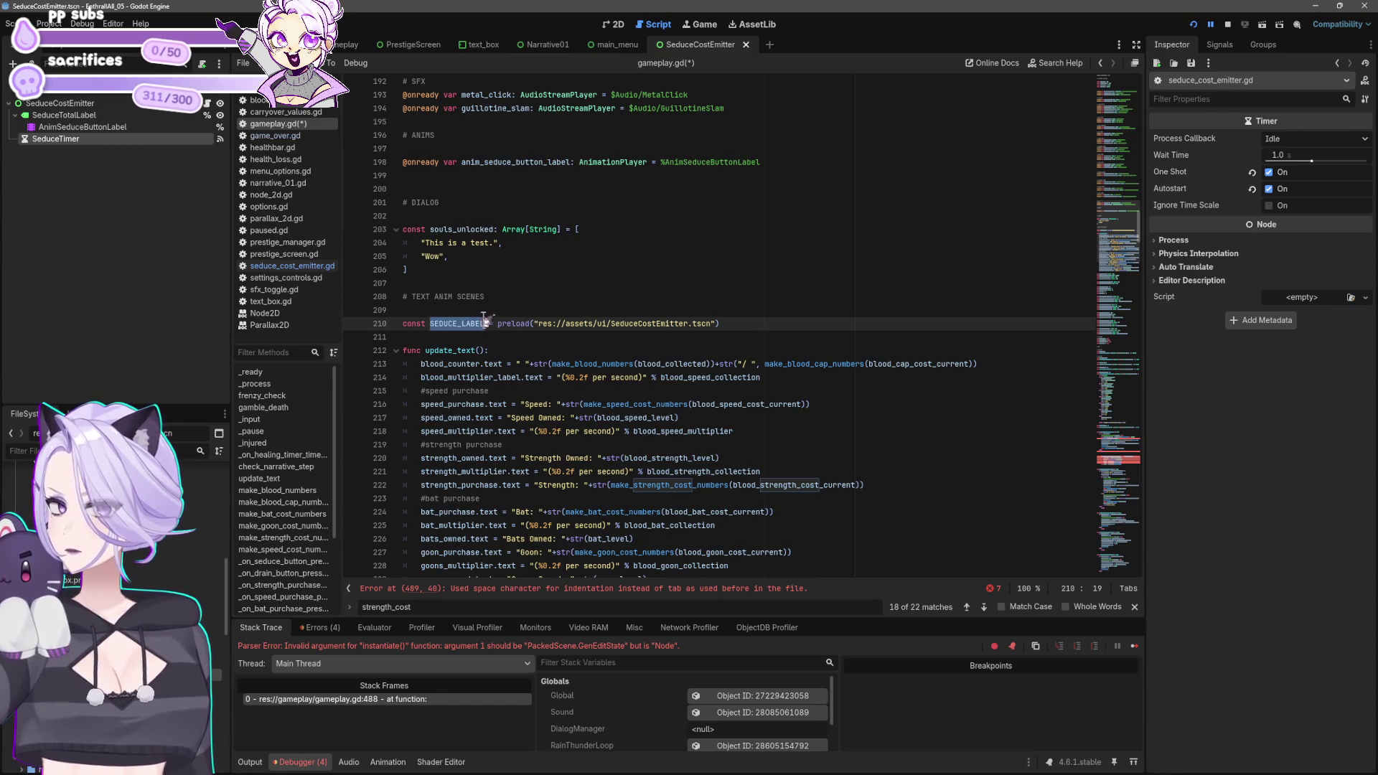
left_click_drag(1144, 221, 1158, 331)
left_click(589, 227)
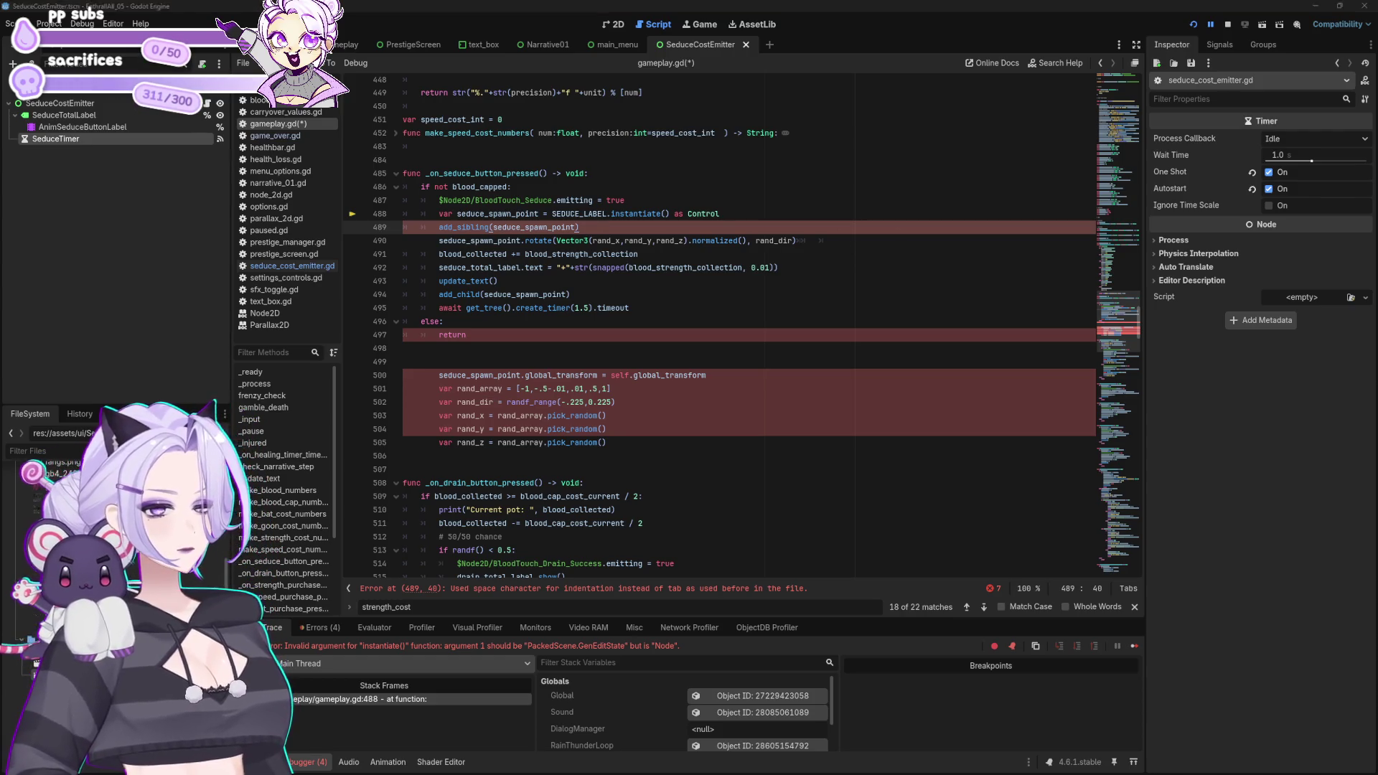
left_click(582, 350)
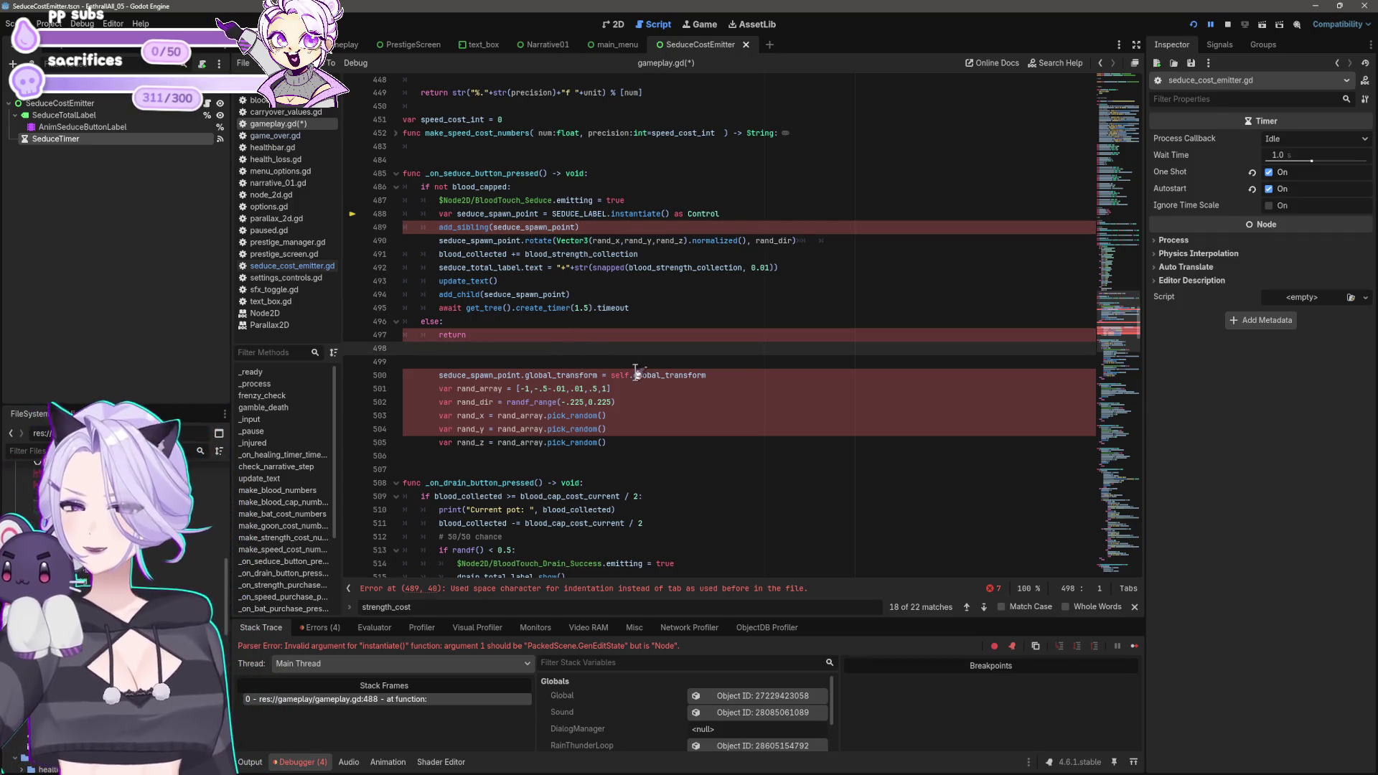
key("Down")
key("Down")
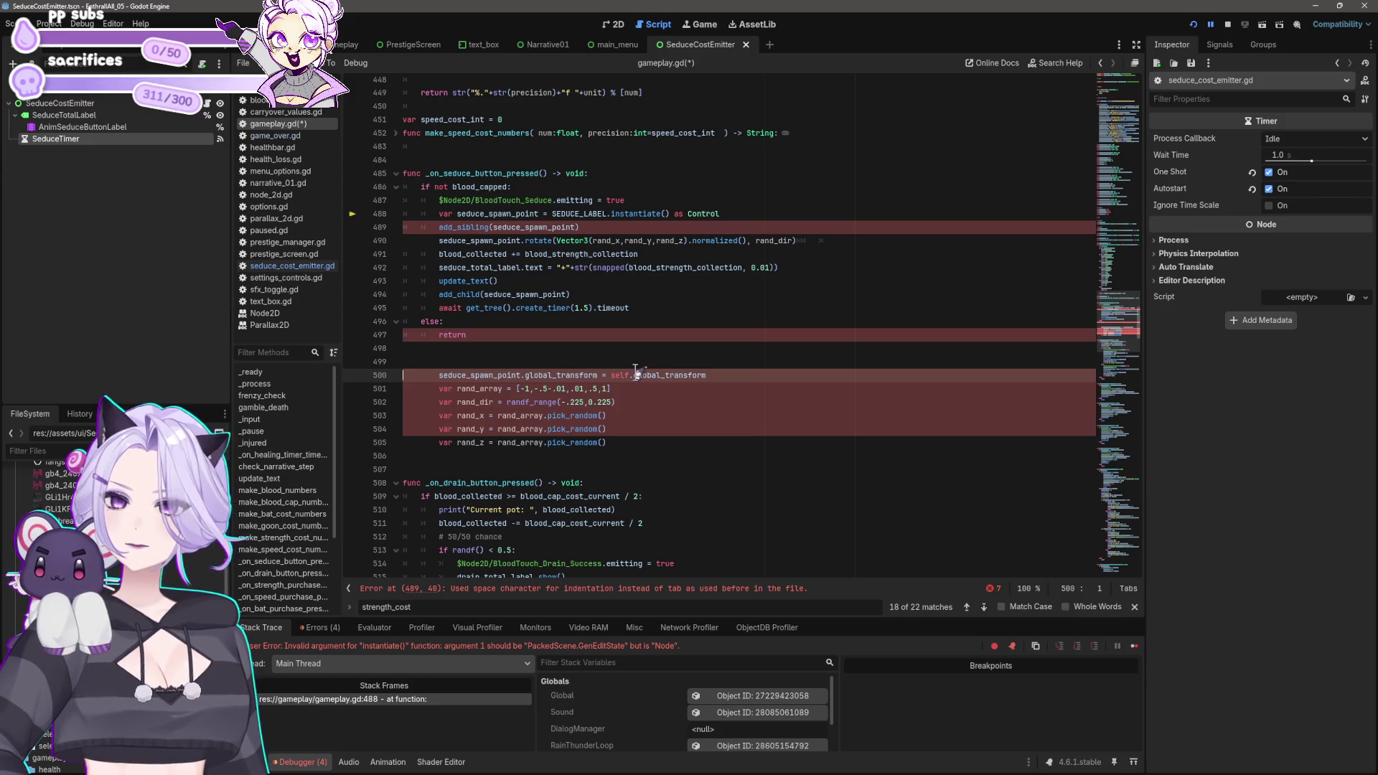
Step: Comment out add_sibling(seduce_spawn_point) and start a 'var ra' line below it
key("Up")
key("Up")
key("Up")
key("Home")
key("shift+End")
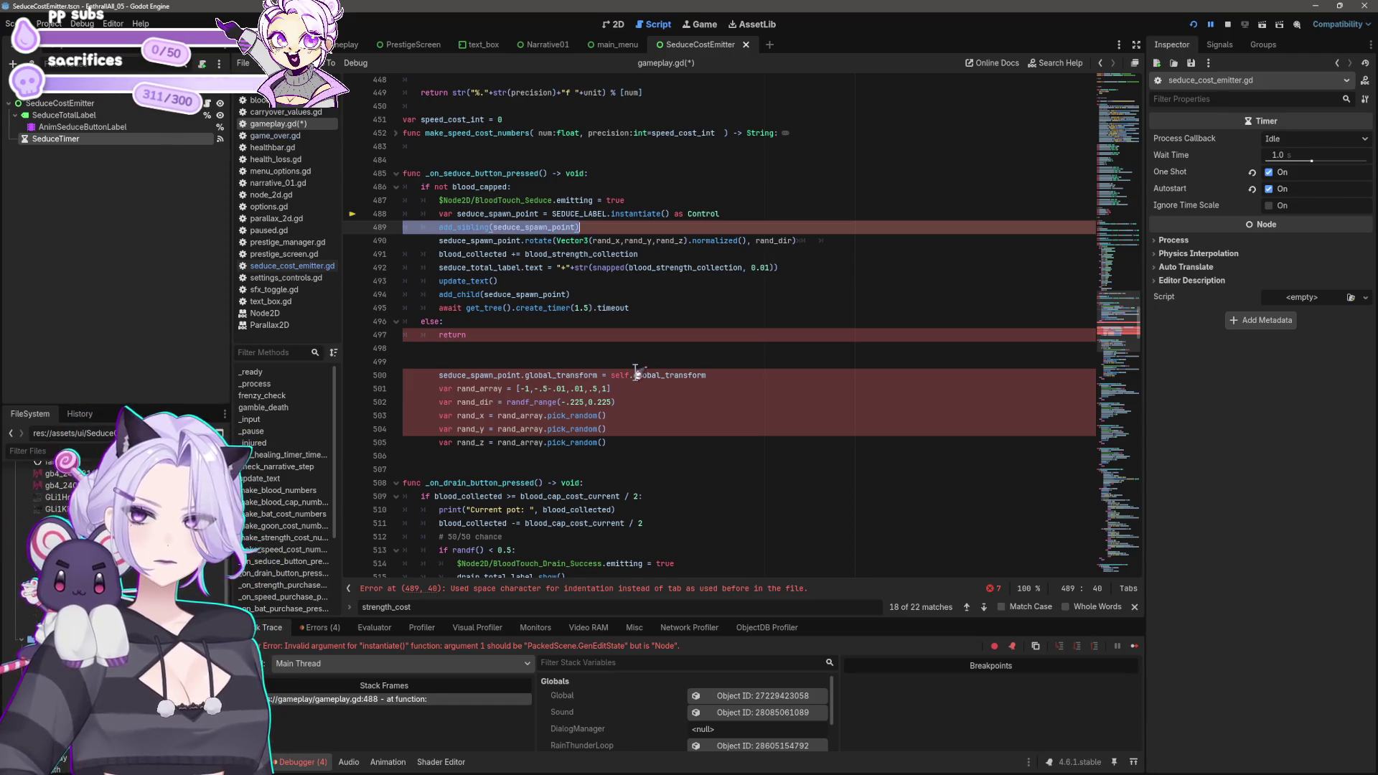
key("Left")
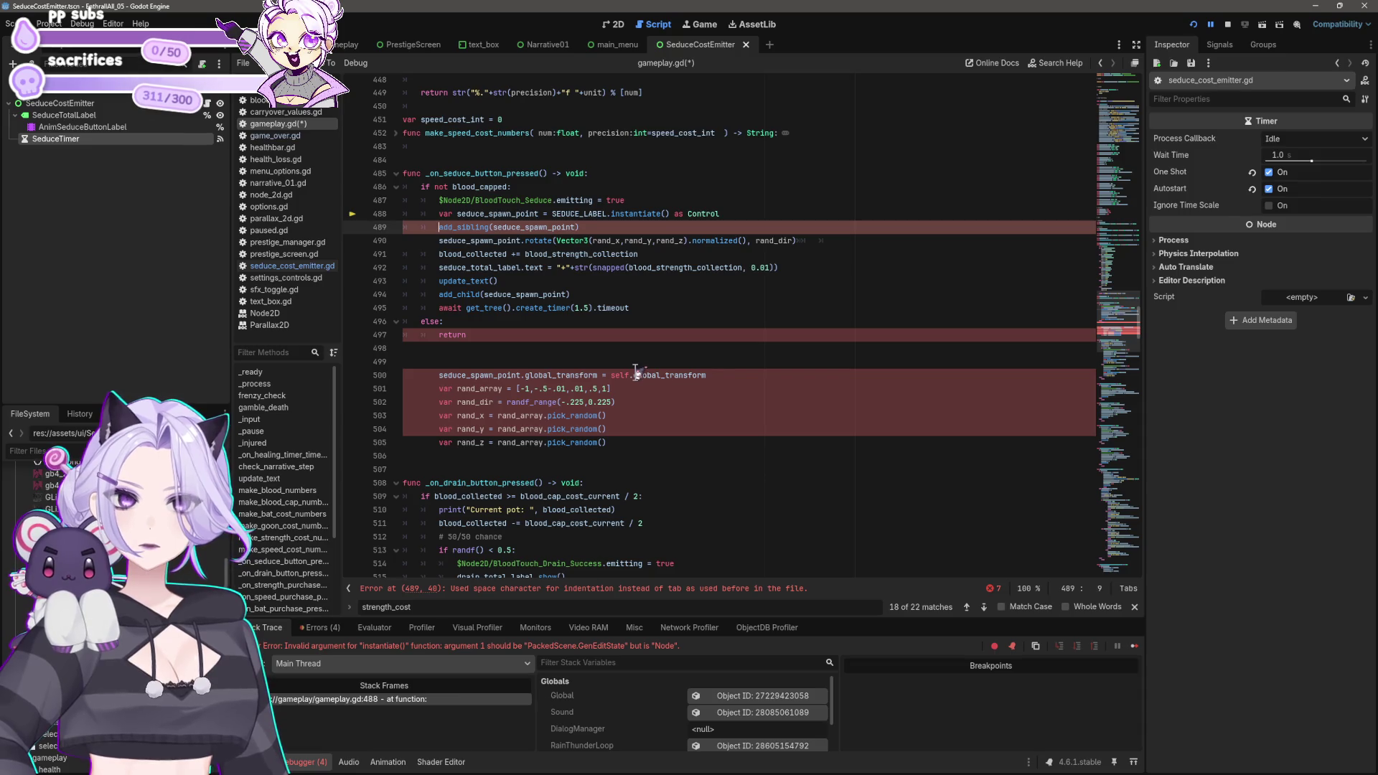
type("#")
key("End")
key("Return")
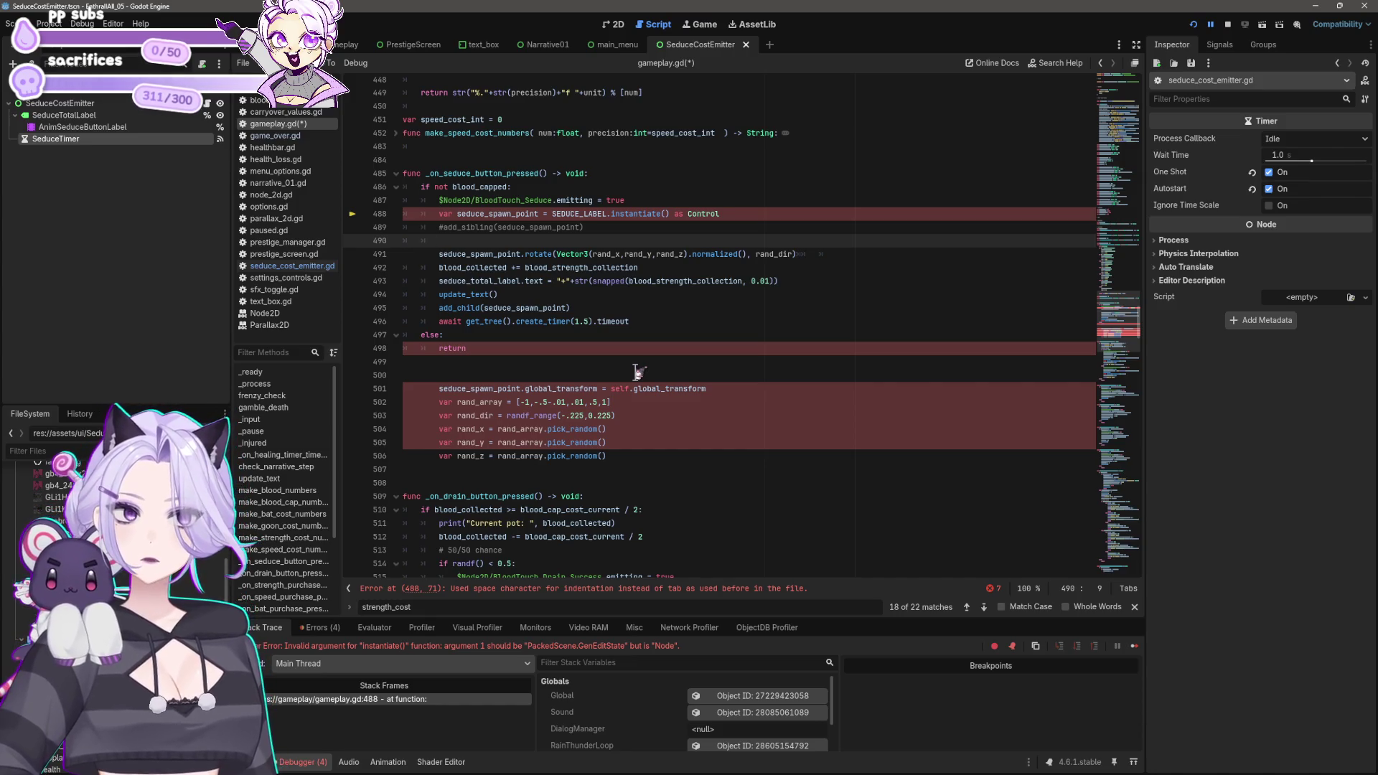
type("var ")
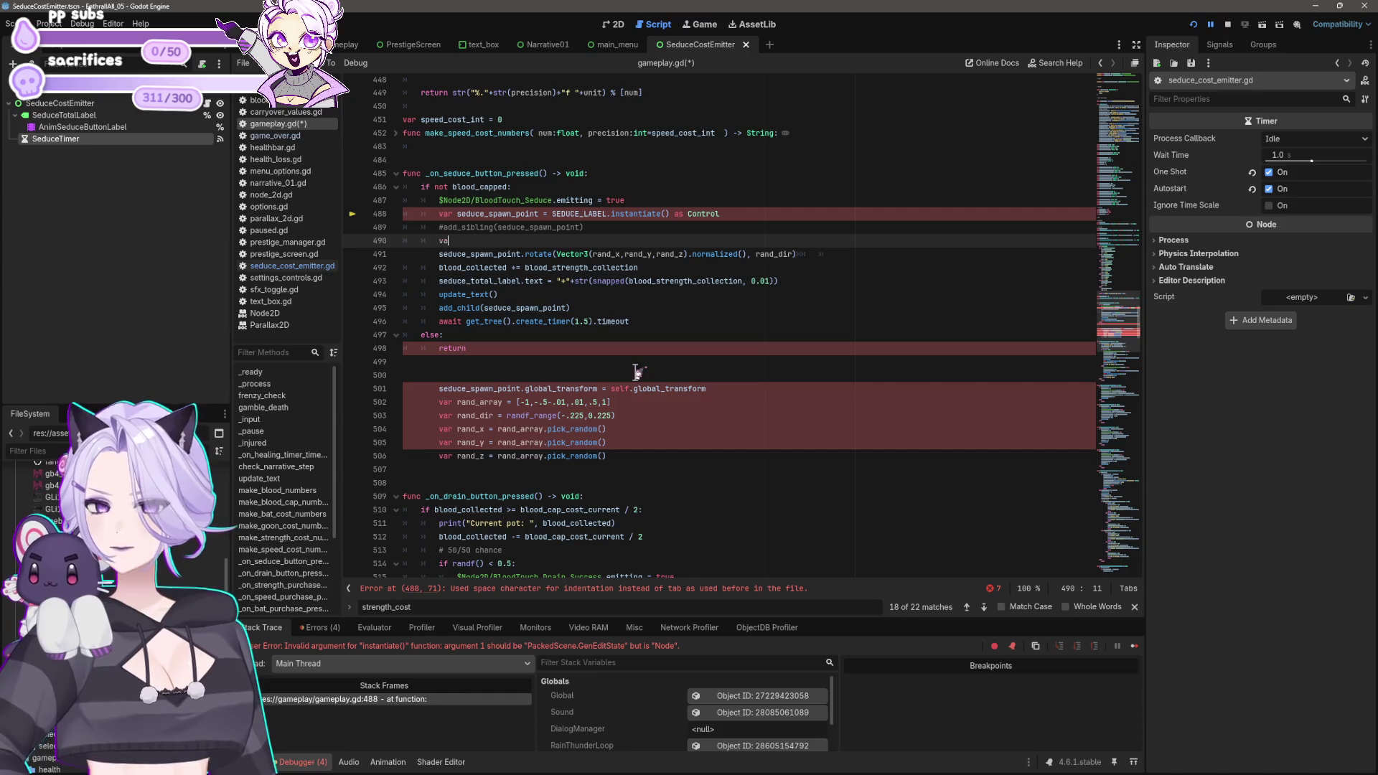
type("ra")
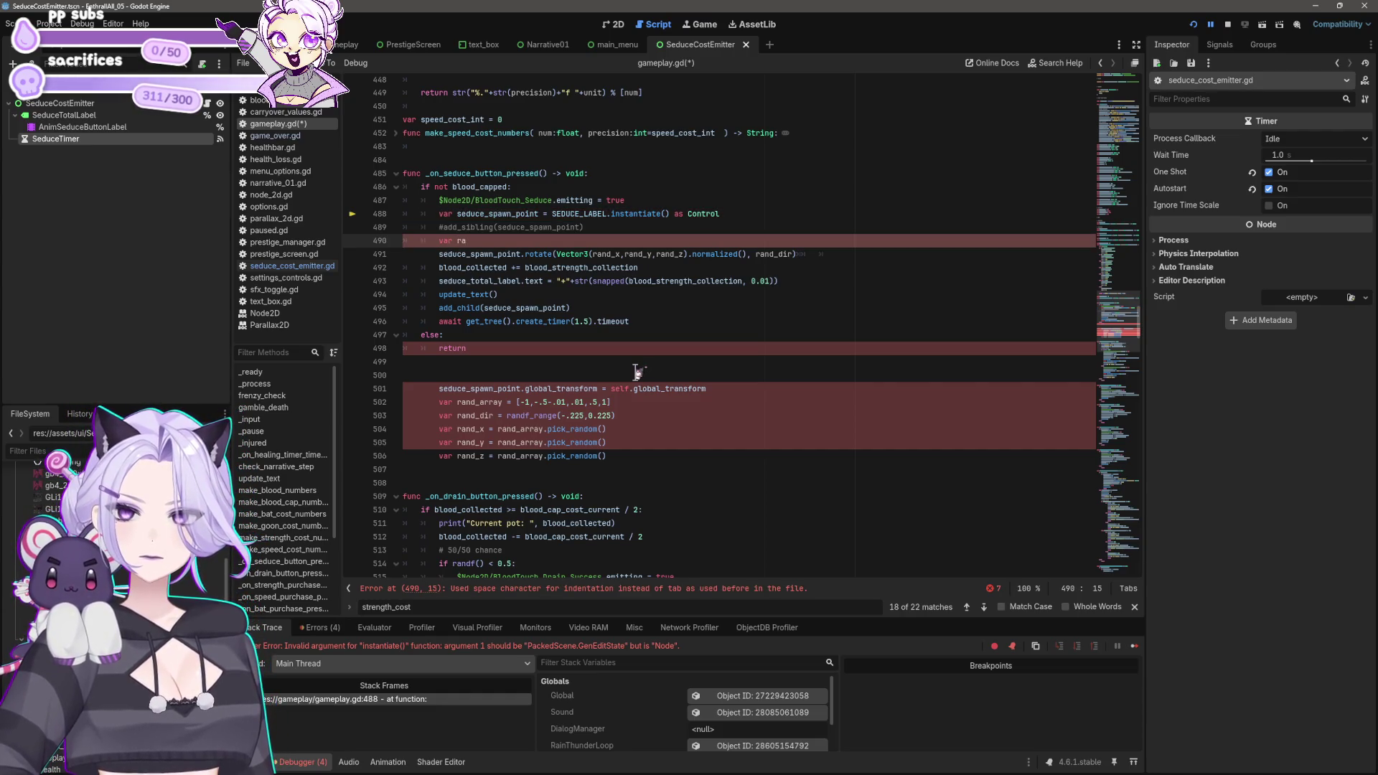
key("BackSpace")
key("BackSpace")
key("BackSpace")
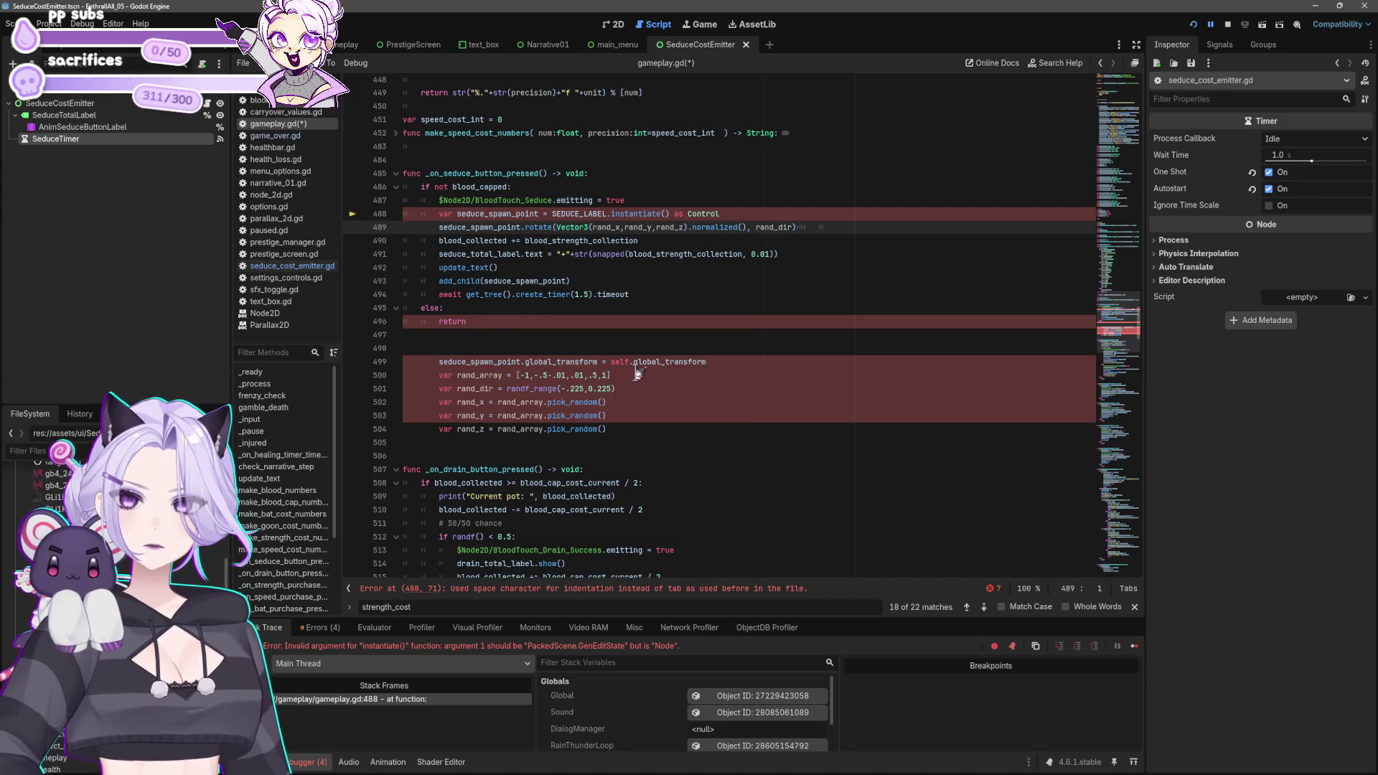
key("ctrl+z")
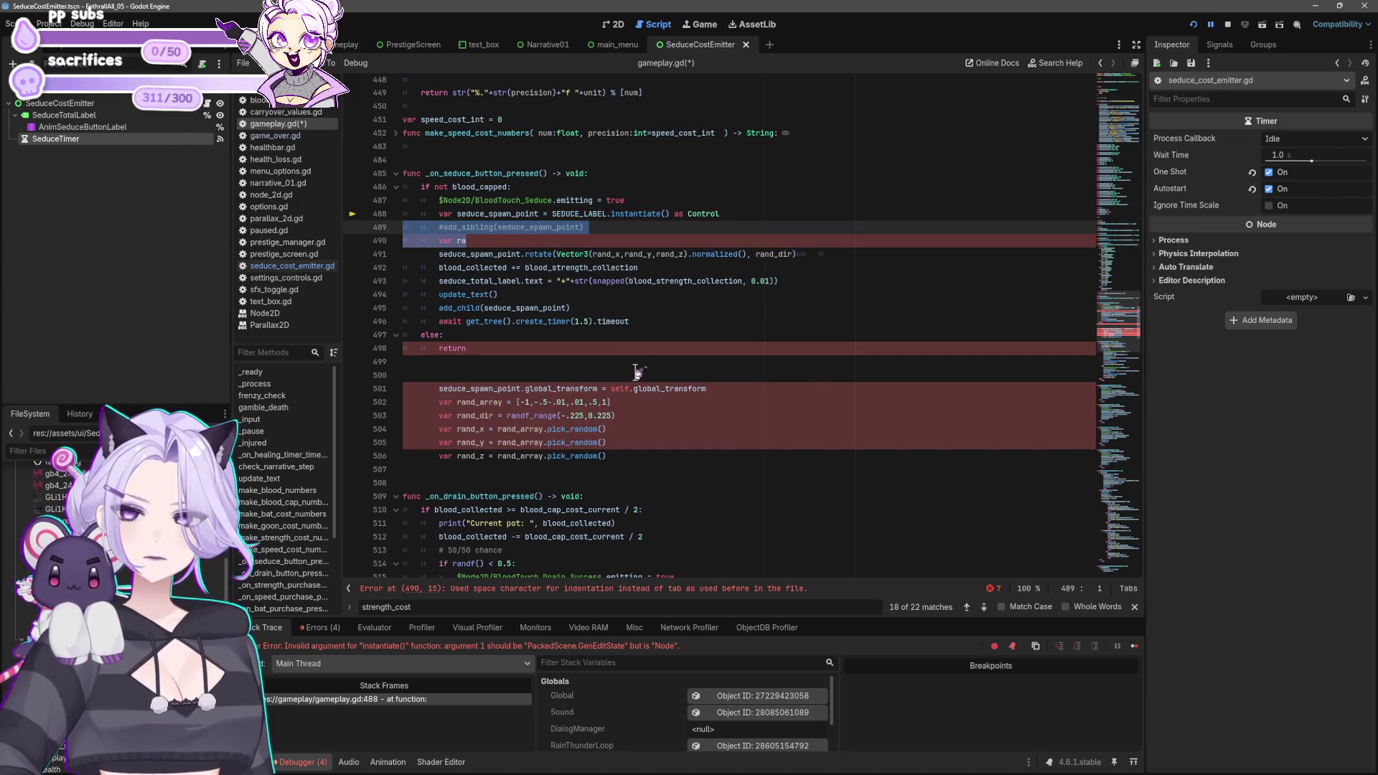
key("Right")
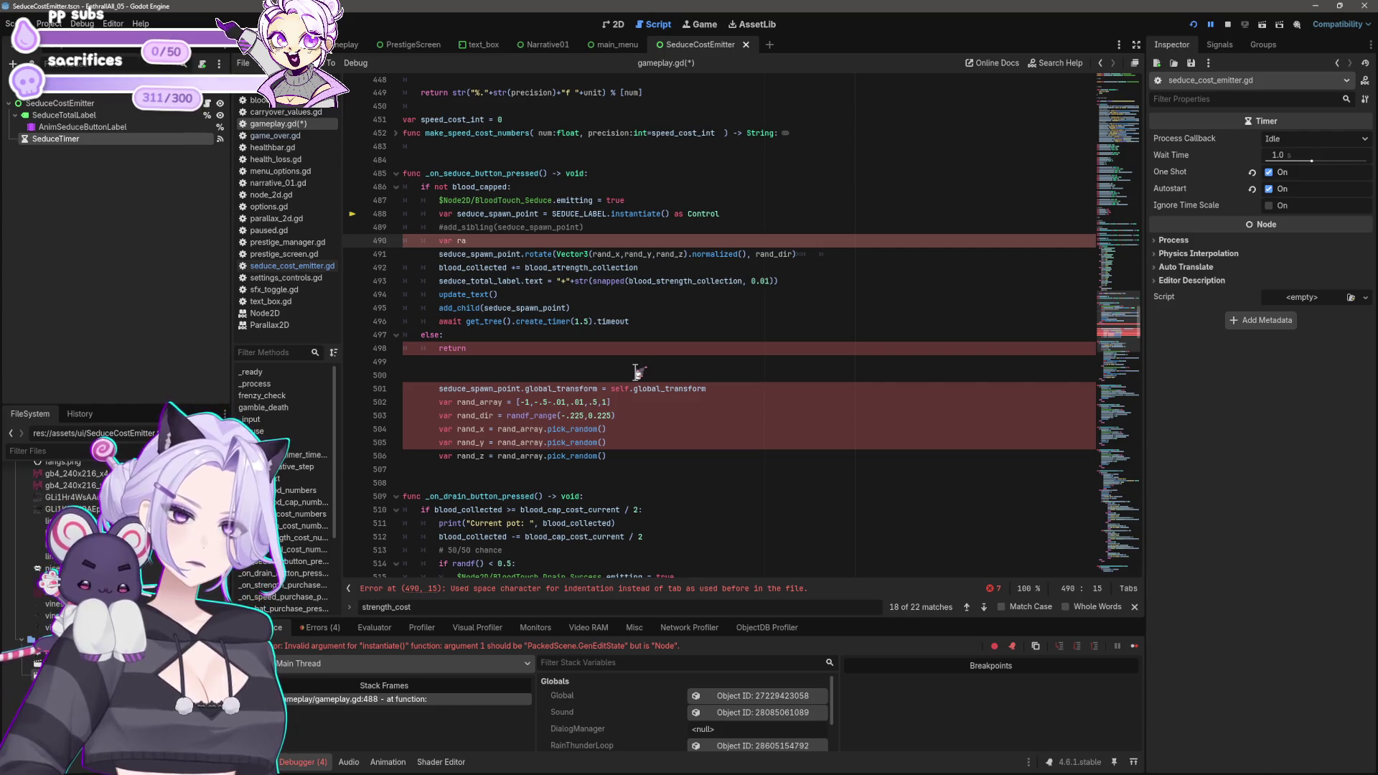
Step: Open the gameplay scene in the 2D view to find SeduceButton, then return to gameplay.gd
left_click(620, 26)
left_click(346, 44)
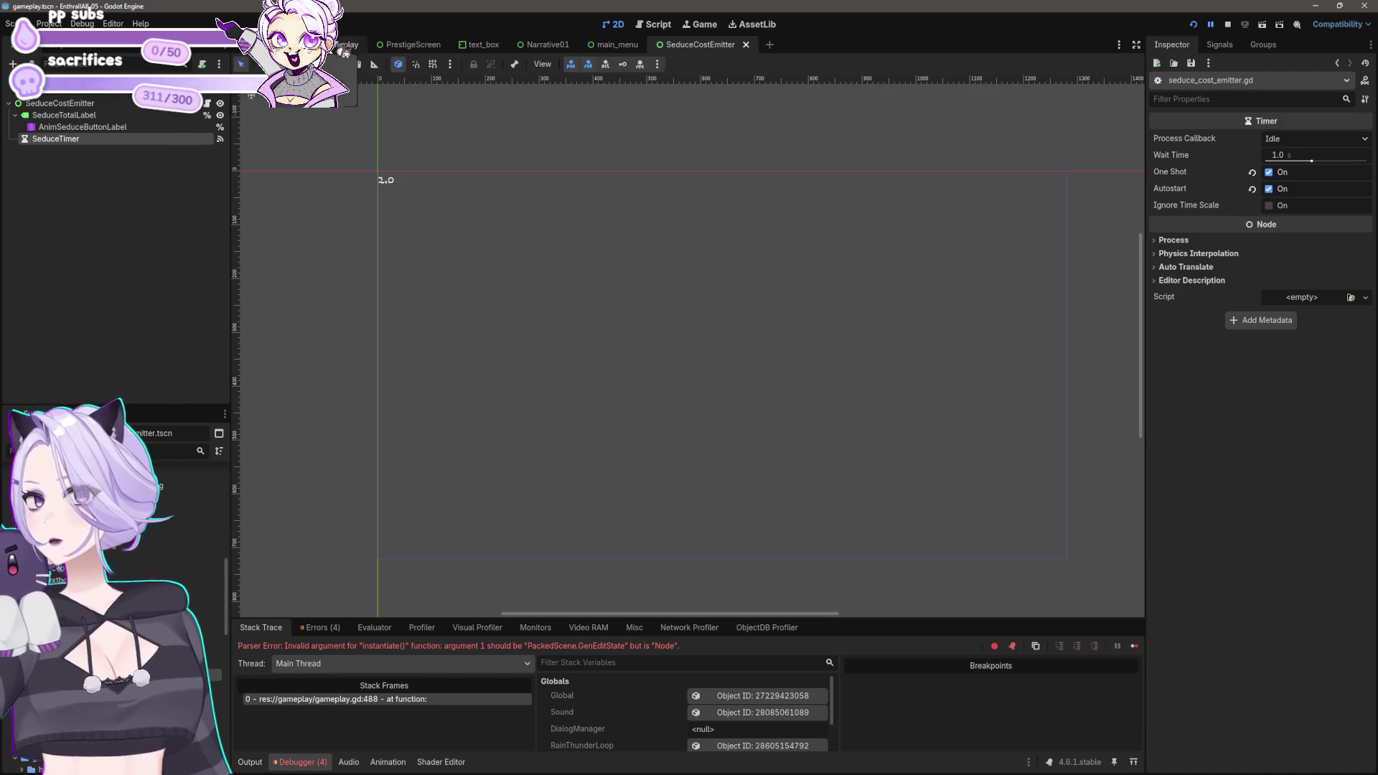
scroll(539, 334, "up", 8)
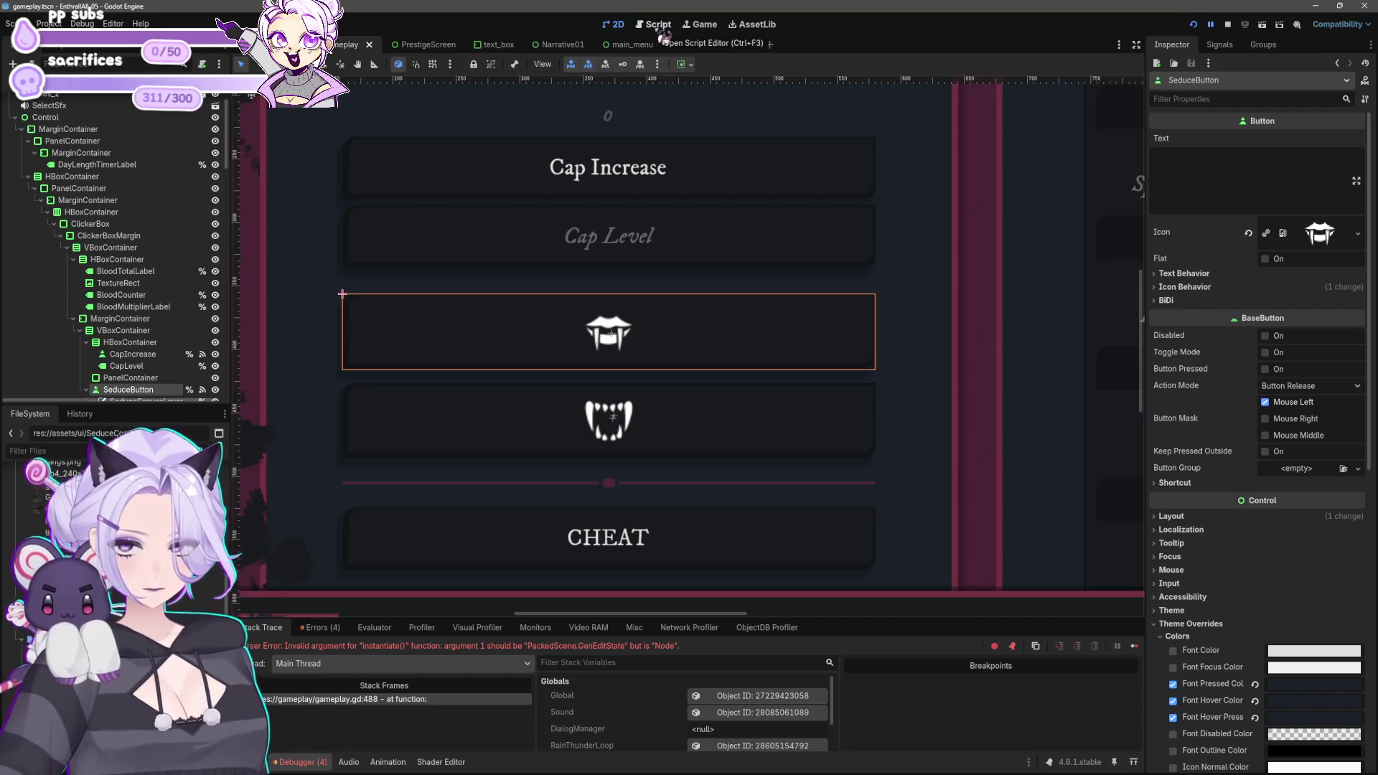
left_click(661, 33)
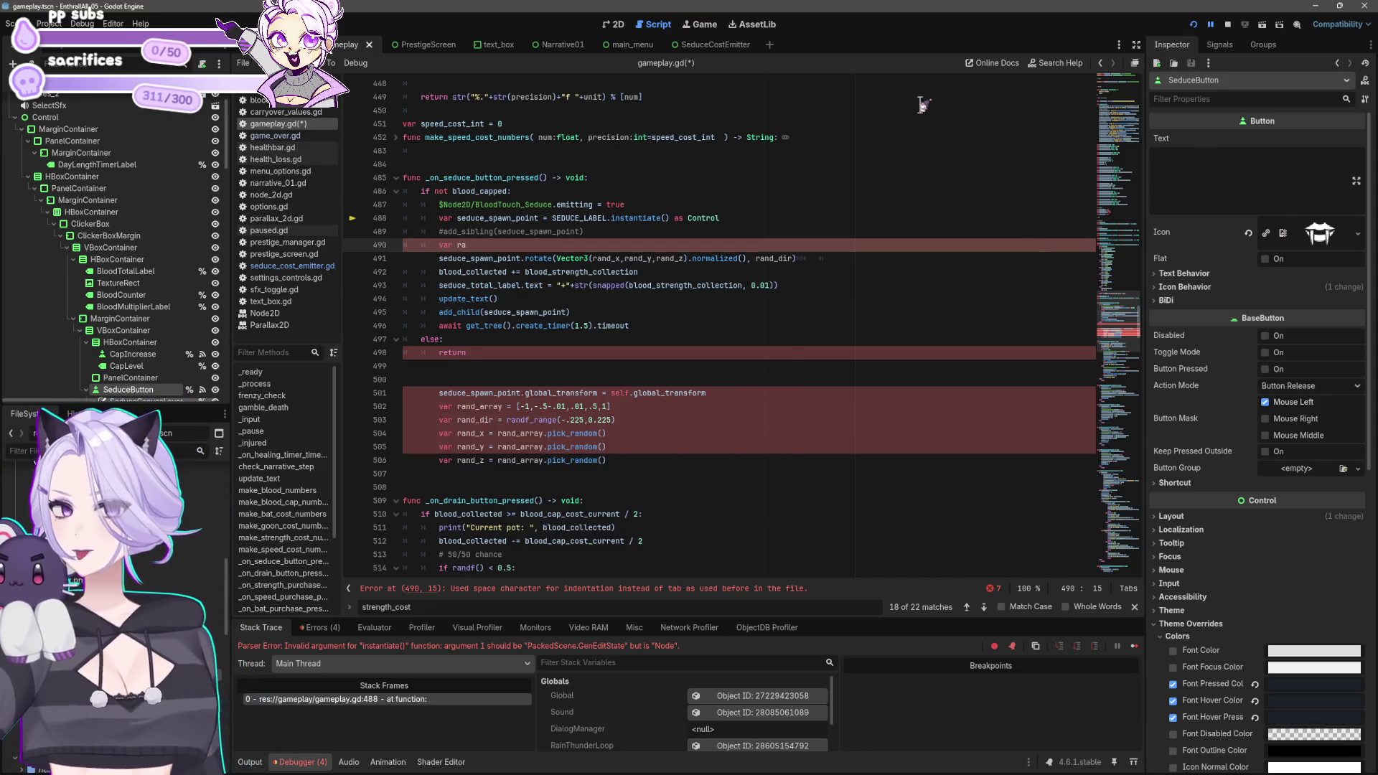
Step: Fill line 490's array by pasting the random array values copied from line 502
type("nd")
type("rray")
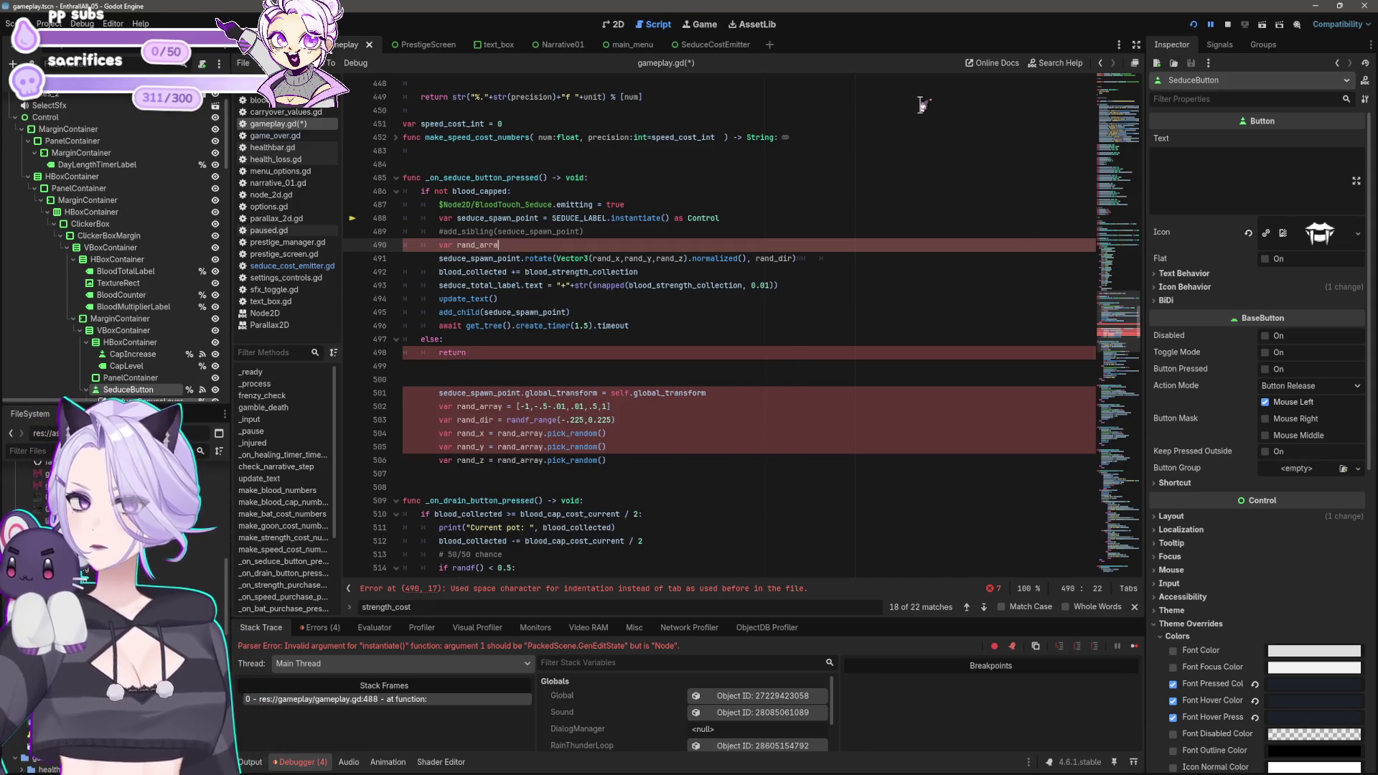
type("[")
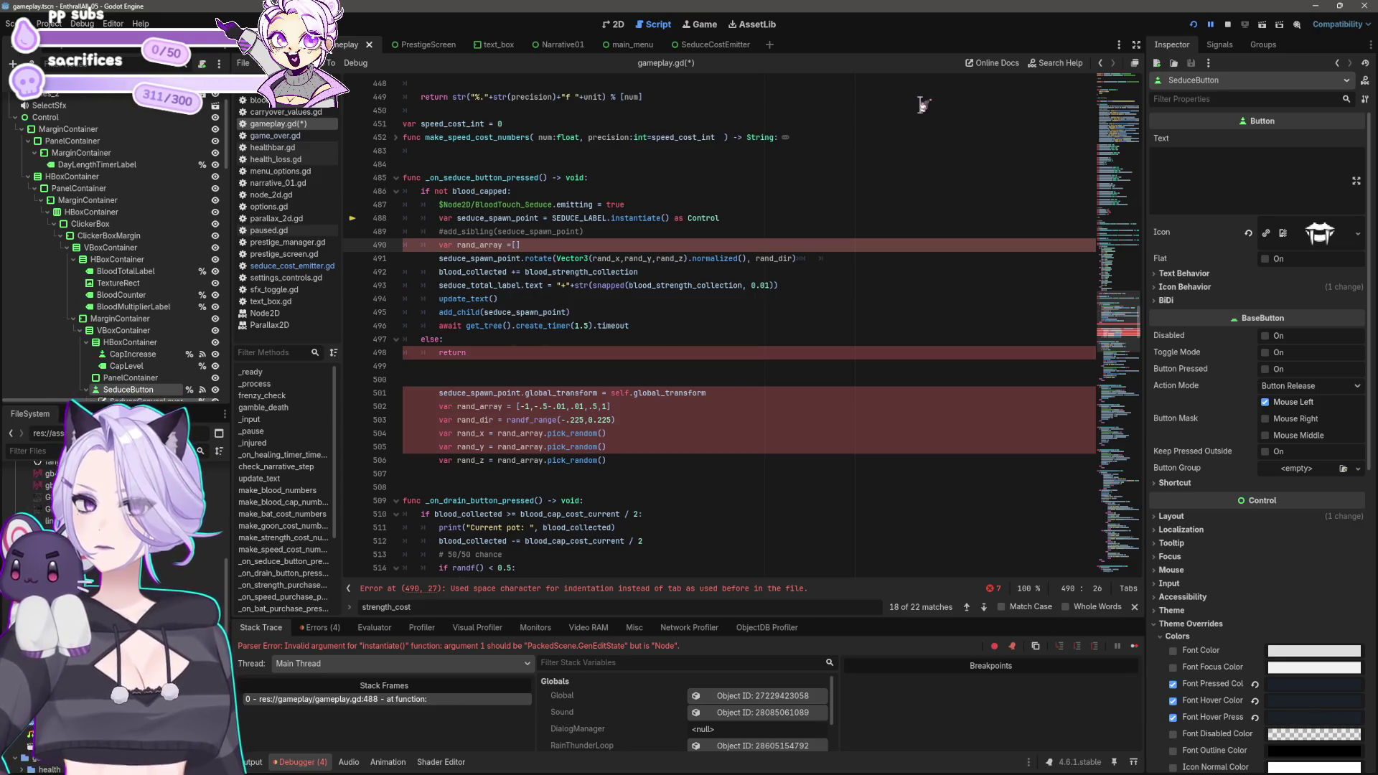
type(" -1")
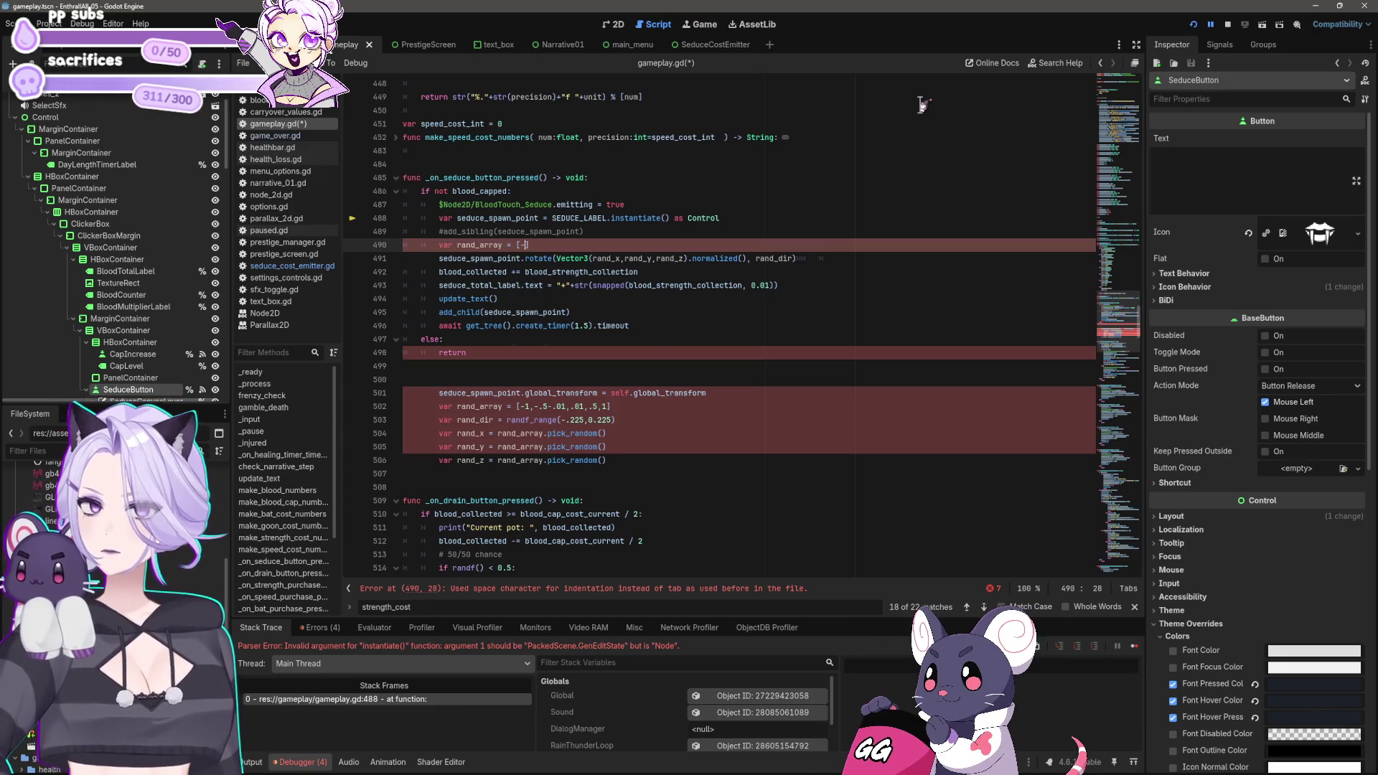
type(".")
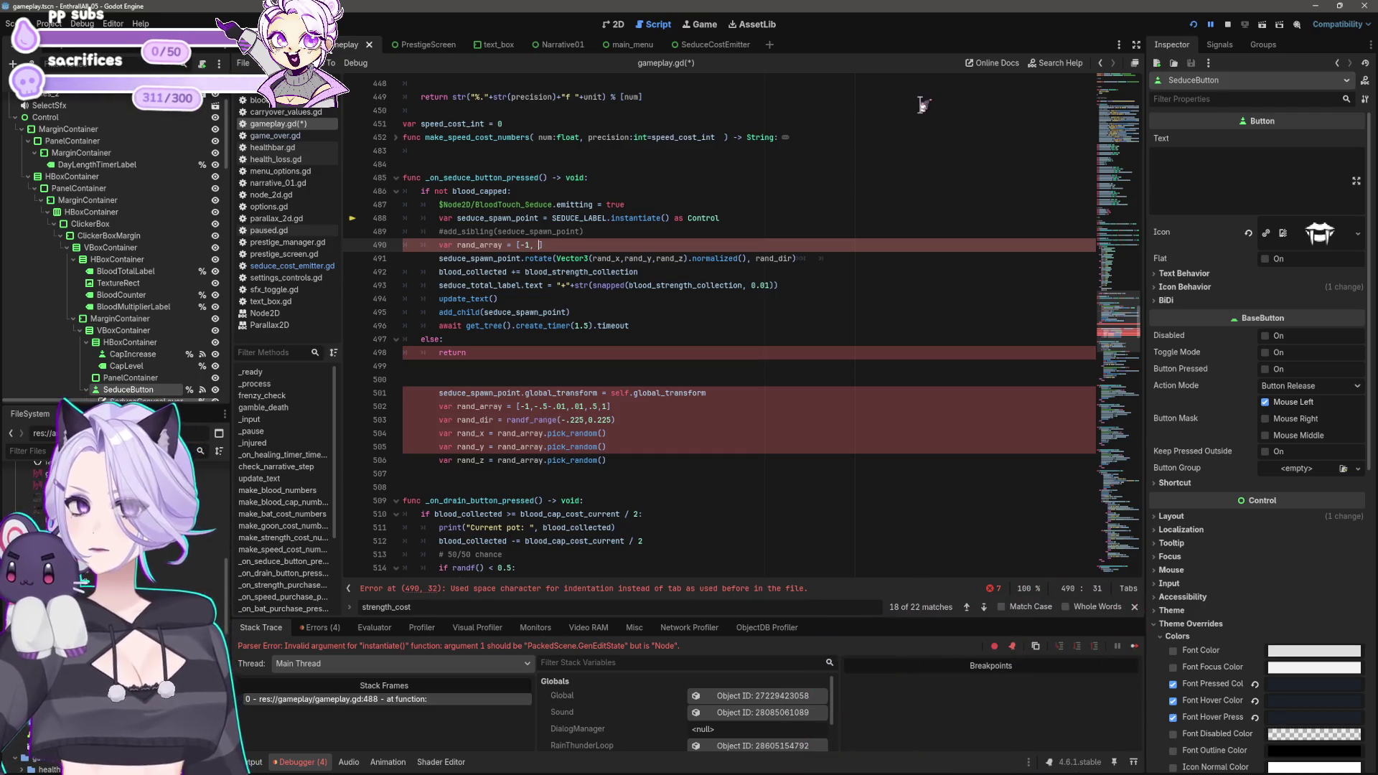
key("BackSpace")
key("BackSpace")
left_click(618, 407)
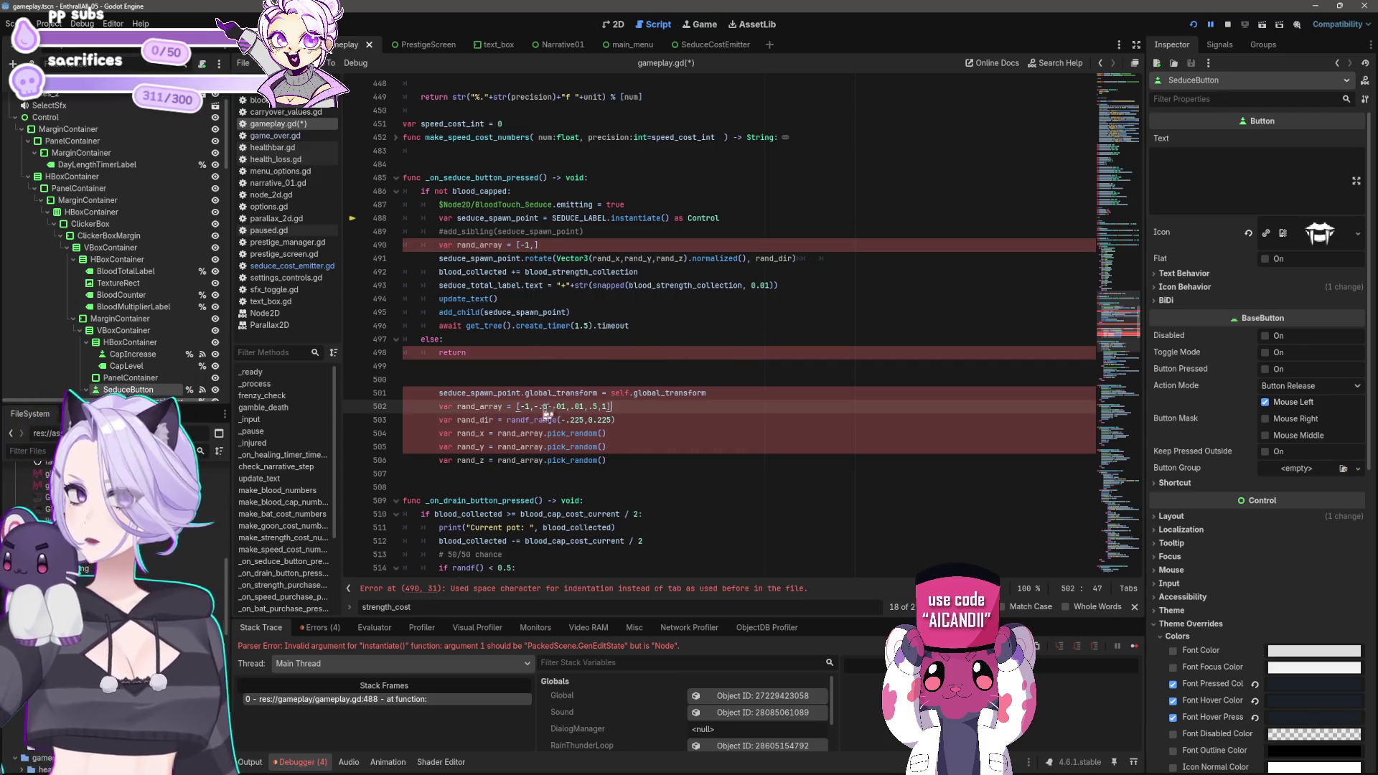
left_click(517, 406, "shift")
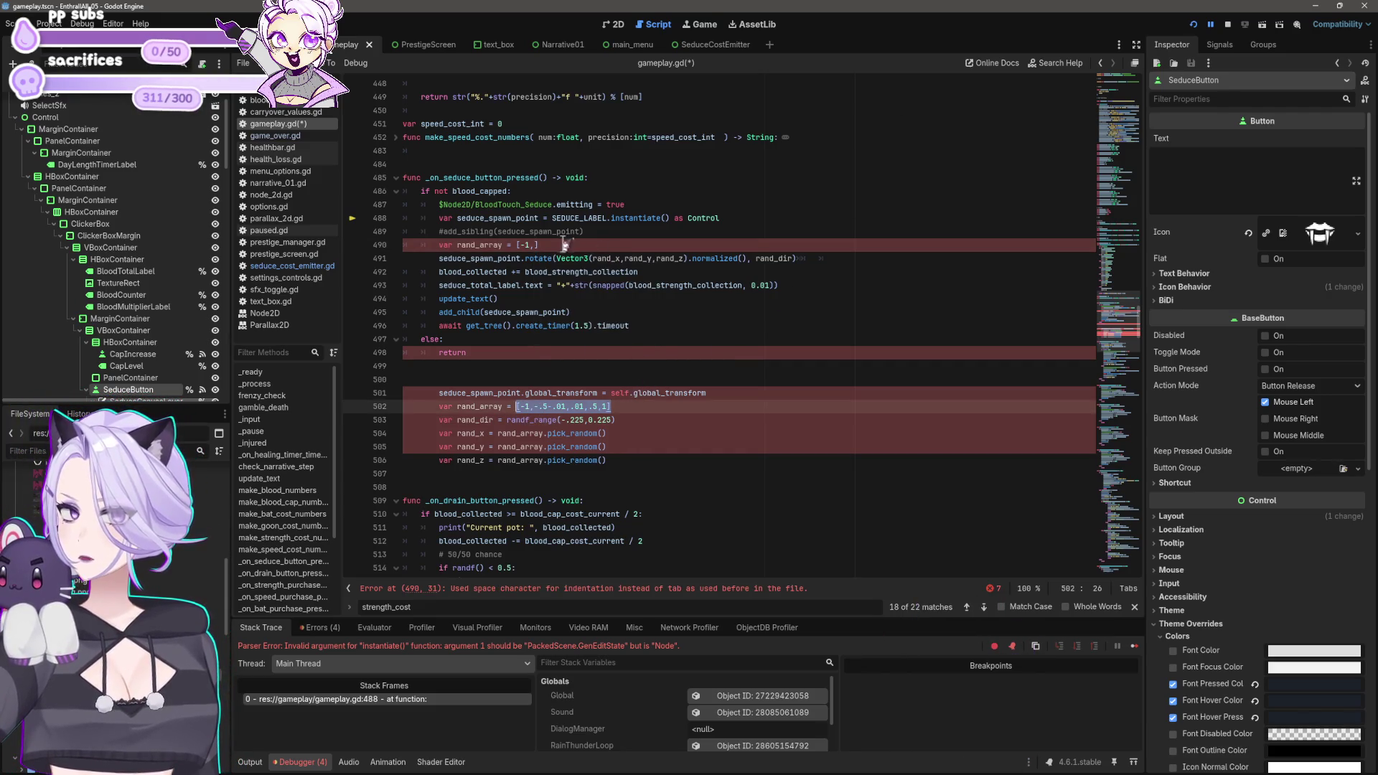
left_click_drag(569, 244, 513, 245)
key("ctrl+v")
Step: Delete the unreachable code after return, the rand_array line and the random rotate statement
key("Down")
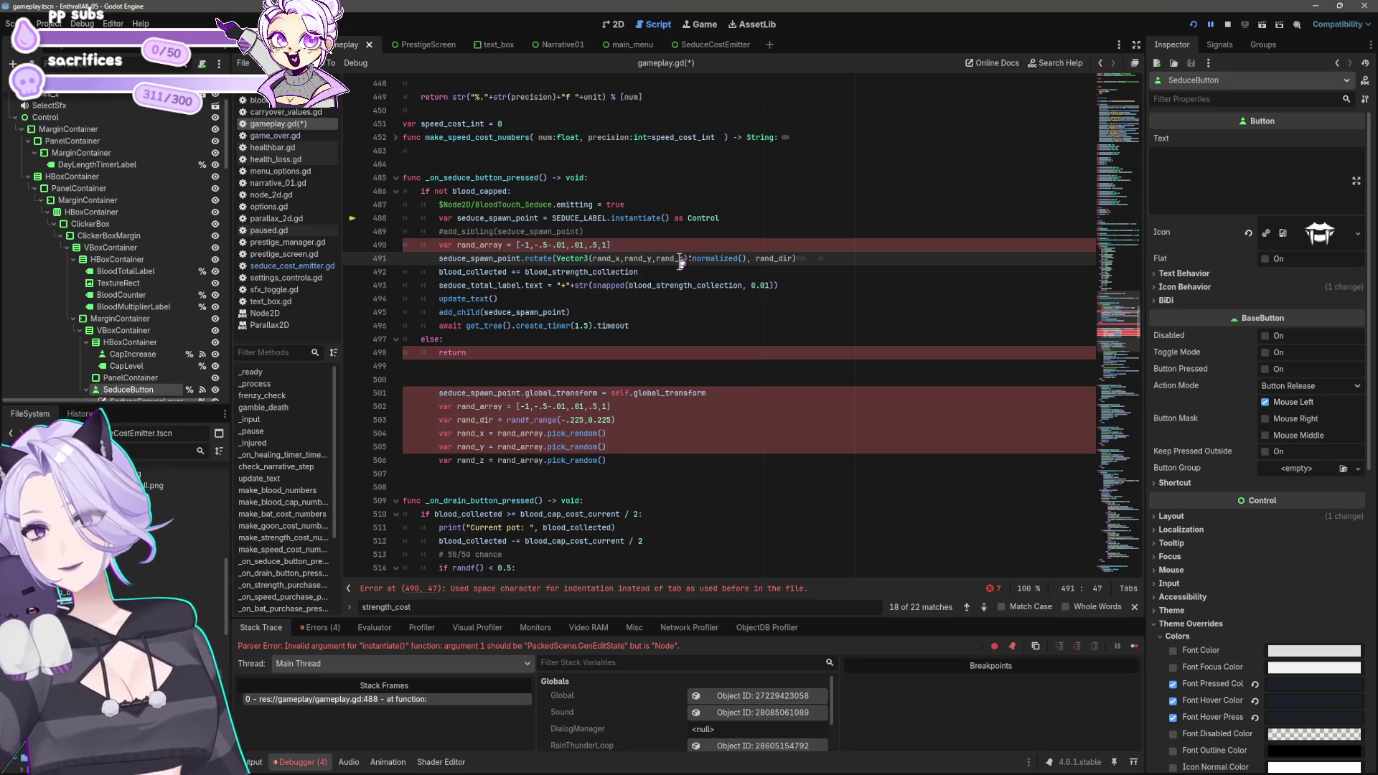
mouse_move(608, 460)
left_mouse_down()
mouse_move(531, 447)
mouse_move(405, 370)
left_mouse_up()
key("Delete")
key("Up")
key("Up")
key("Up")
key("Up")
key("shift+End")
key("Delete")
key("Delete")
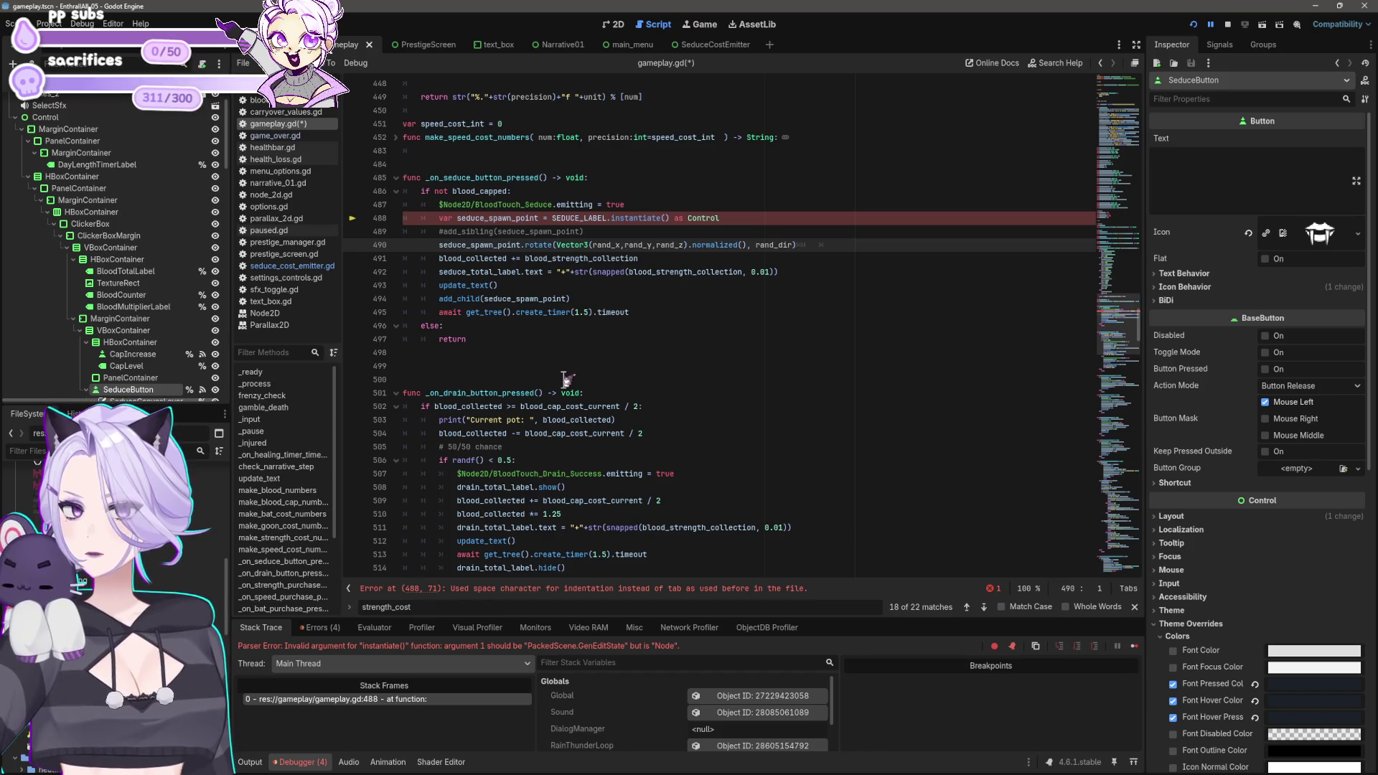
key("shift+End")
key("Delete")
key("BackSpace")
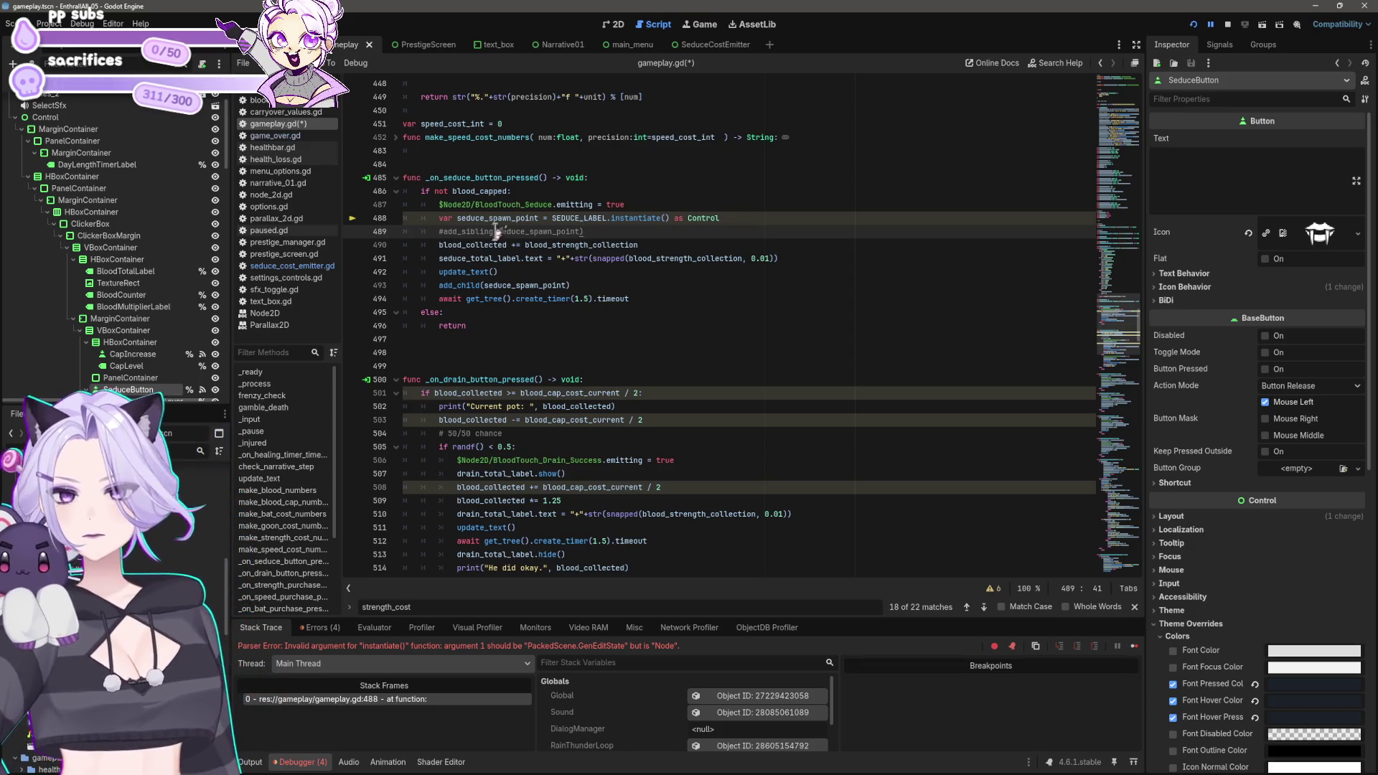
left_click(749, 224)
Step: Insert a line above the spawn variable and complete get_screen_position
key("ctrl+shift+Return")
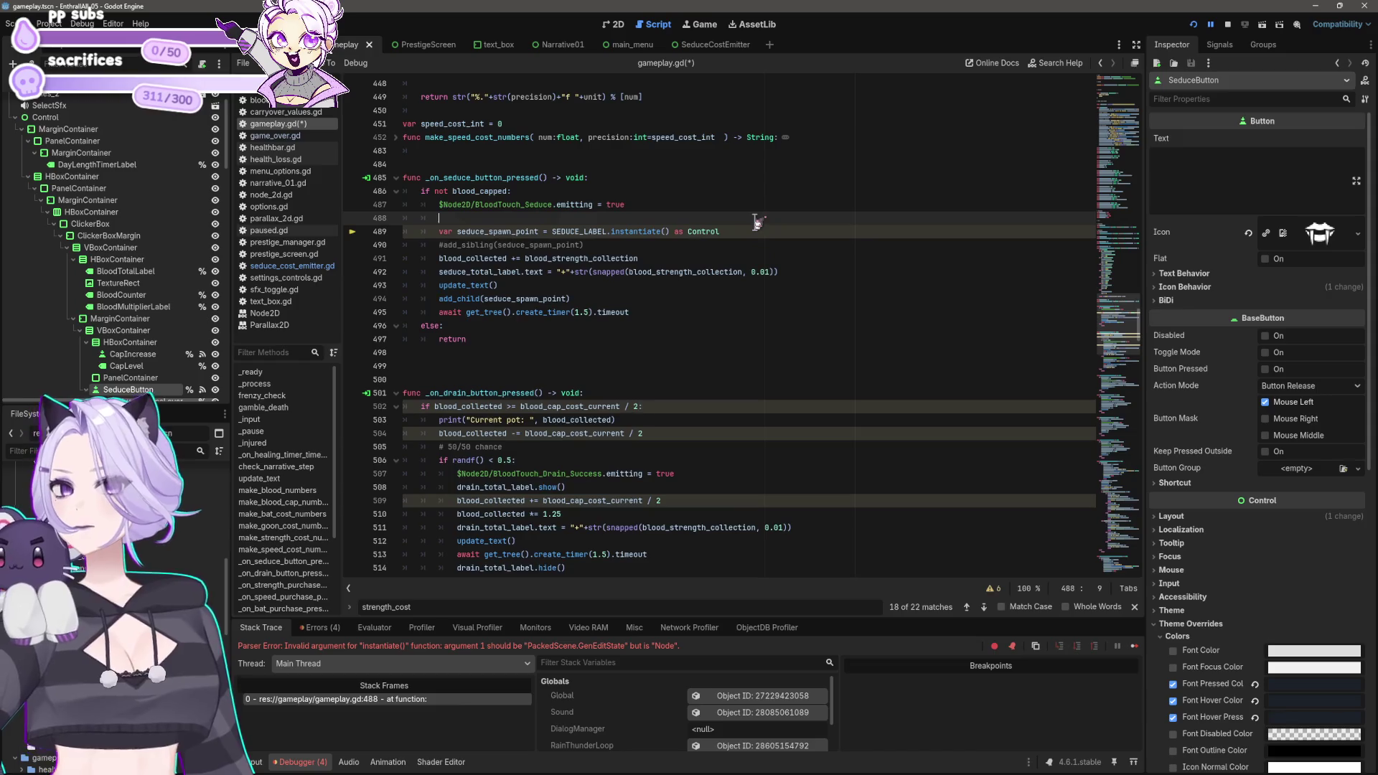
type("get")
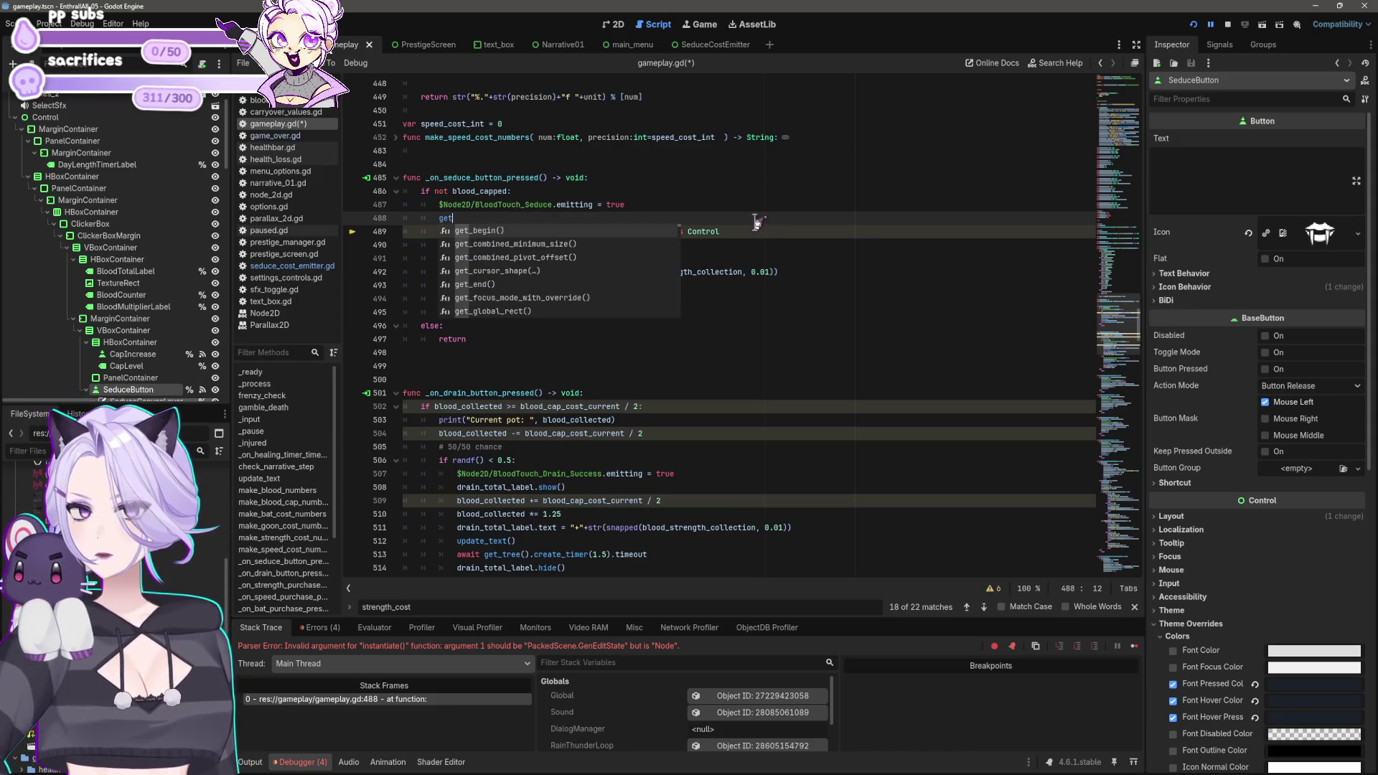
type("_positio")
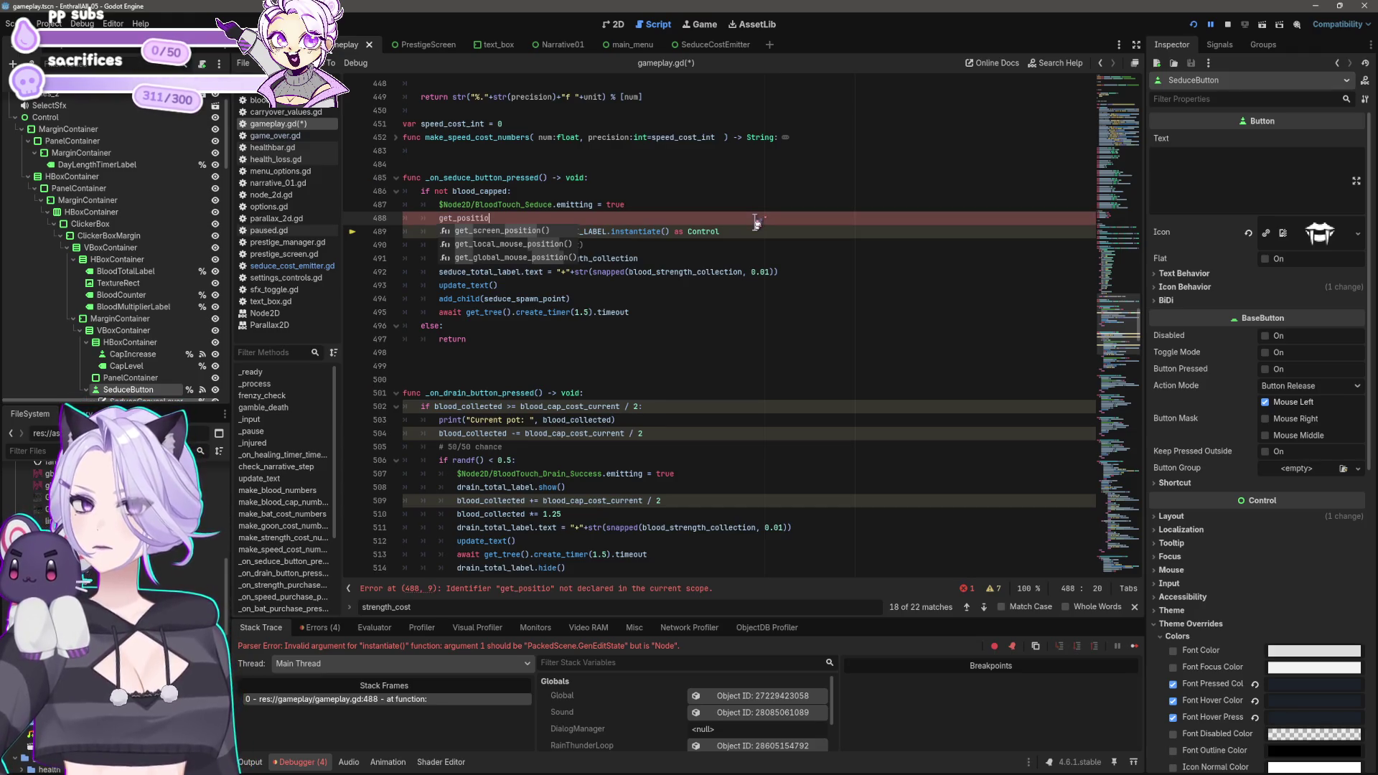
key("Return")
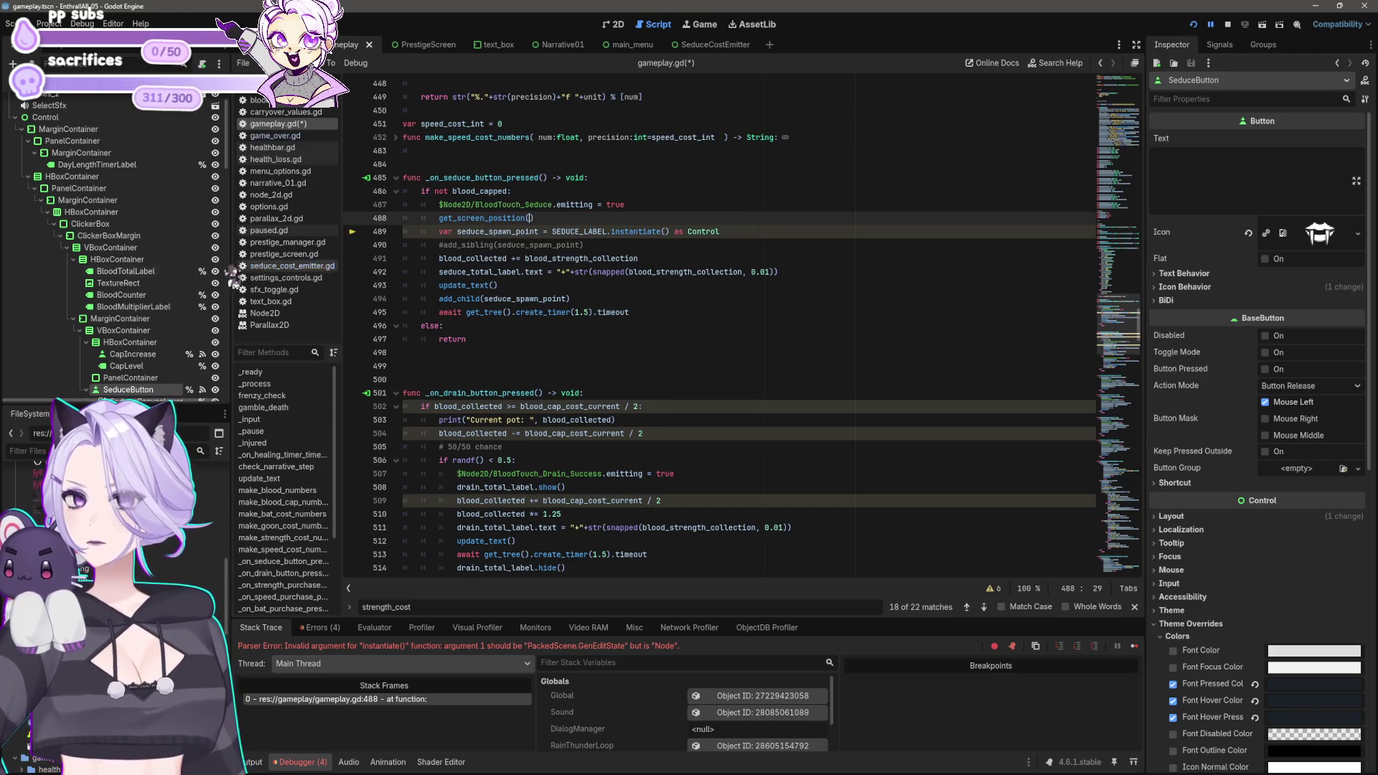
scroll(129, 338, "down", 1)
mouse_move(126, 353)
left_mouse_down()
mouse_move(524, 233)
mouse_move(529, 218)
left_mouse_up()
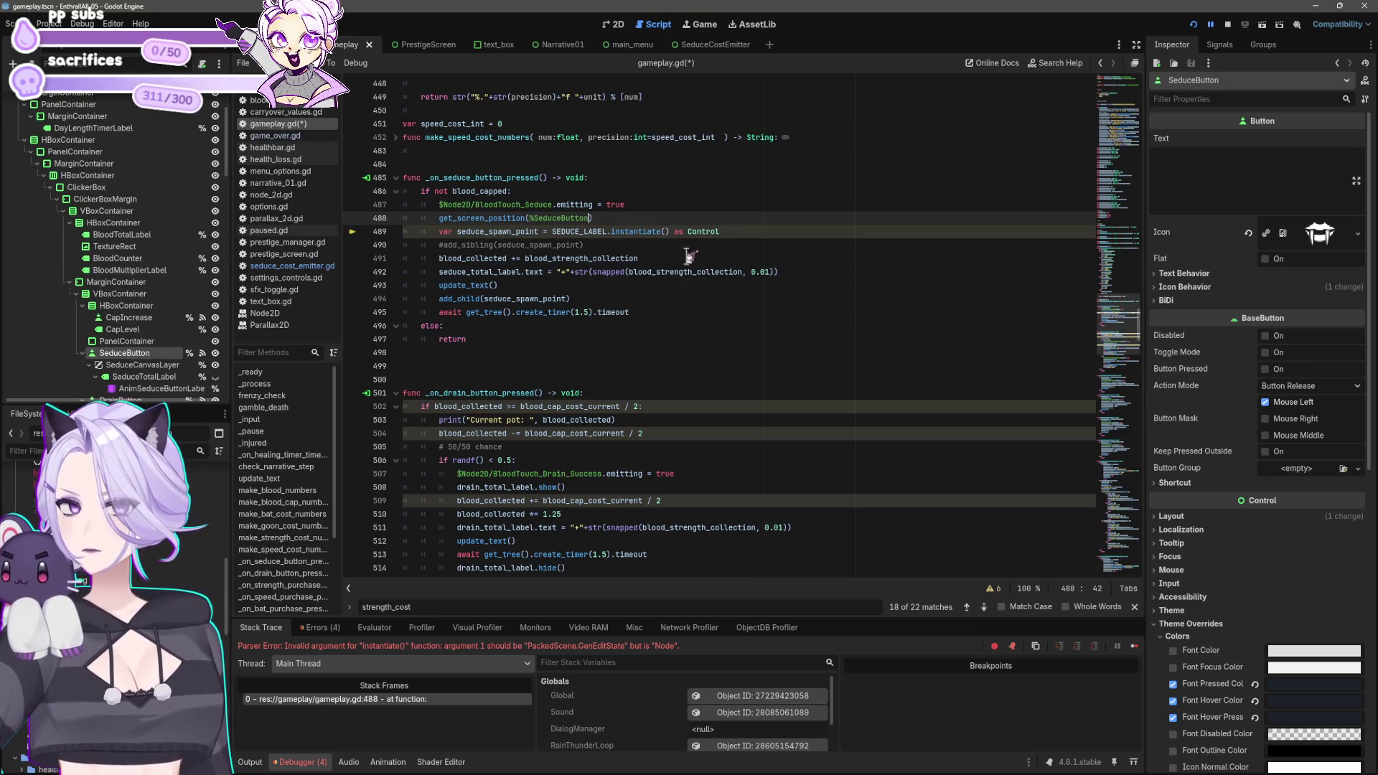
Step: Type SEDUCE_LABEL_POS at the end of line 488
left_click(653, 218)
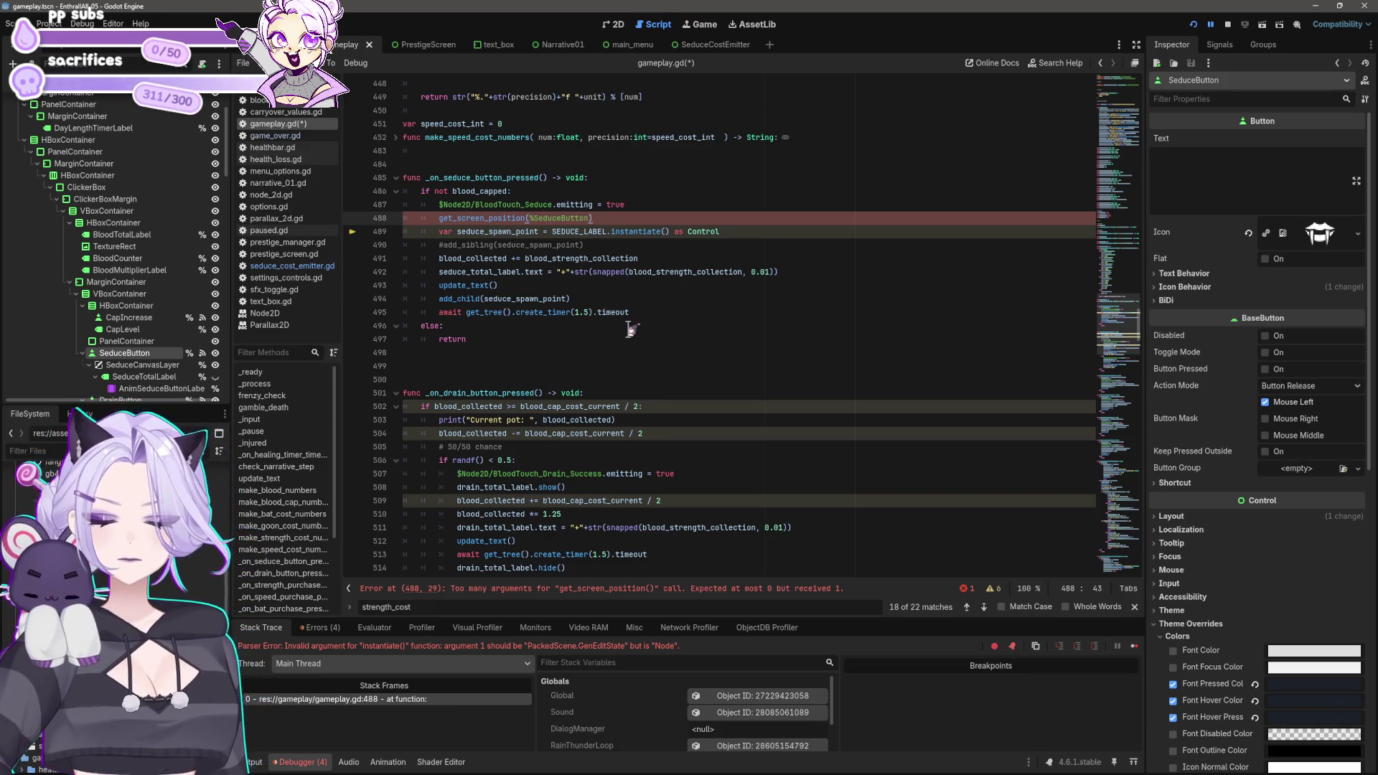
type("S")
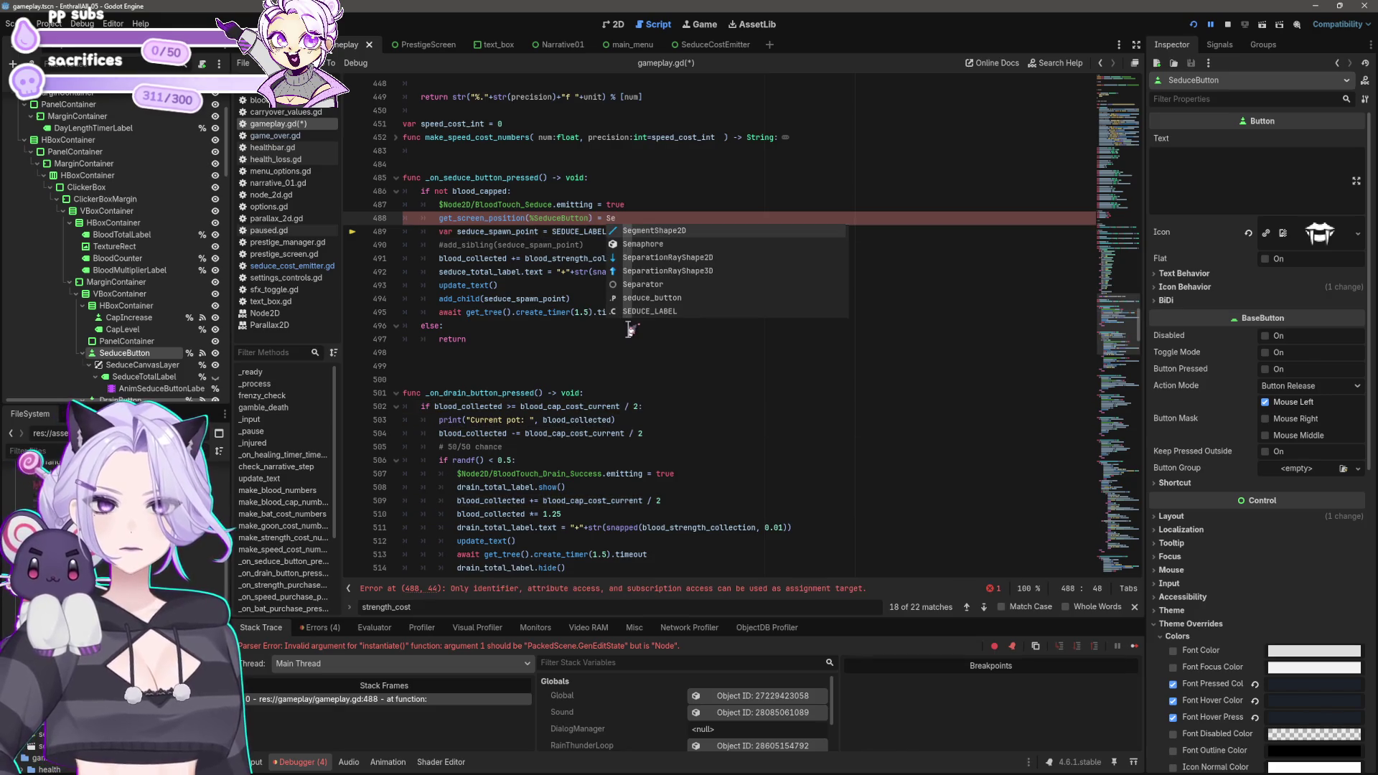
type("EDUCE_LABEL")
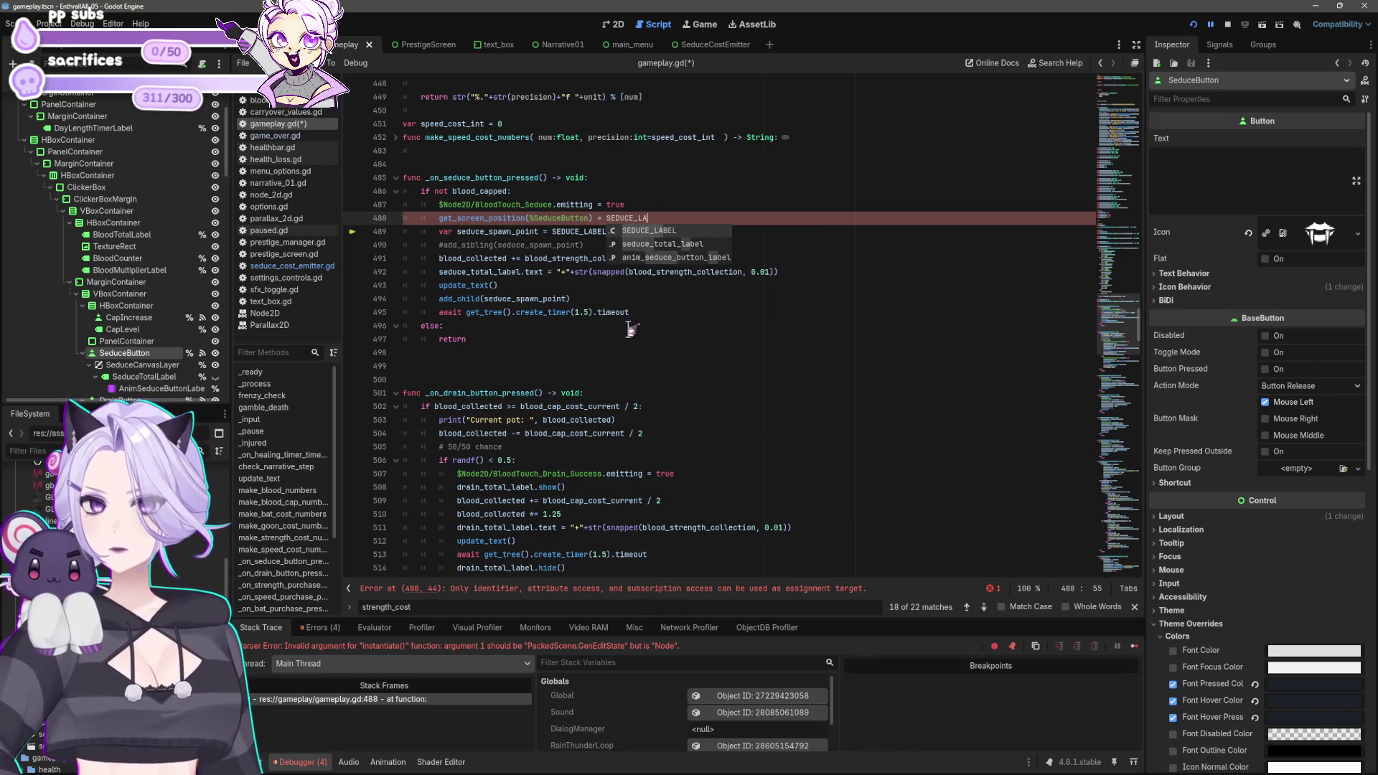
type("_POS")
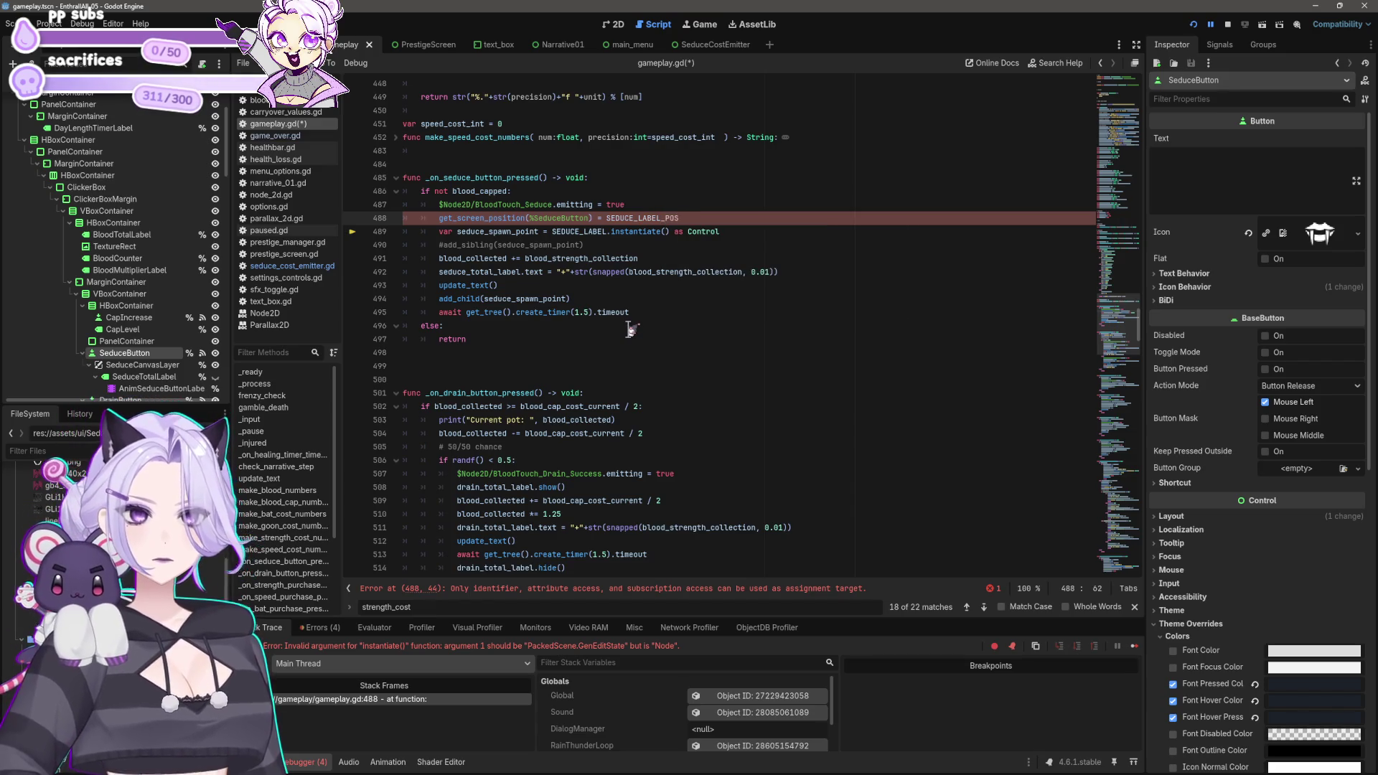
key("Down")
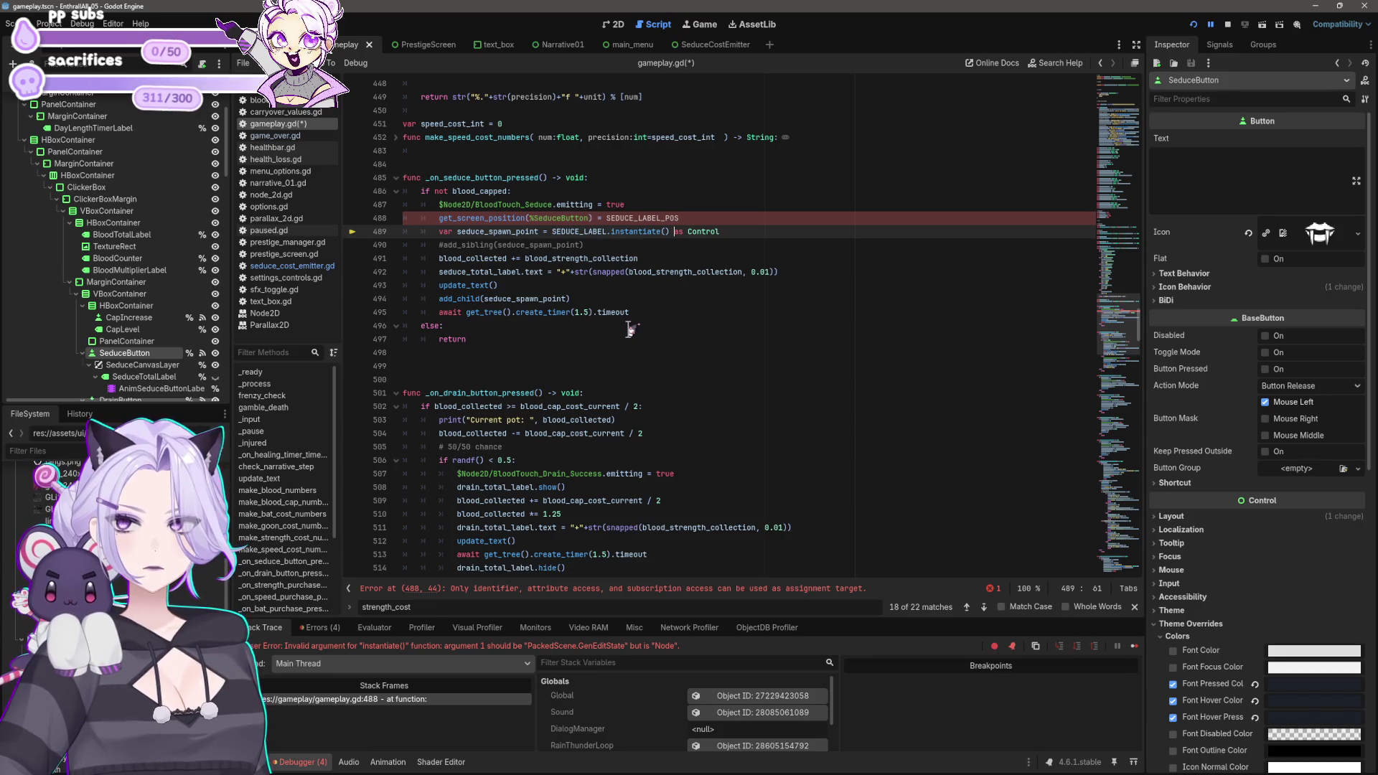
key("Up")
key("Left")
key("Left")
key("Left")
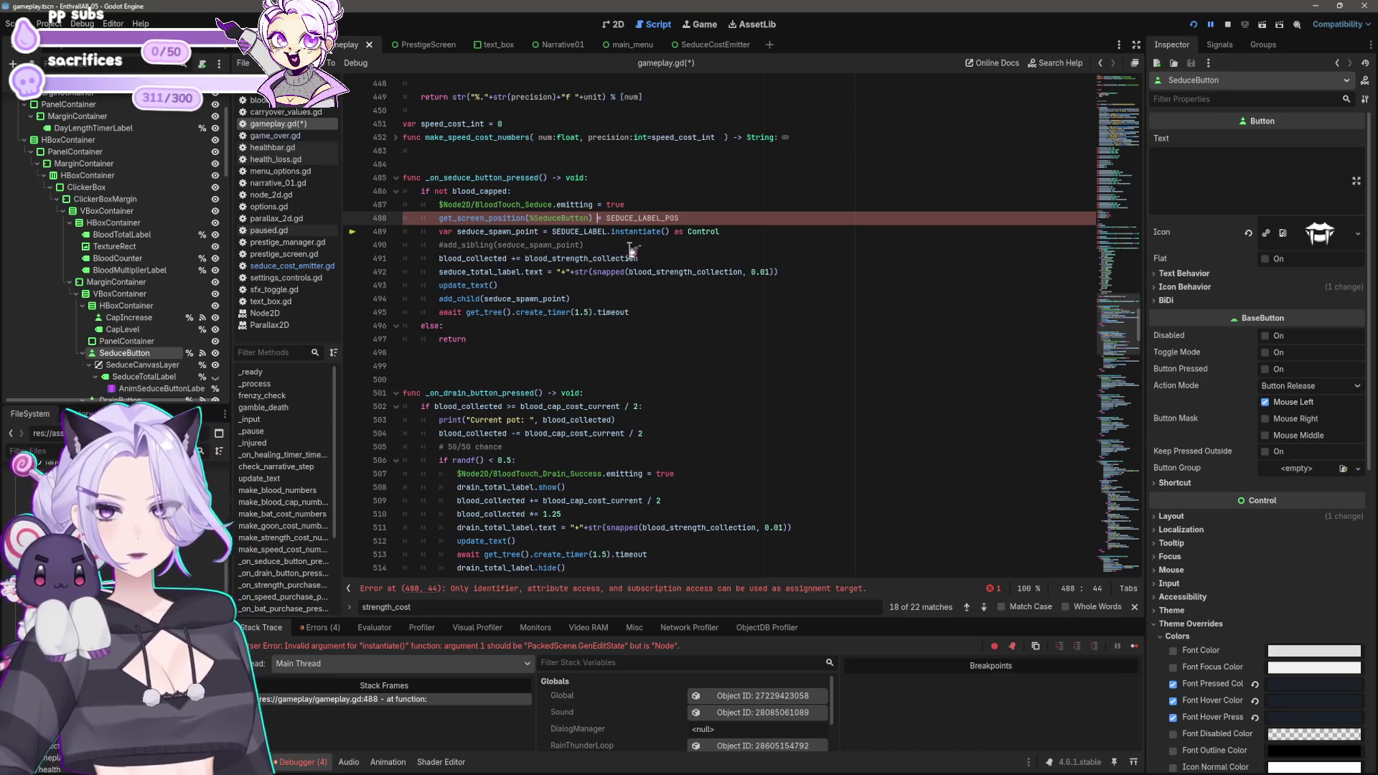
Step: Switch to the 2D view to look at the fanged SeduceButton in the gameplay scene
left_click(615, 24)
scroll(671, 299, "down", 5)
scroll(660, 301, "up", 5)
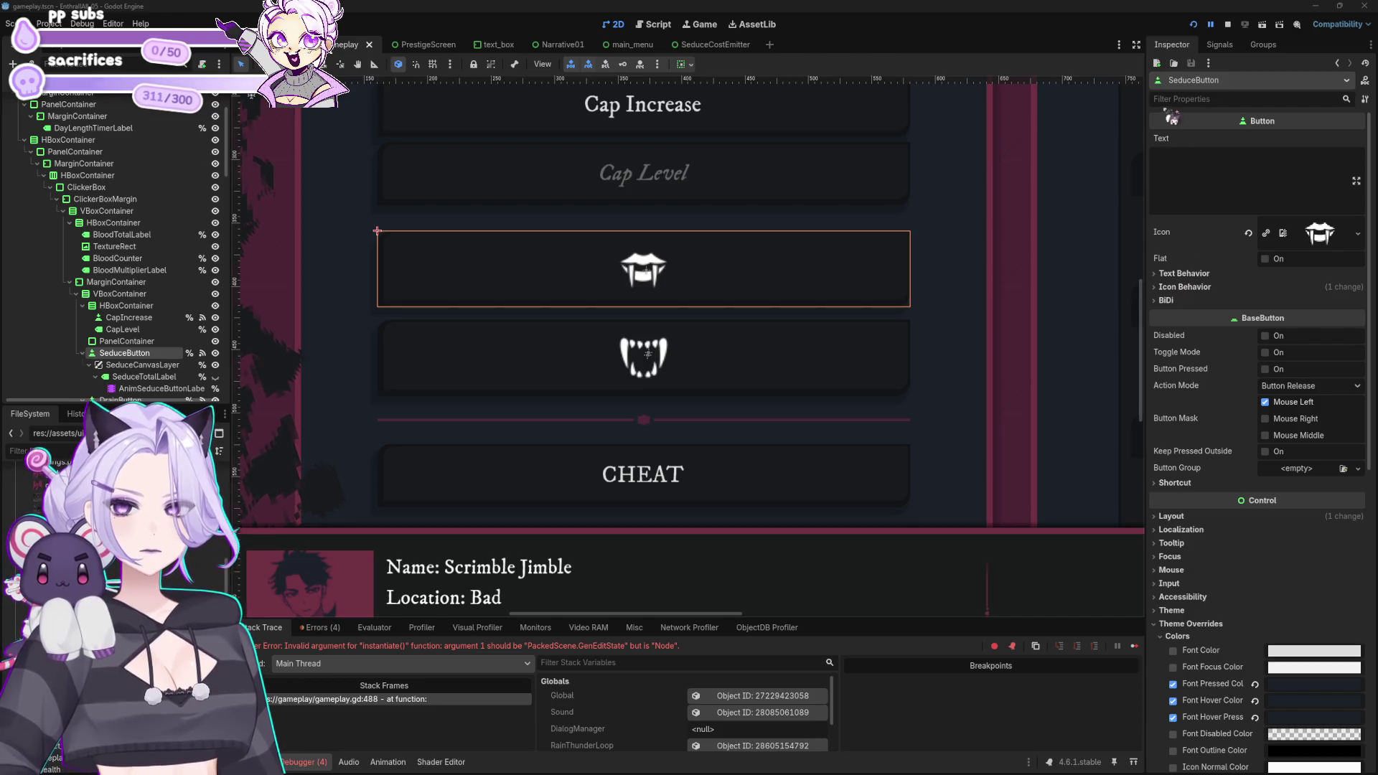
Step: Replace the get_screen_position assignment on line 488 with a get_global_transform() completion
left_click(651, 26)
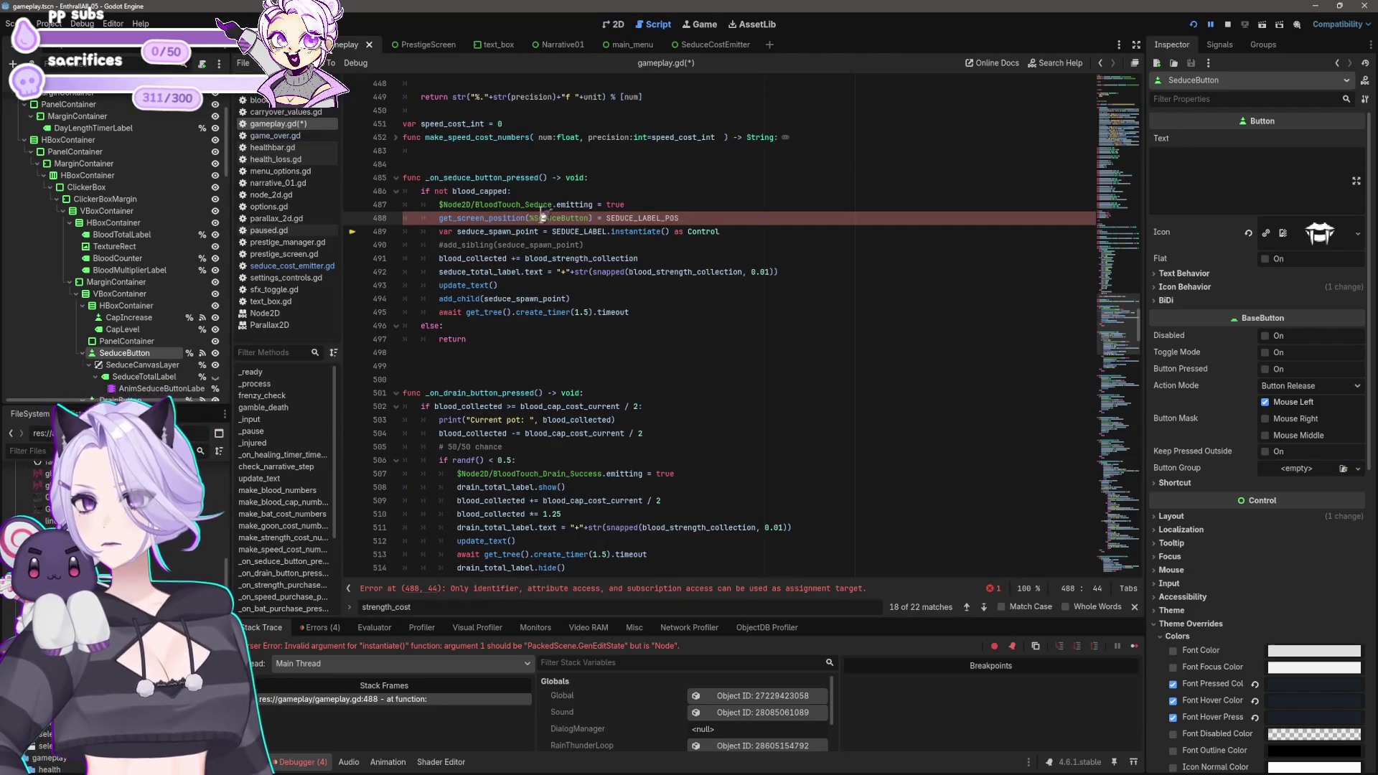
left_click(439, 218)
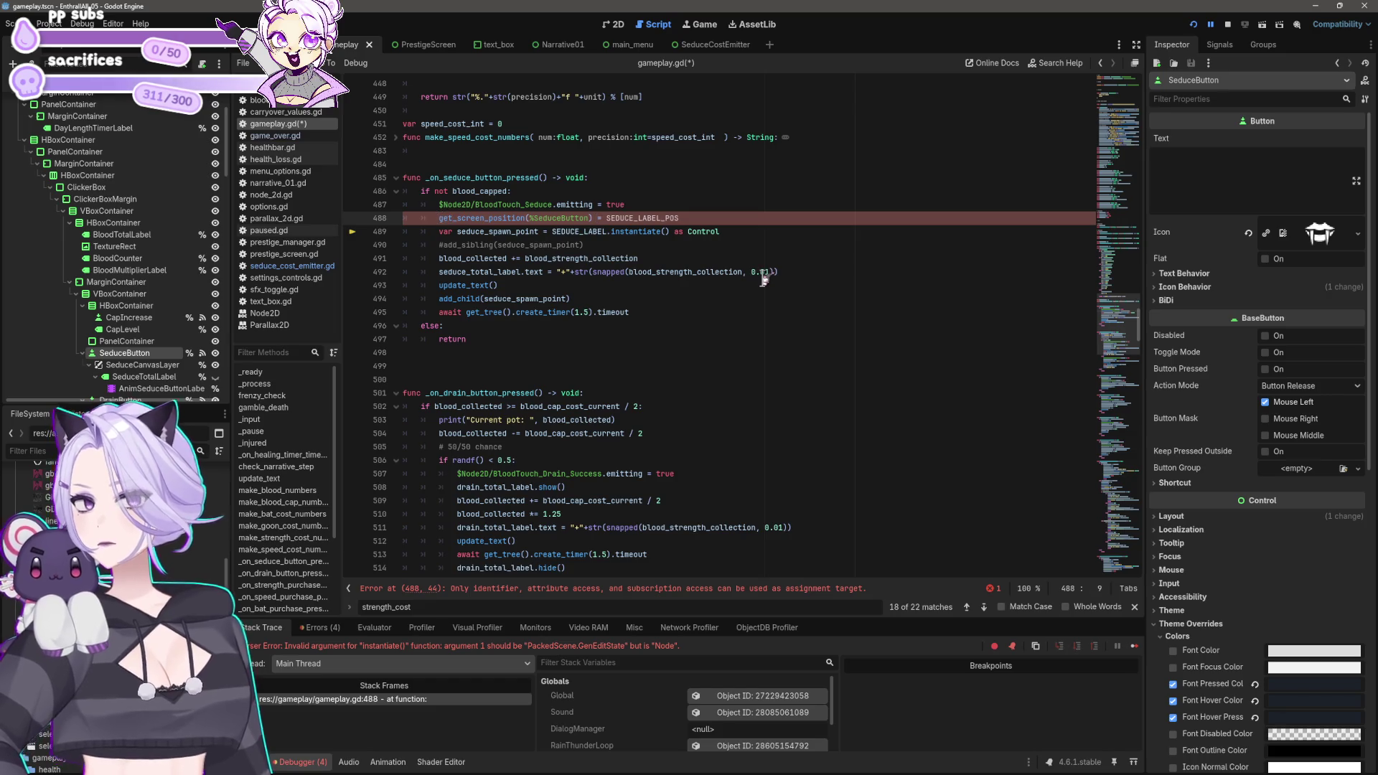
key("shift+End")
key("BackSpace")
type("get_glob")
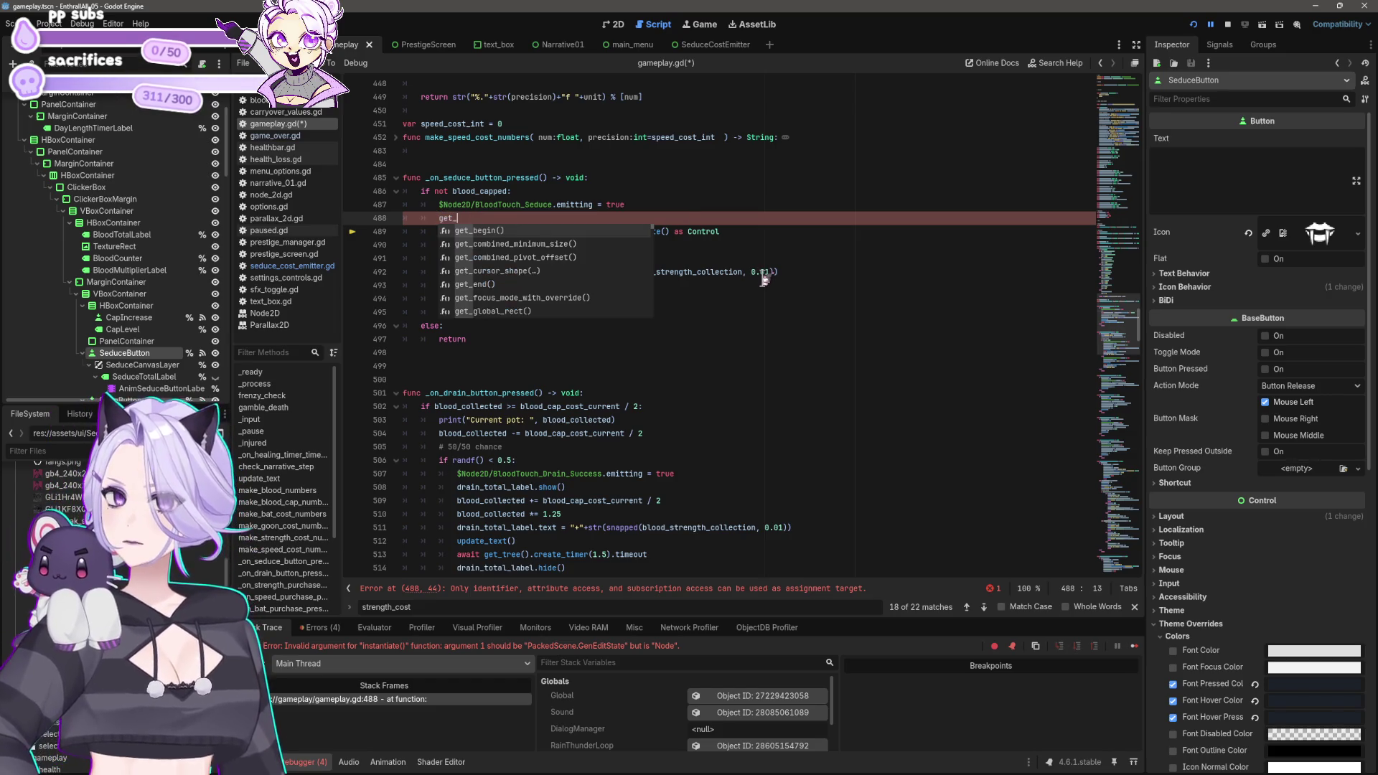
type("al_transform(")
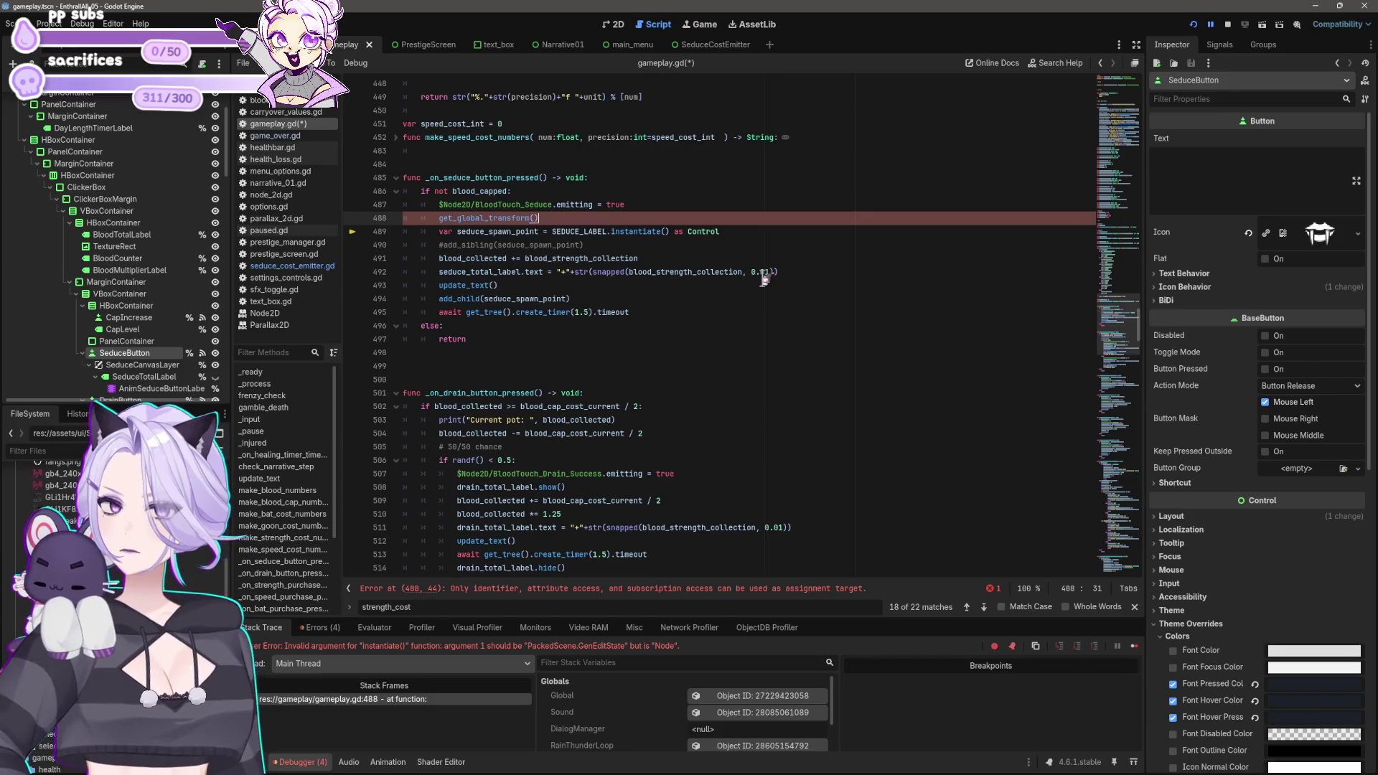
key("Return")
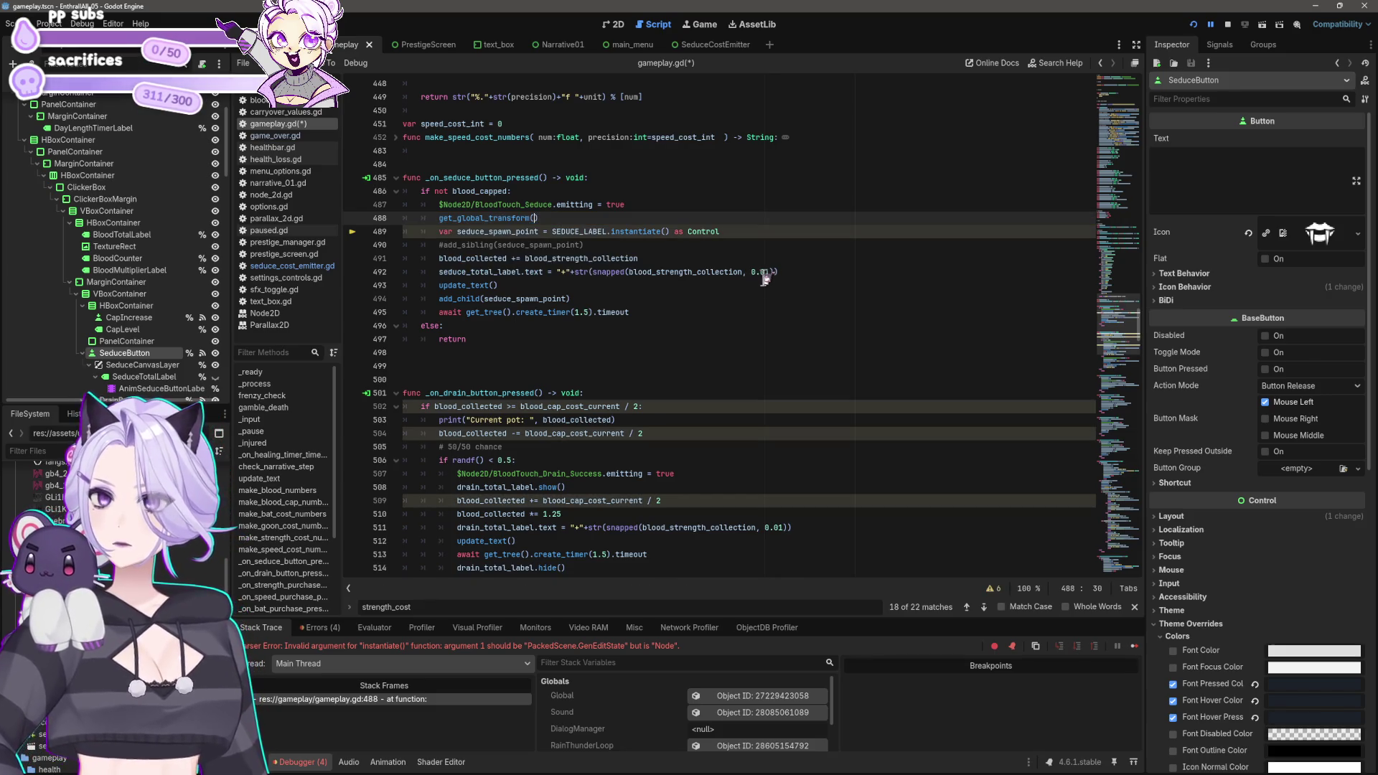
Step: Bring a %SeduceButton reference into line 488 and try chaining it with the call
left_click_drag(122, 352, 538, 231)
left_click(701, 318)
left_click(732, 213)
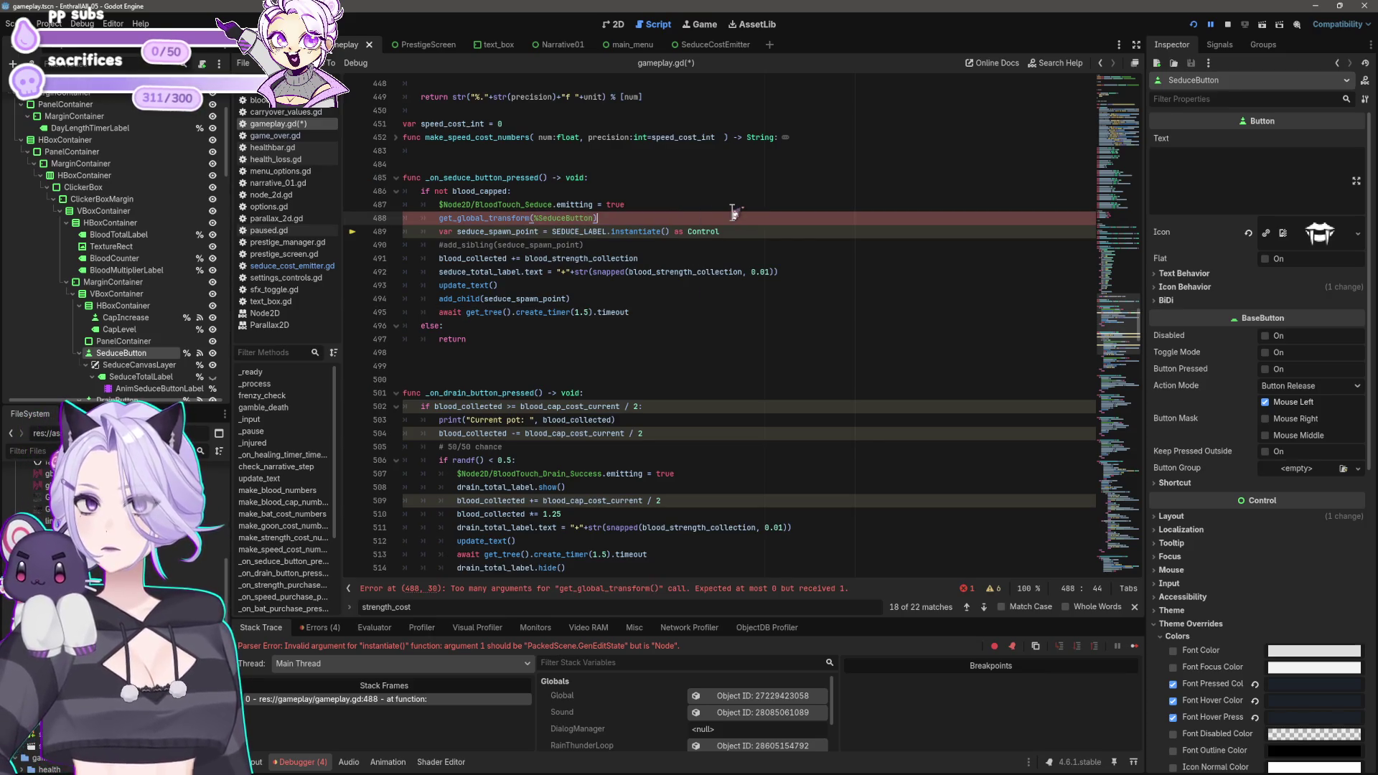
key("BackSpace")
key("BackSpace")
key("BackSpace")
type("().")
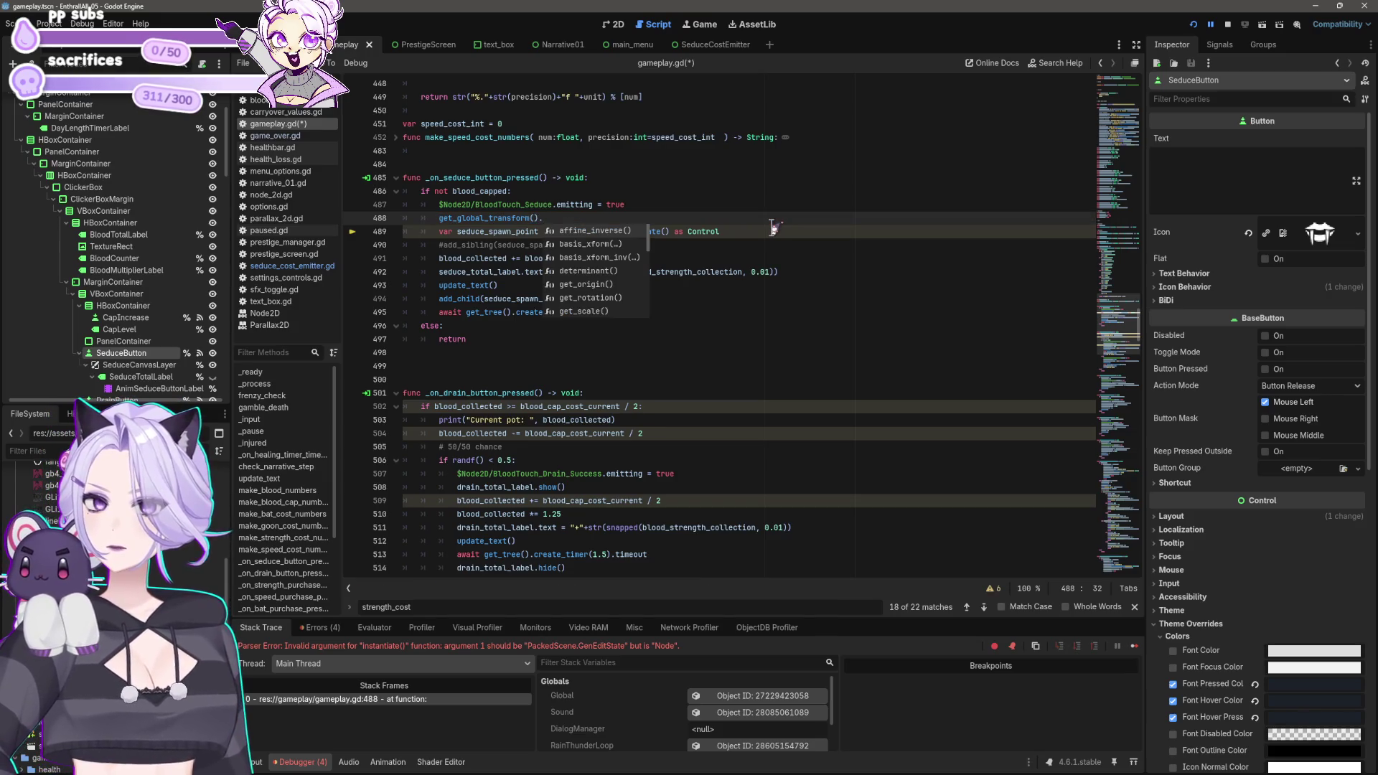
type("%SeduceButton")
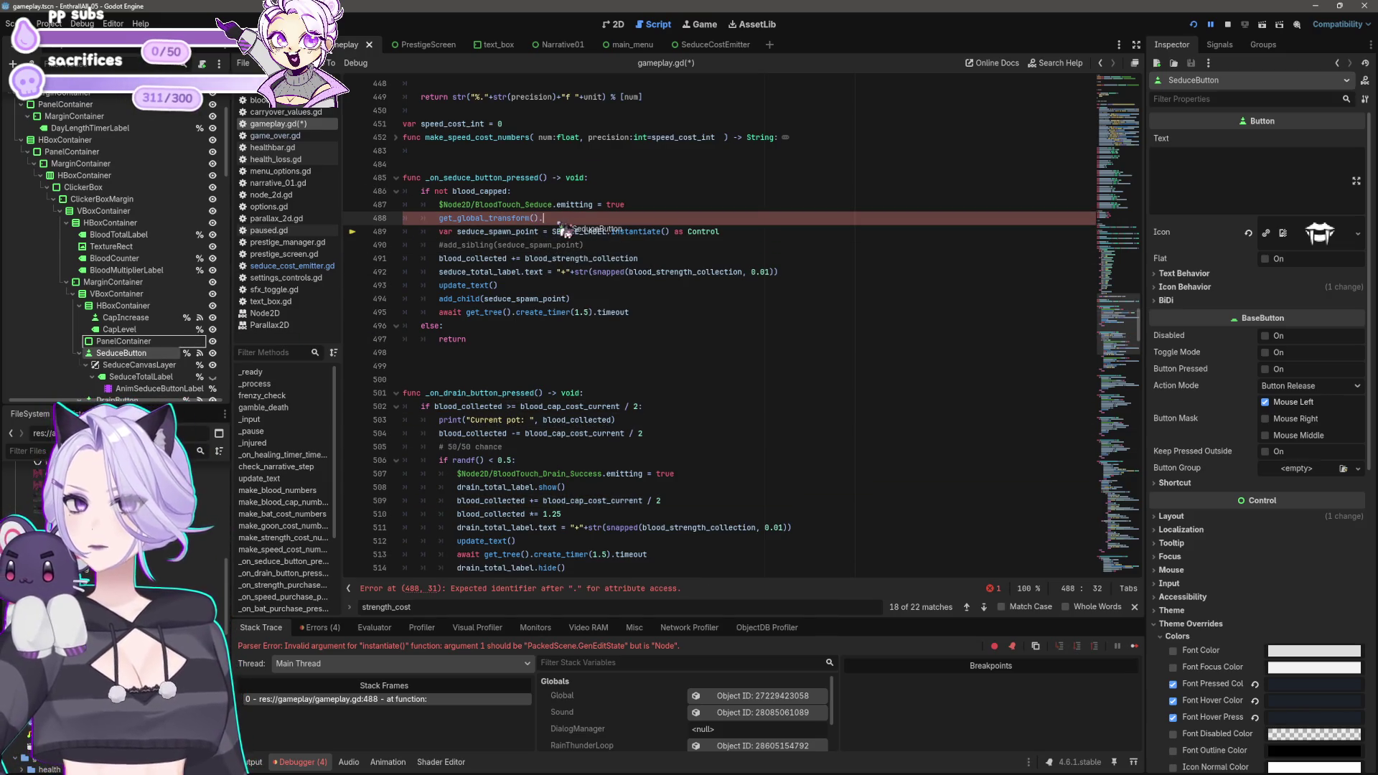
left_click(682, 314)
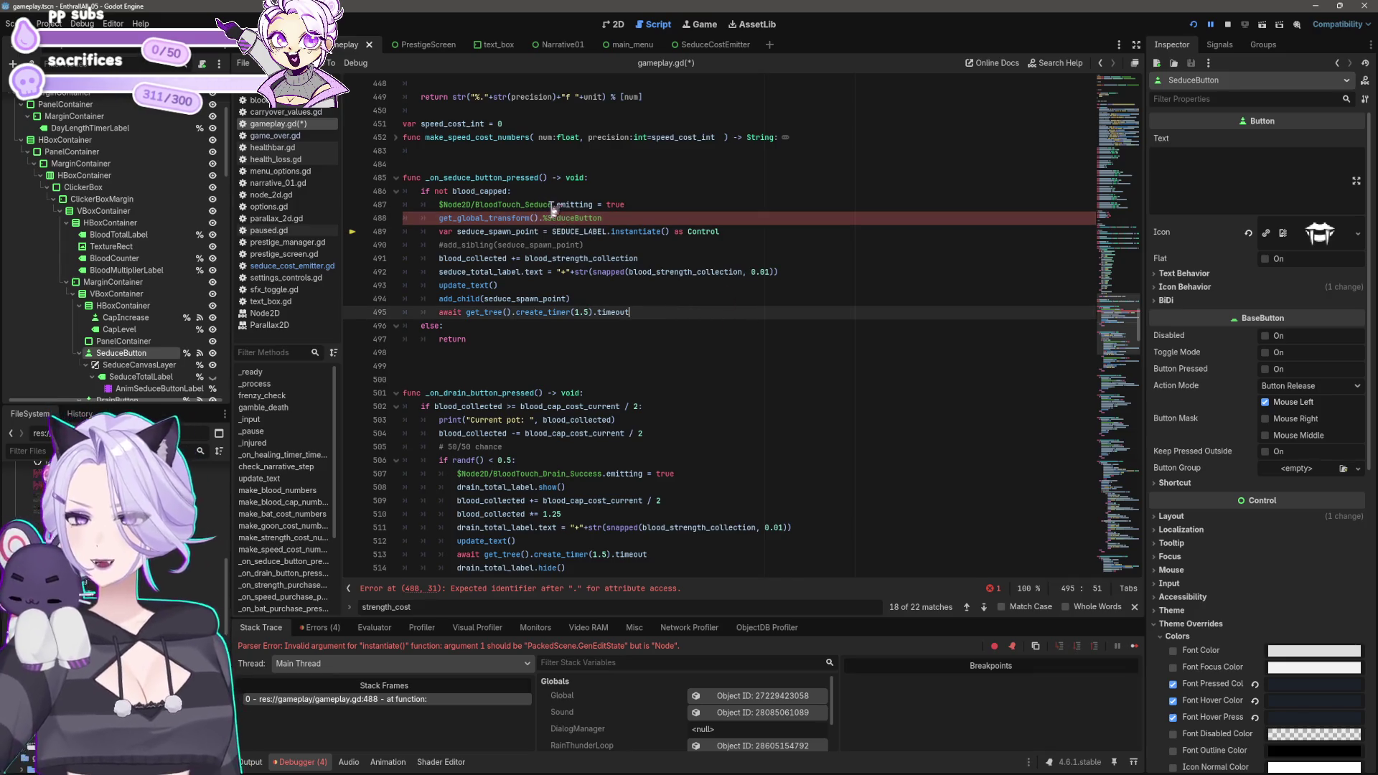
Step: Clear line 488 and rewrite it as %SeduceButton.get_global_transform()
left_click(535, 217)
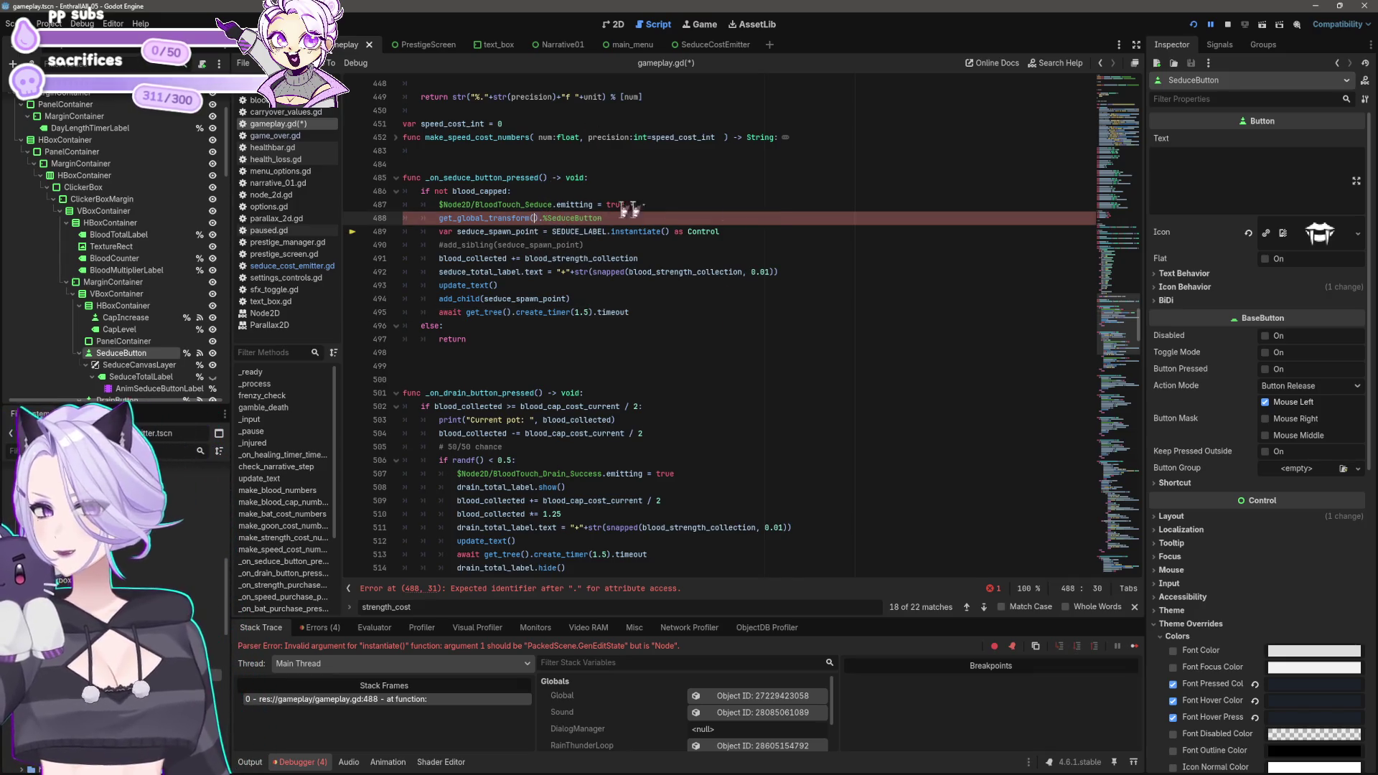
left_click(775, 217)
key("shift+Home")
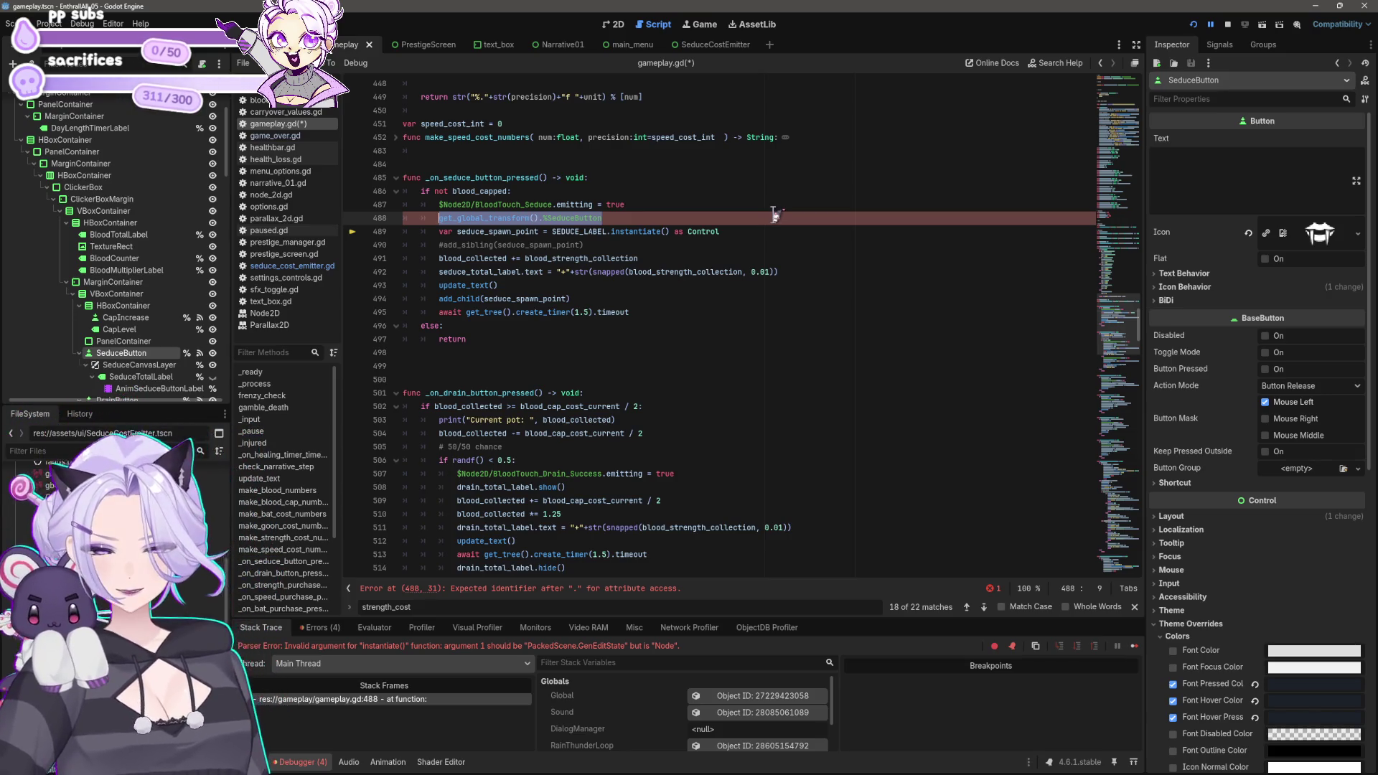
key("BackSpace")
mouse_move(133, 363)
left_mouse_down()
mouse_move(477, 273)
mouse_move(483, 234)
mouse_move(502, 219)
left_mouse_up()
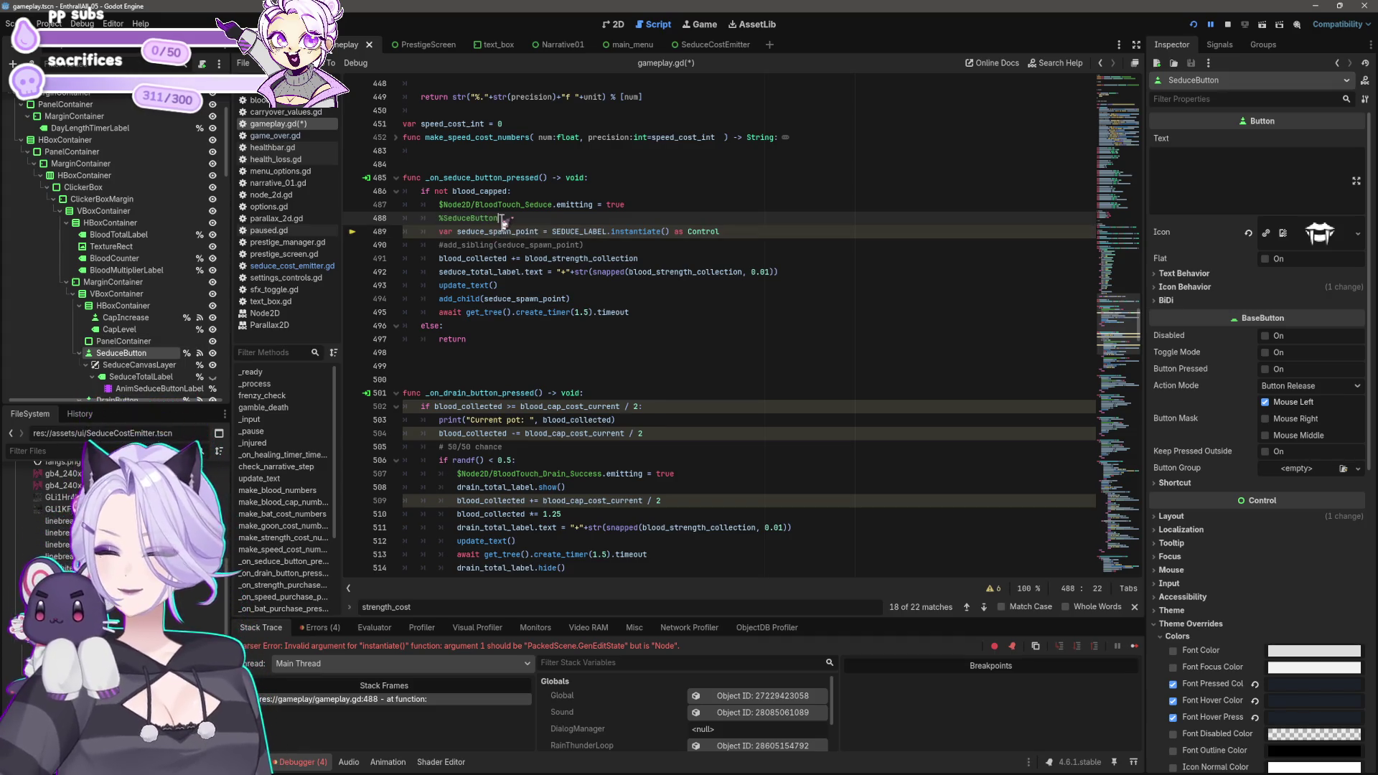
type(".get_global")
key("Down")
key("Down")
key("Return")
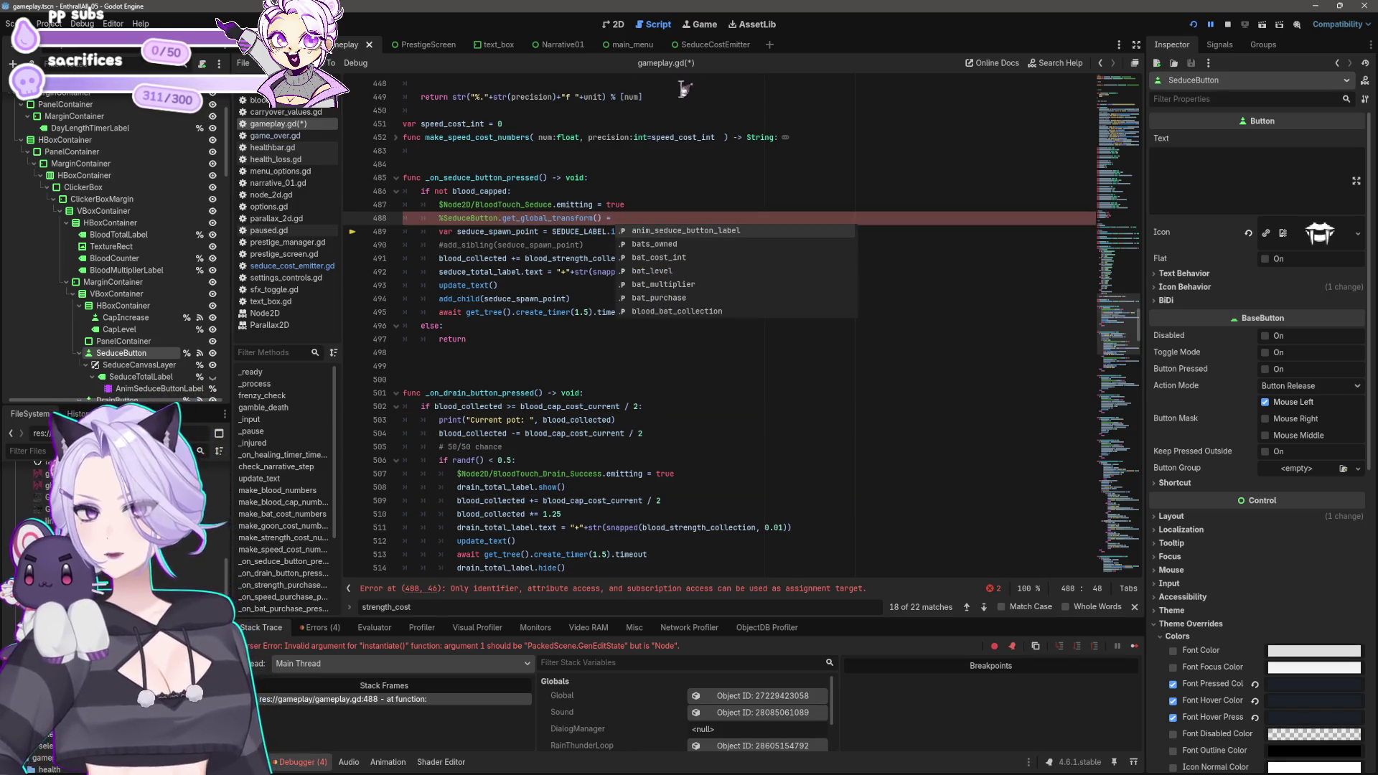
key("BackSpace")
key("BackSpace")
key("BackSpace")
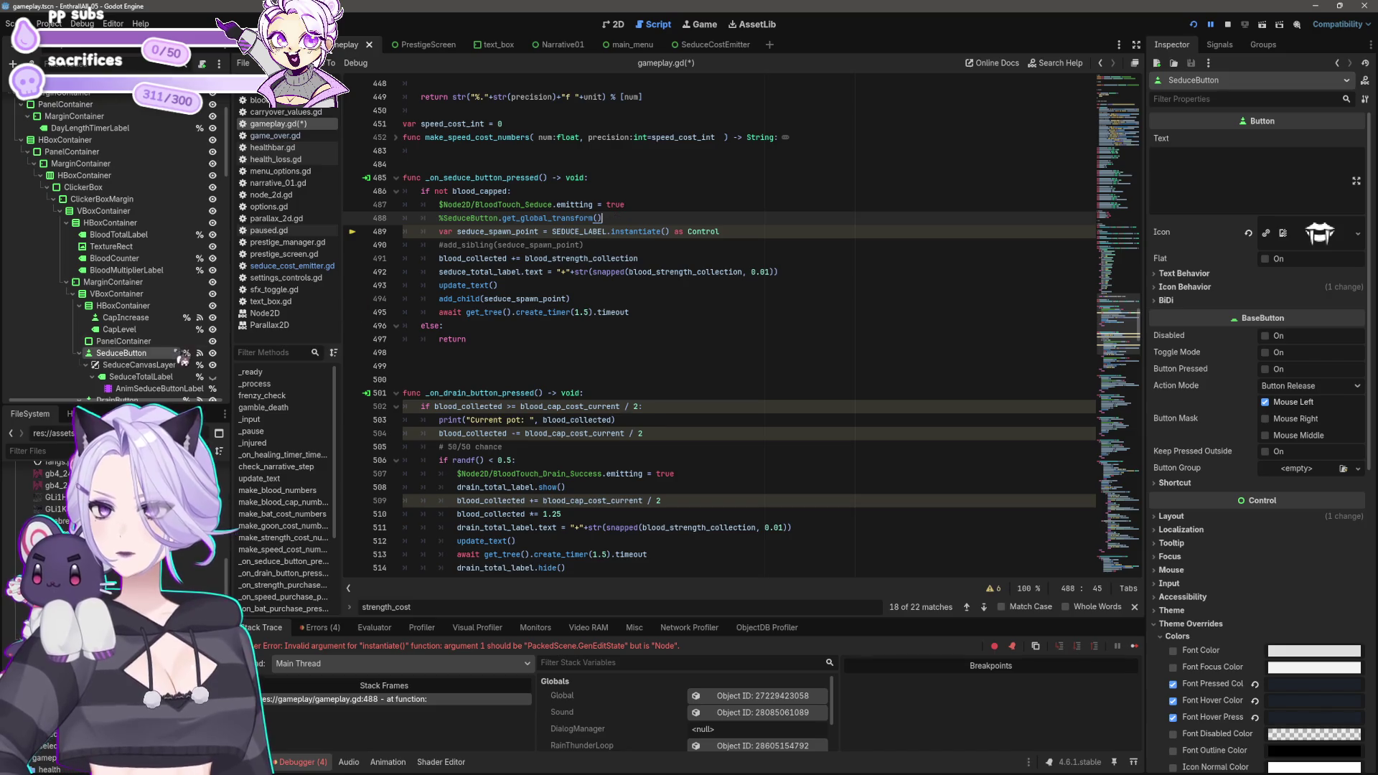
Step: Assign seduce_label_emit_pos on line 488, add a blank line below, and select the variable name
scroll(182, 358, "down", 3)
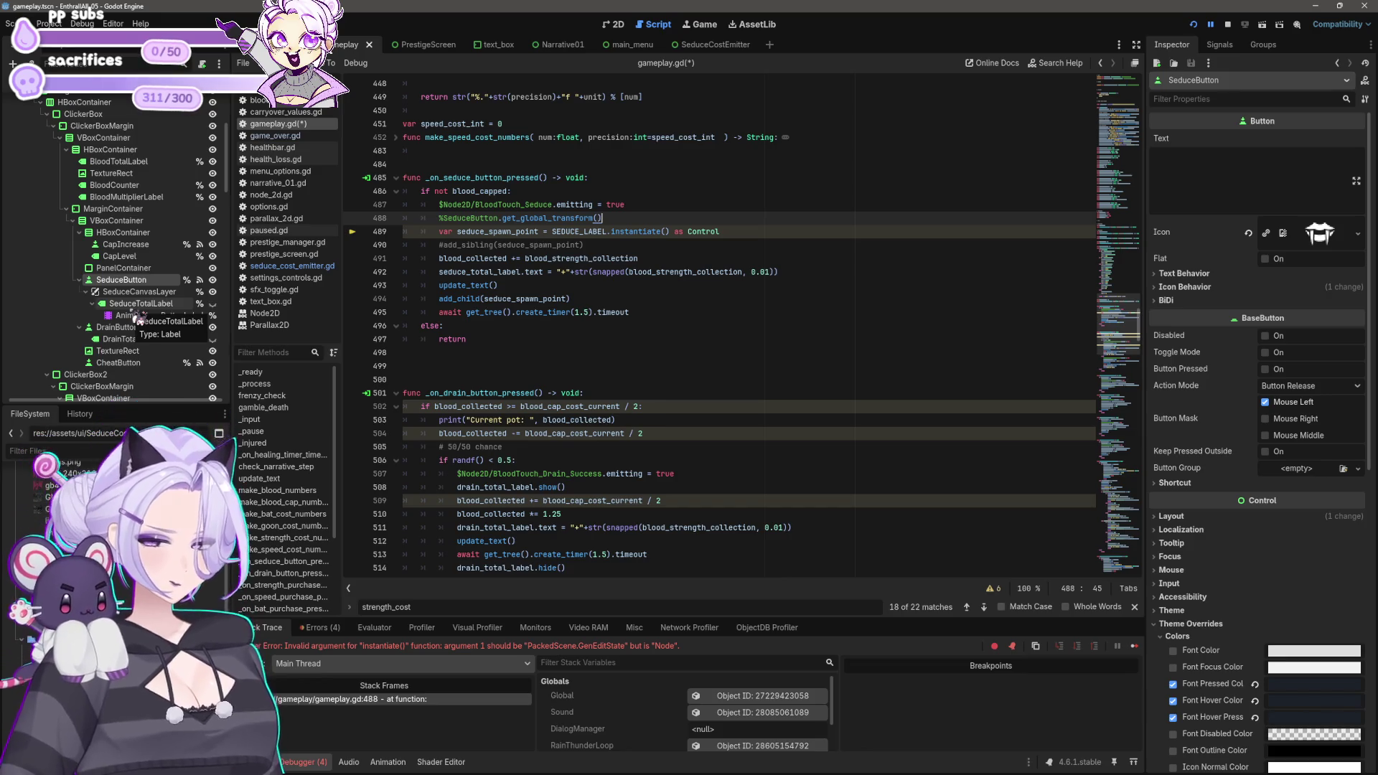
type("seduce_")
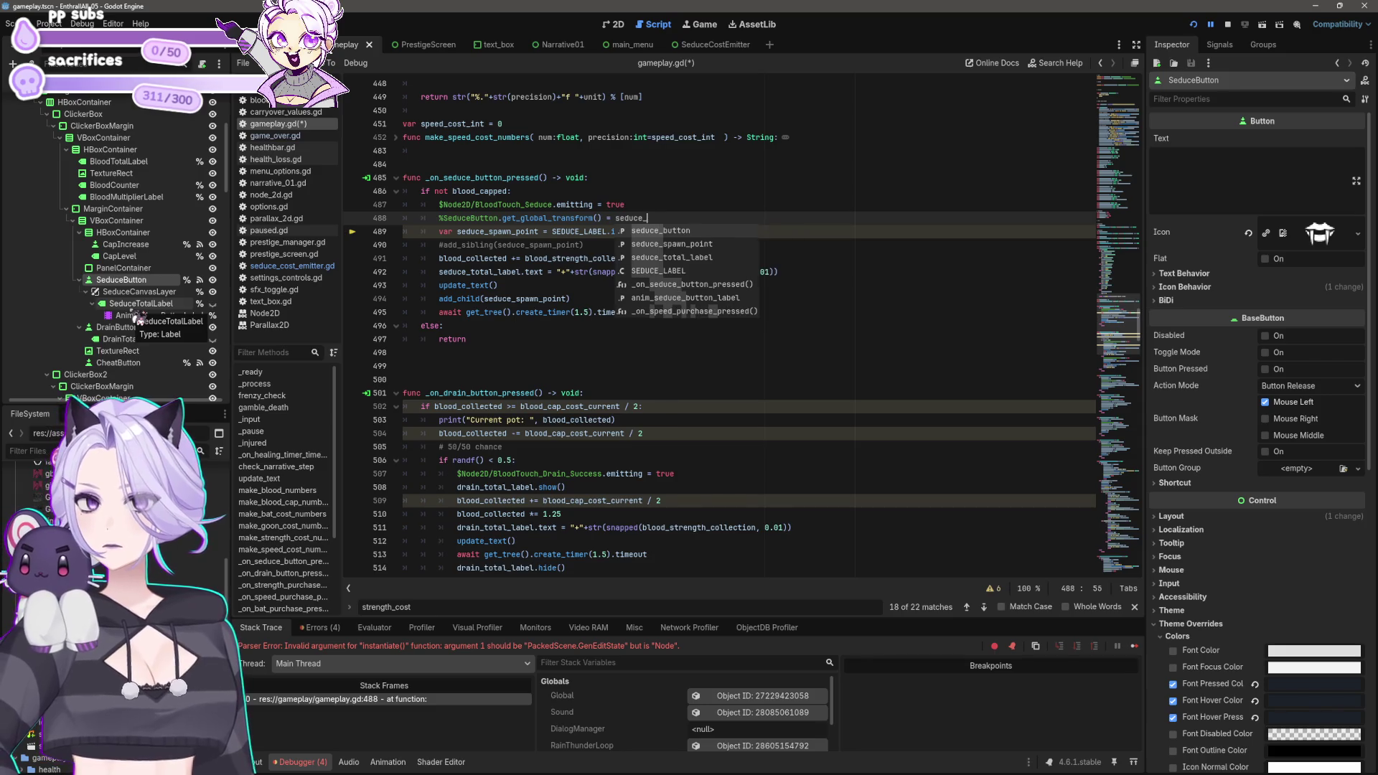
type("label_emit_pos")
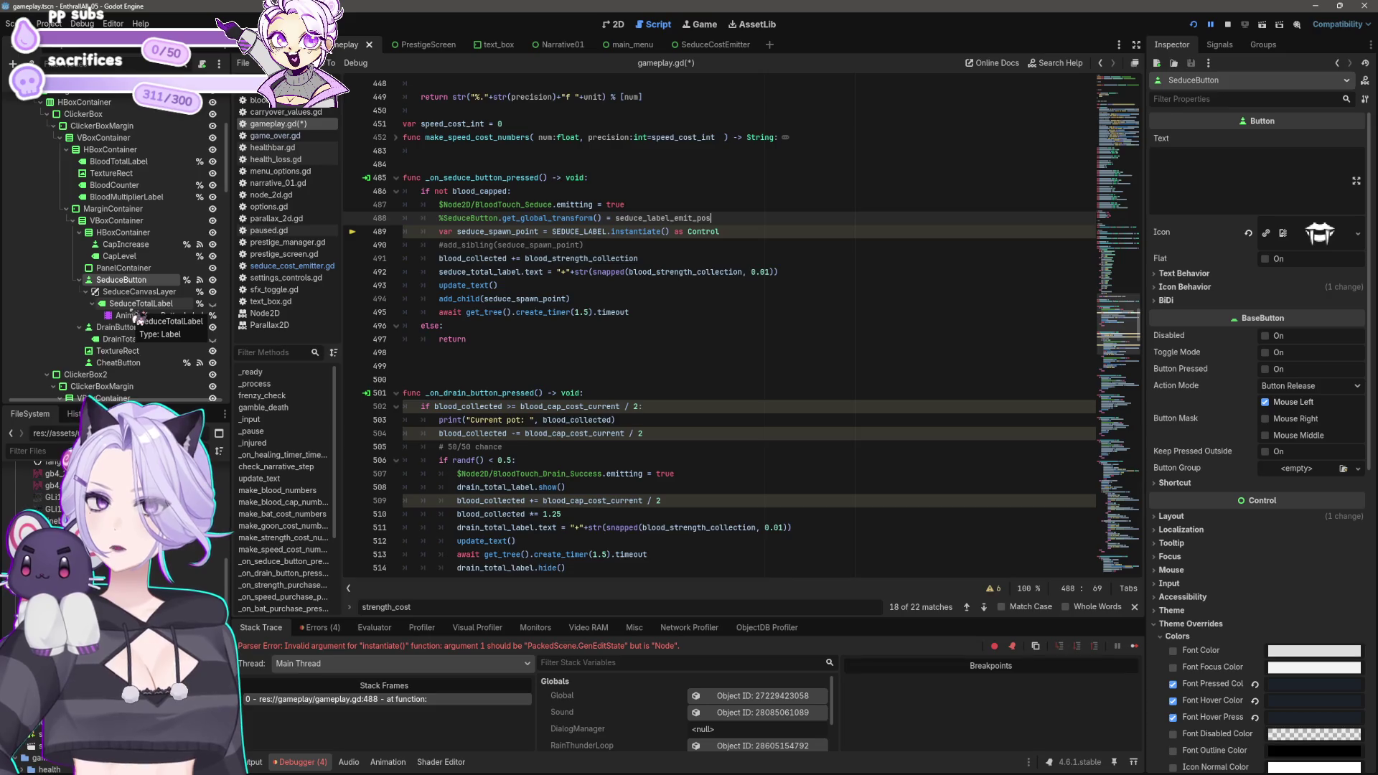
key("Return")
key("Up")
key("End")
key("shift+Left")
key("shift+Left")
key("shift+Left")
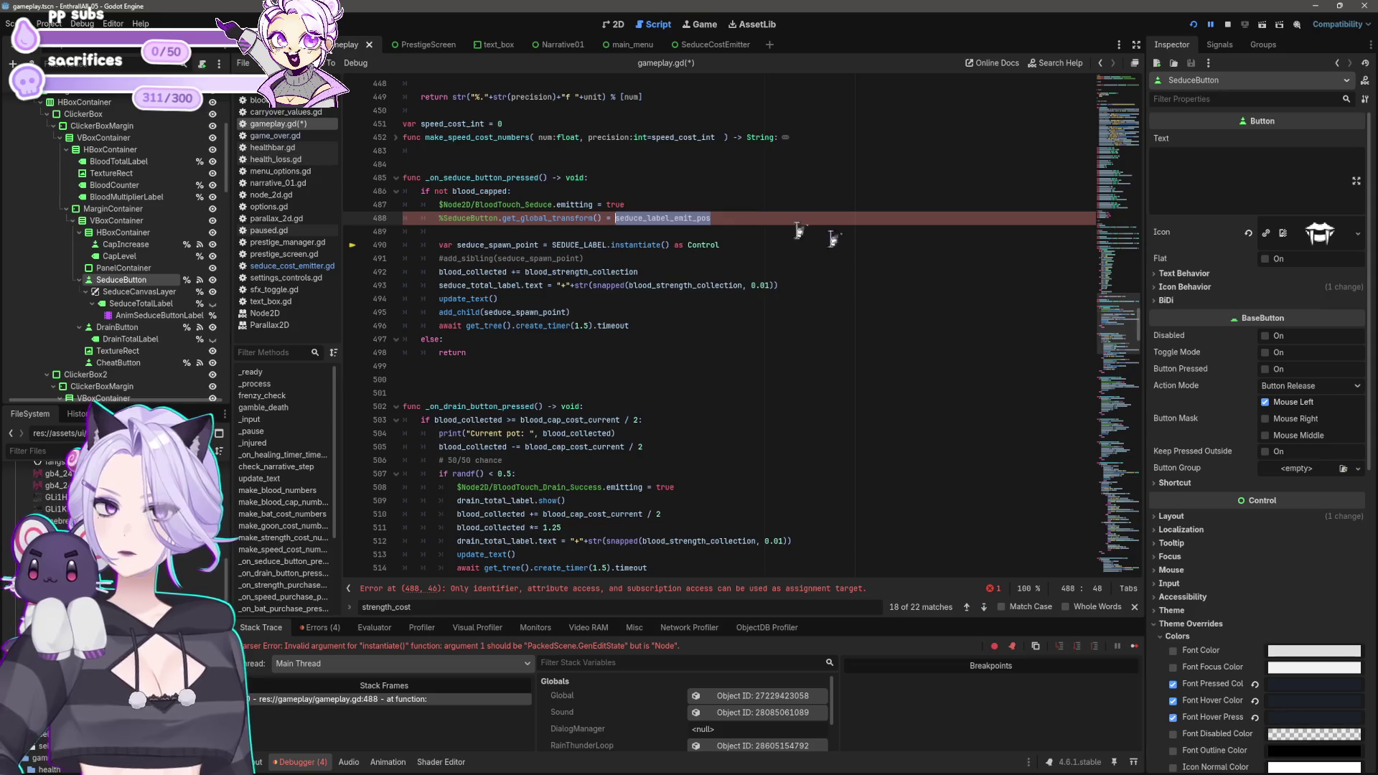
mouse_move(1138, 327)
left_mouse_down()
mouse_move(1137, 142)
mouse_move(1163, 174)
mouse_move(1150, 179)
mouse_move(1156, 231)
left_mouse_up()
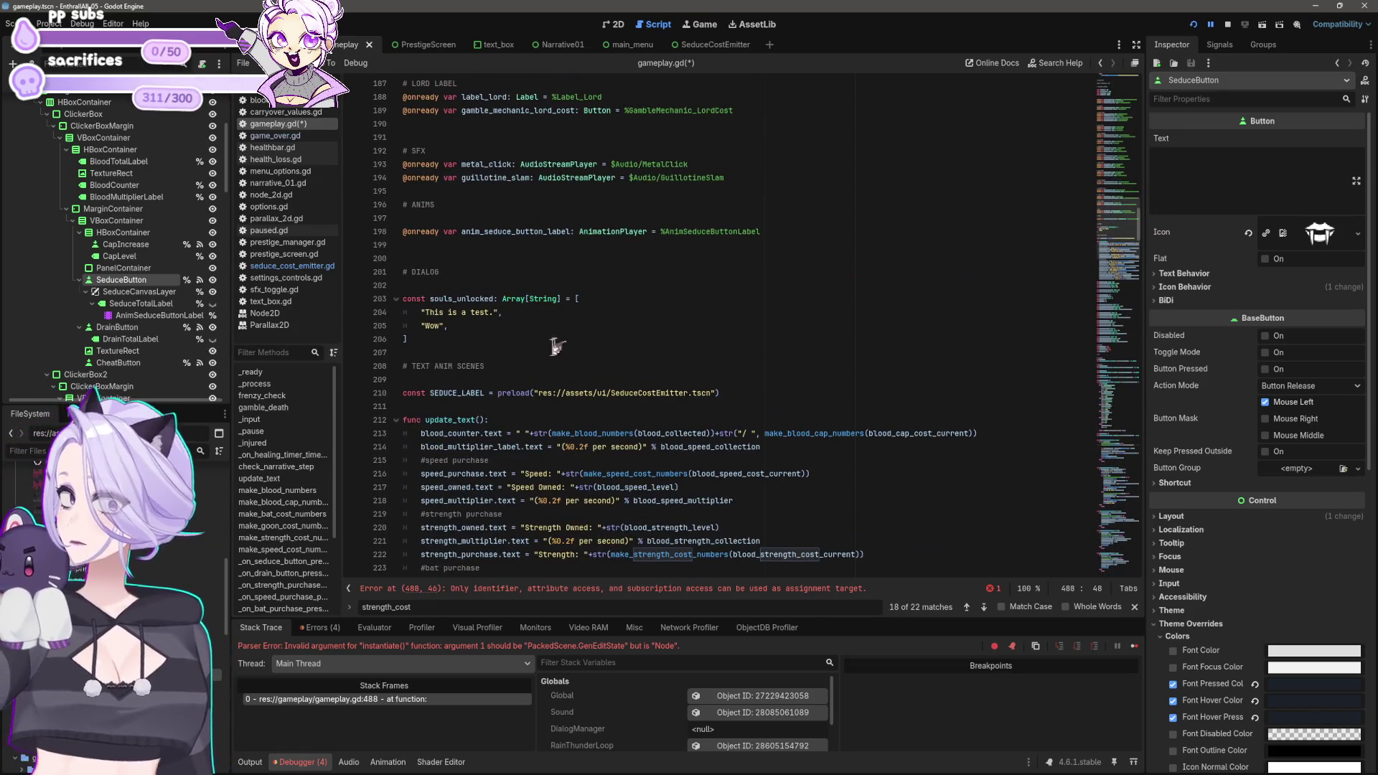
Step: Declare var seduce_label_emit_pos = %SeduceButton.get_global_transform() below the SEDUCE_LABEL constant
left_click(466, 404)
type("seduce_label_emit_pos")
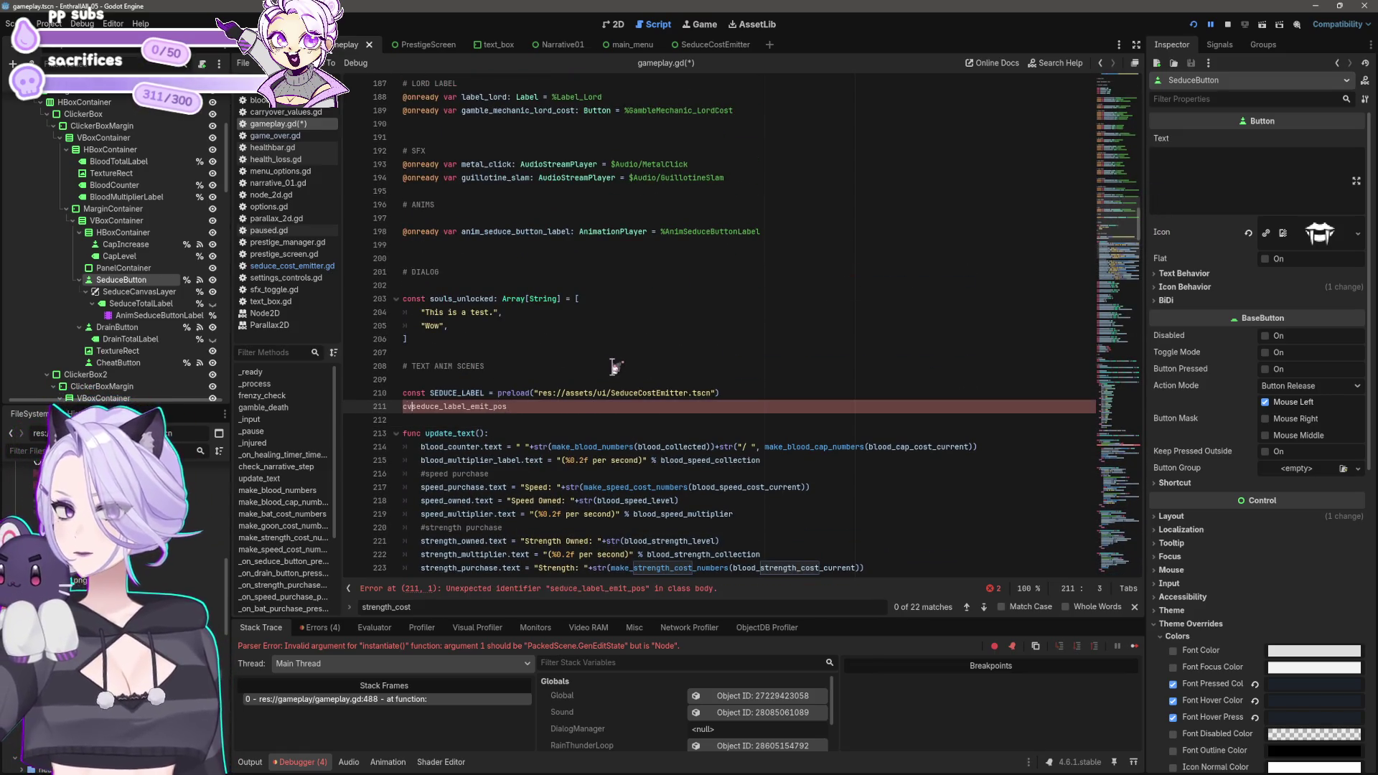
type("var =")
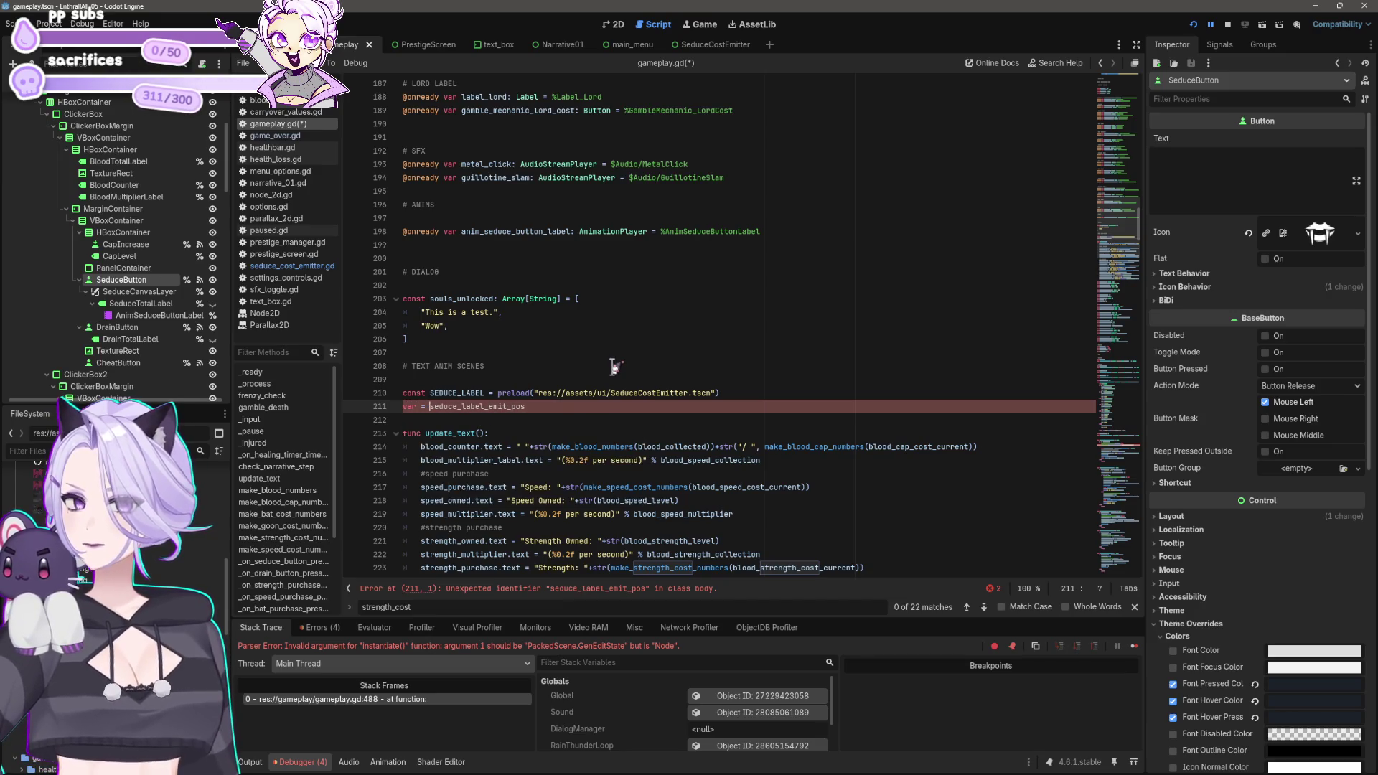
key("BackSpace")
key("BackSpace")
key("End")
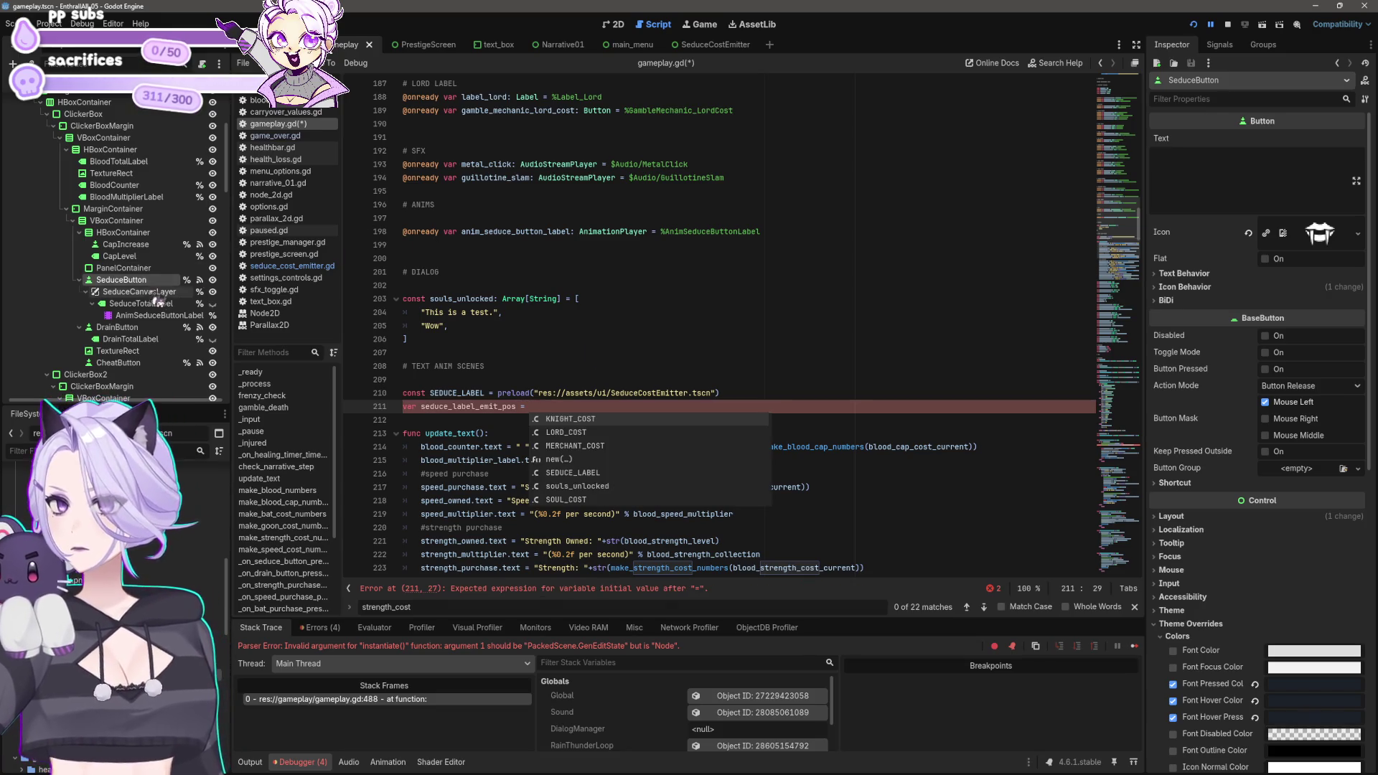
left_click_drag(121, 280, 548, 407)
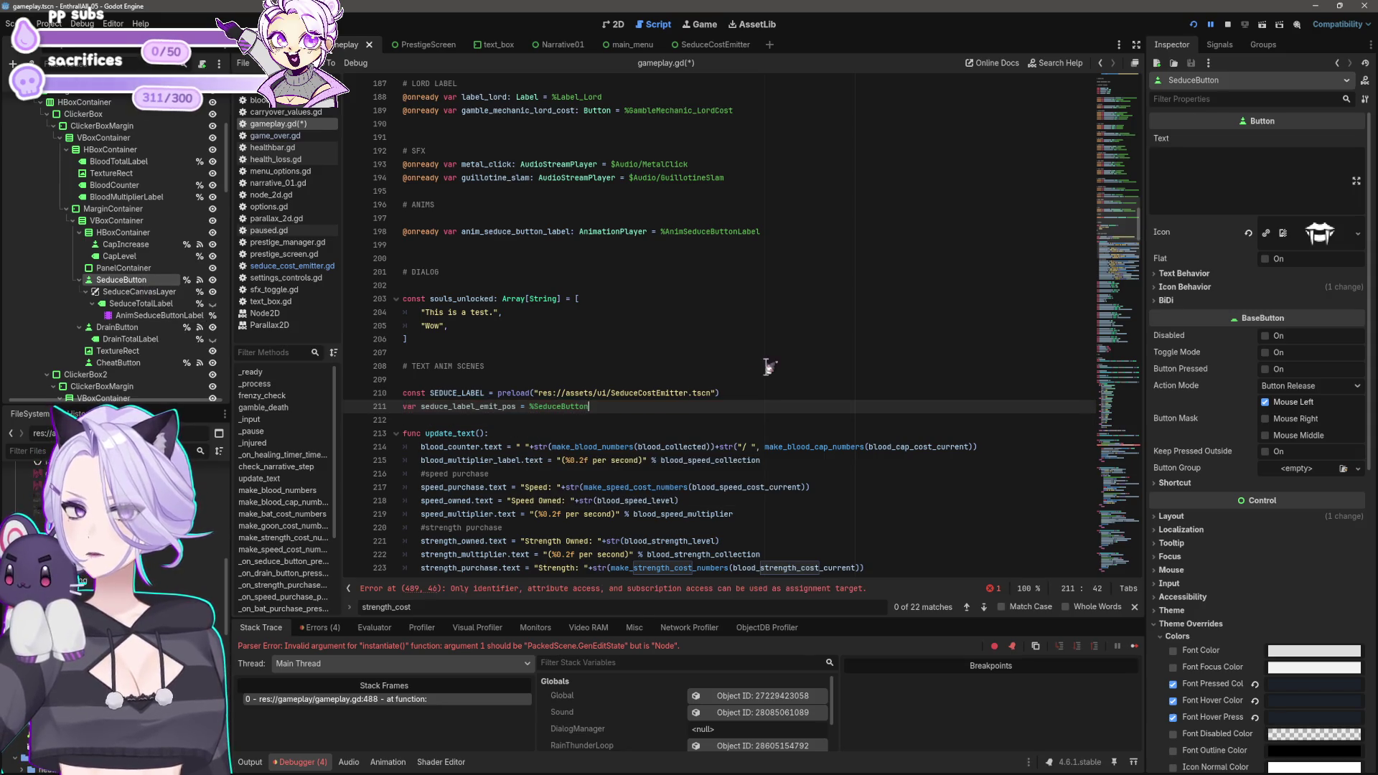
type("get_global")
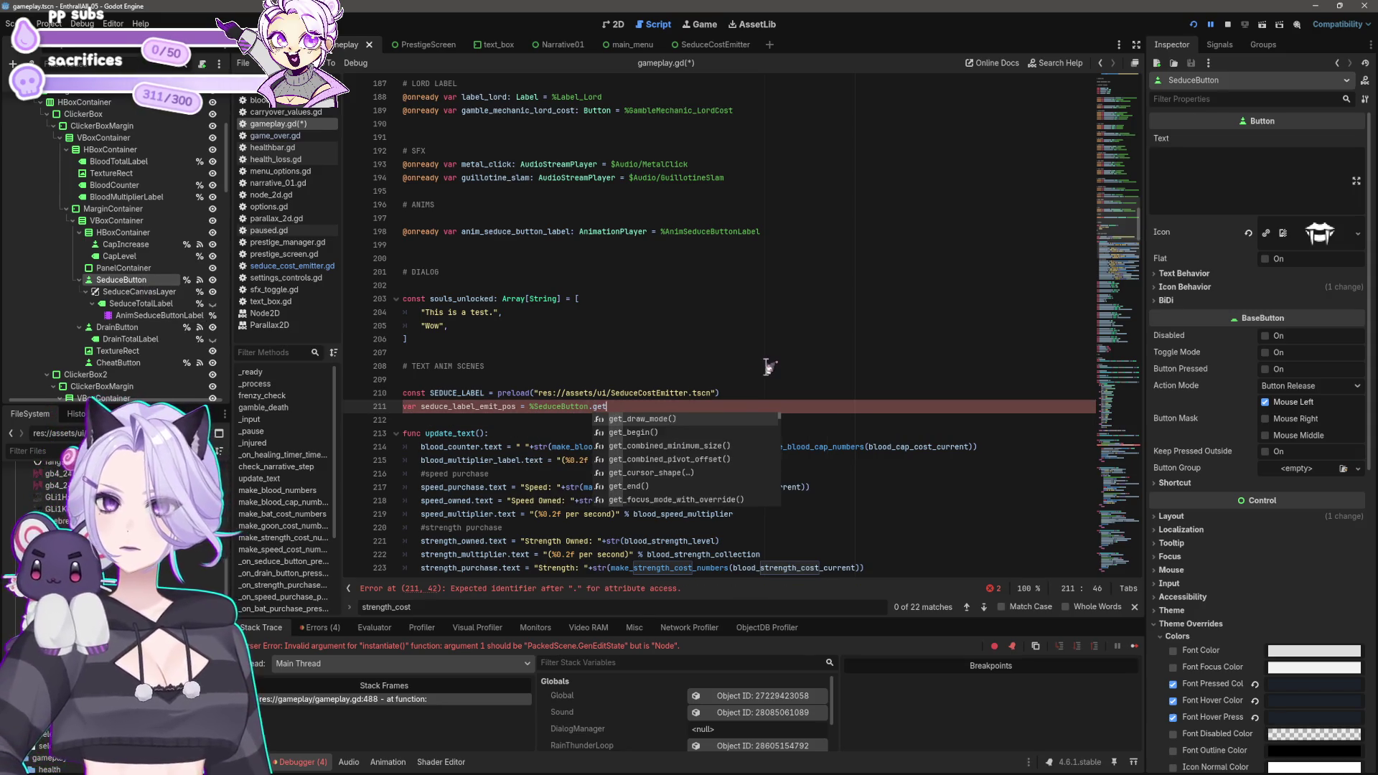
type("_")
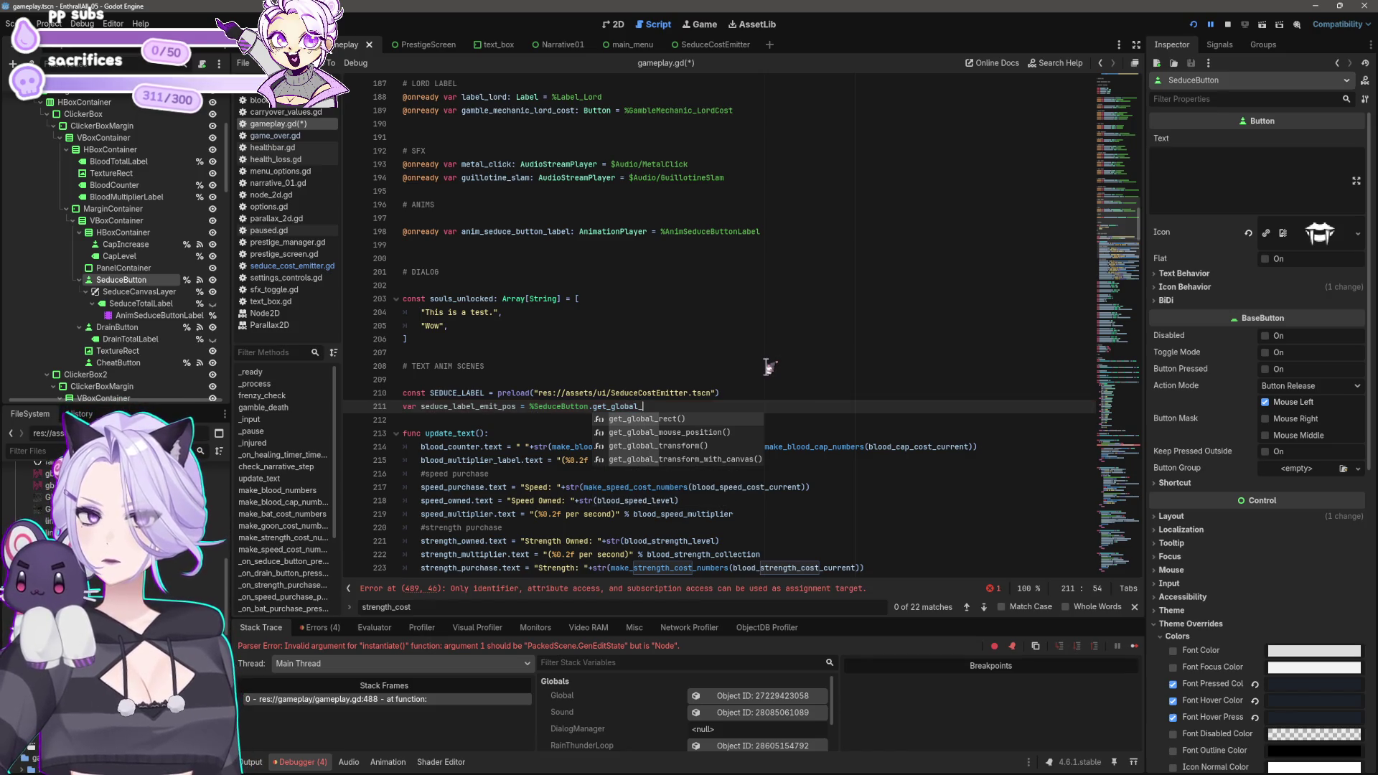
type("tr")
key("Return")
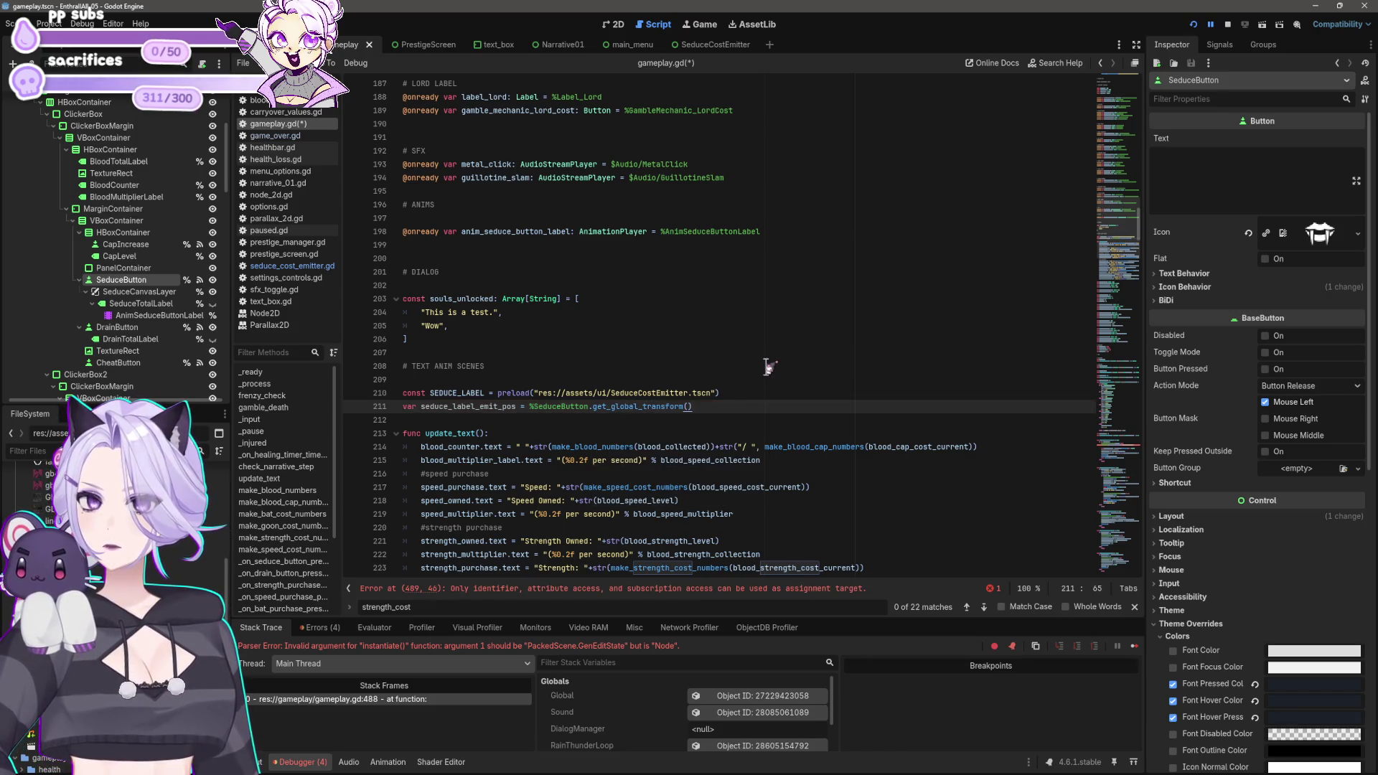
key("Down")
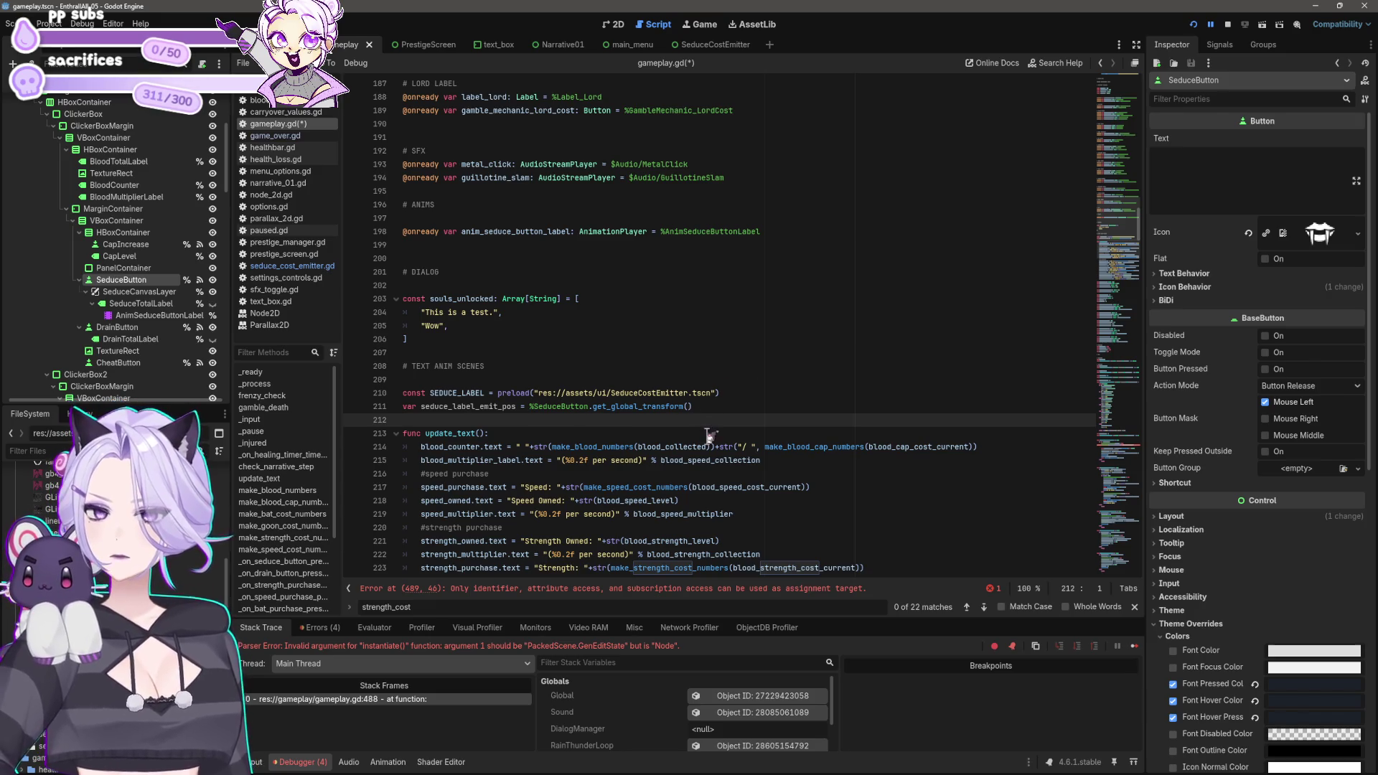
Step: Inspect the erroring line 489 in the seduce handler, then scroll back up
mouse_move(1144, 213)
left_mouse_down()
mouse_move(1128, 362)
mouse_move(1125, 332)
left_mouse_up()
left_click(921, 246)
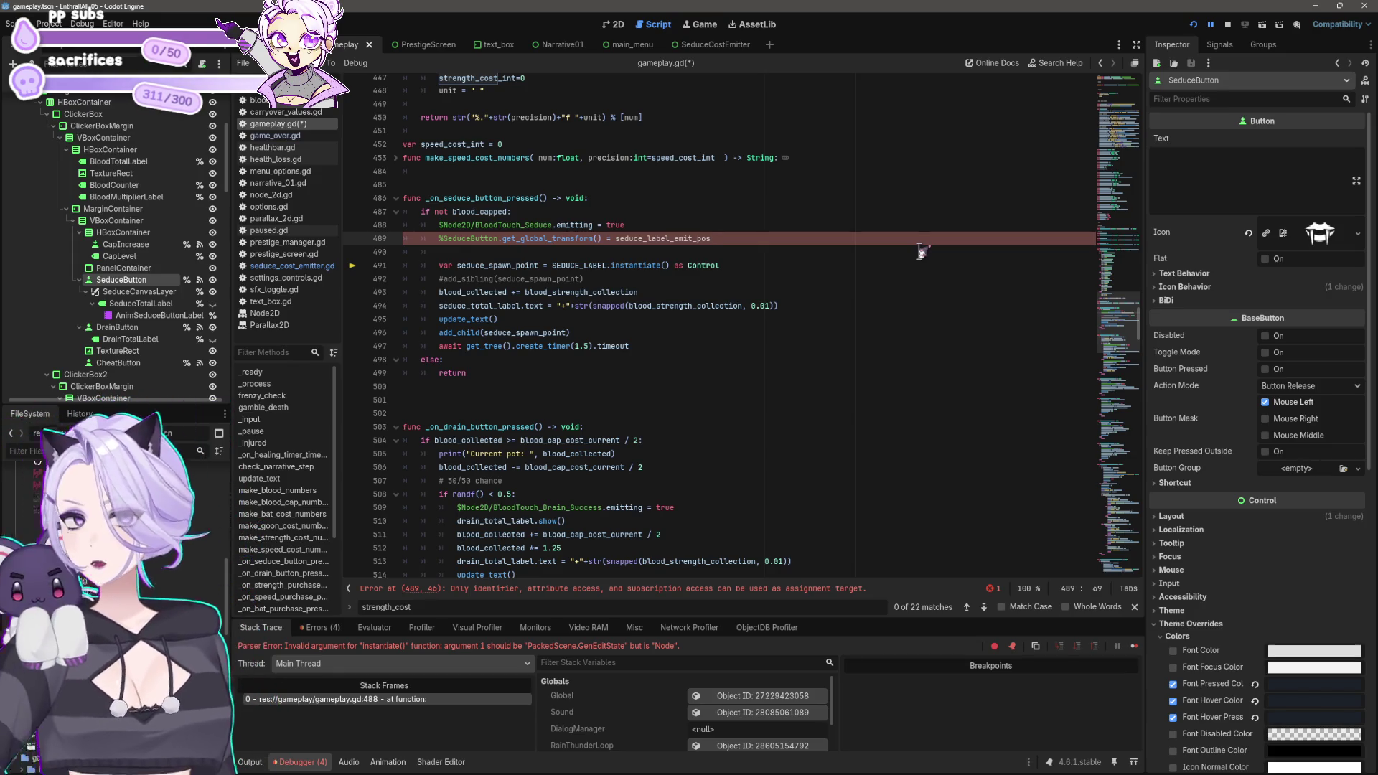
mouse_move(1143, 345)
left_mouse_down()
mouse_move(1151, 170)
mouse_move(1155, 185)
mouse_move(1168, 167)
mouse_move(1137, 160)
left_mouse_up()
scroll(594, 427, "down", 20)
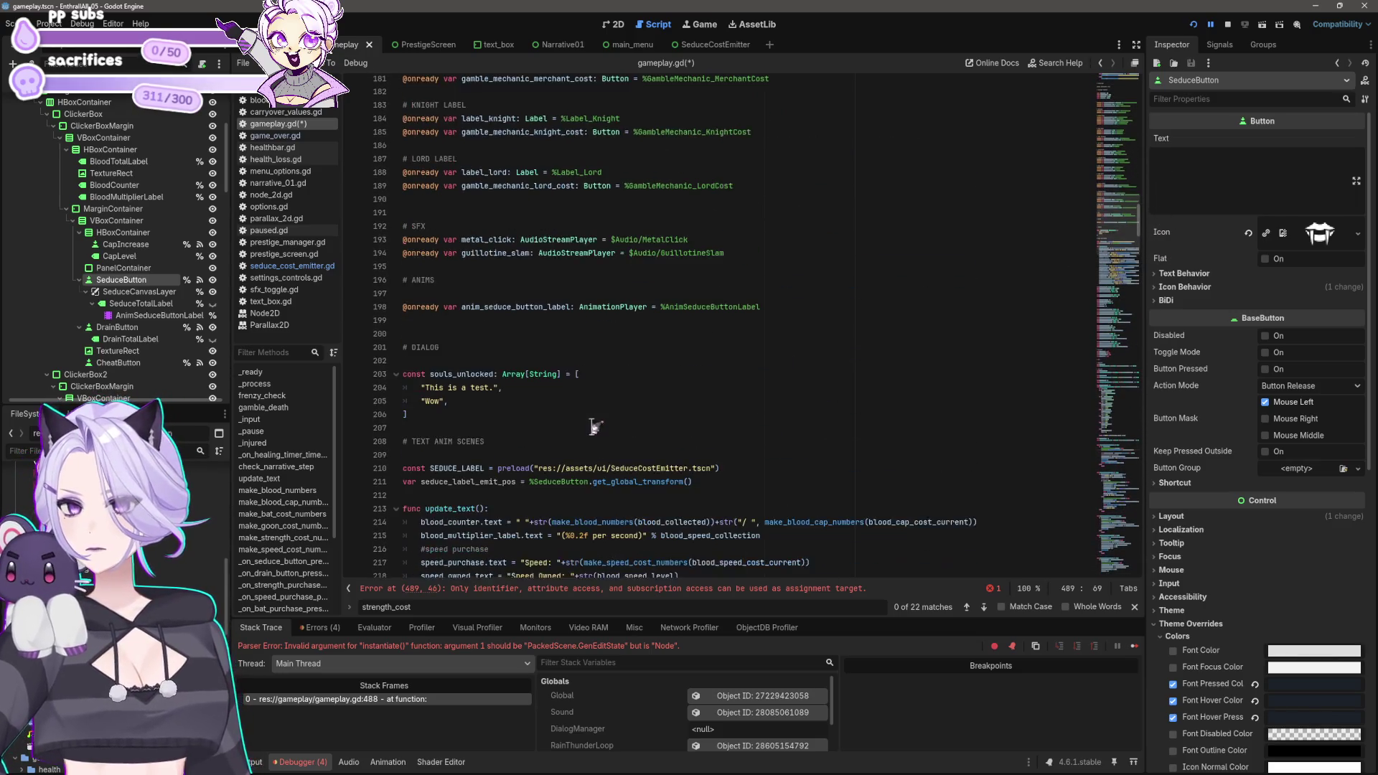
left_click(403, 479)
type("@onready")
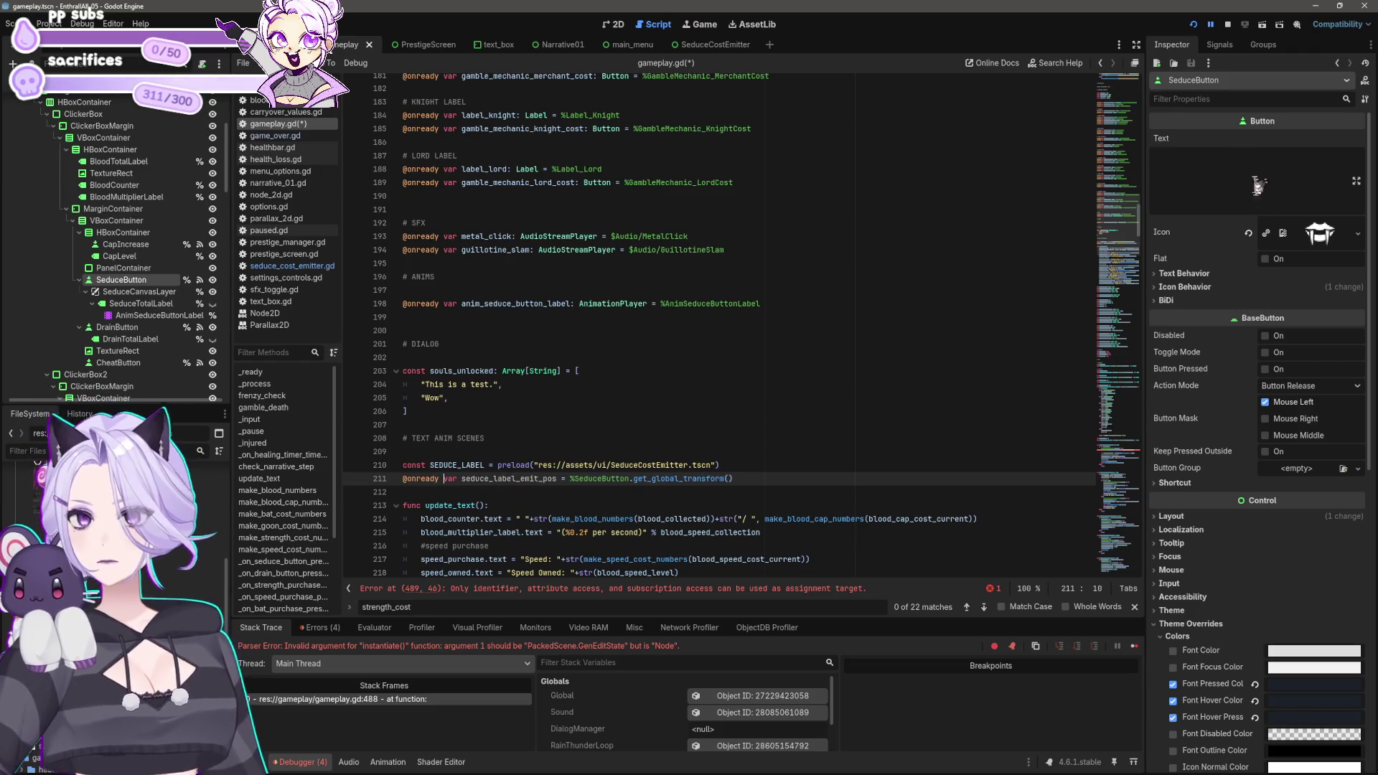
left_click_drag(1147, 219, 1164, 466)
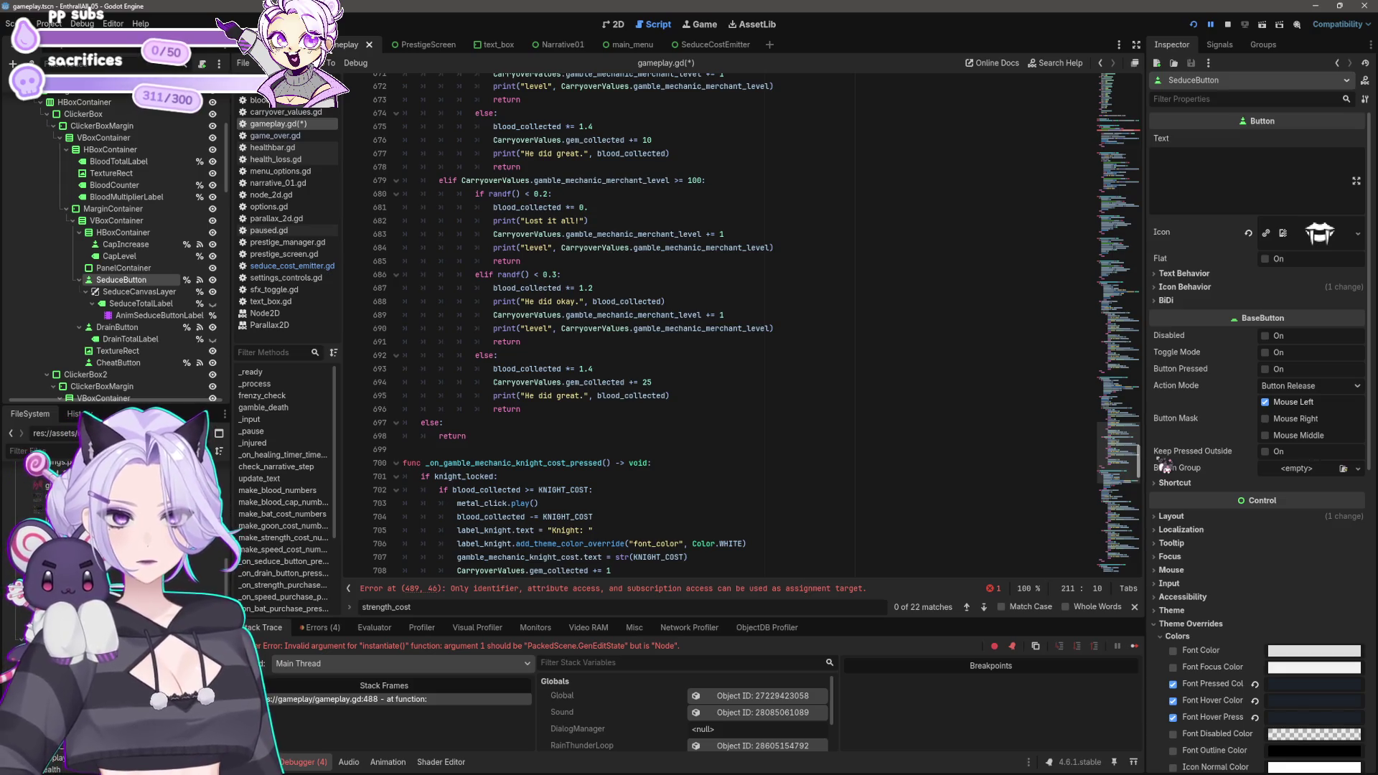
left_click_drag(1164, 466, 1141, 422)
Step: In the 2D view, delete the CheatButton node and then undo the deletion
left_click(614, 24)
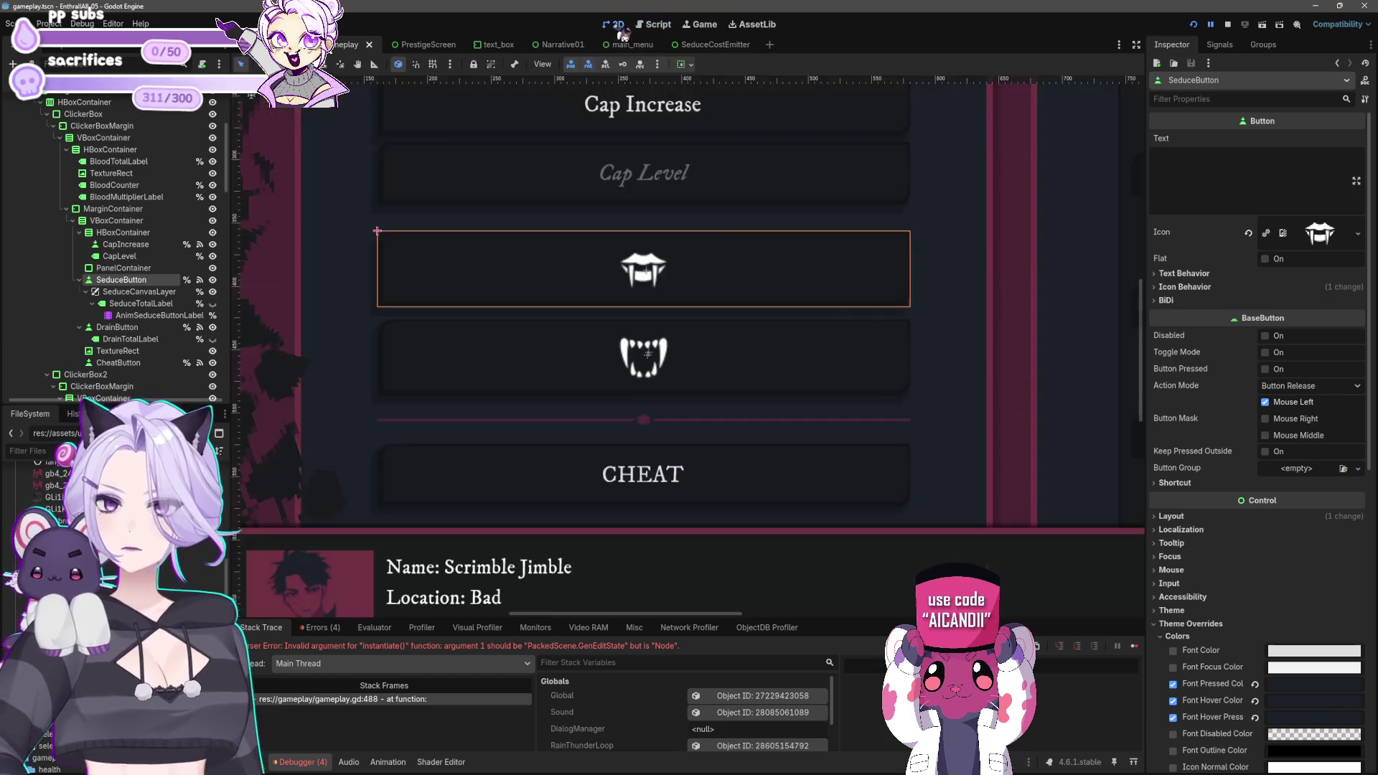
scroll(743, 282, "down", 3)
left_click(741, 392)
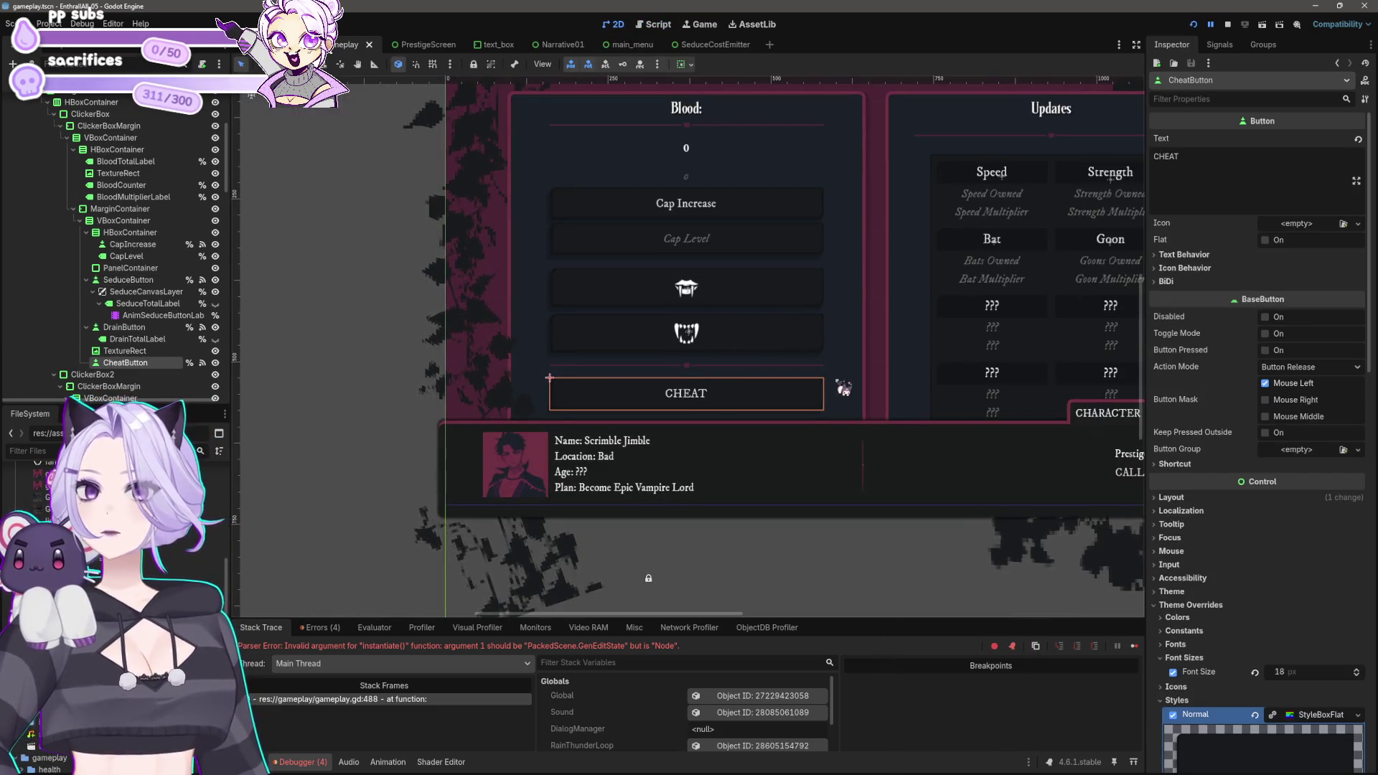
key("Delete")
left_click(657, 397)
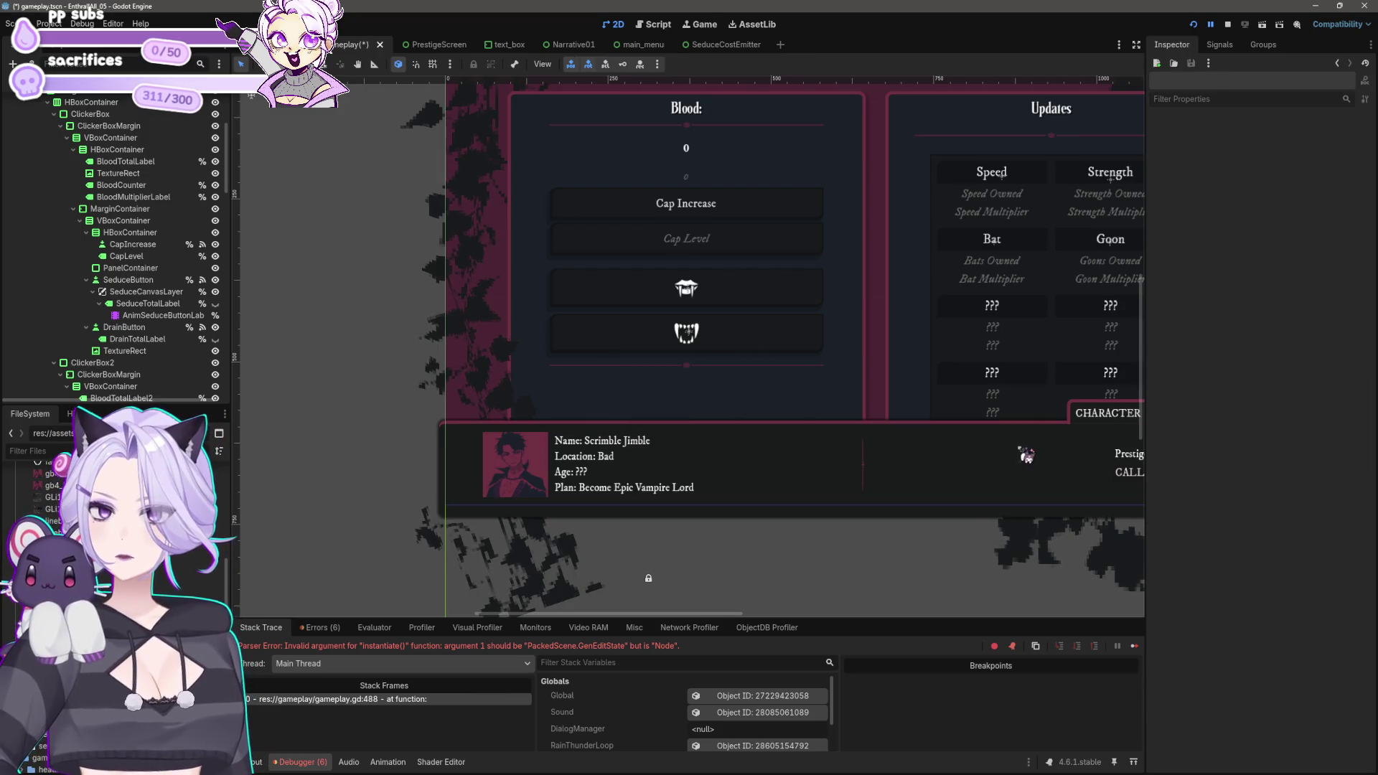
key("ctrl+z")
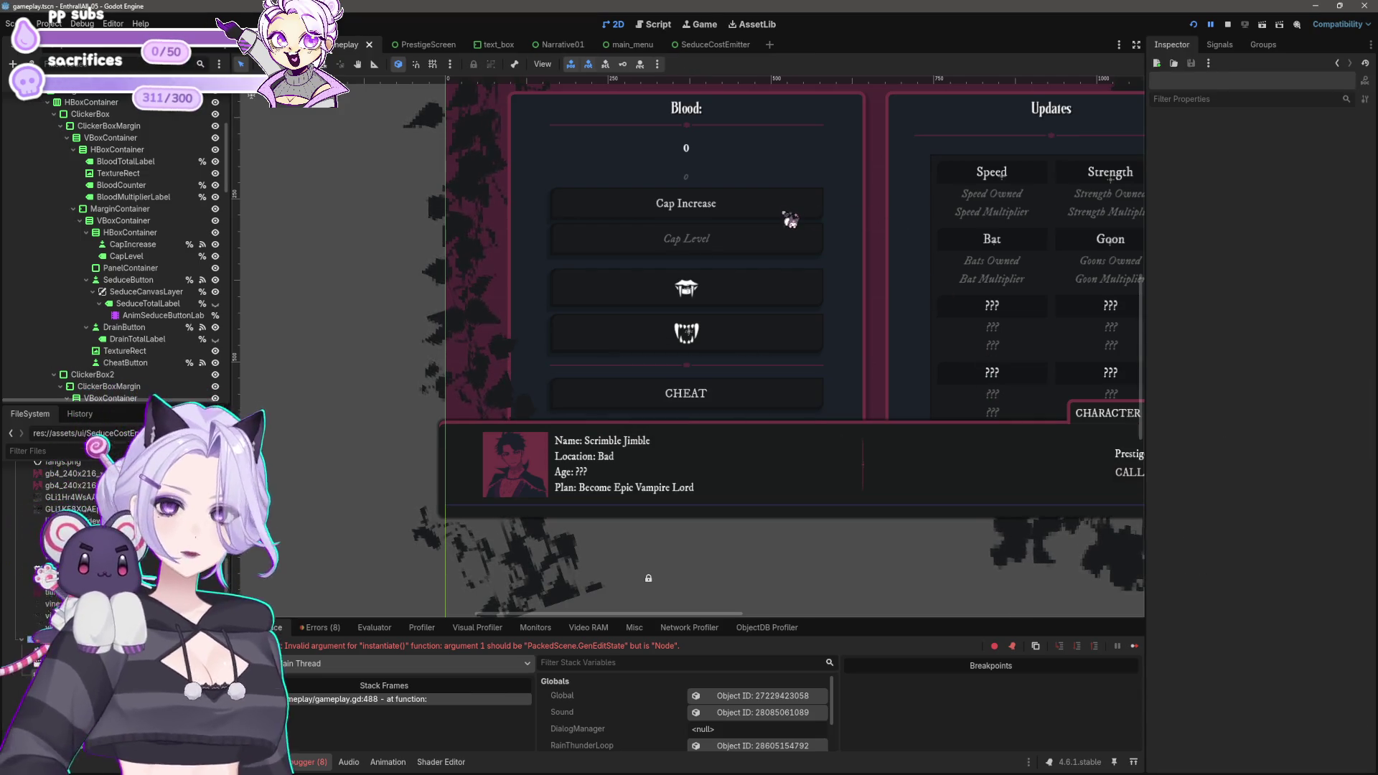
Step: Return to gameplay.gd and scroll down to the seduce button handler
left_click(661, 26)
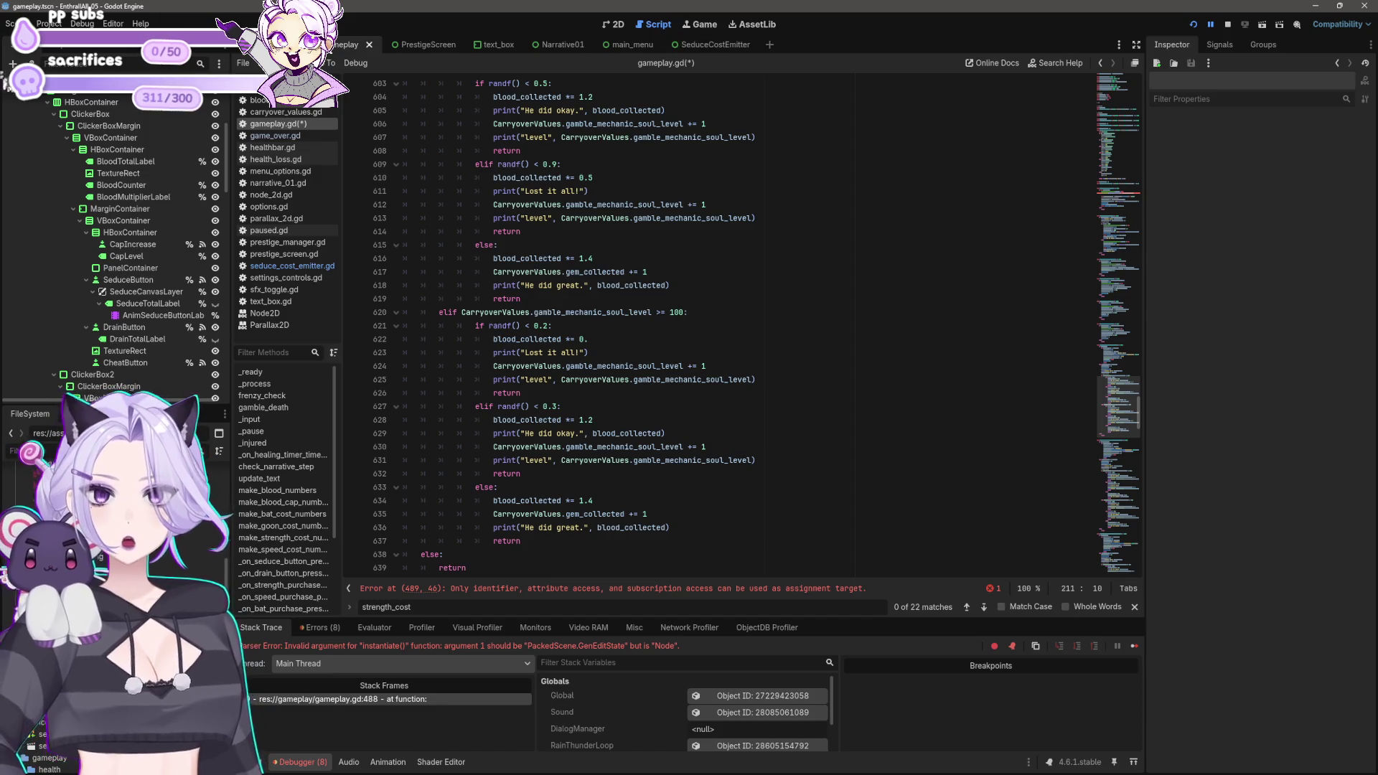
scroll(805, 392, "down", 5)
scroll(833, 390, "down", 10)
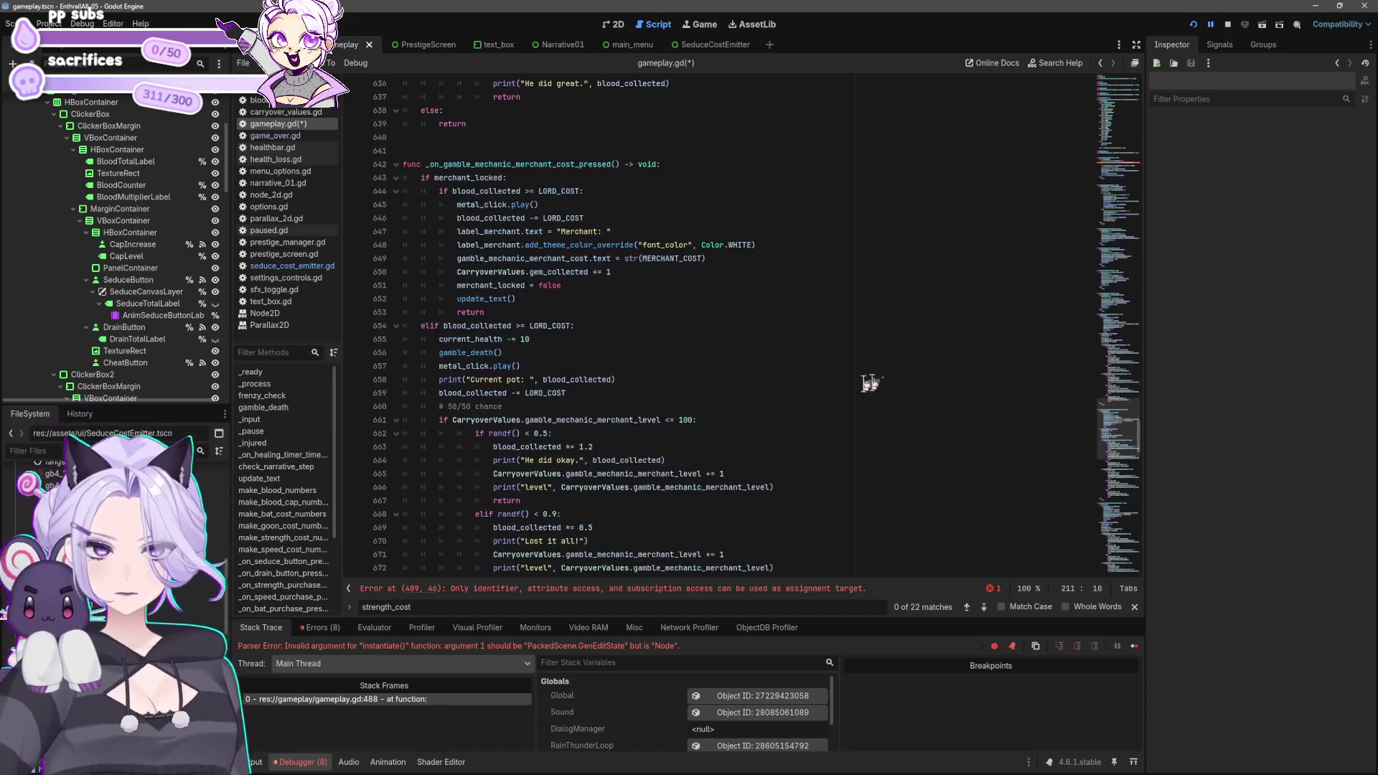
scroll(1141, 455, "down", 10)
mouse_move(1141, 475)
left_mouse_down()
mouse_move(1141, 369)
mouse_move(1170, 359)
mouse_move(1163, 329)
left_mouse_up()
Step: Delete the faulty assignment line and the leftover blank lines in the seduce handler
left_click(715, 336)
key("Up")
key("End")
key("shift+Home")
key("BackSpace")
key("BackSpace")
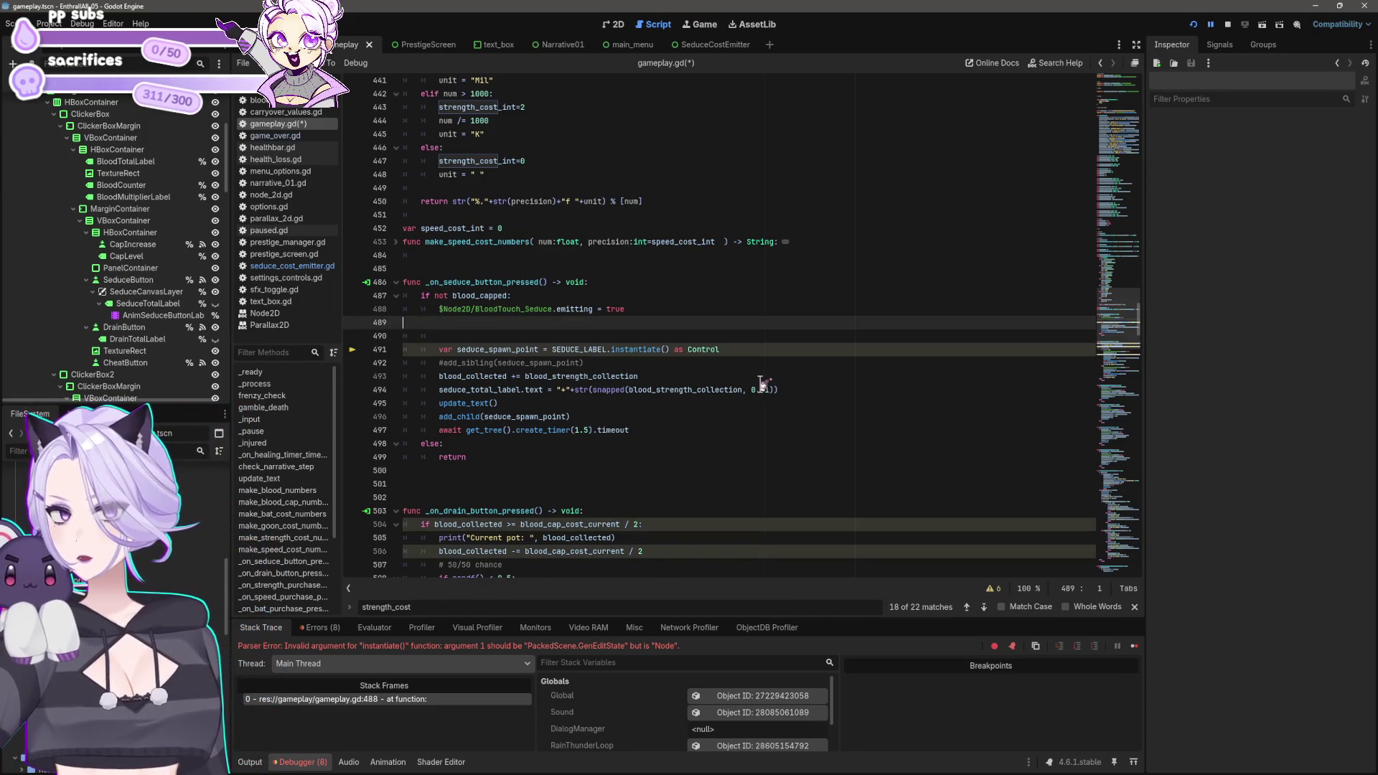
key("Delete")
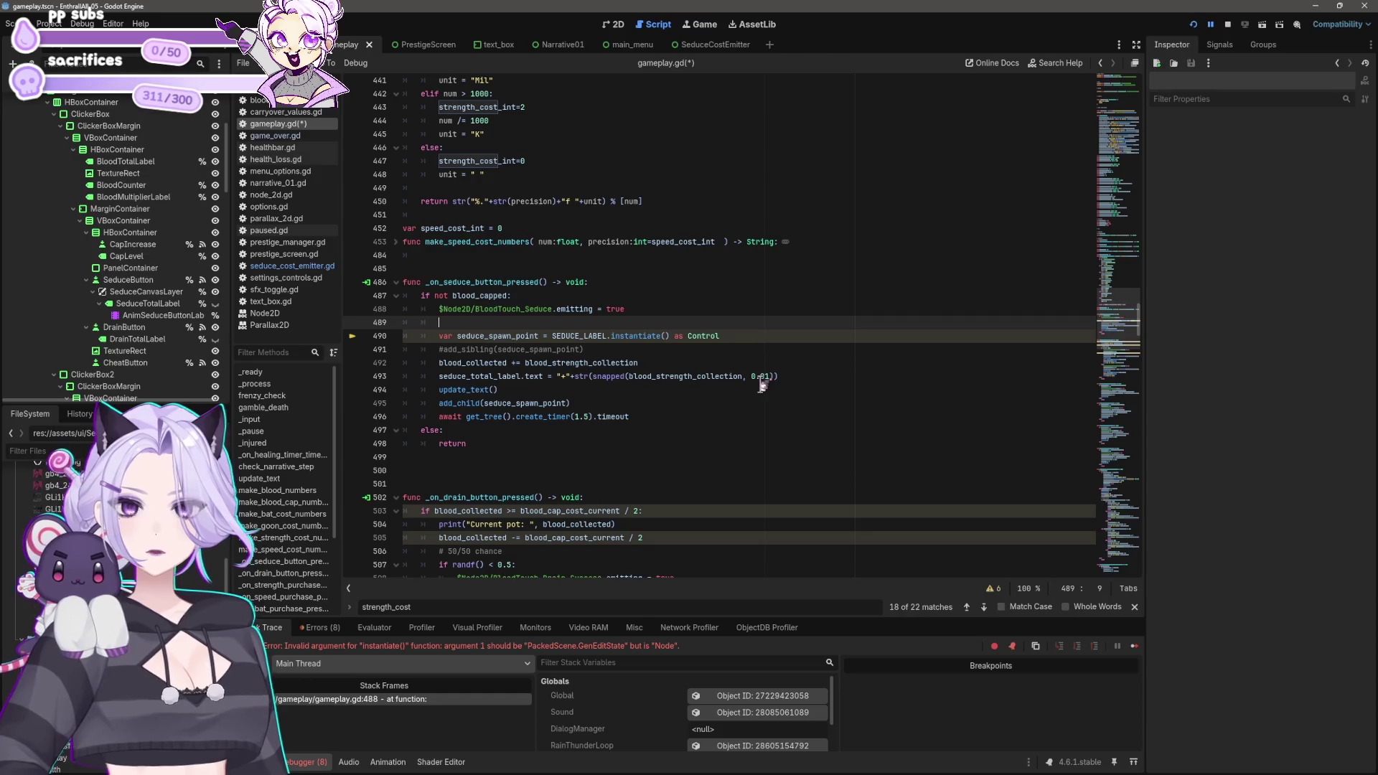
key("BackSpace")
key("BackSpace")
key("BackSpace")
key("Down")
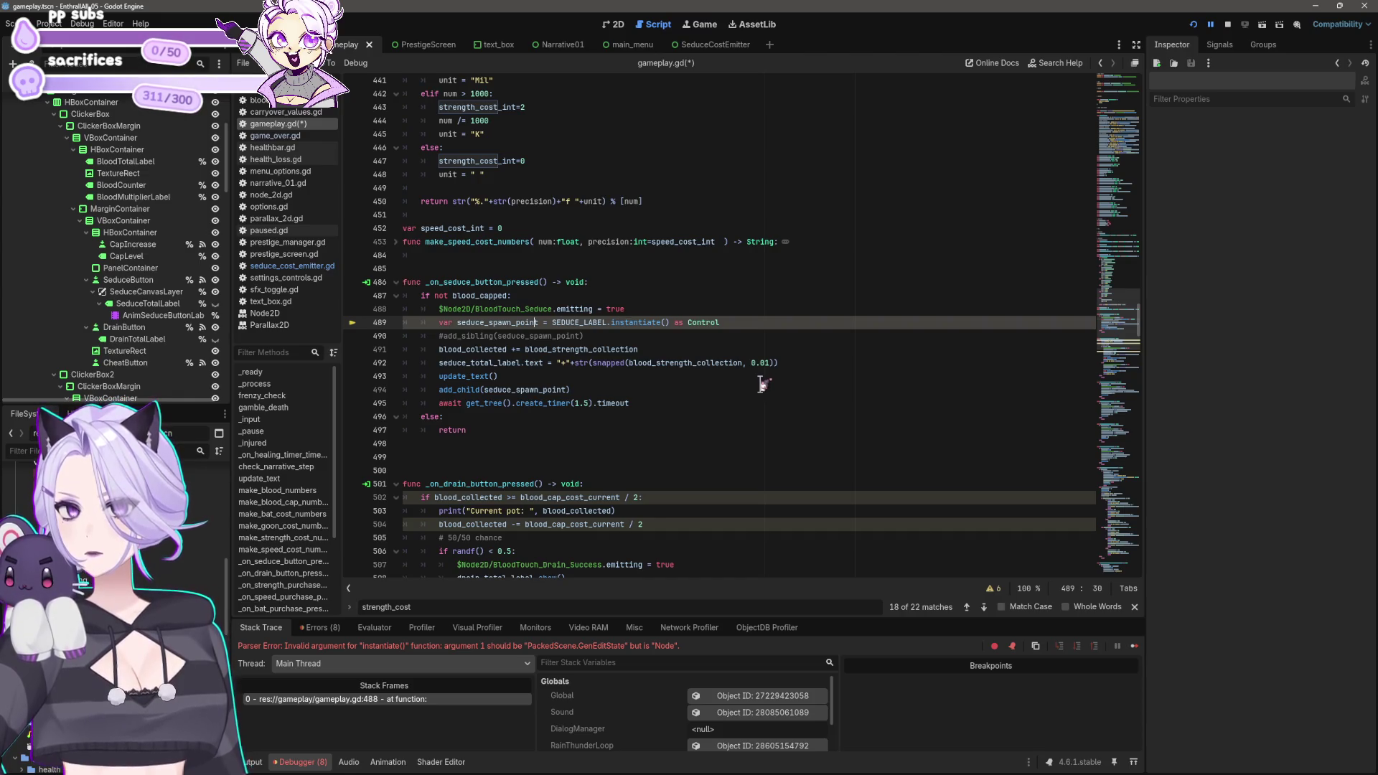
Step: Rename seduce_spawn_point to seduce_label_emitter, keeping the SEDUCE_LABEL.instantiate() expression
key("shift+Left")
key("shift+Left")
key("shift+Left")
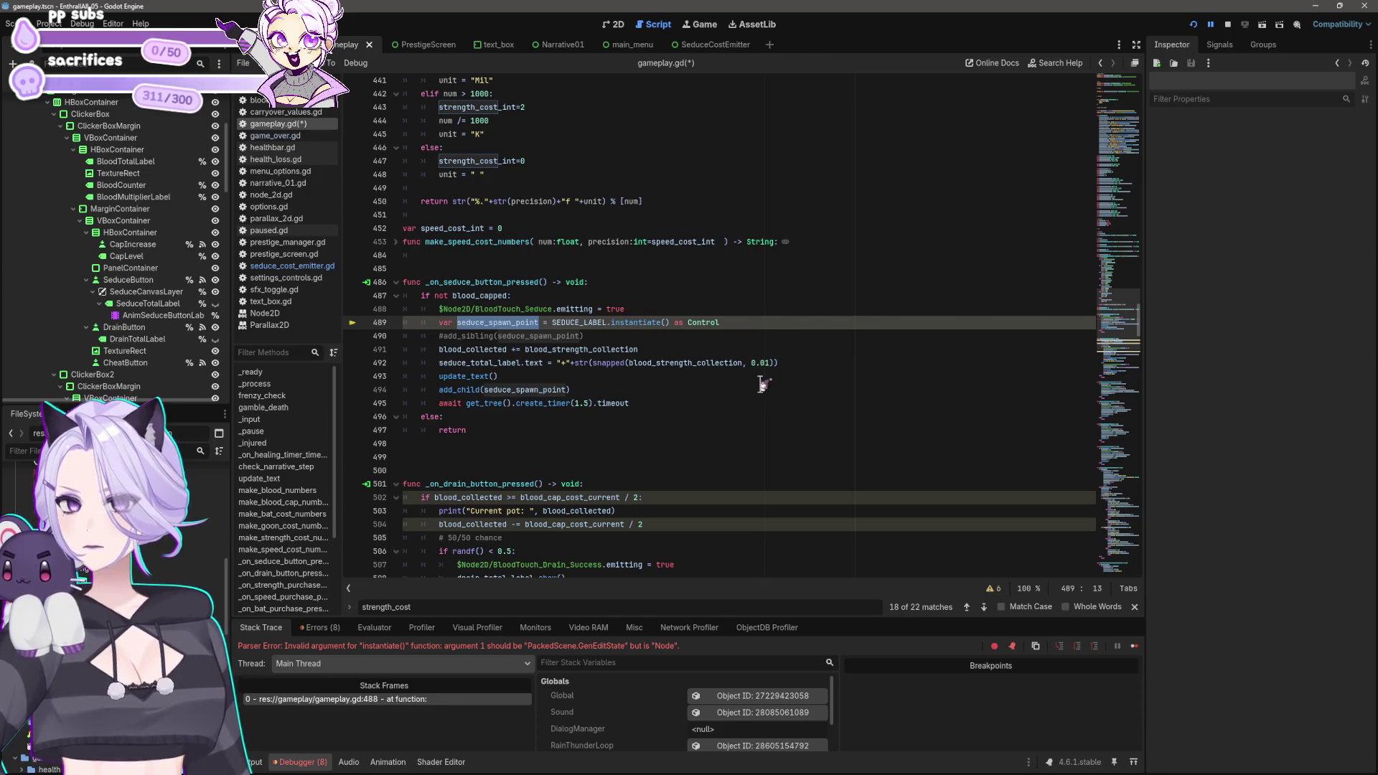
type("seduce")
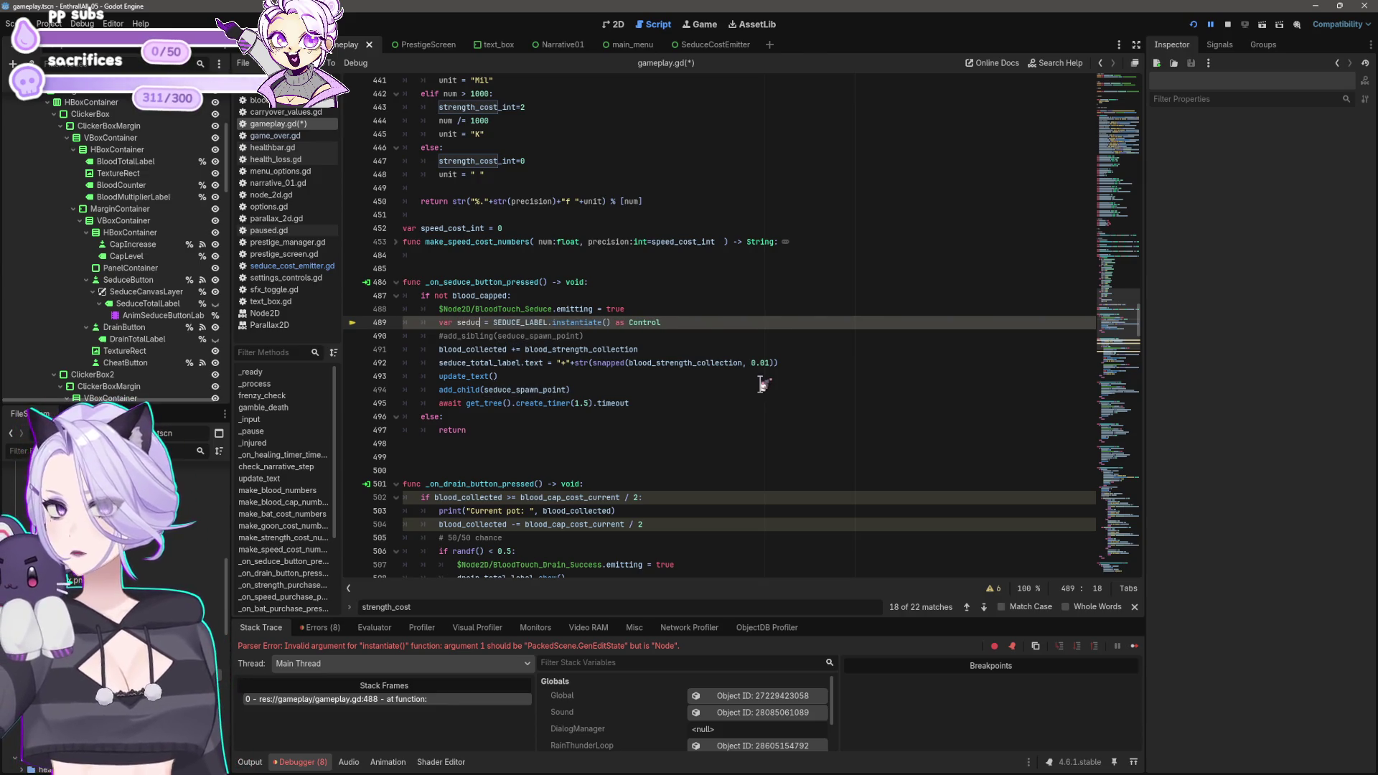
type("_l")
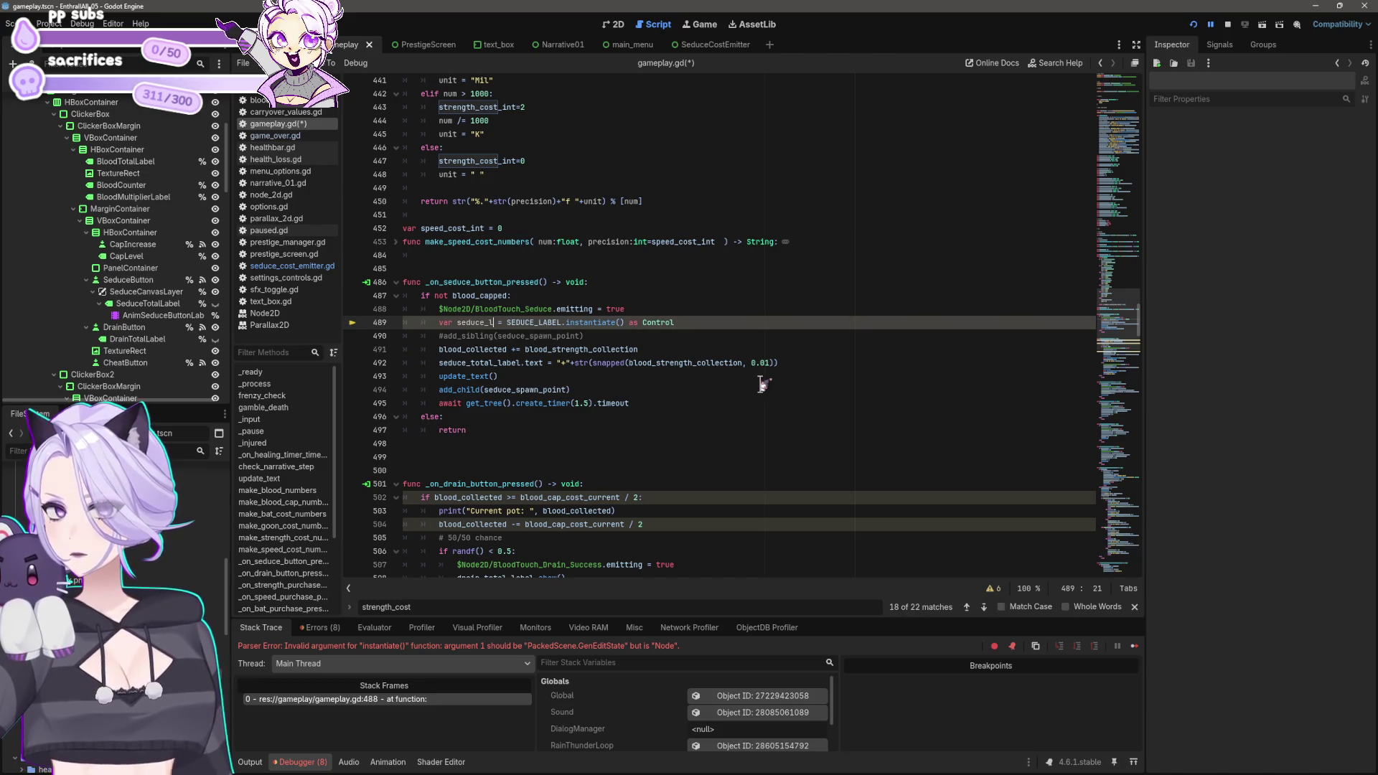
key("shift+End")
key("ctrl+c")
key("Delete")
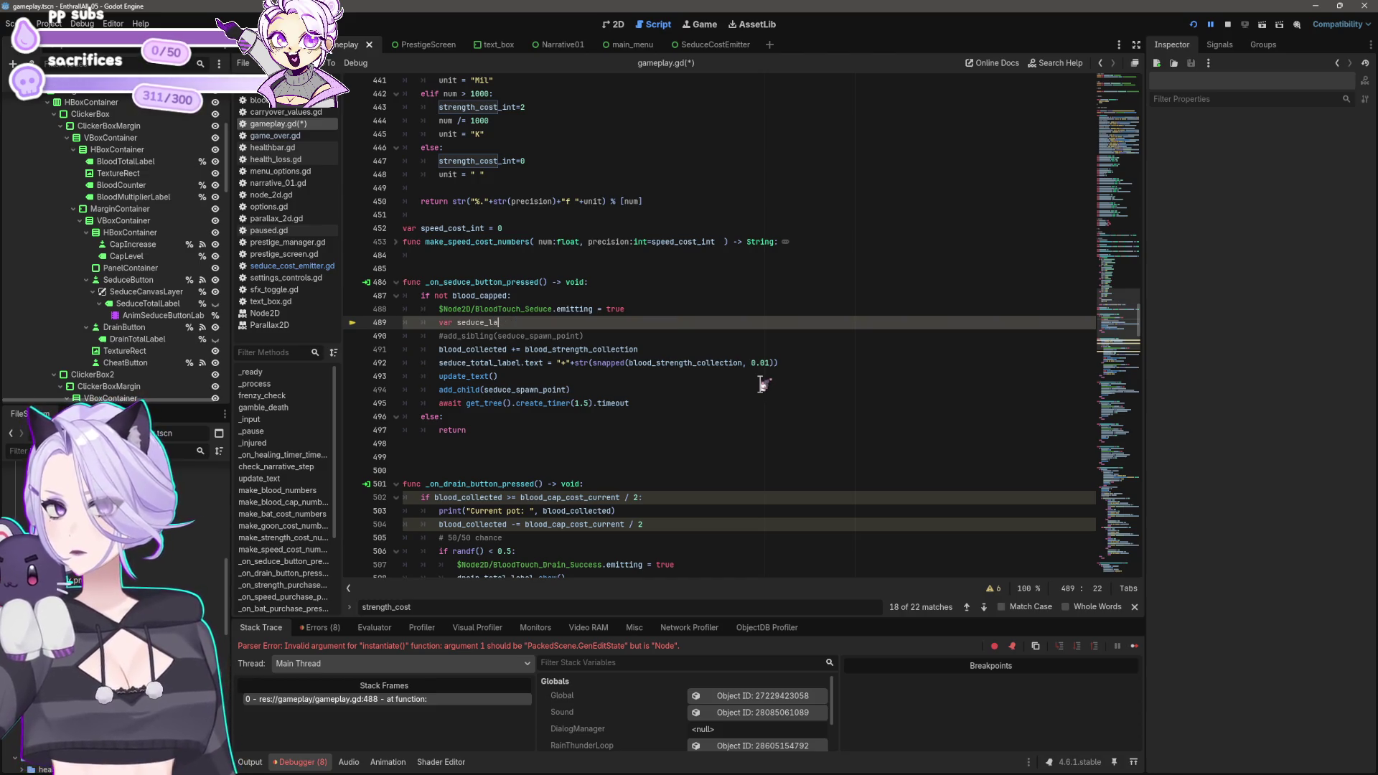
key("shift+Home")
key("BackSpace")
type("var sed")
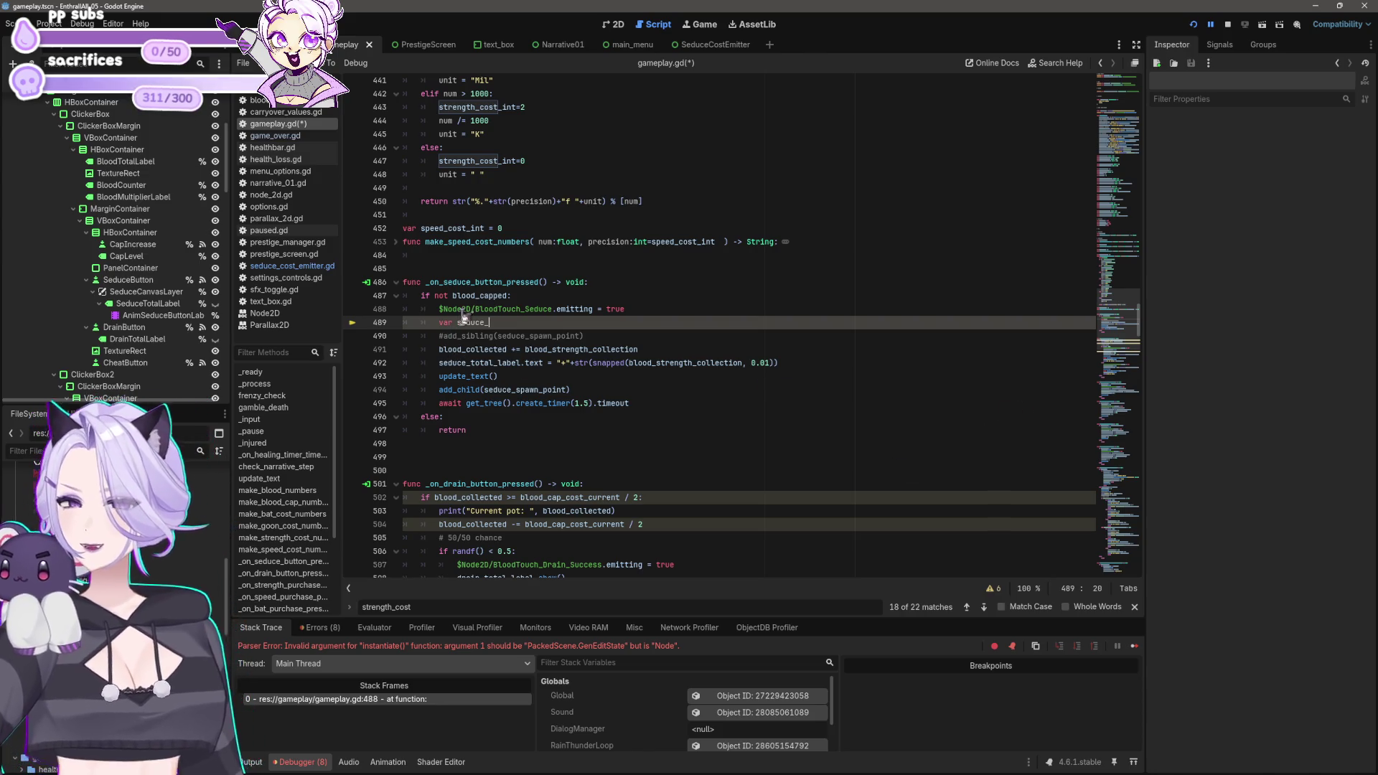
mouse_move(1140, 308)
left_mouse_down()
mouse_move(1147, 215)
mouse_move(1151, 365)
mouse_move(1150, 345)
left_mouse_up()
type("label_e")
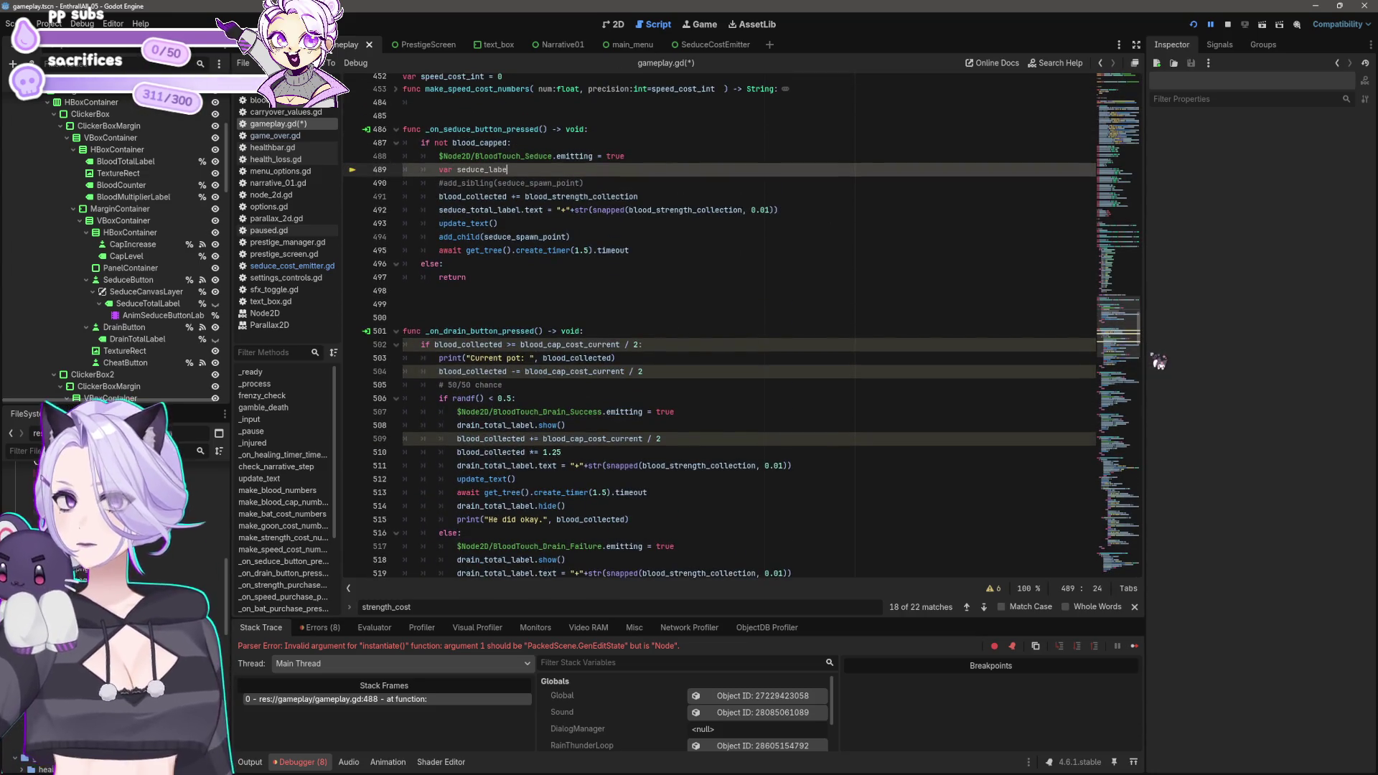
type("mitter =")
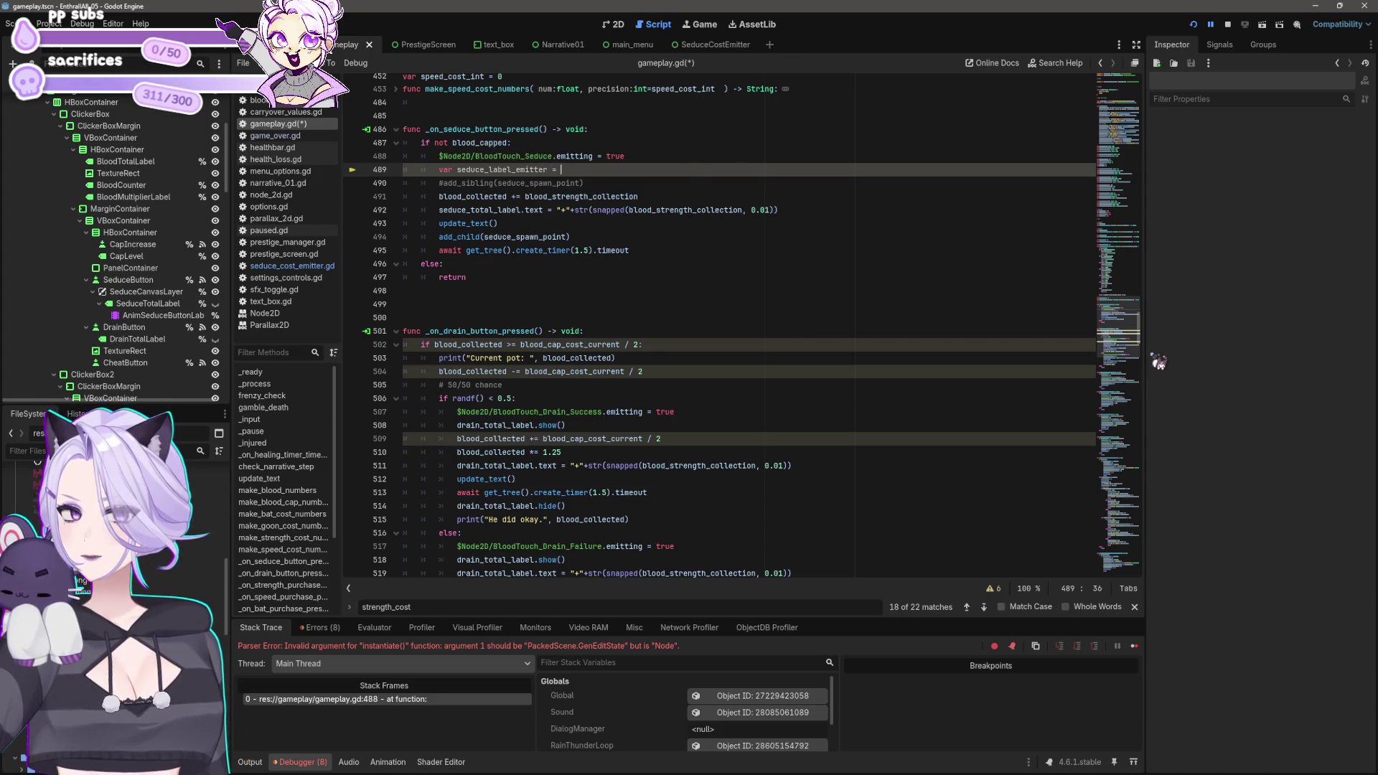
key("ctrl+v")
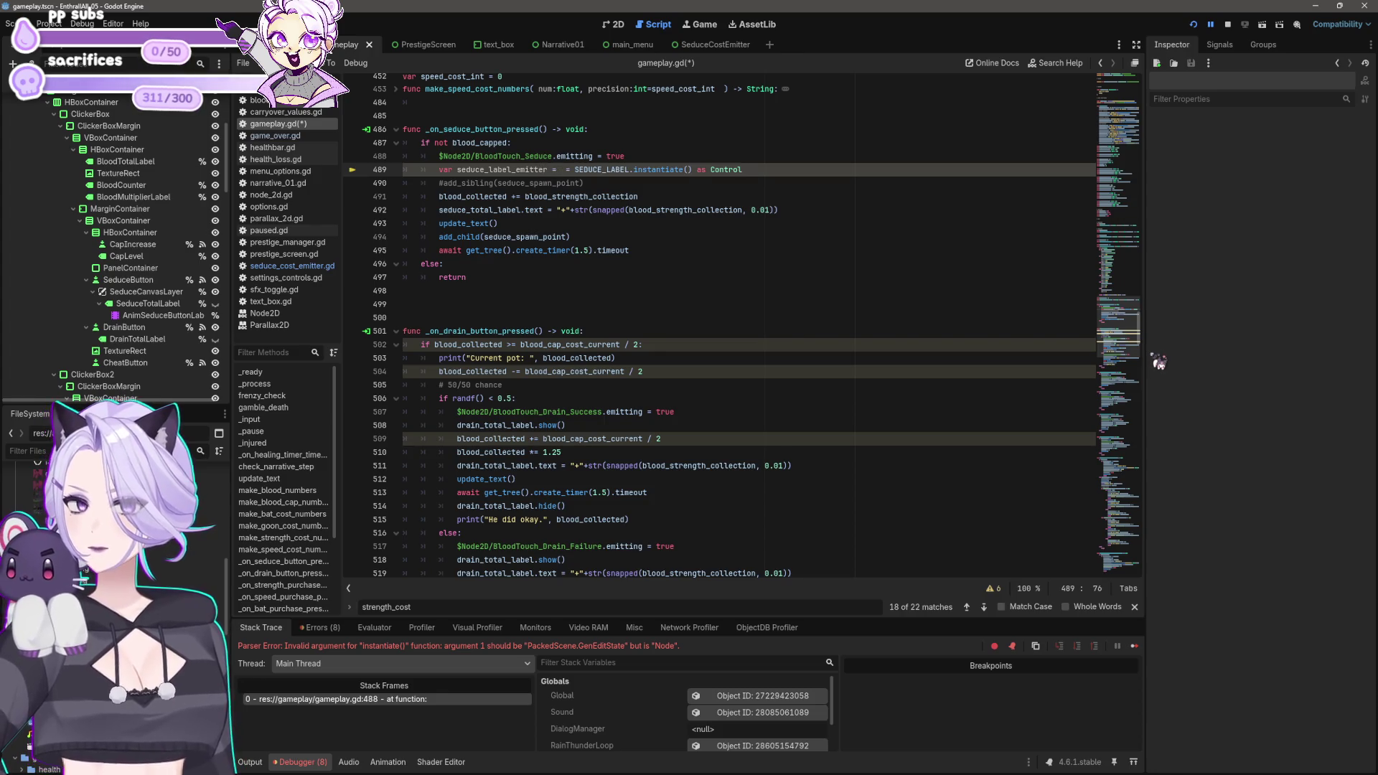
Step: Remove the duplicated equals sign and save with Ctrl+S
left_click(608, 169)
key("BackSpace")
left_click(560, 183)
key("ctrl+s")
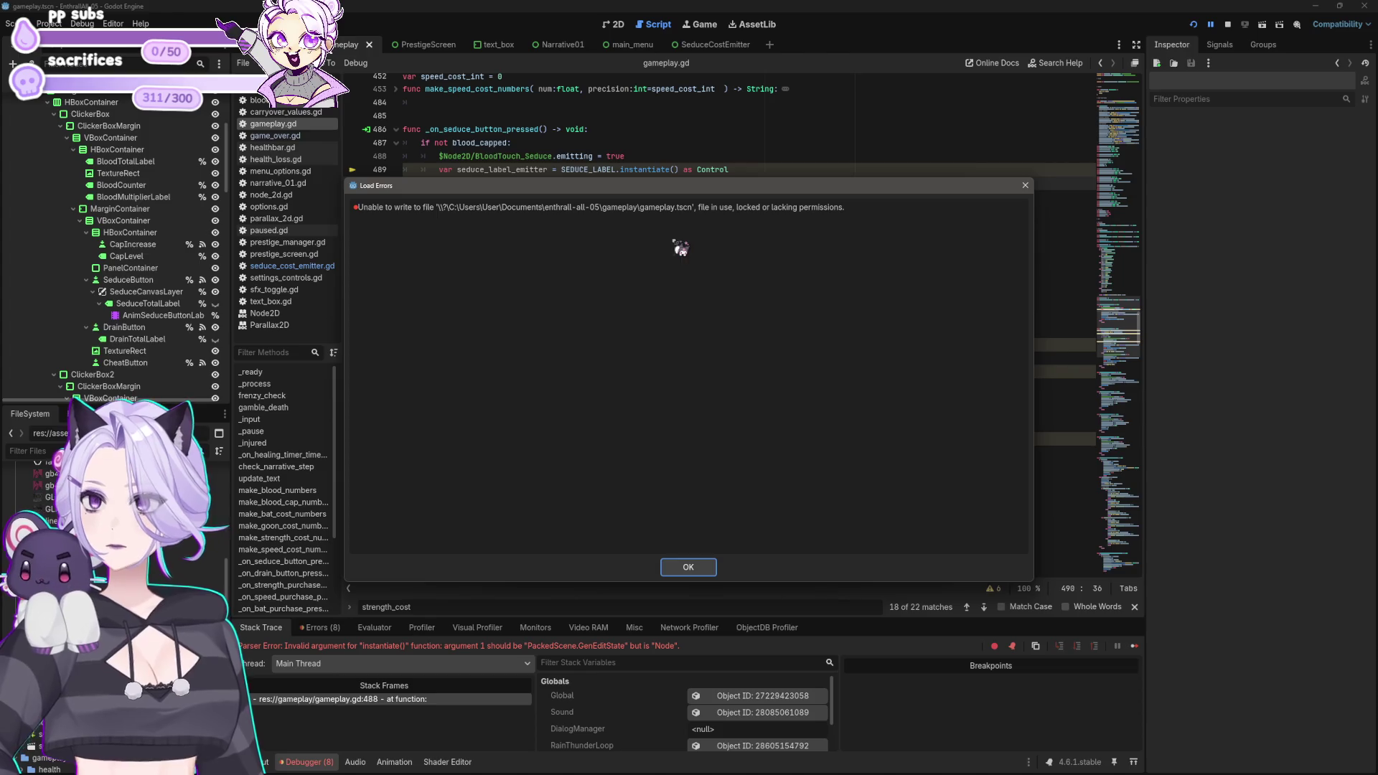
Step: Dismiss the file write error, stop the debug session, and place the caret after the emitter declaration
left_click(714, 566)
left_click(1227, 23)
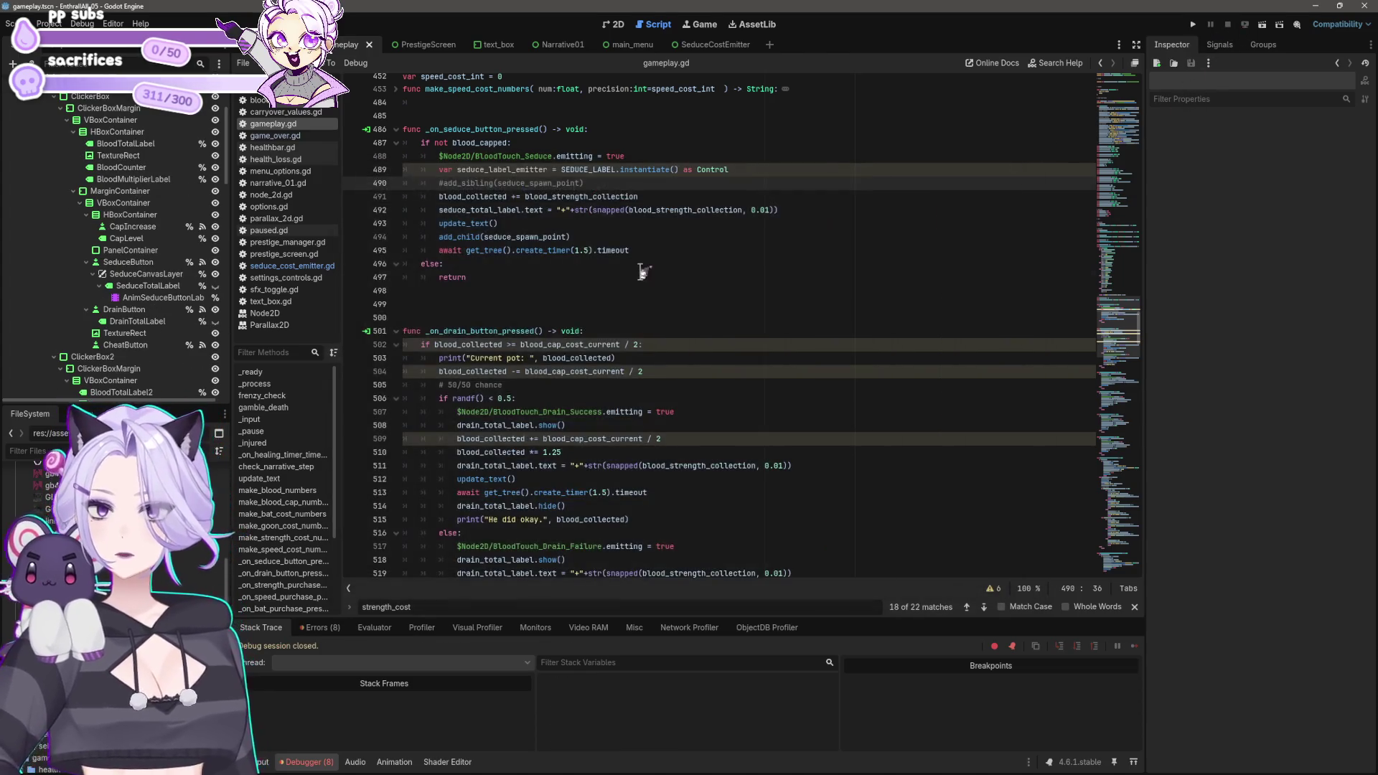
left_click(643, 273)
left_click(633, 183)
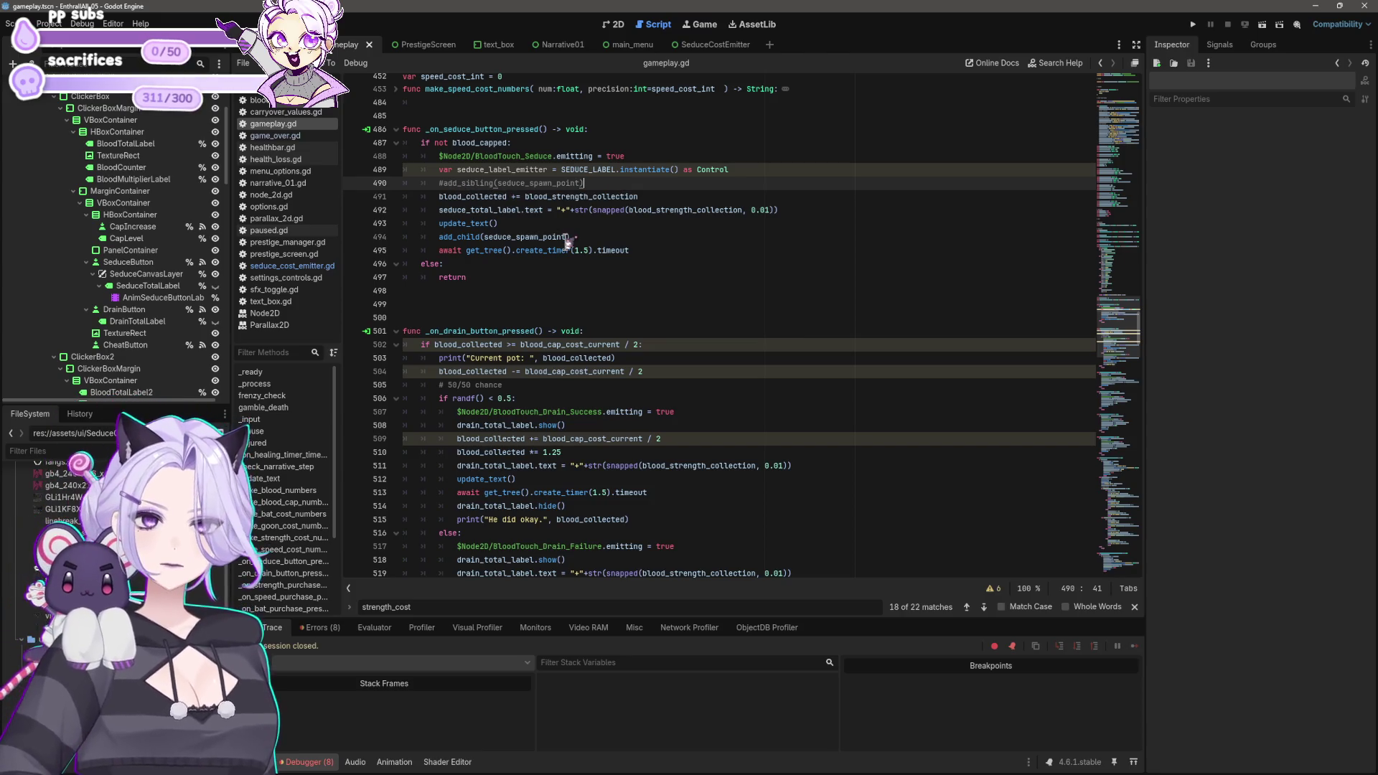
scroll(552, 420, "up", 3)
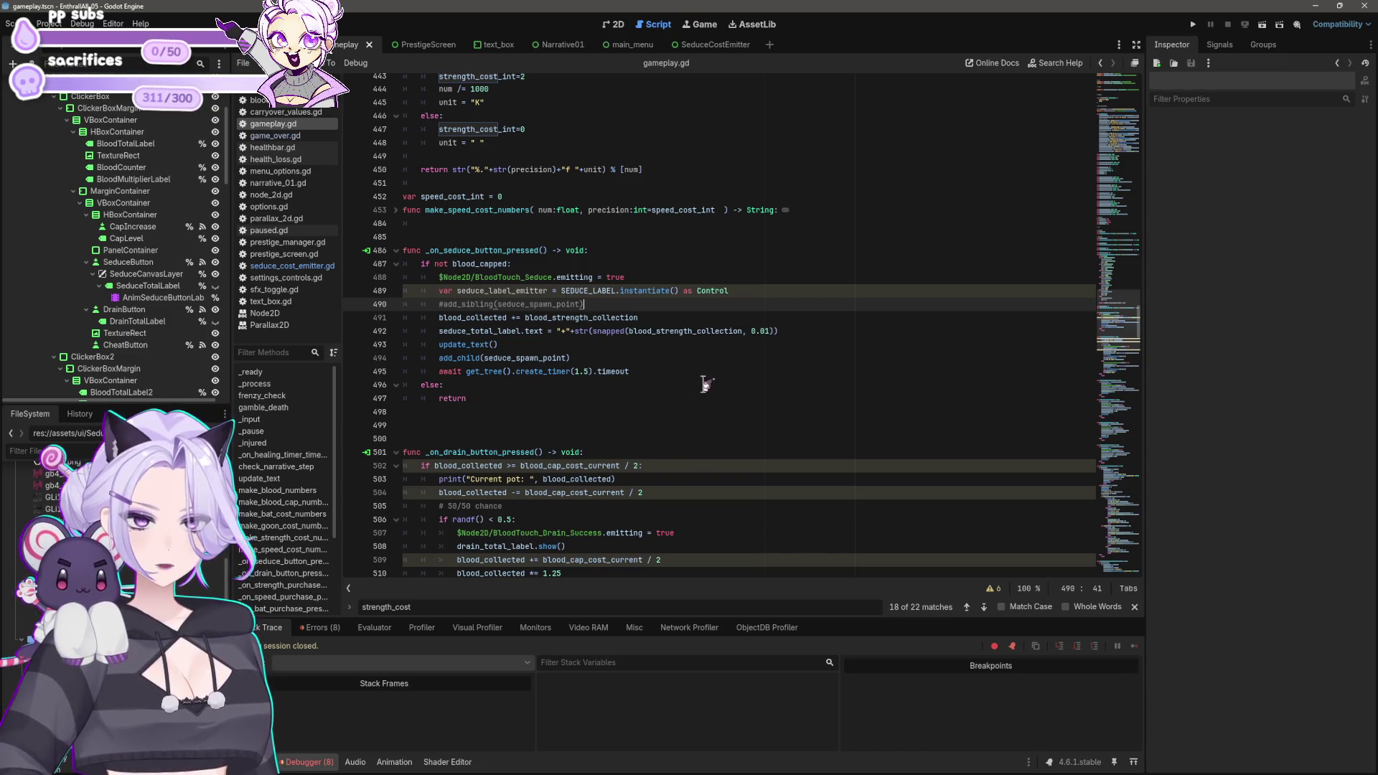
left_click(753, 291)
Step: Add a get_global_transform() line below the seduce_label_emitter declaration
key("Return")
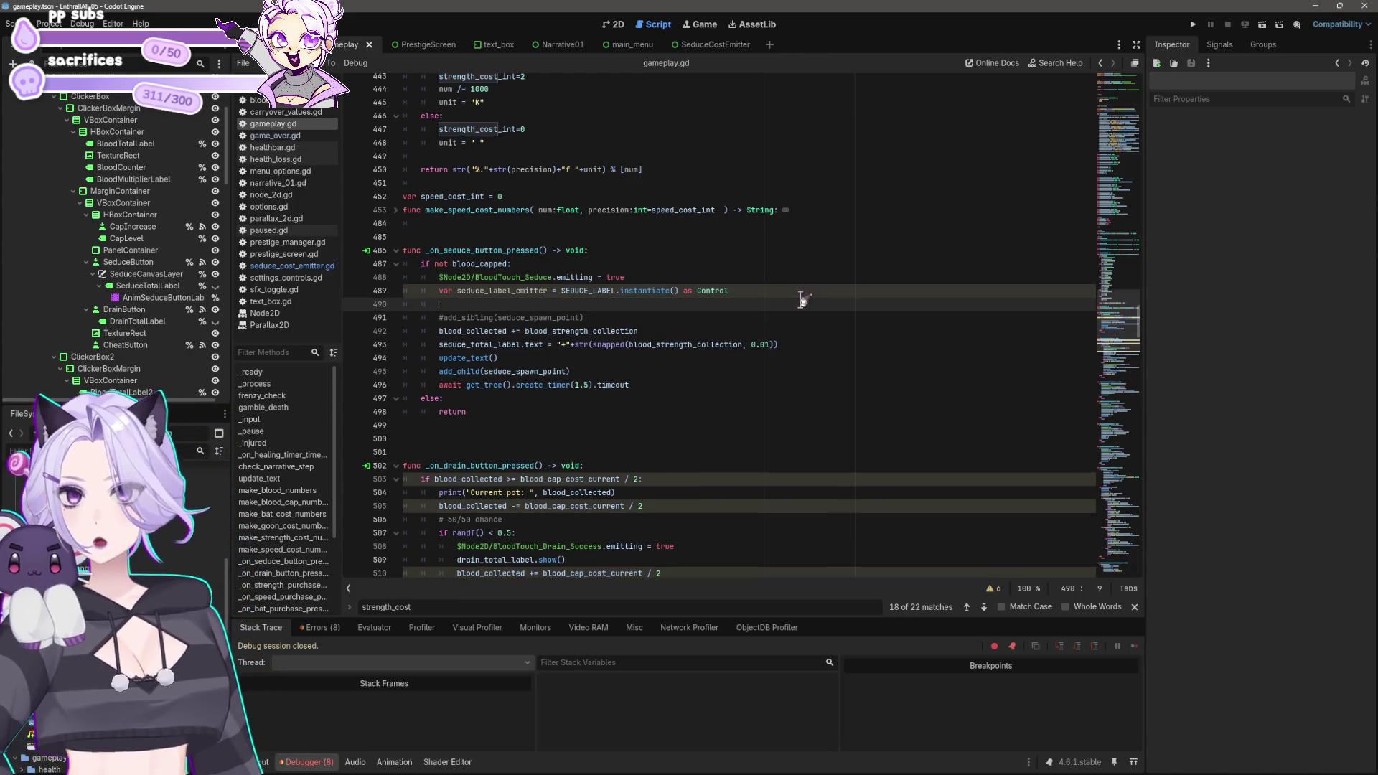
type("global_")
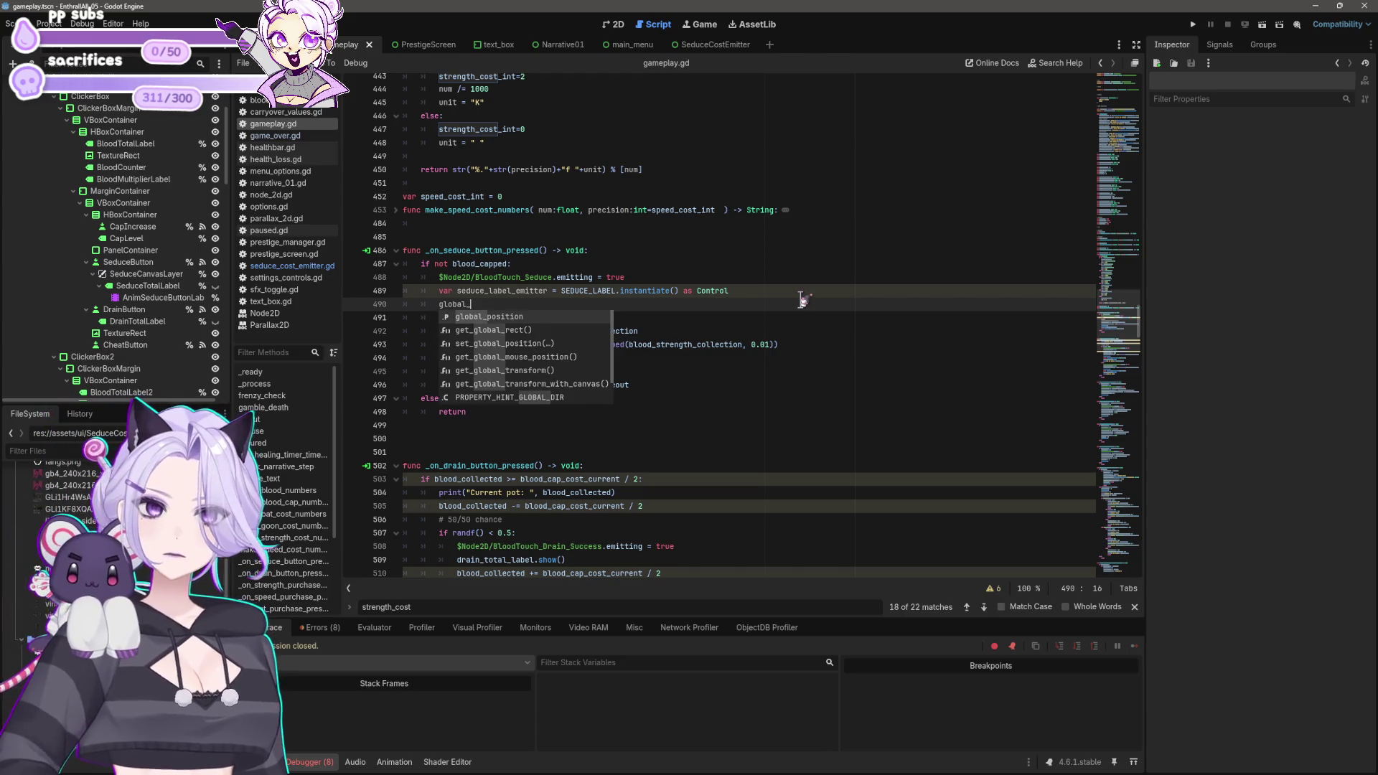
type("transform(")
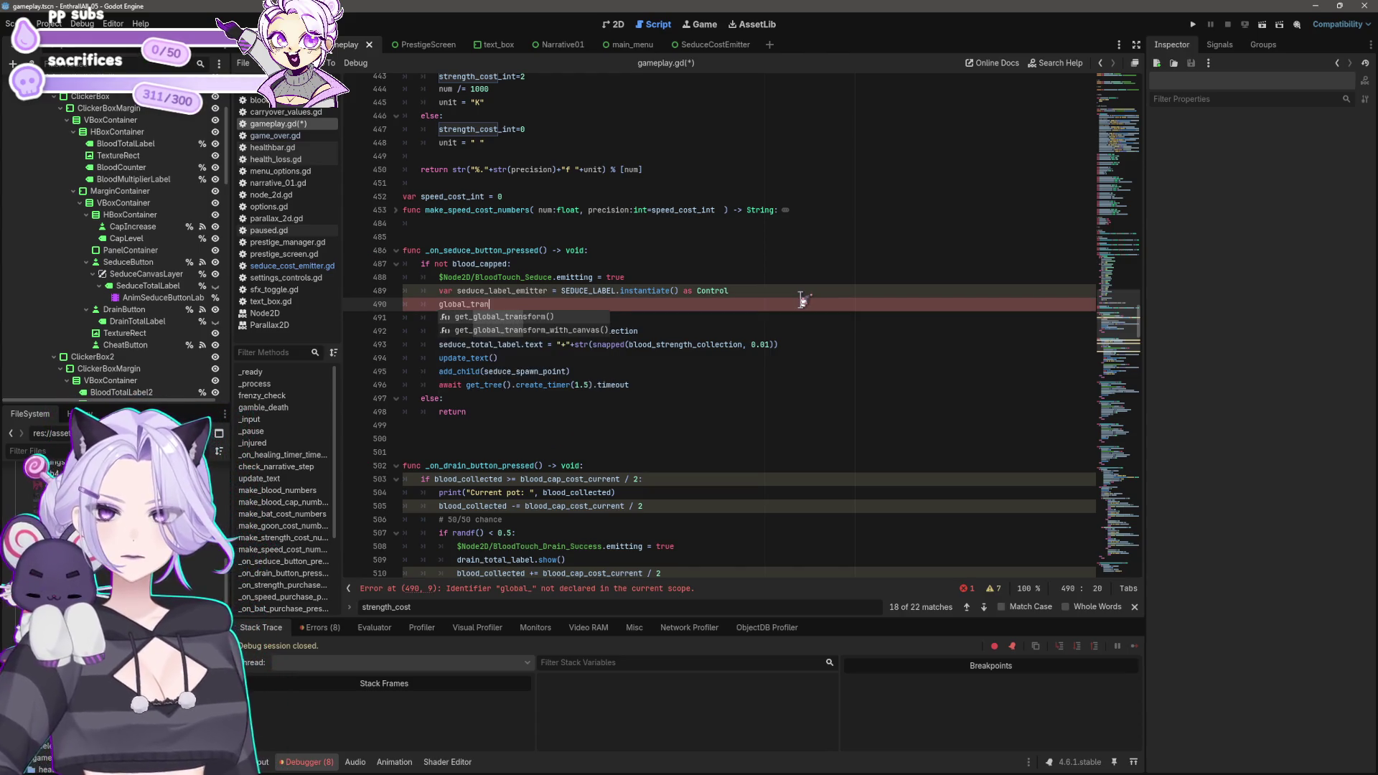
key("Return")
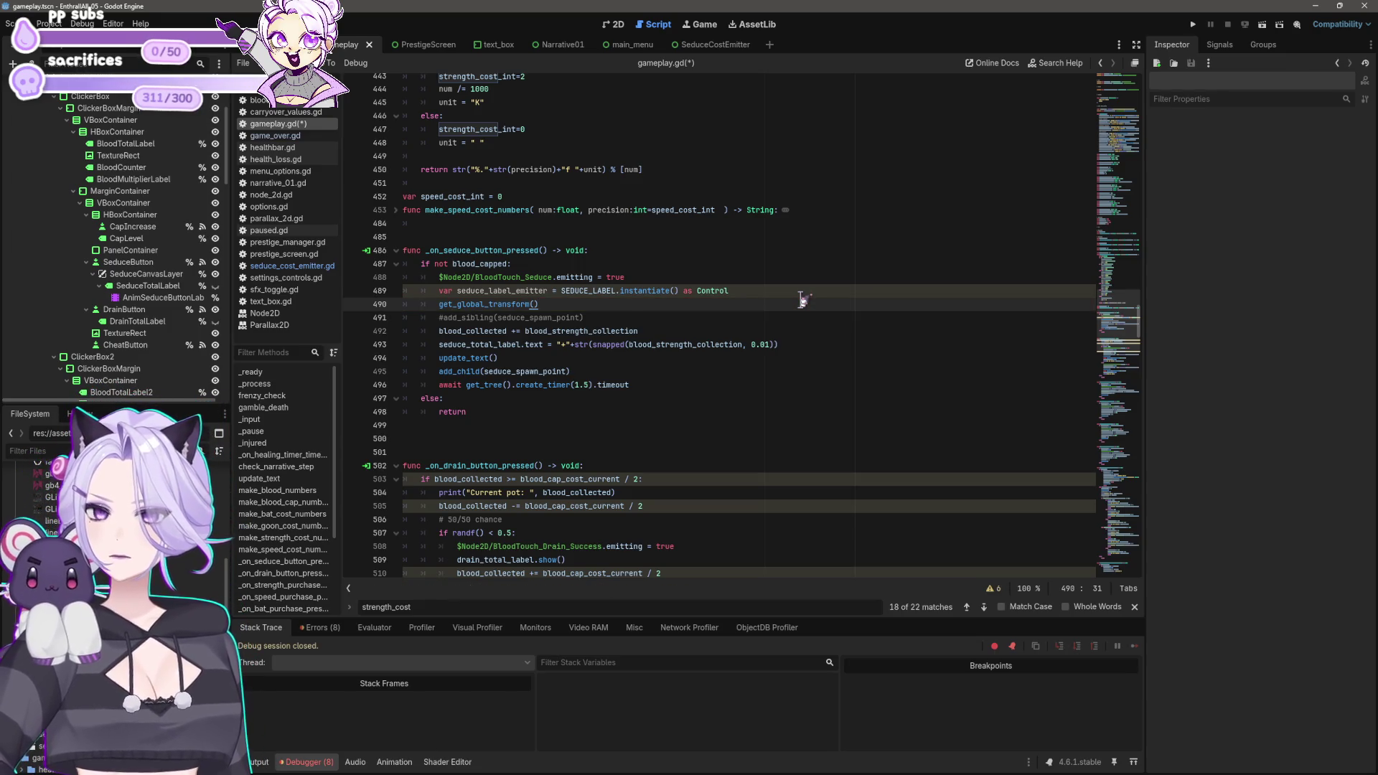
key("Up")
key("Right")
key("shift+Left")
key("shift+Left")
key("shift+Left")
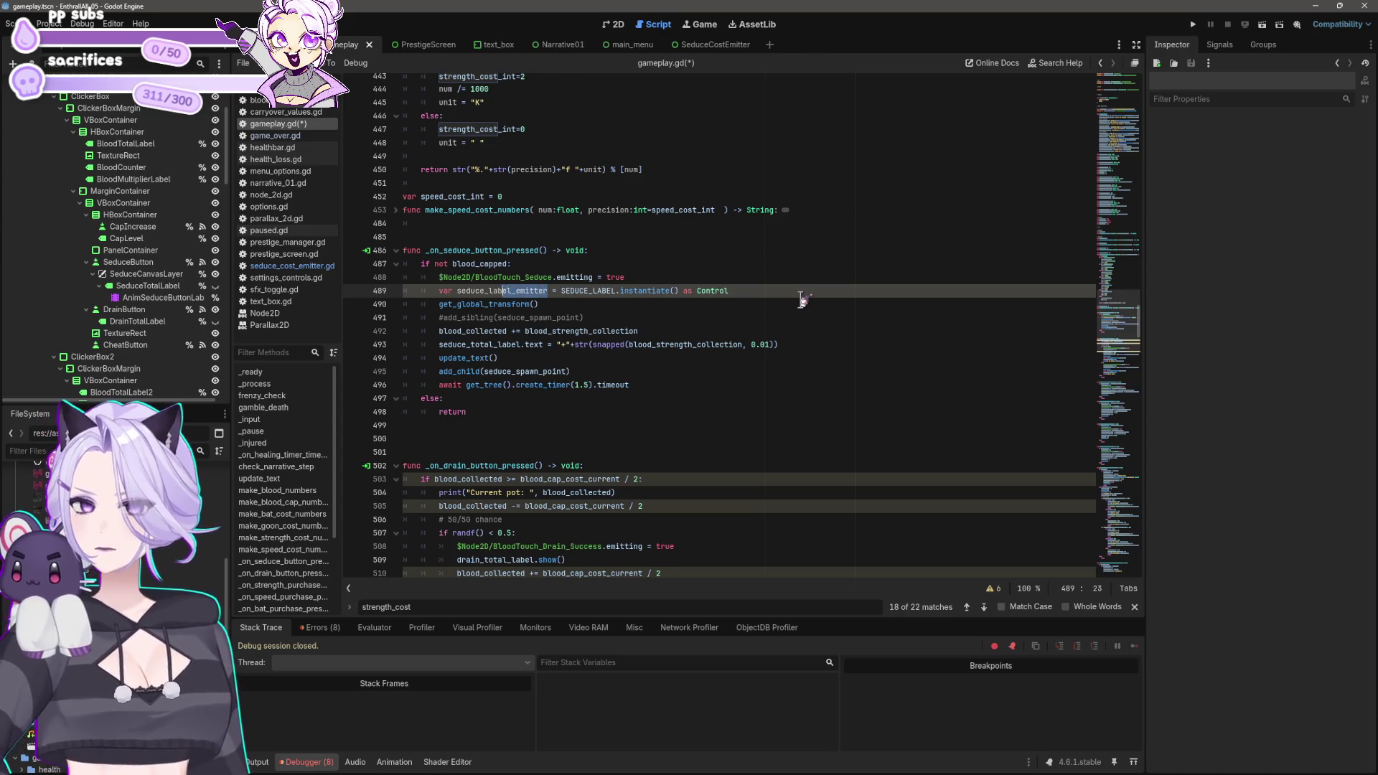
key("Down")
key("BackSpace")
key("Home")
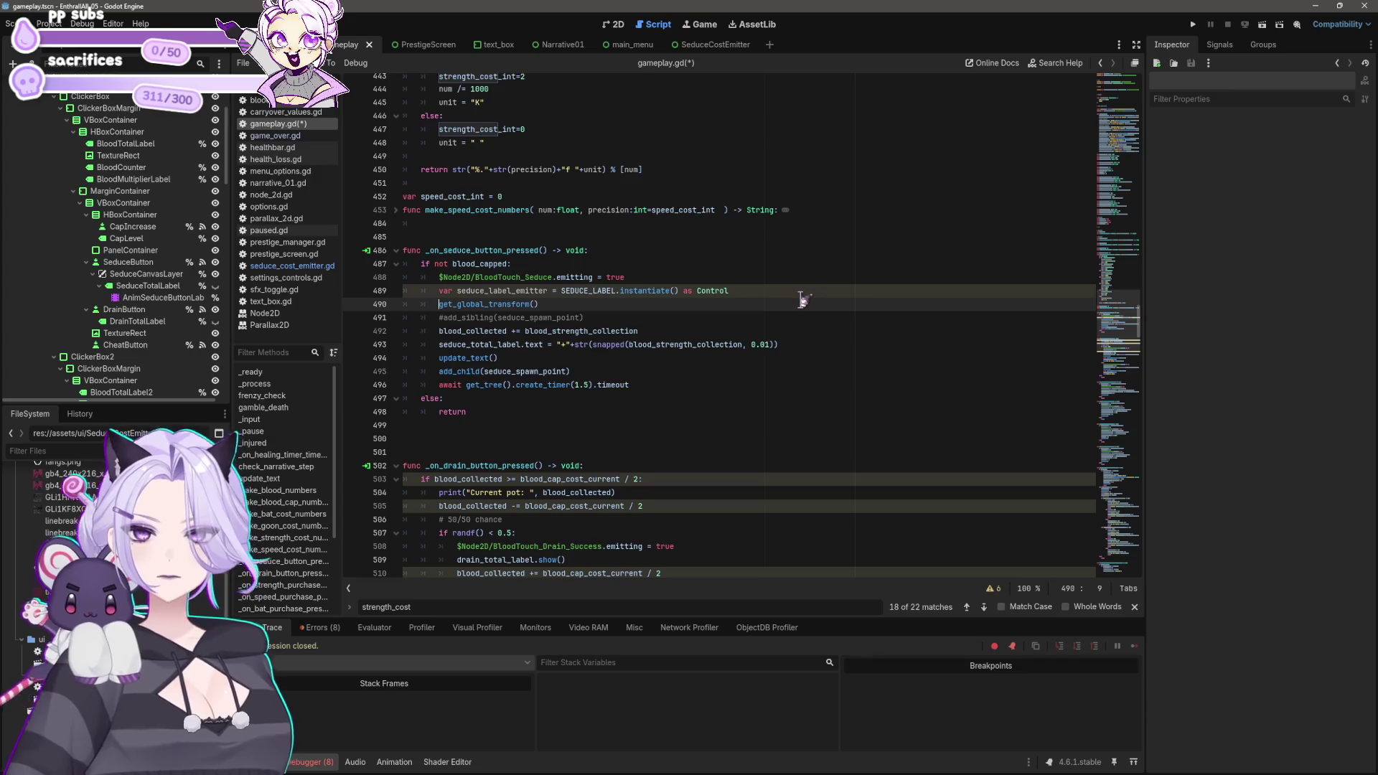
Step: Insert a set_global_transform() call on a new line 490, swapping node for %SeduceButton
key("Return")
key("Up")
type("node.")
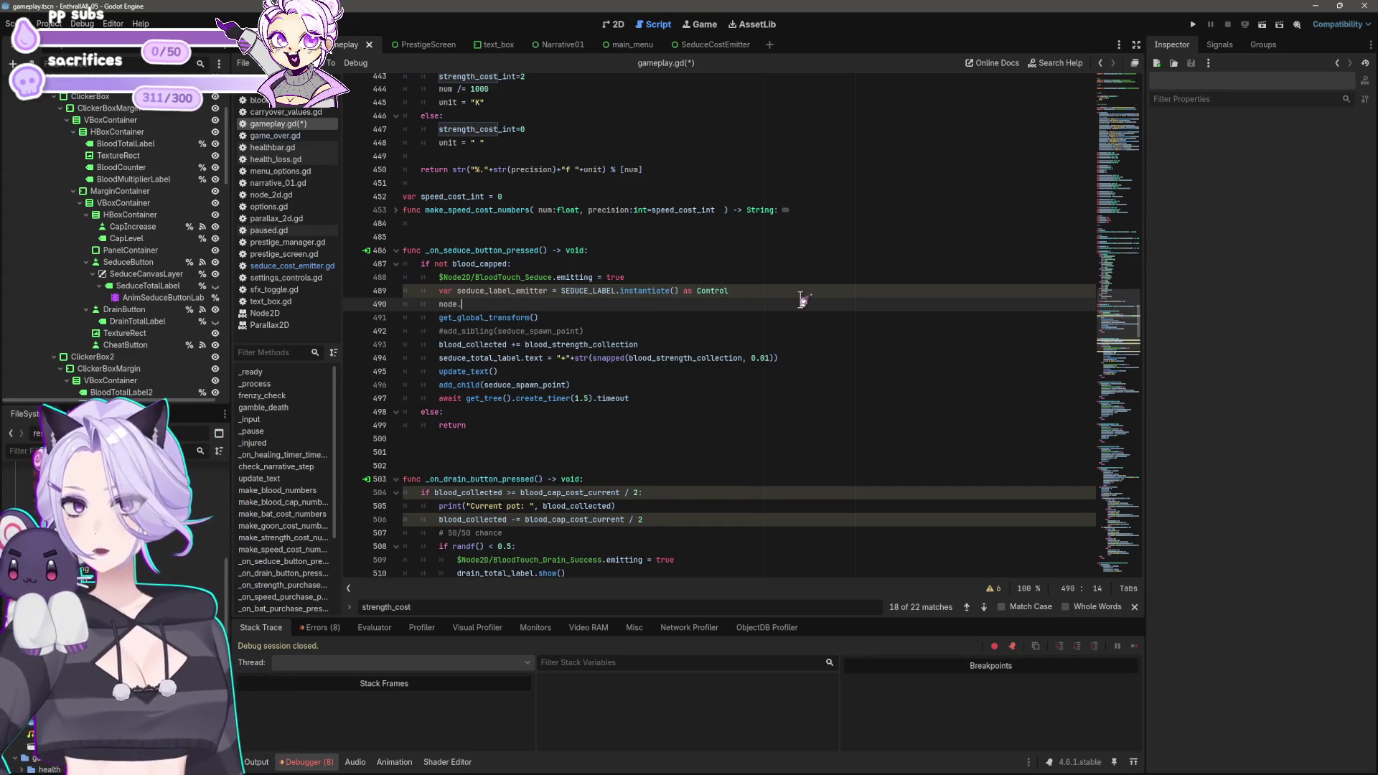
type("set_global_transform")
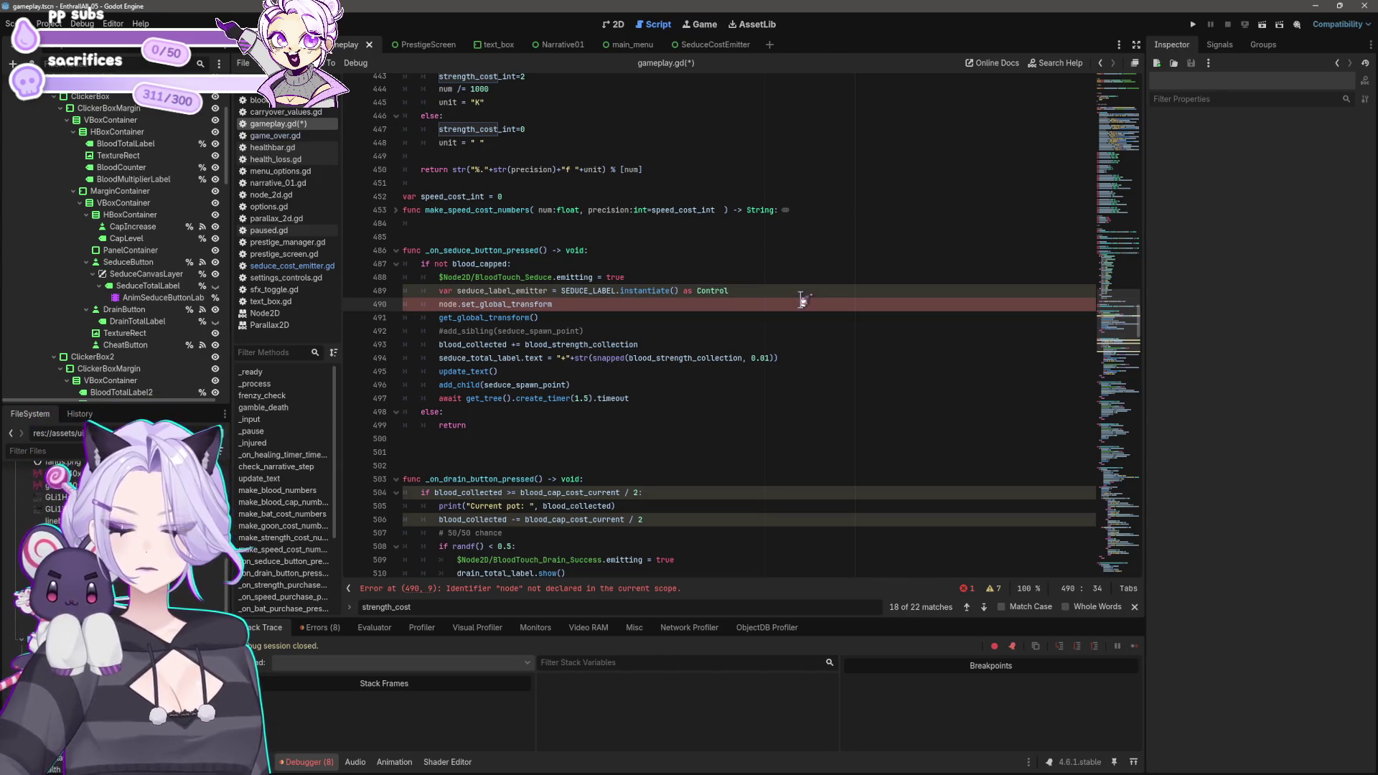
type("(")
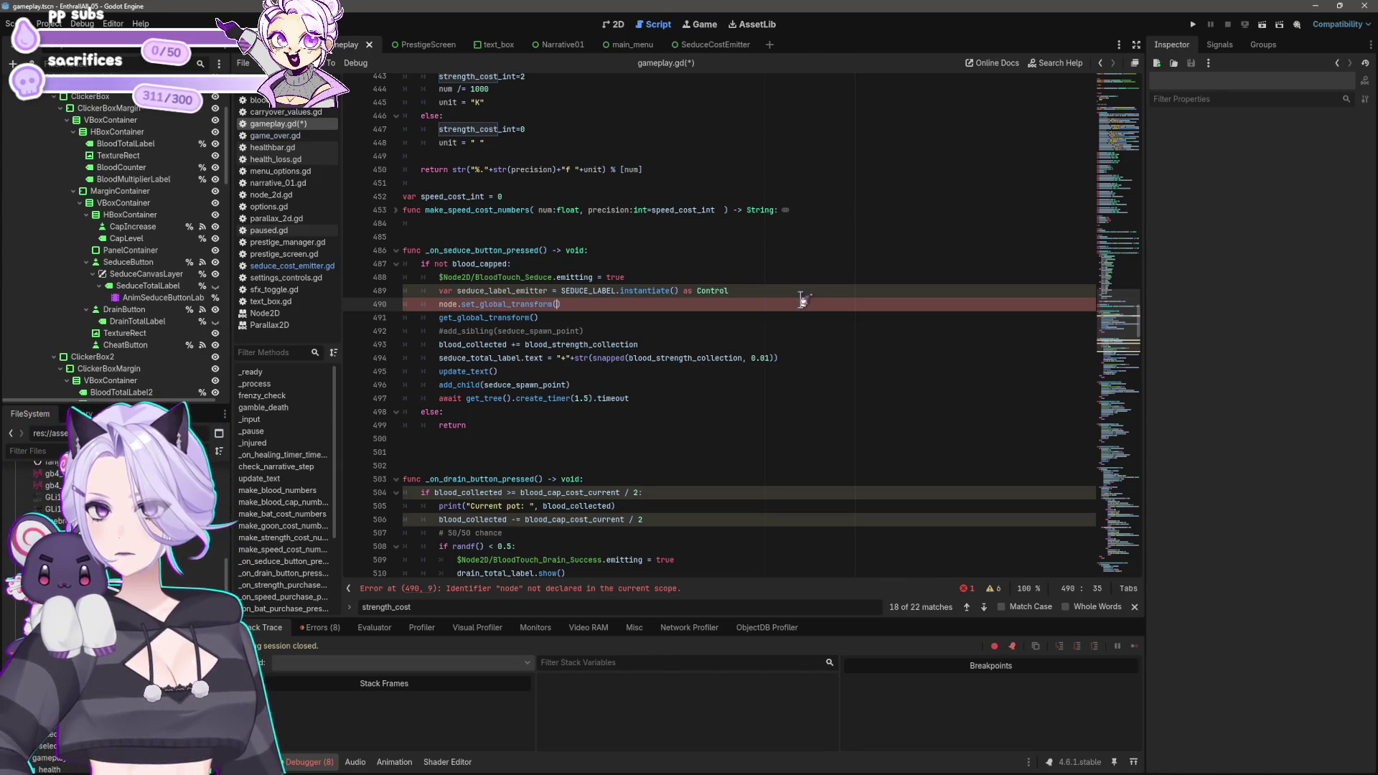
key("Home")
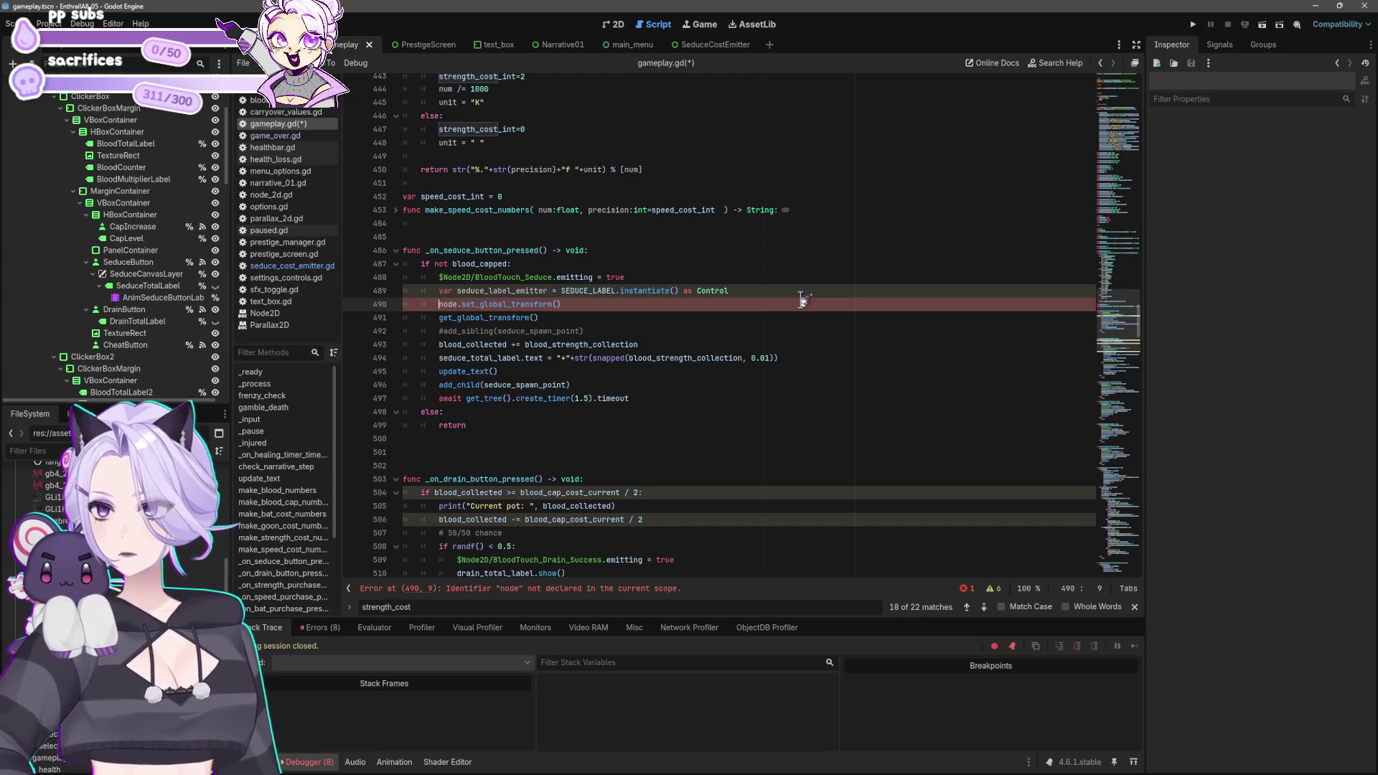
key("Delete")
key("Delete")
key("Delete")
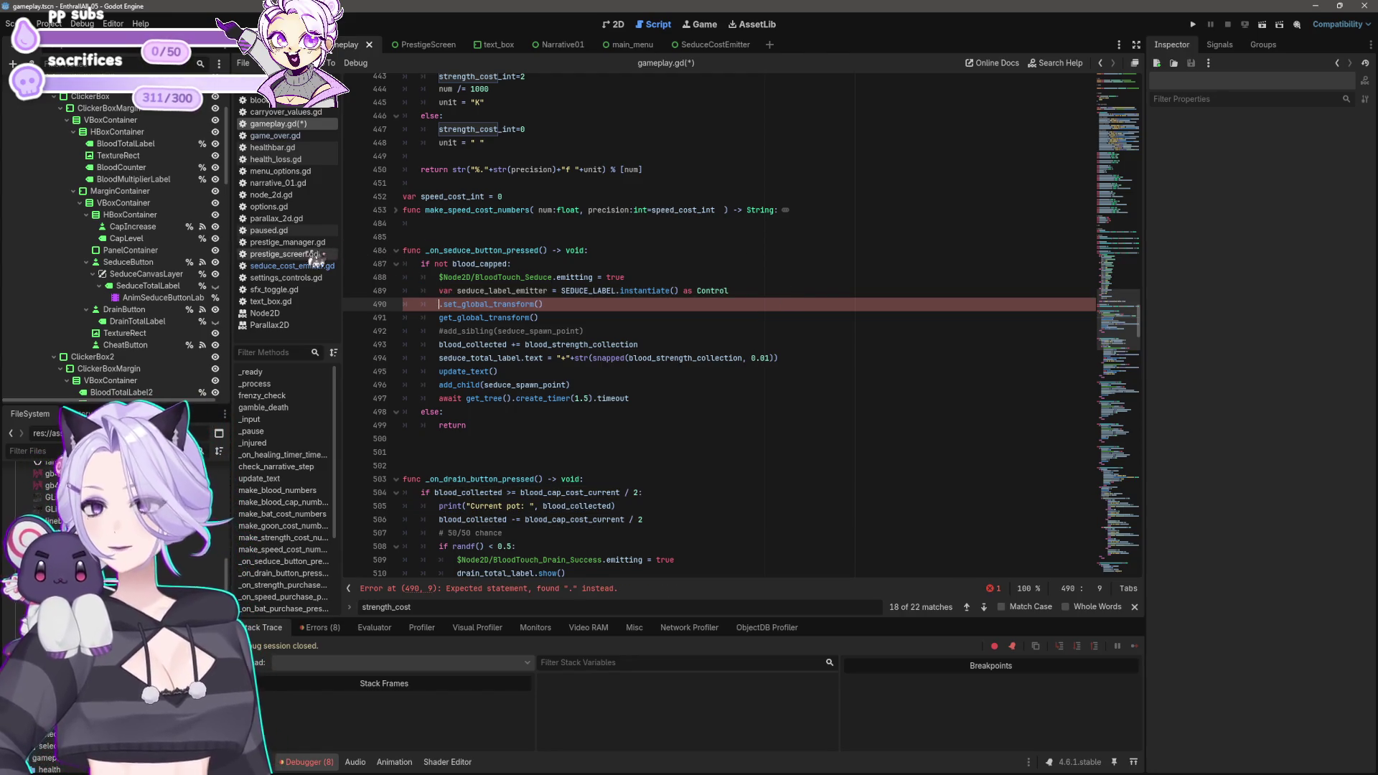
mouse_move(126, 262)
left_mouse_down()
mouse_move(394, 338)
mouse_move(439, 304)
left_mouse_up()
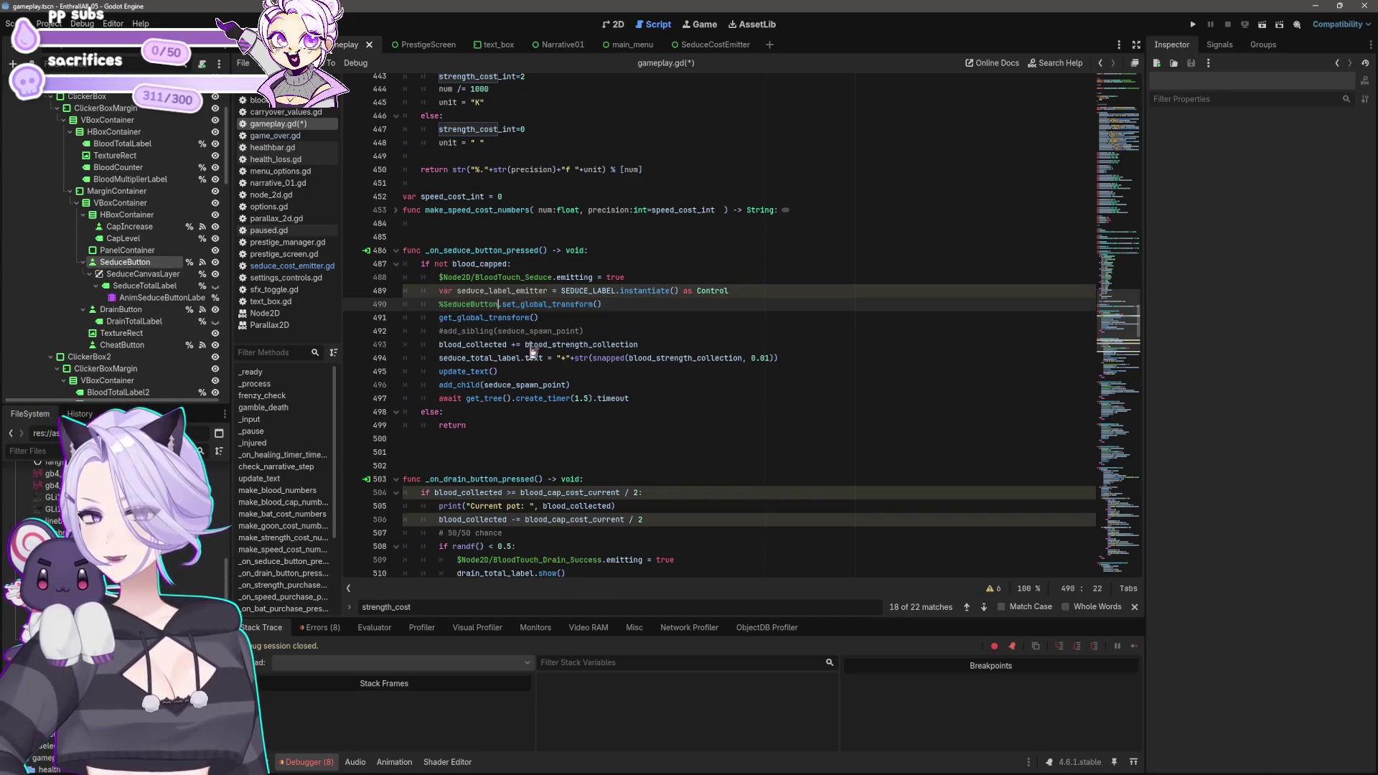
left_click(632, 304)
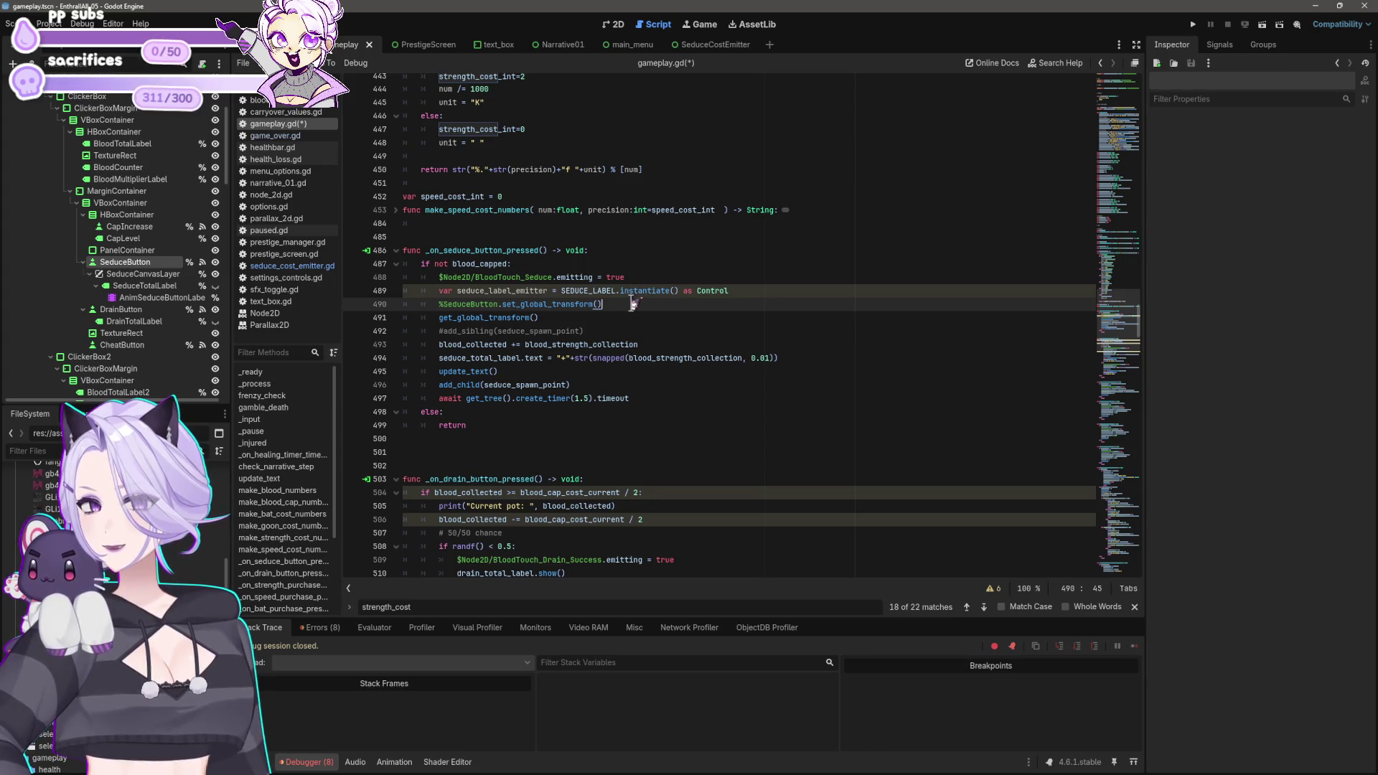
left_click(495, 304)
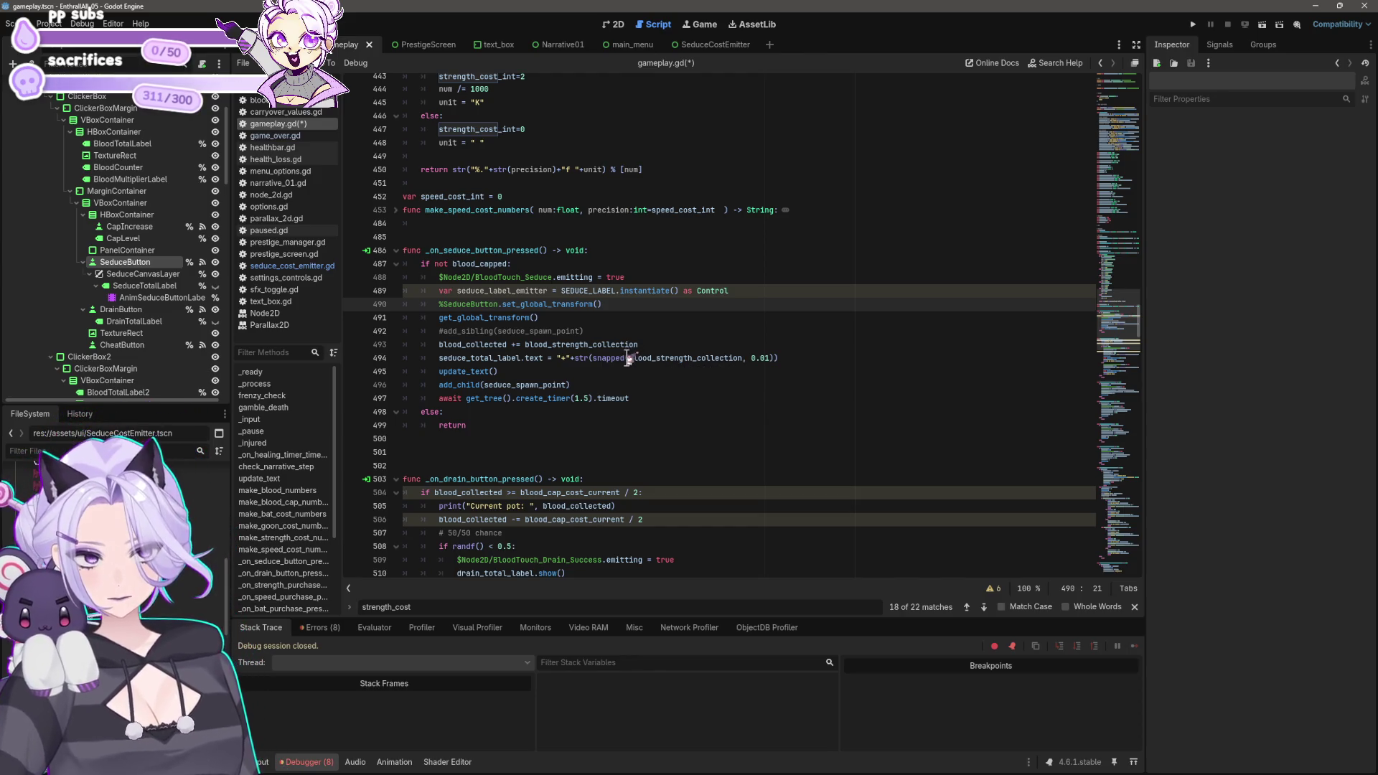
Step: Make line 490 call seduce_label_emitter.set_global_transform(), delete the leftover line, save, and run
left_click_drag(457, 291, 549, 301)
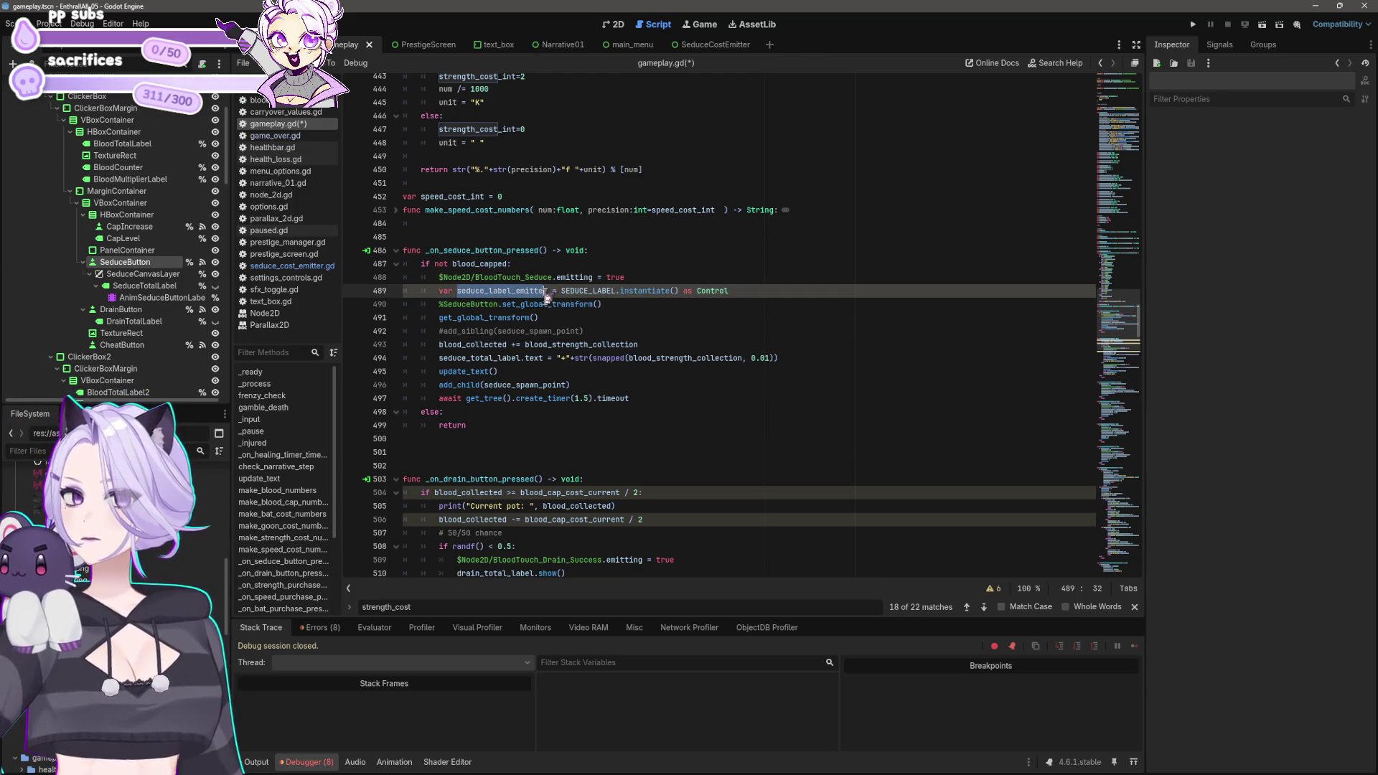
left_click(500, 304)
key("shift+Home")
type("seduce_label_emitter")
key("Down")
key("shift+Home")
key("shift+Home")
key("BackSpace")
key("BackSpace")
key("ctrl+s")
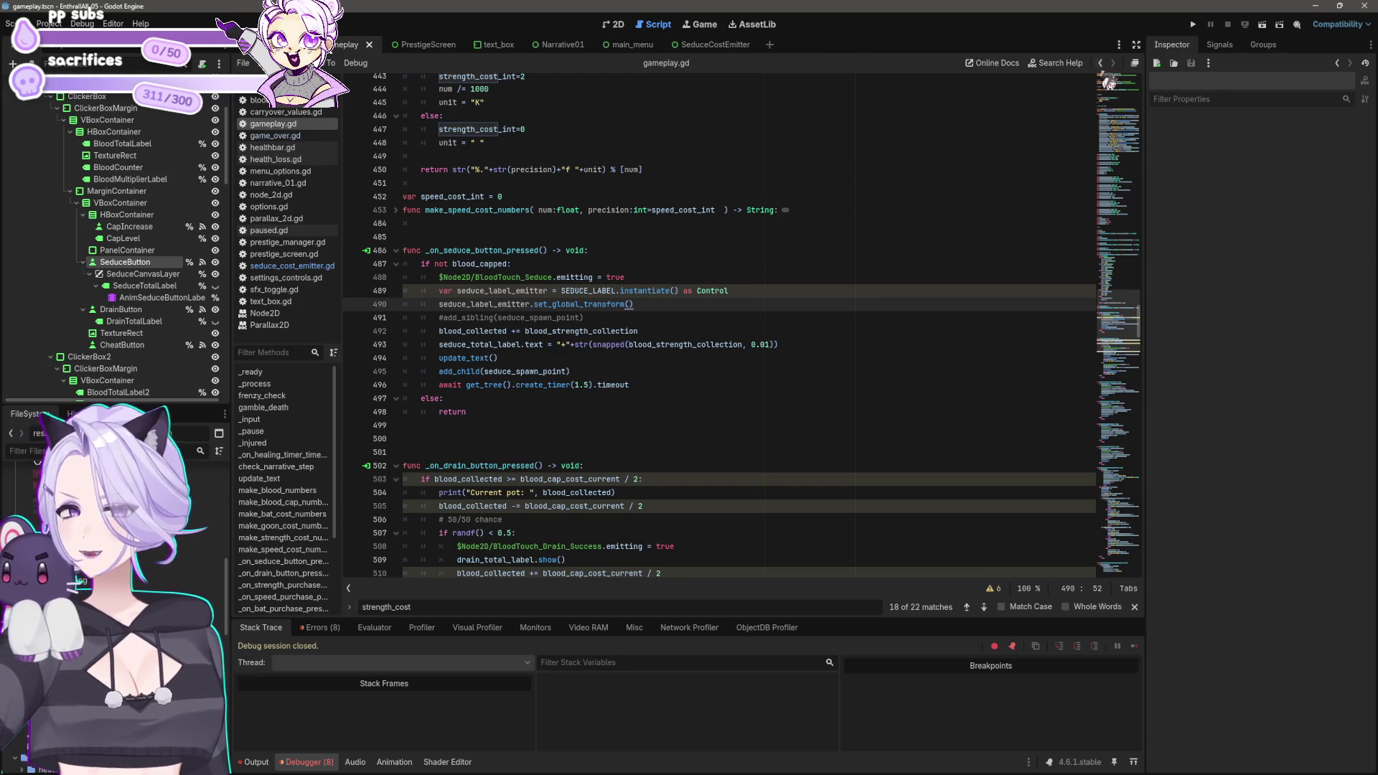
left_click(1193, 23)
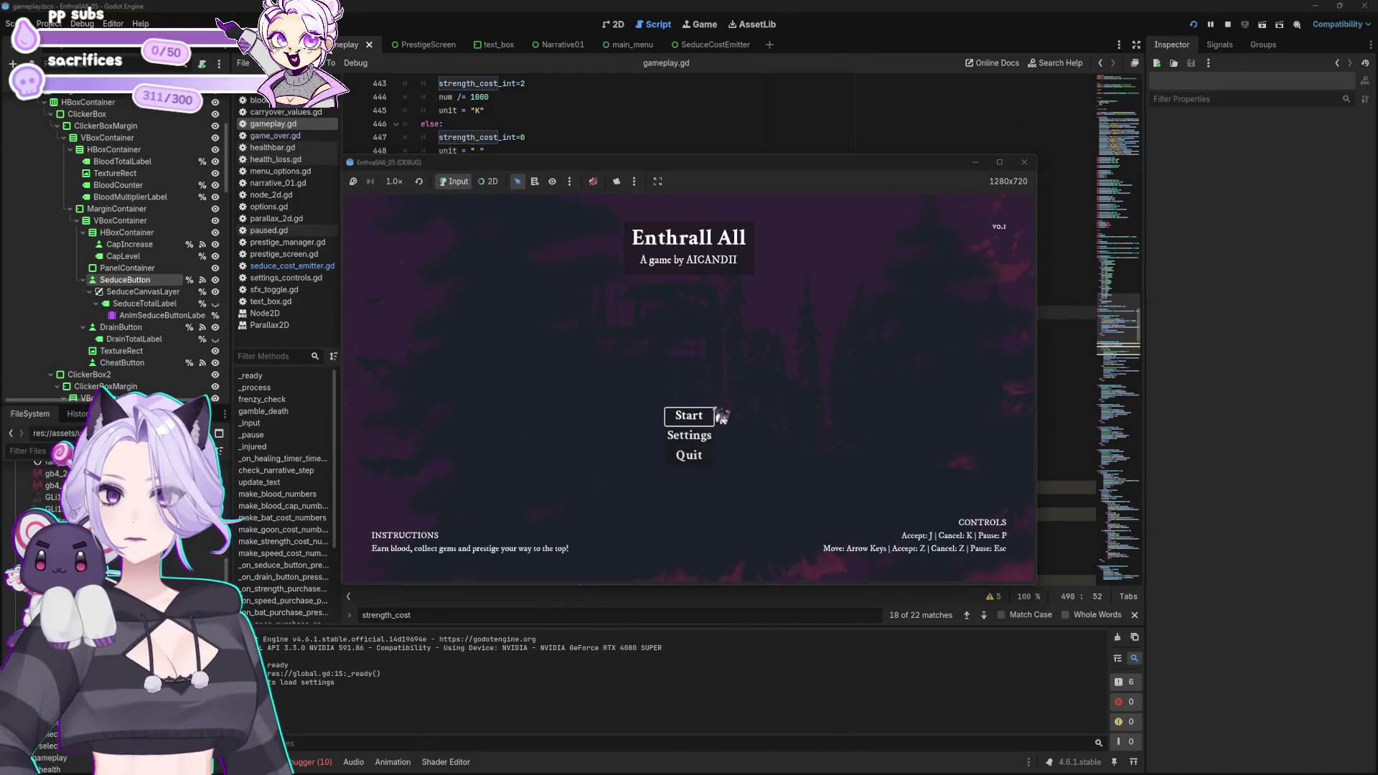
Step: Start the game from the main menu and press seduce to test the handler
left_click(709, 417)
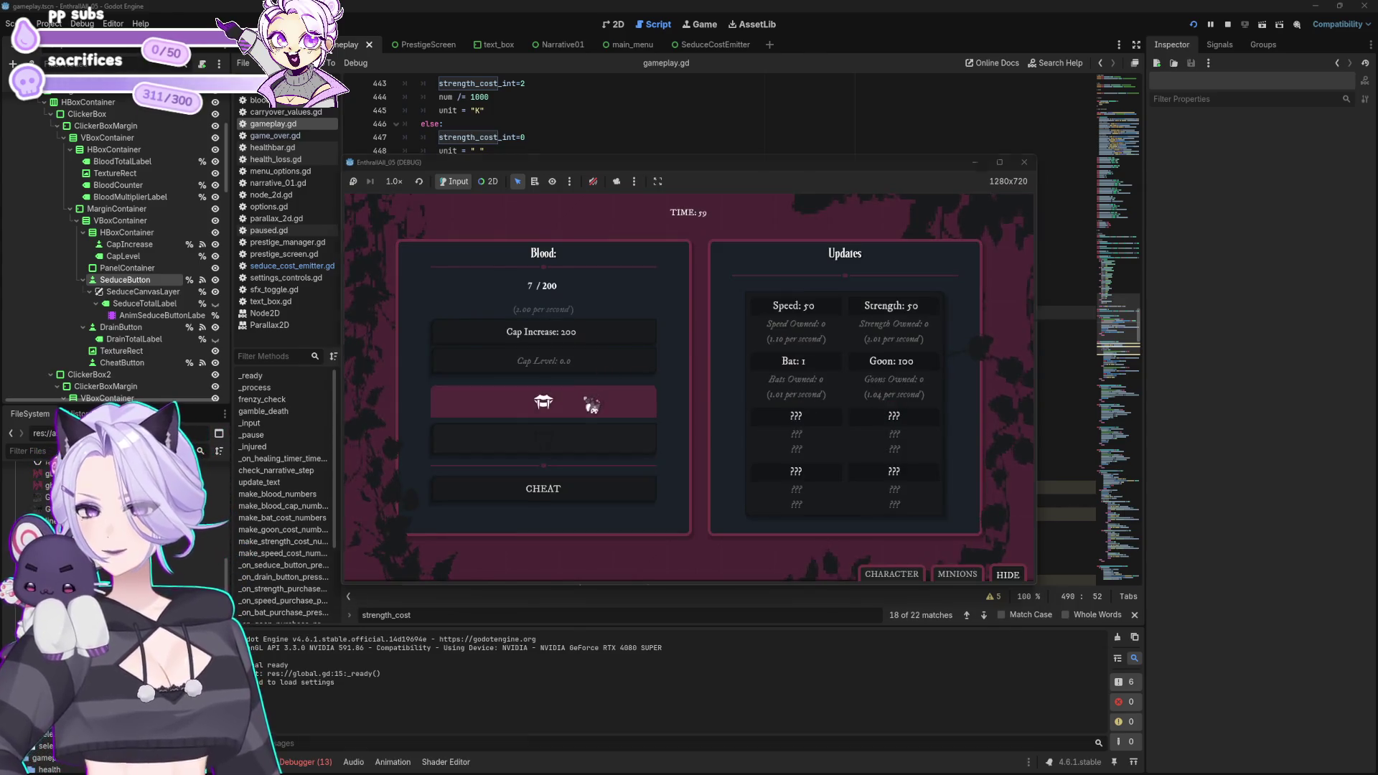
left_click(587, 400)
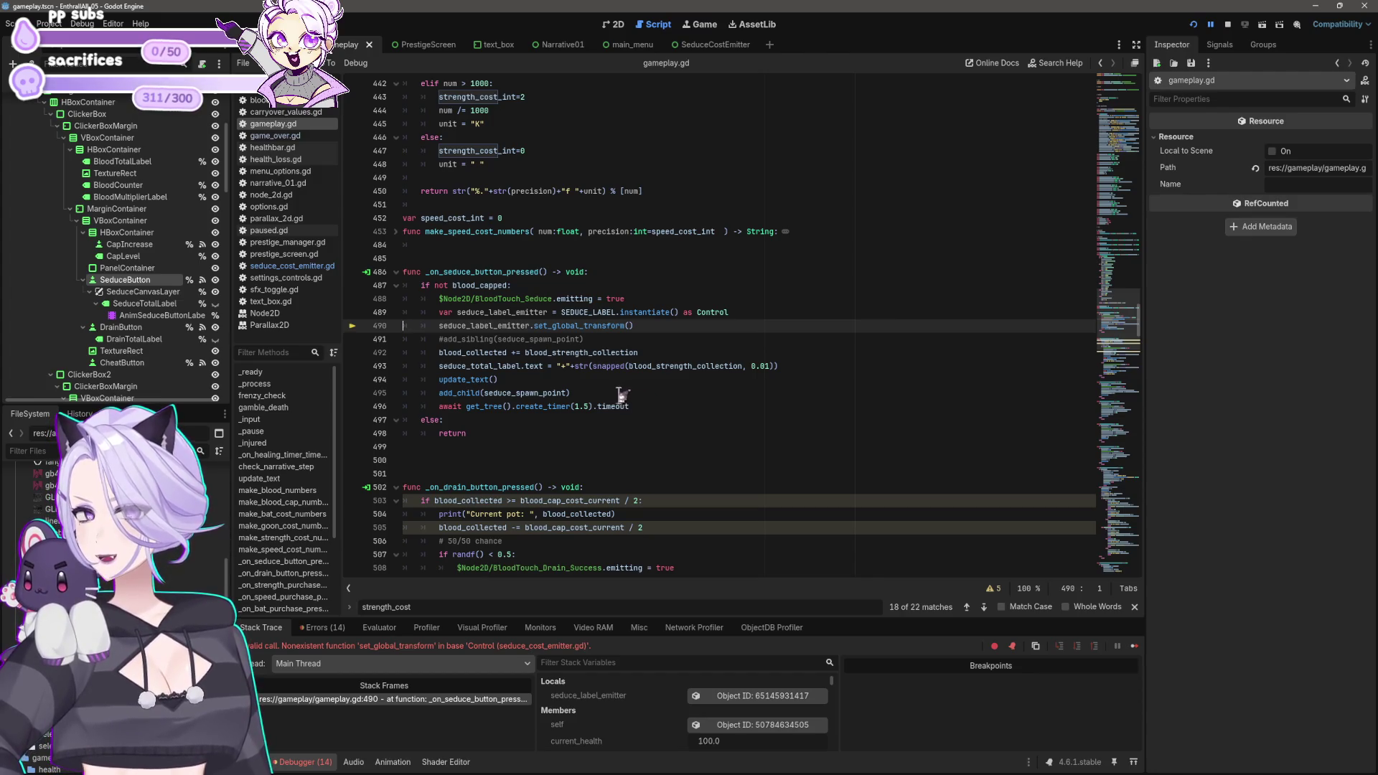
Step: Comment out the failing set_global_transform() call on line 490 and stop the game
left_click(651, 327)
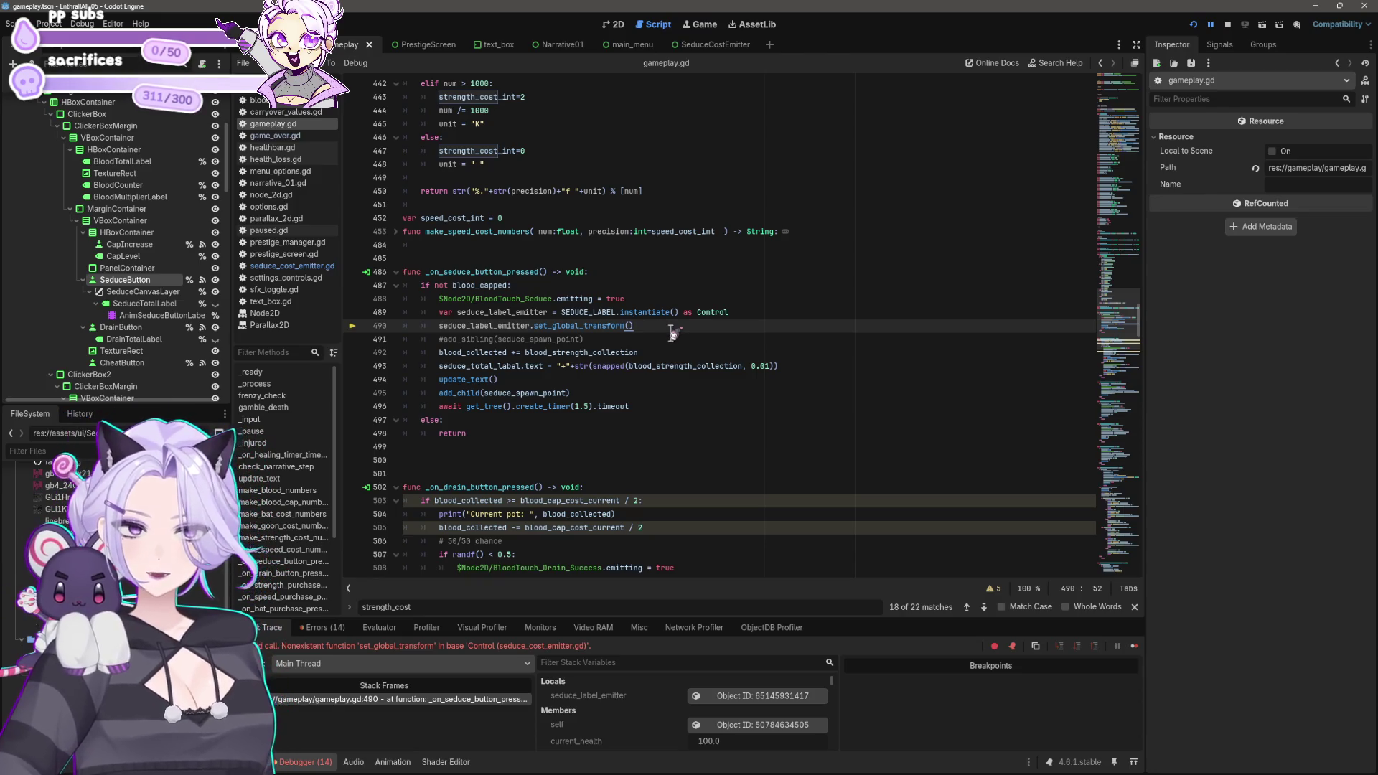
key("Left")
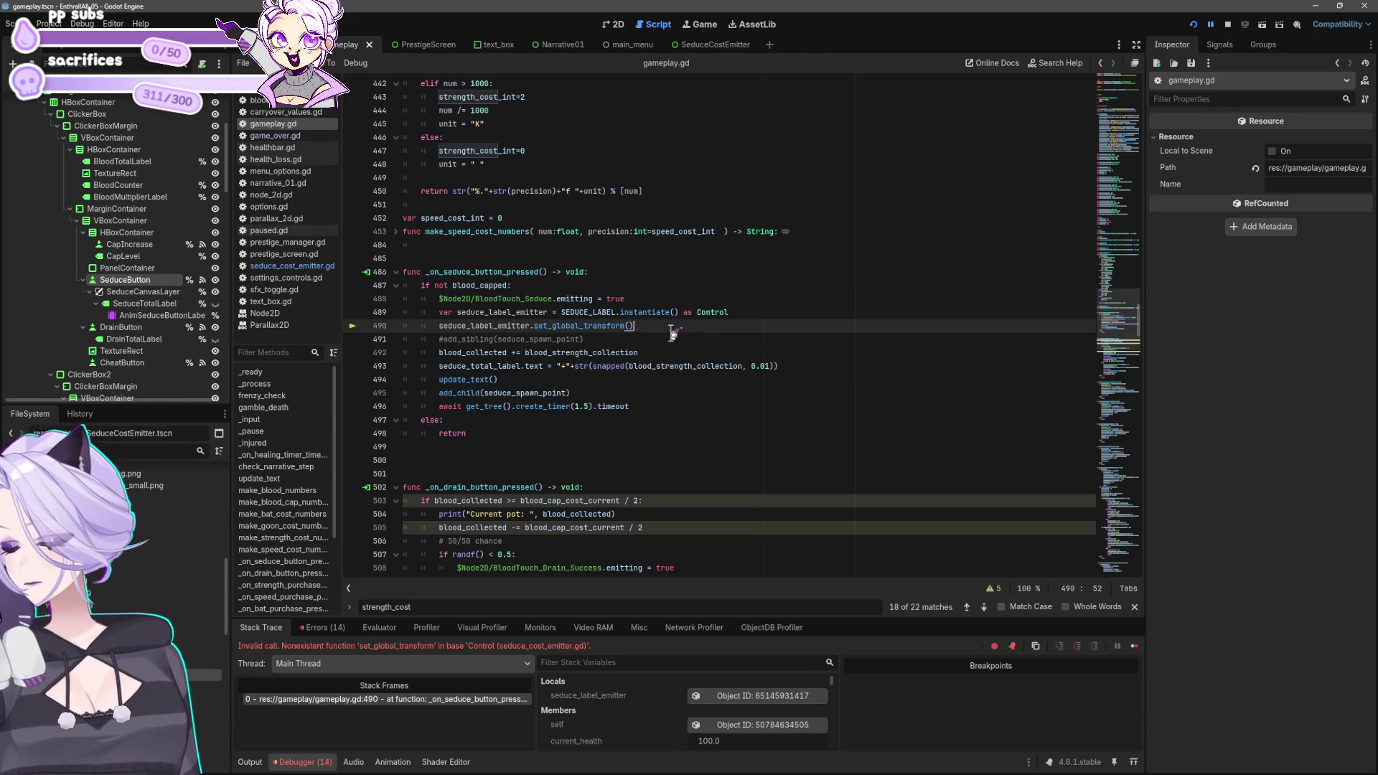
type("#")
key("Home")
type("#")
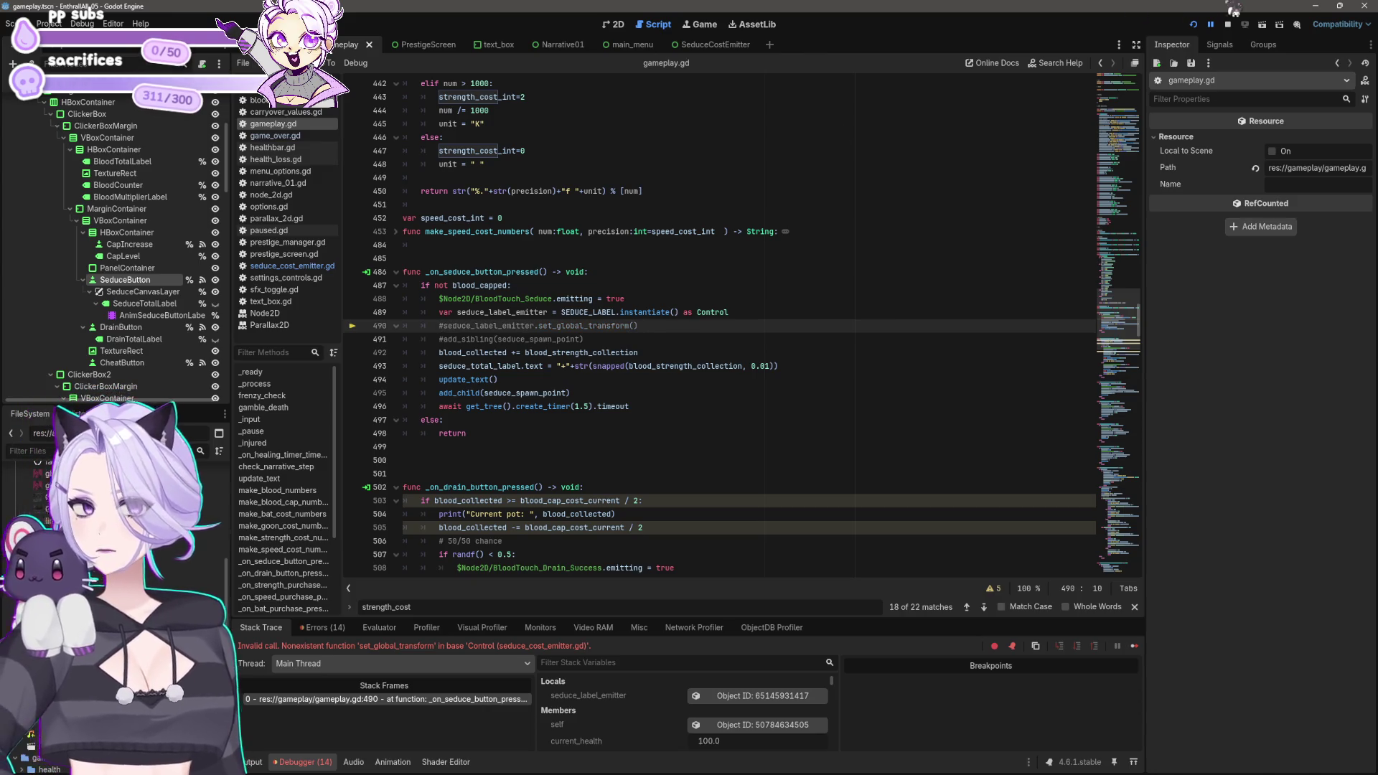
left_click(1228, 24)
Step: Rerun the game, press seduce to confirm Blood rises, then close the game window
left_click(1195, 24)
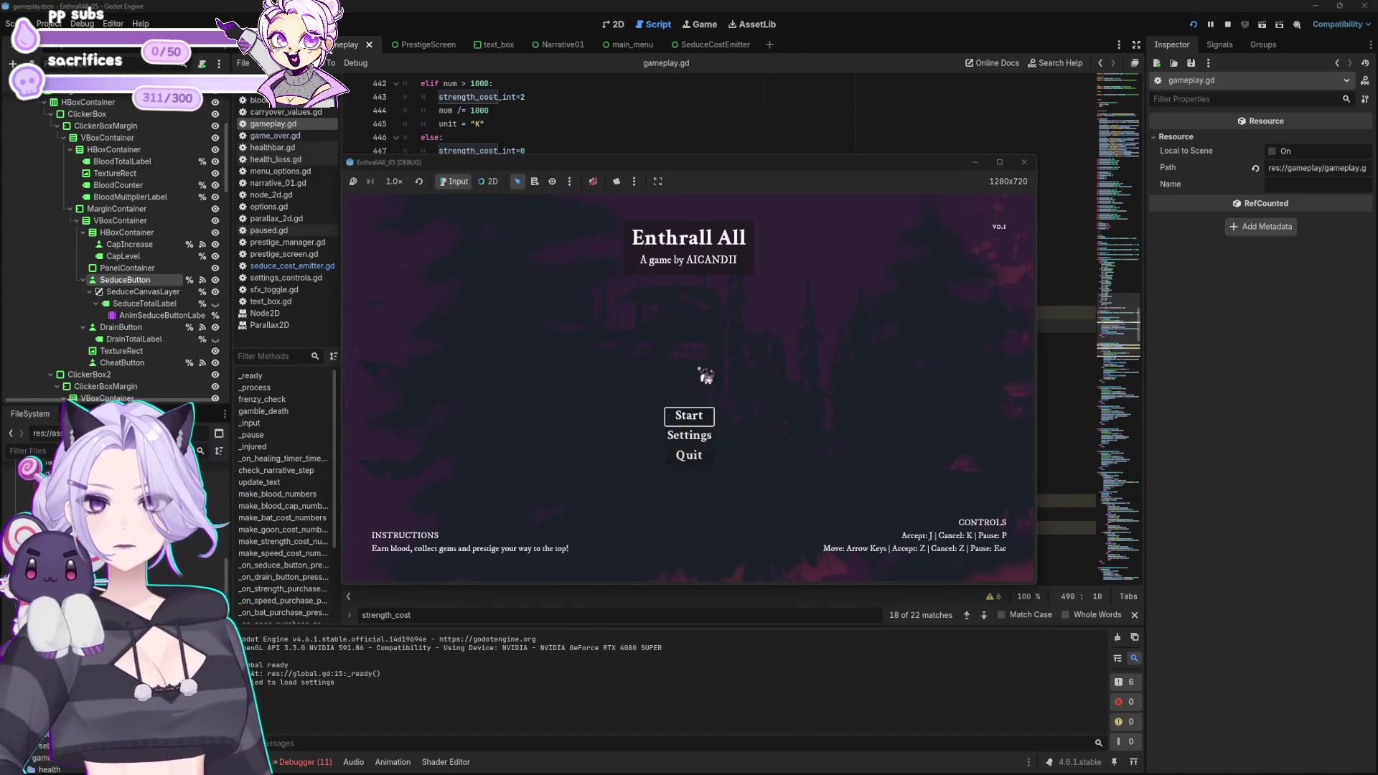
left_click(702, 414)
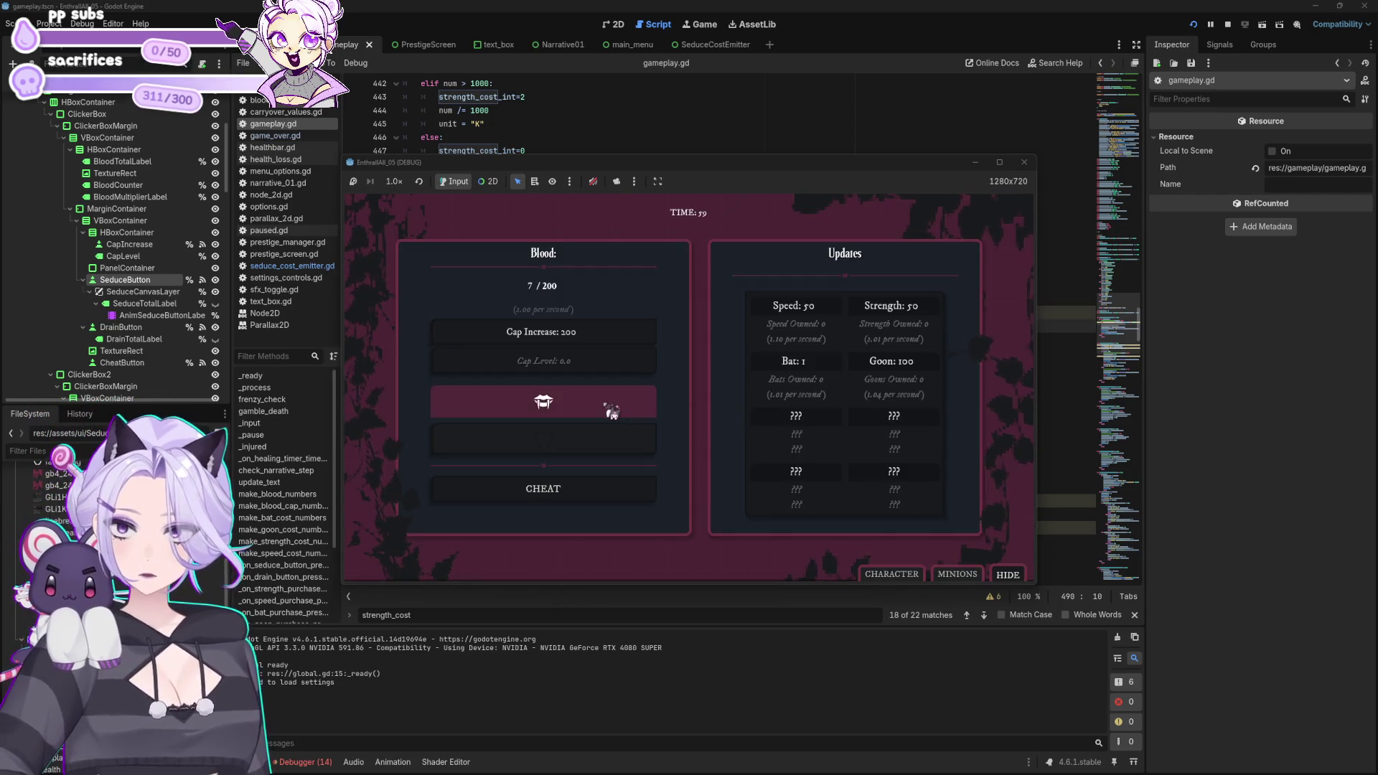
left_click(542, 416)
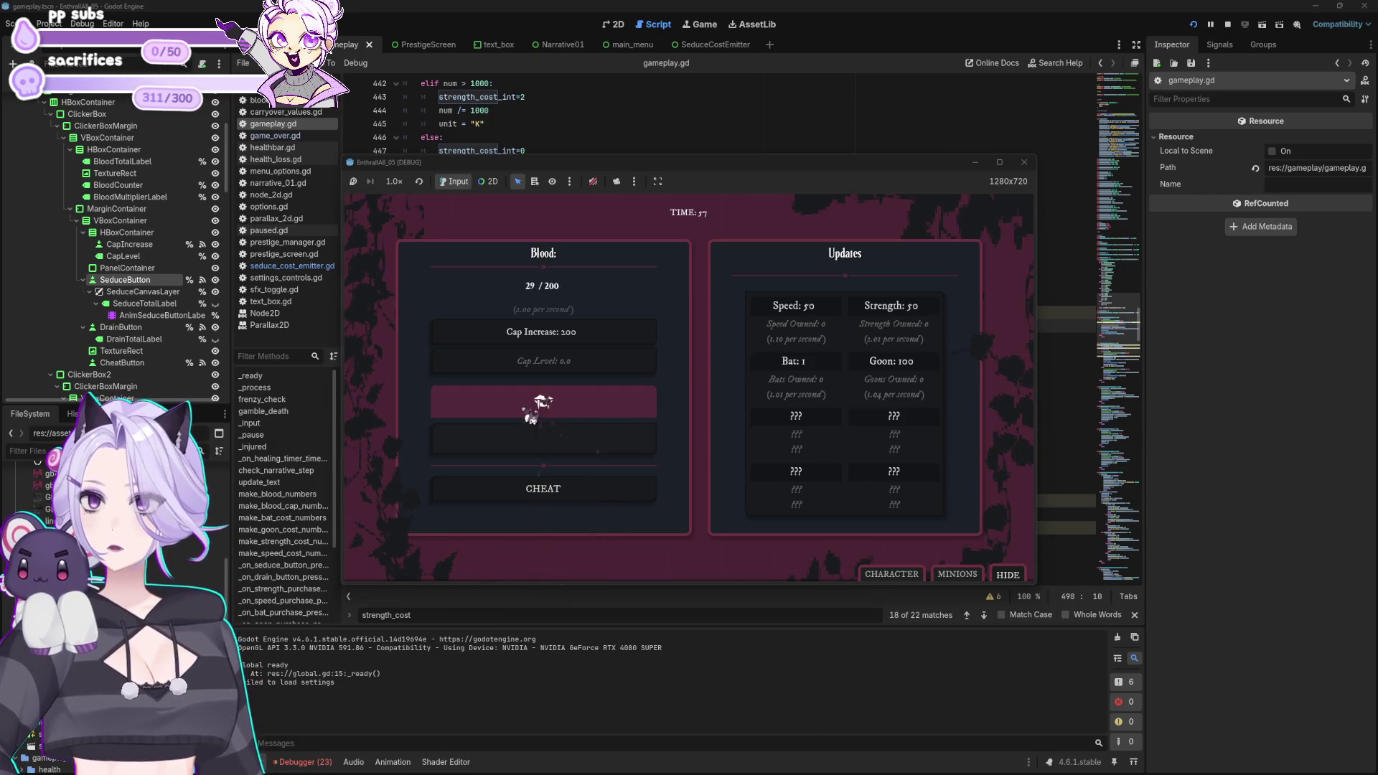
left_click(1024, 162)
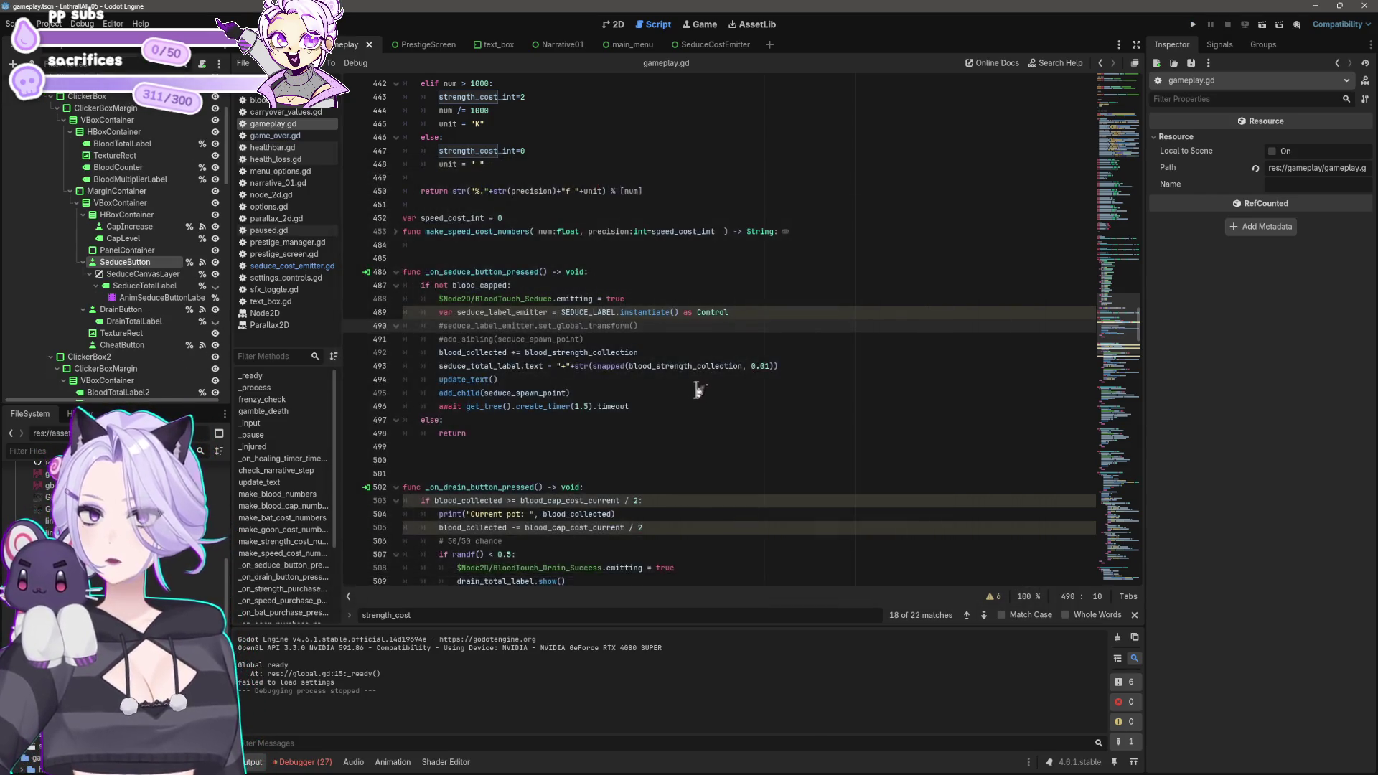
Step: Uncomment line 490 and start a new line beneath it
key("Left")
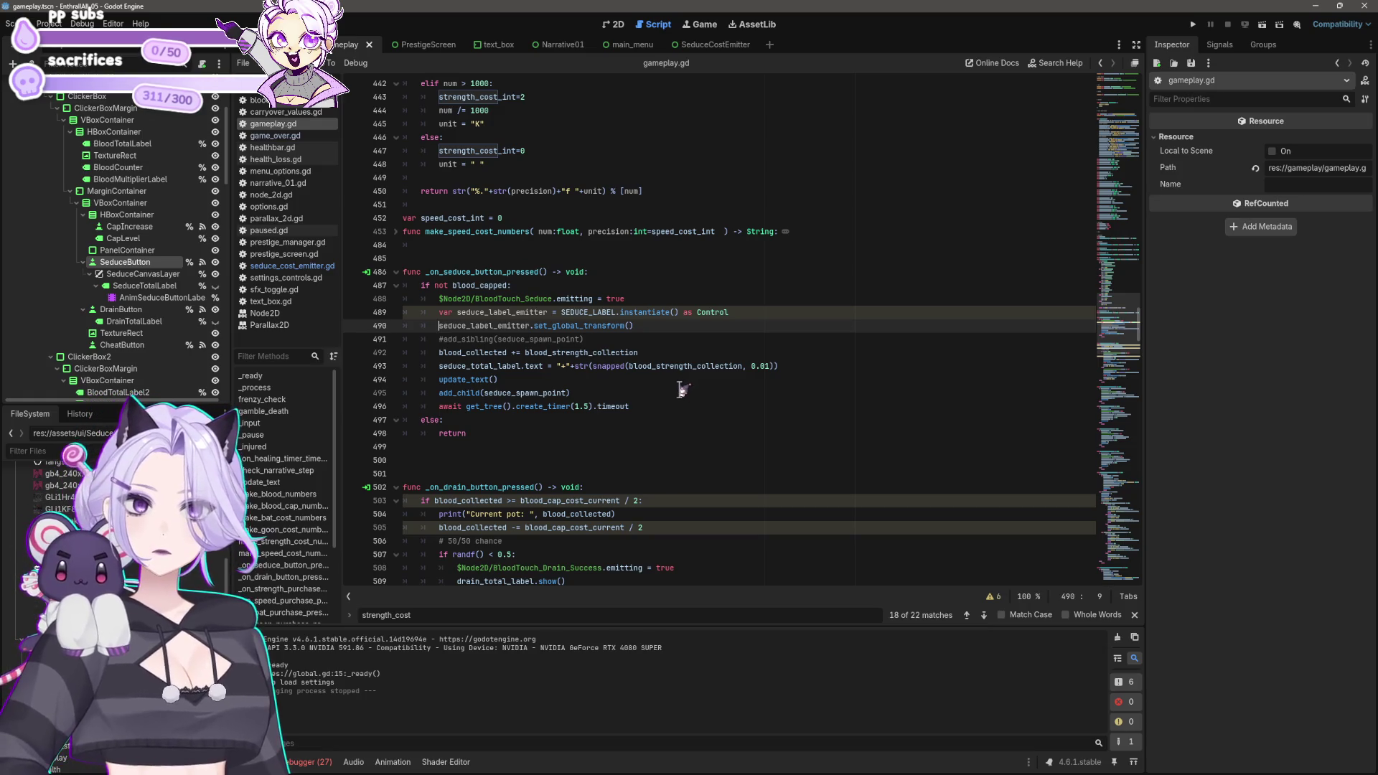
key("ctrl+z")
left_click(730, 313)
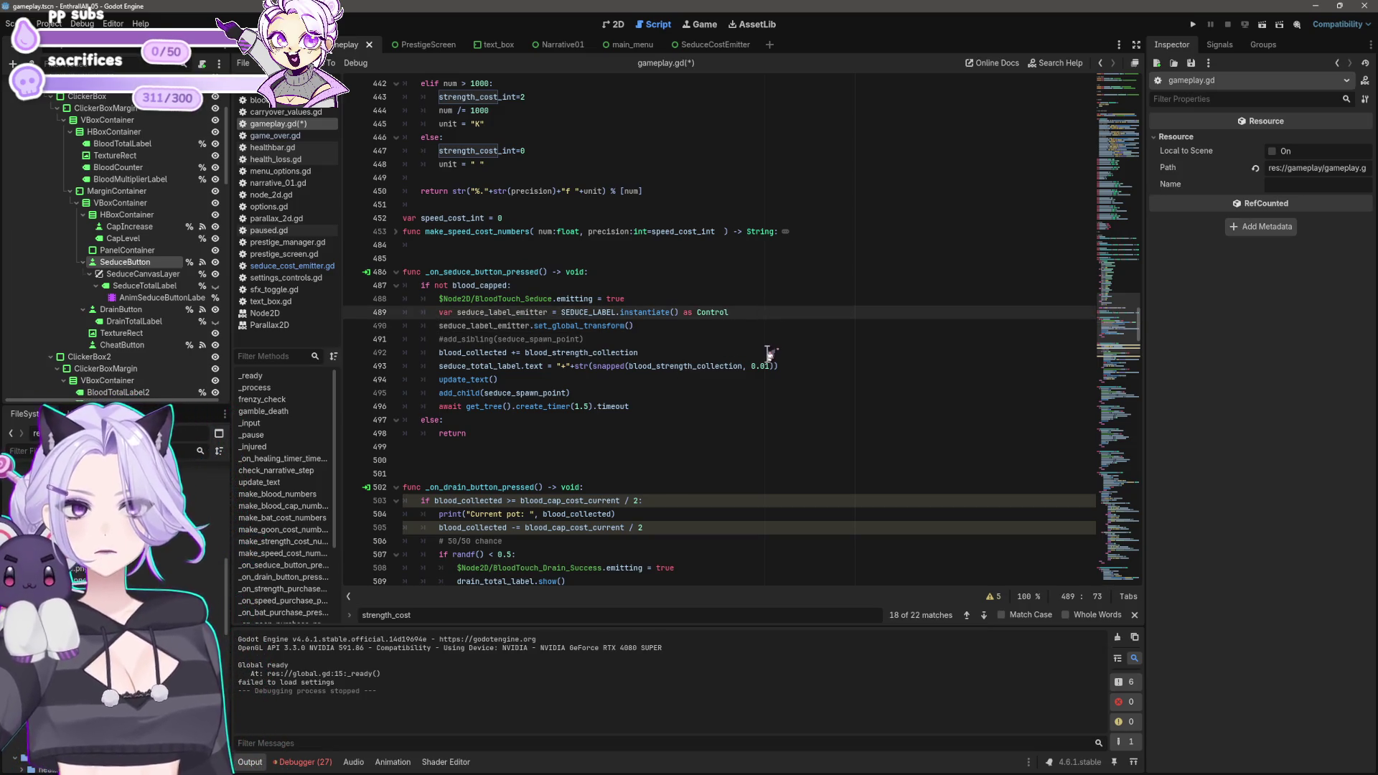
key("Down")
key("Return")
Step: Add add_child(seduce_label_emitter) on line 491, save gameplay.gd, and run the game
type("add")
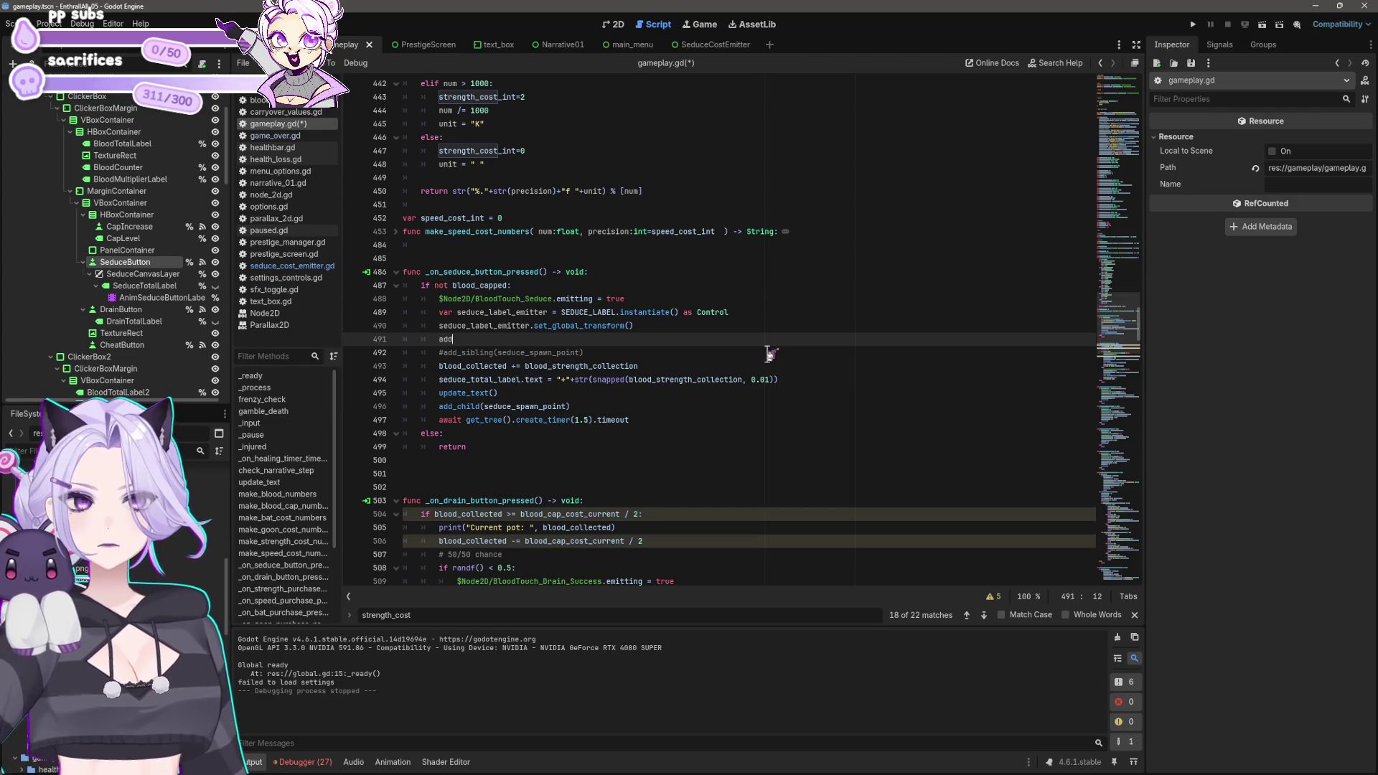
type("_child")
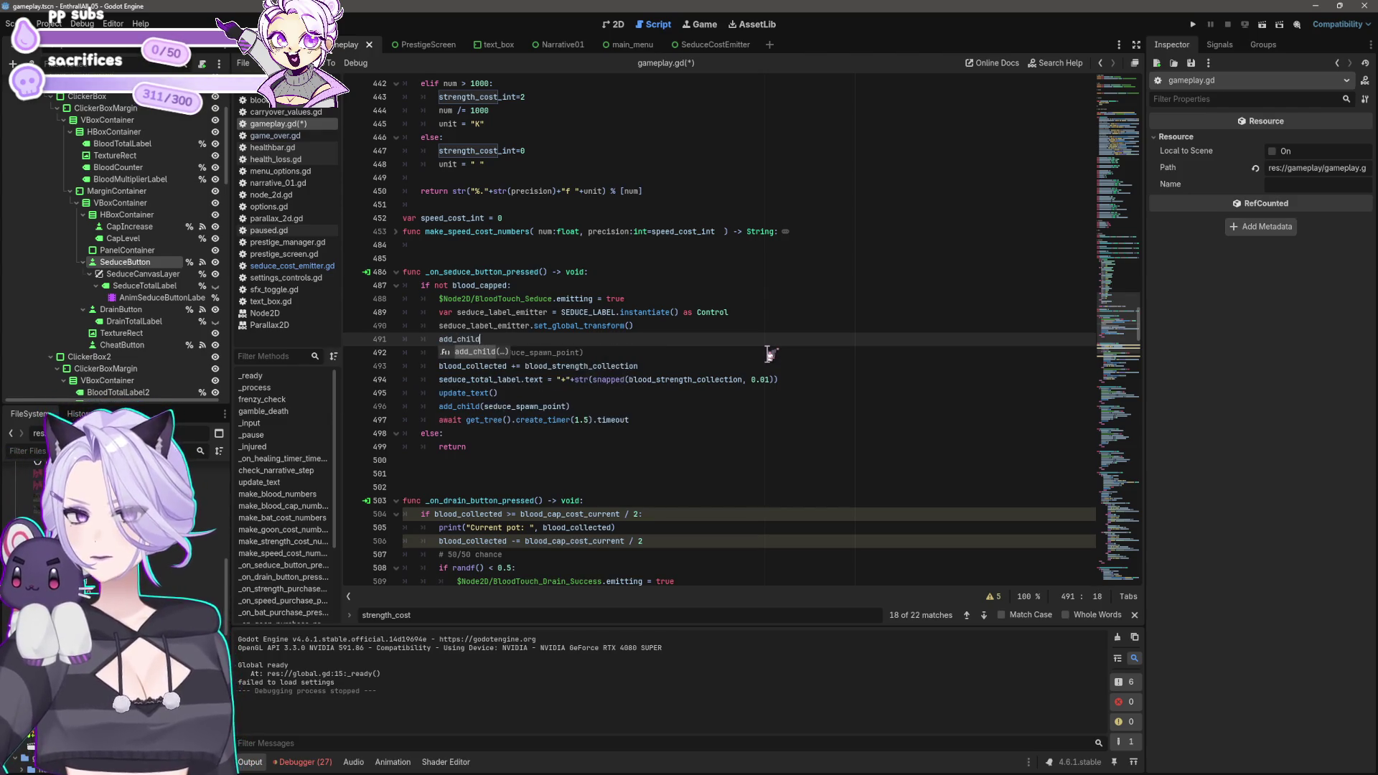
key("Return")
type("seduce_label")
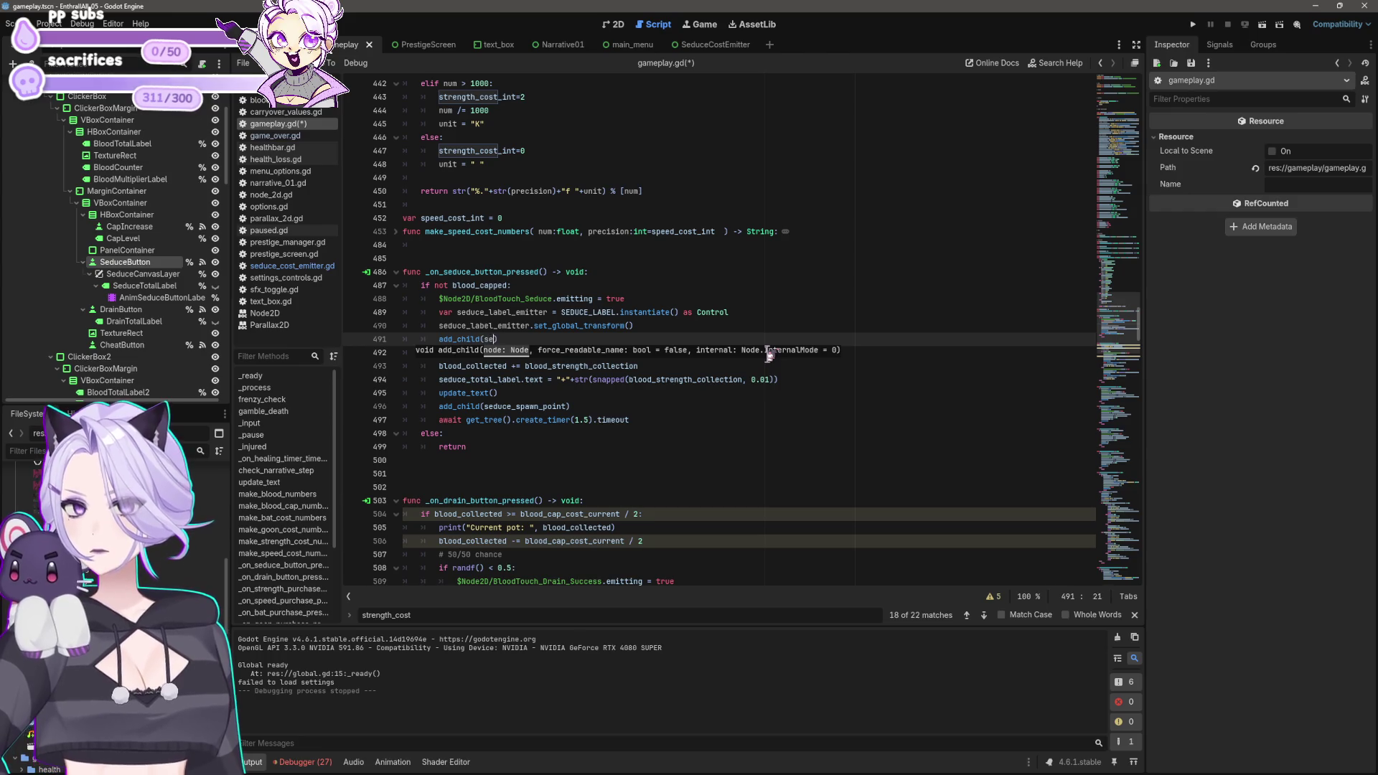
type("_emitter")
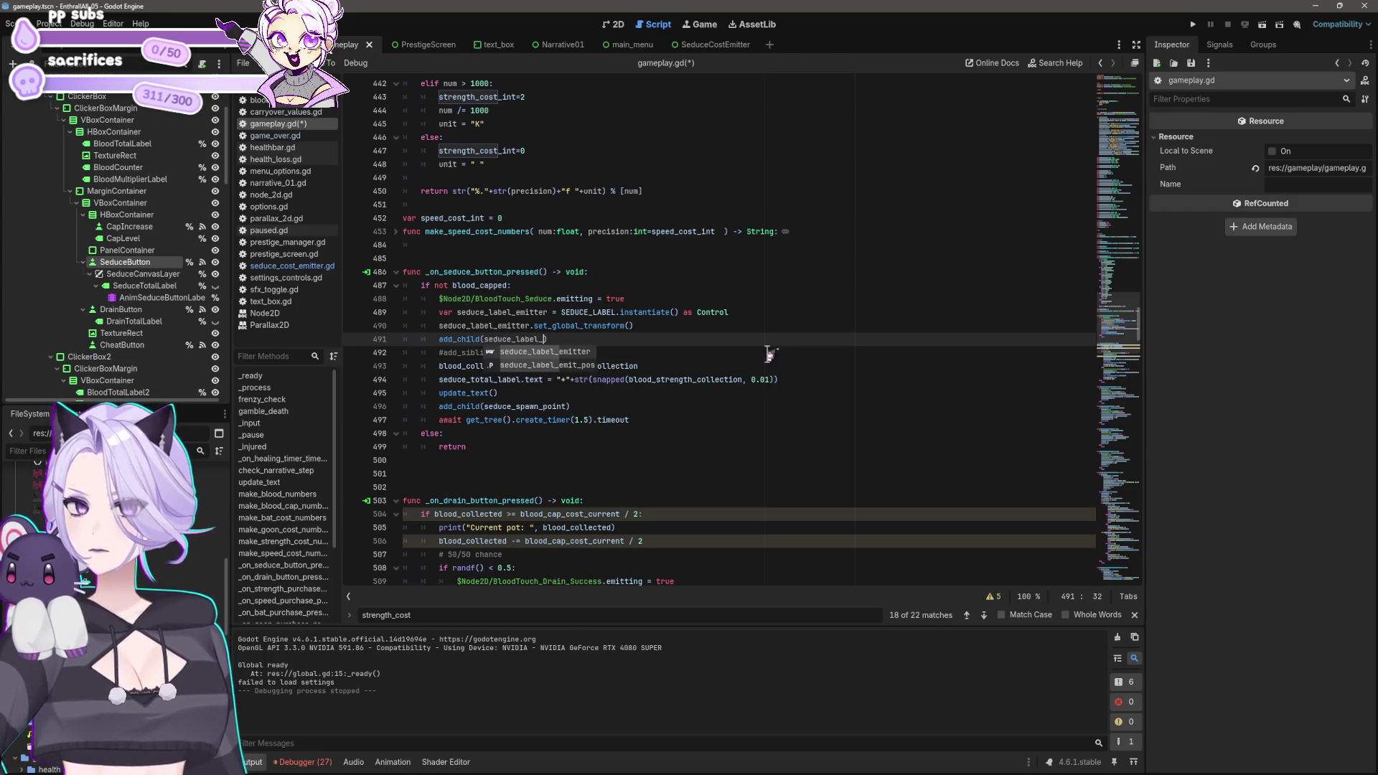
key("Return")
key("End")
key("ctrl+s")
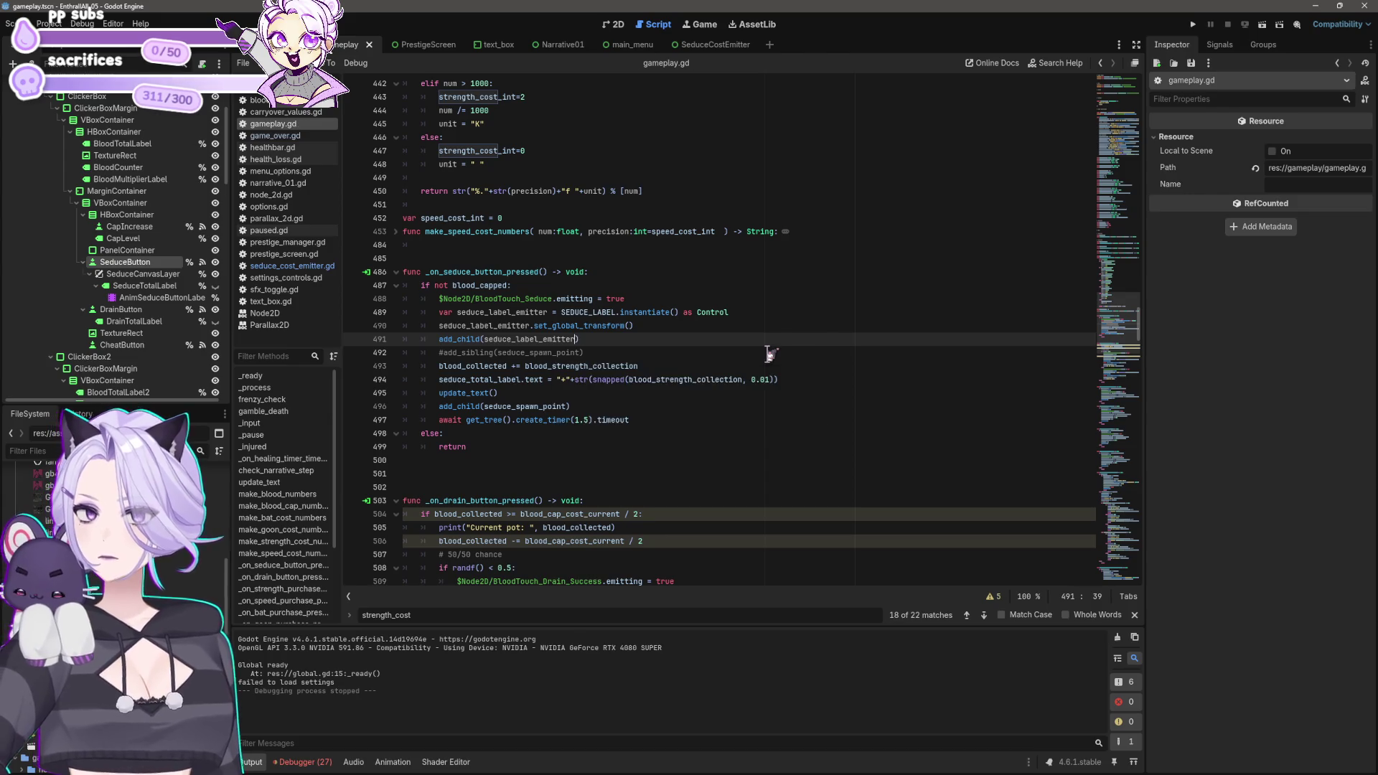
left_click(1206, 26)
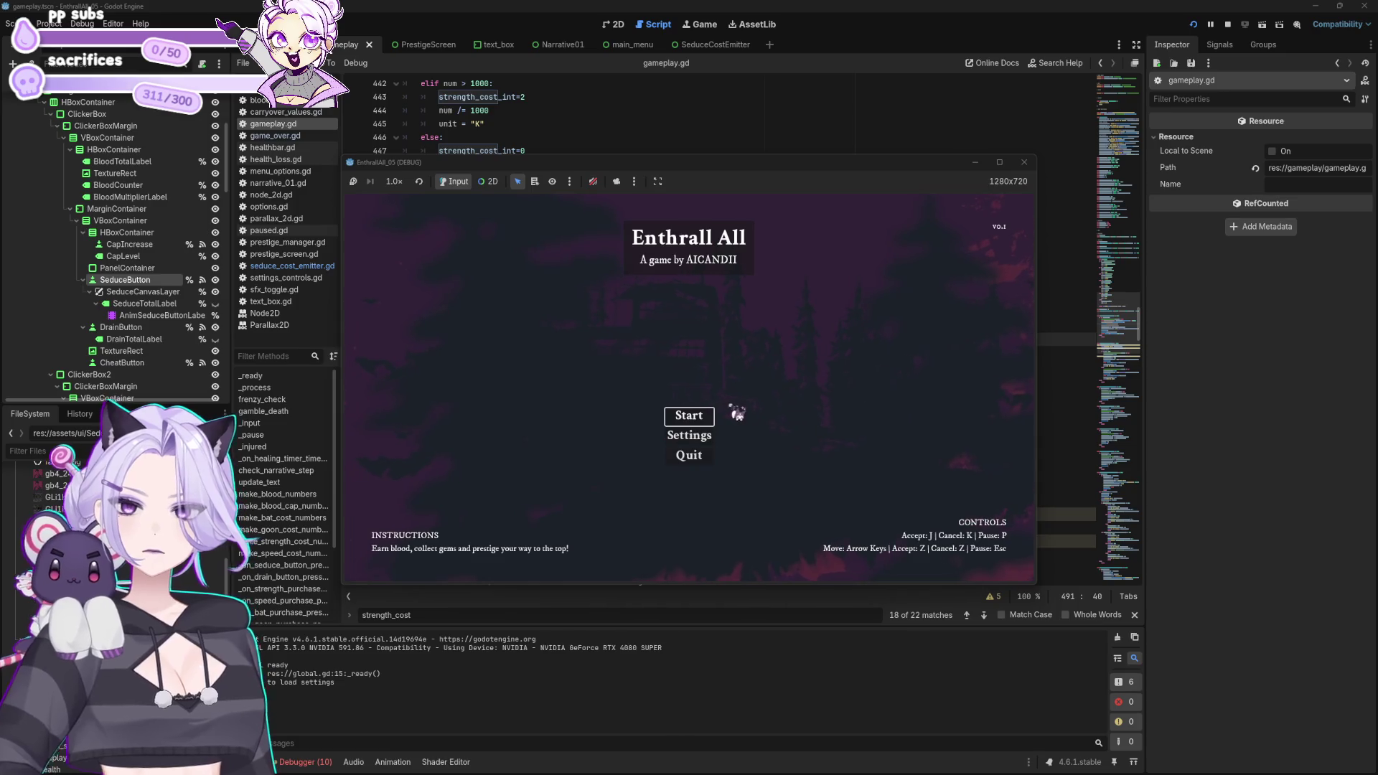
Step: Start the game from its main menu, hitting the set_global_transform error on line 490 again
left_click(713, 421)
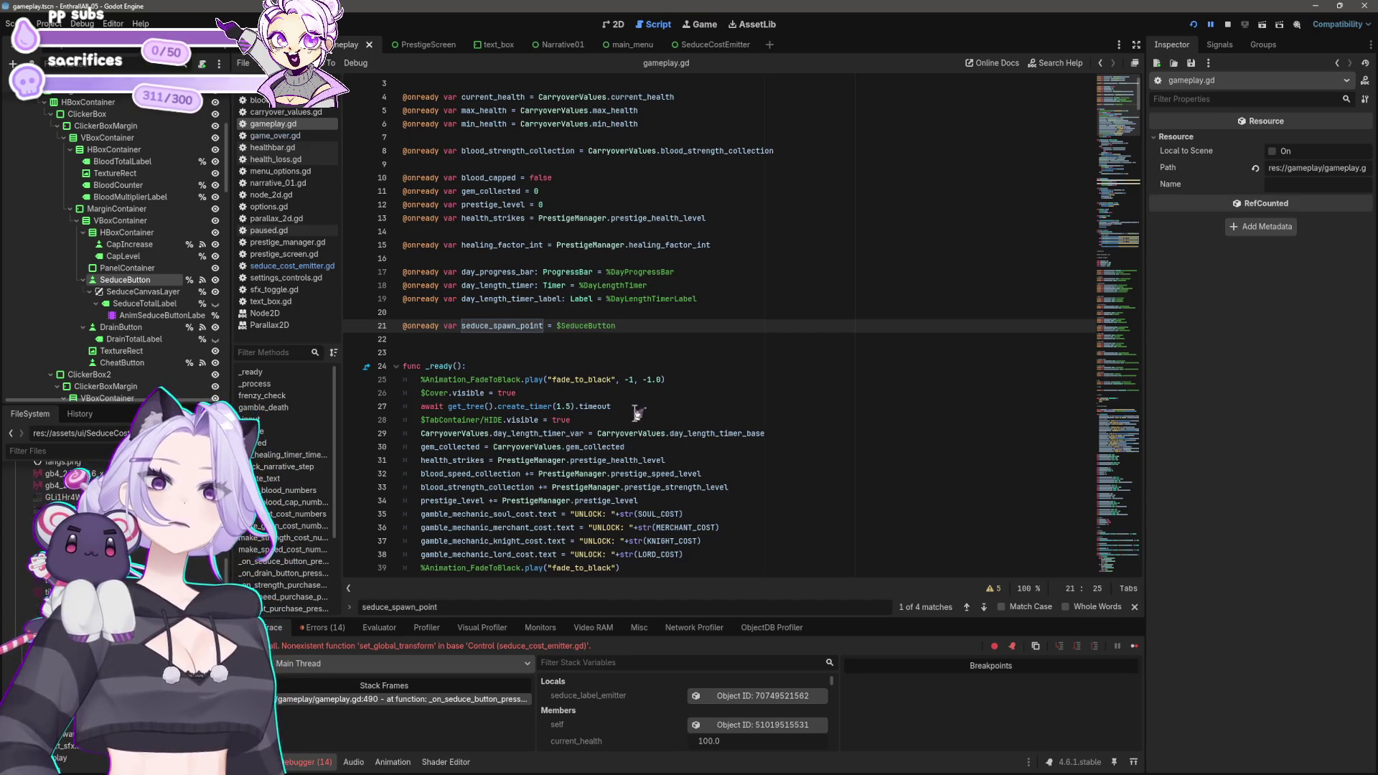
Step: Jump to the second seduce_spawn_point match, on line 490
left_click(985, 607)
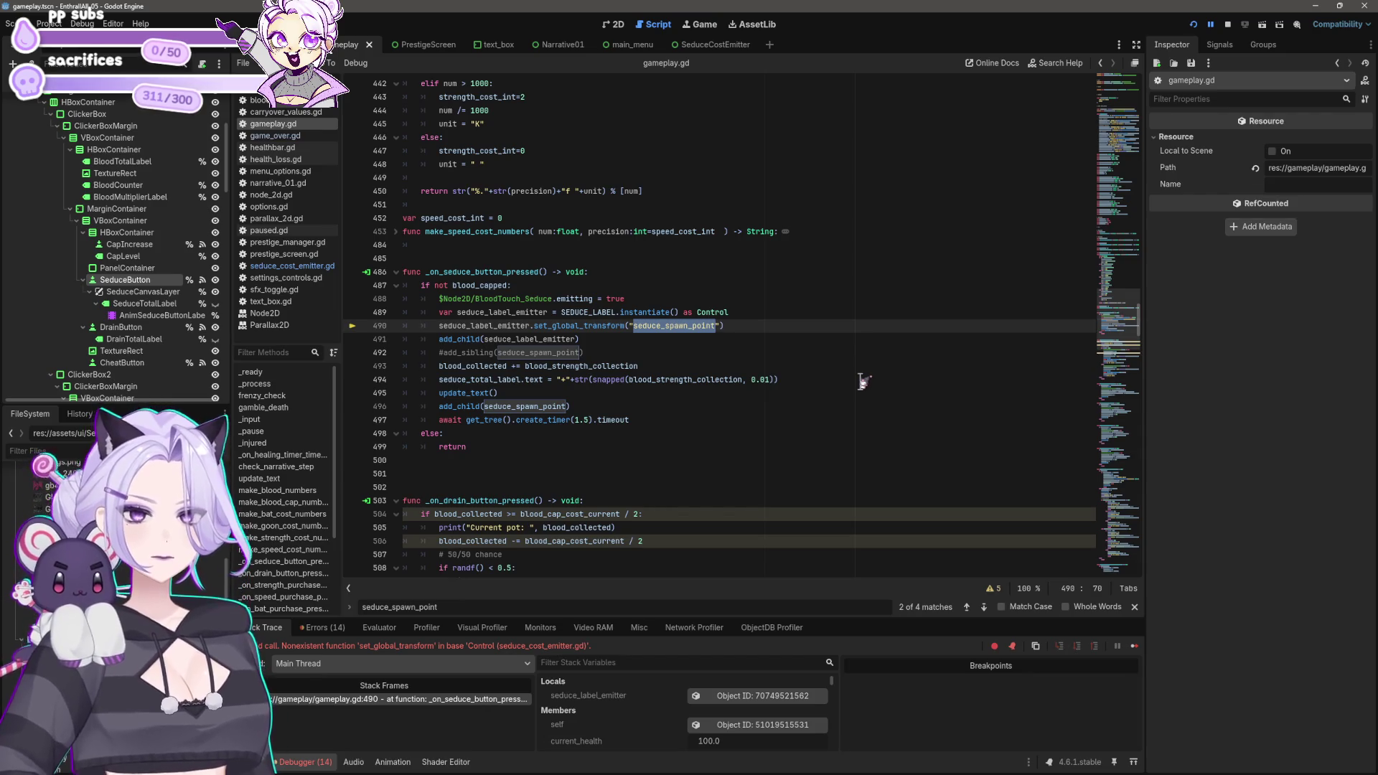
Step: Remove the stray quote before seduce_spawn_point on line 490
left_click(713, 325)
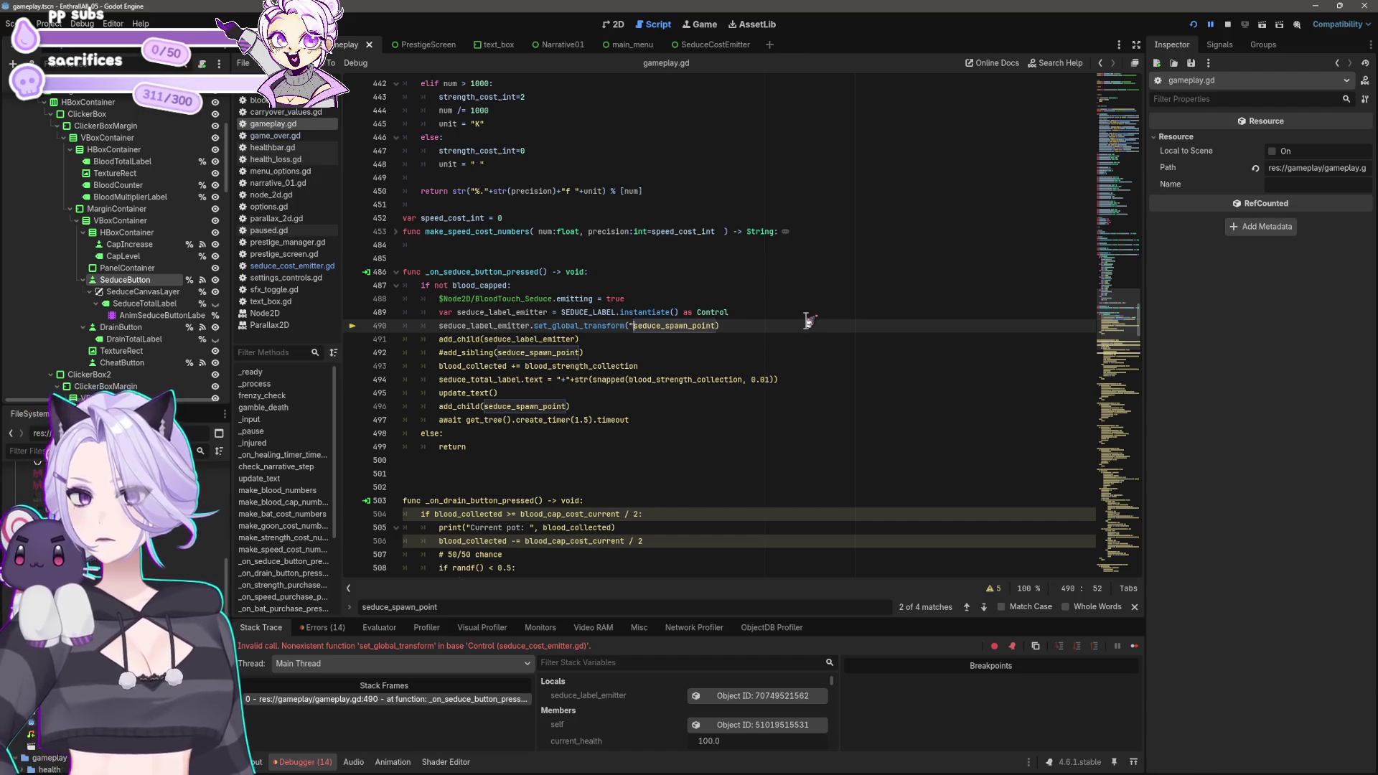
key("BackSpace")
left_click(655, 340)
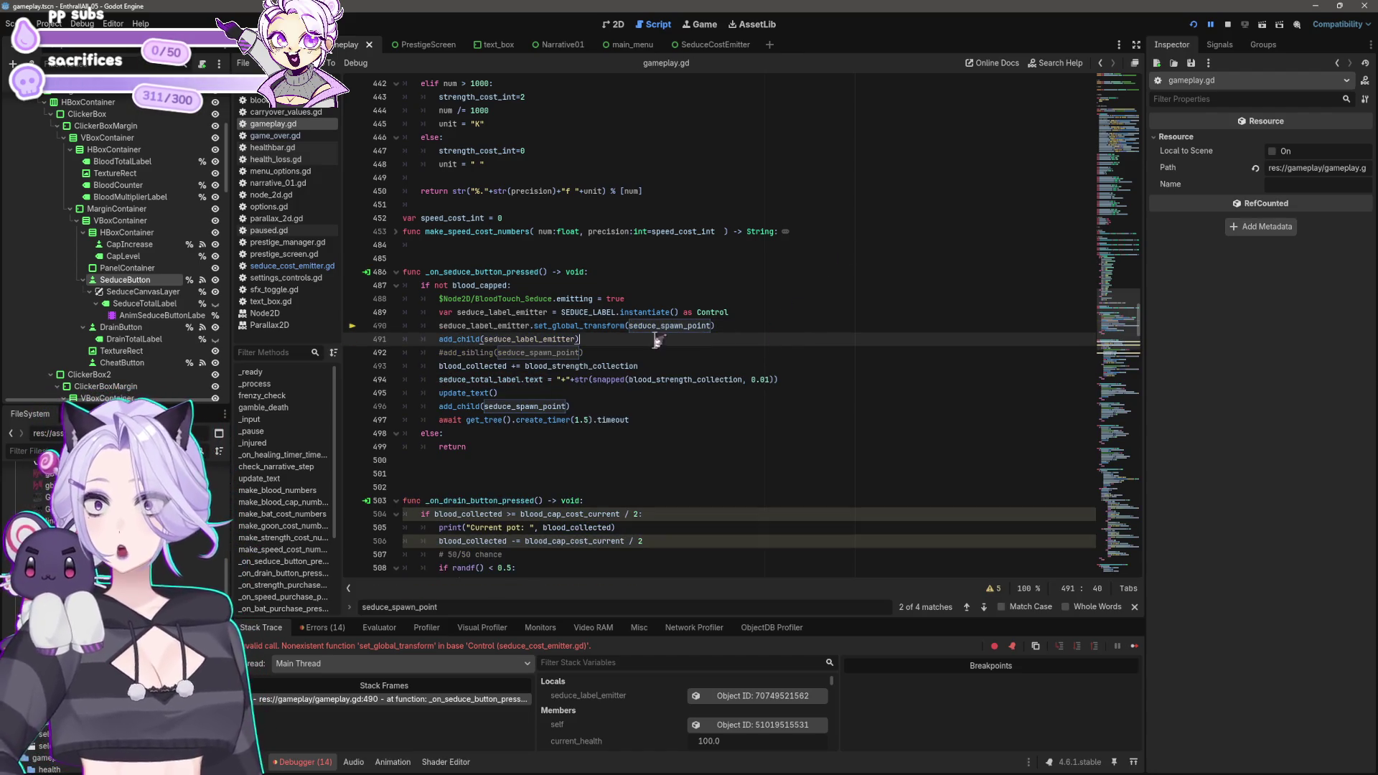
Step: Restart the game, start a new game to test the fix, then close the game window
left_click(1228, 25)
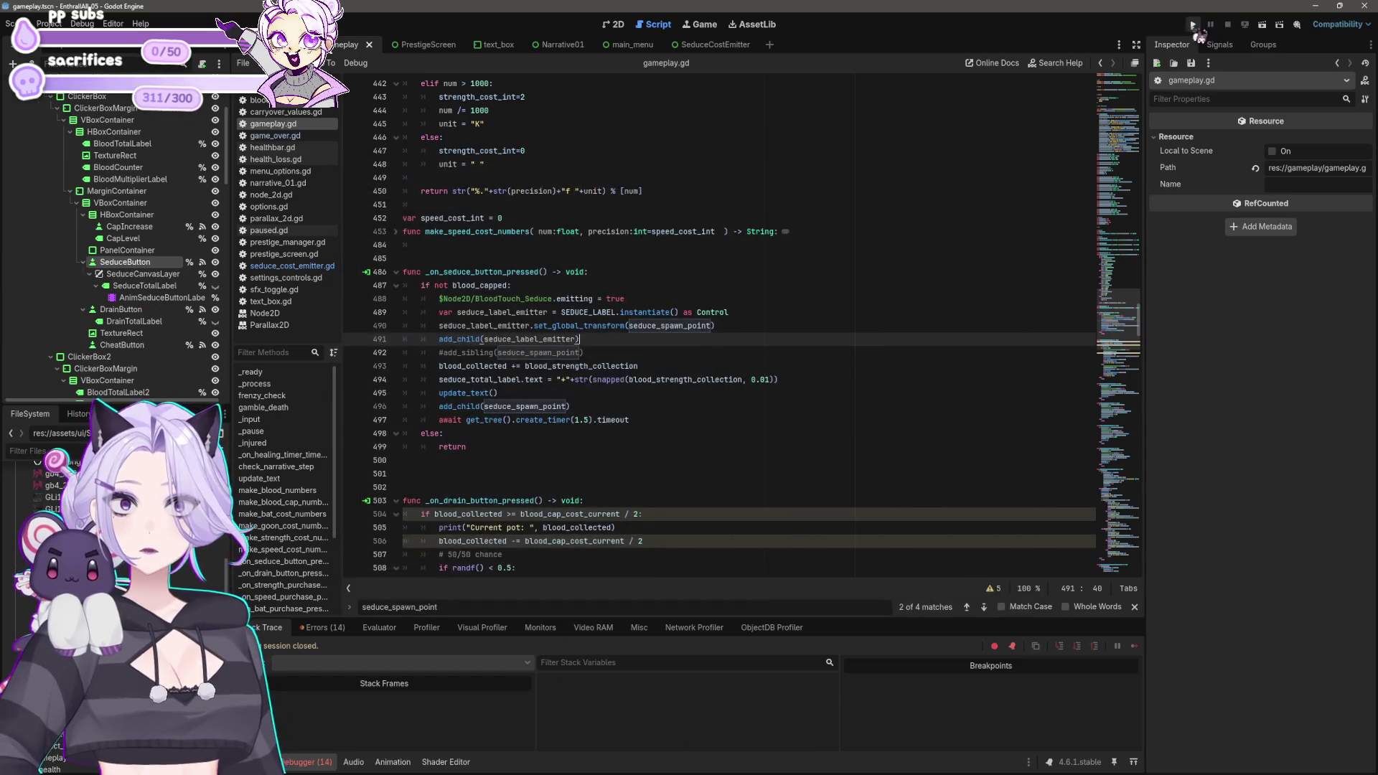
left_click(1193, 25)
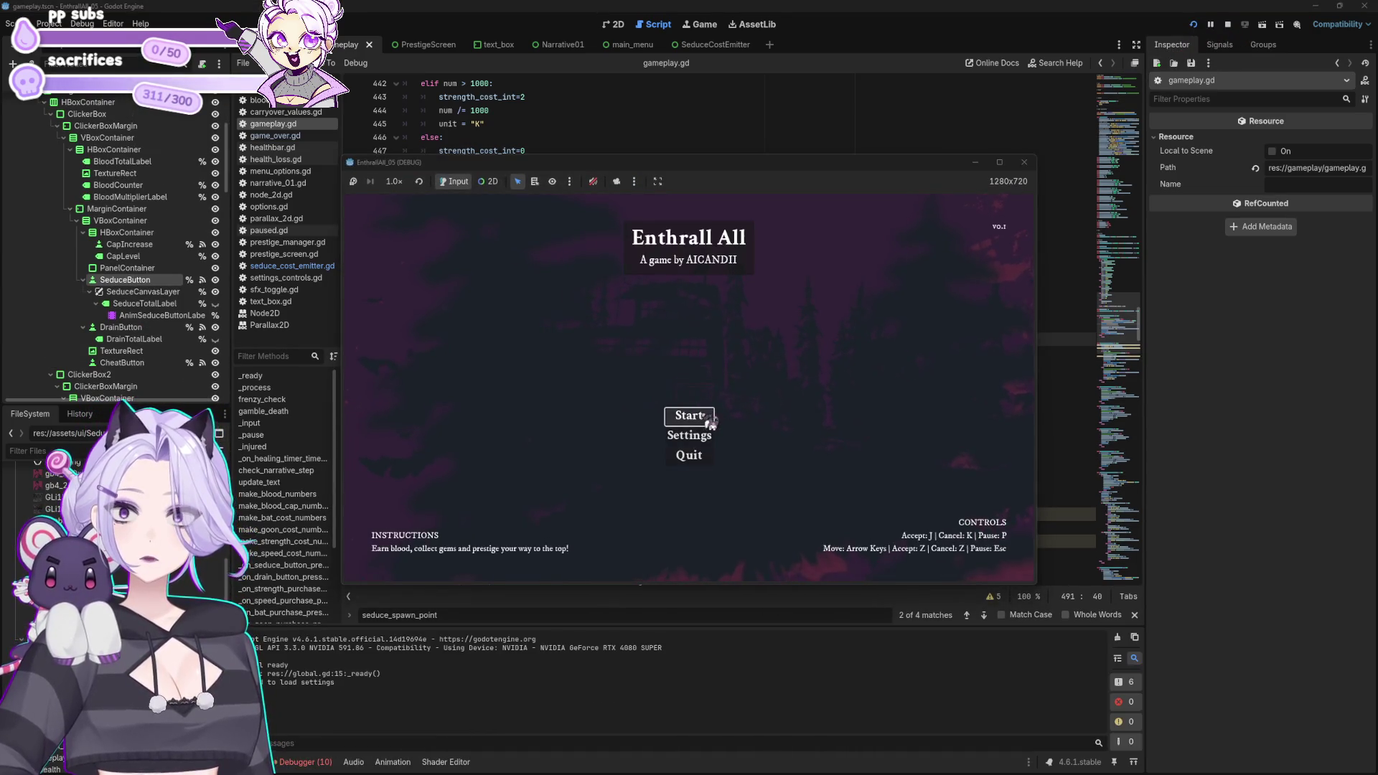
left_click(710, 420)
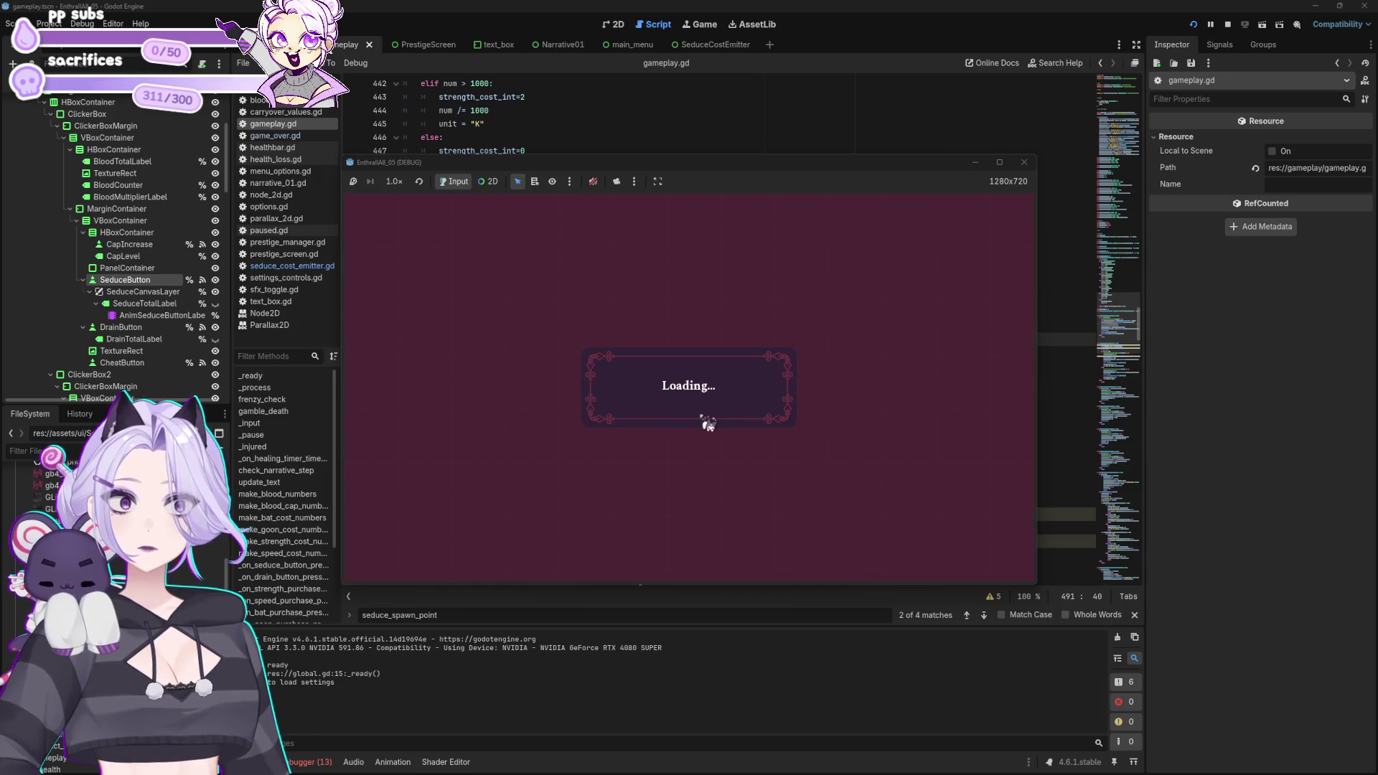
left_click(1024, 163)
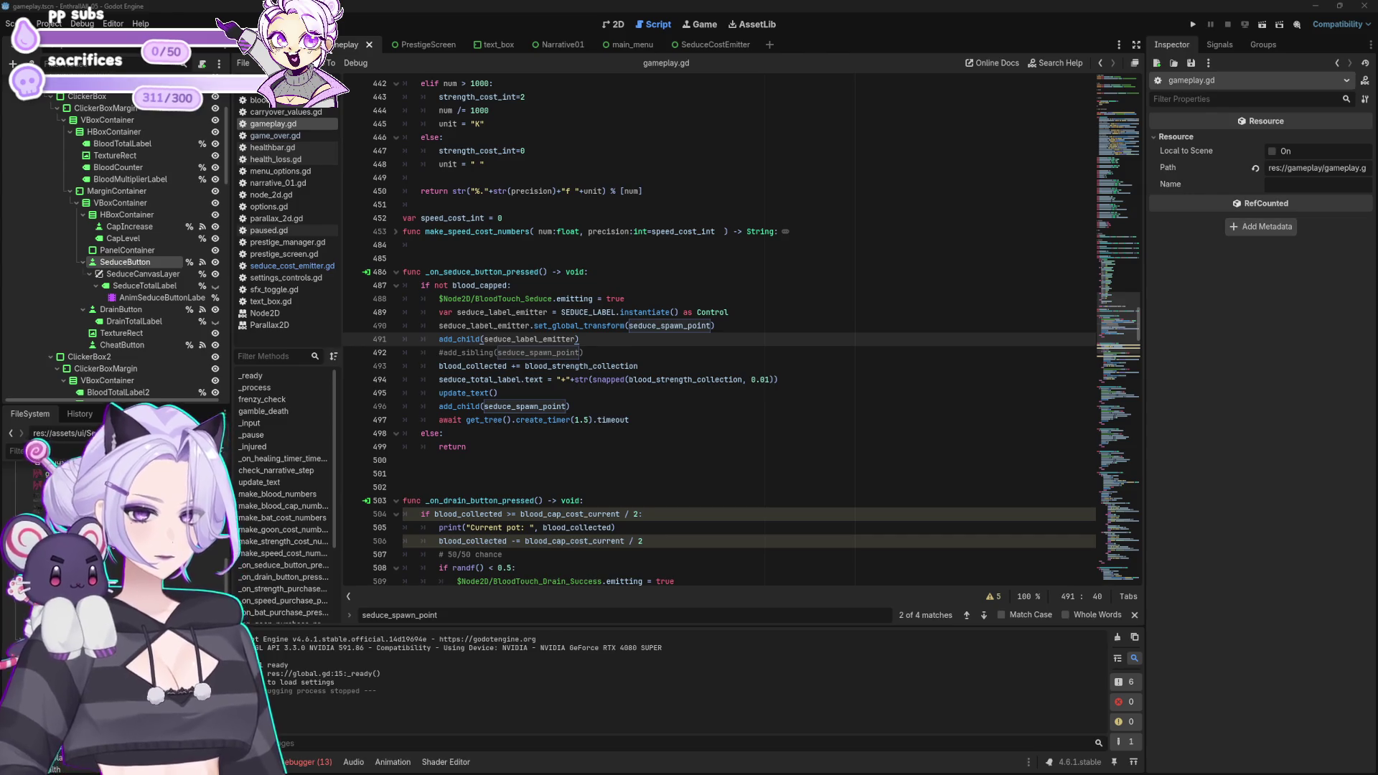
Step: Replace line 490 with seduce_spawn_point.get_global_transform()
left_click(619, 350)
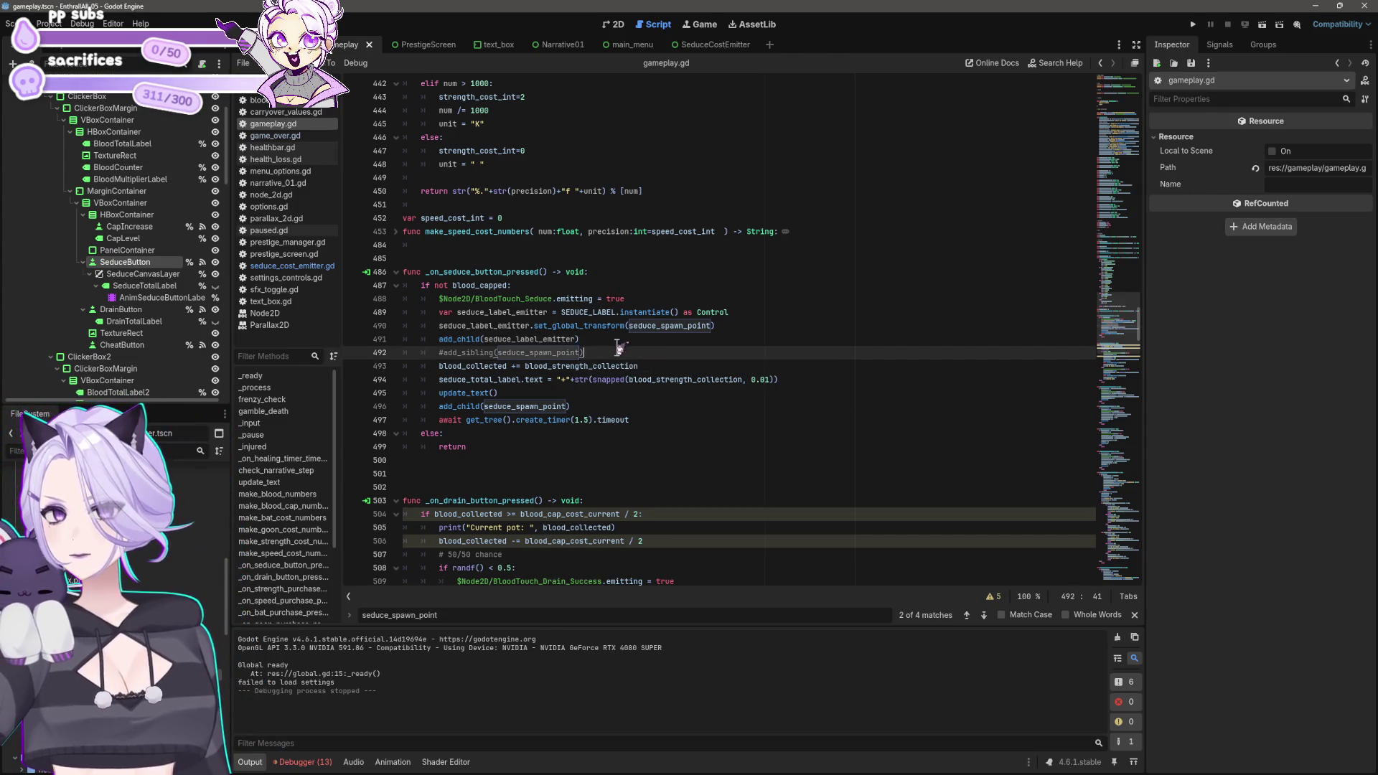
left_click_drag(766, 325, 443, 327)
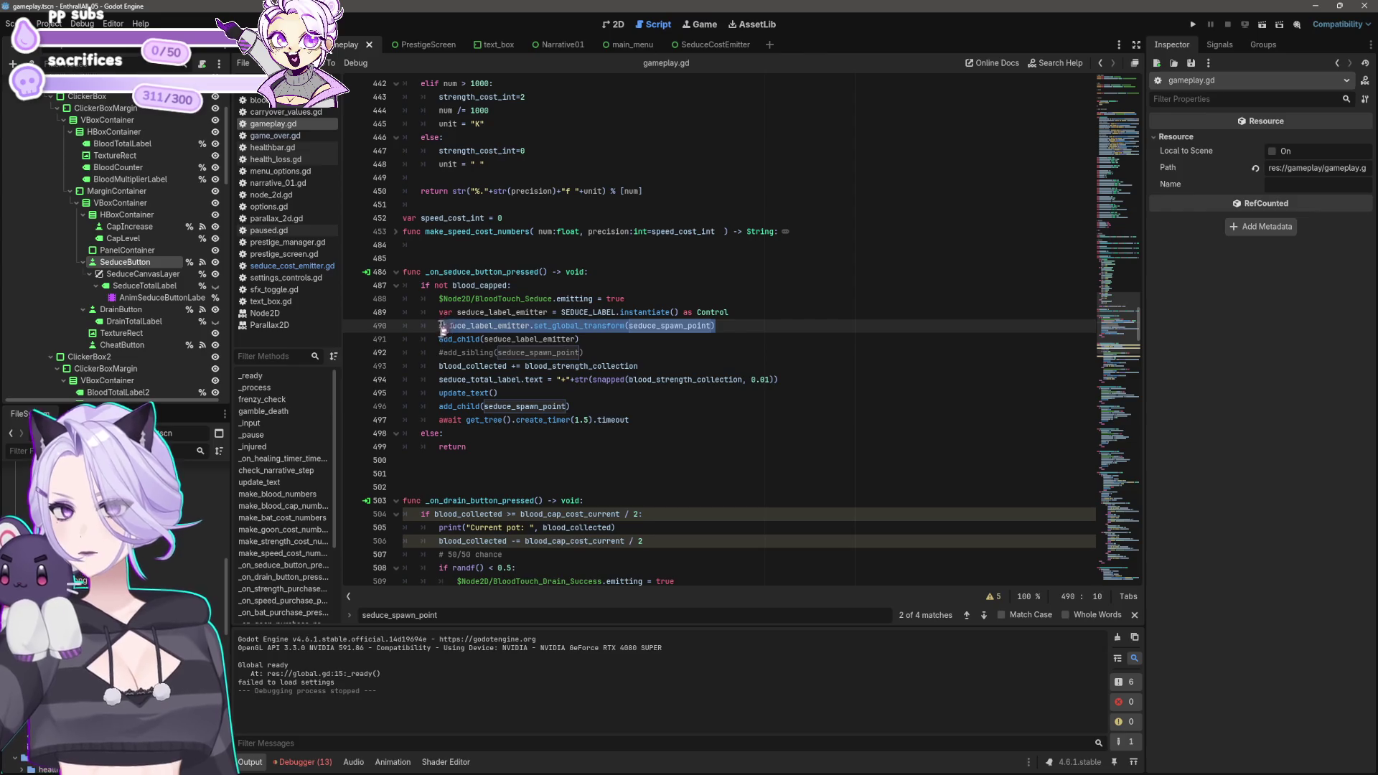
key("ctrl+v")
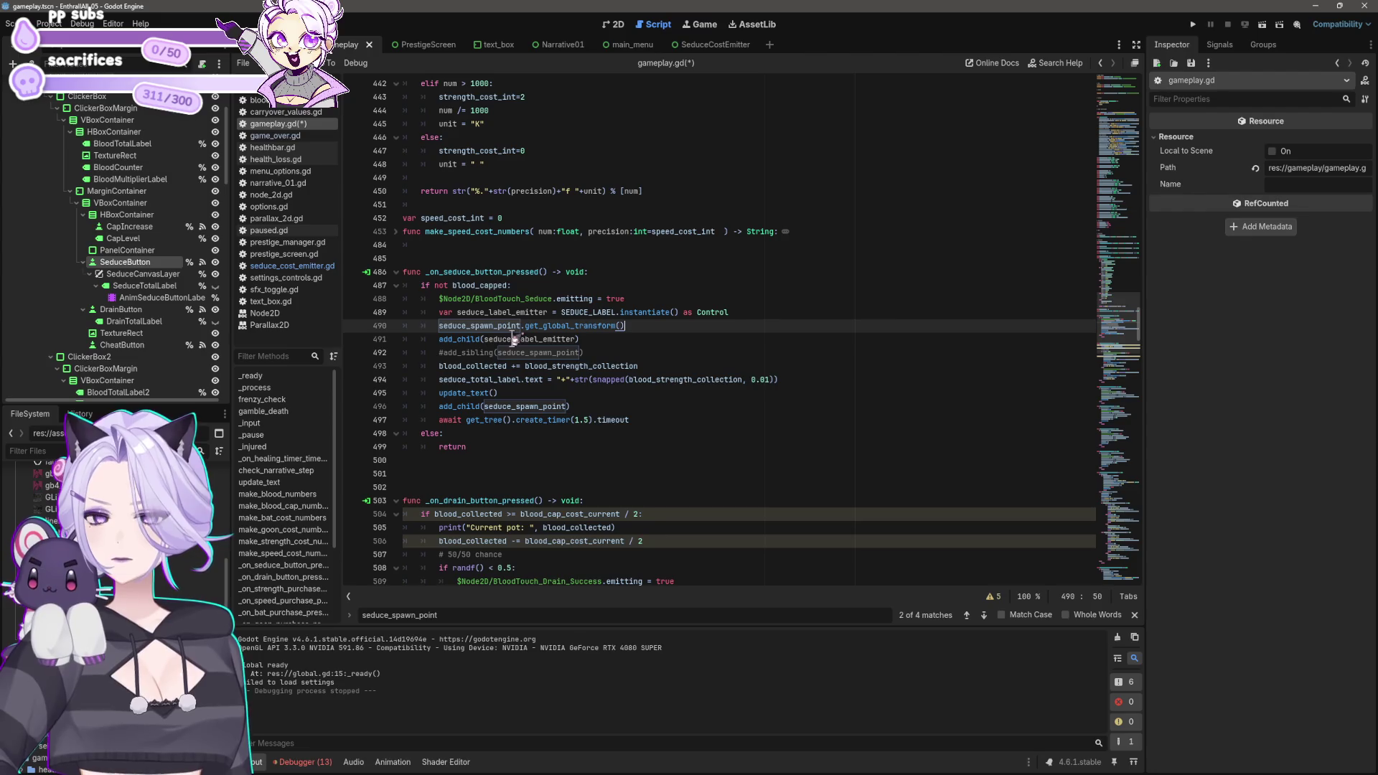
key("ctrl+z")
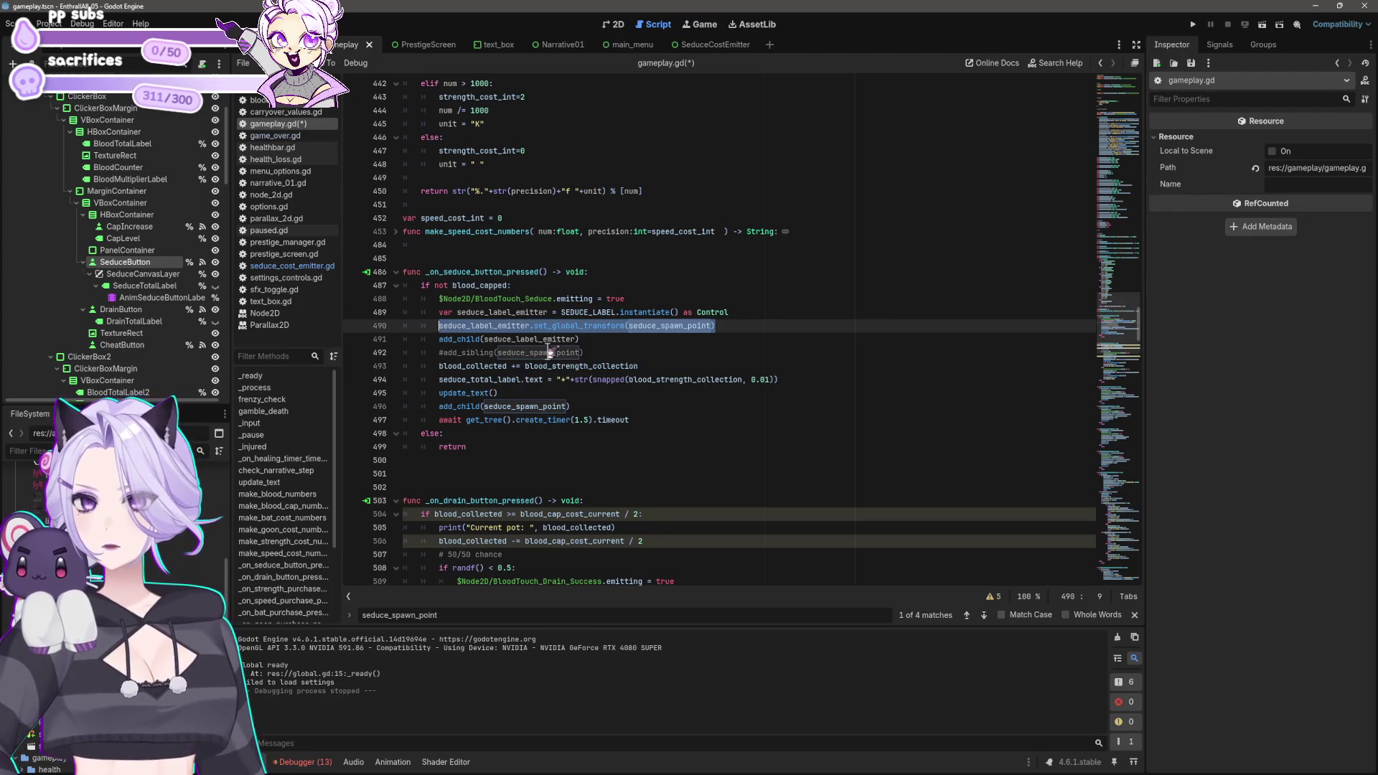
key("ctrl+s")
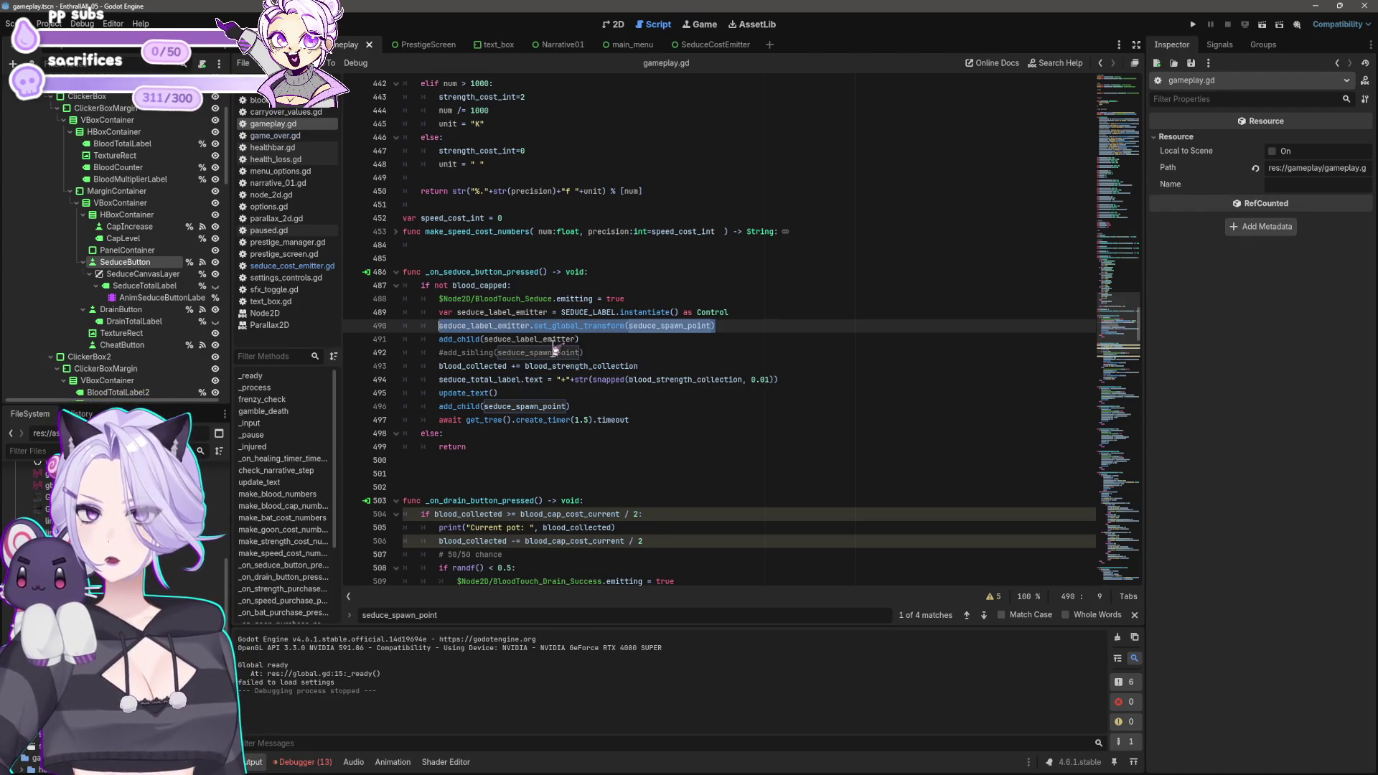
type("seduce_spawn_point.get_global_transform()")
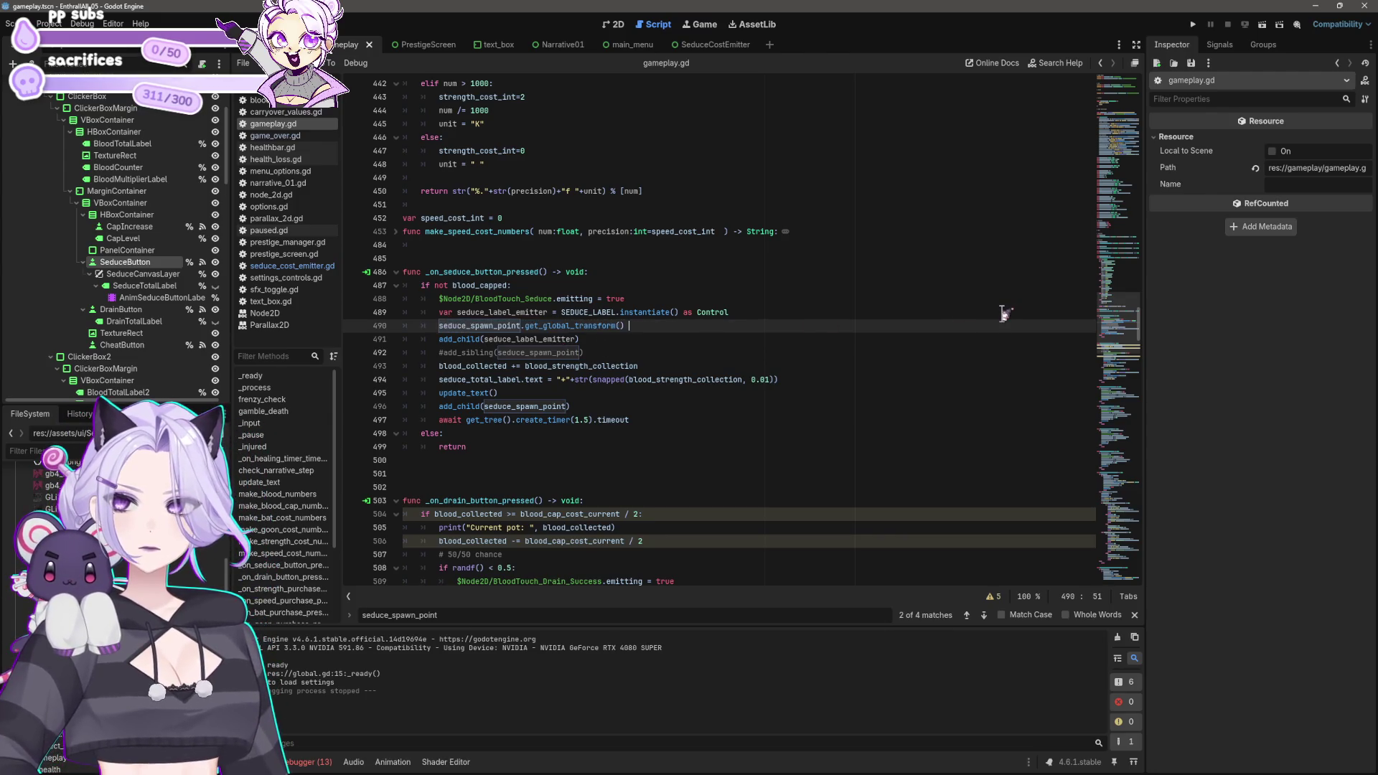
key("BackSpace")
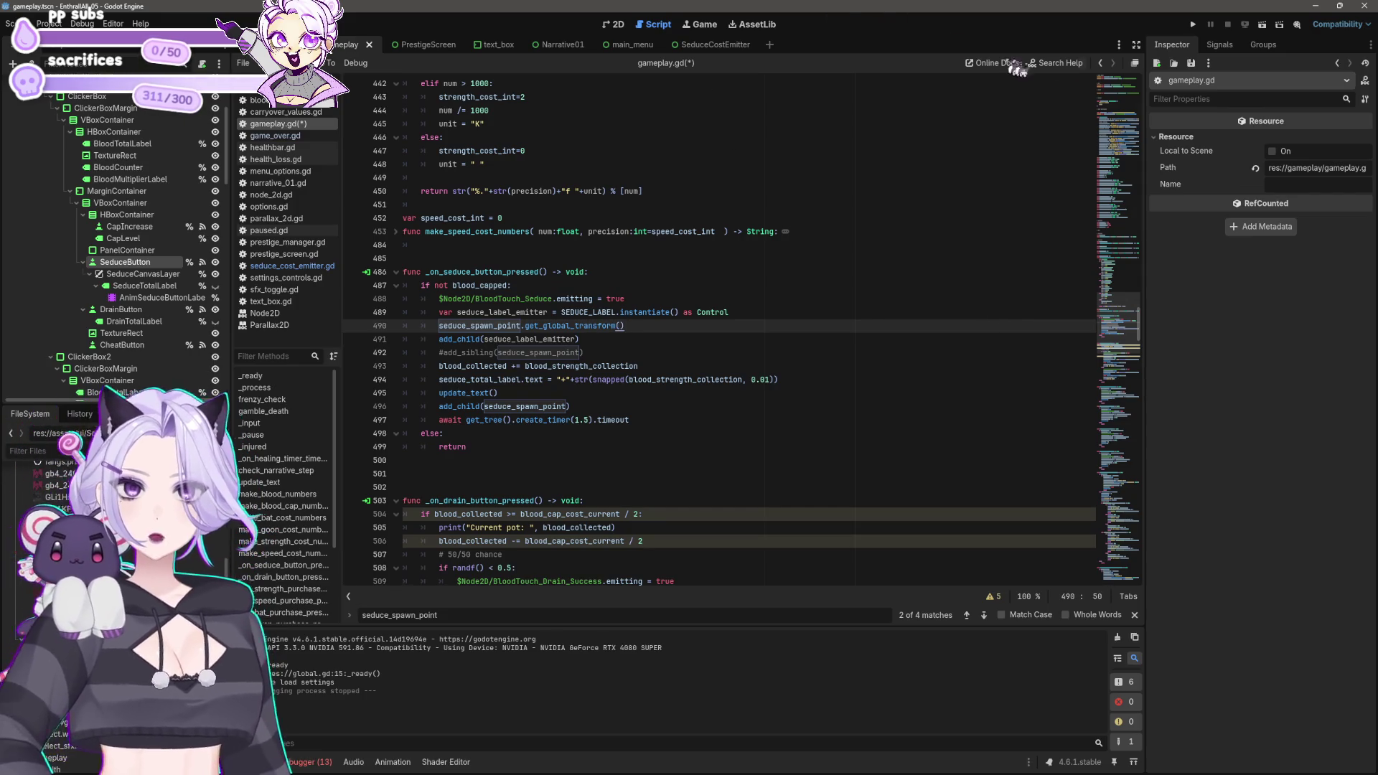
Step: Relaunch the game, start a new game and trigger the seduce action
left_click(1193, 23)
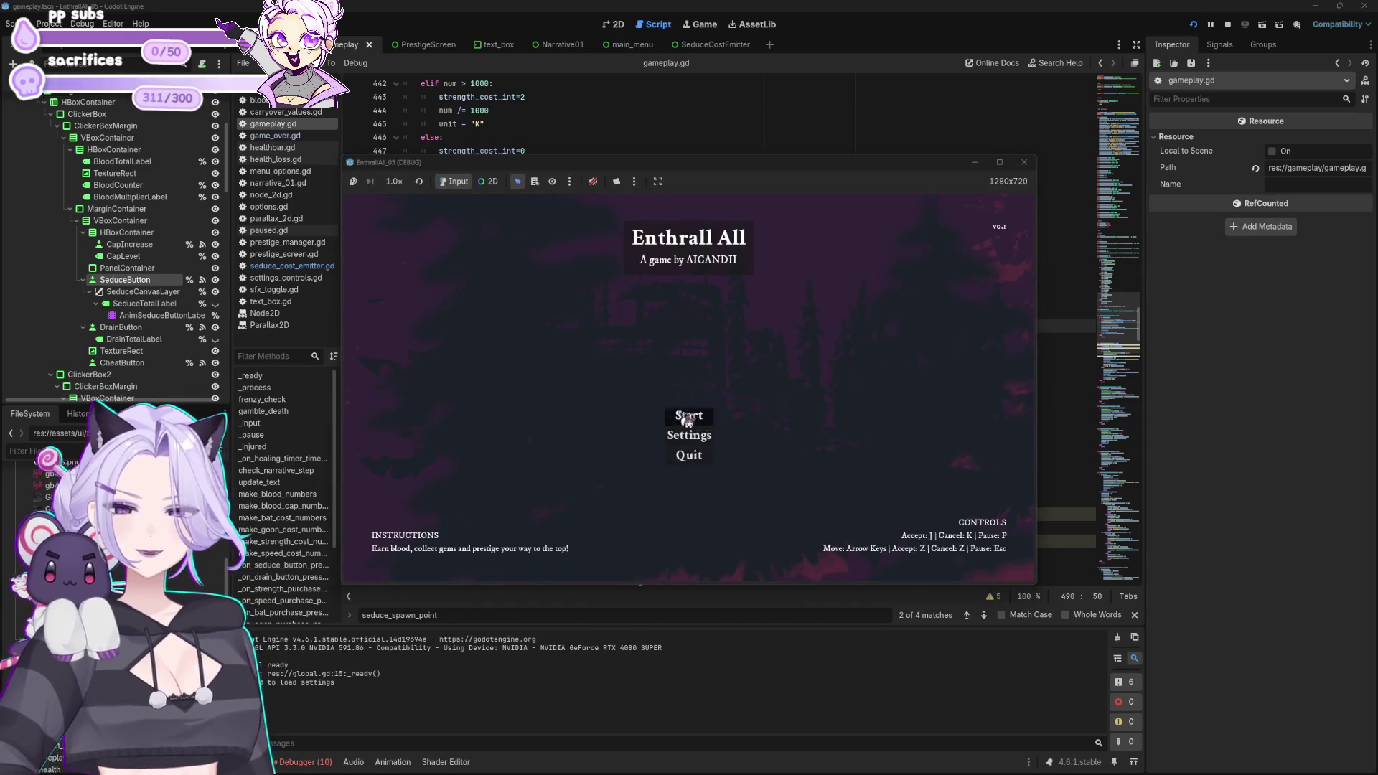
left_click(689, 416)
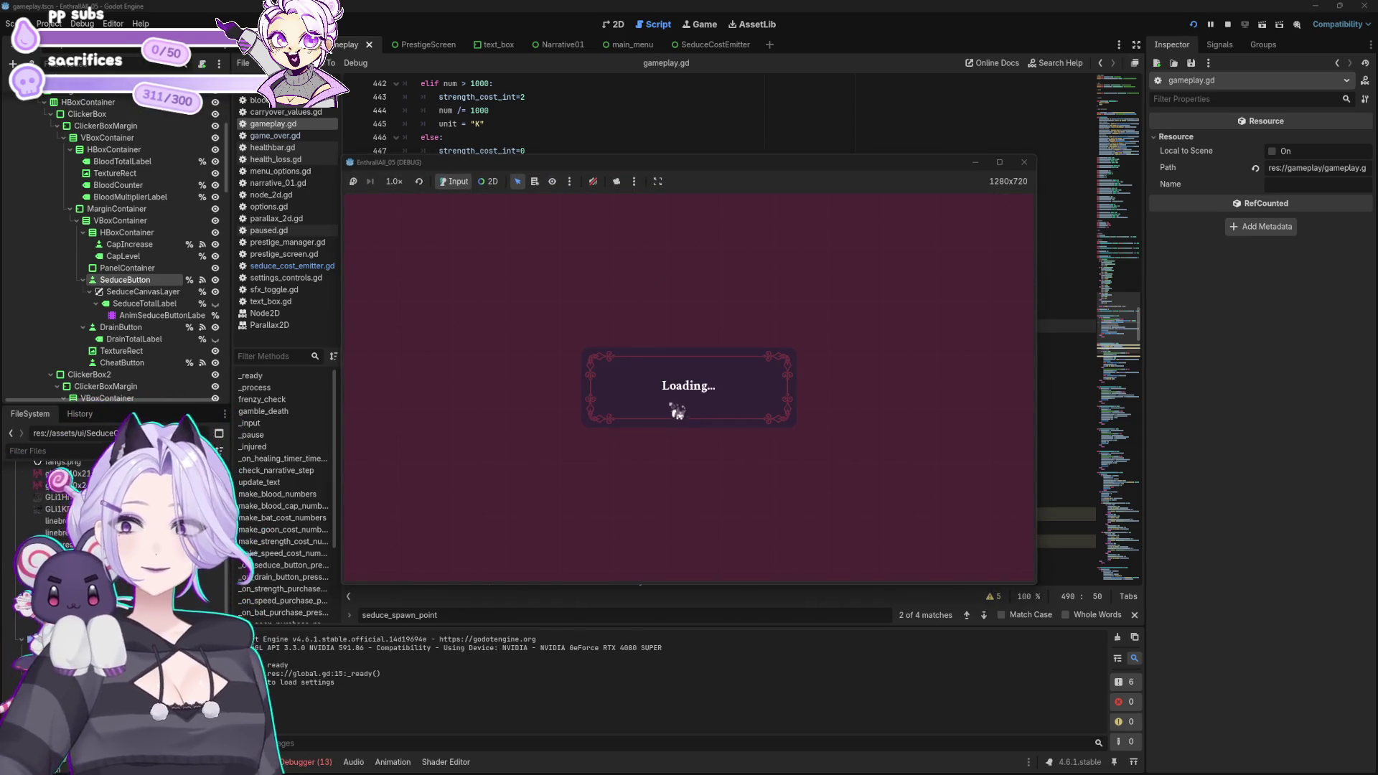
left_click(592, 405)
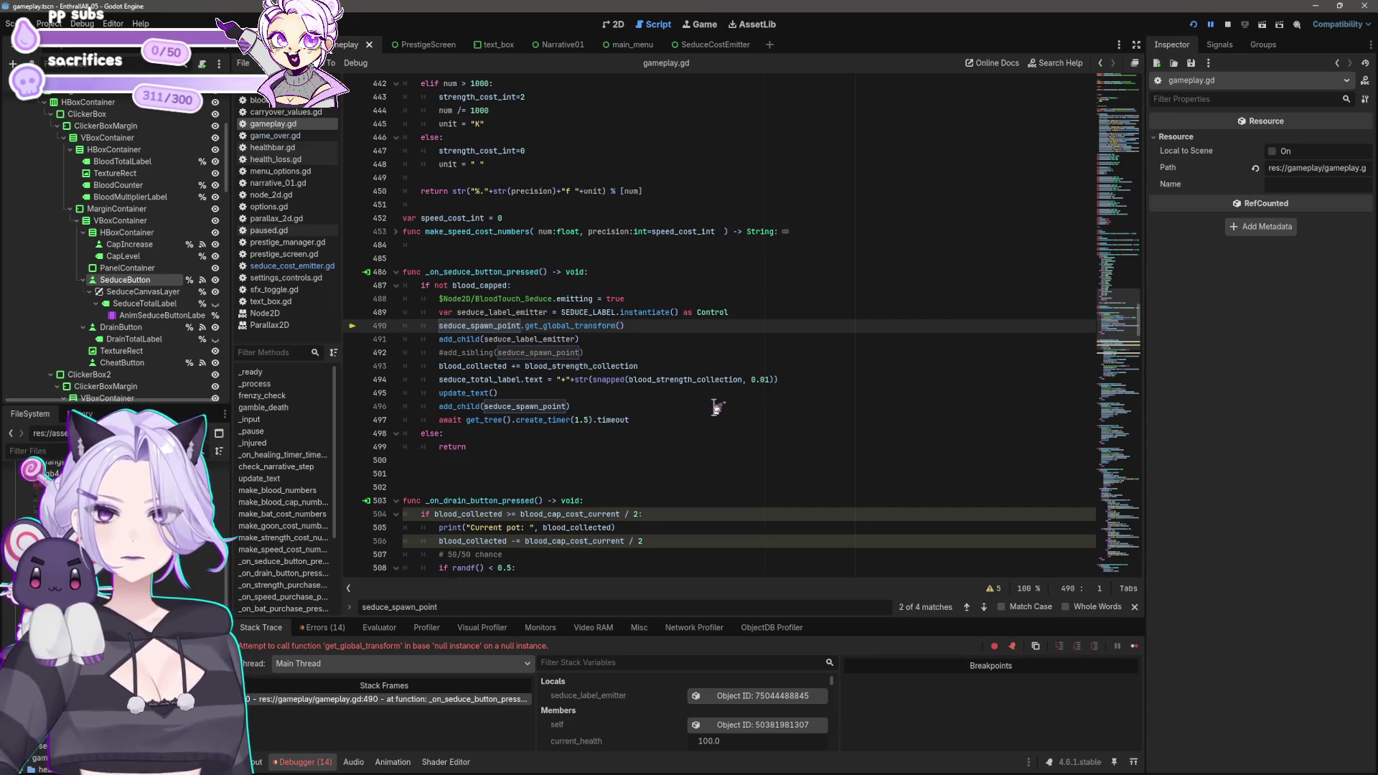
Step: Insert an indented seduce_spawn_point.get_global_transform() line at line 490
left_click(468, 340)
left_click_drag(457, 340, 480, 344)
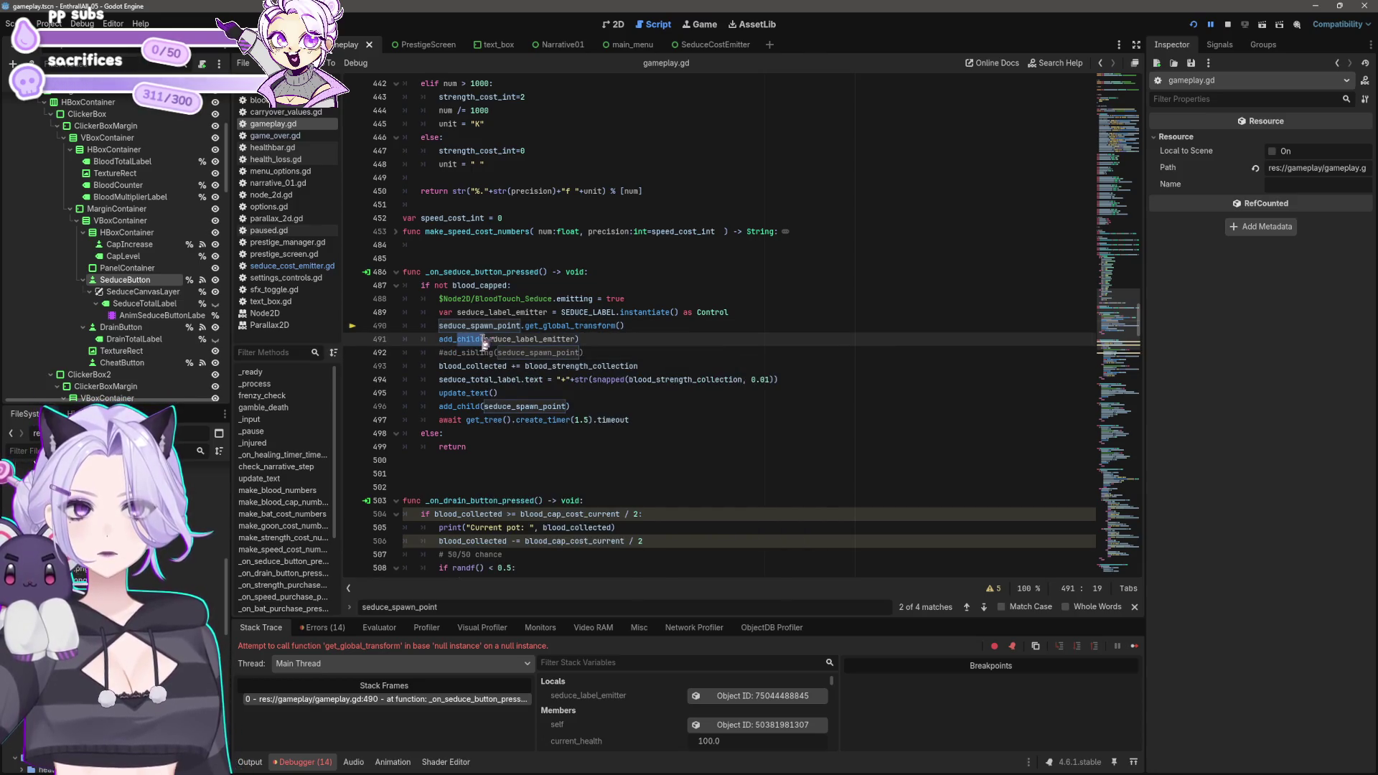
mouse_move(661, 383)
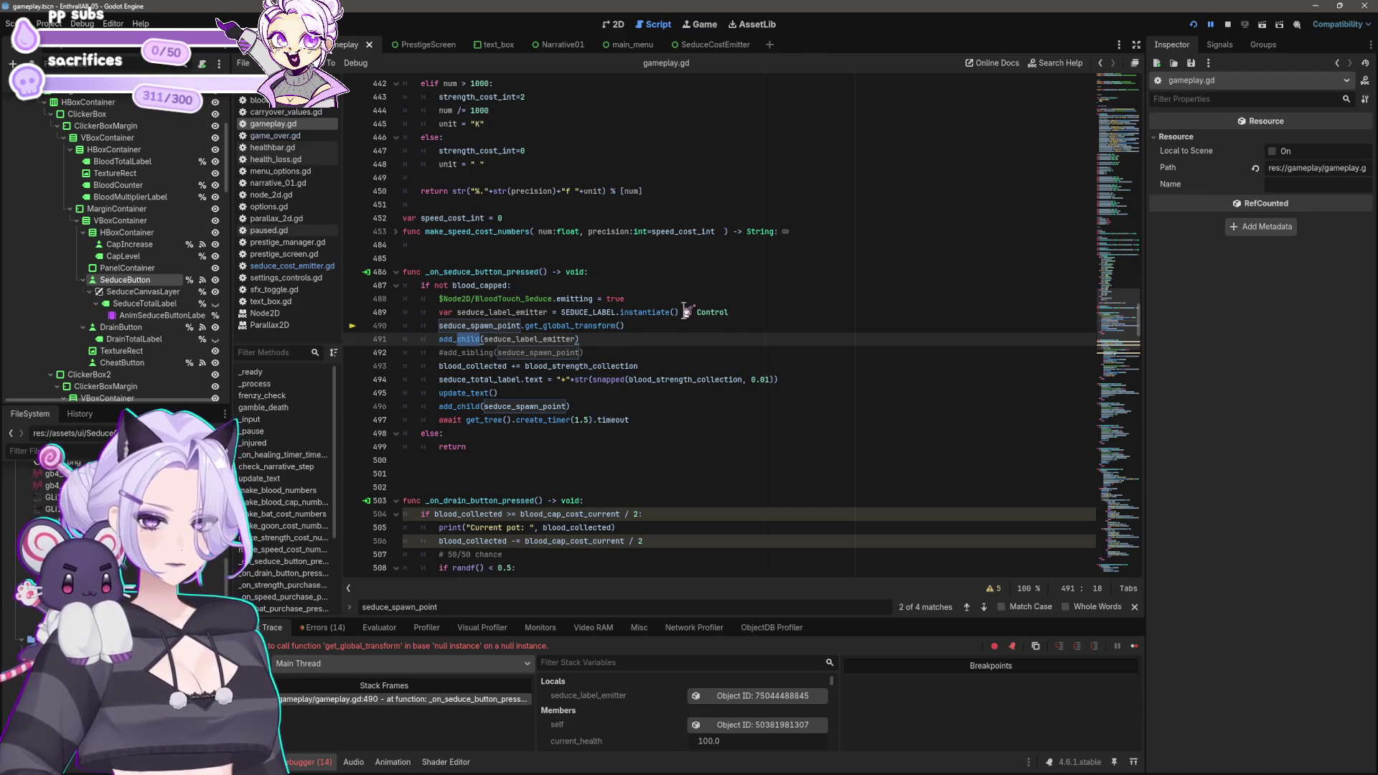
left_click(624, 325)
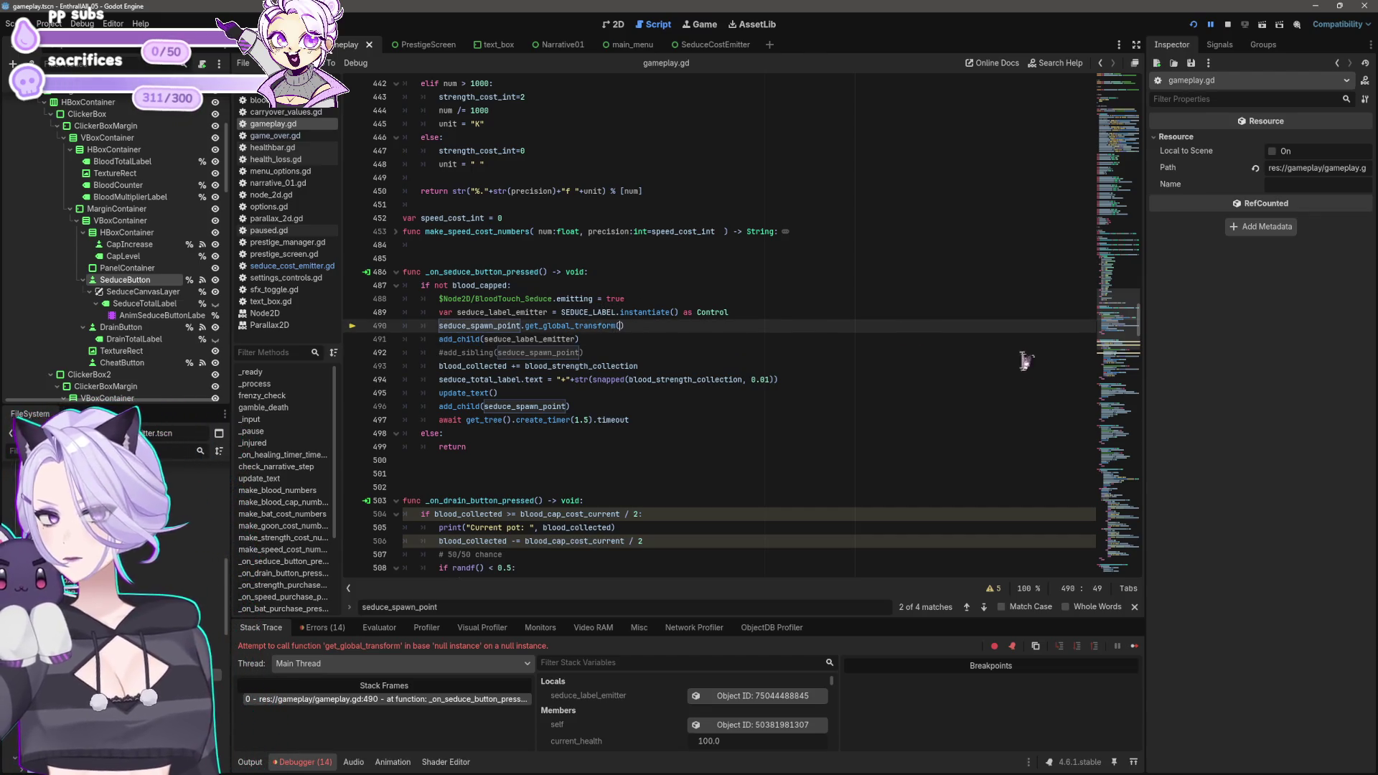
scroll(1144, 358, "down", 10)
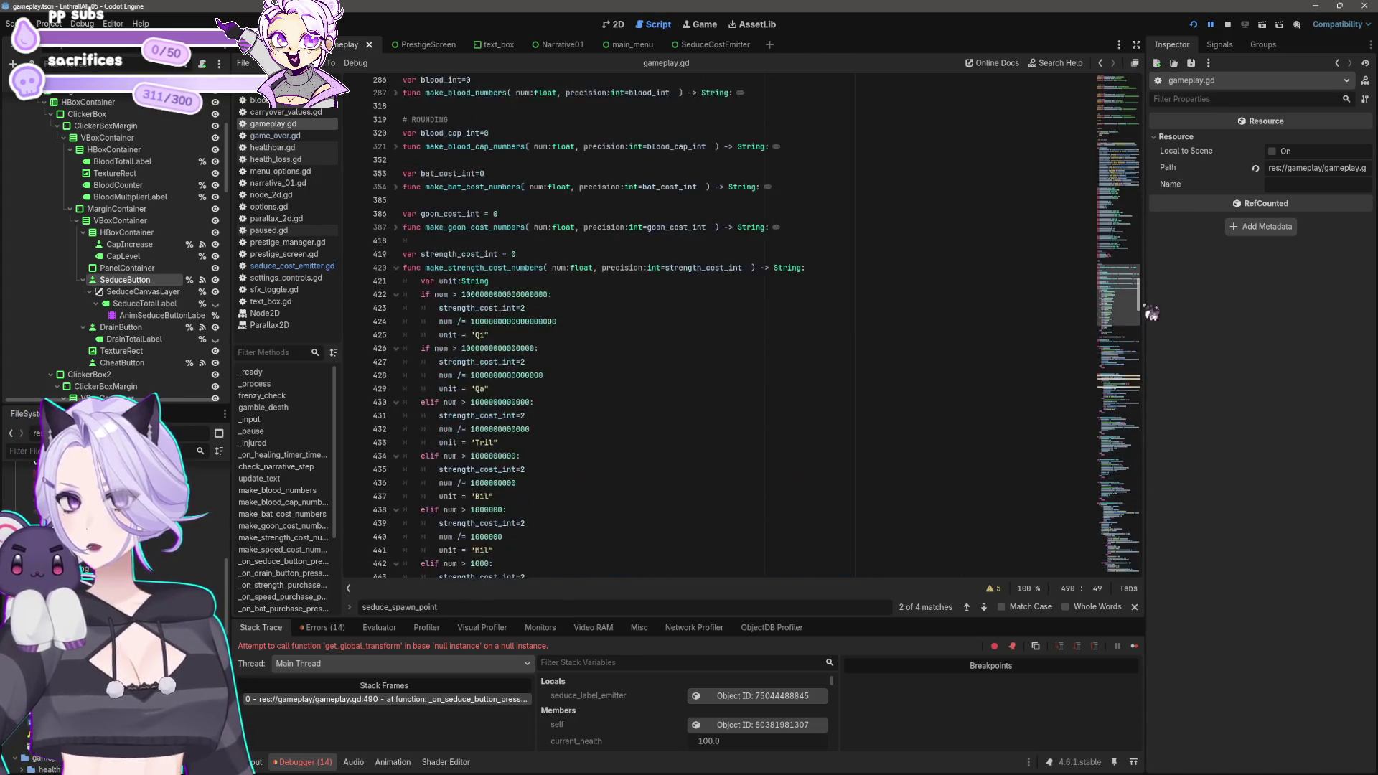
scroll(1149, 352, "up", 10)
left_click(686, 311)
key("Down")
key("ctrl+v")
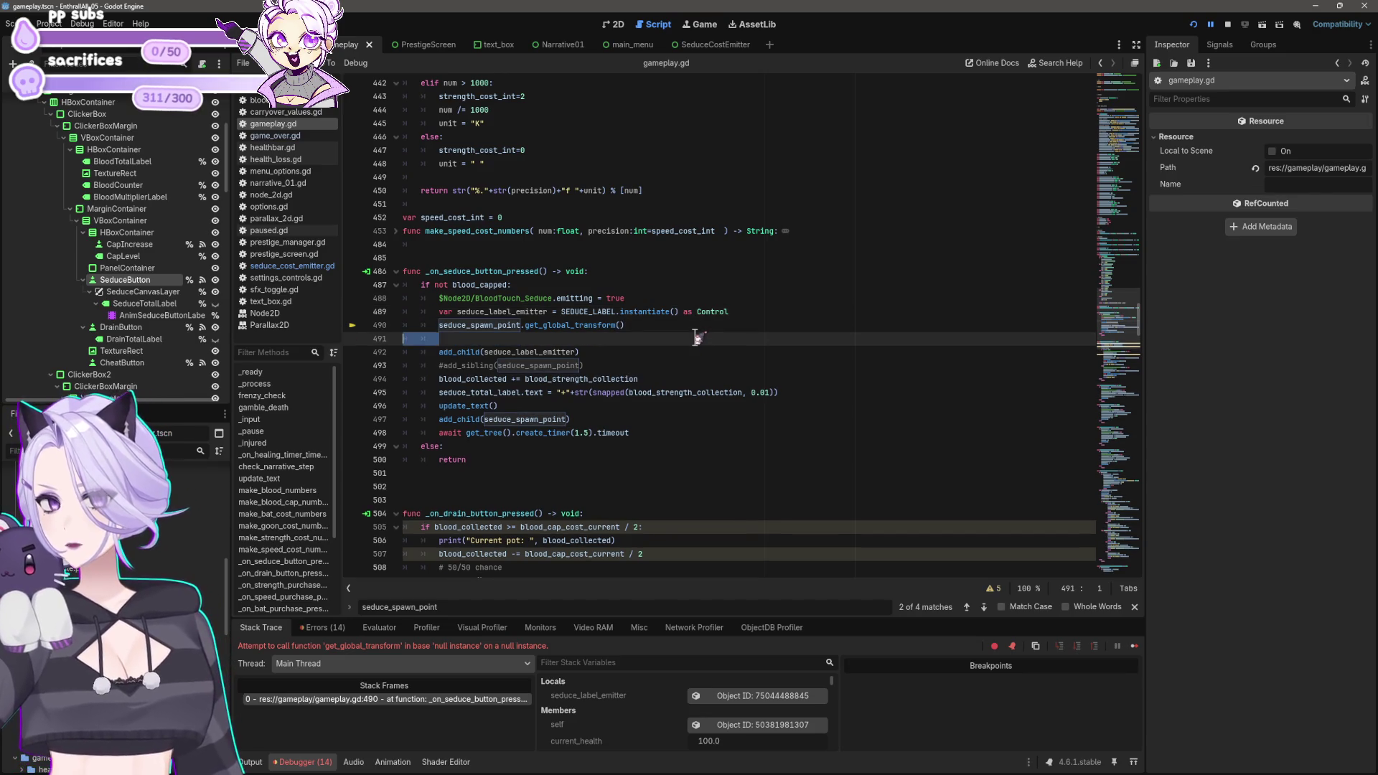
key("ctrl+z")
key("ctrl+z")
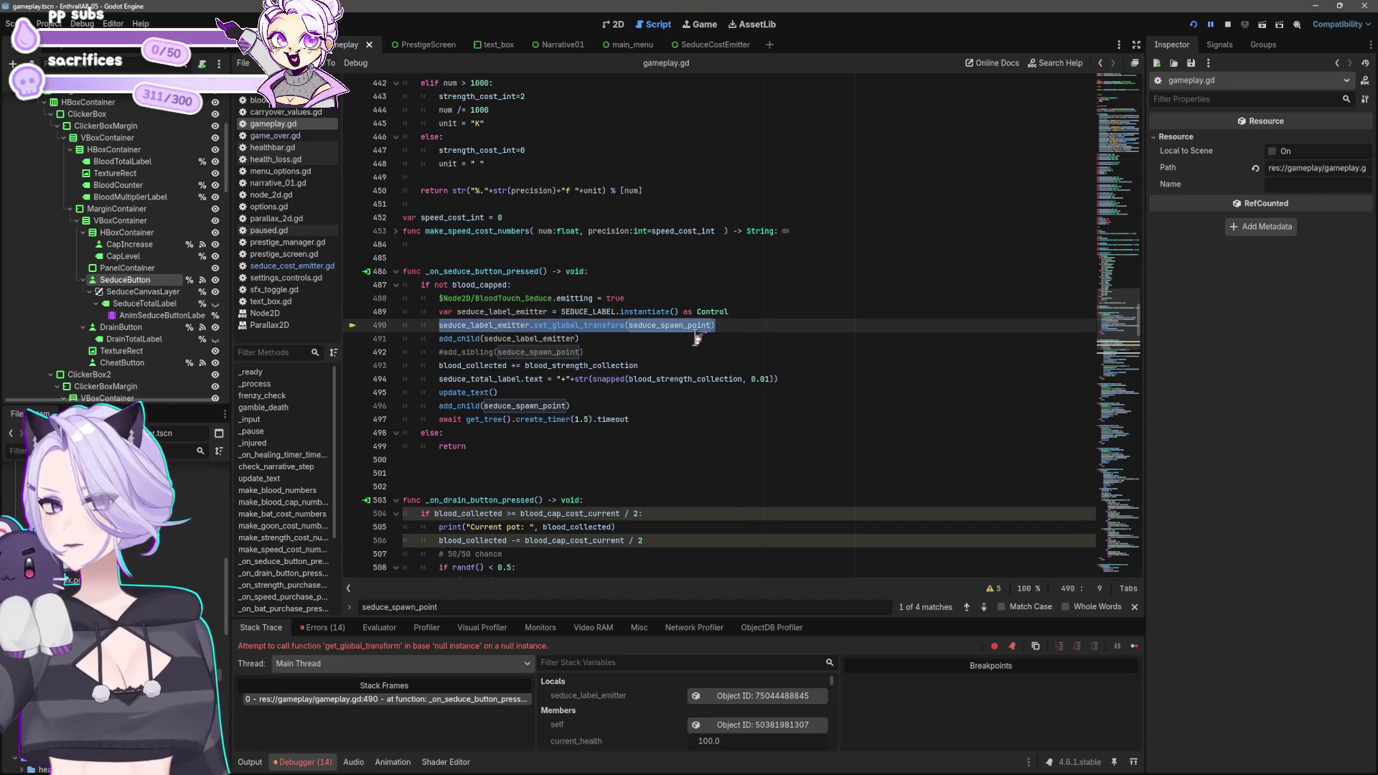
key("ctrl+y")
key("ctrl+y")
key("Tab")
left_click(695, 339)
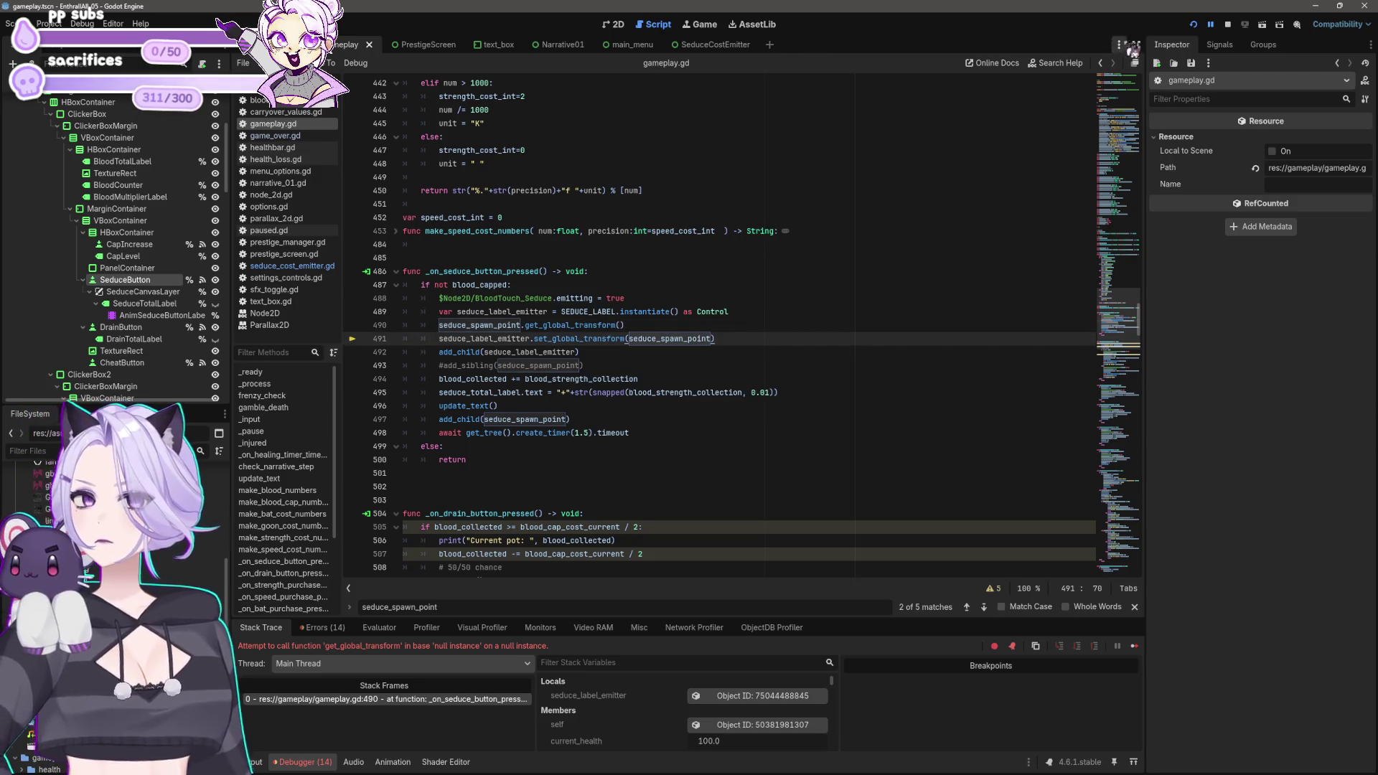
Step: Relaunch the game, start a new game and trigger a seduce to test
left_click(1193, 24)
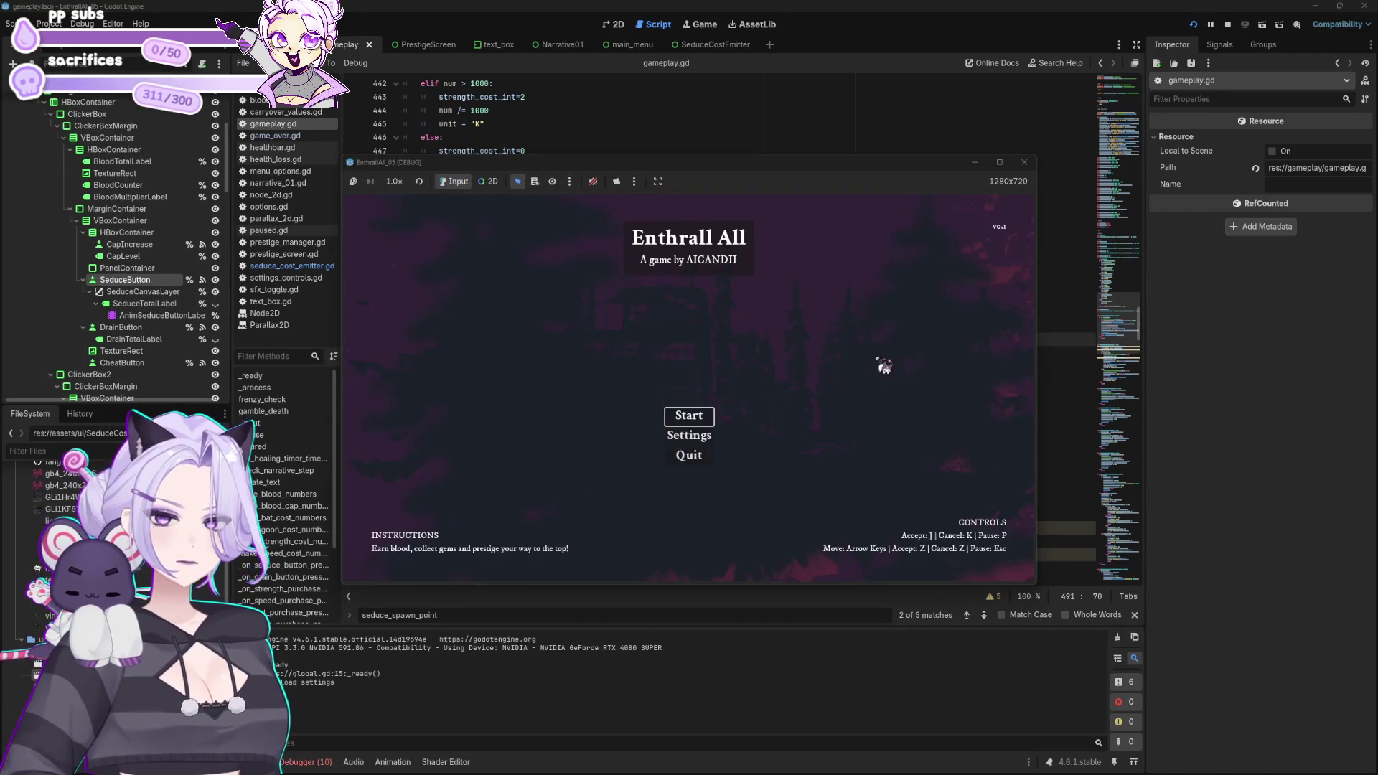
left_click(691, 415)
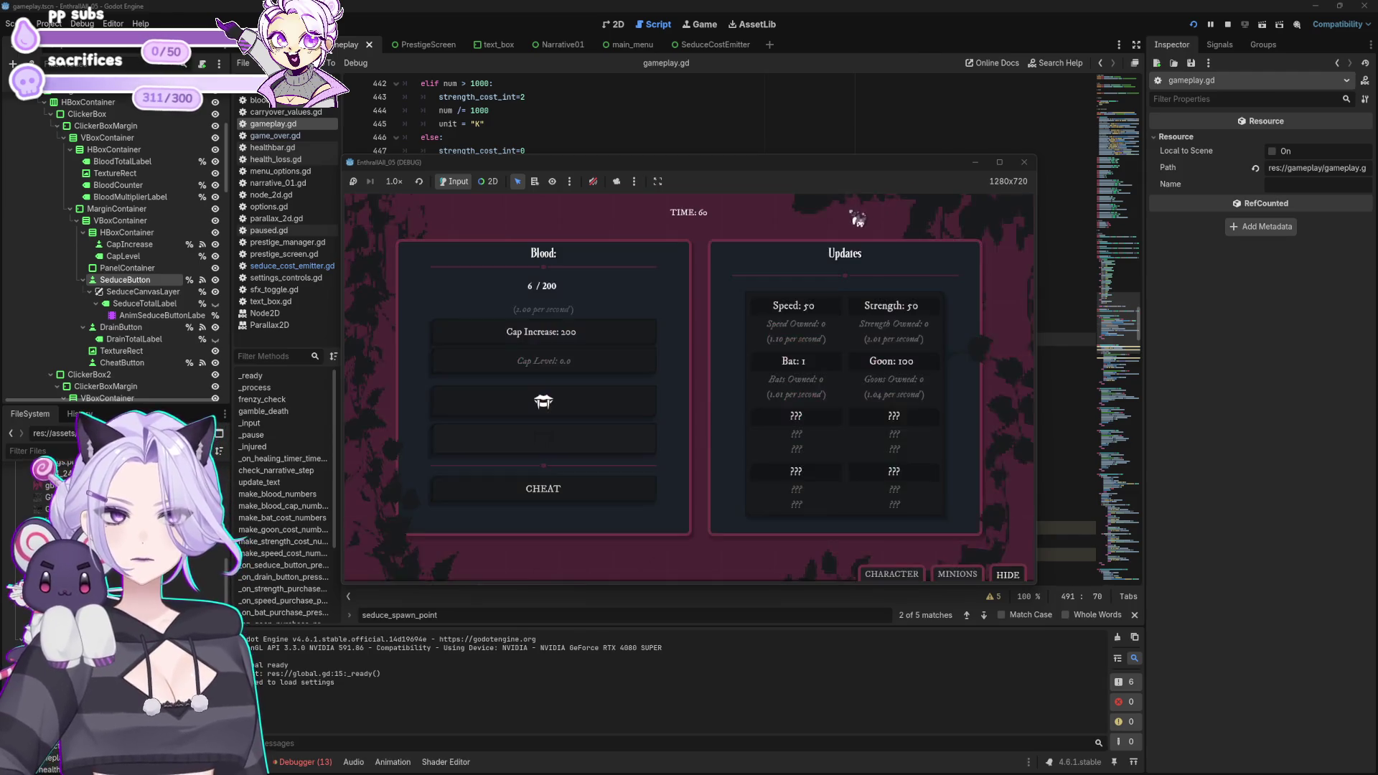
left_click(585, 399)
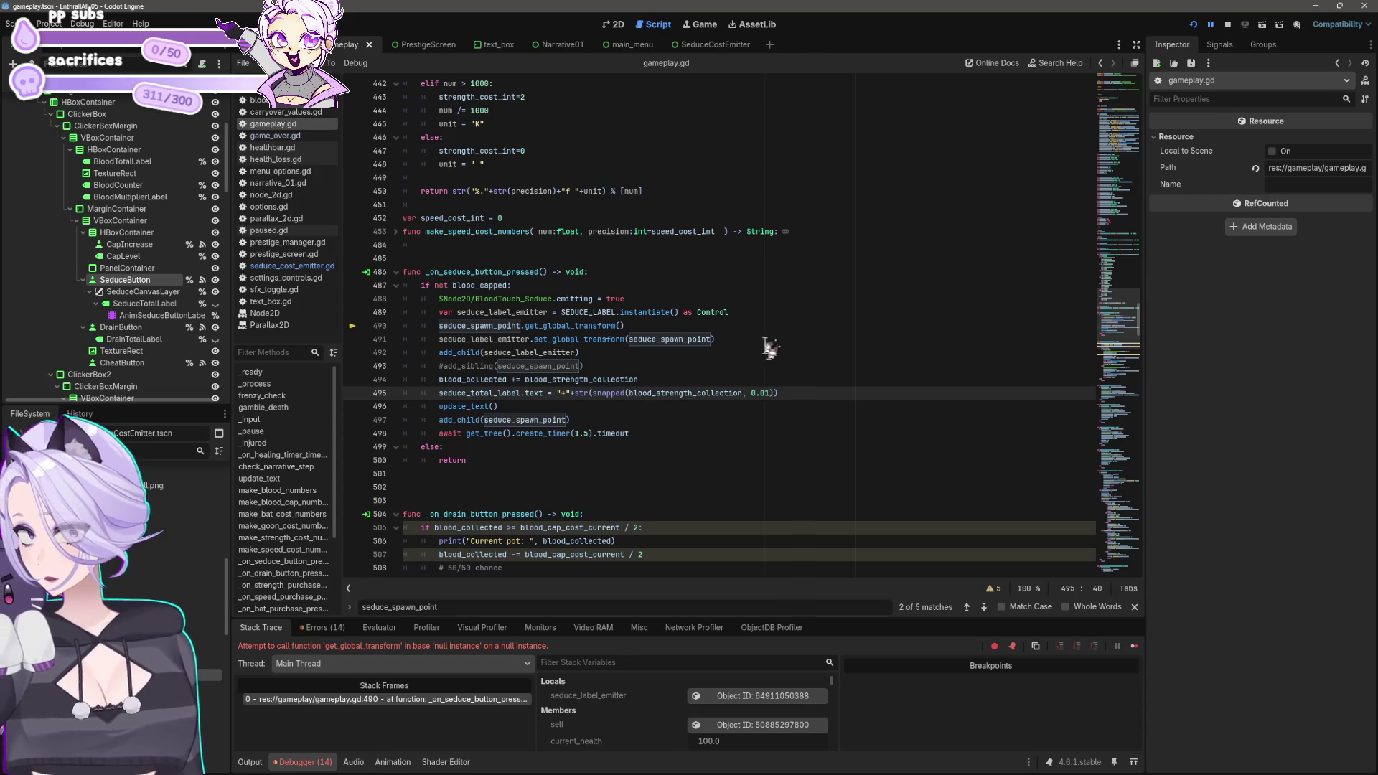
Step: Nest seduce_spawn_point.get_global_transform() inside line 490's set_global_transform call, delete the leftover line, and save
left_click(653, 325)
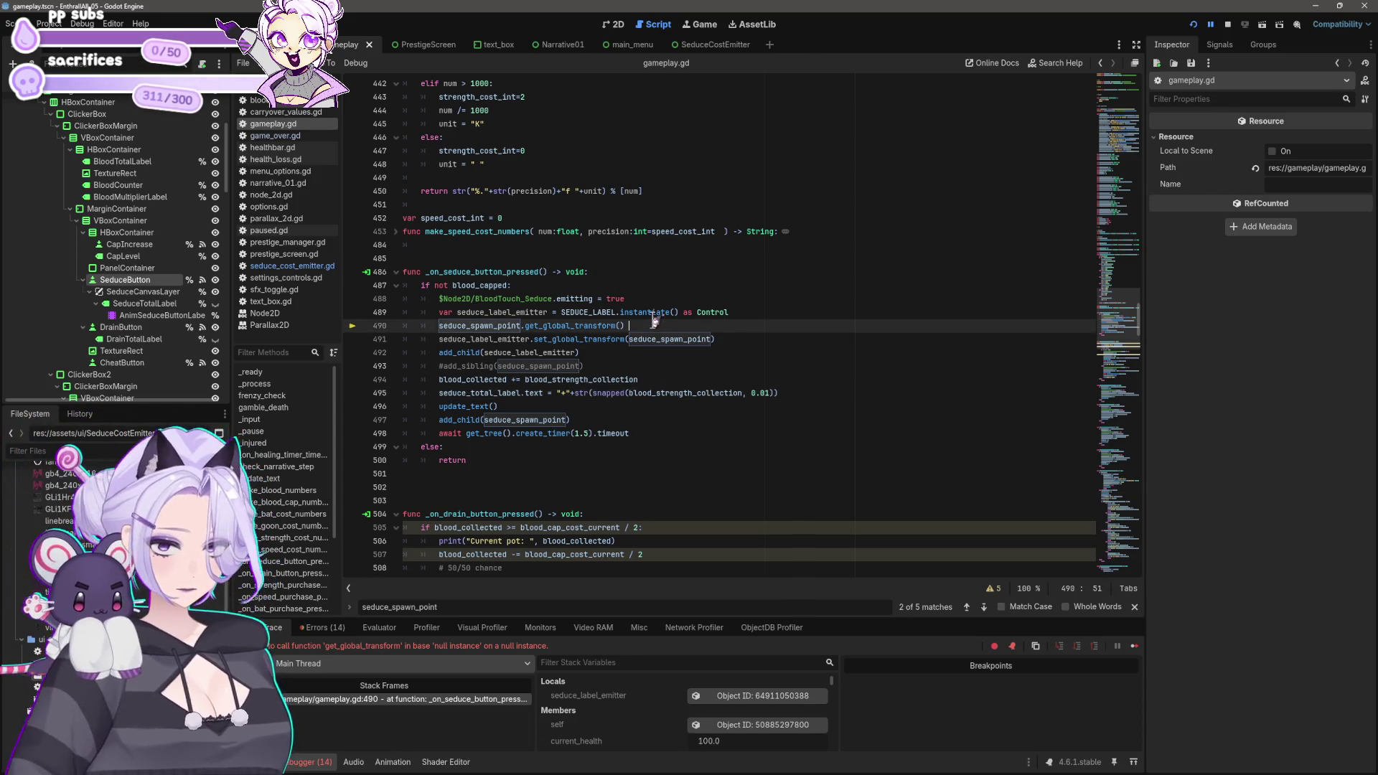
key("BackSpace")
type(")")
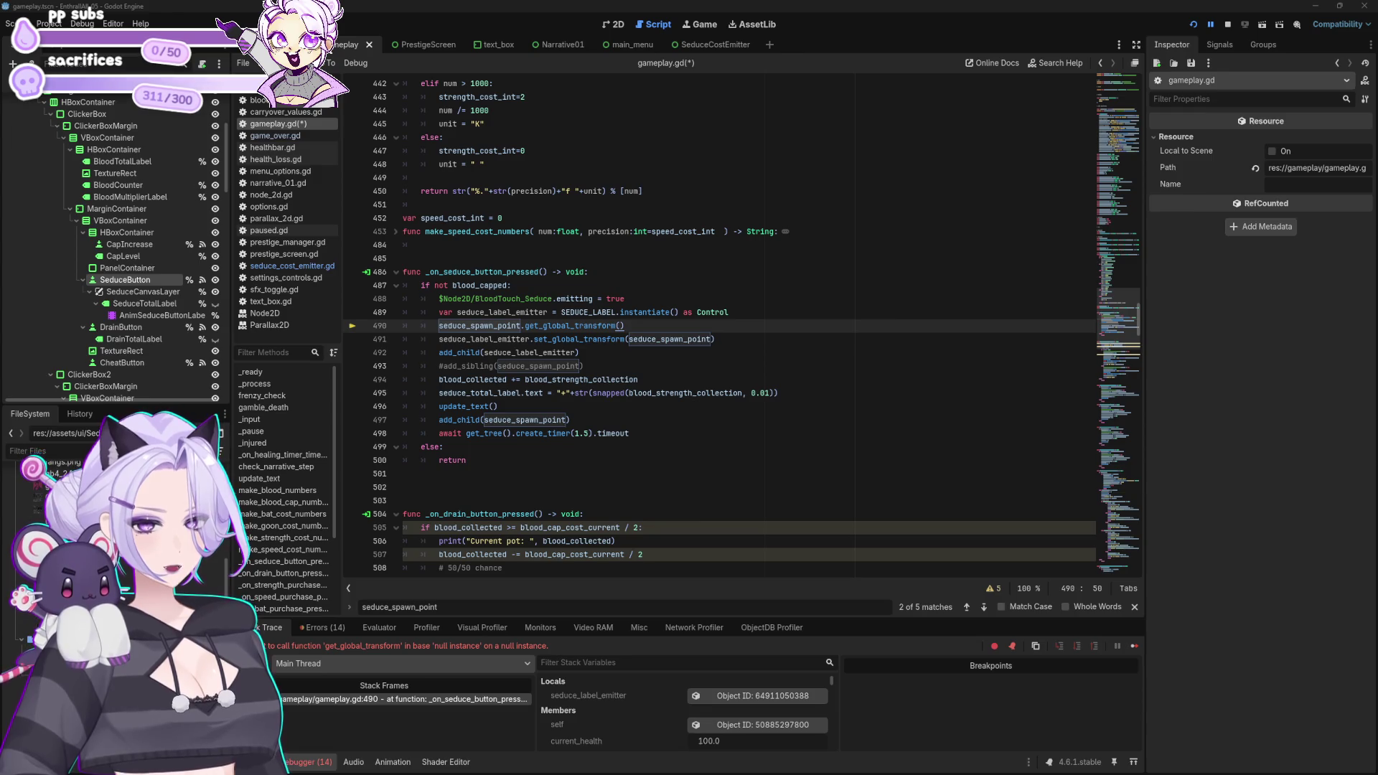
key("shift+Home")
type("seduce_label_emitter.set_global_transform(seduce_spawn_point.get_global_transform())")
key("Down")
key("shift+Home")
key("shift+Home")
key("BackSpace")
key("BackSpace")
key("ctrl+s")
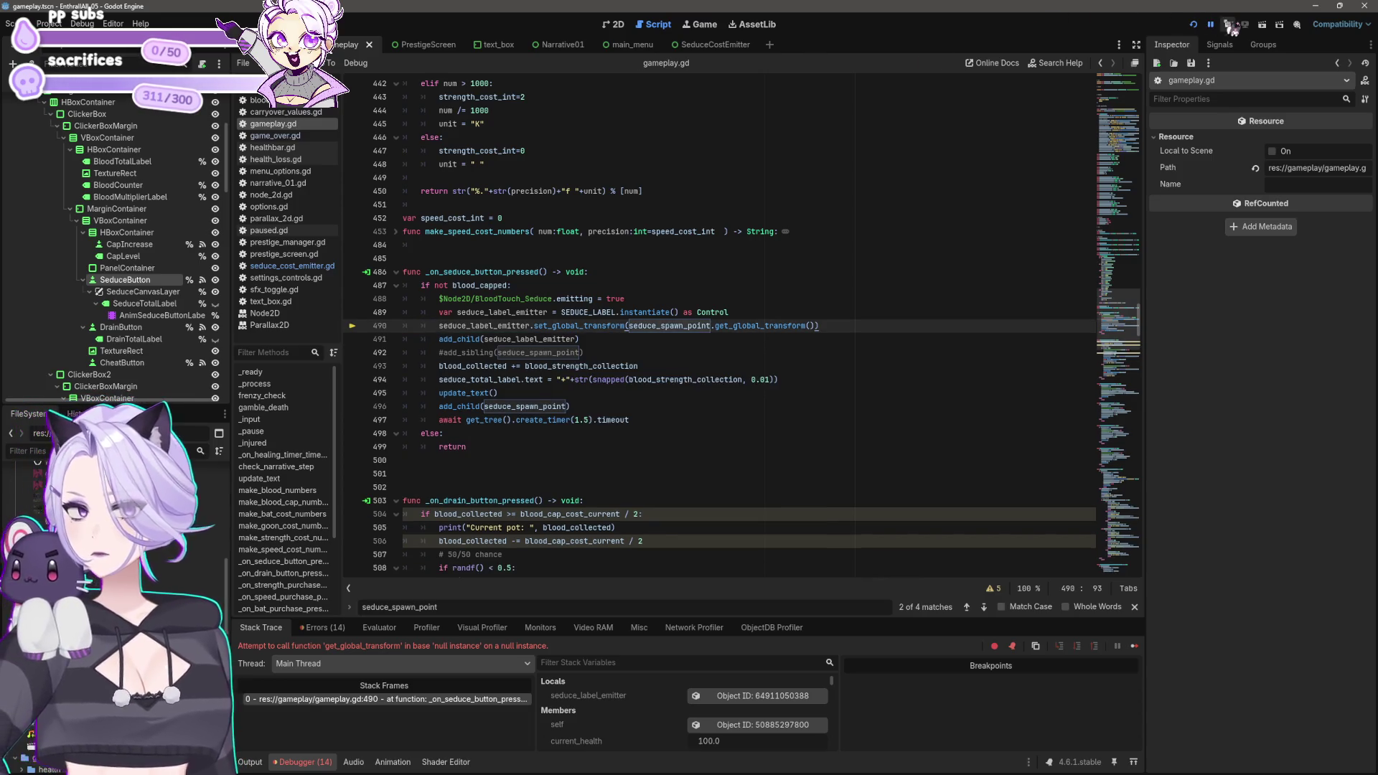
Step: Restart the game, start it from the title menu and trigger a seduce
left_click(1227, 25)
left_click(1192, 25)
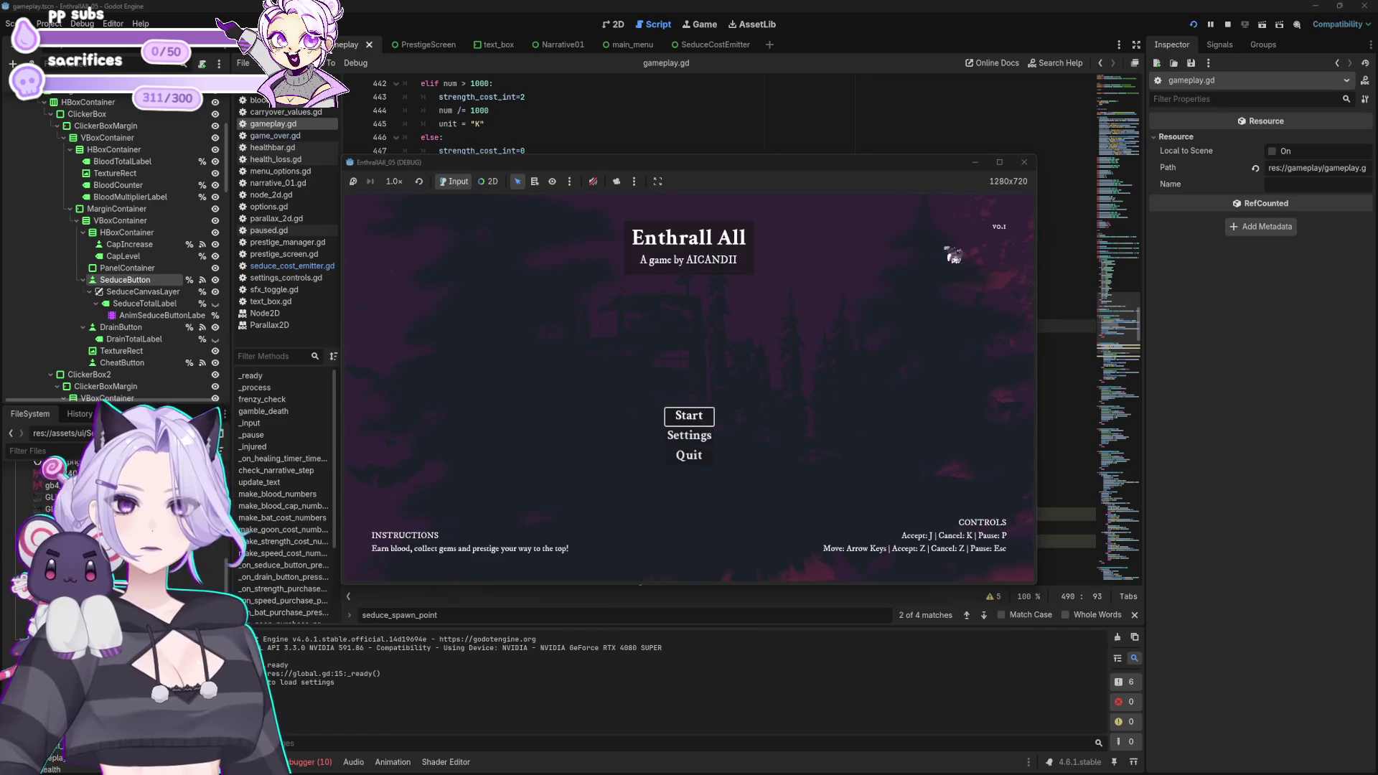
left_click(693, 411)
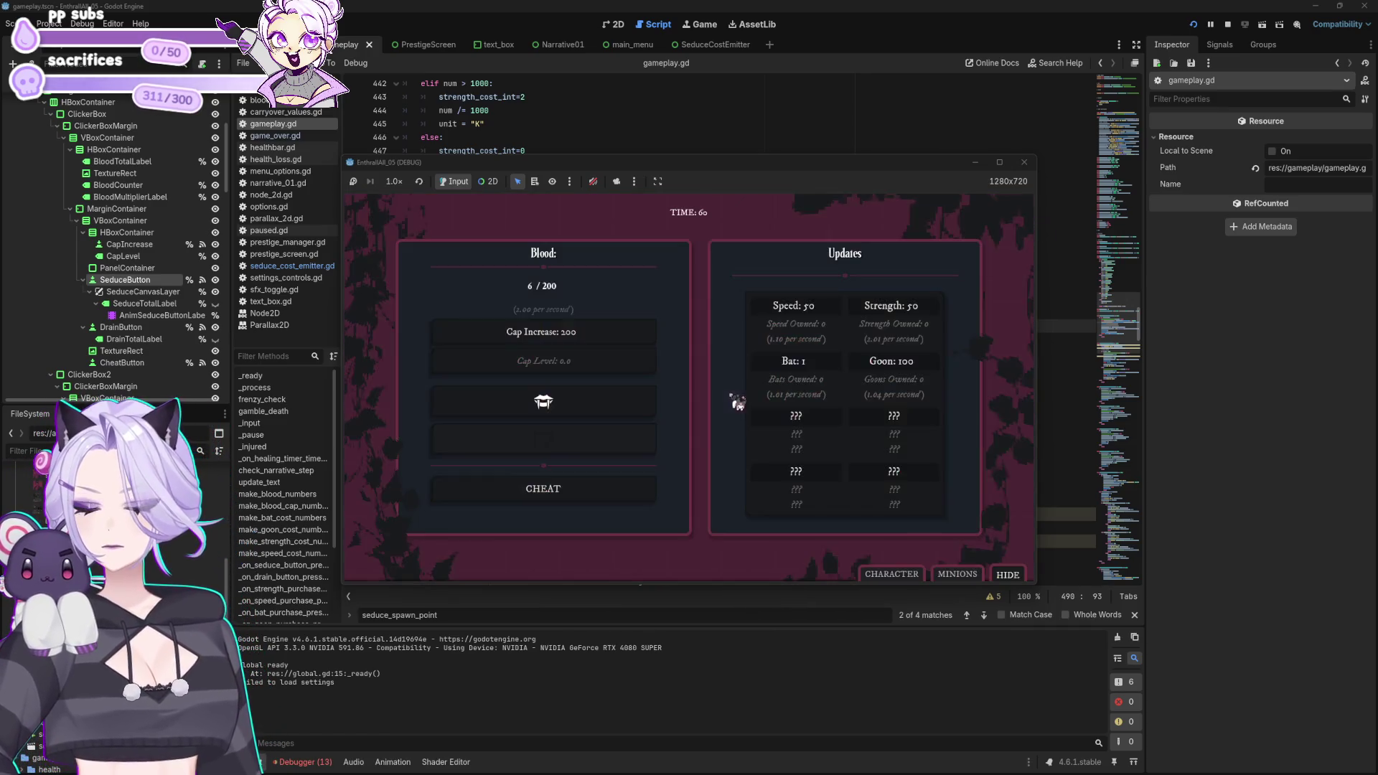
left_click(651, 422)
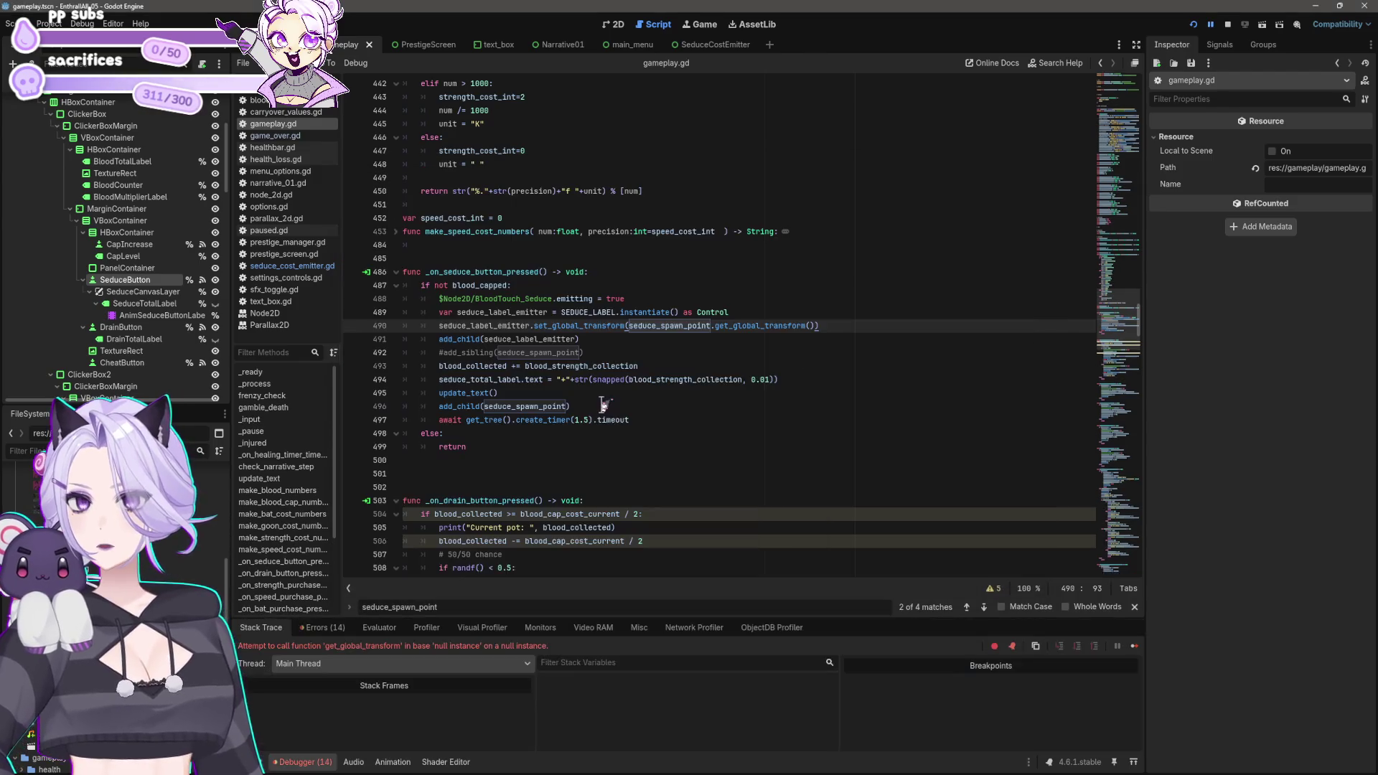
Step: Delete the as Control cast from line 489
left_click(677, 352)
left_click(682, 340)
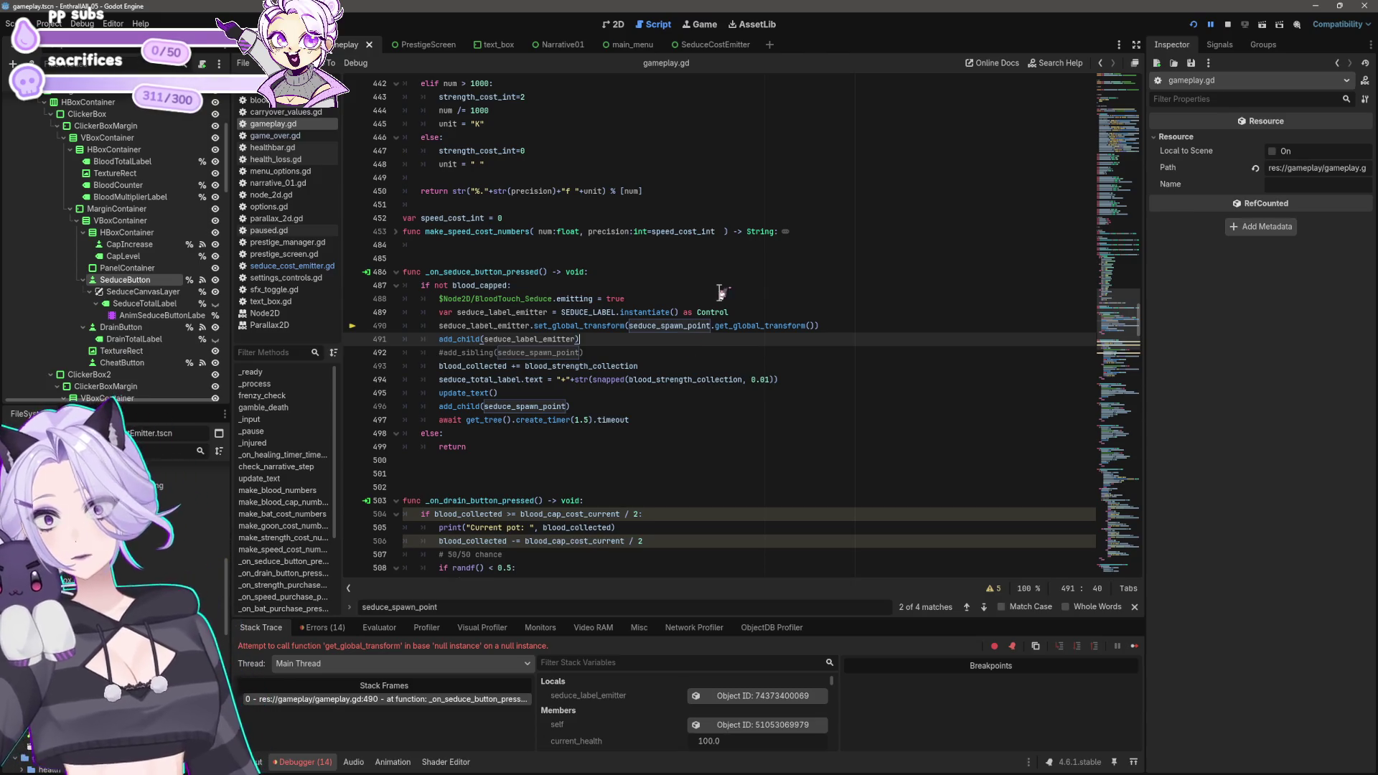
left_click(681, 311)
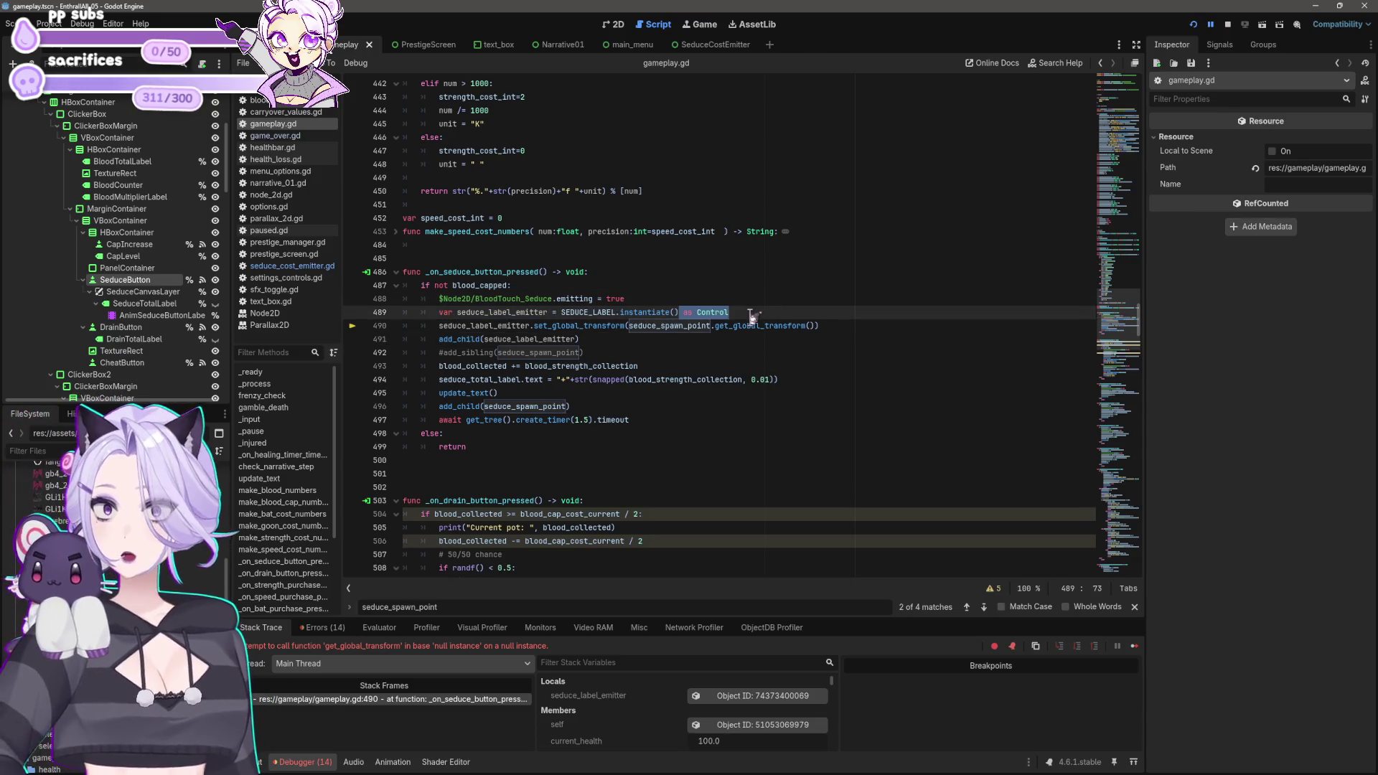
key("BackSpace")
Step: Rerun the game, start it and trigger a seduce to test the change
left_click(1230, 27)
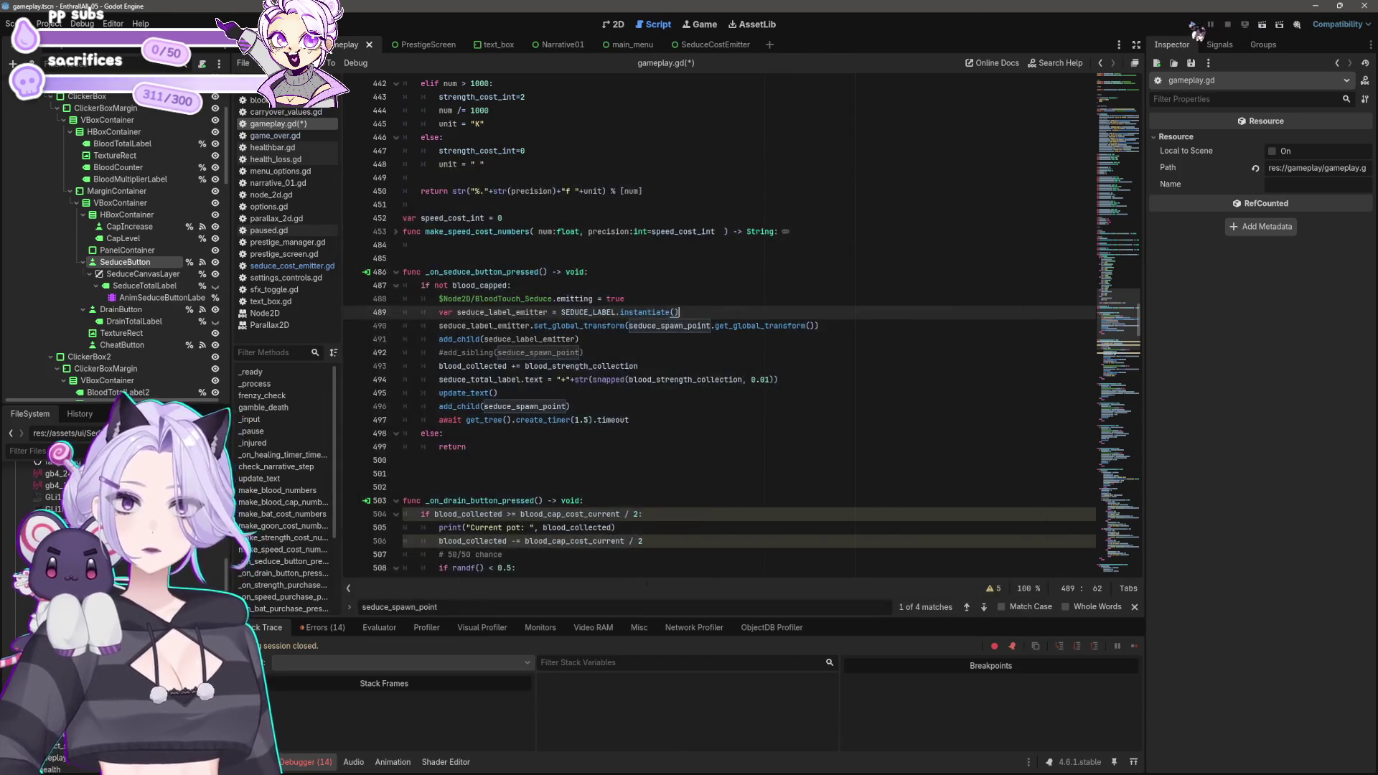
key("F5")
left_click(711, 419)
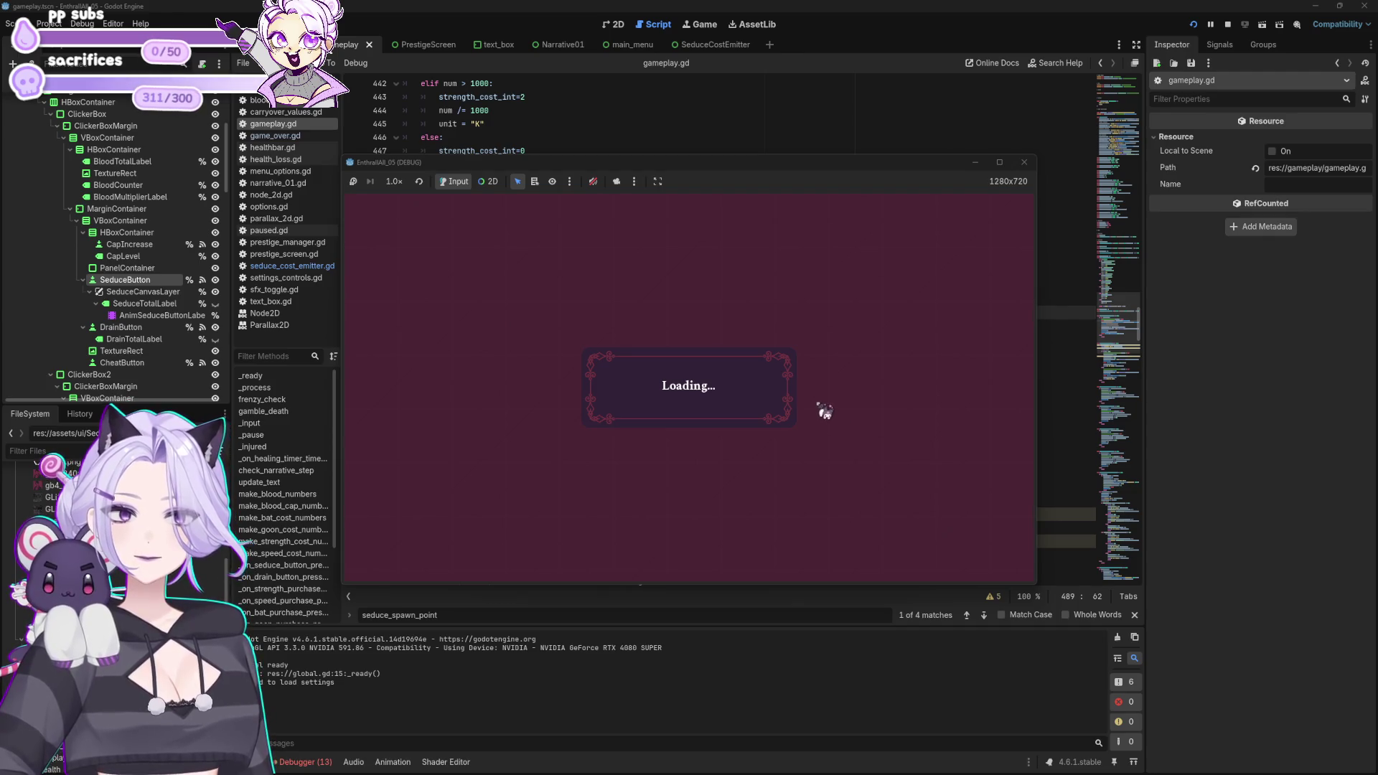
left_click(544, 405)
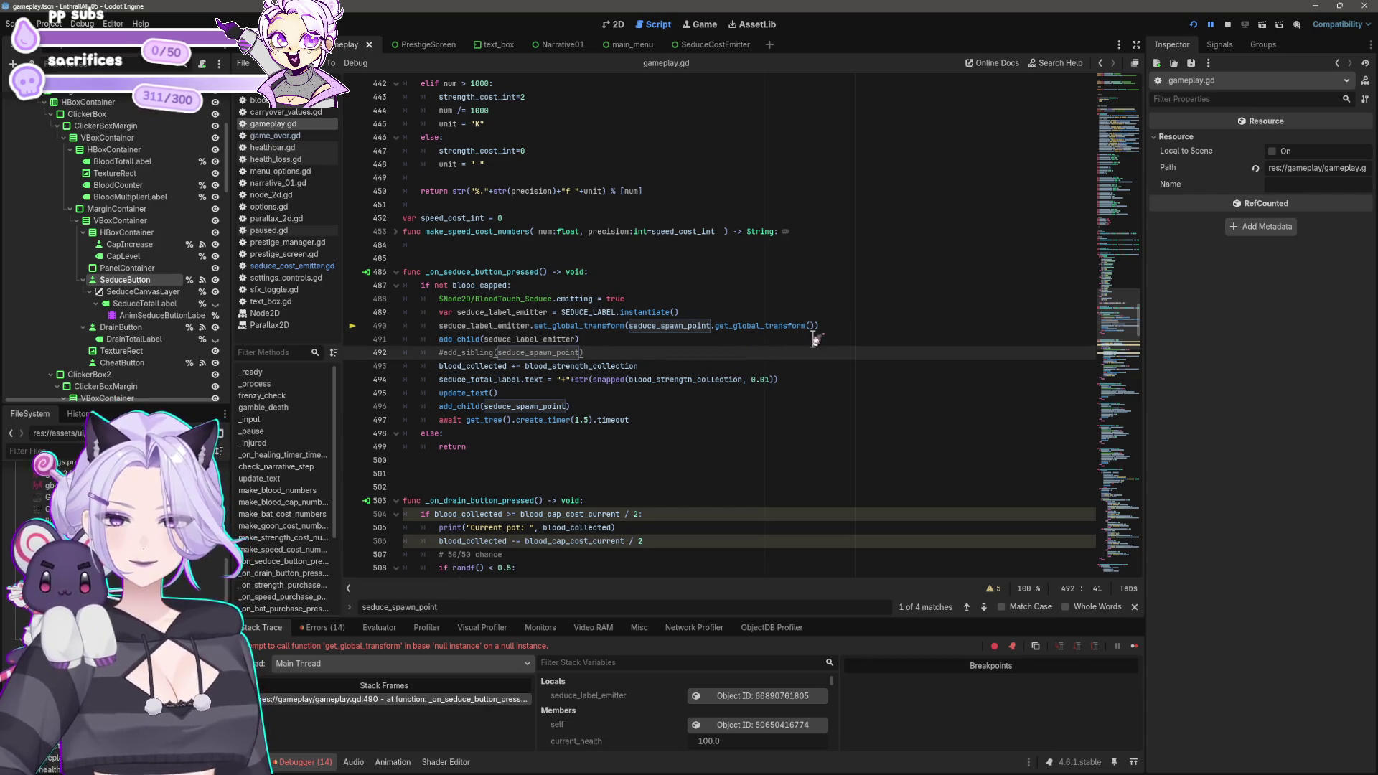
Step: Restore the as Control cast and remove .get_global_transform() from line 490
key("ctrl+z")
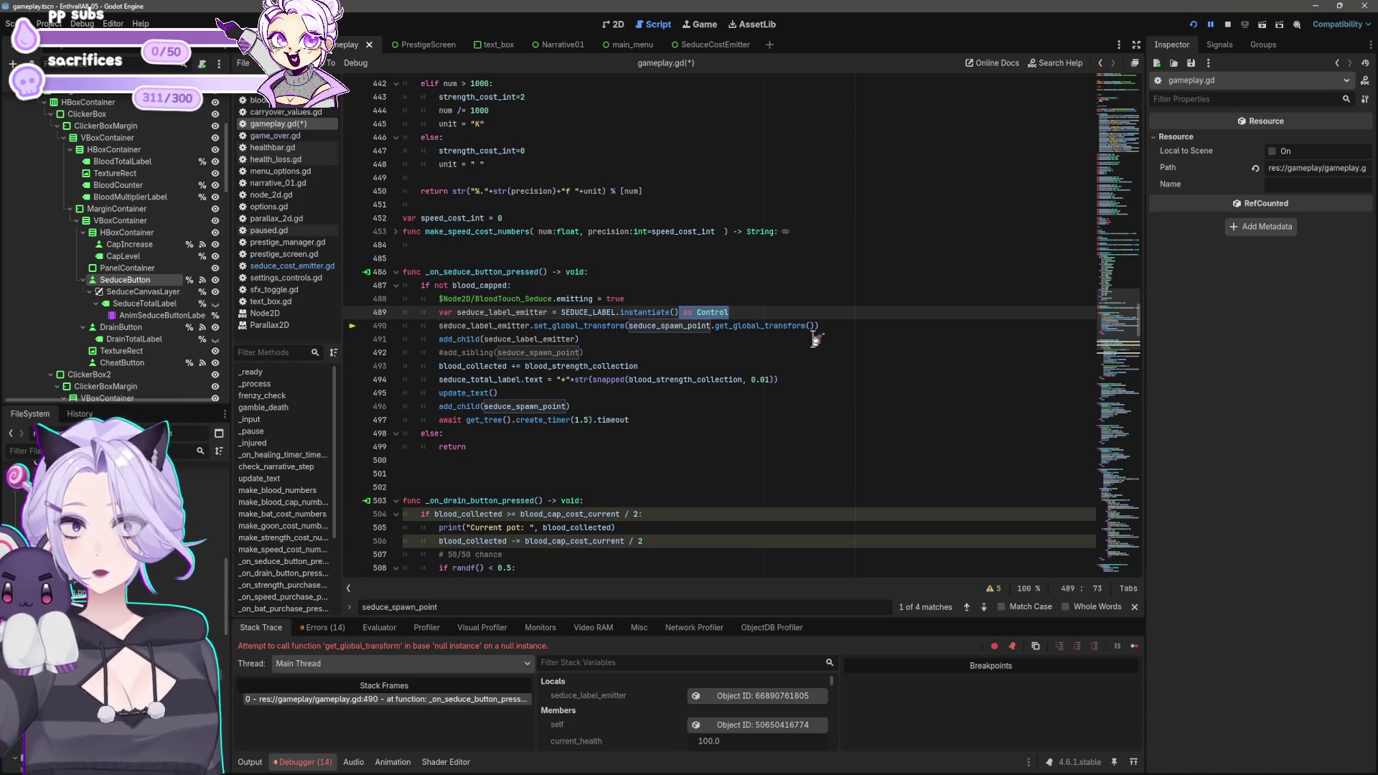
left_click(715, 327)
key("shift+End")
key("shift+Left")
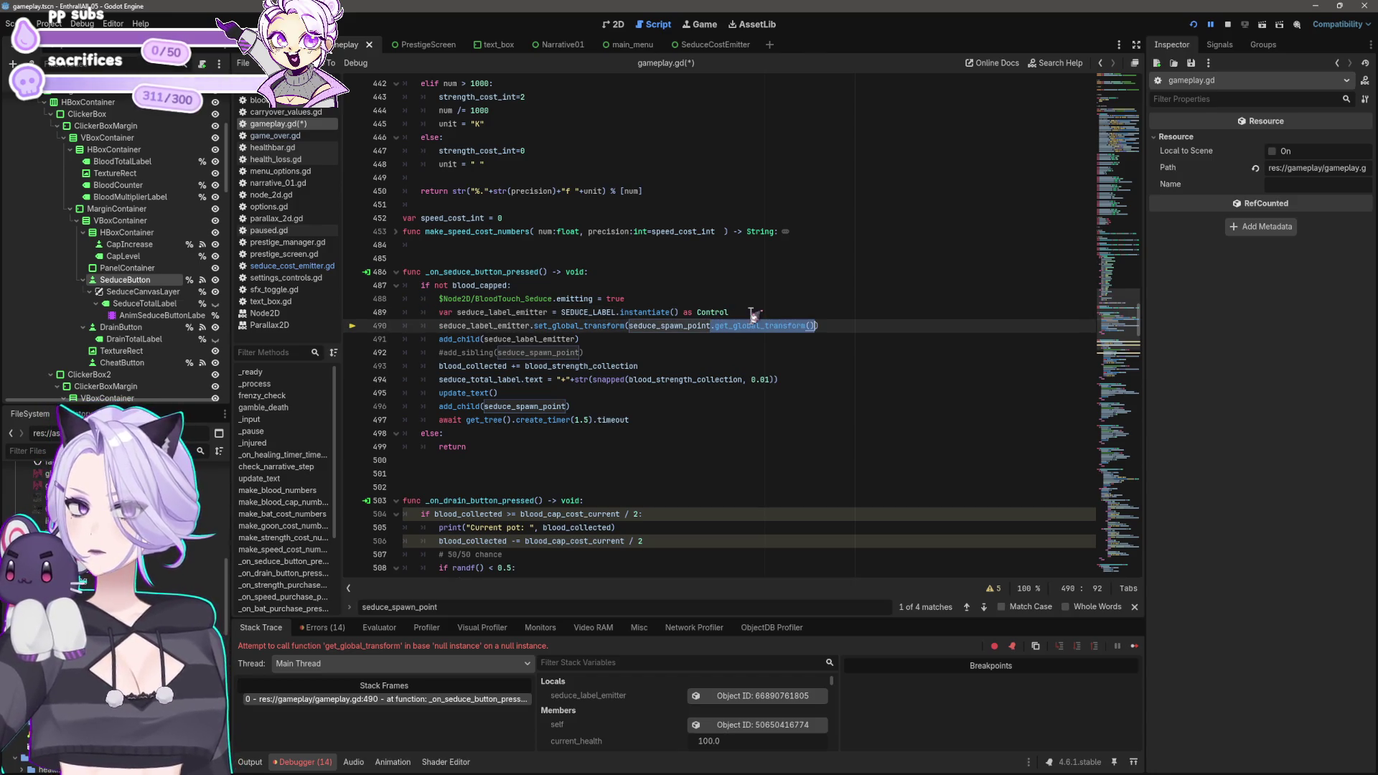
key("Delete")
Step: Save and rerun the game, start it and trigger a seduce
left_click(1193, 24)
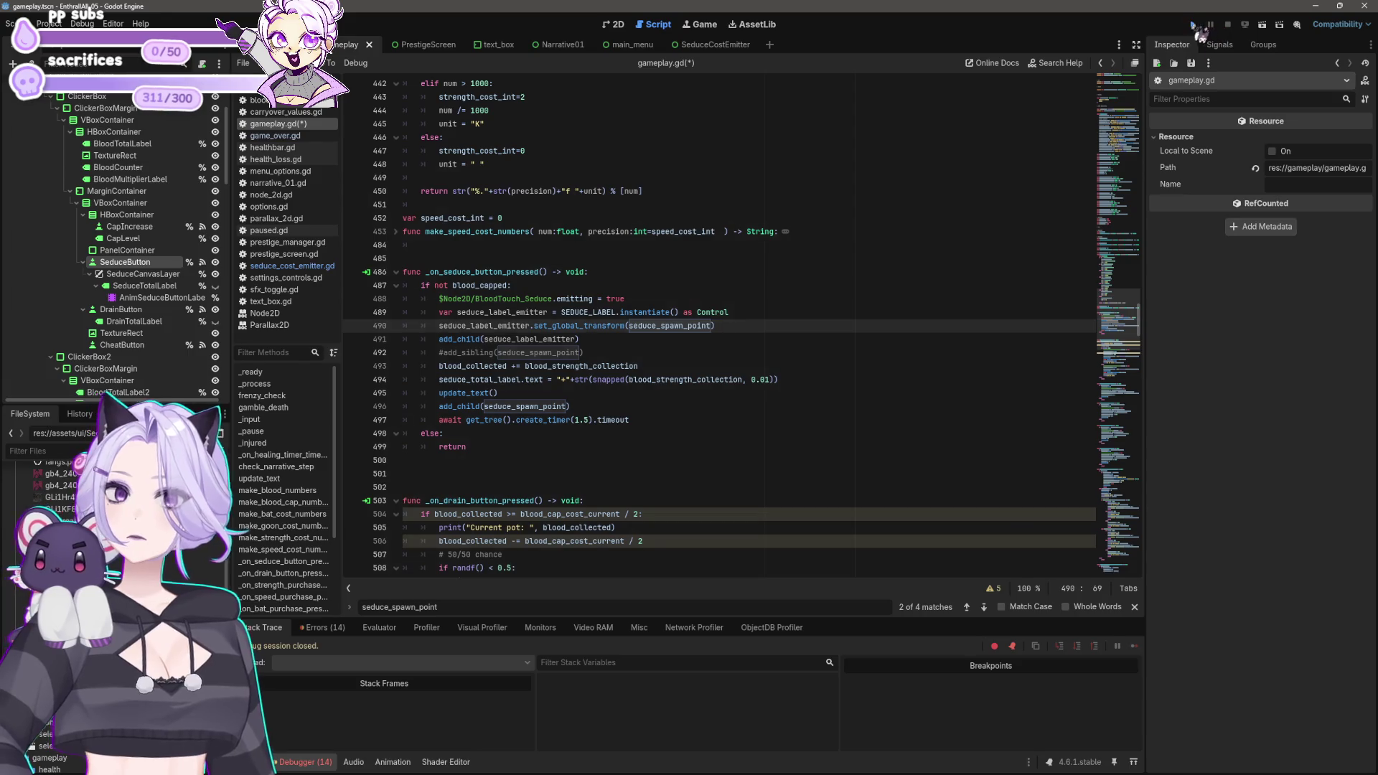
left_click(693, 419)
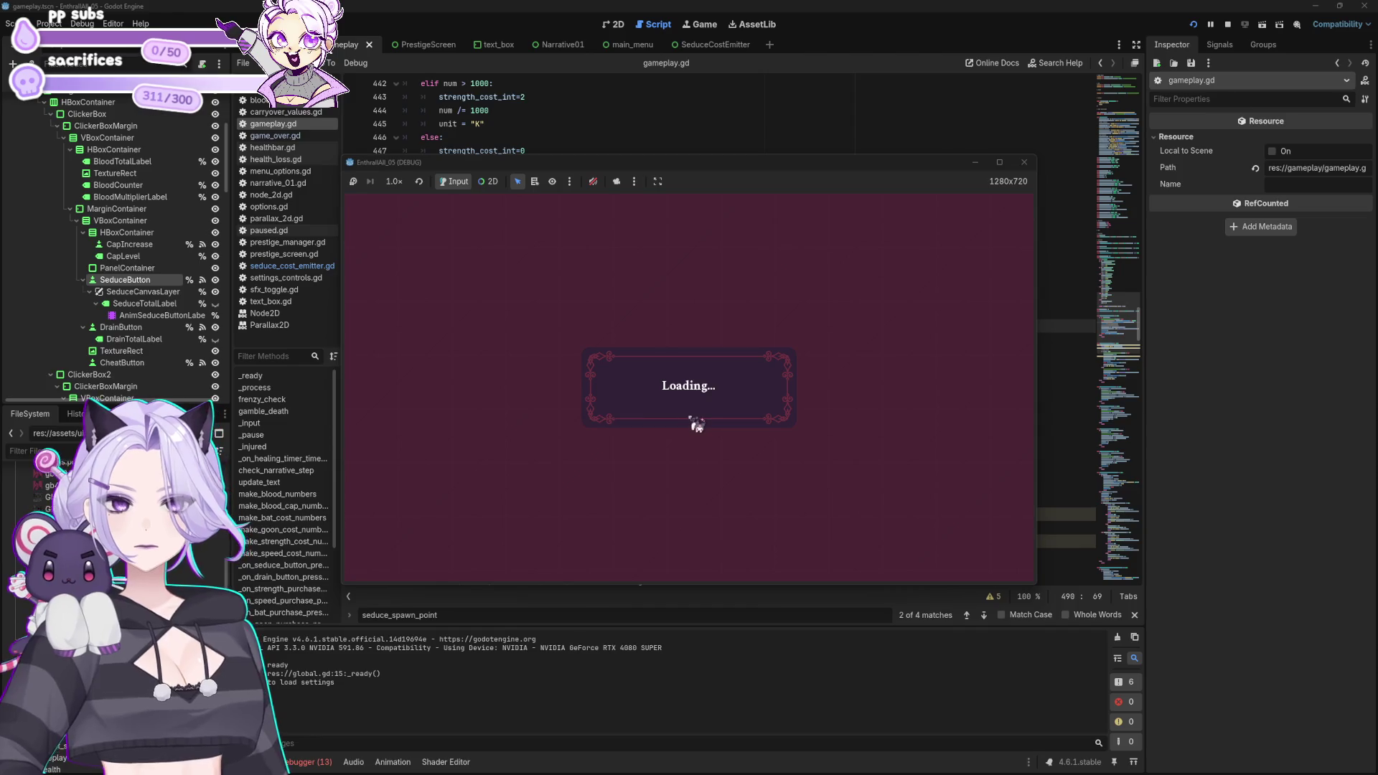
left_click(553, 436)
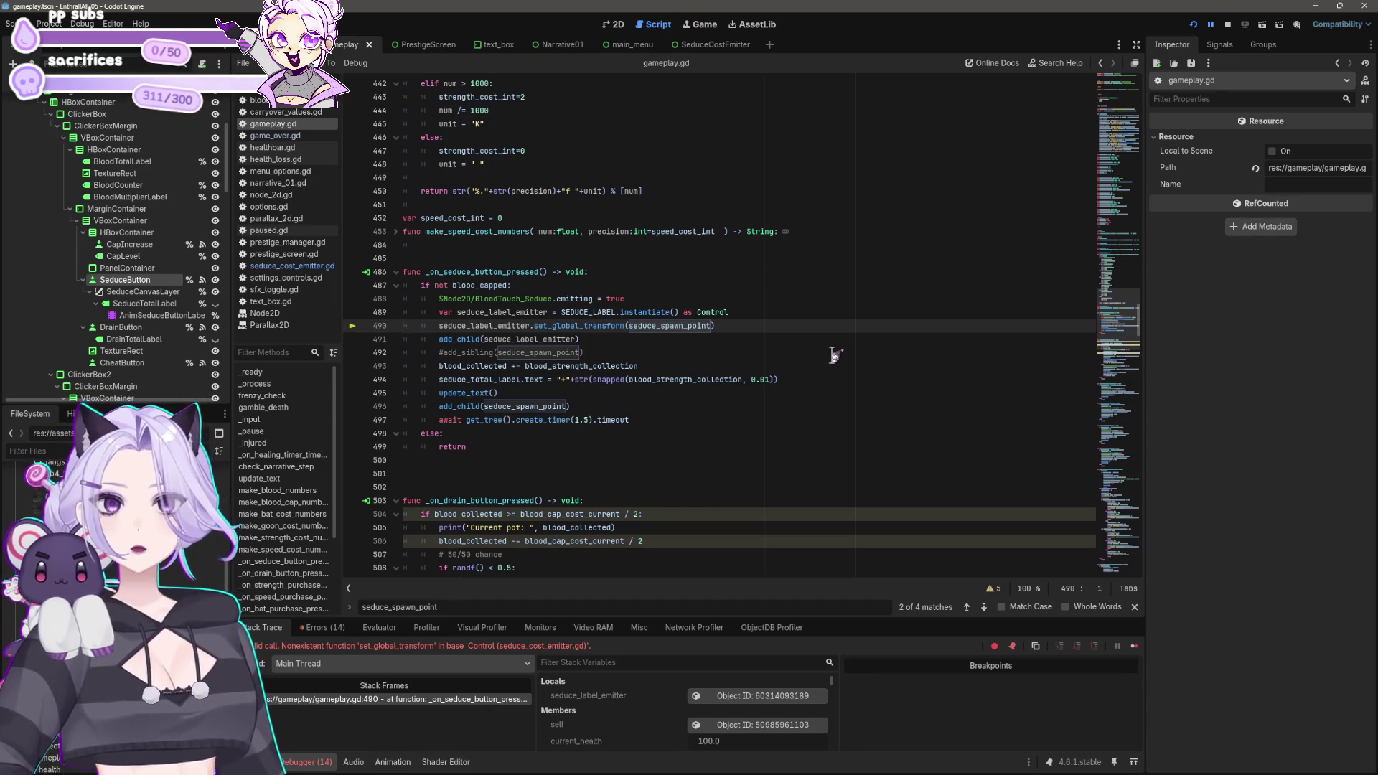
Step: Restore .get_global_transform() on seduce_spawn_point in line 490
left_click(776, 327)
key("Left")
key("ctrl+v")
mouse_move(1157, 325)
left_mouse_down()
mouse_move(1144, 316)
mouse_move(1149, 179)
mouse_move(1163, 152)
mouse_move(1146, 230)
left_mouse_up()
Step: Select the variable name on line 211 and search the script for seduce_spawn_point
left_click(484, 378)
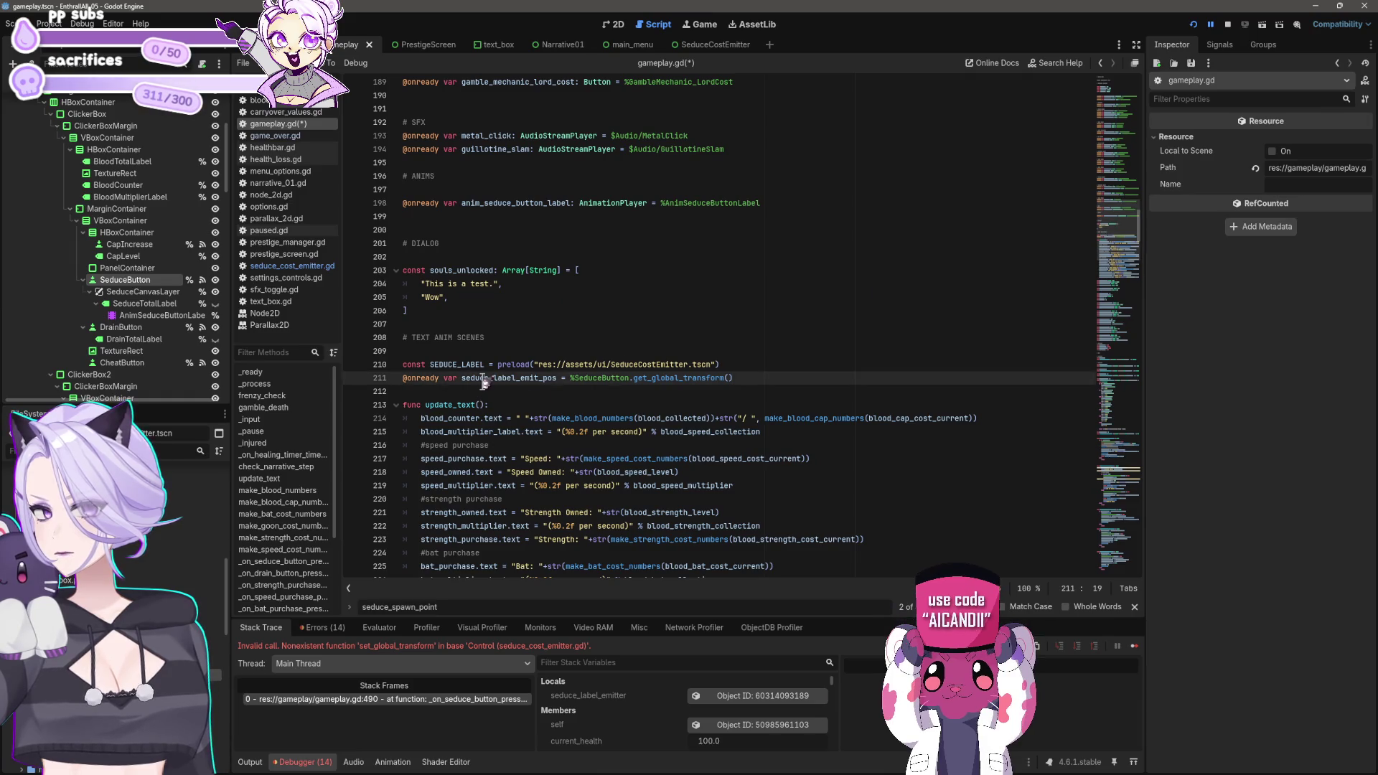
left_click_drag(557, 378, 463, 381)
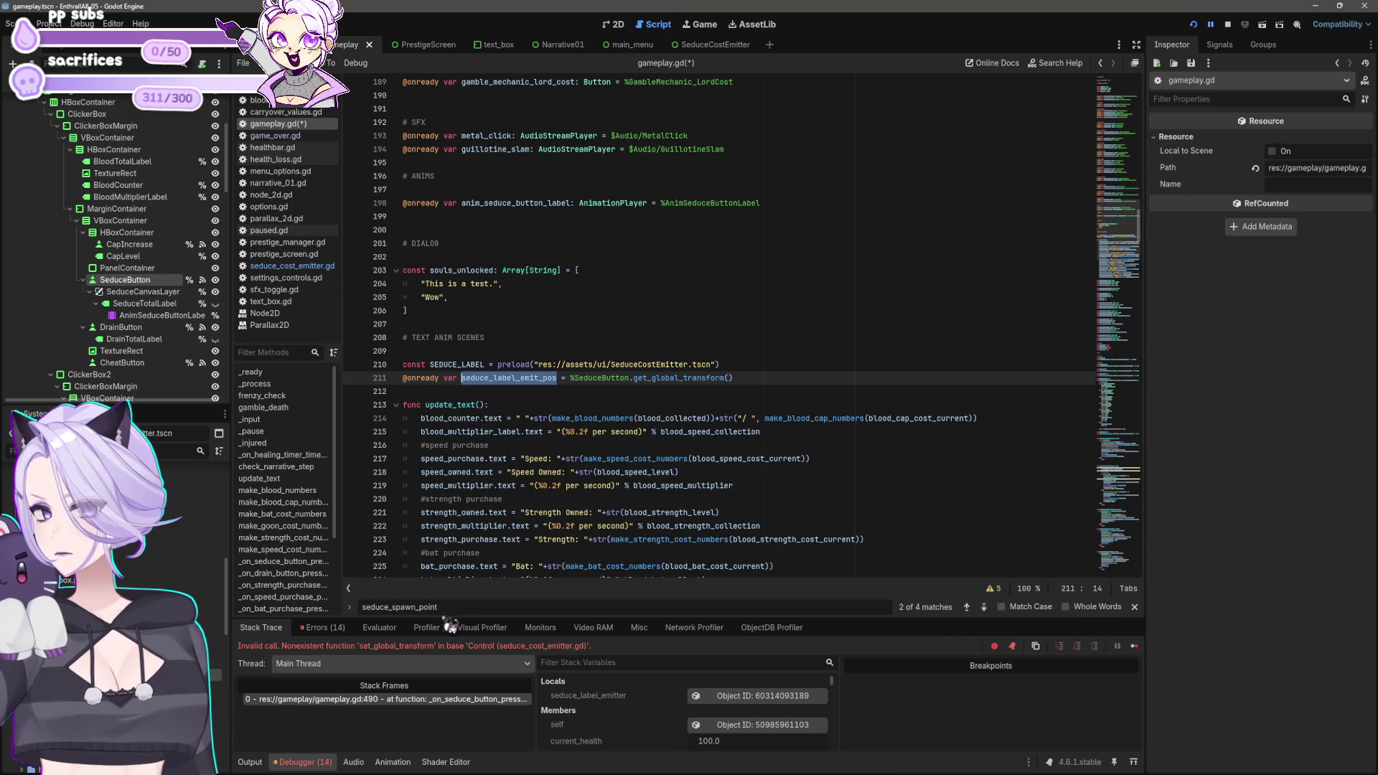
key("ctrl+f")
type("seduce_spawn_poi")
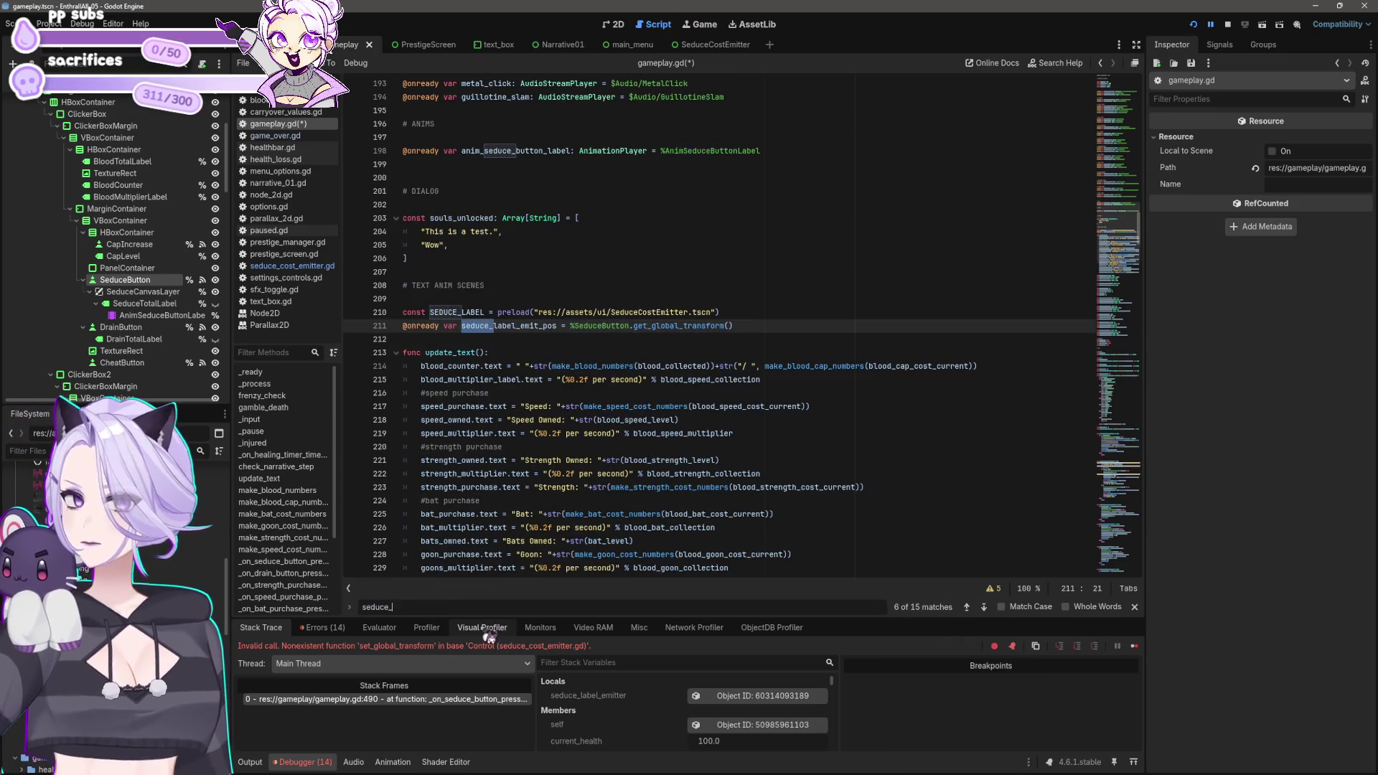
type("nt")
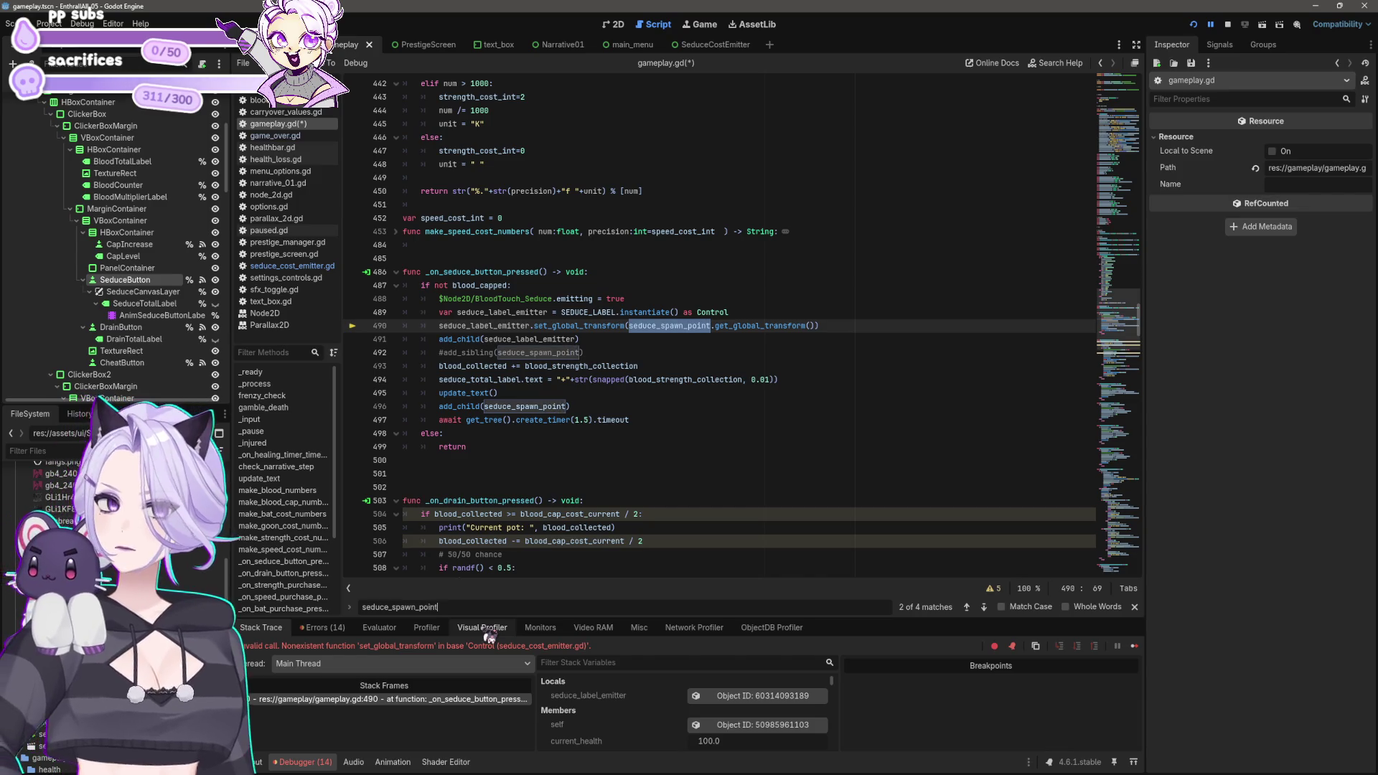
Step: Step through the seduce_spawn_point matches back to line 21, then search for seduce_label_emit_pos
left_click(966, 608)
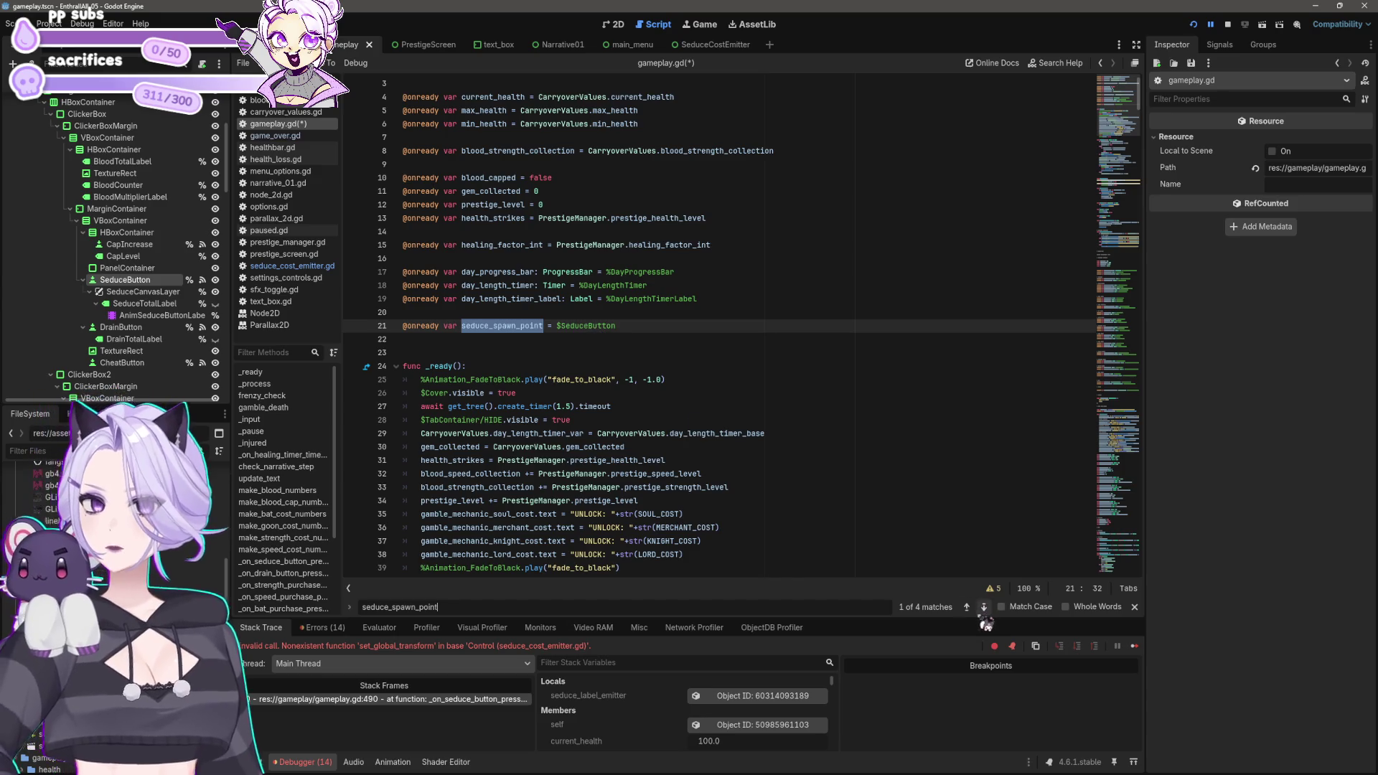
left_click(983, 607)
left_click(966, 607)
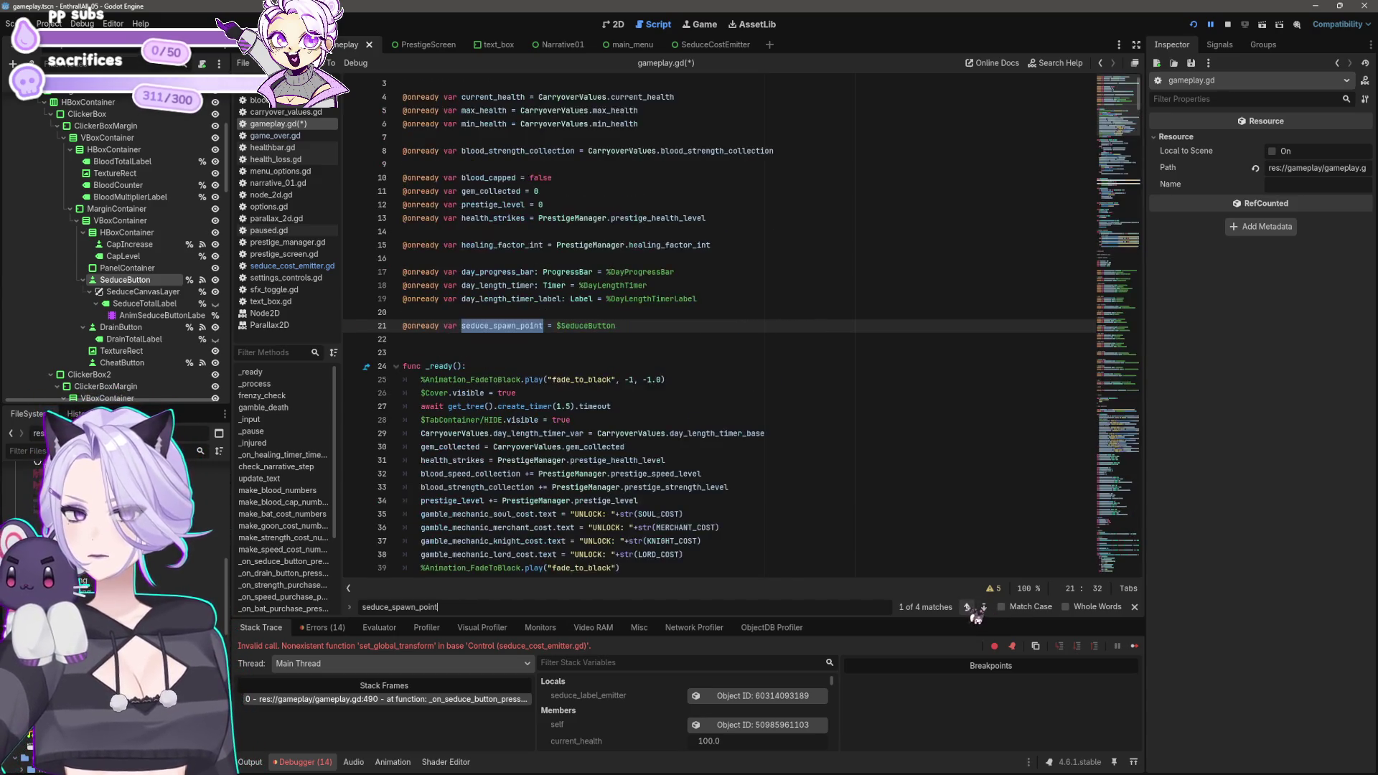
double_click(527, 608)
type("seduce_label_emit_pos")
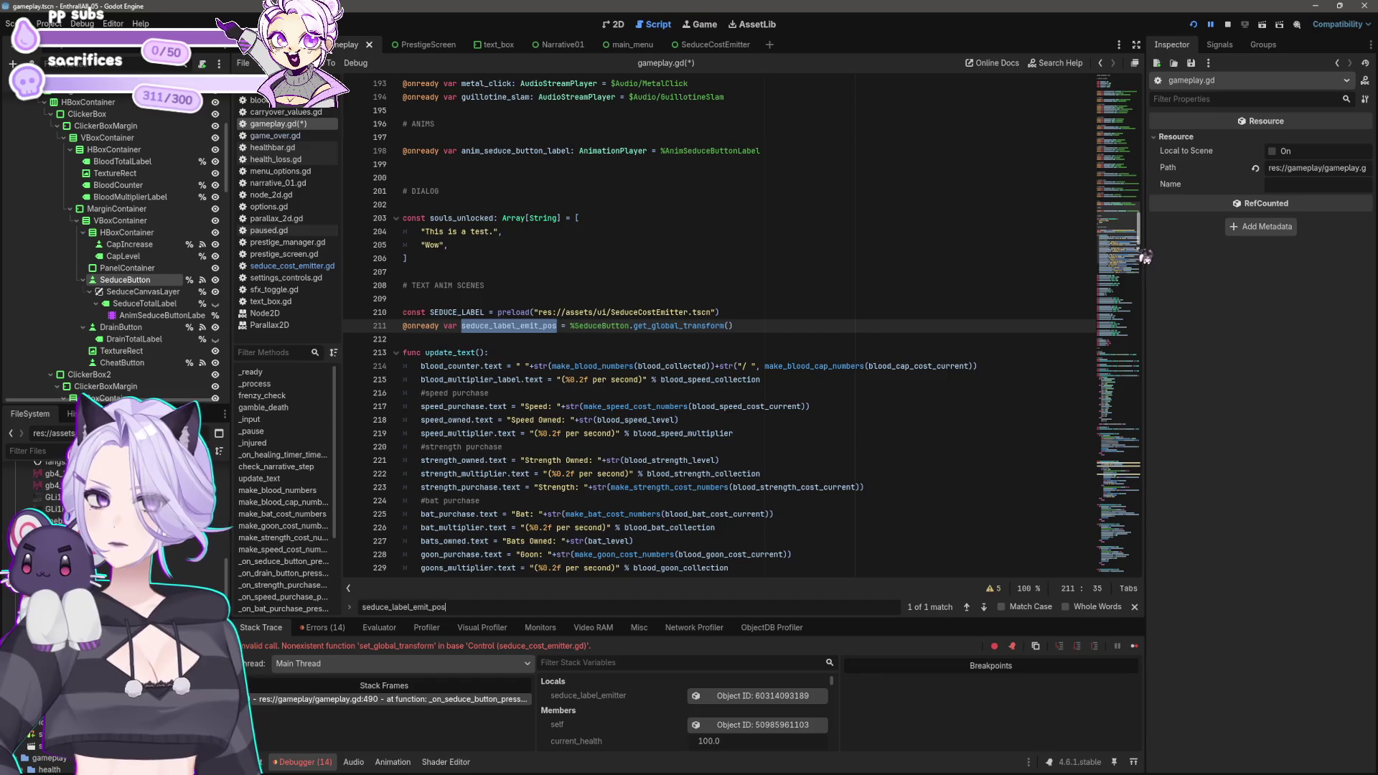
mouse_move(1139, 244)
left_mouse_down()
mouse_move(1160, 187)
mouse_move(1140, 79)
left_mouse_up()
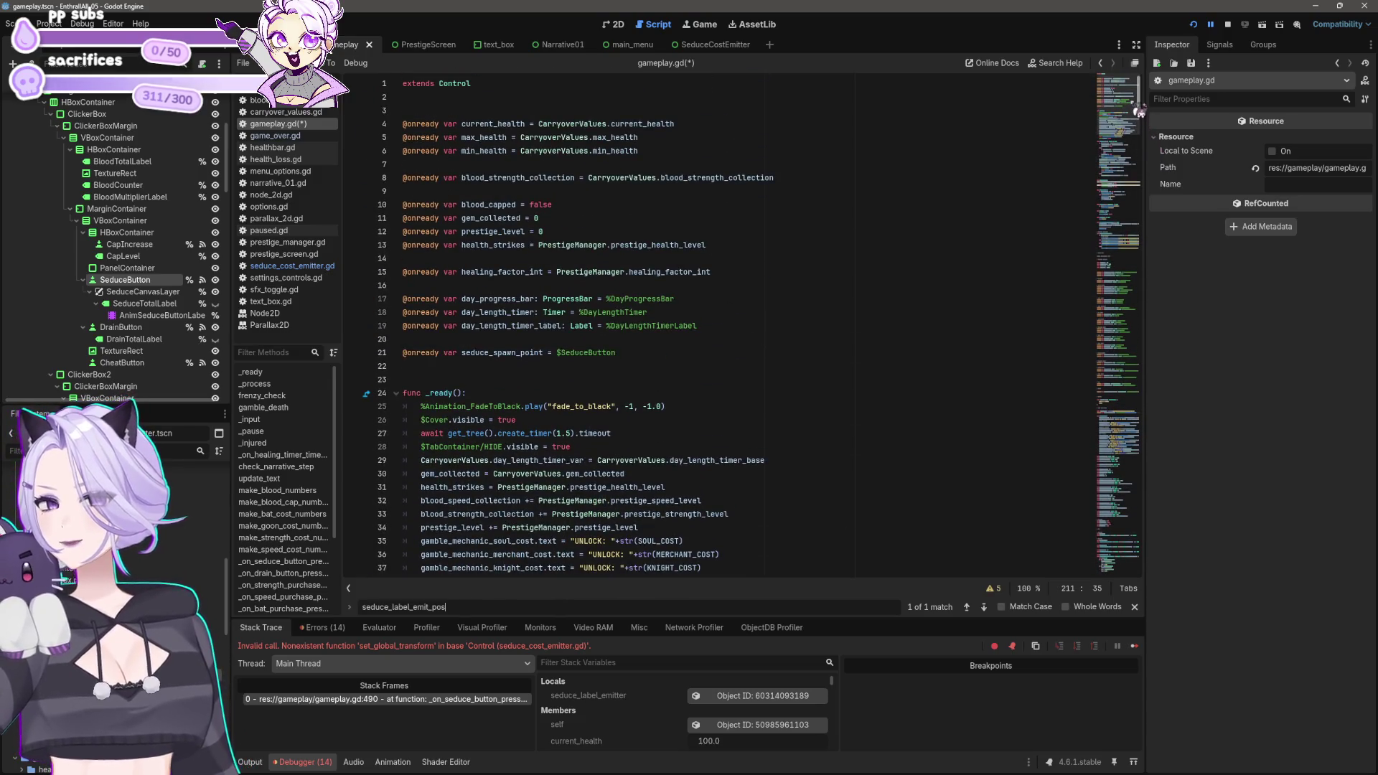
left_click_drag(629, 352, 382, 349)
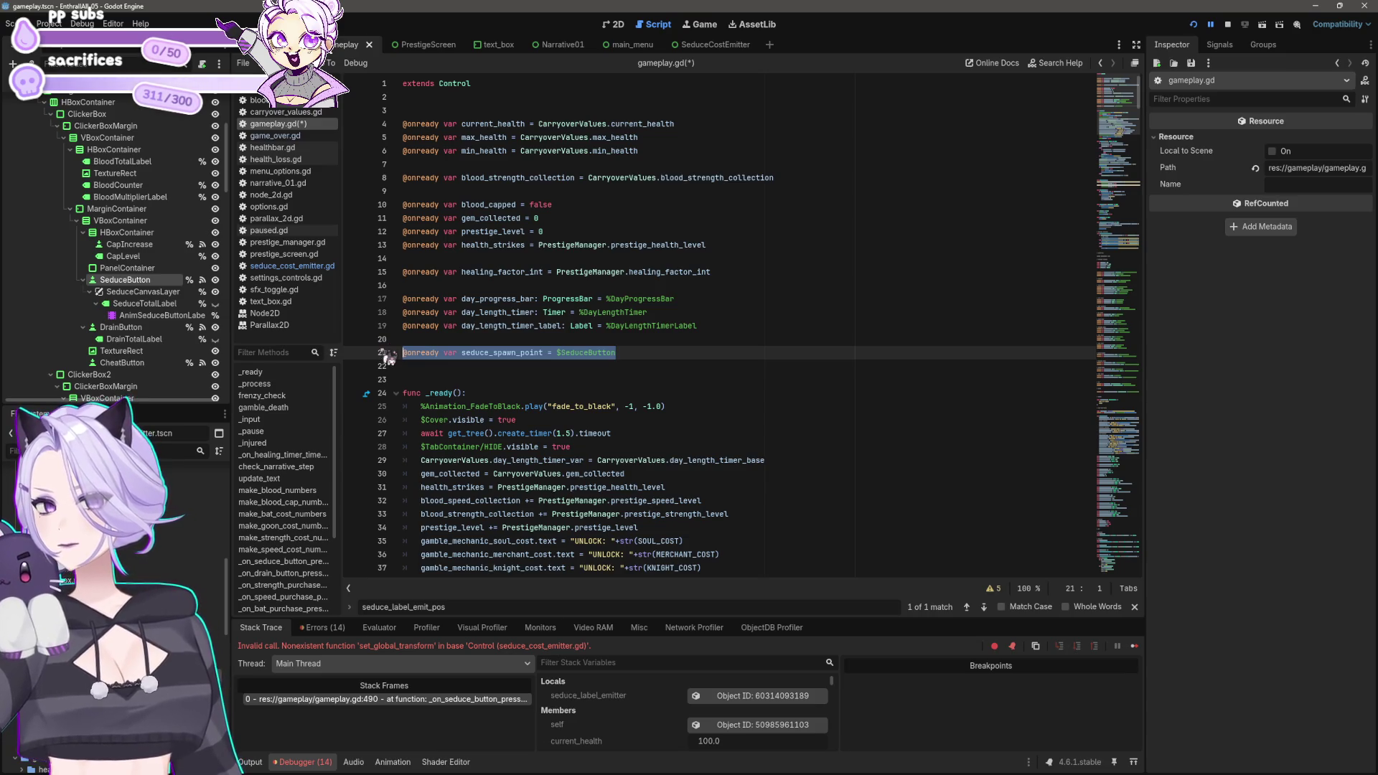
key("BackSpace")
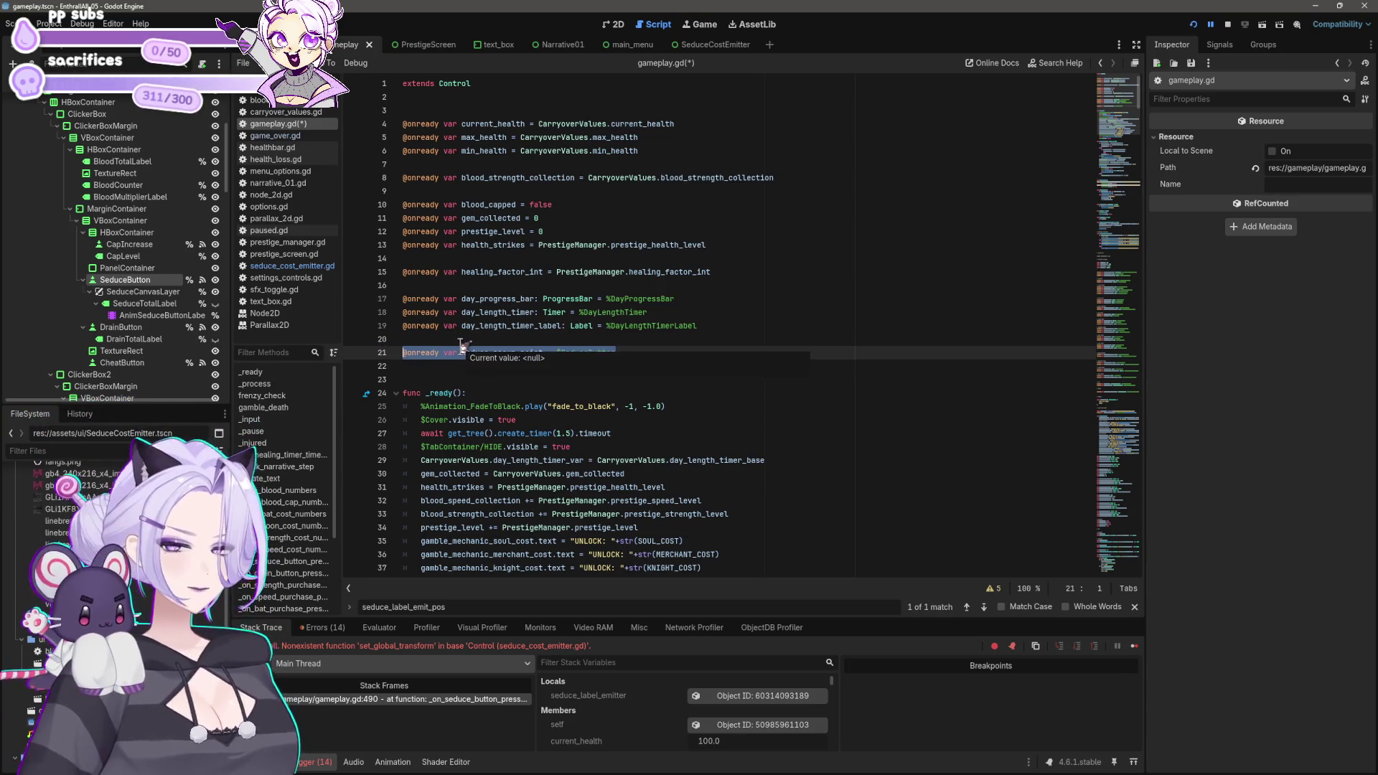
key("BackSpace")
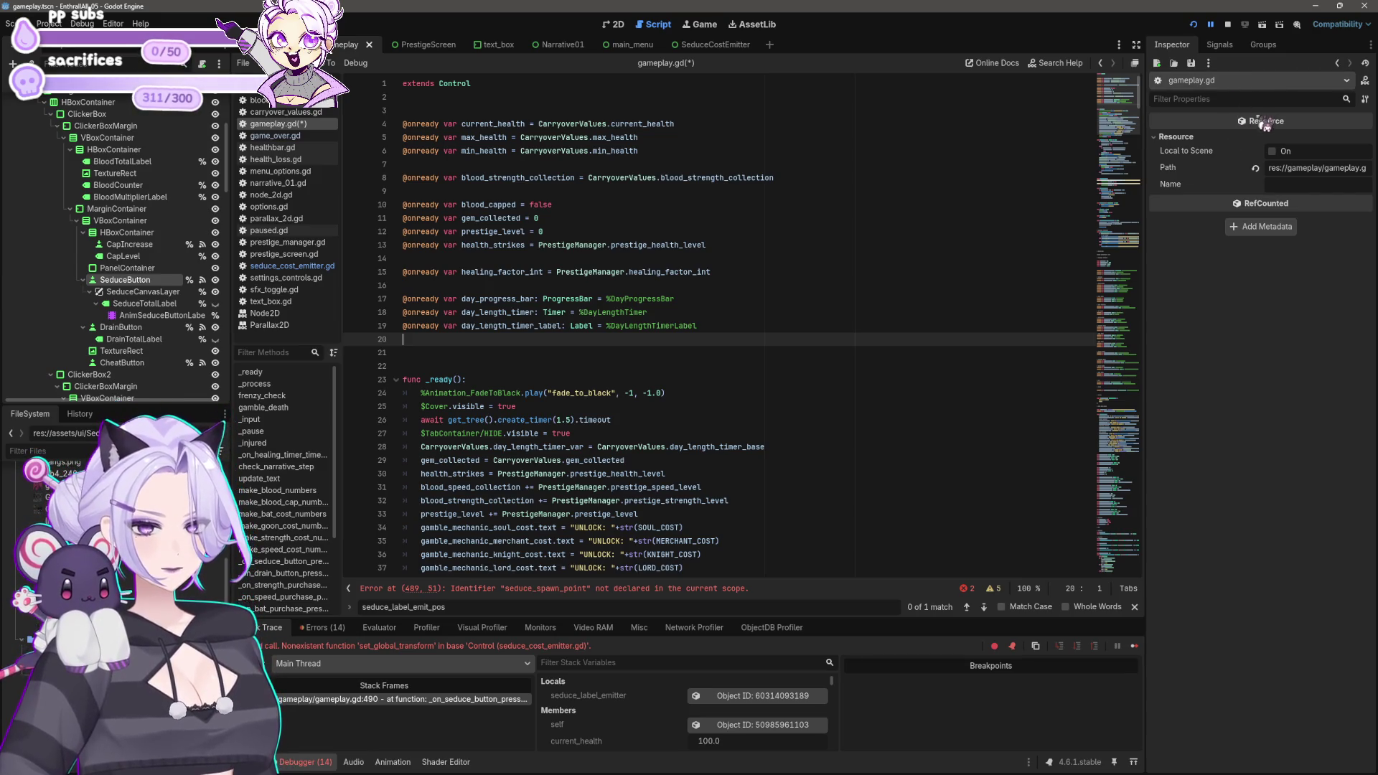
left_click_drag(1148, 111, 1141, 252)
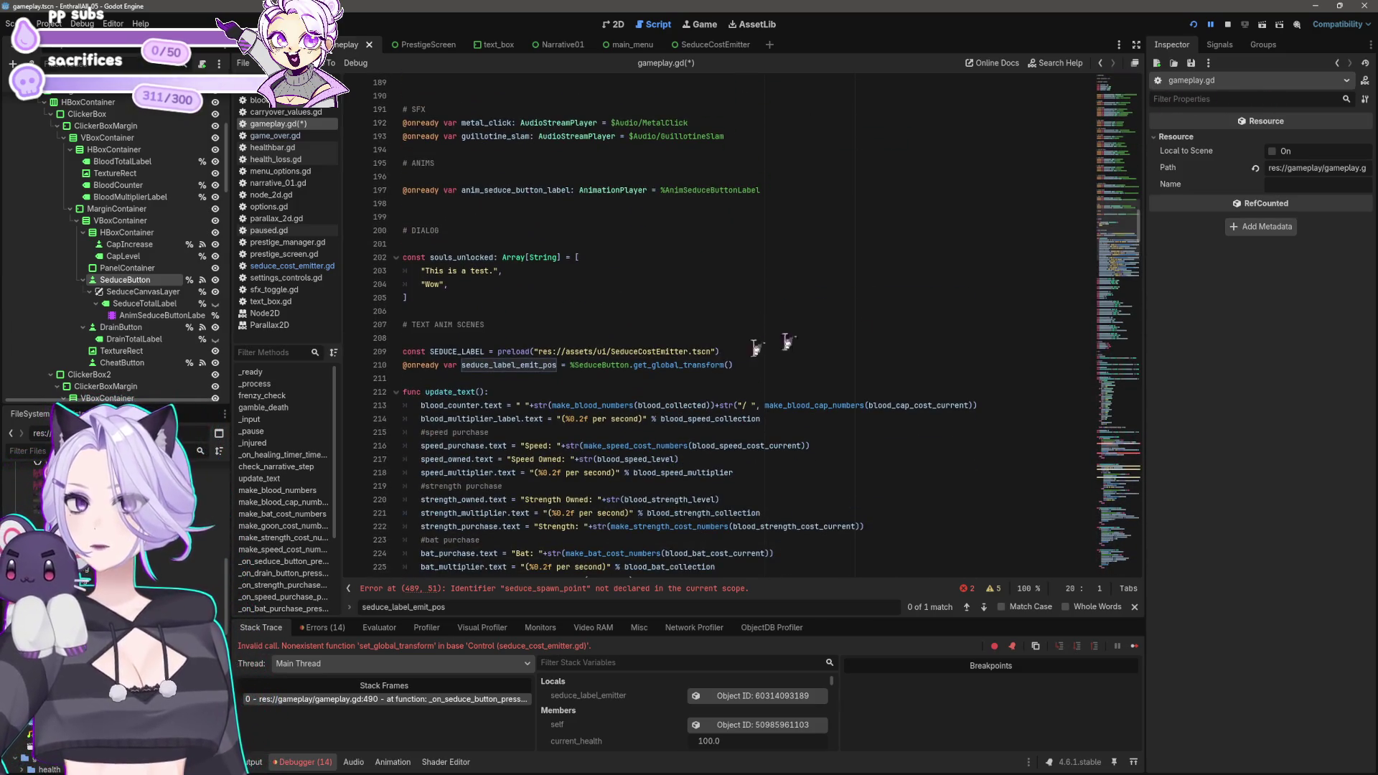
left_click(750, 362)
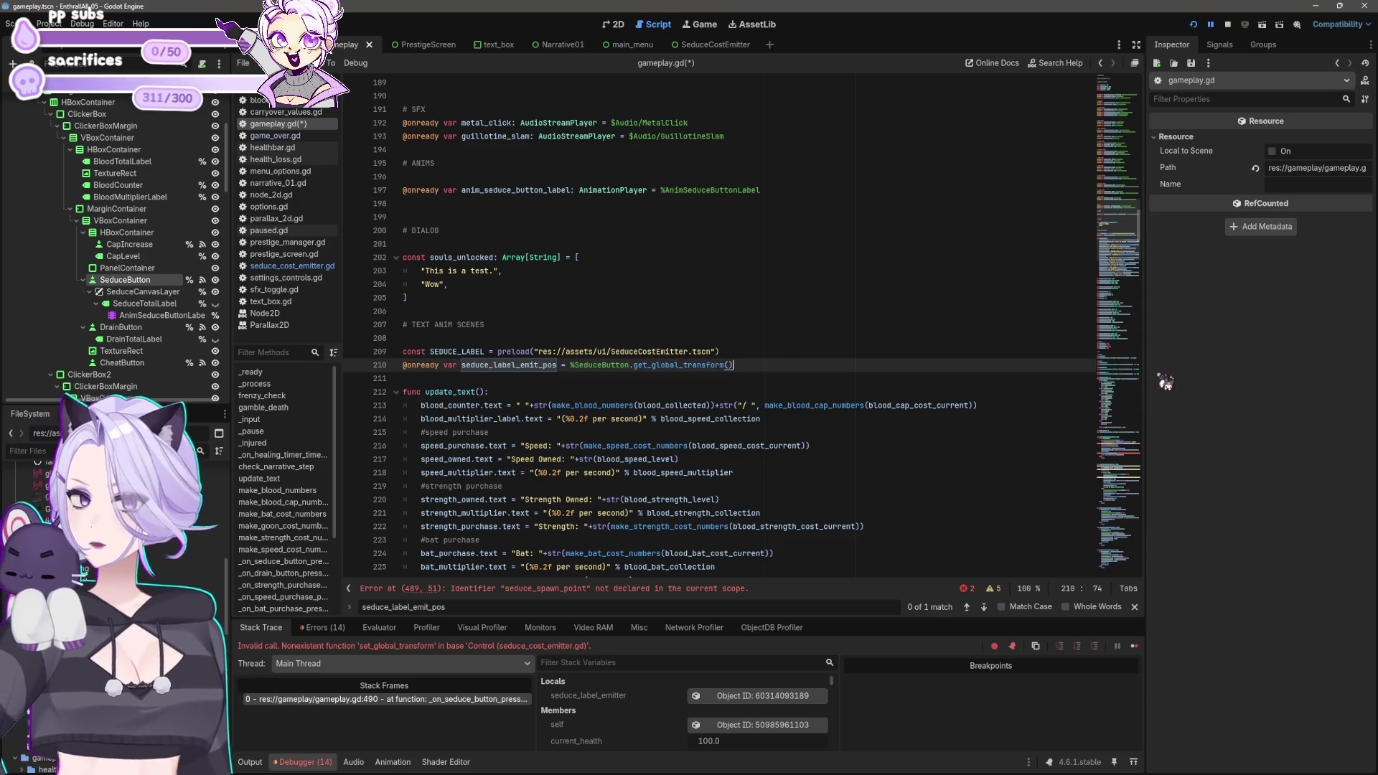
key("Return")
type("seduce_label_emit_pos")
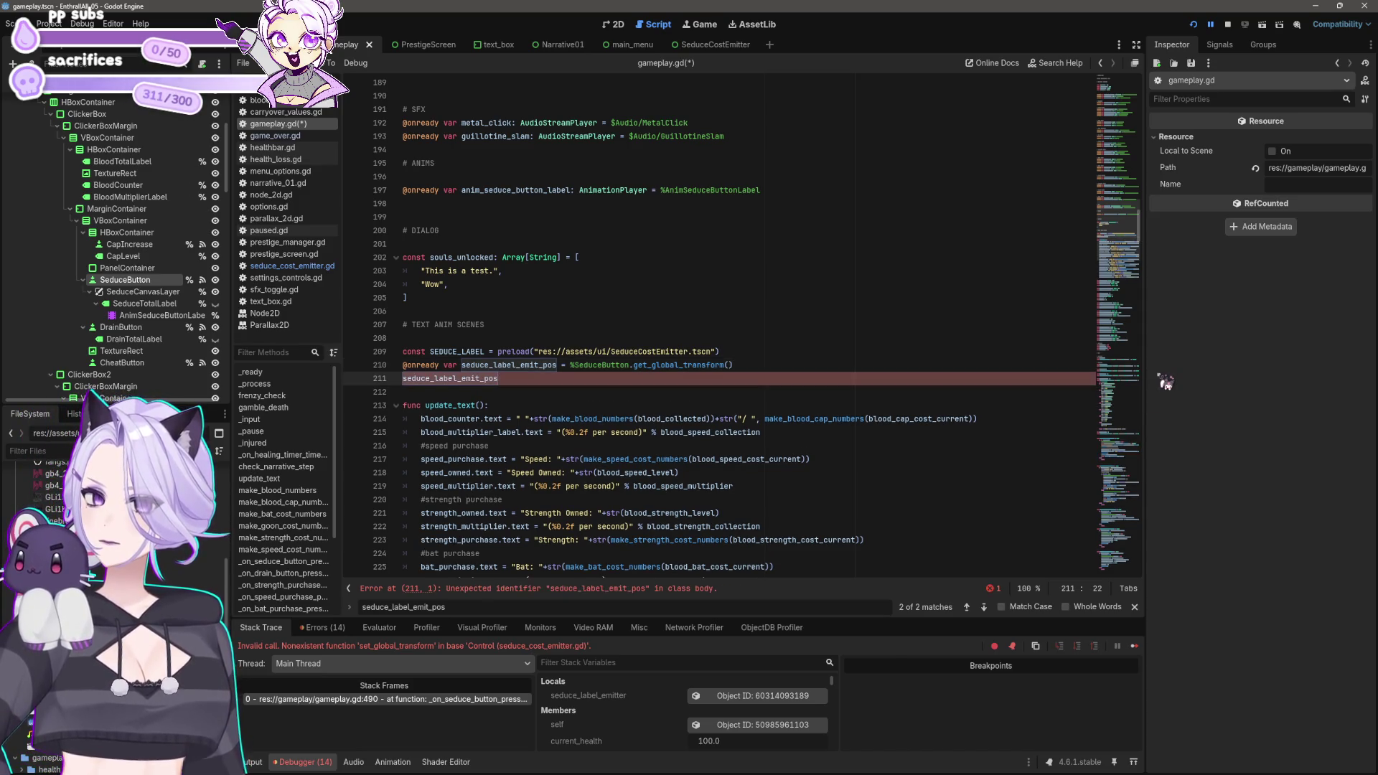
key("ctrl+z")
key("ctrl+z")
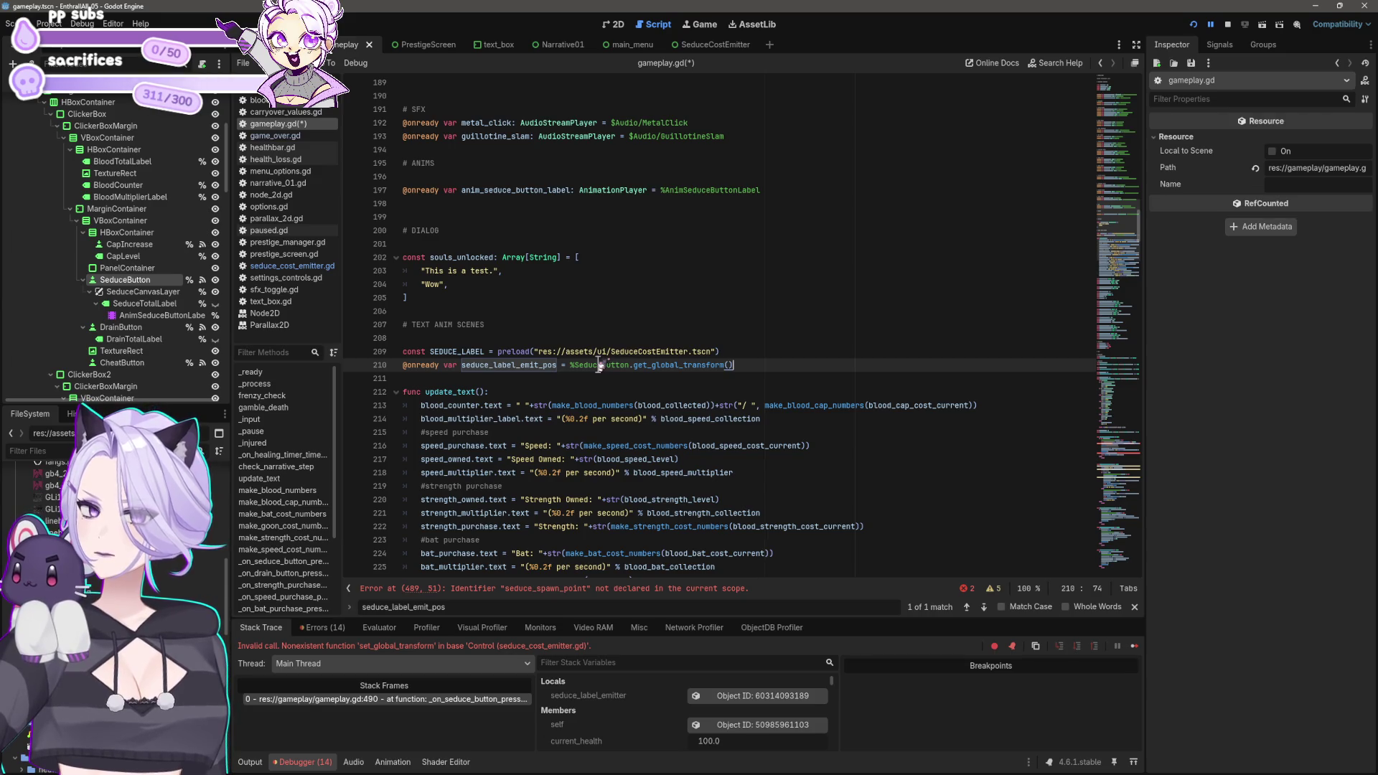
left_click(558, 366)
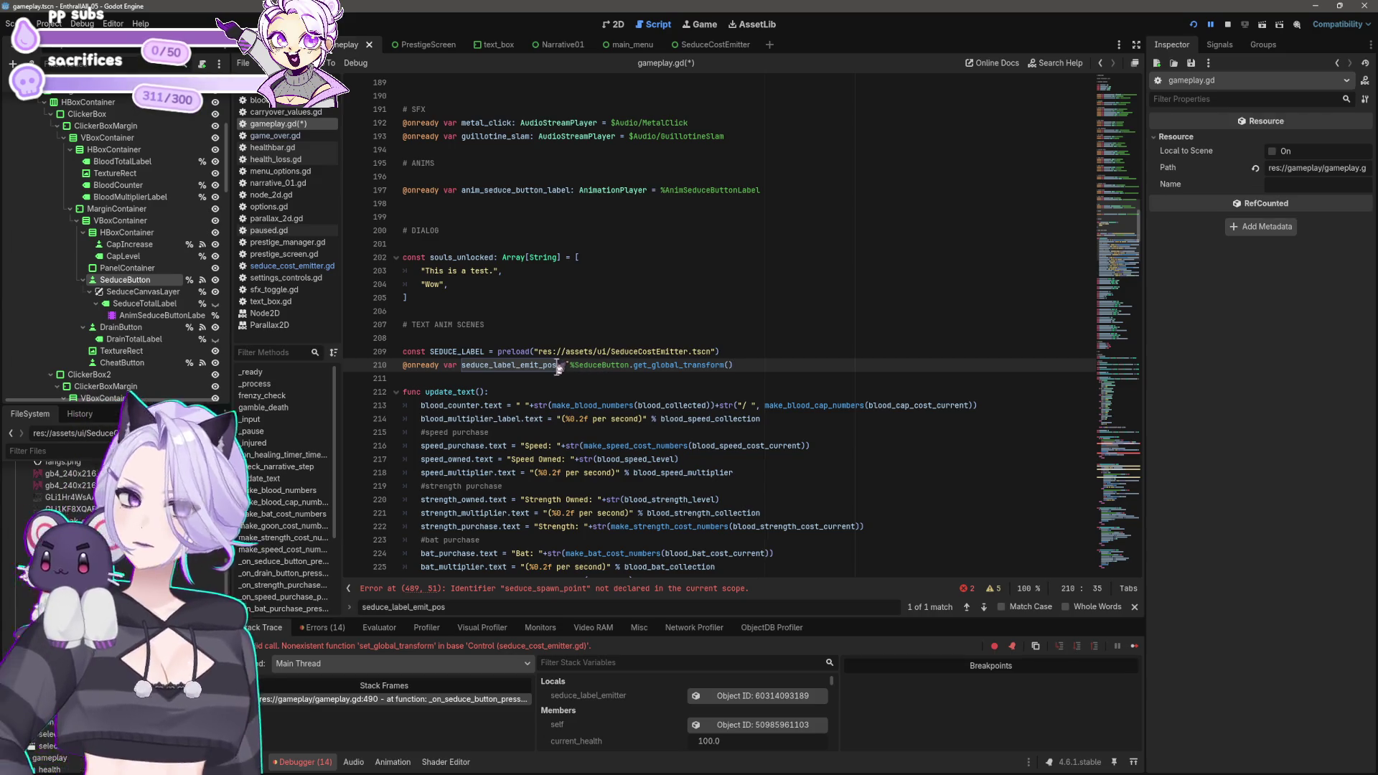
mouse_move(558, 366)
scroll(556, 387, "down", 20)
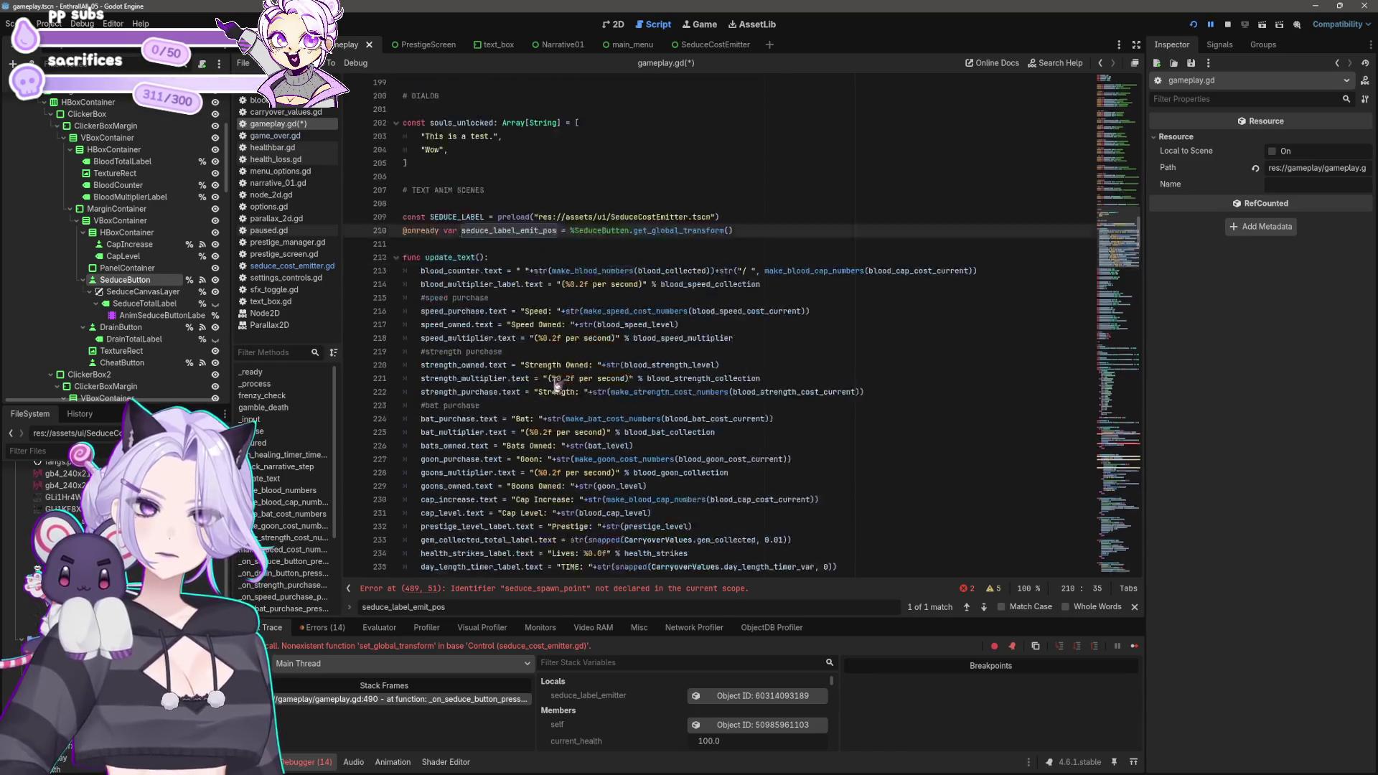
scroll(552, 416, "down", 20)
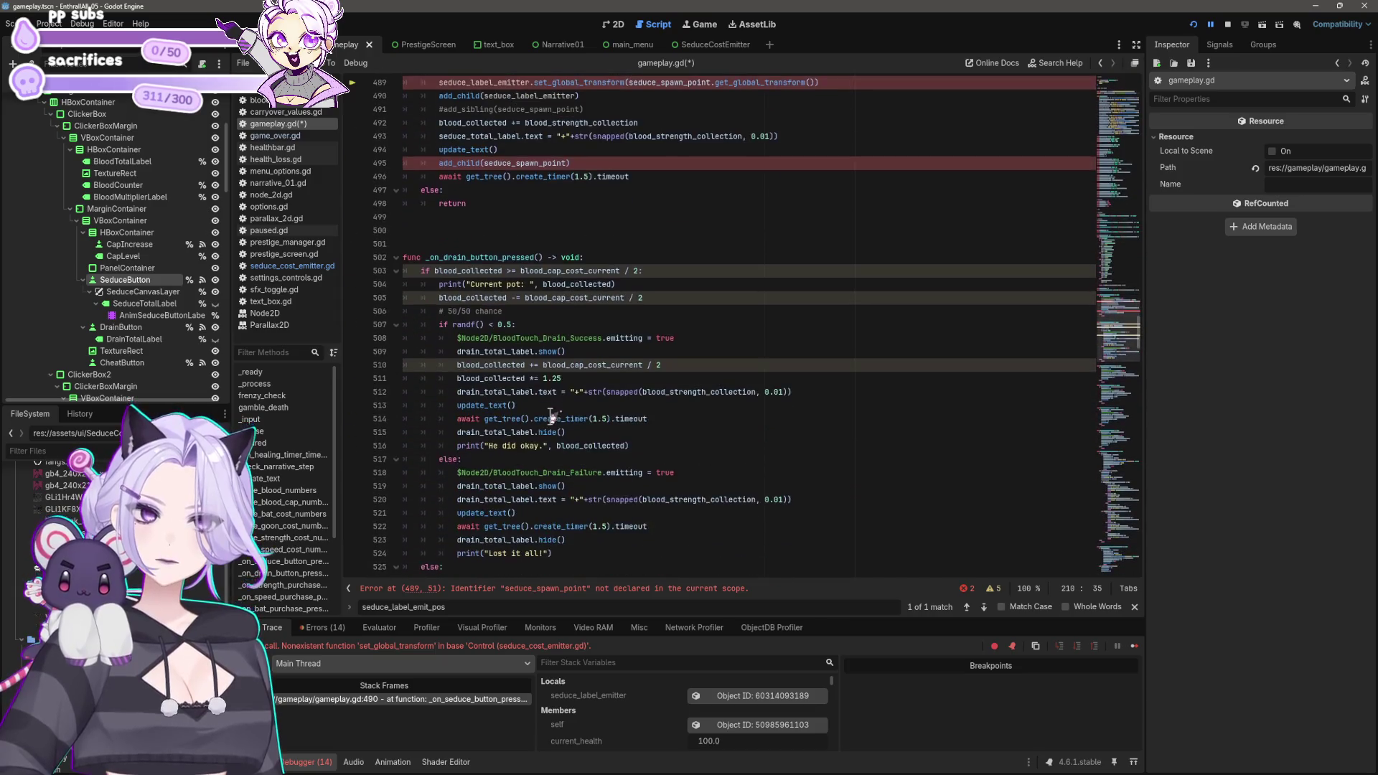
mouse_move(556, 419)
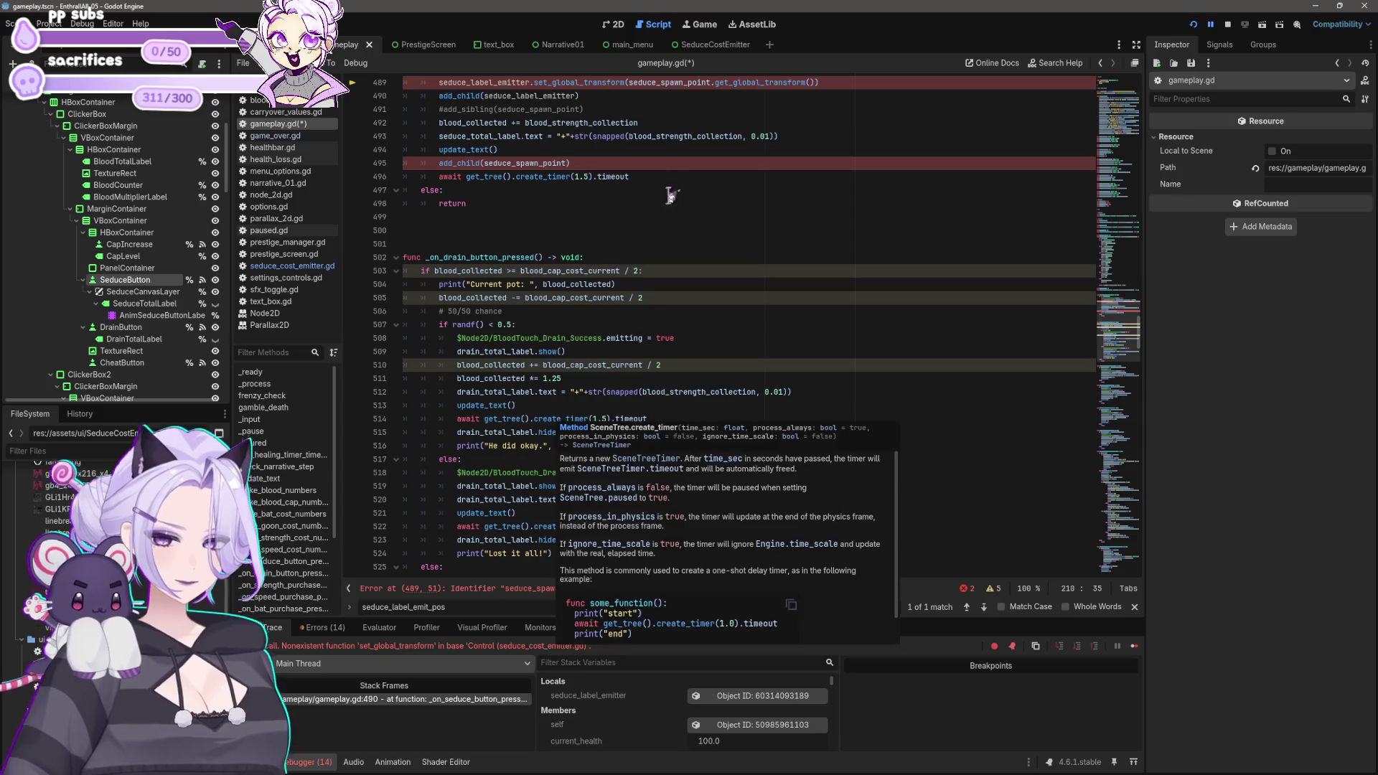
scroll(709, 319, "up", 13)
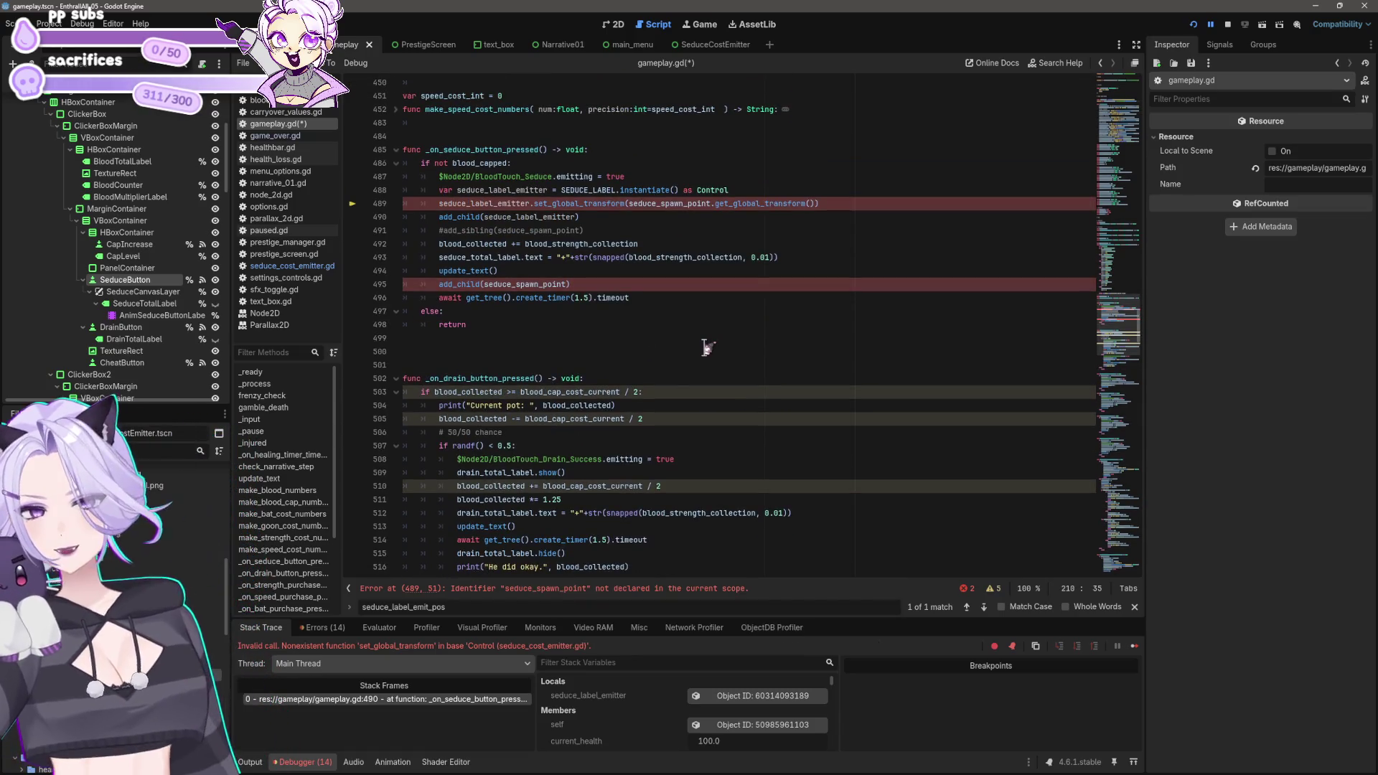
Step: Insert a blank line after the seduce label emitter instantiate line, typing and then deleting a test 'event.position'
scroll(708, 347, "down", 3)
scroll(739, 332, "up", 4)
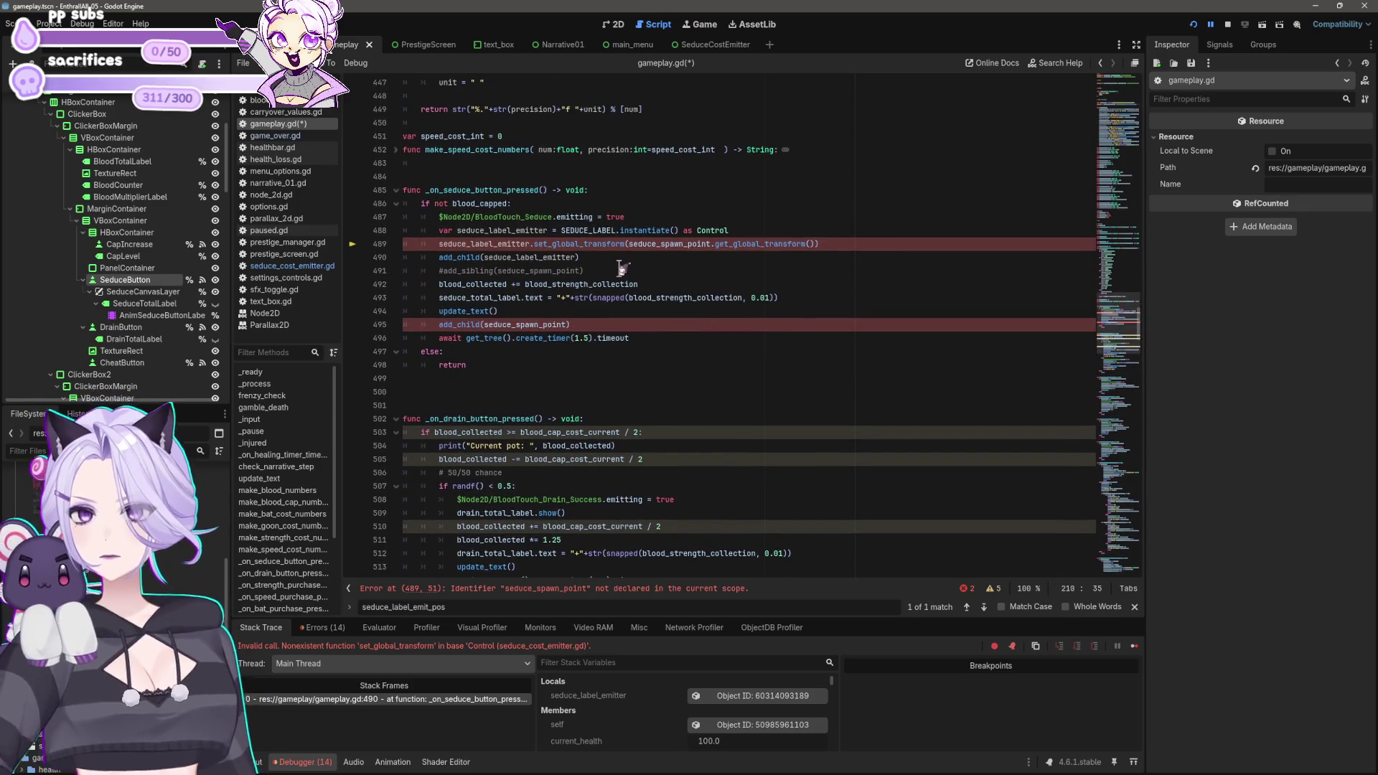
left_click(653, 215)
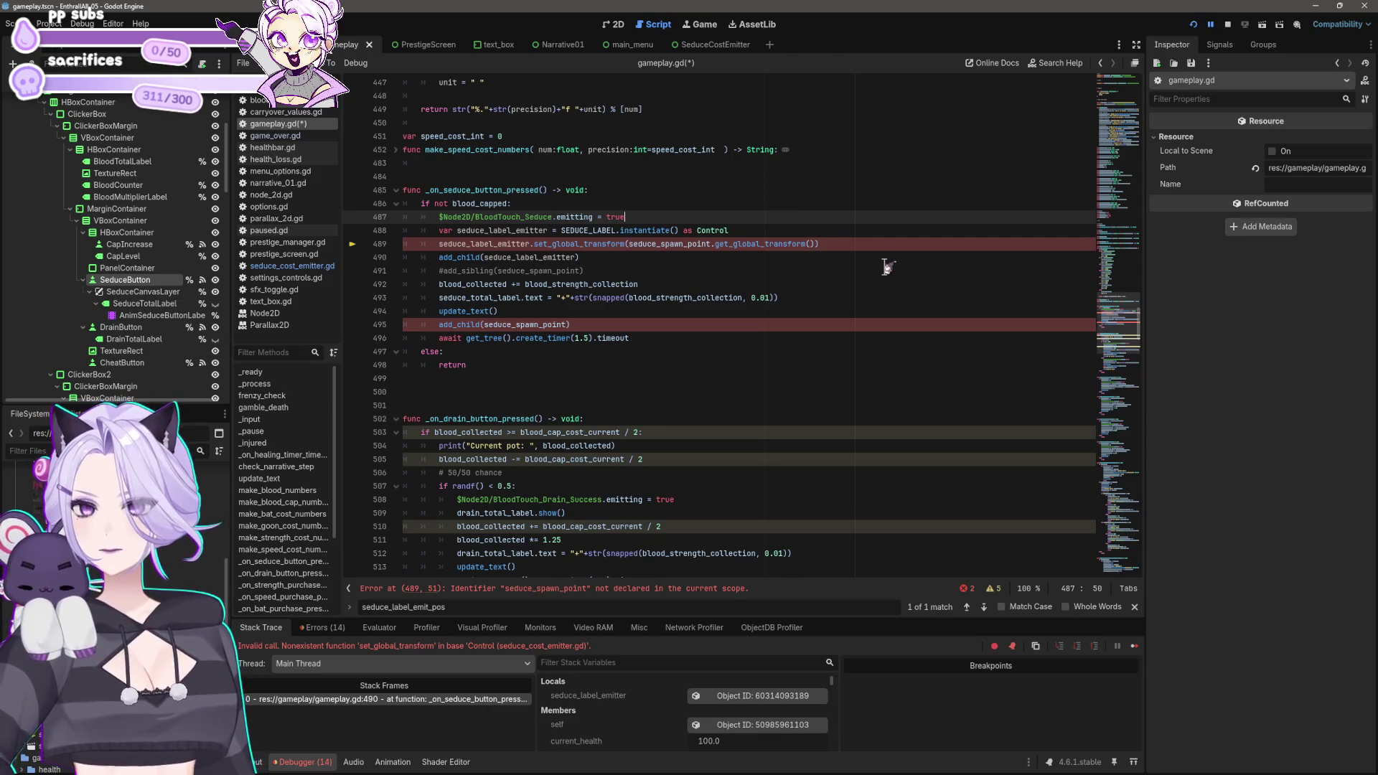
key("Return")
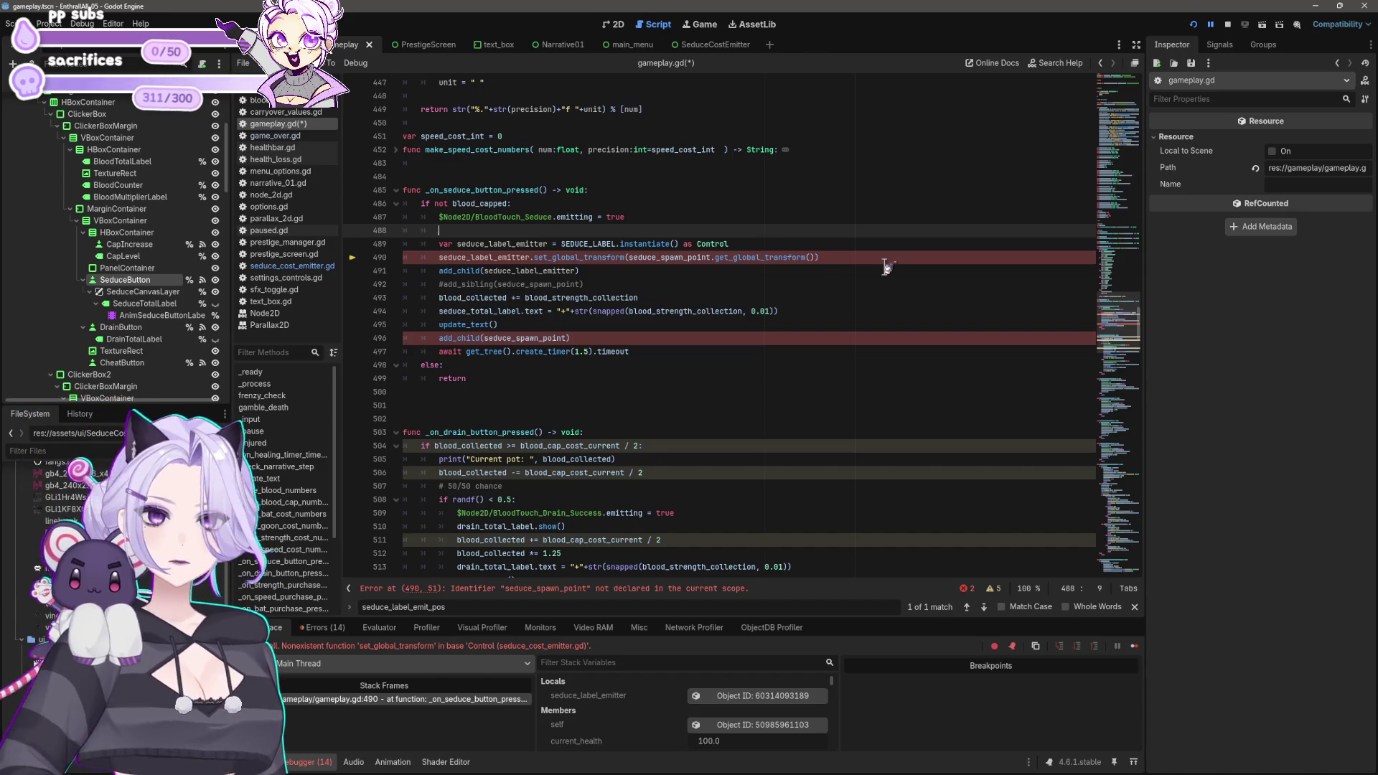
type("event.pos")
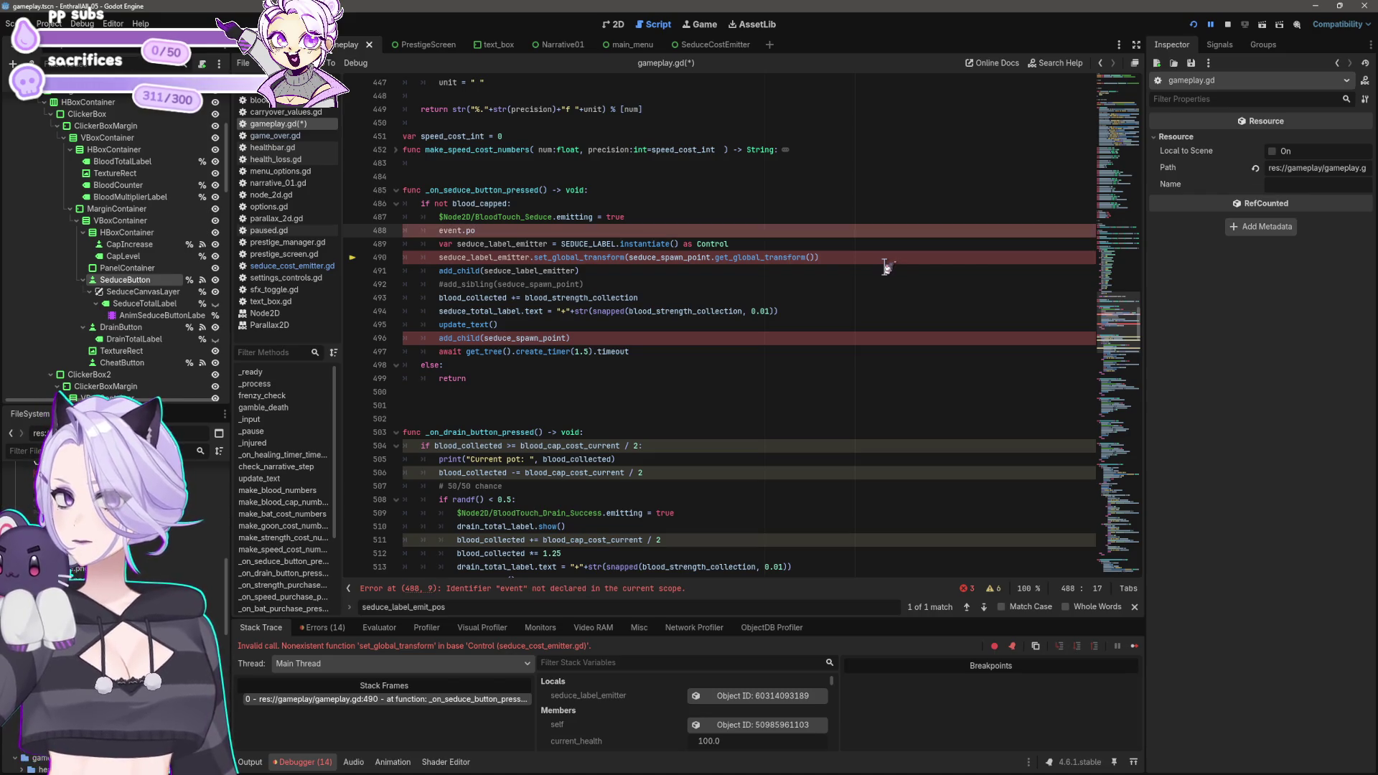
type("ition")
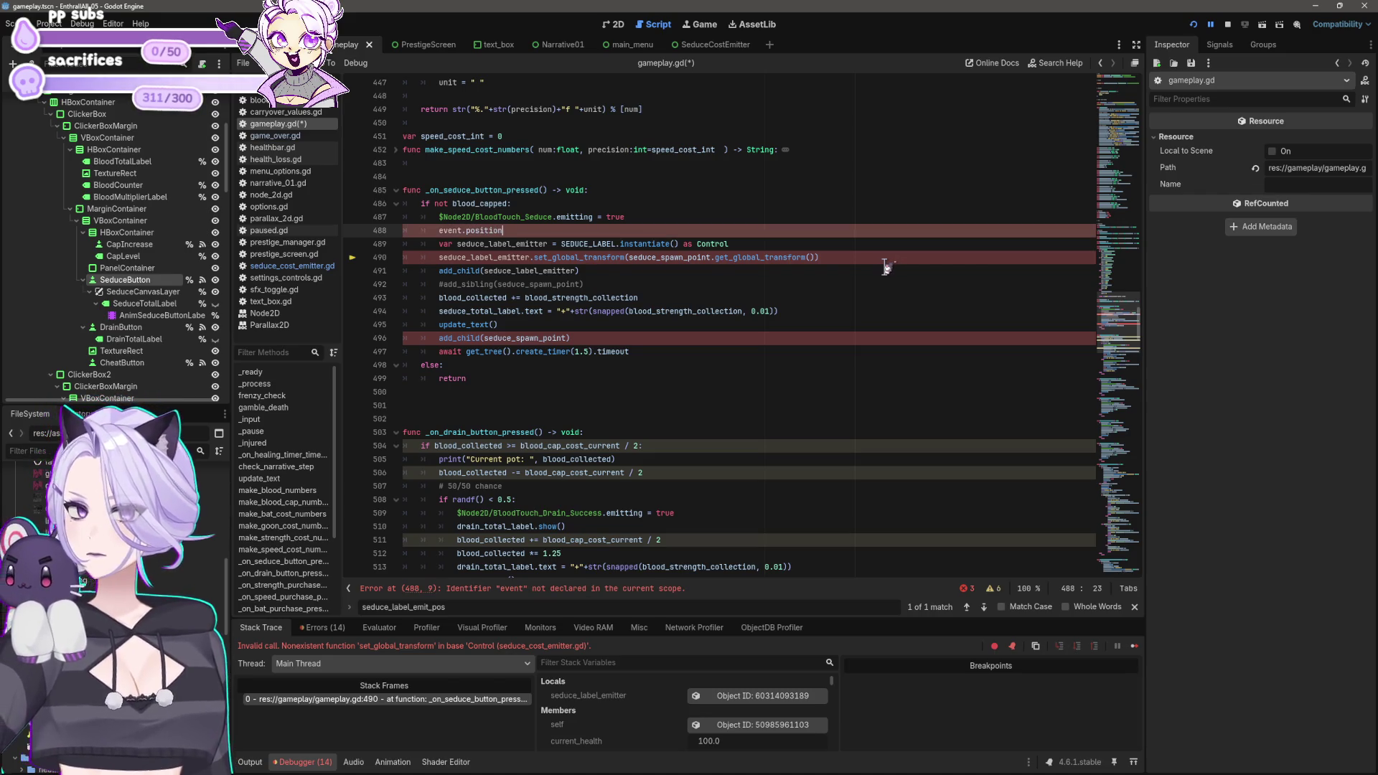
key("shift+Home")
key("BackSpace")
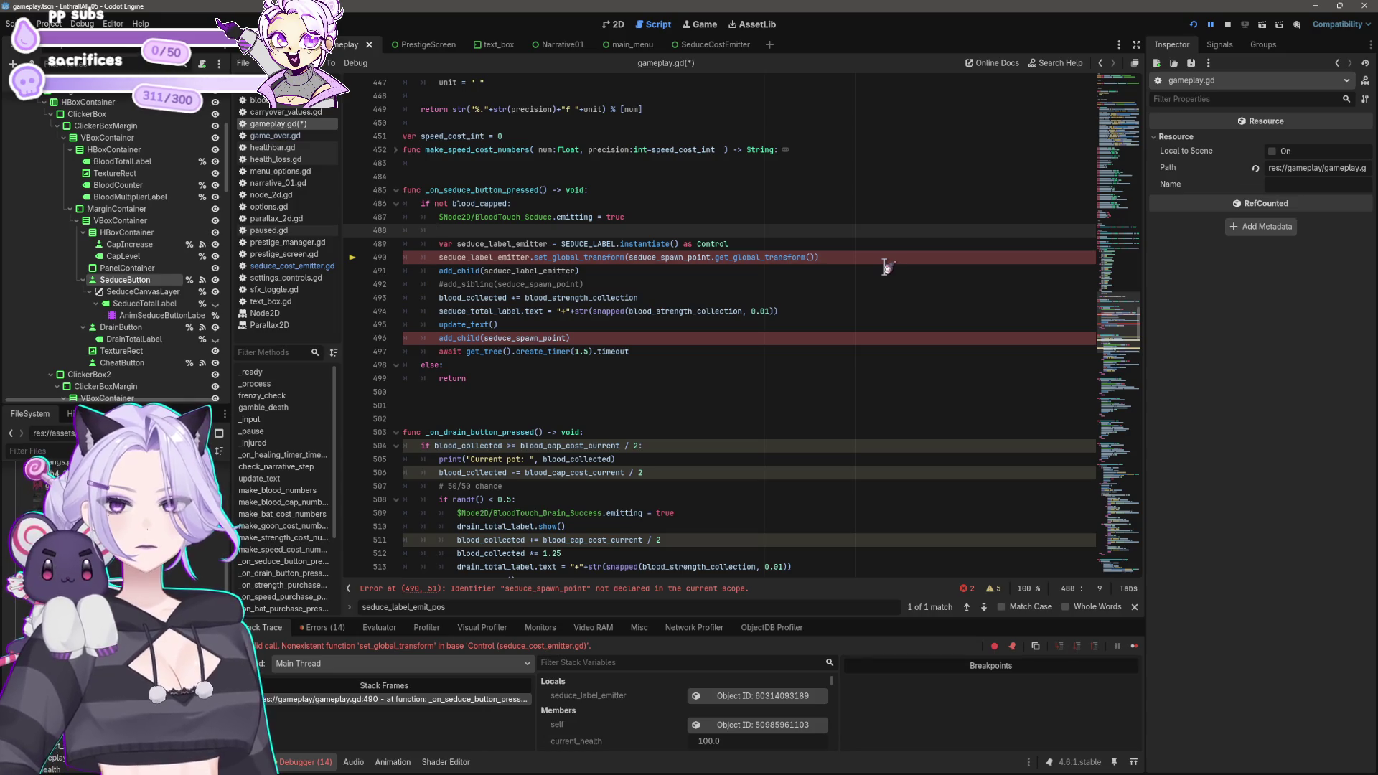
Step: Move the seduce_label_emitter declaration line above the new blank line
key("alt+Down")
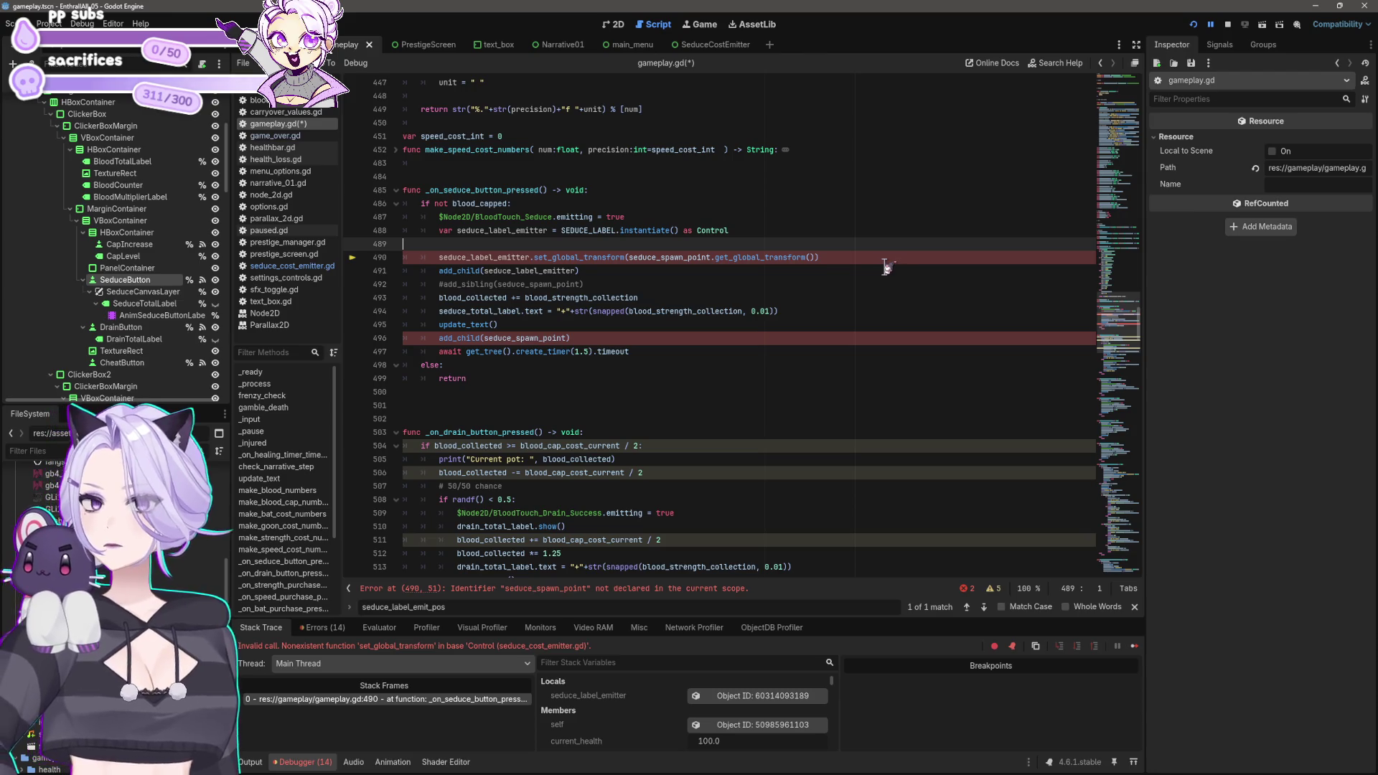
key("shift+Down")
key("shift+Down")
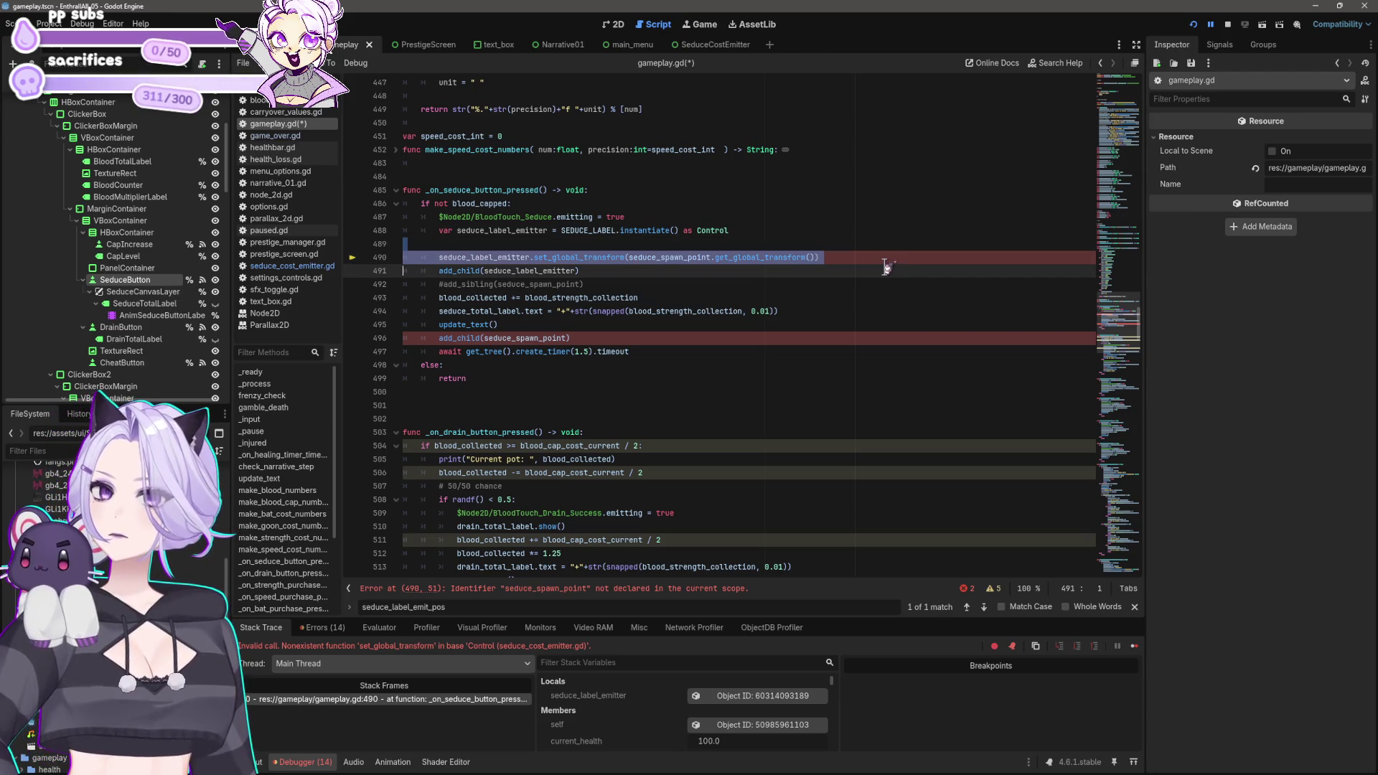
key("Up")
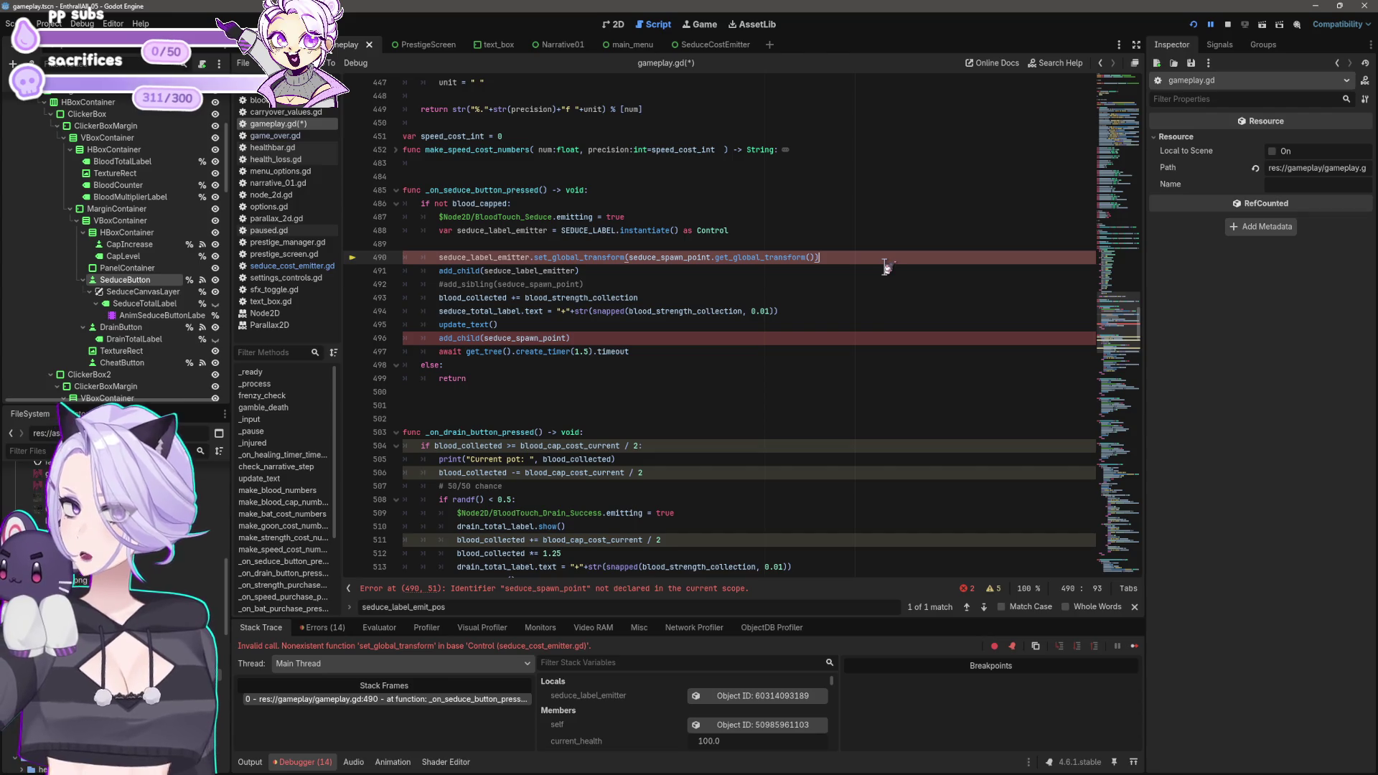
left_click(439, 257)
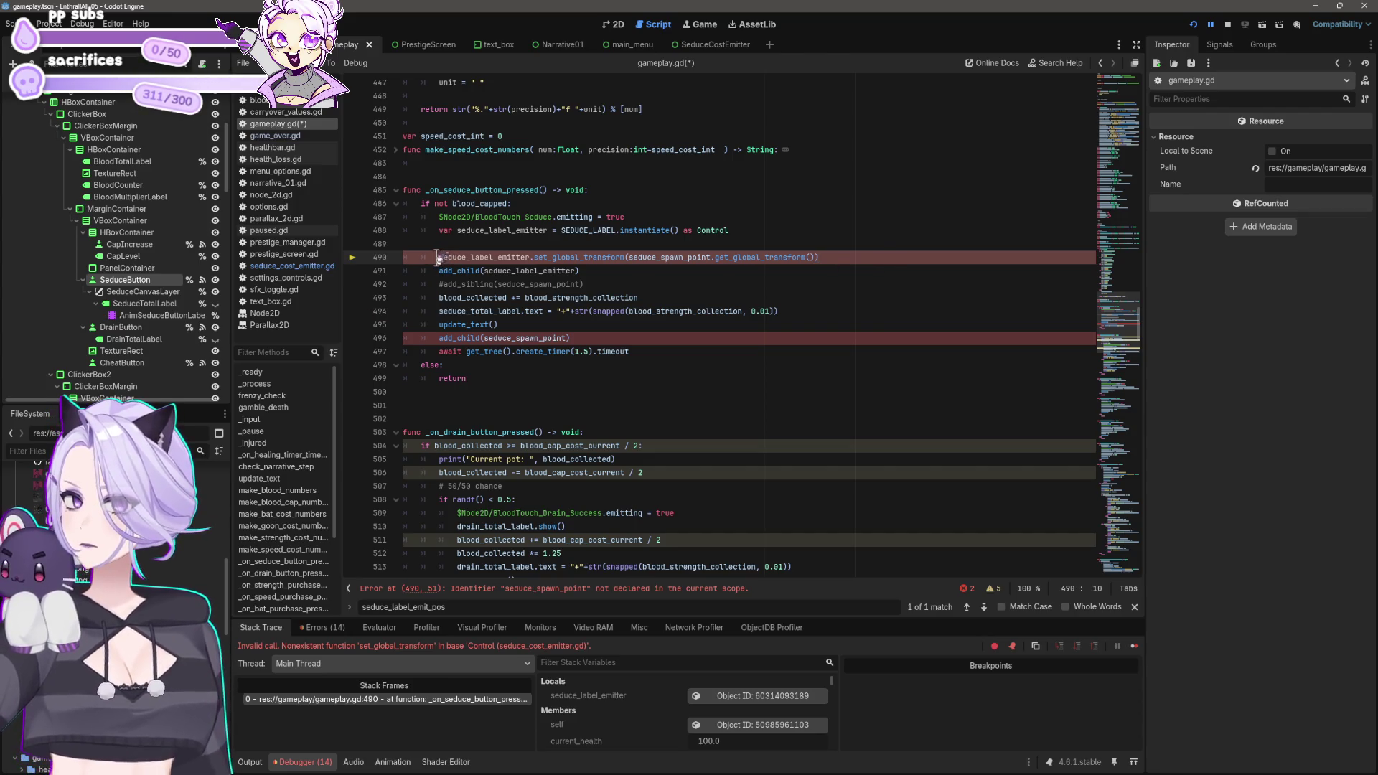
Step: Comment out the old set_global_transform and add_child lines, then add seduce_label_emitter.position = event.position
left_click(439, 285, "shift")
key("ctrl+k")
left_click(646, 243)
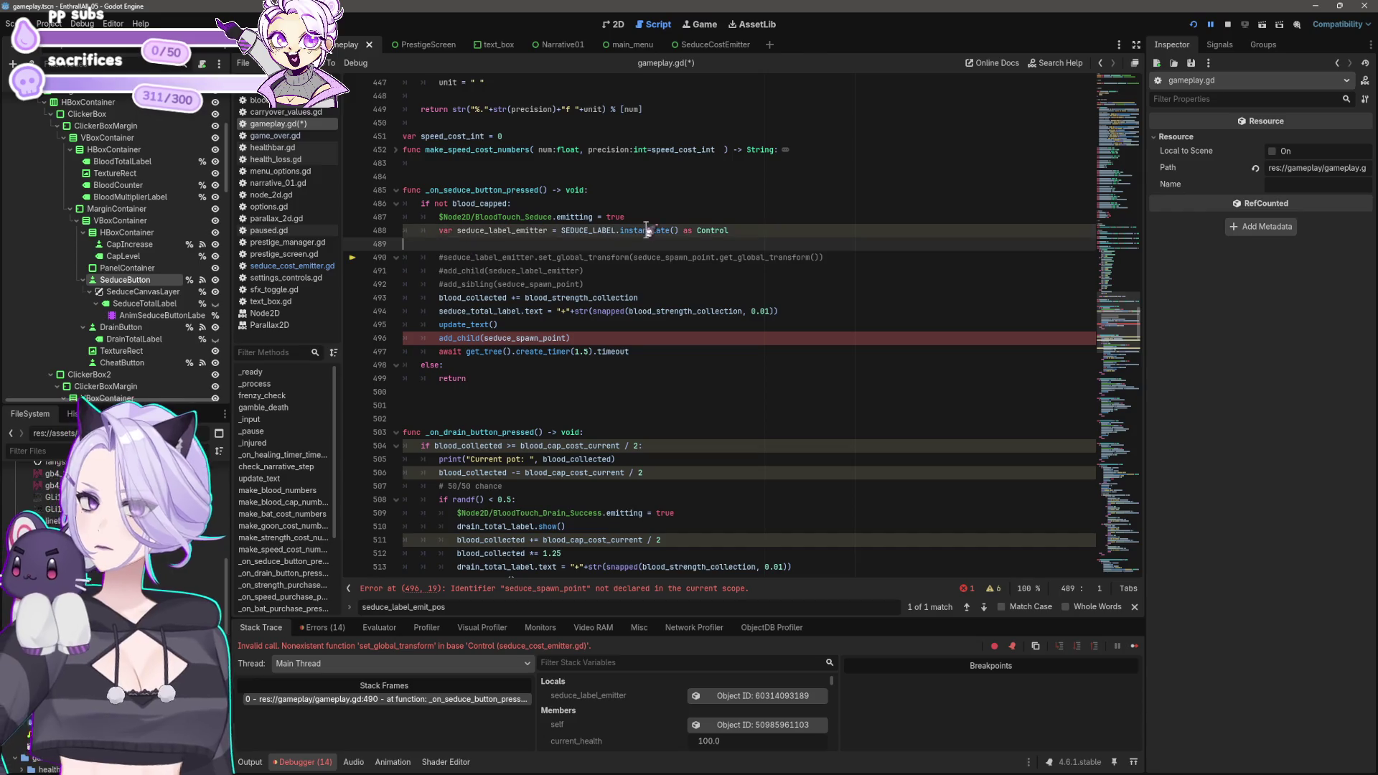
key("Tab")
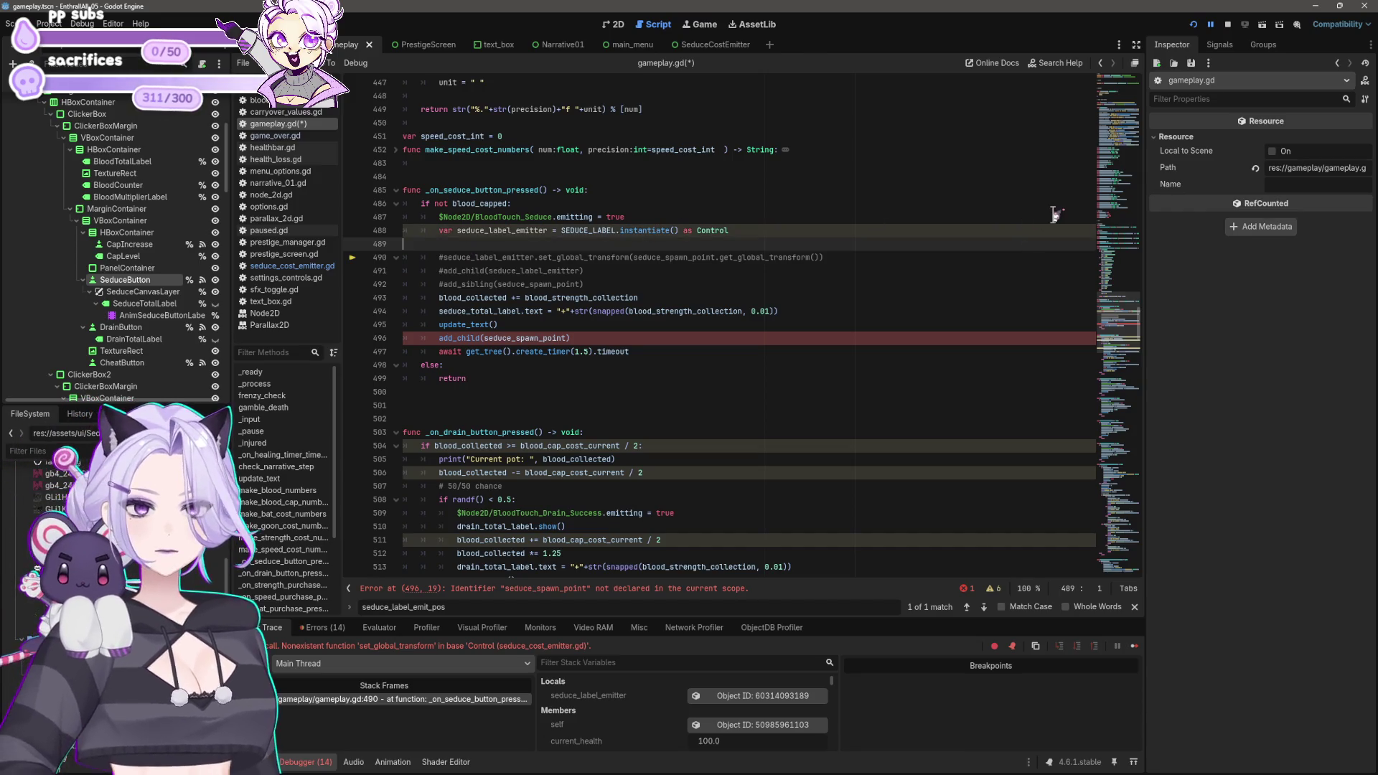
type("seduce")
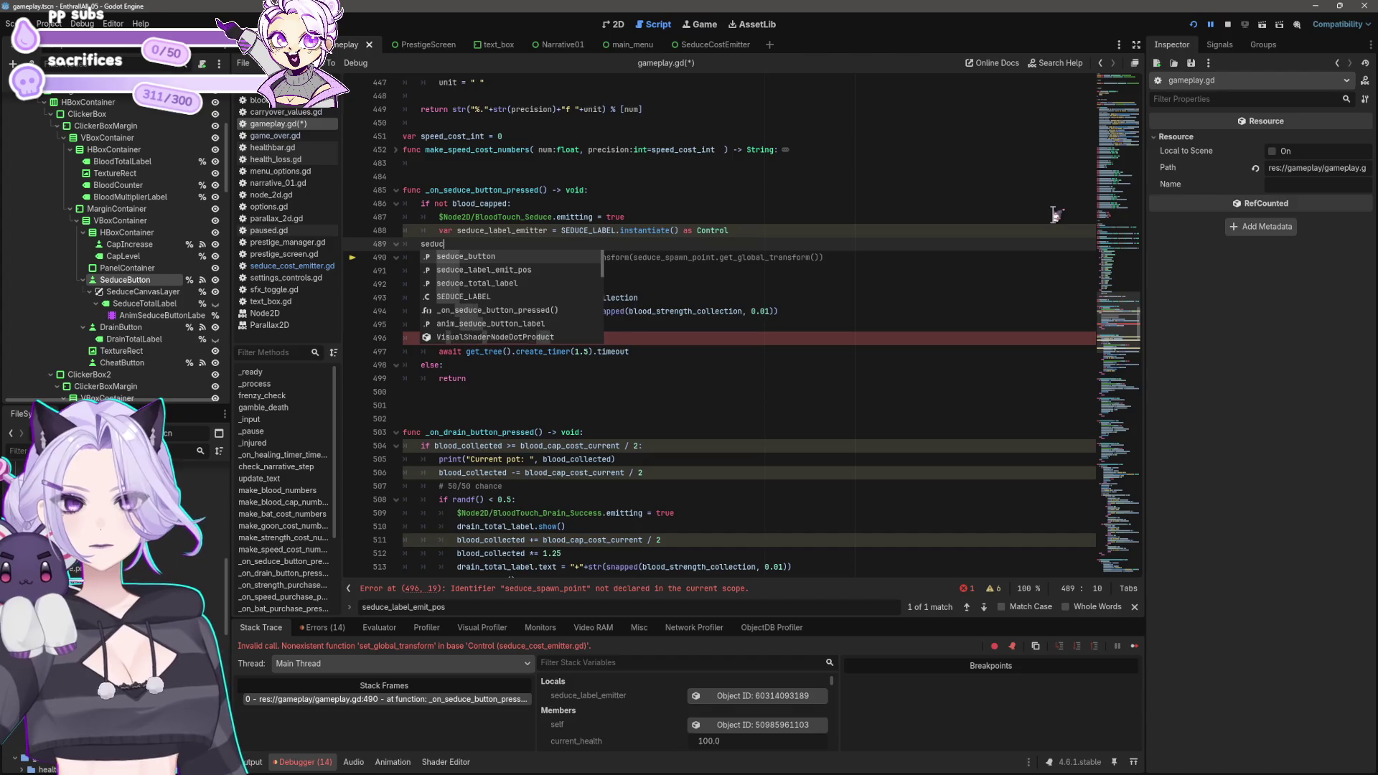
key("Home")
key("Tab")
key("End")
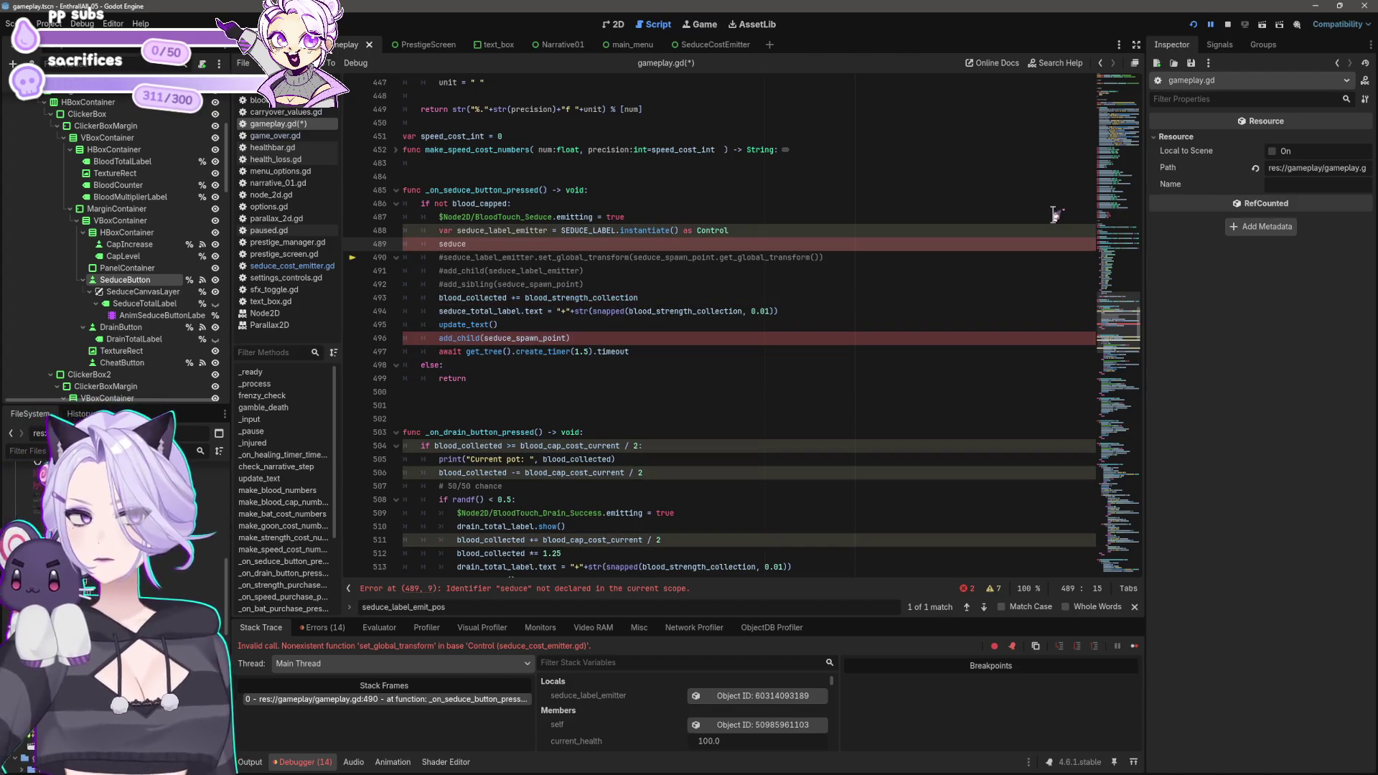
key("BackSpace")
type("_label")
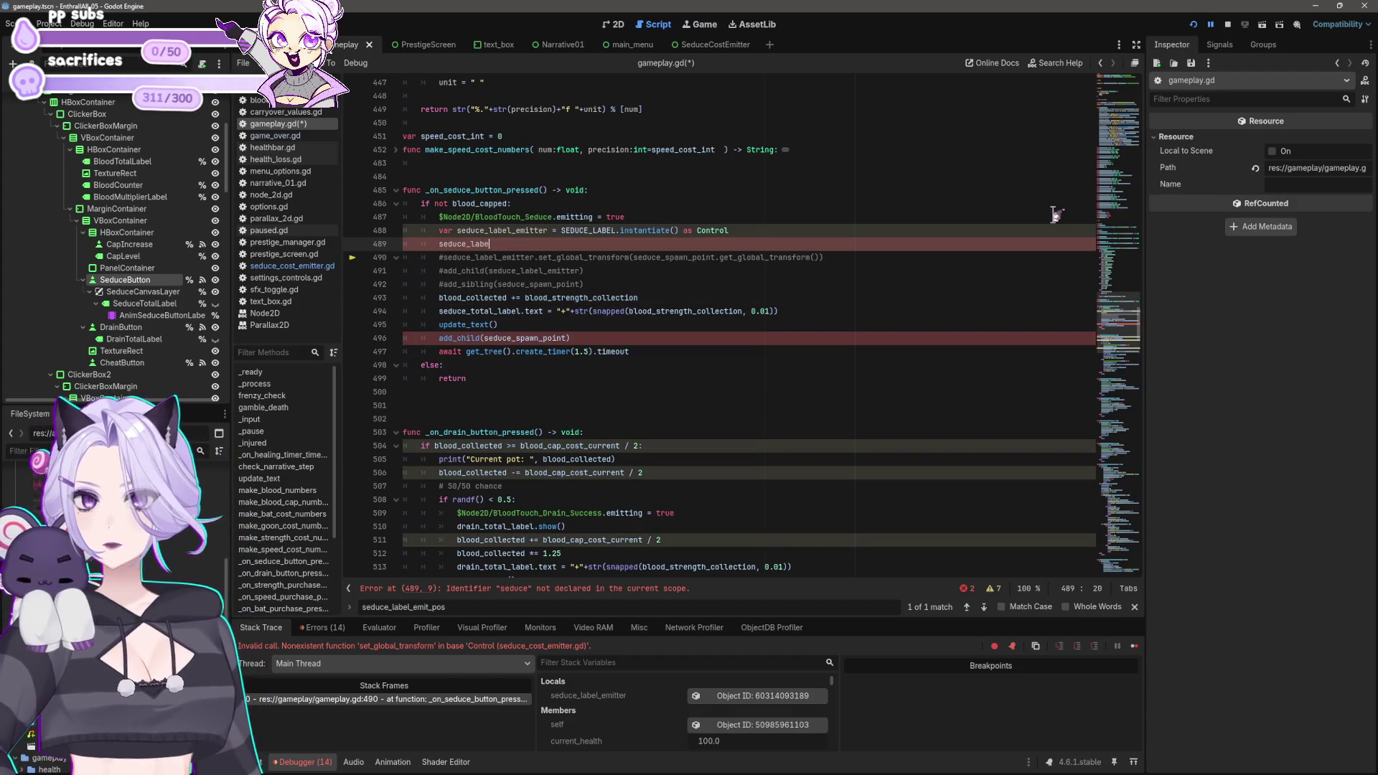
type("_emitter")
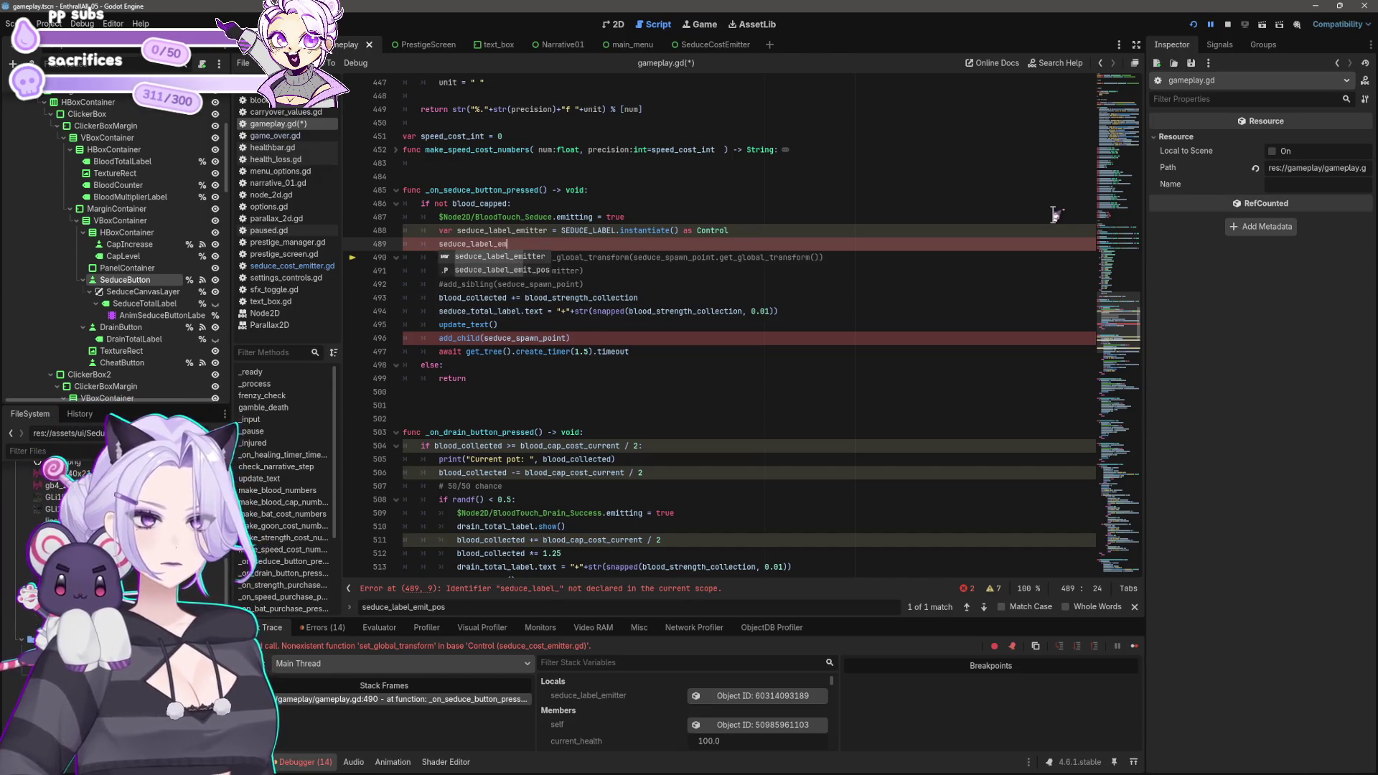
type(".positio")
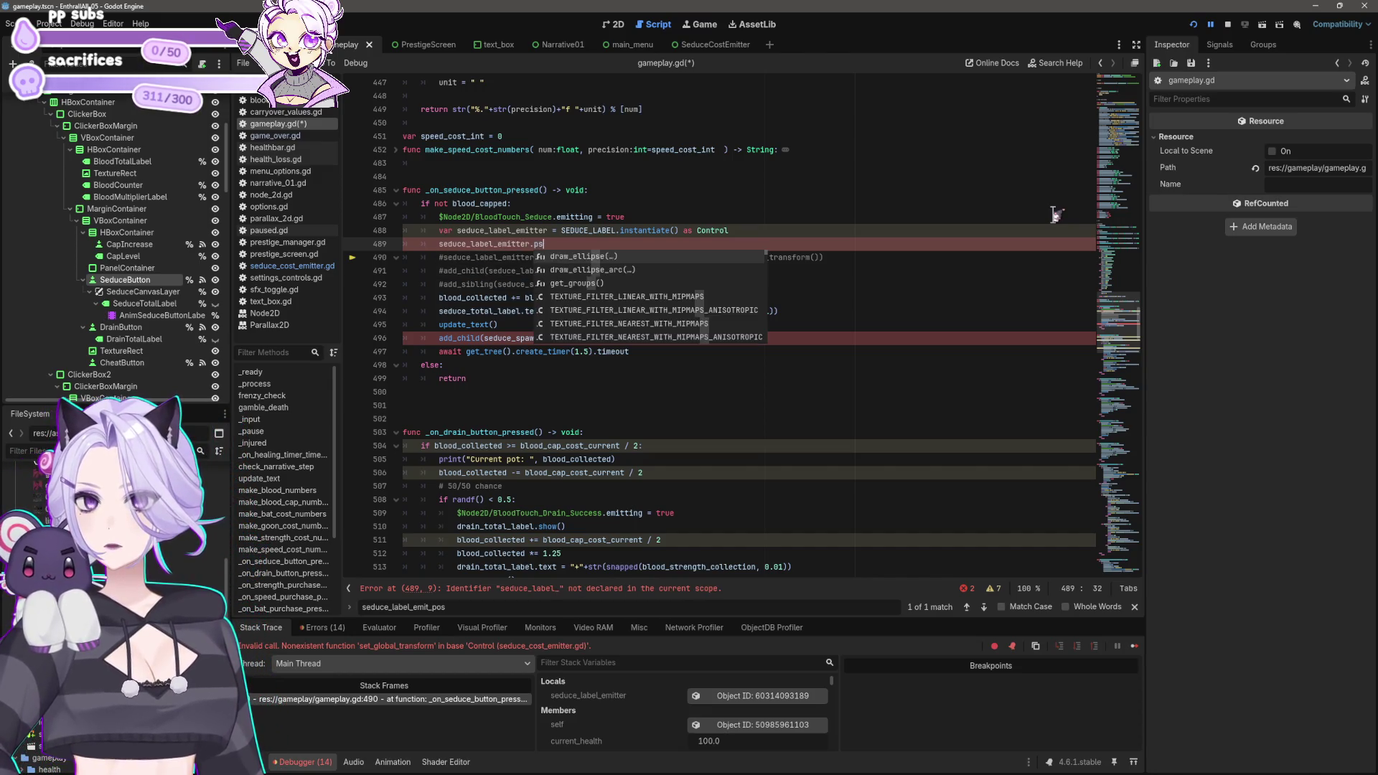
type("n = event")
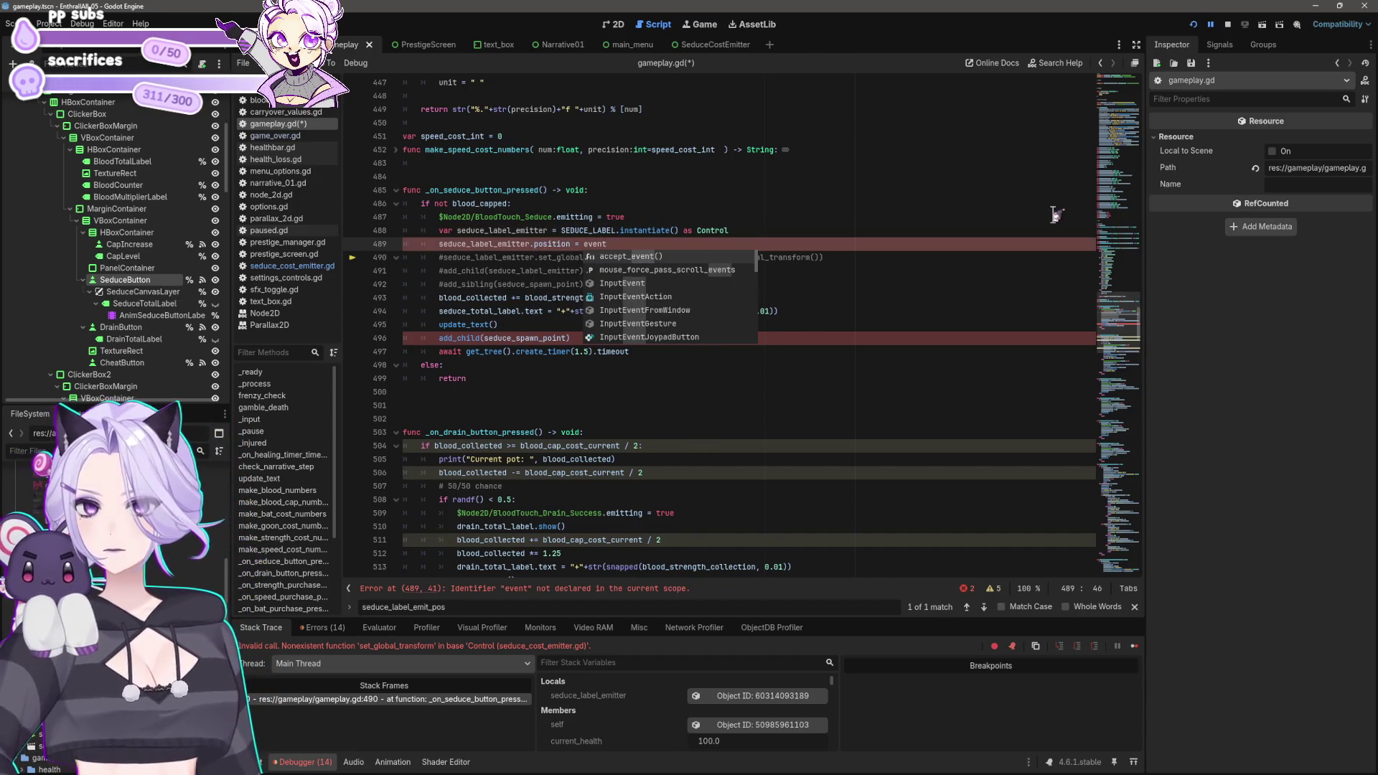
type(".")
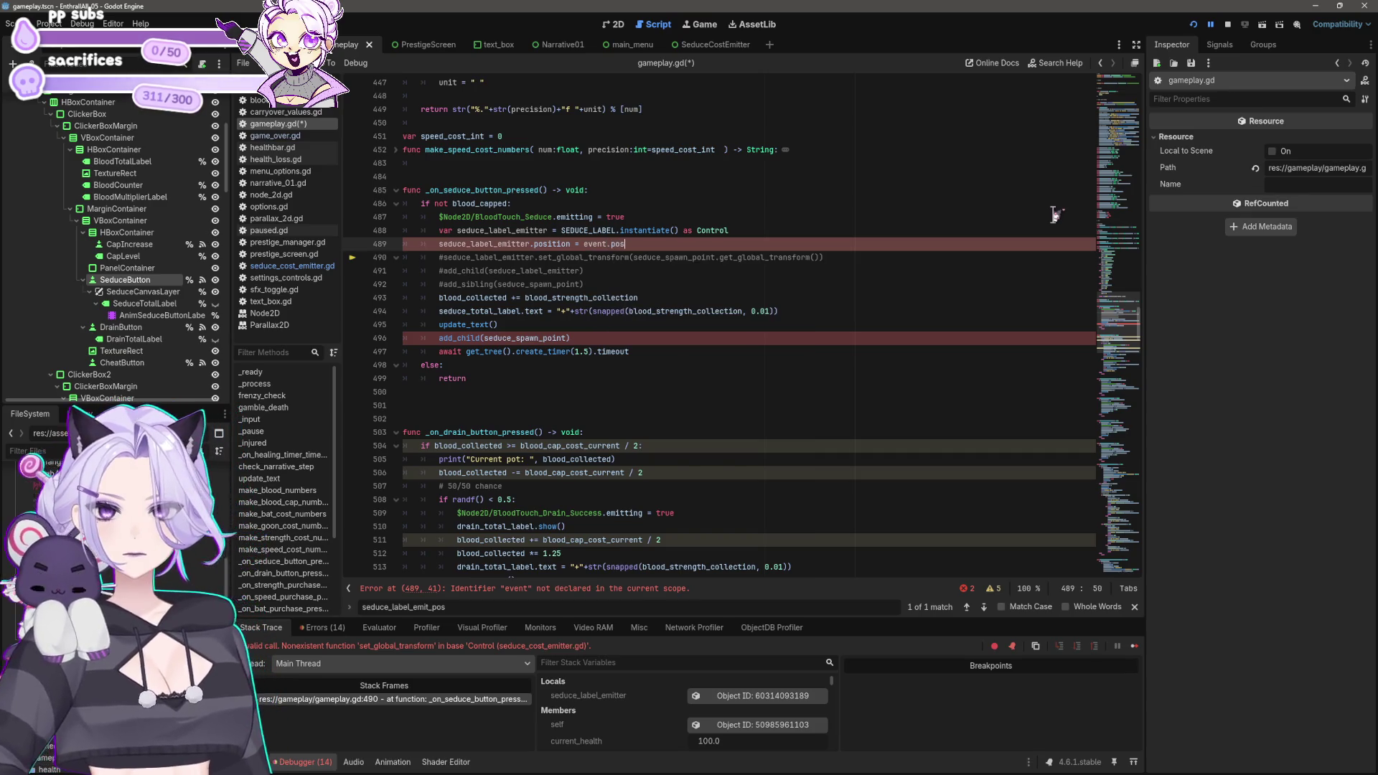
type("n")
key("Return")
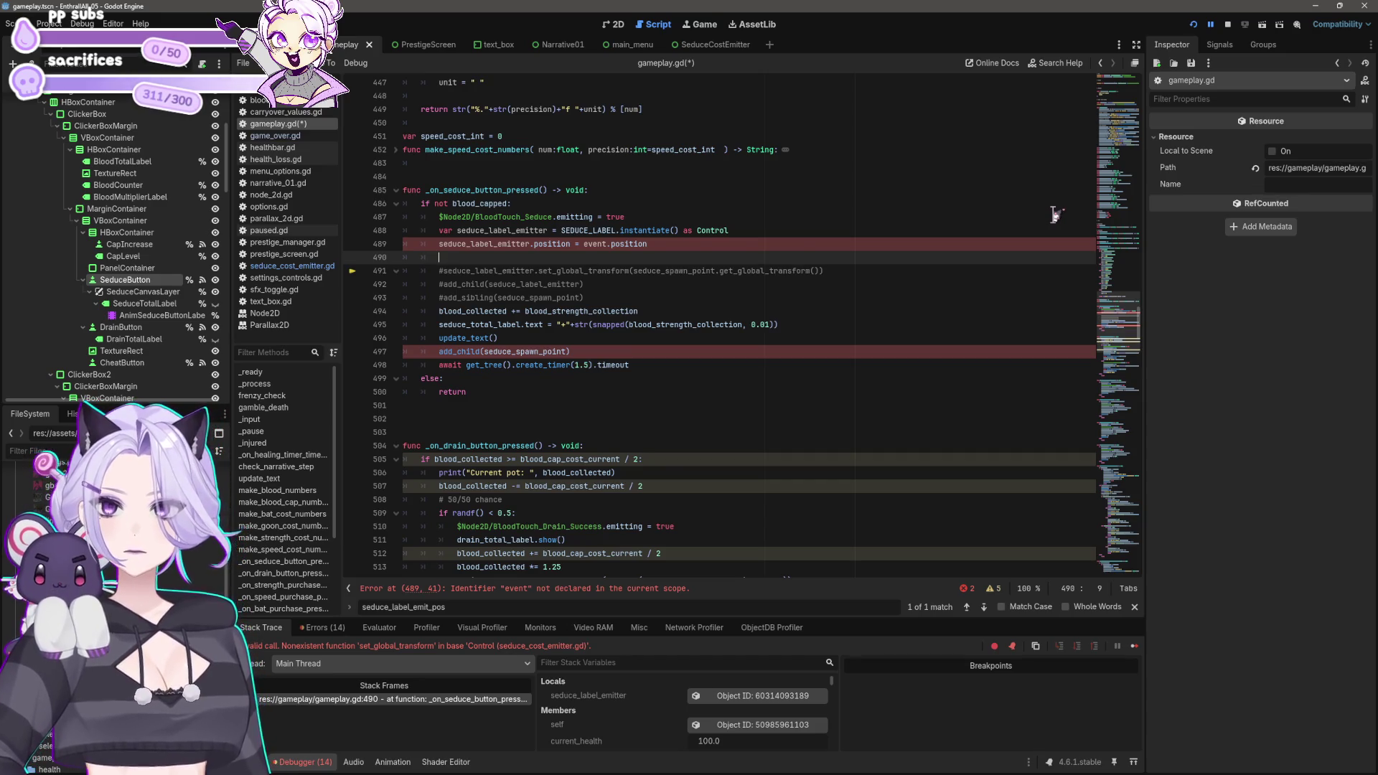
Step: Move add_child(seduce_spawn_point) up below the position line and remove the leftover empty line
key("Down")
key("Down")
key("Down")
key("Up")
key("Up")
key("Home")
key("shift+End")
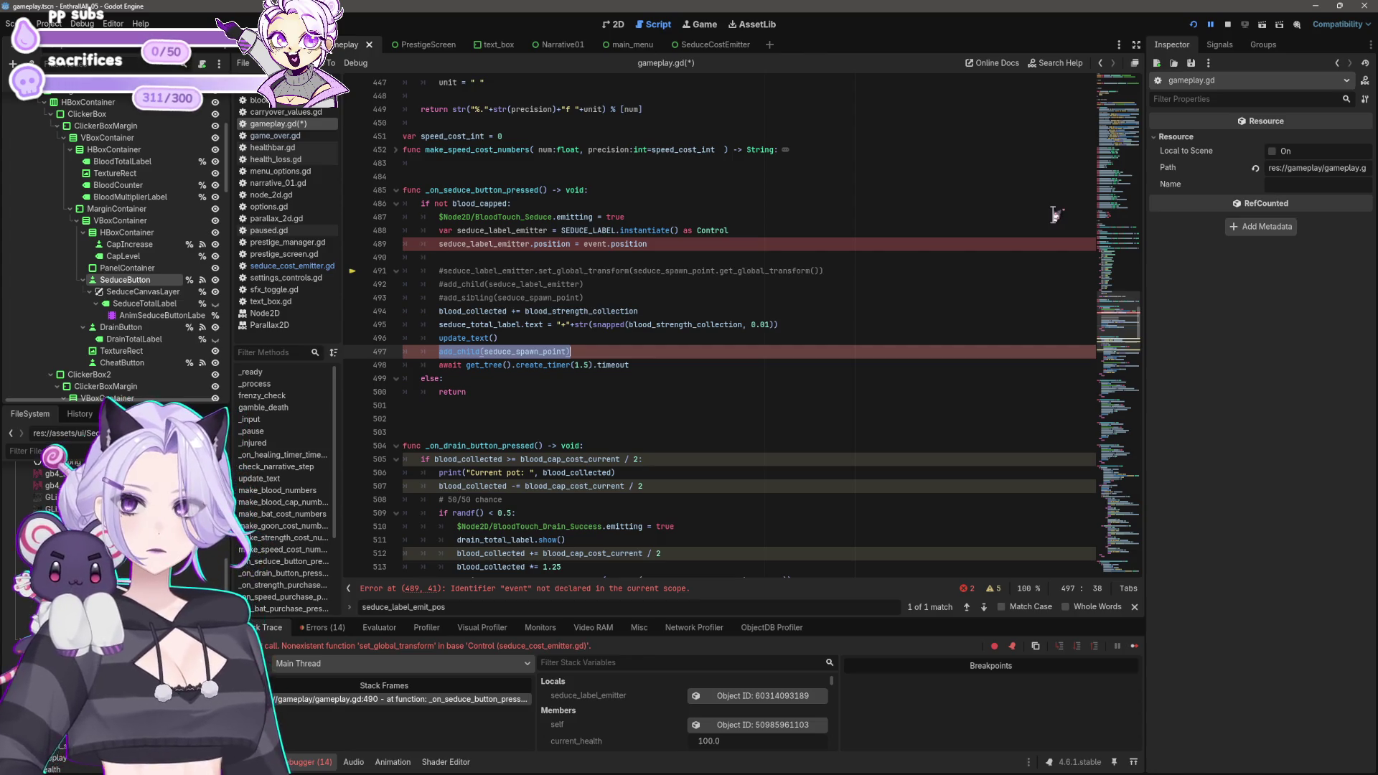
key("ctrl+x")
key("Up")
key("Up")
key("Up")
key("ctrl+v")
key("Down")
key("Down")
key("Down")
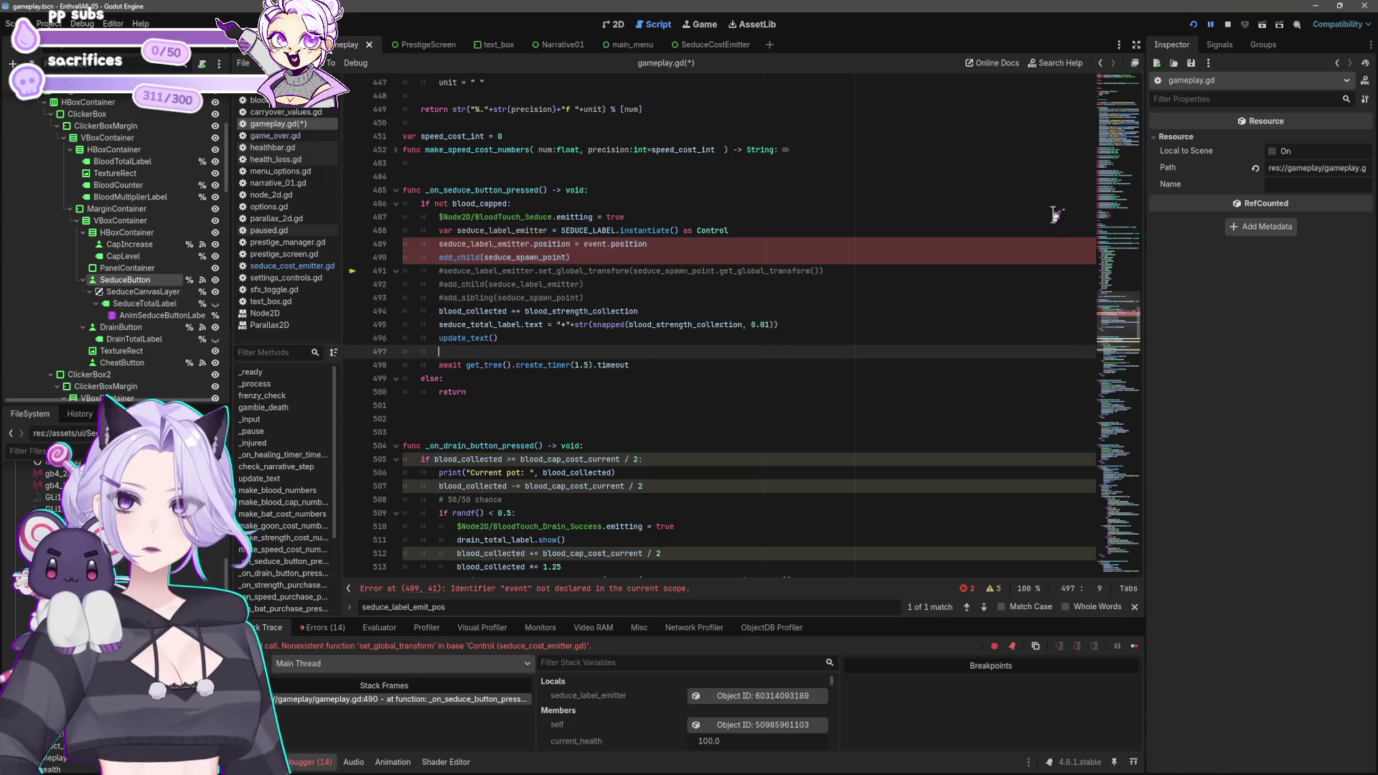
key("BackSpace")
key("Up")
key("Up")
key("Up")
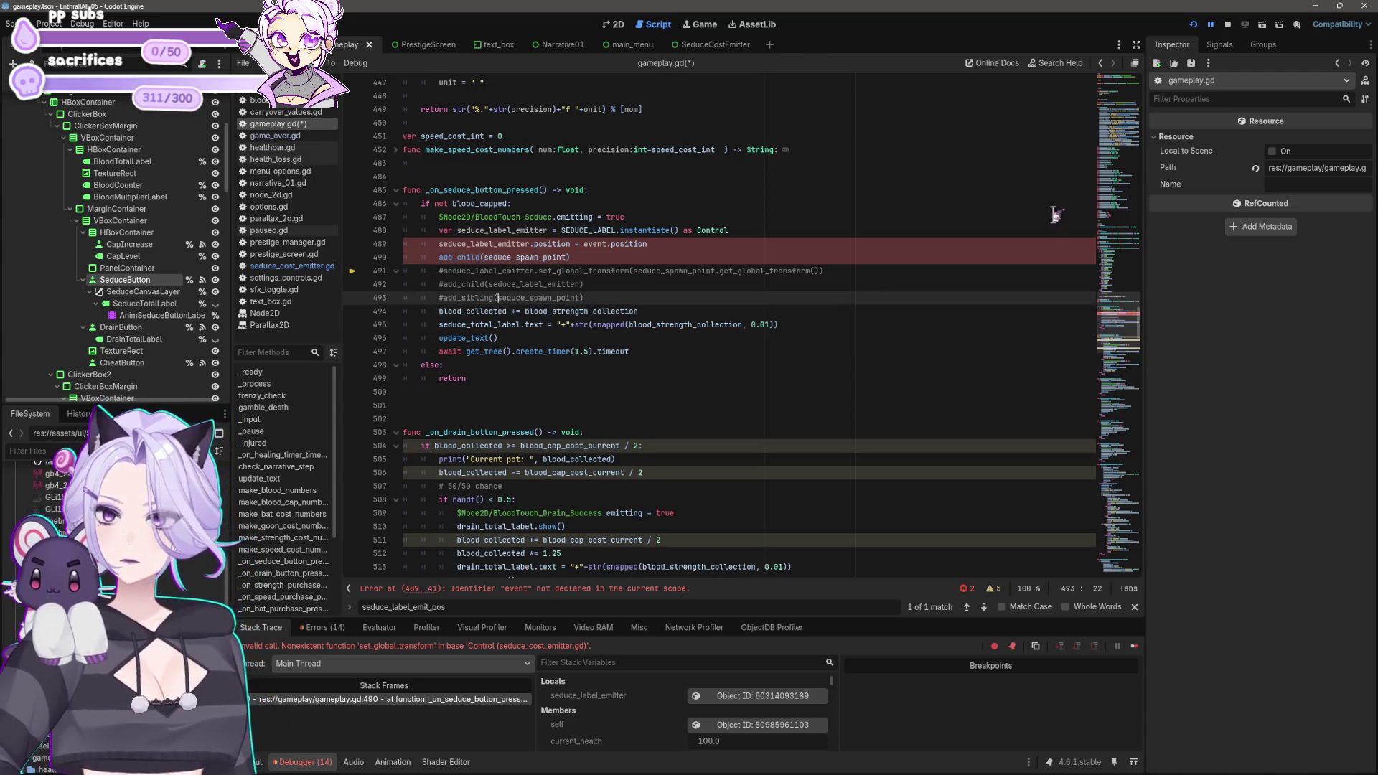
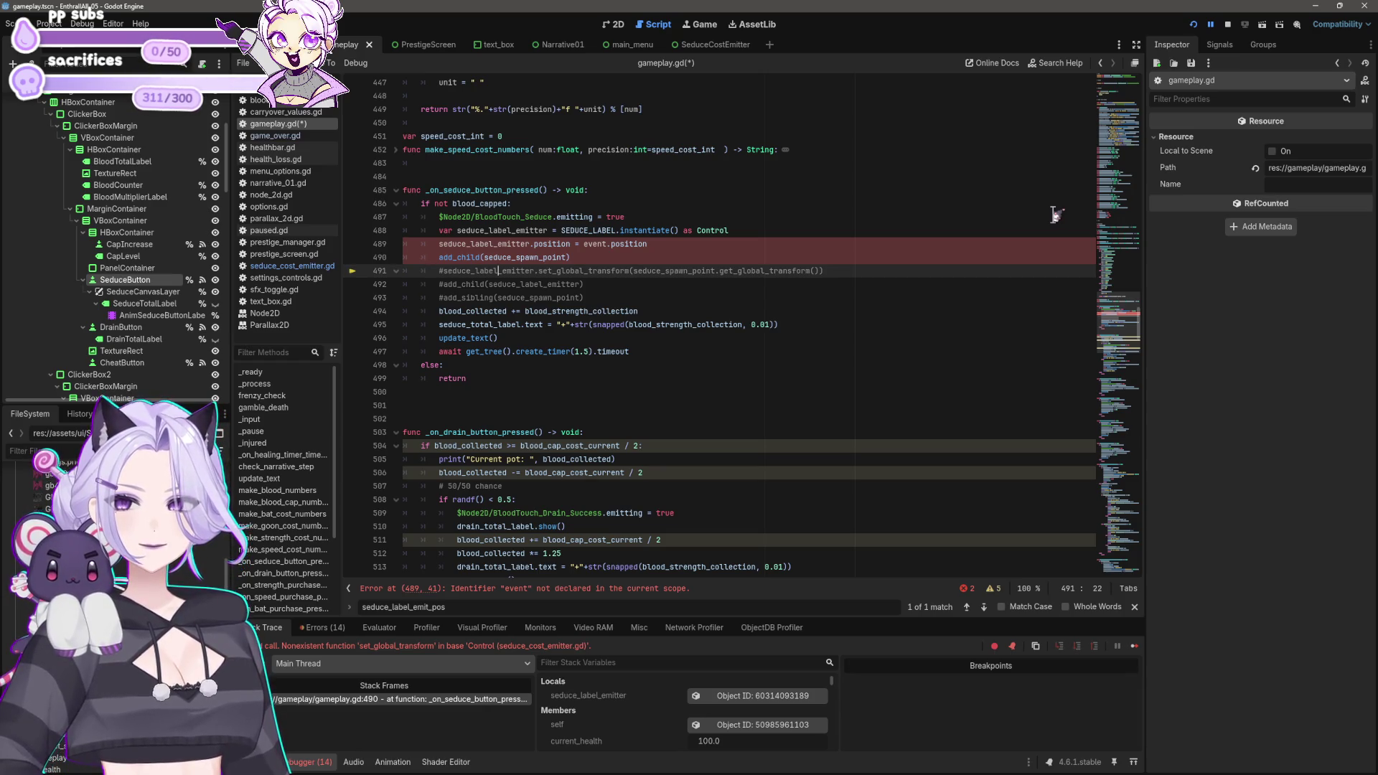
Step: In the seduce handler, change add_child(seduce_spawn_point) to add_child(seduce_label_emitter)
mouse_move(457, 231)
left_mouse_down()
mouse_move(550, 228)
mouse_move(567, 257)
mouse_move(484, 257)
left_mouse_up()
key("ctrl+c")
key("ctrl+v")
left_click(702, 324)
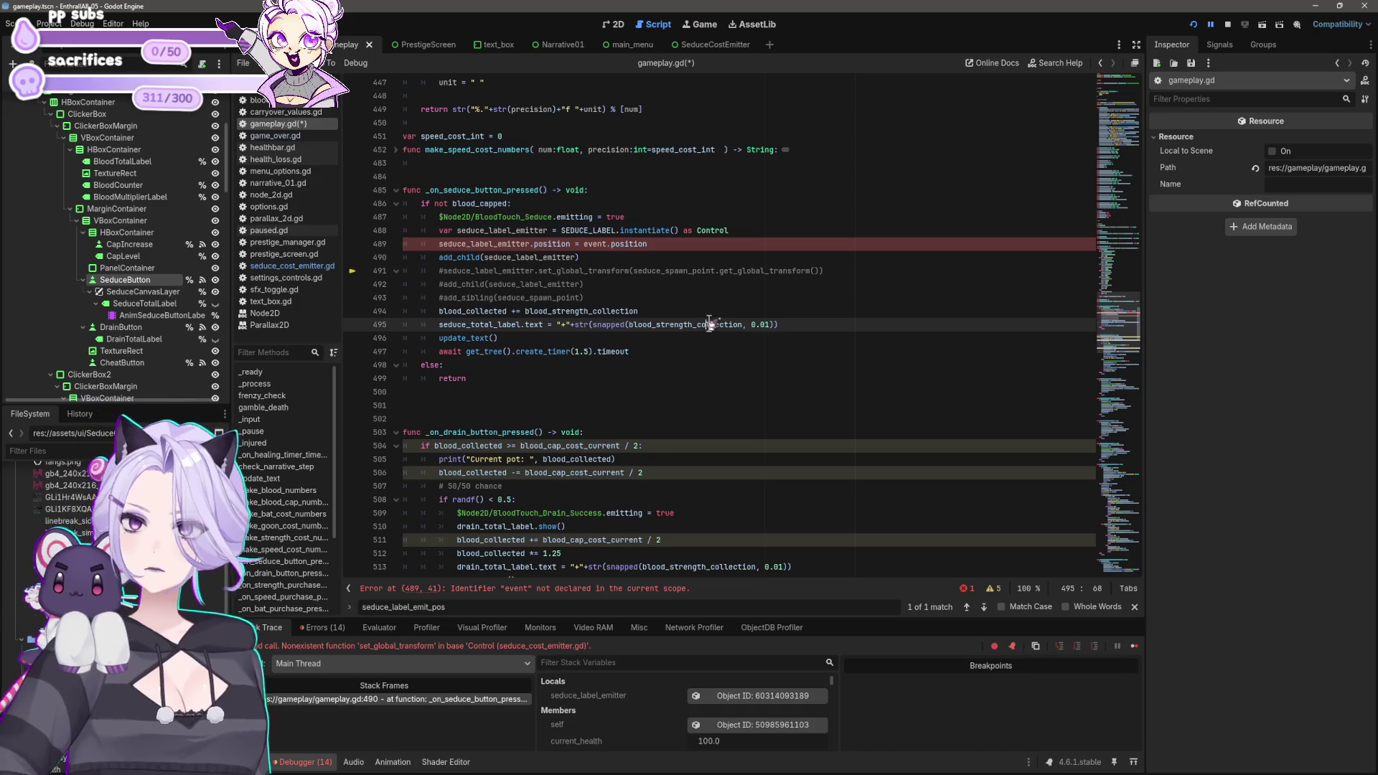
scroll(712, 325, "up", 1)
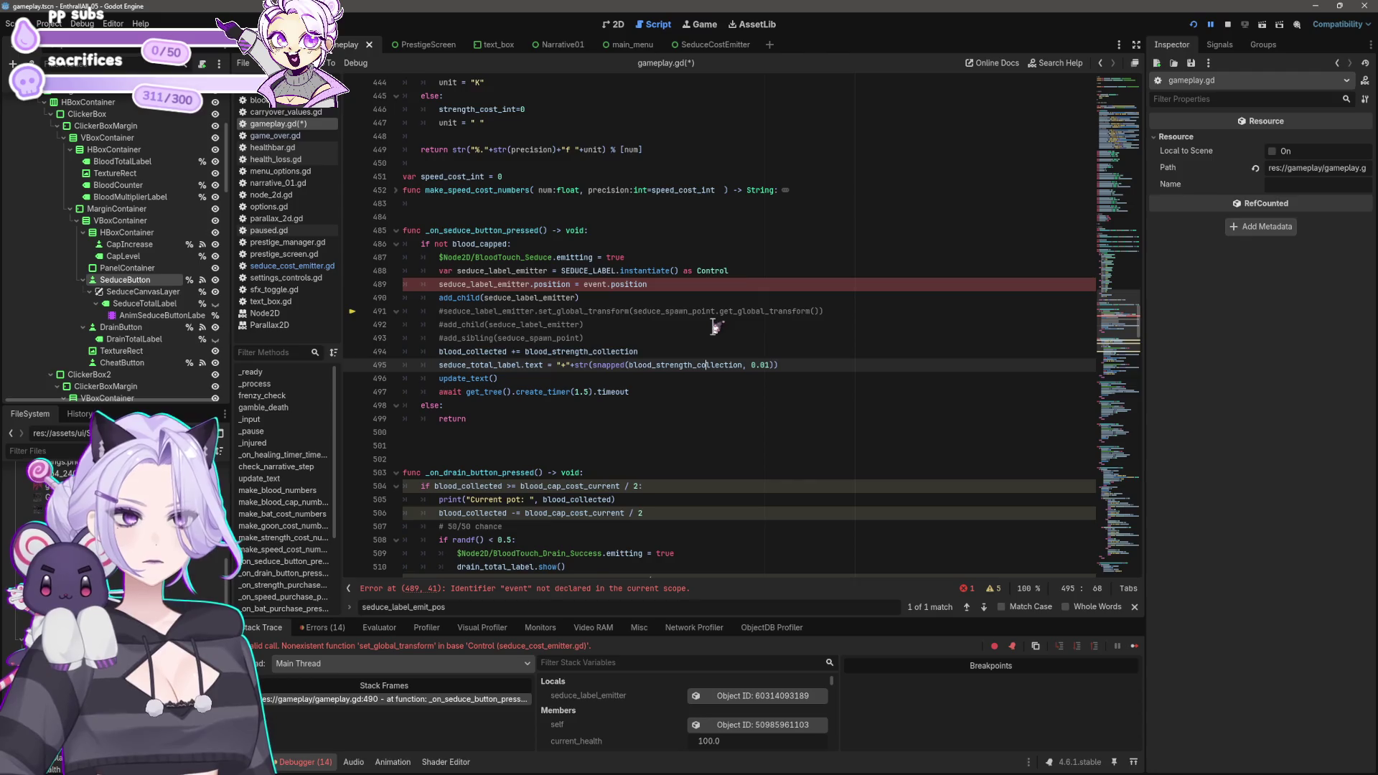
Step: Add a new line 501 below the handler and begin typing a func declaration
left_click(667, 285)
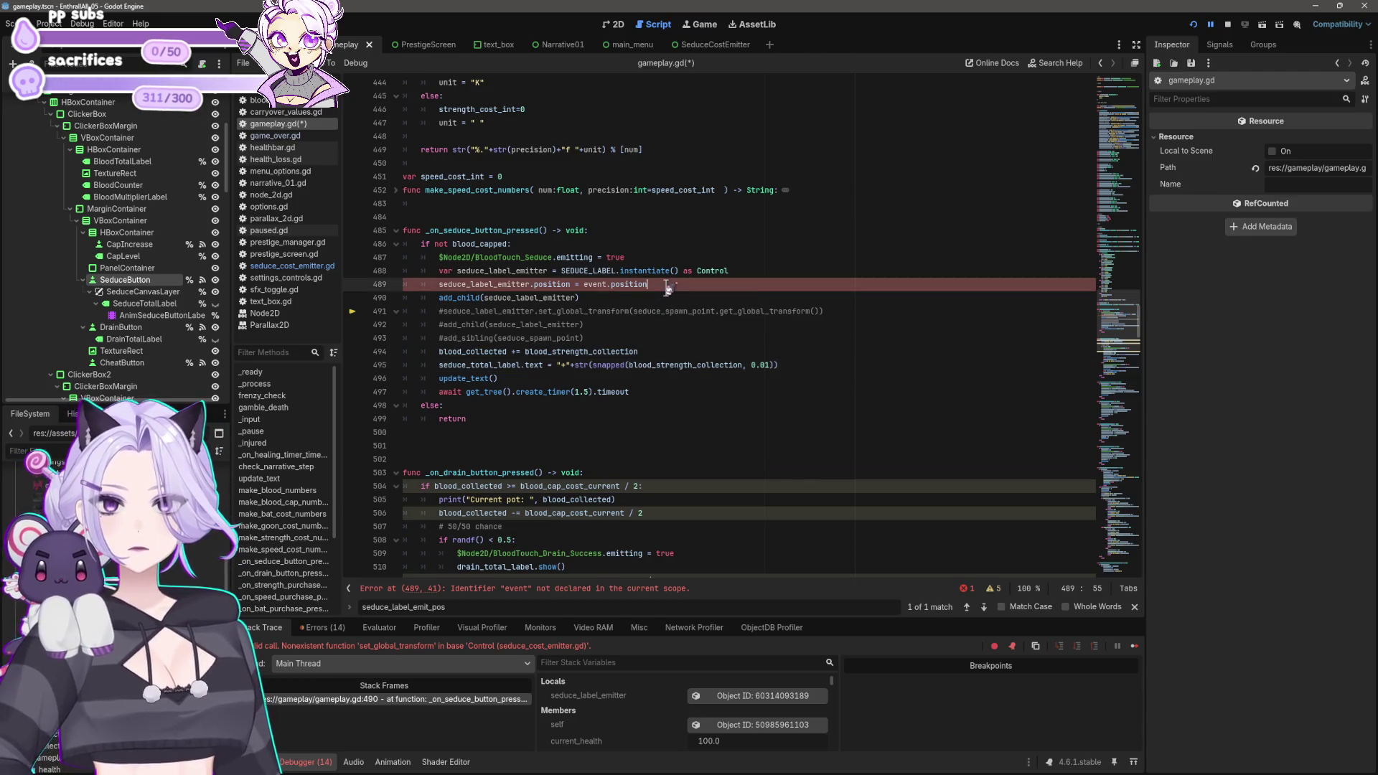
left_click(431, 431)
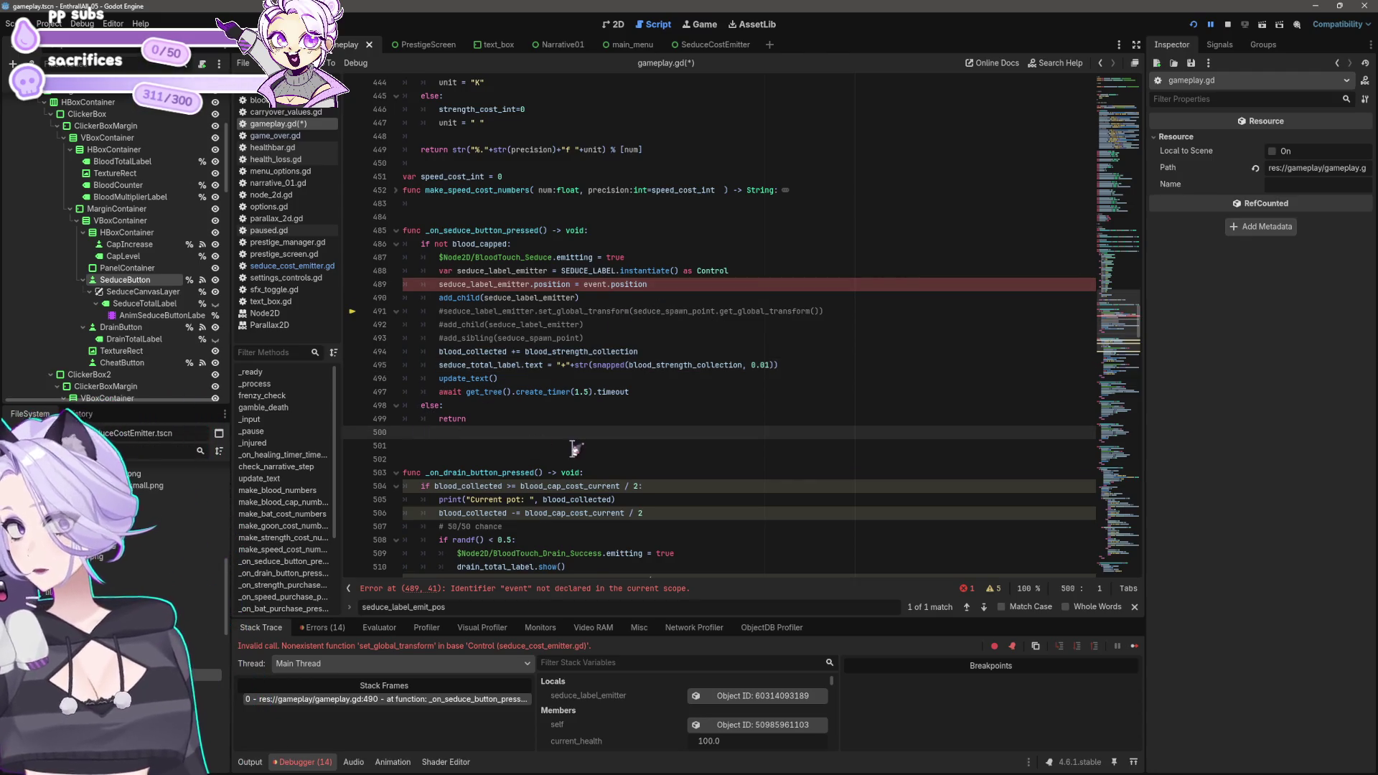
key("Return")
type("func event")
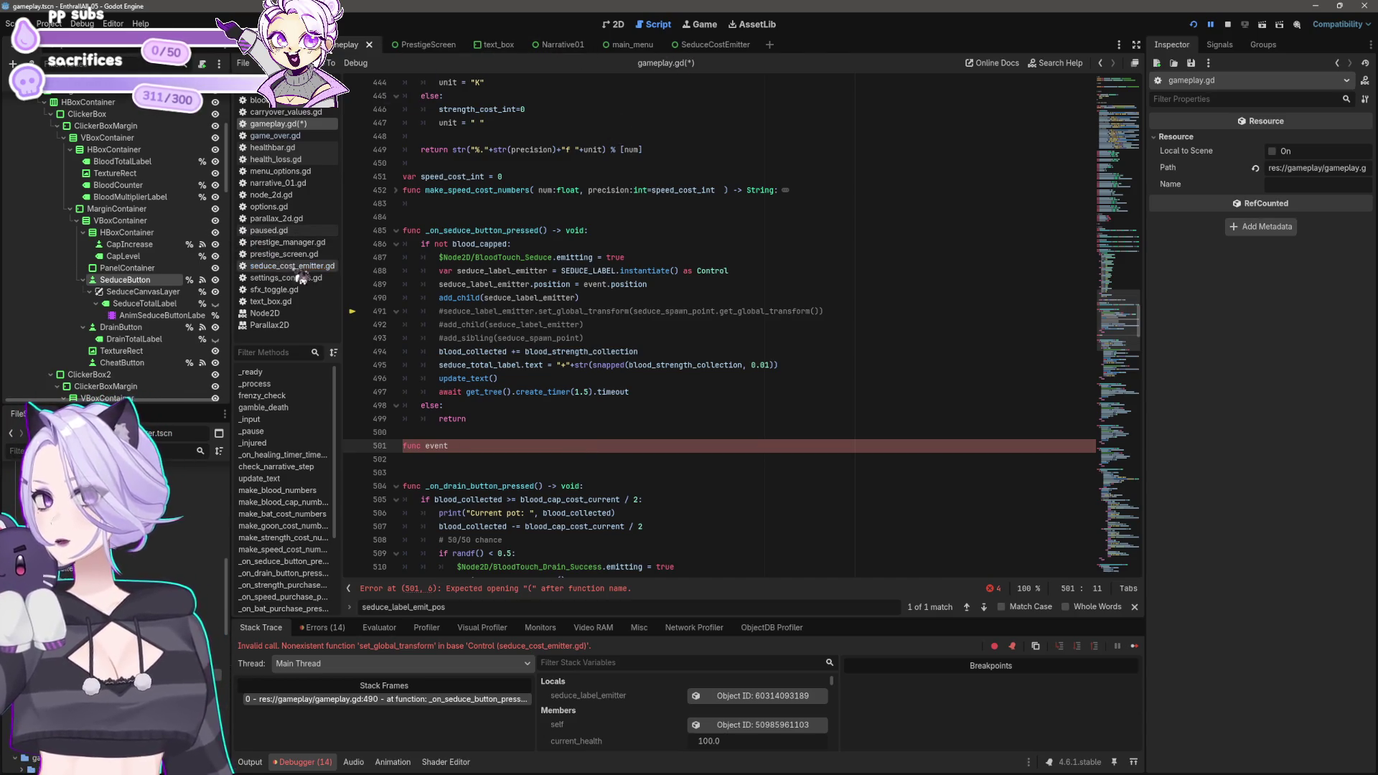
Step: Copy the _input(event) mouse-click function from narrative_01.gd into line 501 of gameplay.gd
left_click(287, 183)
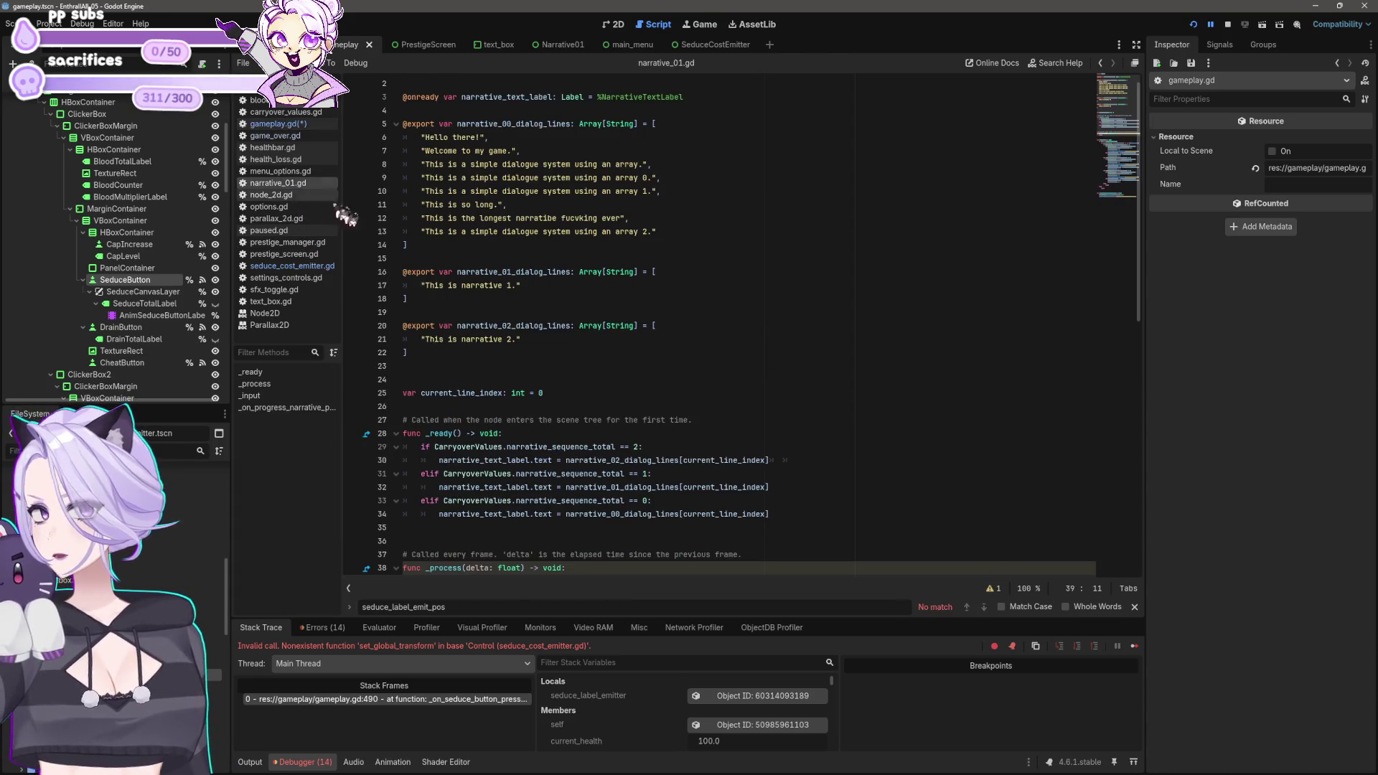
scroll(579, 401, "down", 8)
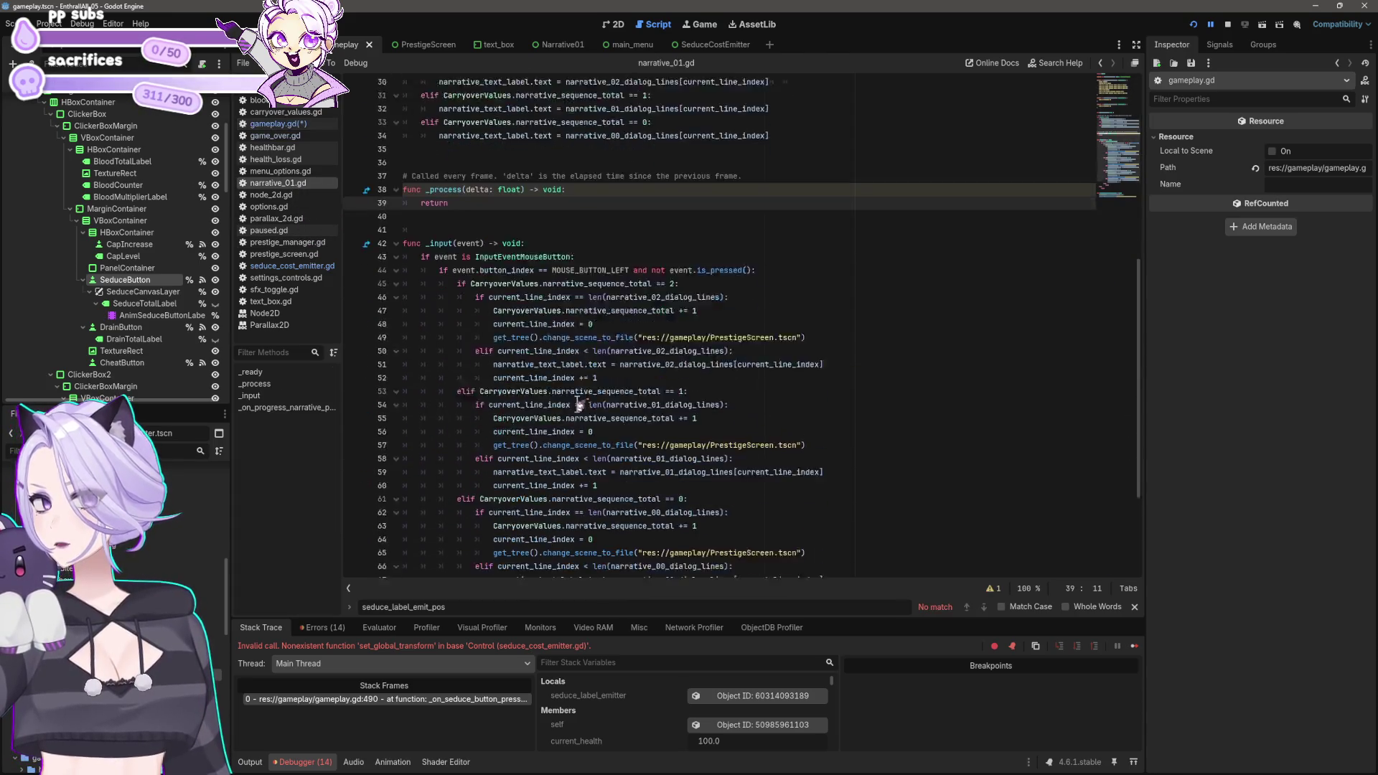
mouse_move(483, 500)
left_mouse_down()
mouse_move(423, 136)
mouse_move(398, 99)
left_mouse_up()
scroll(648, 325, "down", 1)
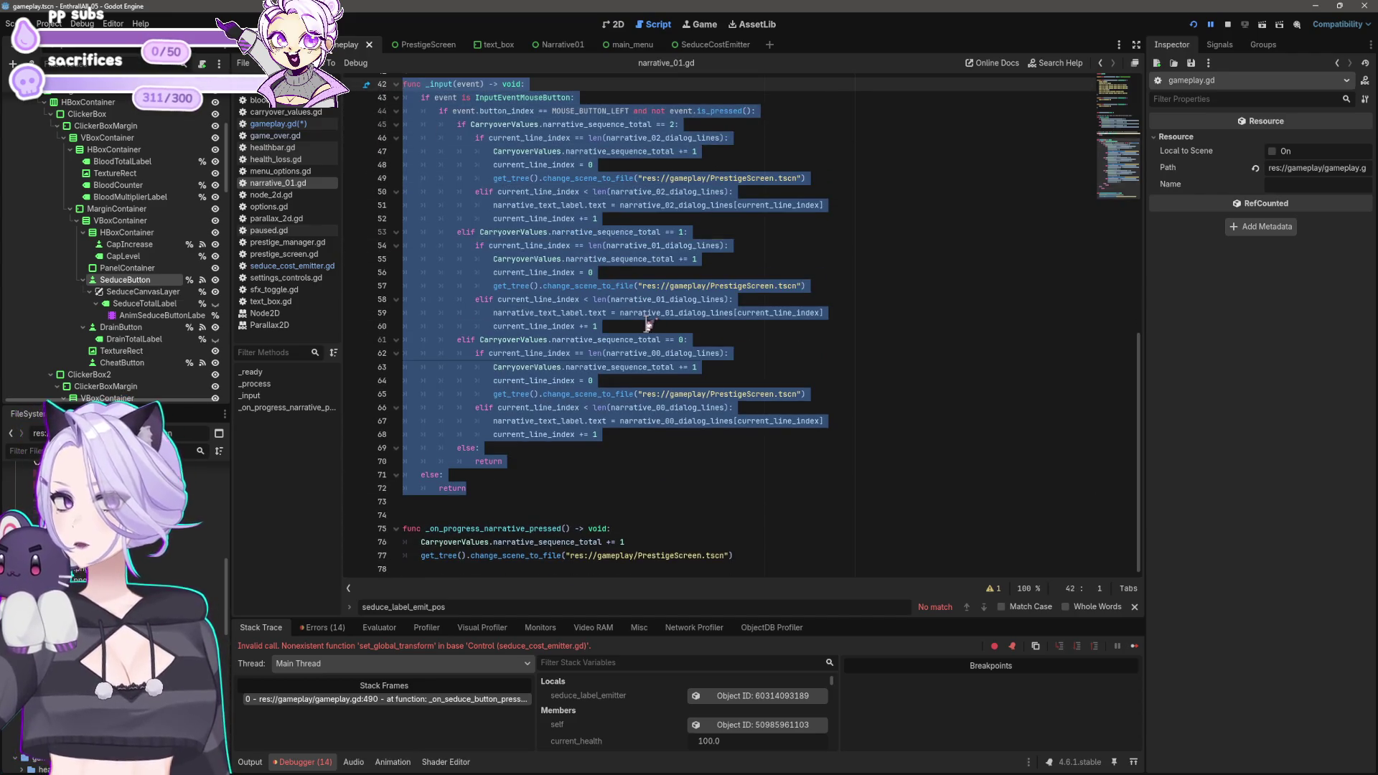
scroll(648, 325, "up", 5)
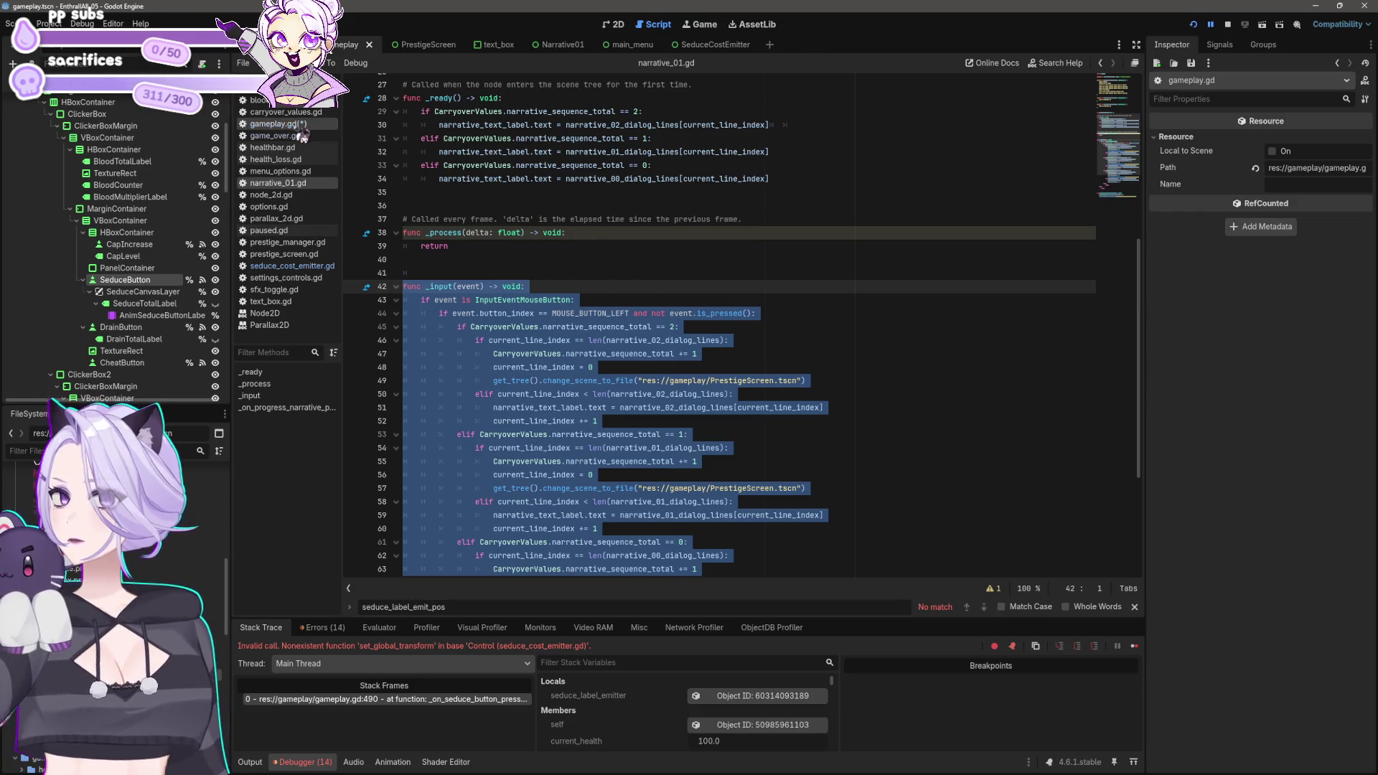
left_click(298, 127)
scroll(601, 373, "down", 3)
left_click(574, 366)
key("ctrl+v")
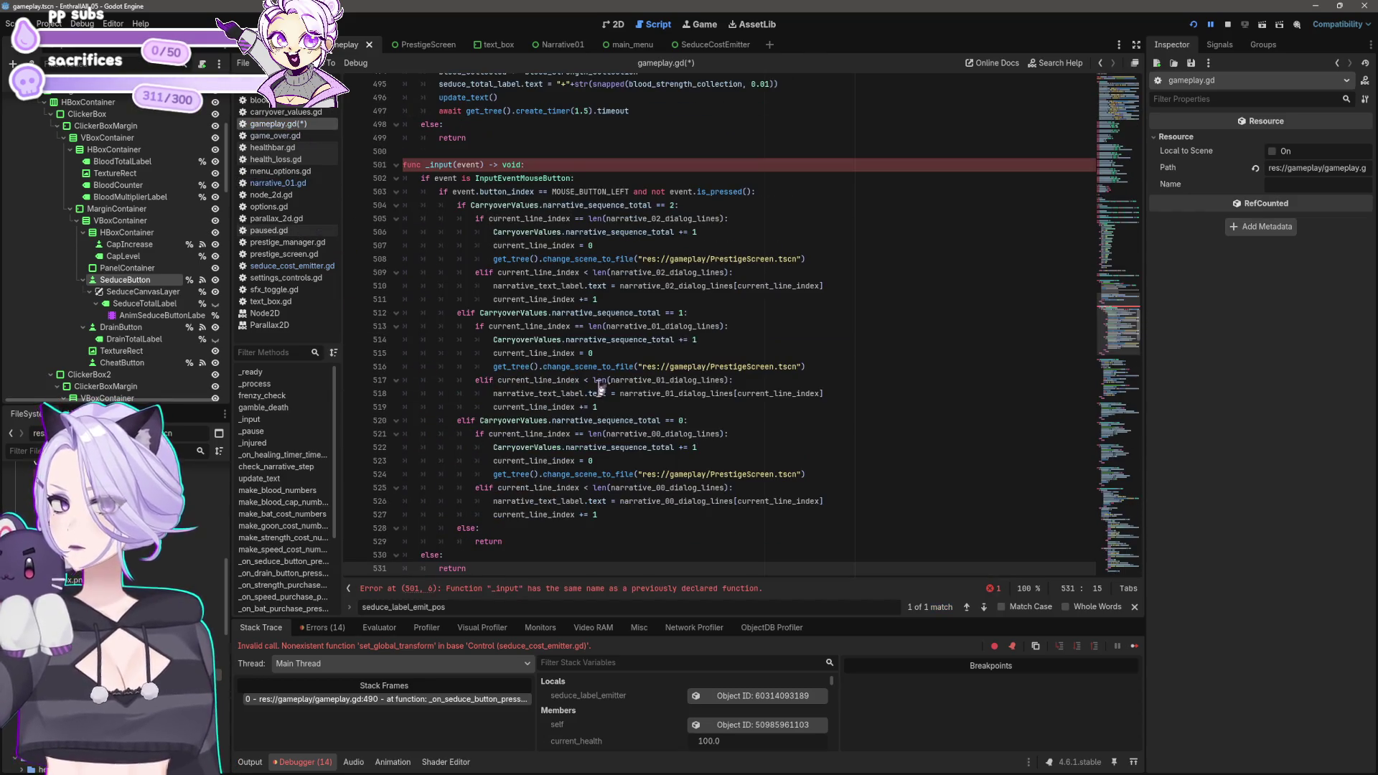
Step: Delete the extra elif dialogue-sequence branches from the pasted _input function
mouse_move(502, 542)
left_mouse_down()
mouse_move(332, 287)
mouse_move(318, 233)
mouse_move(527, 273)
mouse_move(394, 362)
mouse_move(352, 305)
mouse_move(399, 459)
mouse_move(402, 528)
mouse_move(387, 435)
mouse_move(342, 422)
mouse_move(332, 319)
left_mouse_up()
key("Delete")
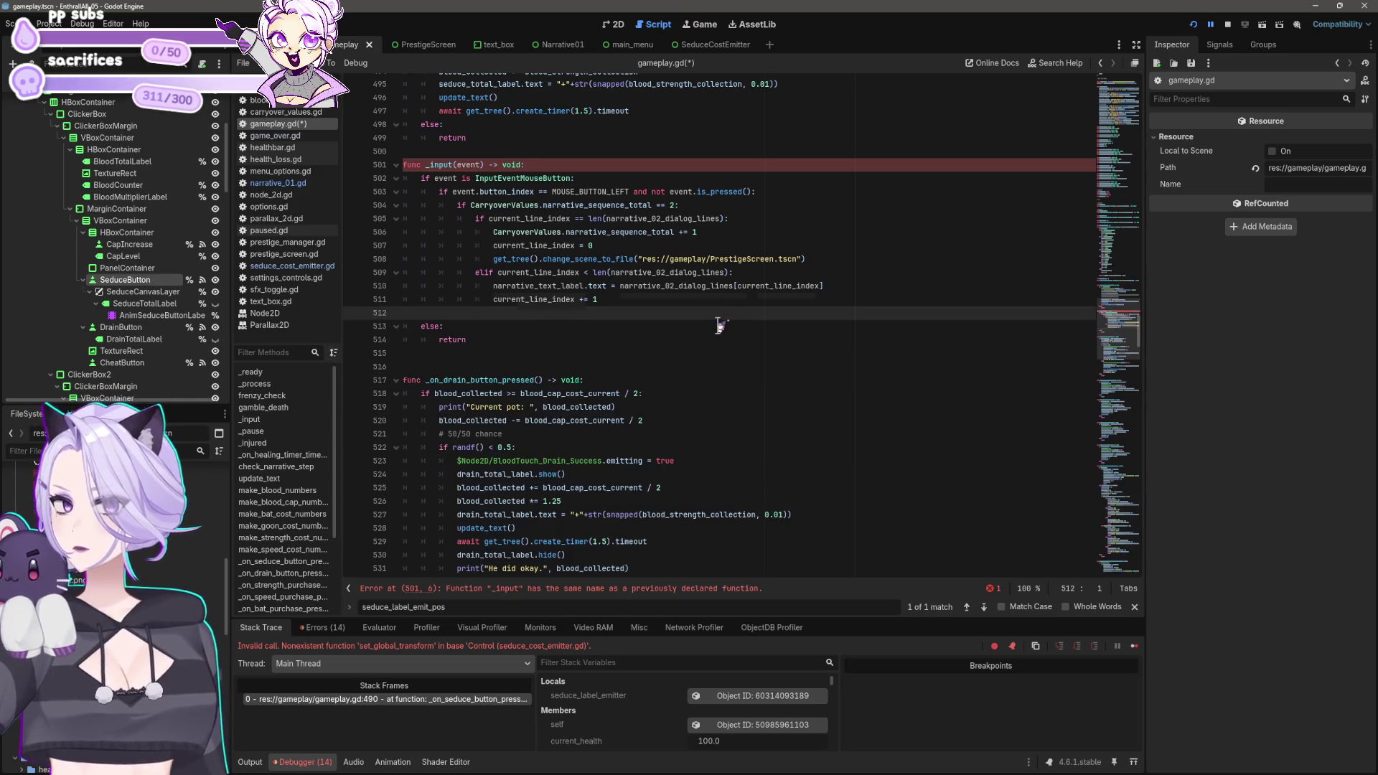
key("BackSpace")
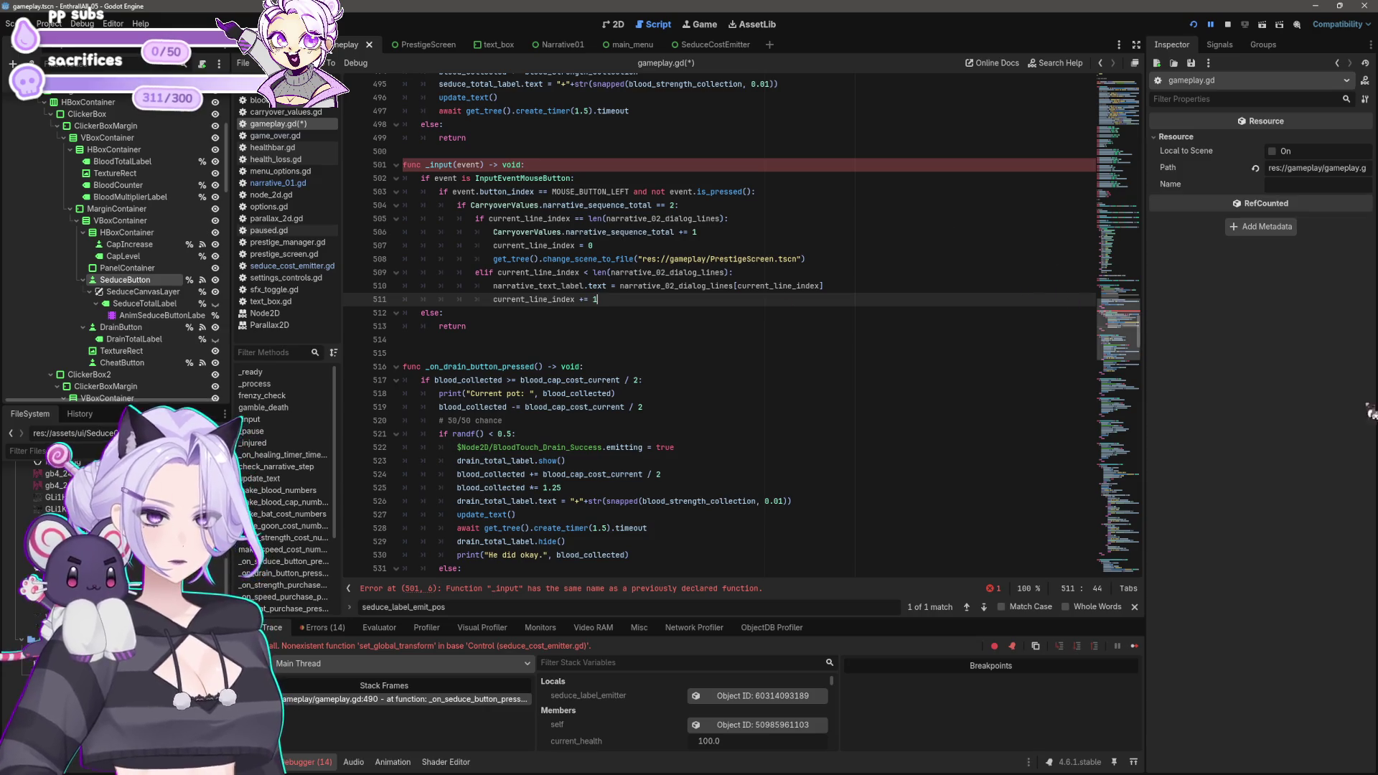
Step: Delete the rest of the pasted _input function, leaving only blank lines
scroll(720, 375, "up", 1)
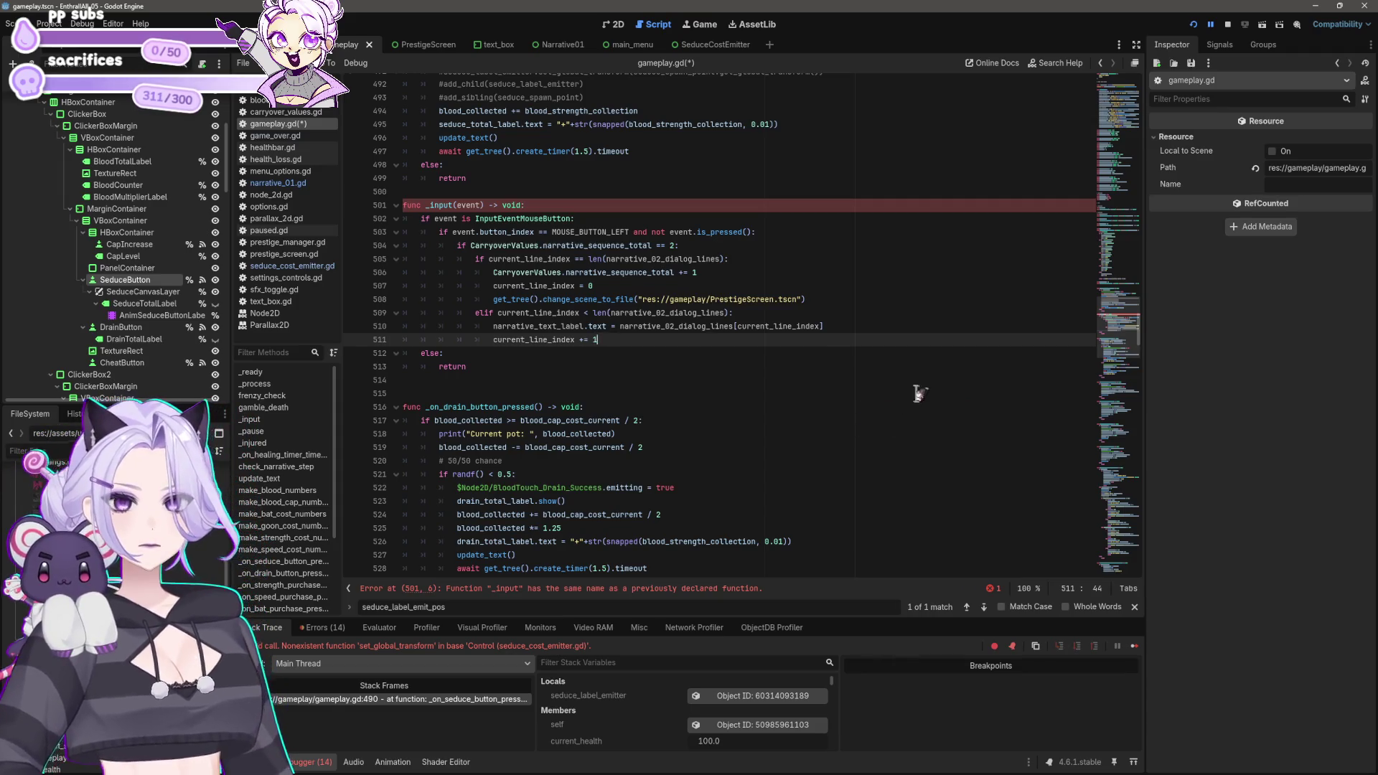
scroll(631, 305, "up", 1)
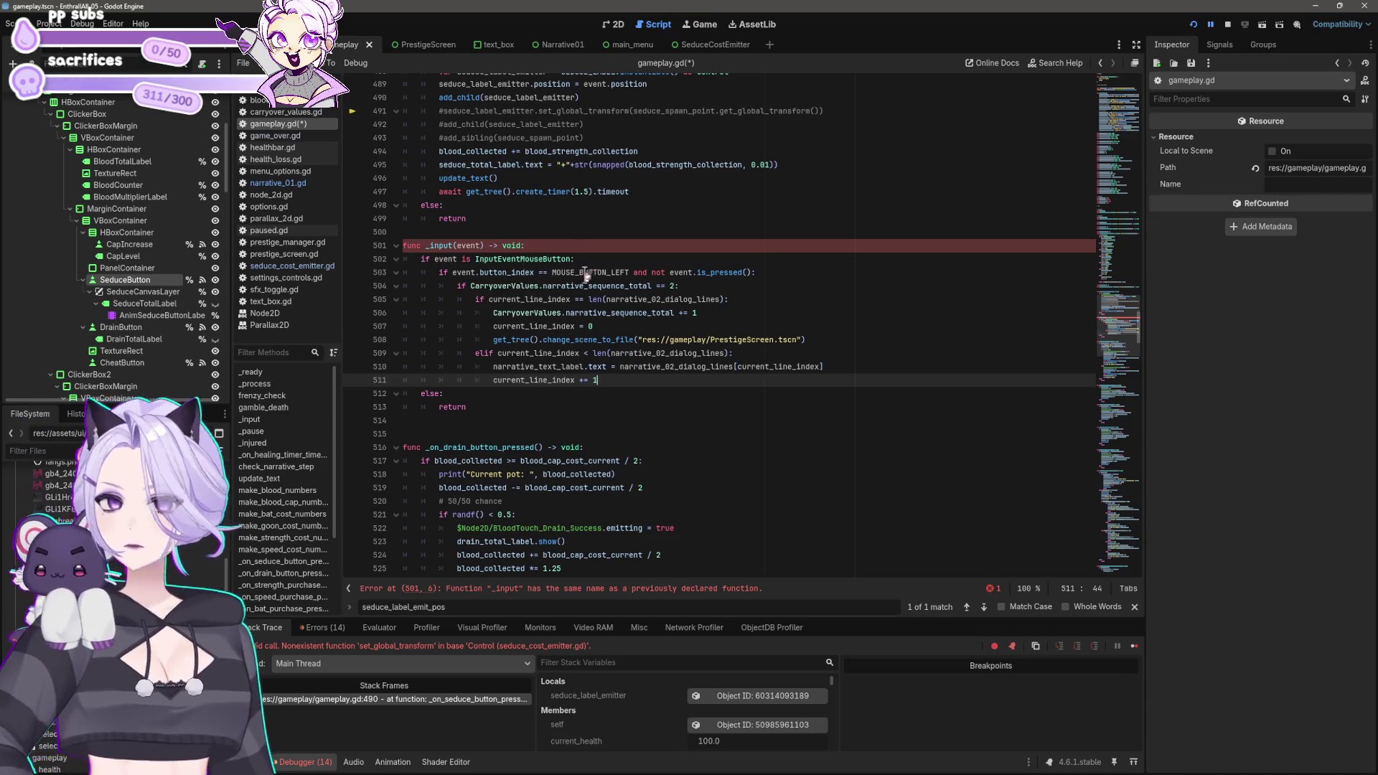
mouse_move(587, 276)
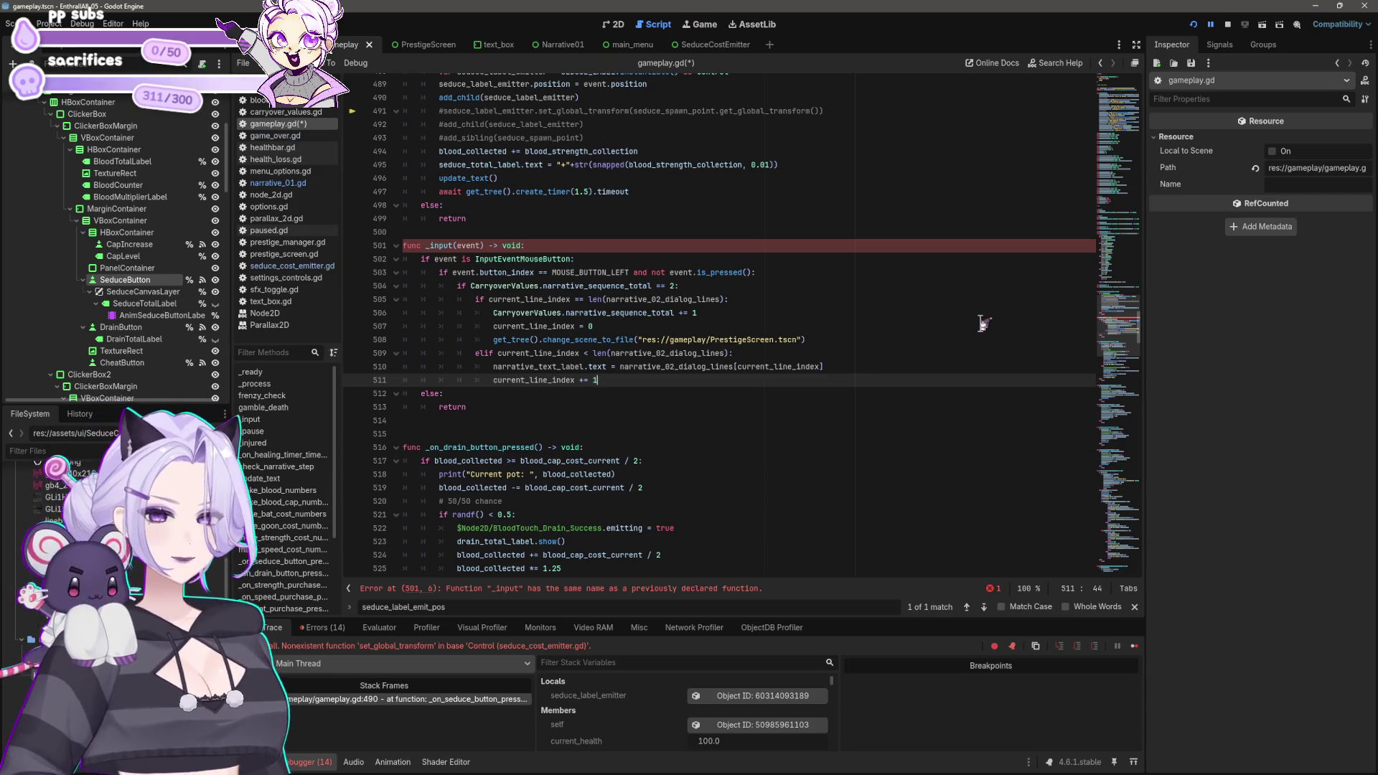
left_click(491, 407)
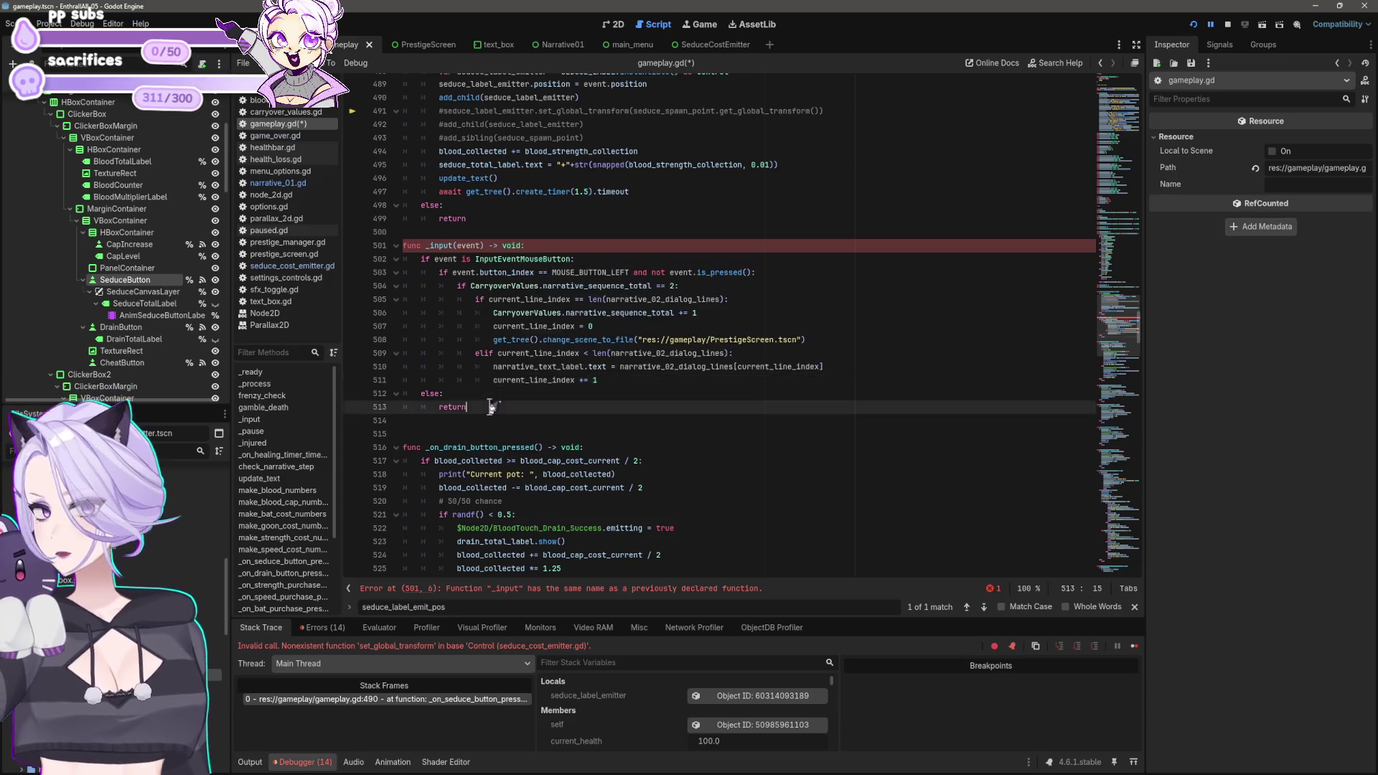
left_click_drag(491, 407, 343, 244)
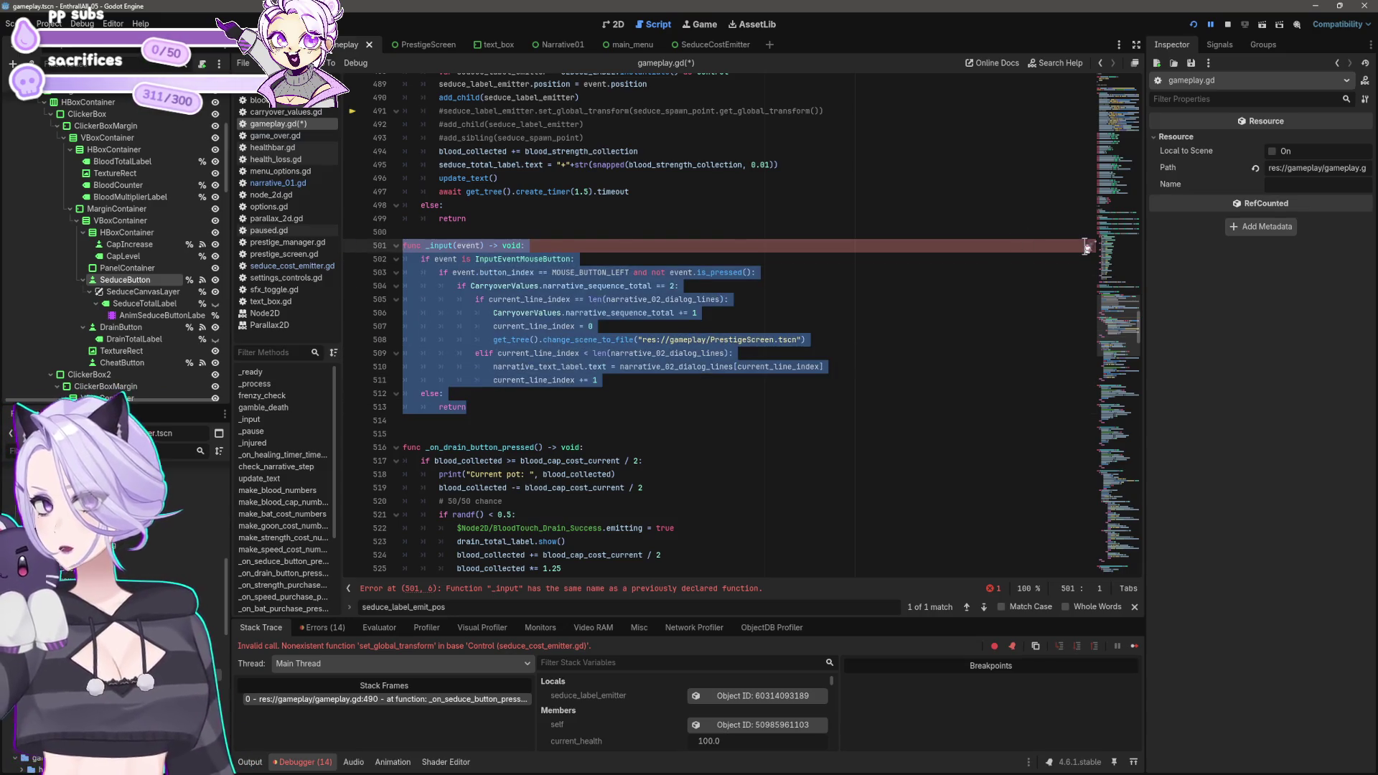
key("Delete")
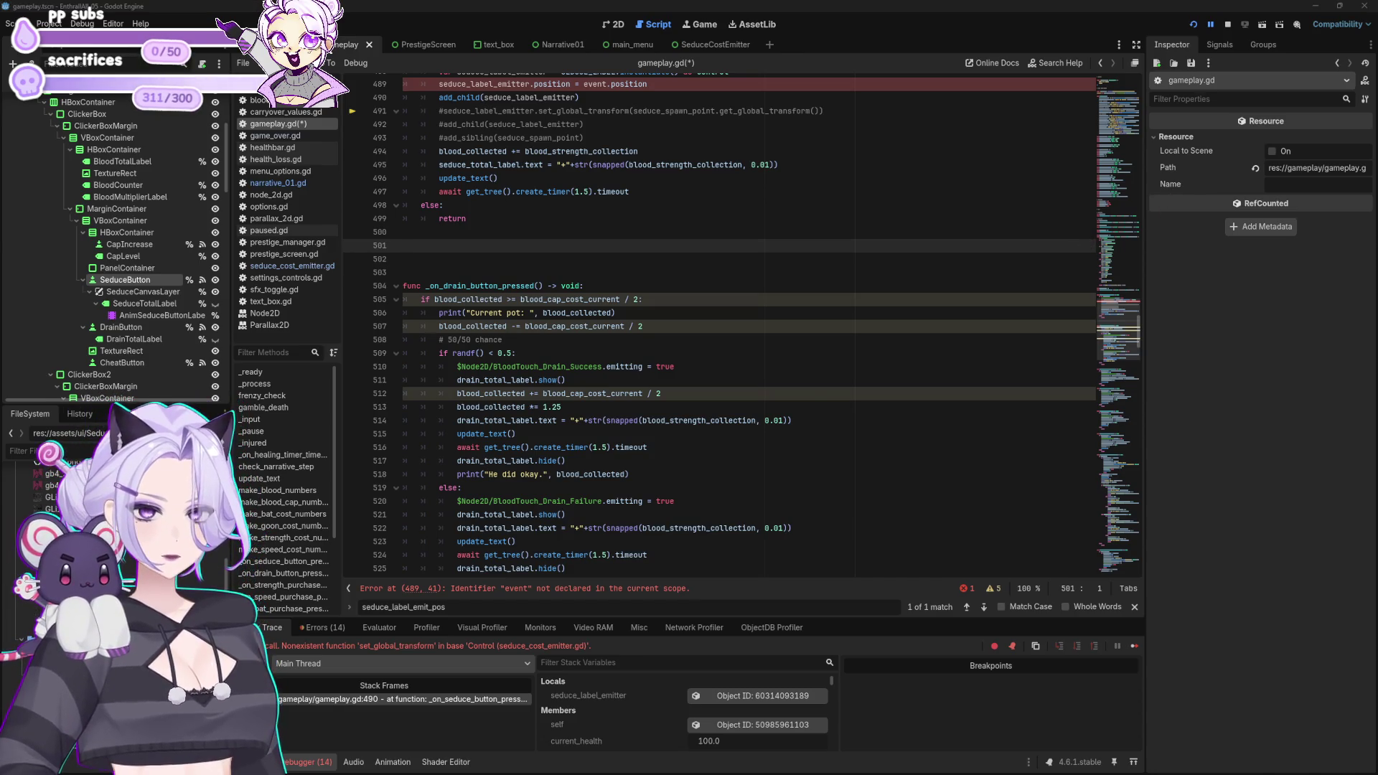
Step: Insert the 'if event is InputEventMouseButton and event.pressed' check above the emitter code at line 488
type("if event is InputEventMouseButton and event.pressed and event.button_index == MOUSE_BUTTON_LEFT:")
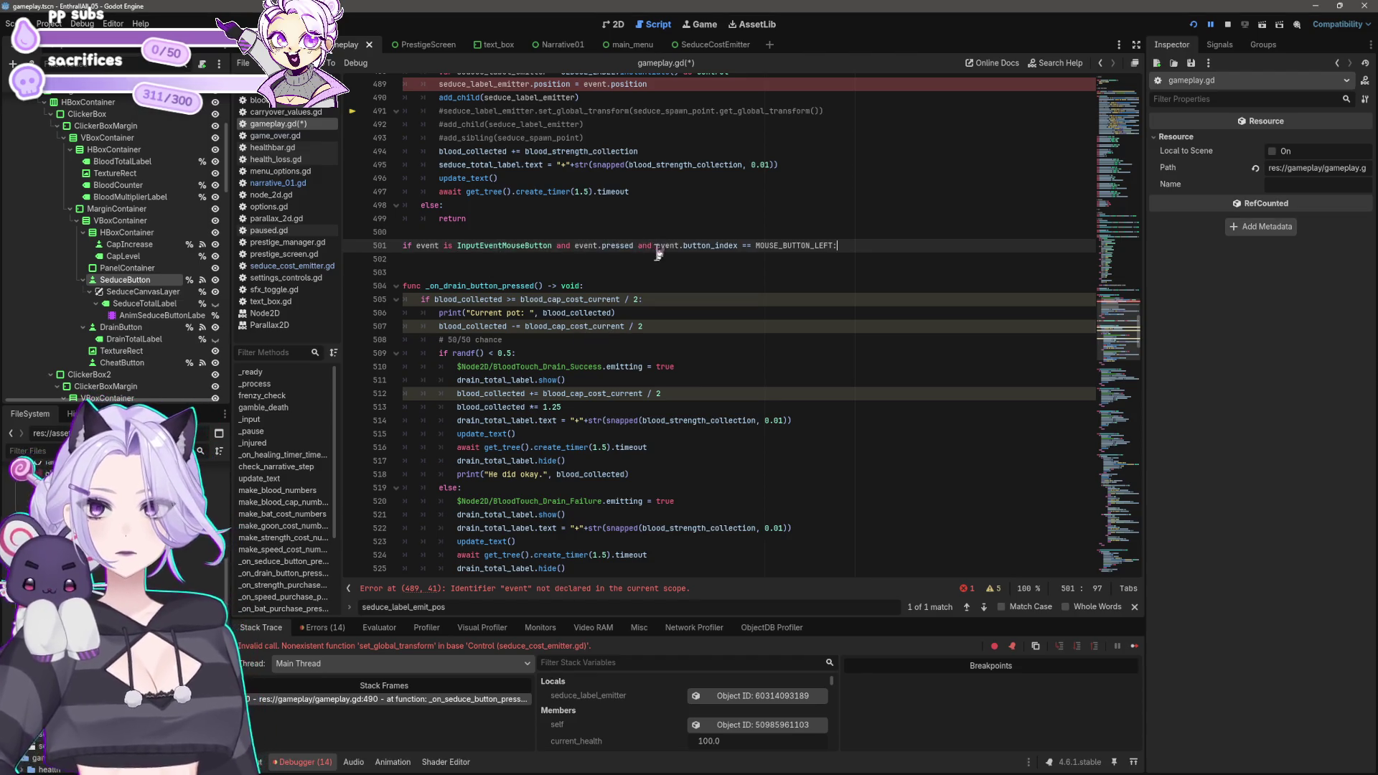
scroll(673, 260, "up", 3)
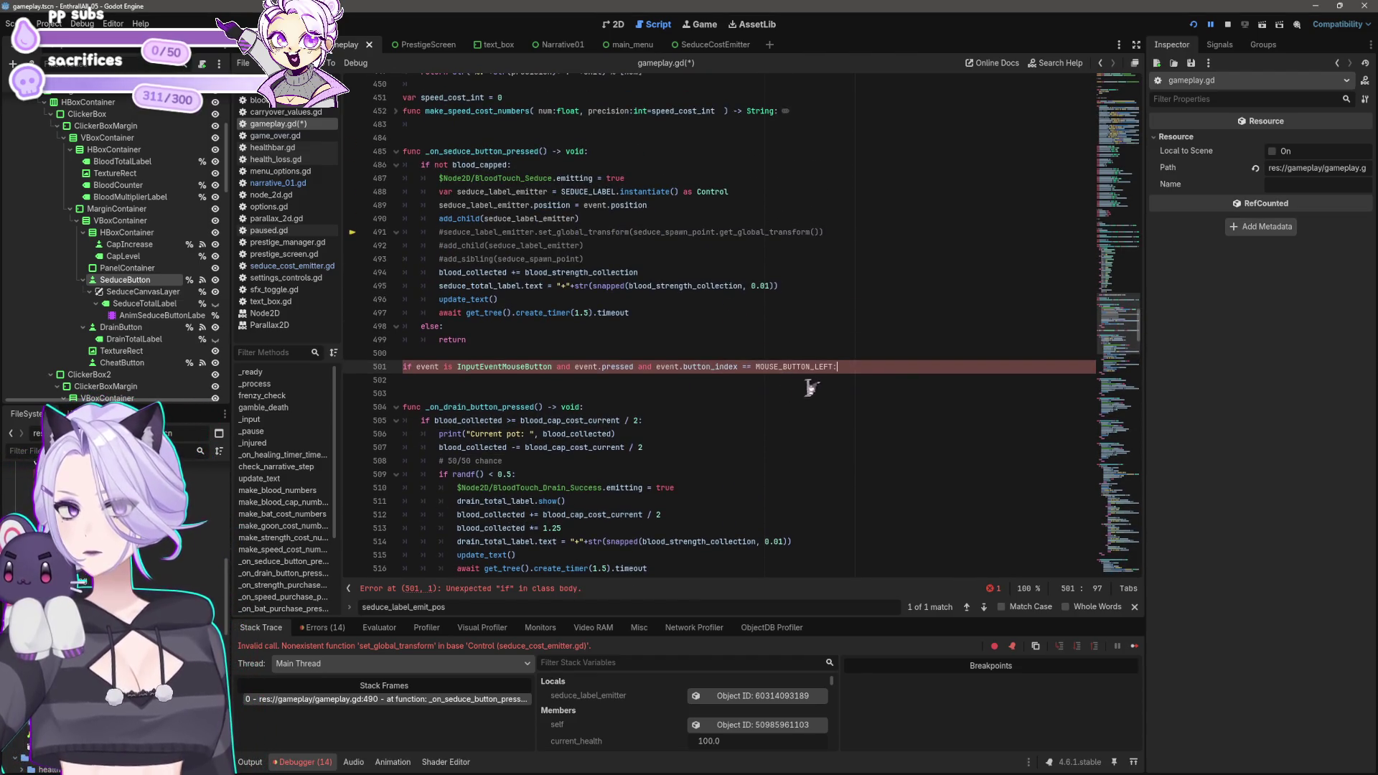
key("Return")
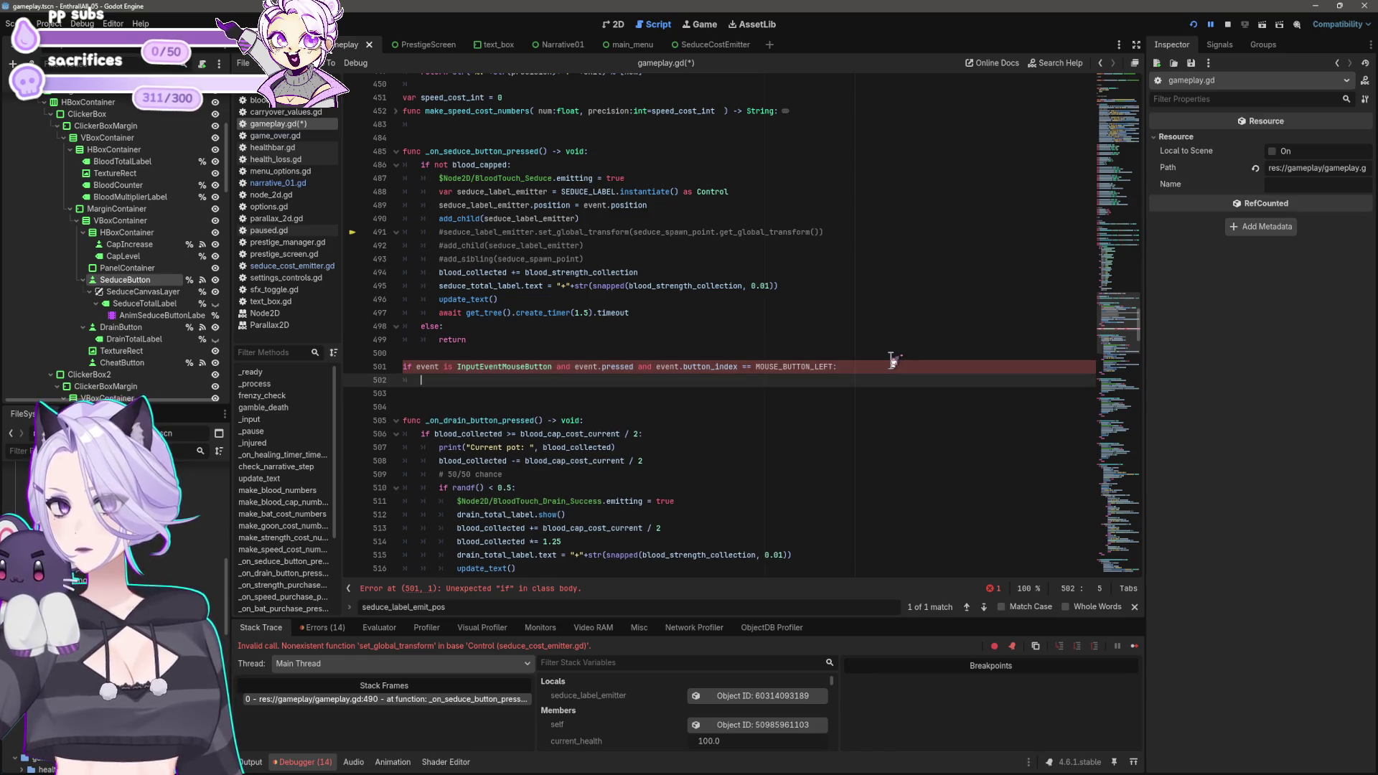
key("ctrl+z")
key("ctrl+z")
key("ctrl+z")
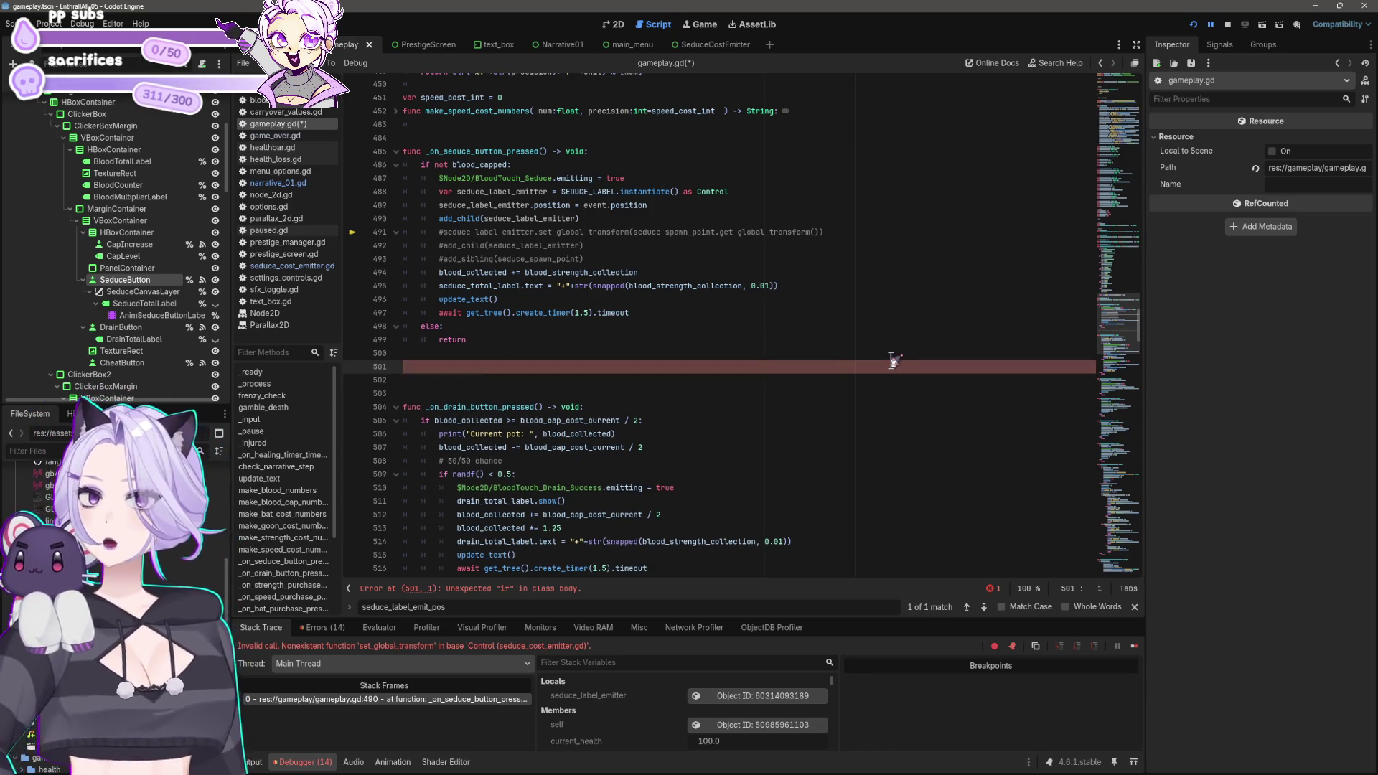
key("Up")
key("Up")
key("Up")
key("Home")
key("Return")
key("Up")
type("if event is InputEventMouseButton and event.pressed and event.button_index == MOUSE_BUTTON_LEFT:")
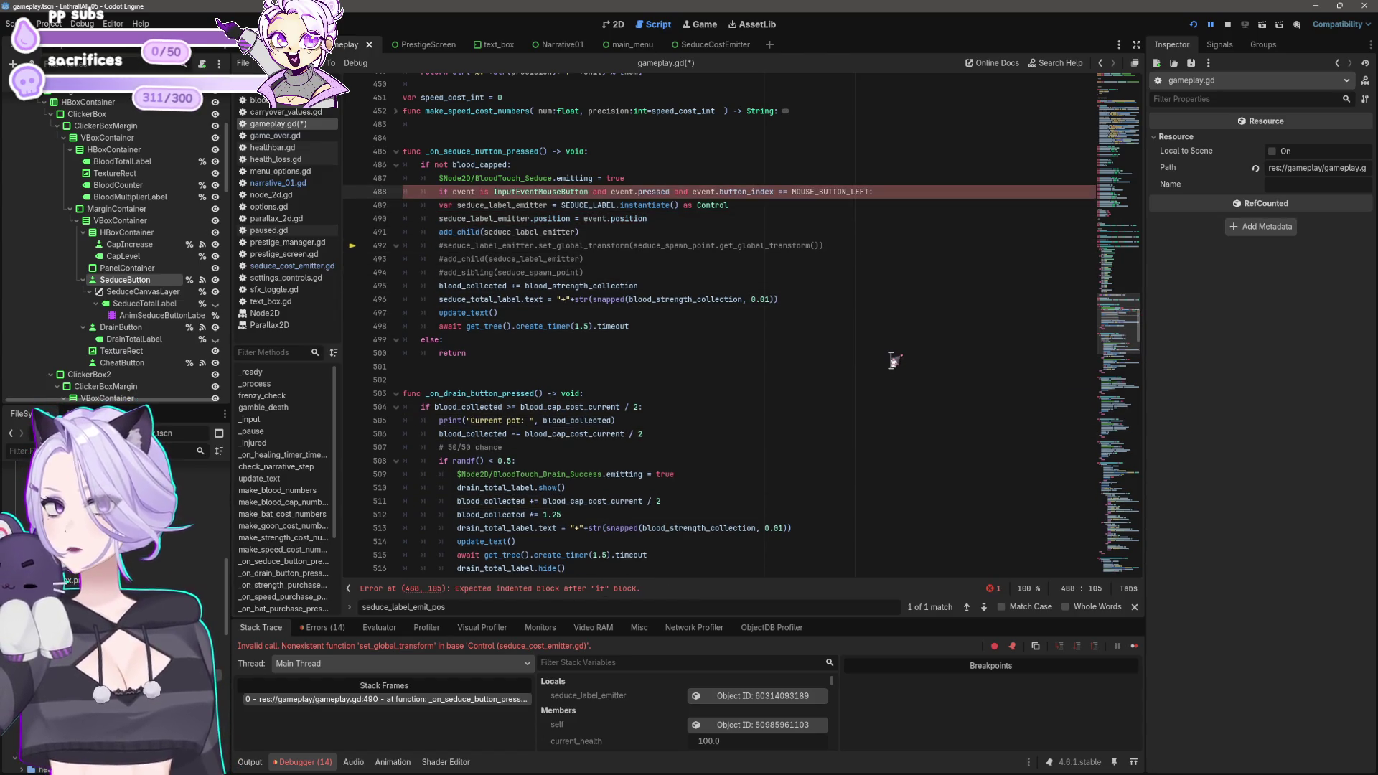
Step: Indent the three emitter-creation lines (489–491) under the mouse-button check
key("Down")
key("Down")
key("Down")
key("End")
key("shift+Up")
key("shift+Up")
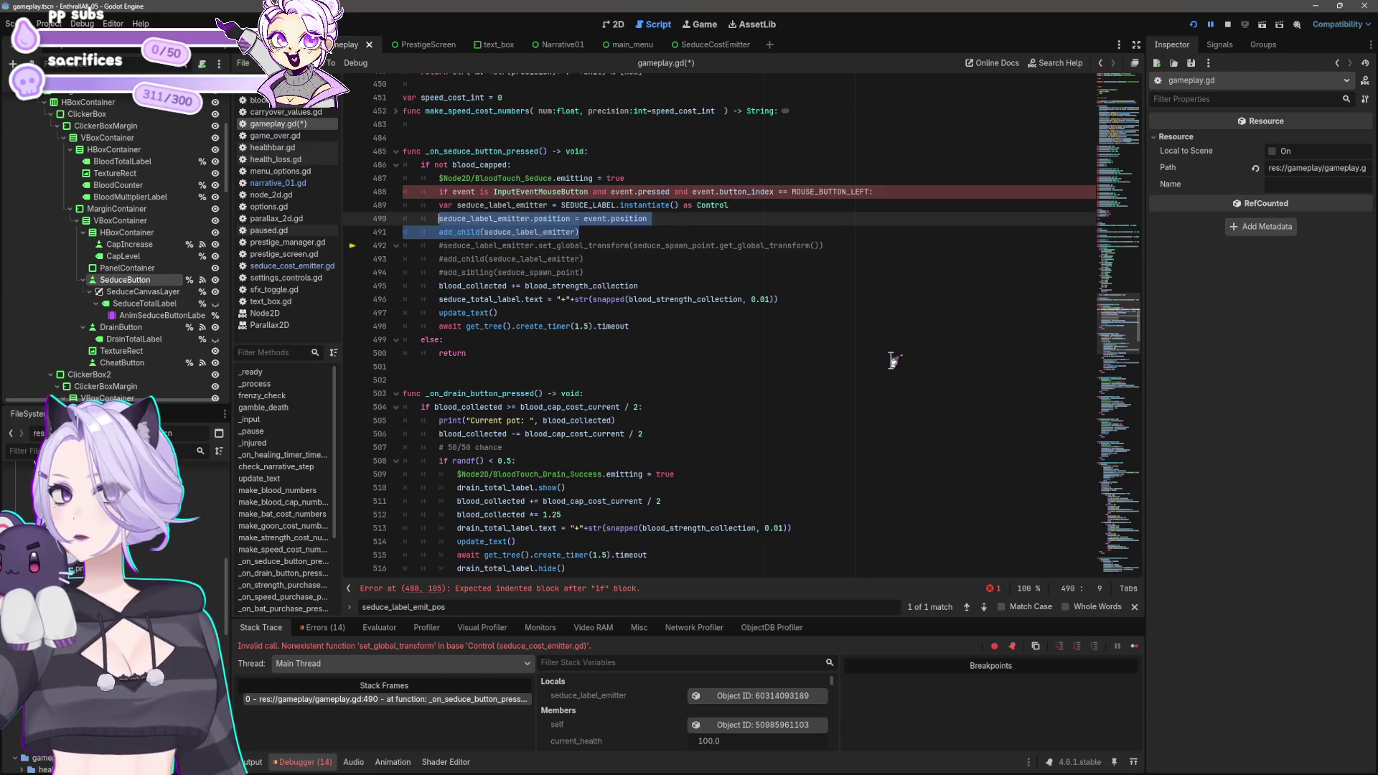
key("shift+Home")
key("shift+Home")
key("Tab")
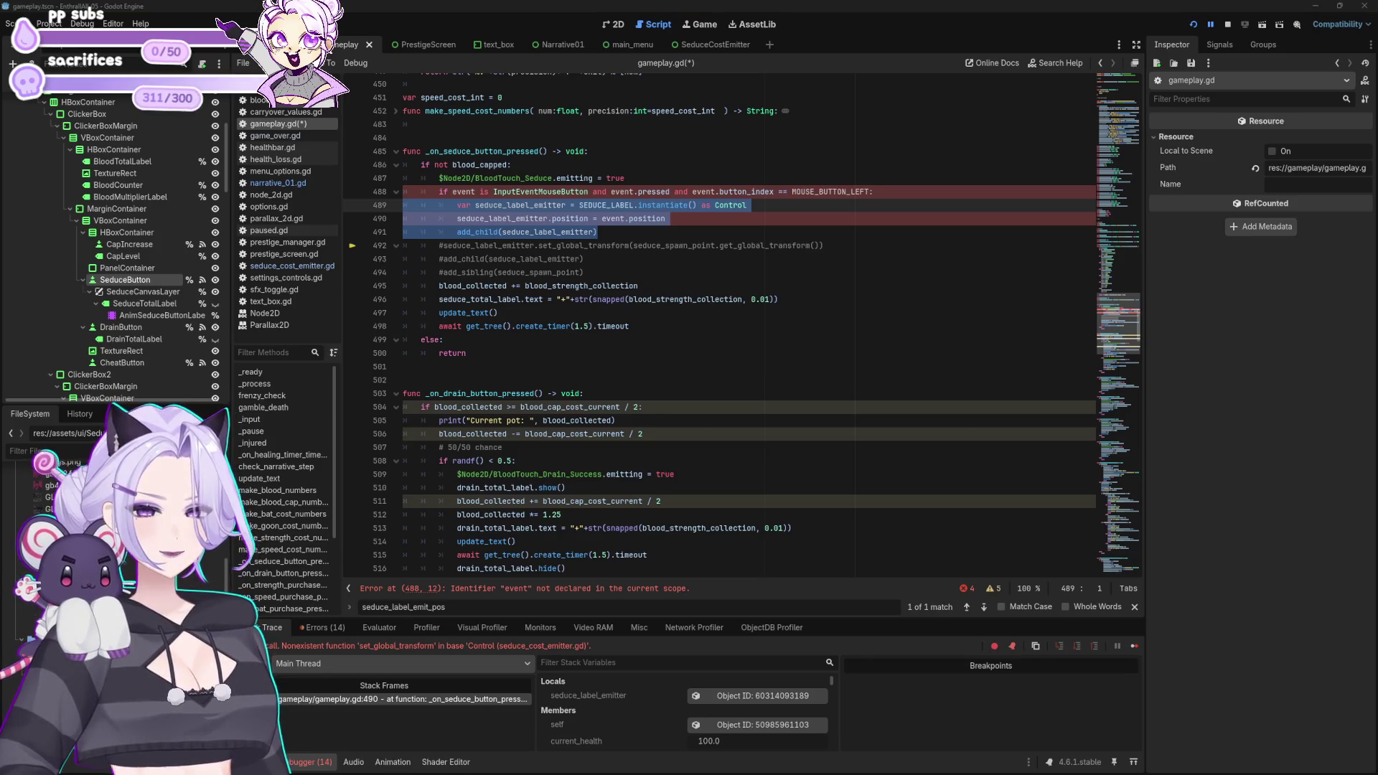
Step: Dedent the emitter lines and replace the mouse-button check line with get_viewport().get_mouse_position()
key("shift+Tab")
left_click_drag(873, 192, 439, 191)
type("get_viewport().get_mouse_position()")
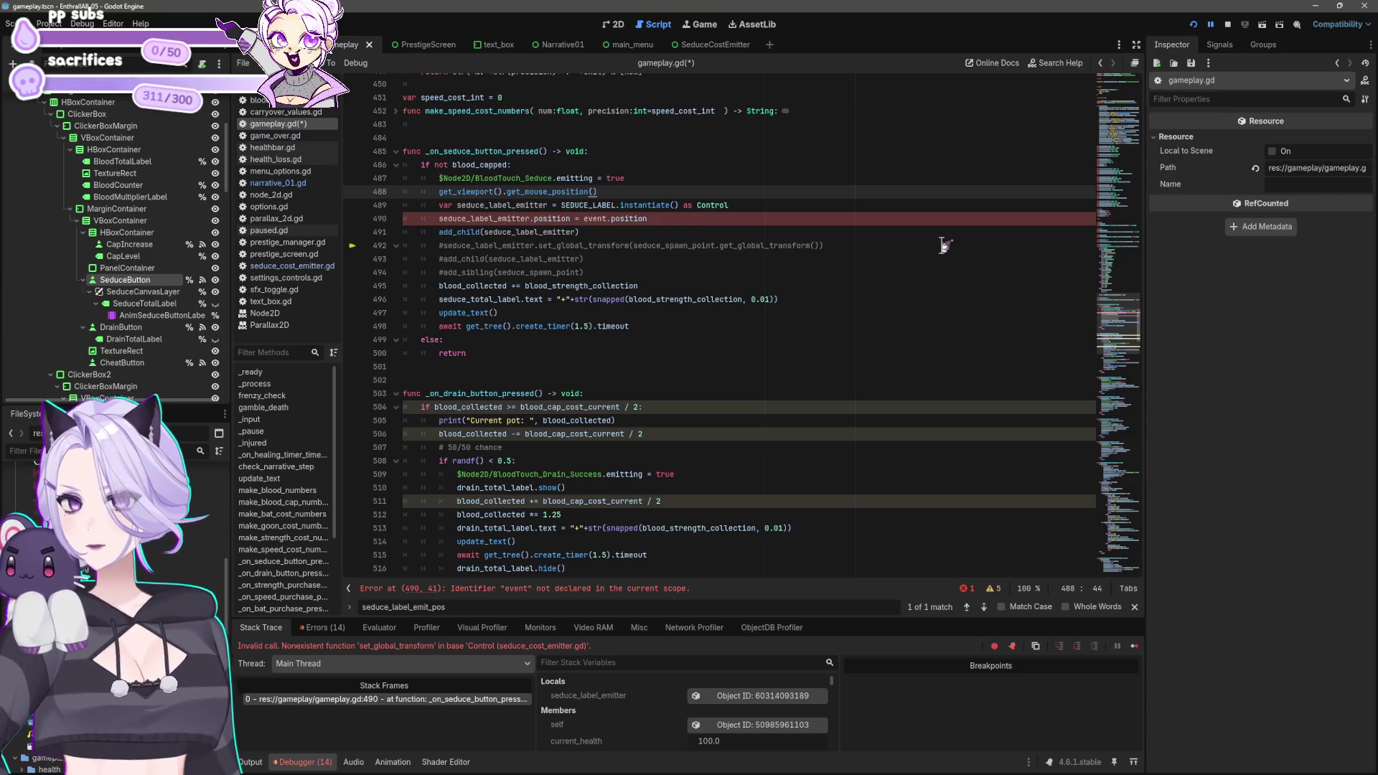
scroll(847, 205, "up", 2)
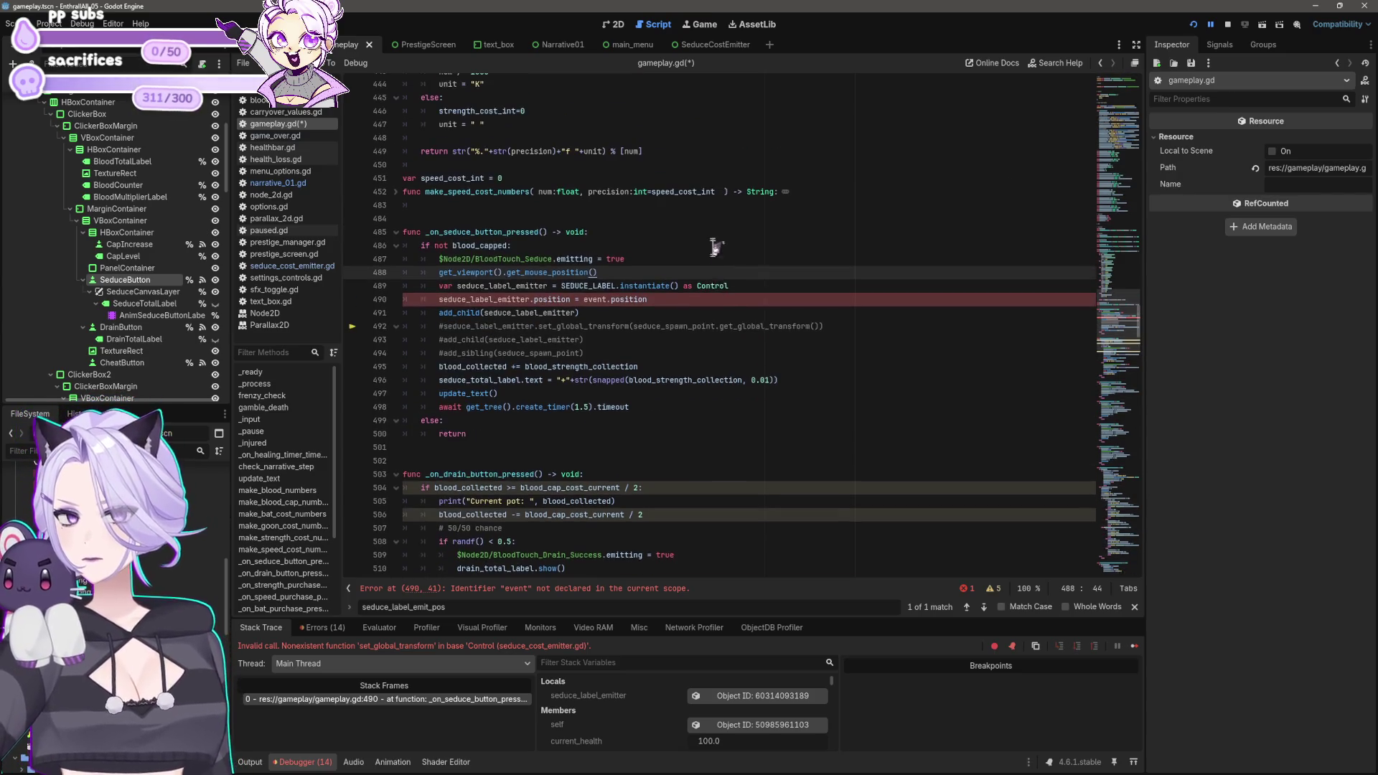
mouse_move(520, 291)
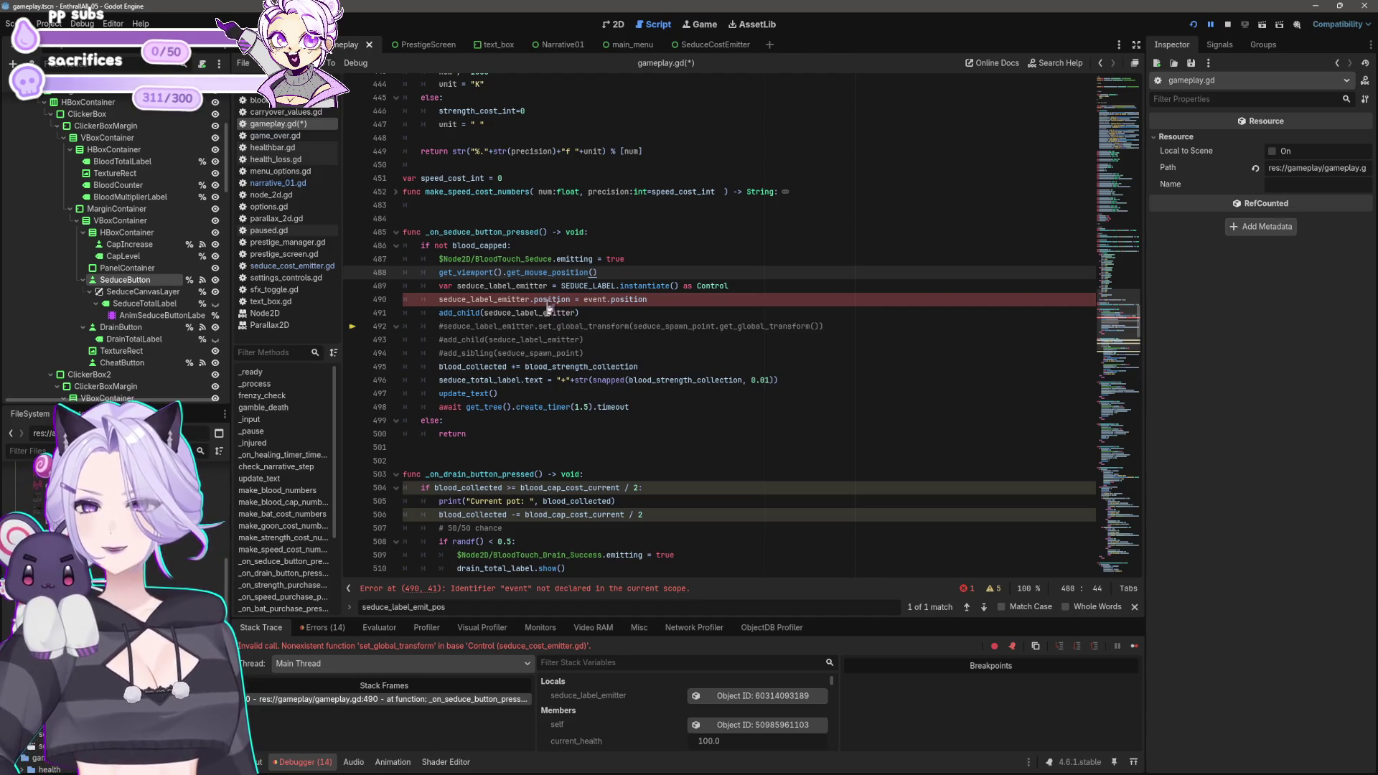
left_click(506, 273)
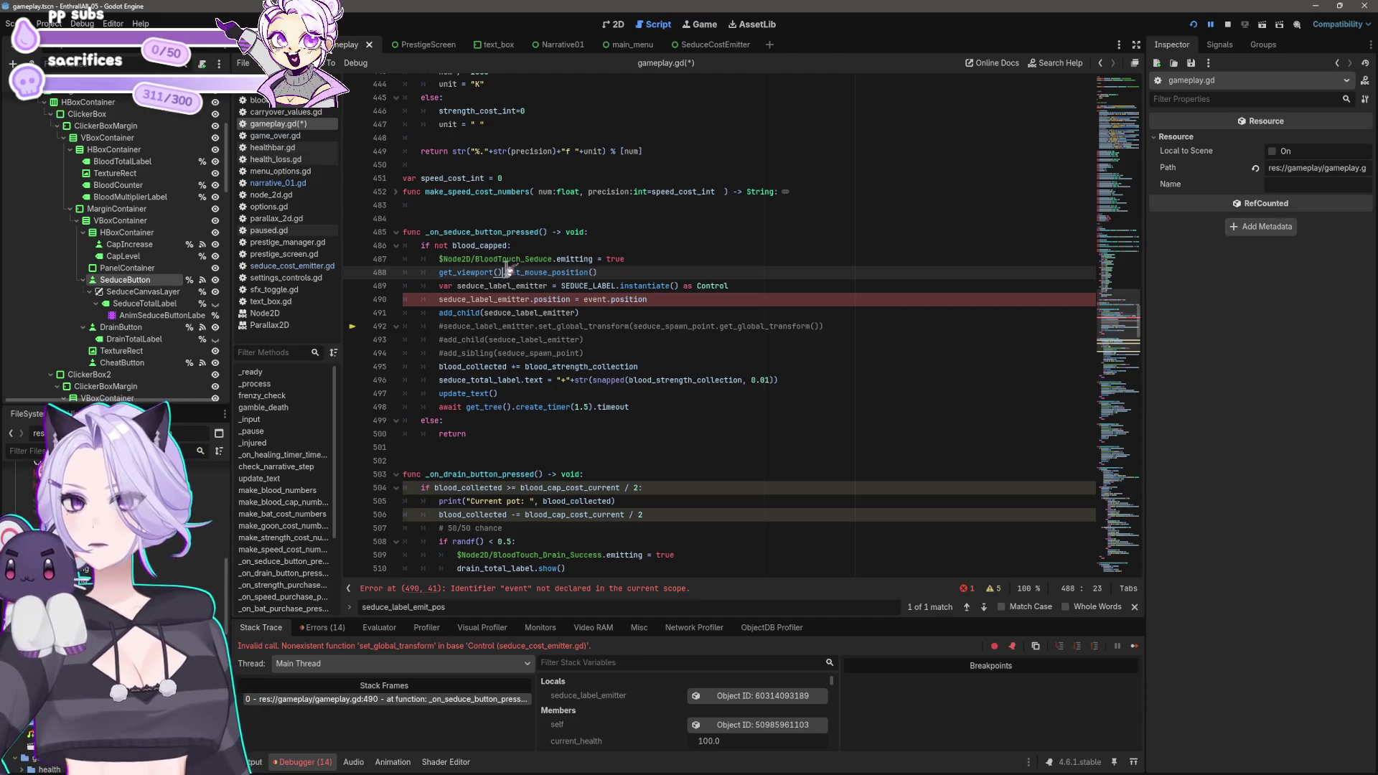
key("shift+Home")
key("BackSpace")
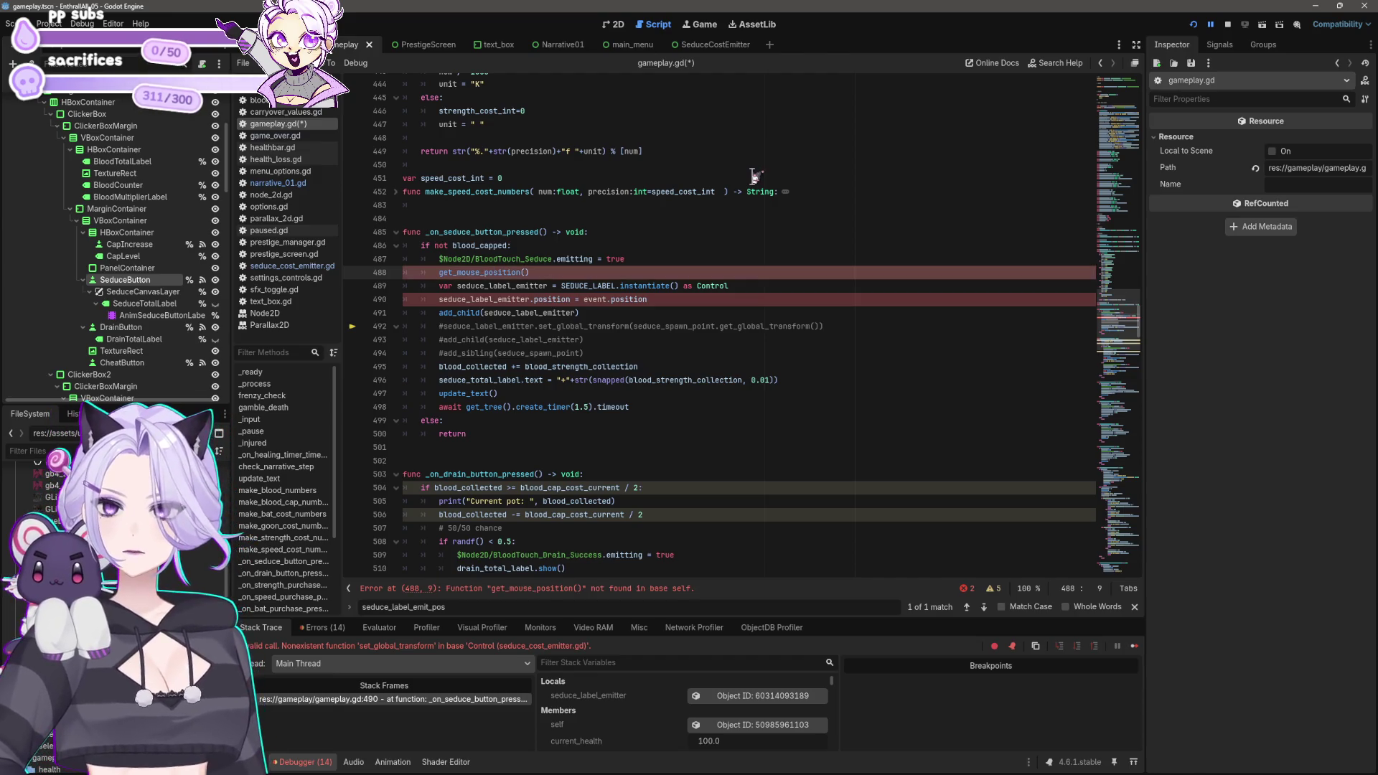
key("ctrl+z")
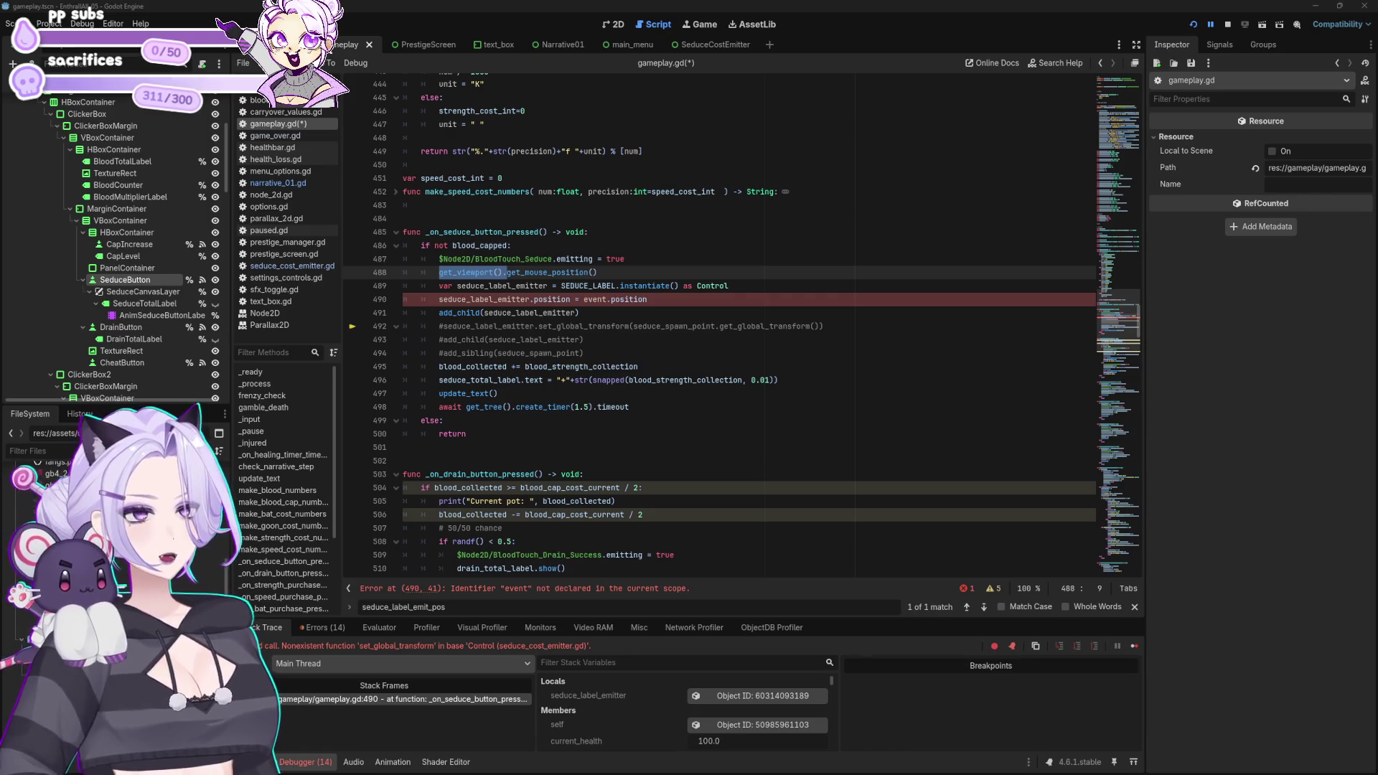
Step: On line 490, replace event.position with get_viewport().get_mouse_position()
left_click(609, 301)
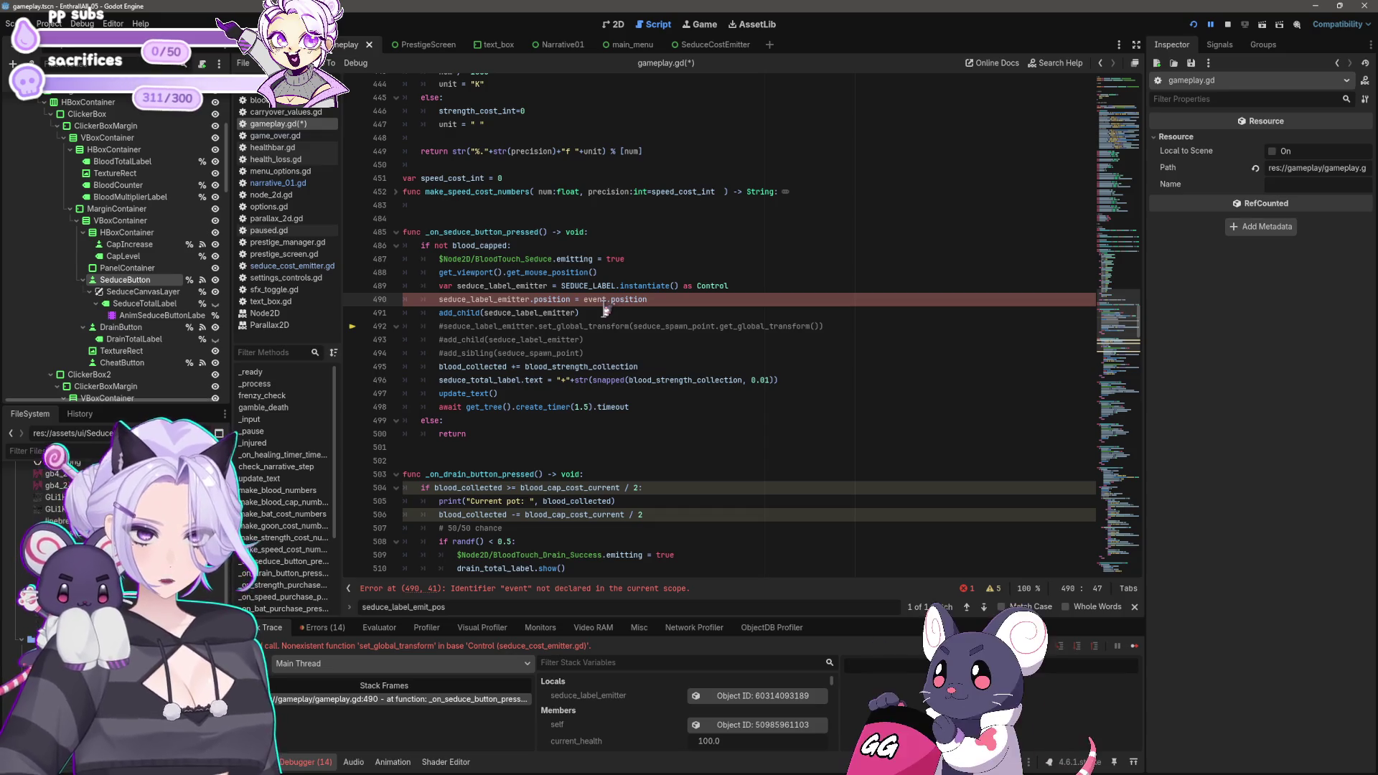
left_click(687, 303)
left_click_drag(584, 302, 778, 306)
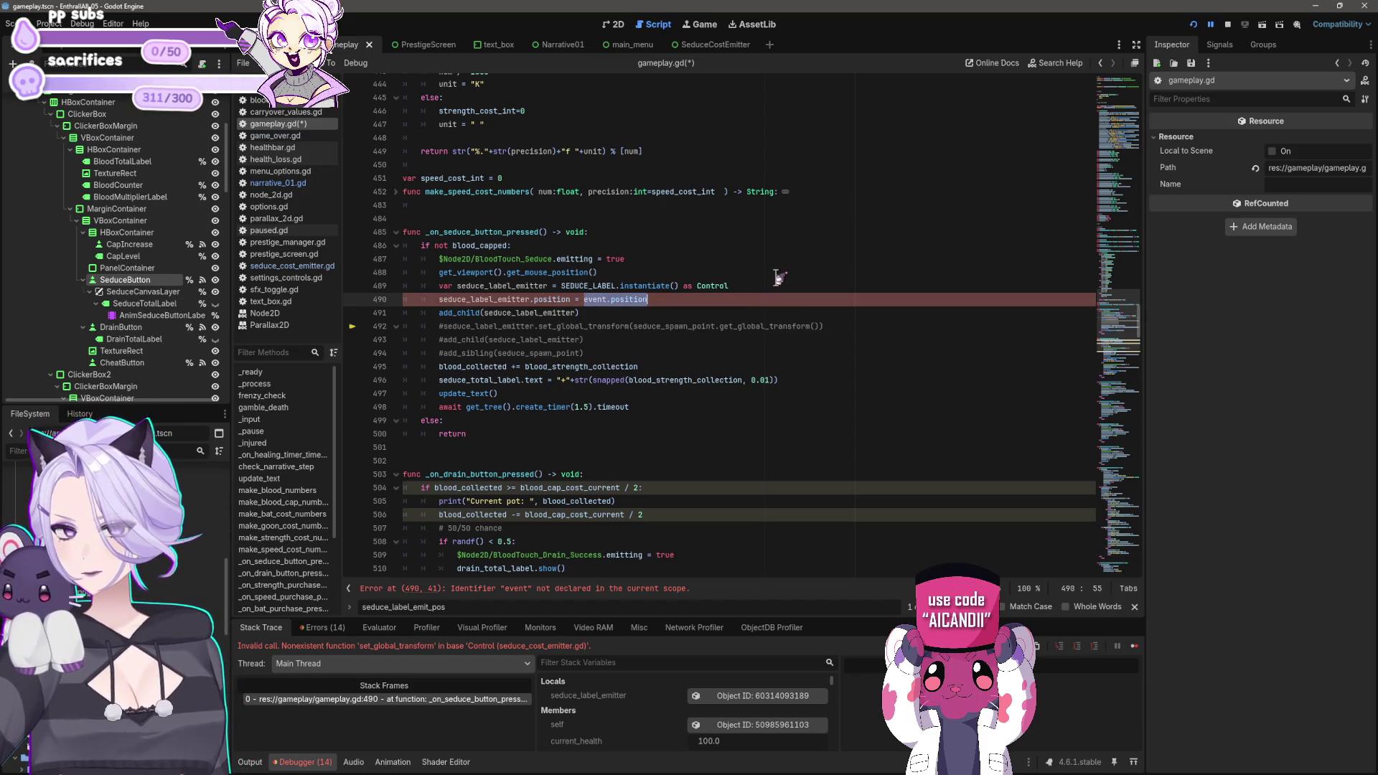
key("BackSpace")
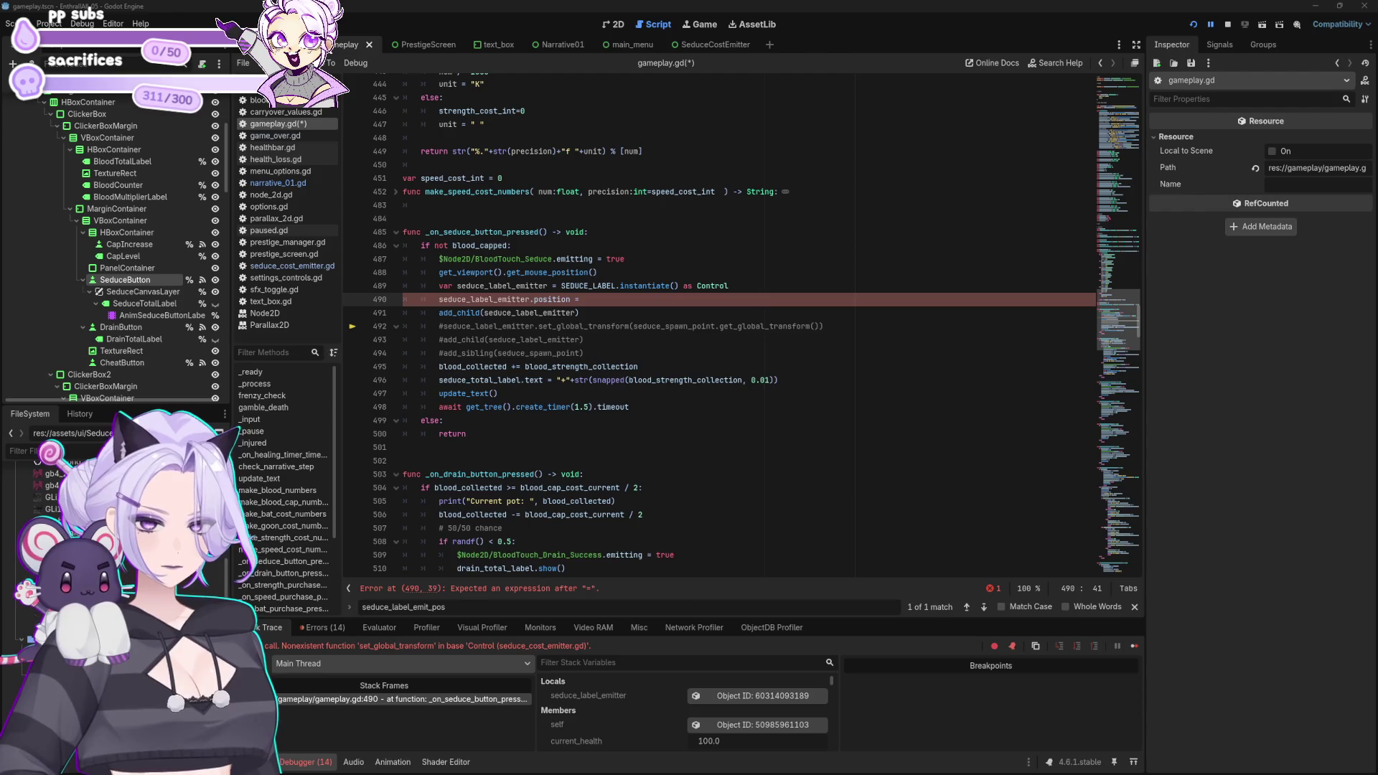
left_click(606, 304)
key("shift+Home")
type("seduce_label_emitter.position = get_viewport().get_mouse_position()")
Step: Save gameplay.gd and stop the paused debug session
left_click(680, 355)
key("ctrl+s")
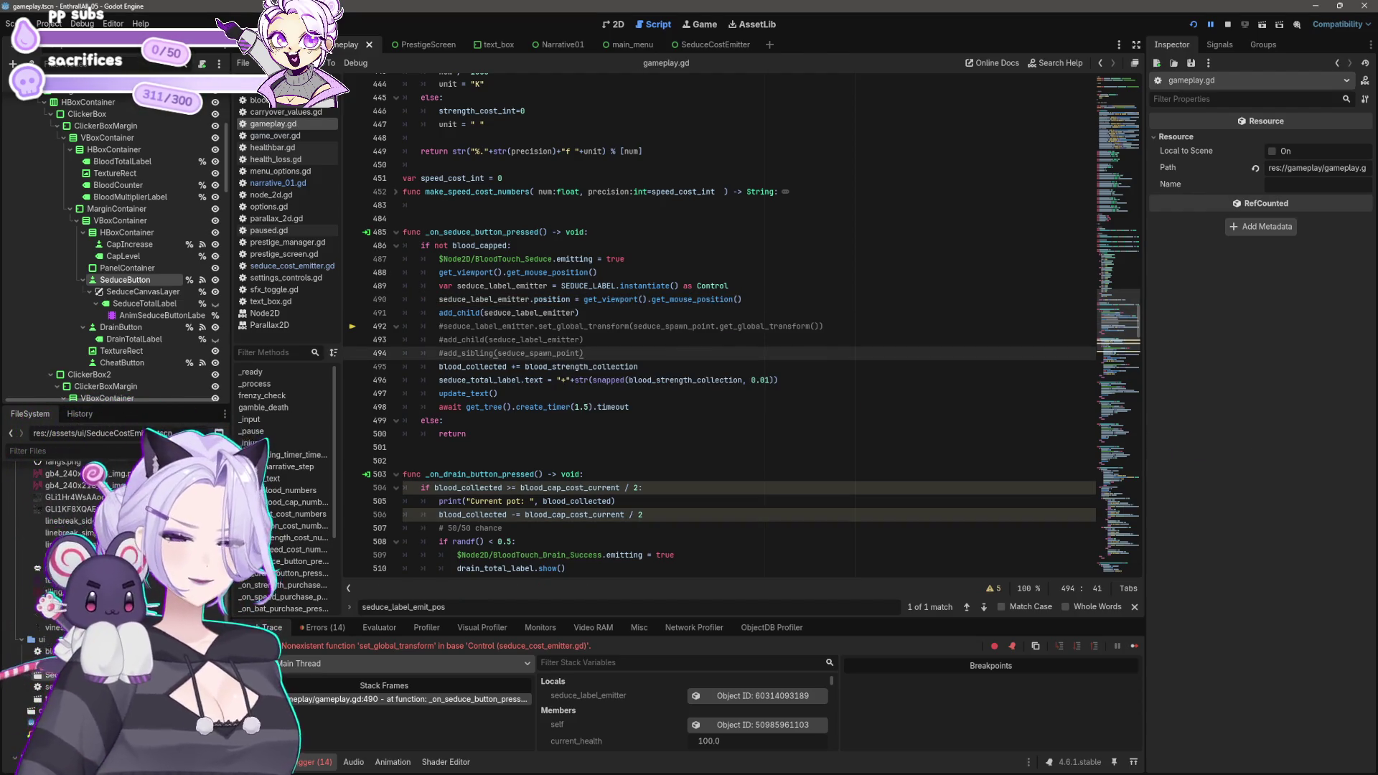
left_click(1033, 9)
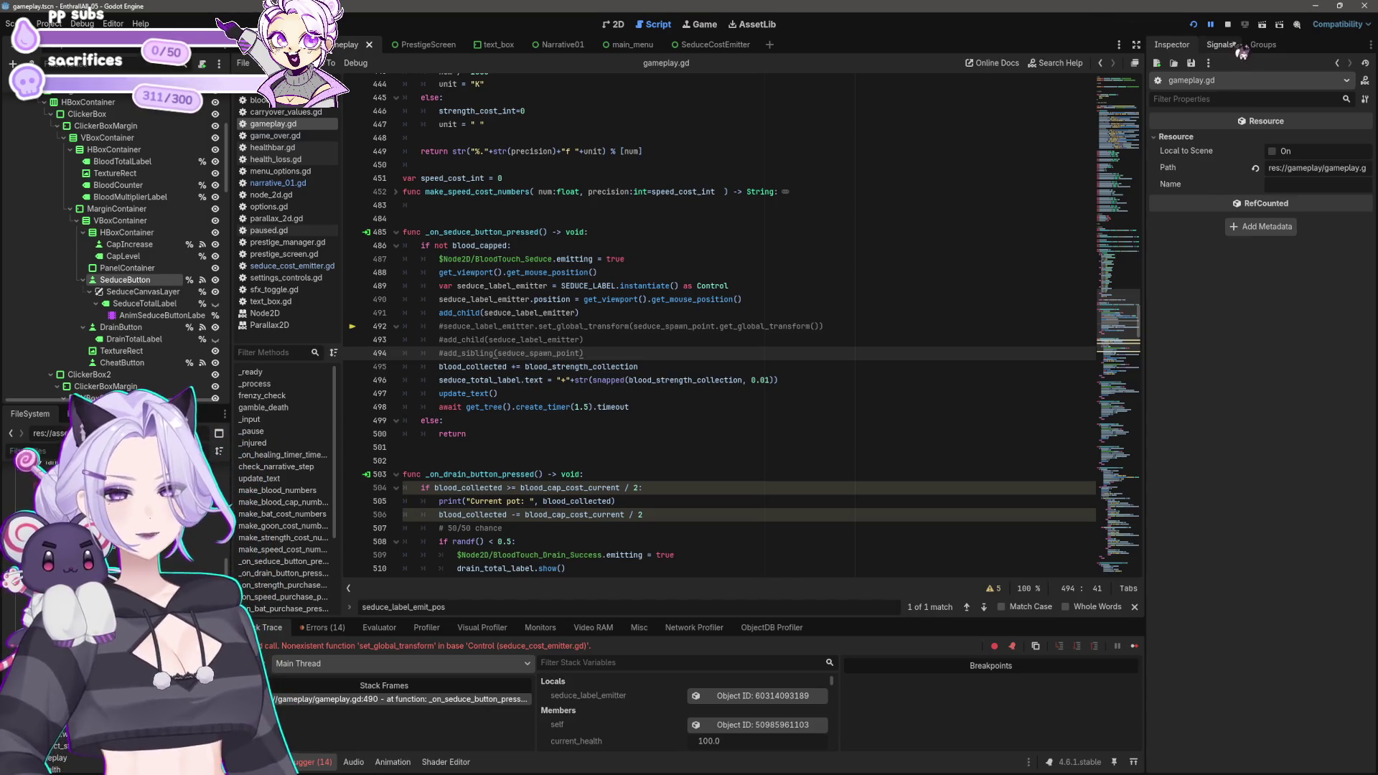
left_click(1228, 24)
Step: Run a new game, click seduce repeatedly to watch +1.01 labels spawn, then close it
left_click(1193, 24)
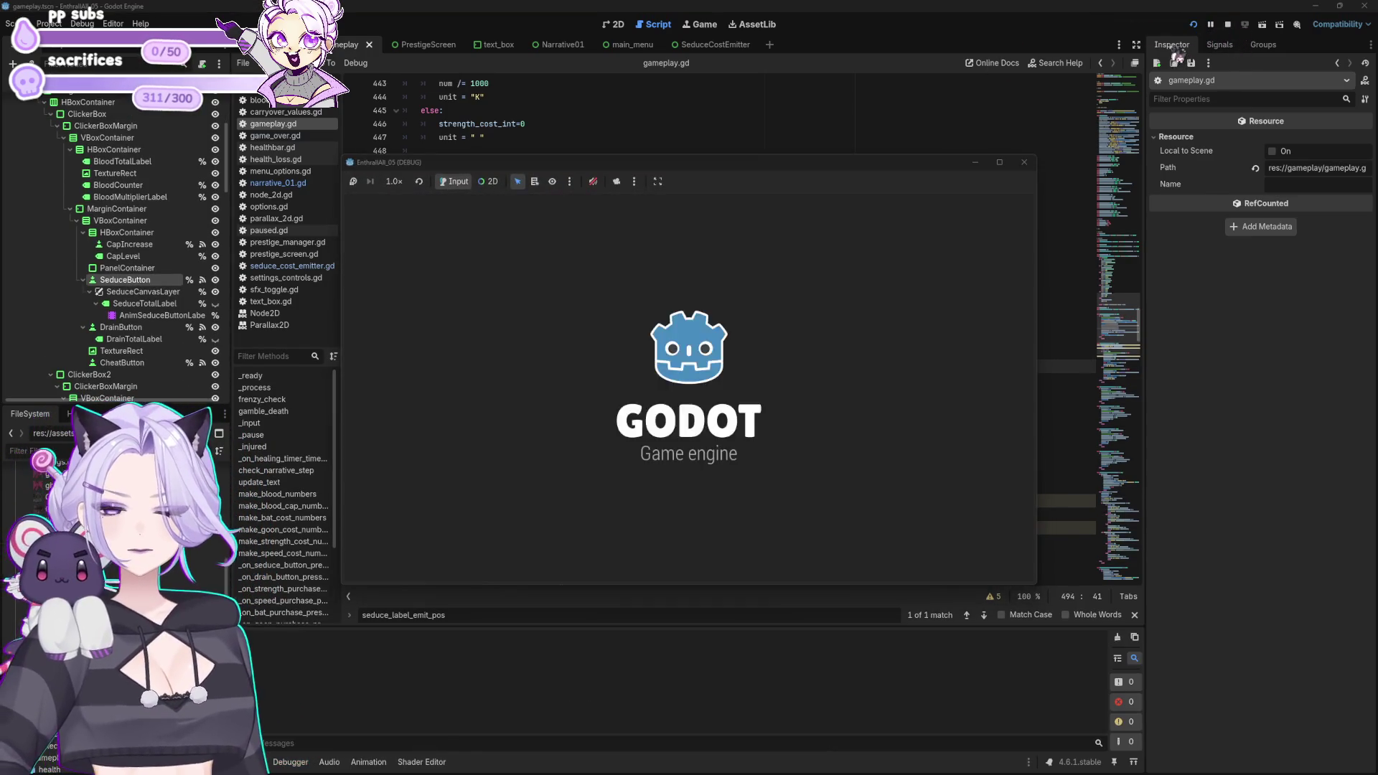
left_click(690, 420)
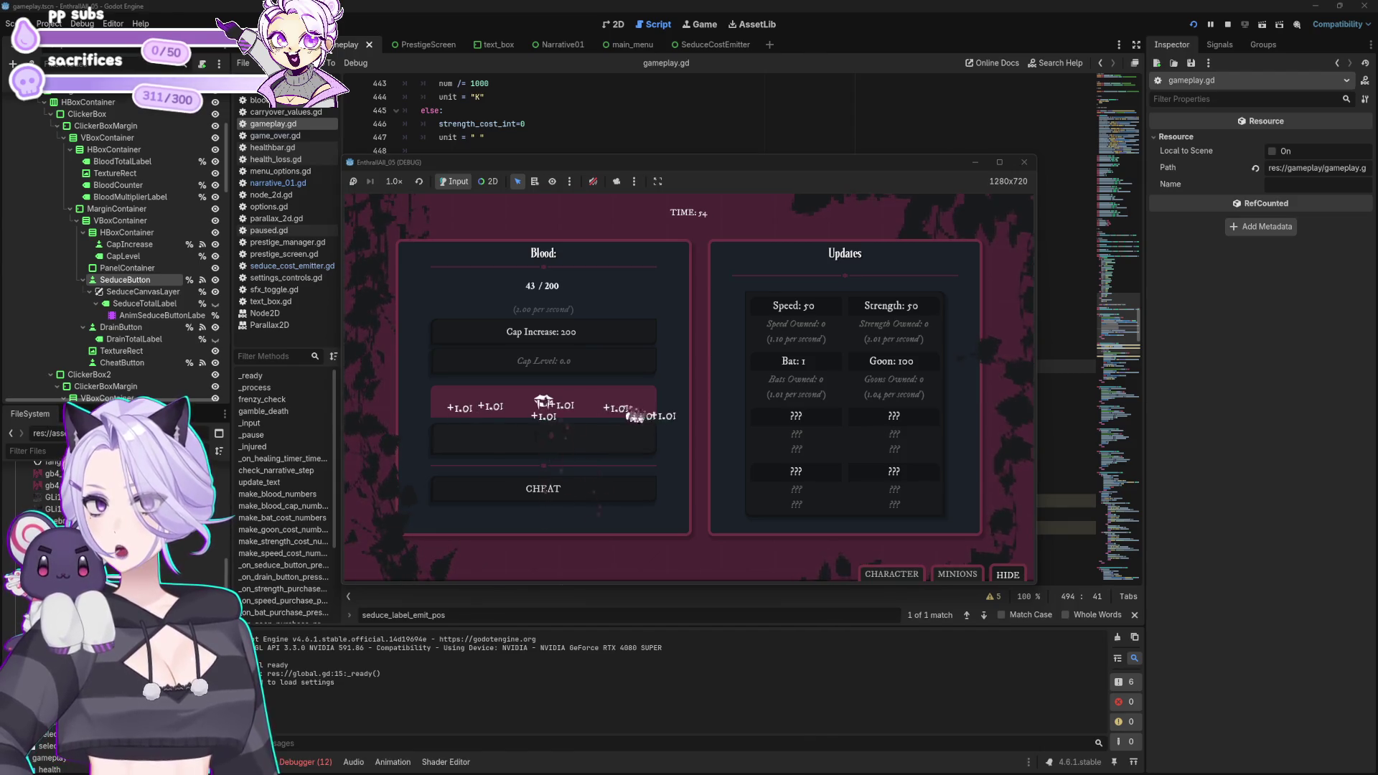
left_click(604, 409)
left_click(605, 409)
left_click(602, 409)
left_click(602, 409)
left_click(606, 411)
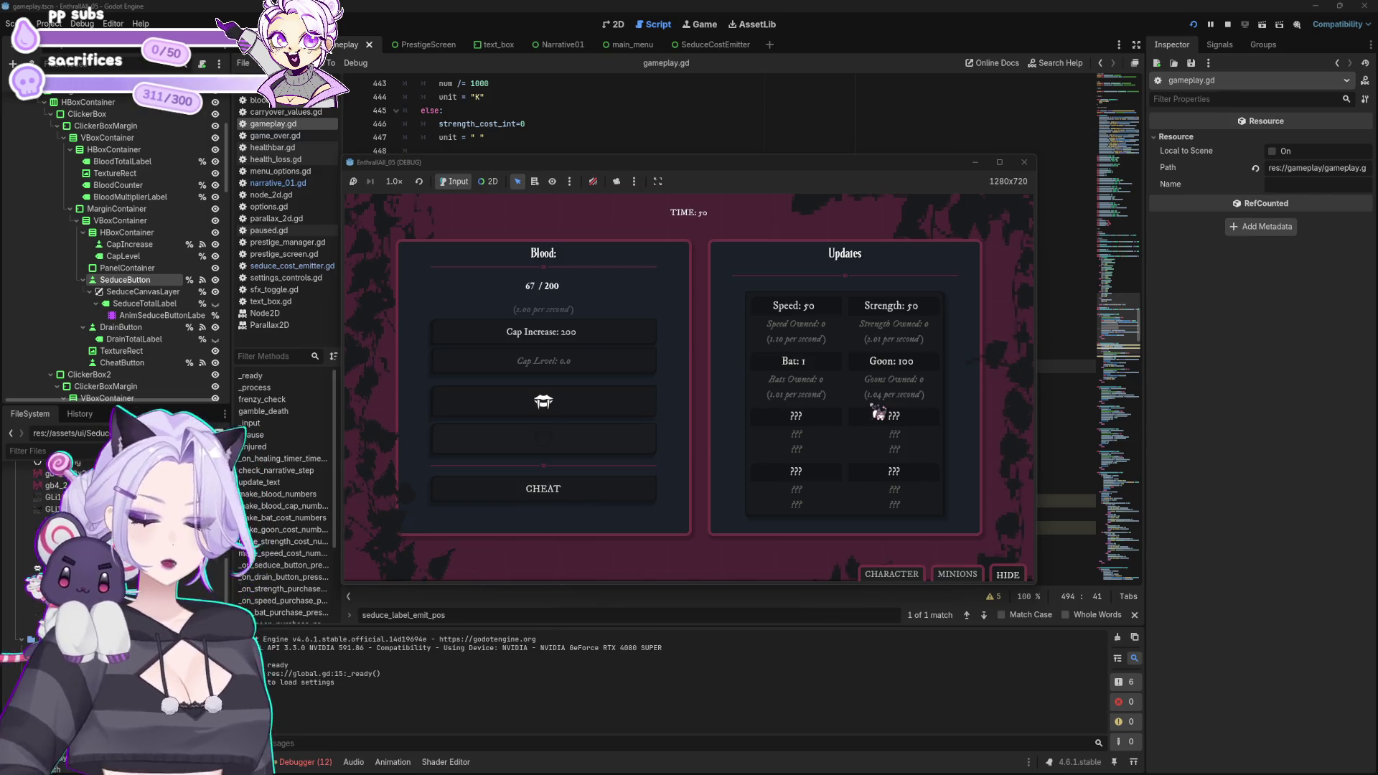
left_click(583, 406)
left_click(543, 402)
left_click(543, 402)
left_click(544, 402)
left_click(543, 402)
left_click(544, 402)
left_click(543, 401)
left_click(544, 402)
left_click(543, 402)
left_click(543, 401)
left_click(543, 400)
left_click(543, 400)
left_click(544, 400)
left_click(543, 400)
left_click(543, 400)
left_click(544, 400)
left_click(543, 401)
left_click(543, 401)
left_click(543, 401)
left_click(543, 401)
left_click(544, 401)
left_click(543, 400)
left_click(543, 401)
left_click(543, 401)
left_click(543, 400)
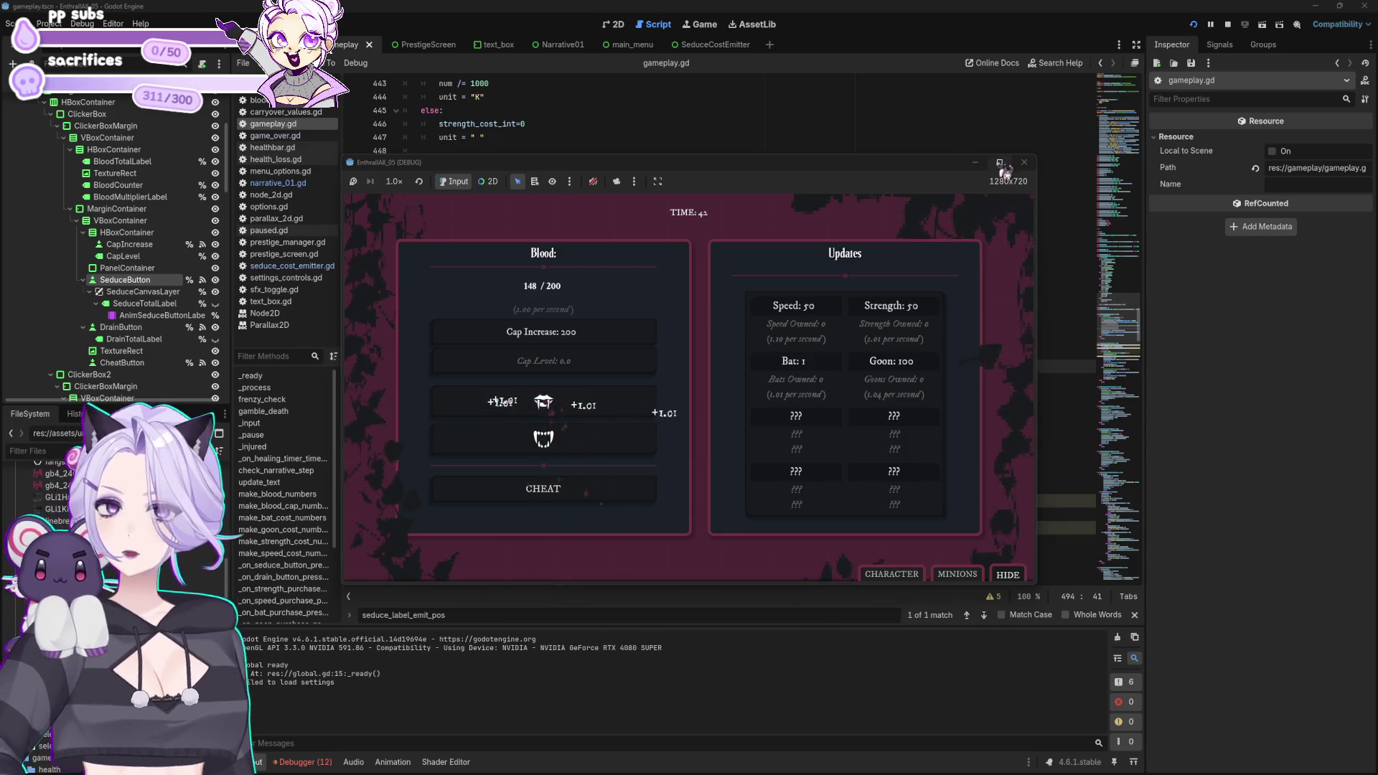
left_click(1024, 162)
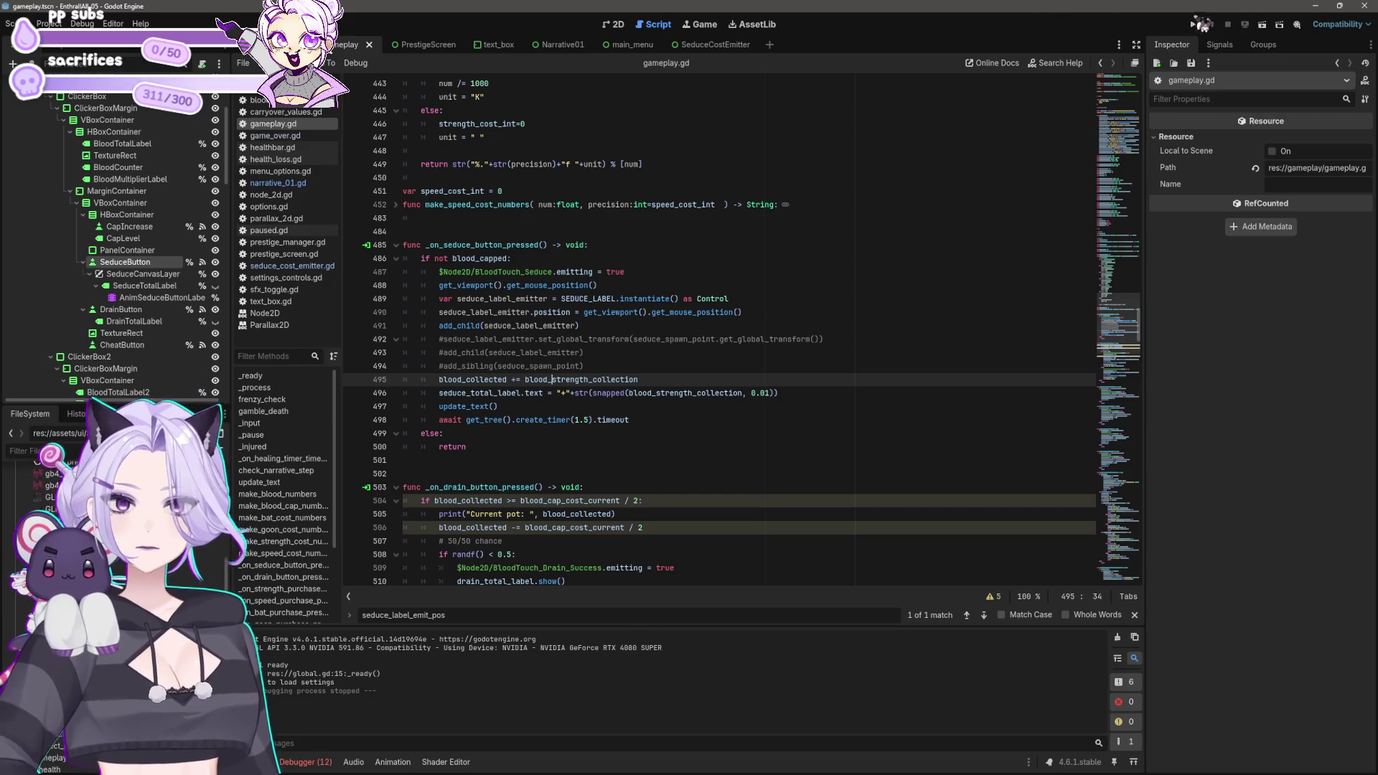
left_click(1193, 24)
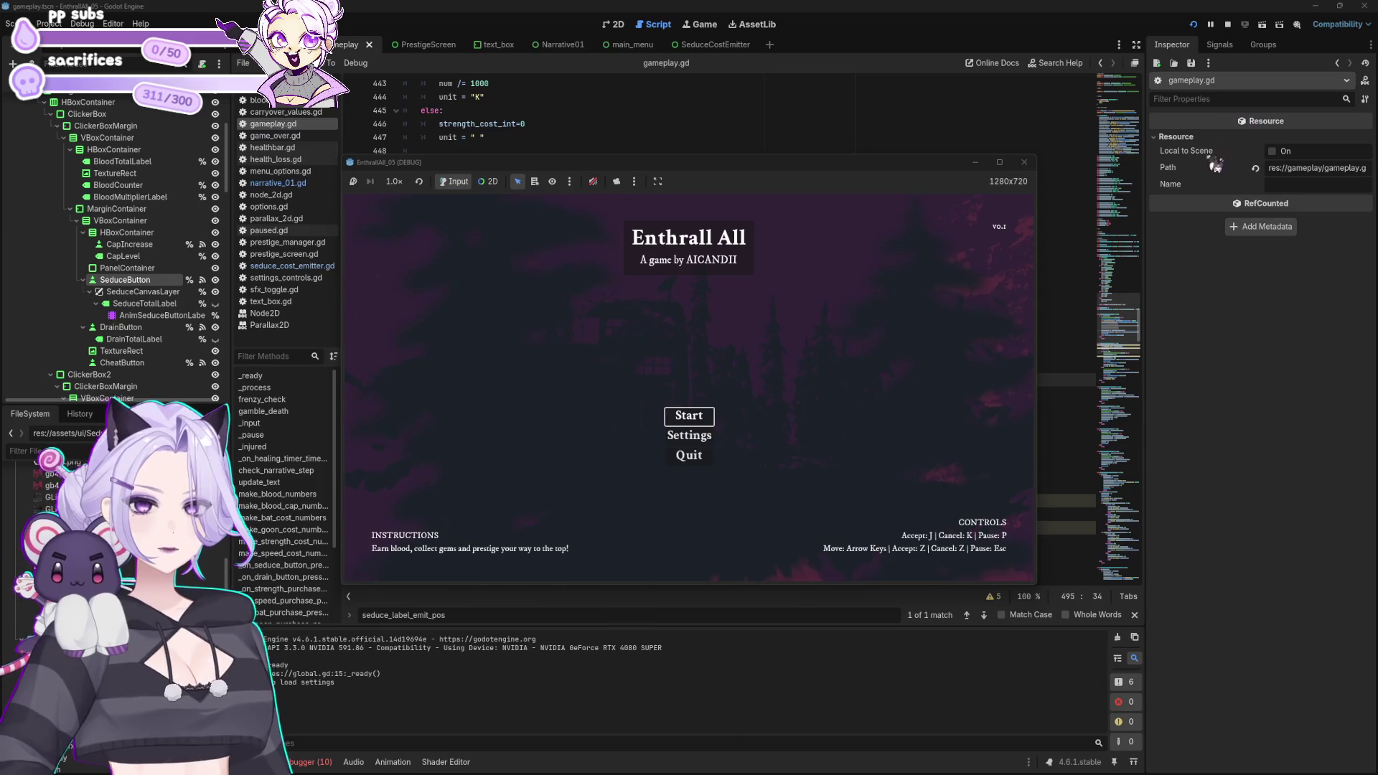
left_click(710, 419)
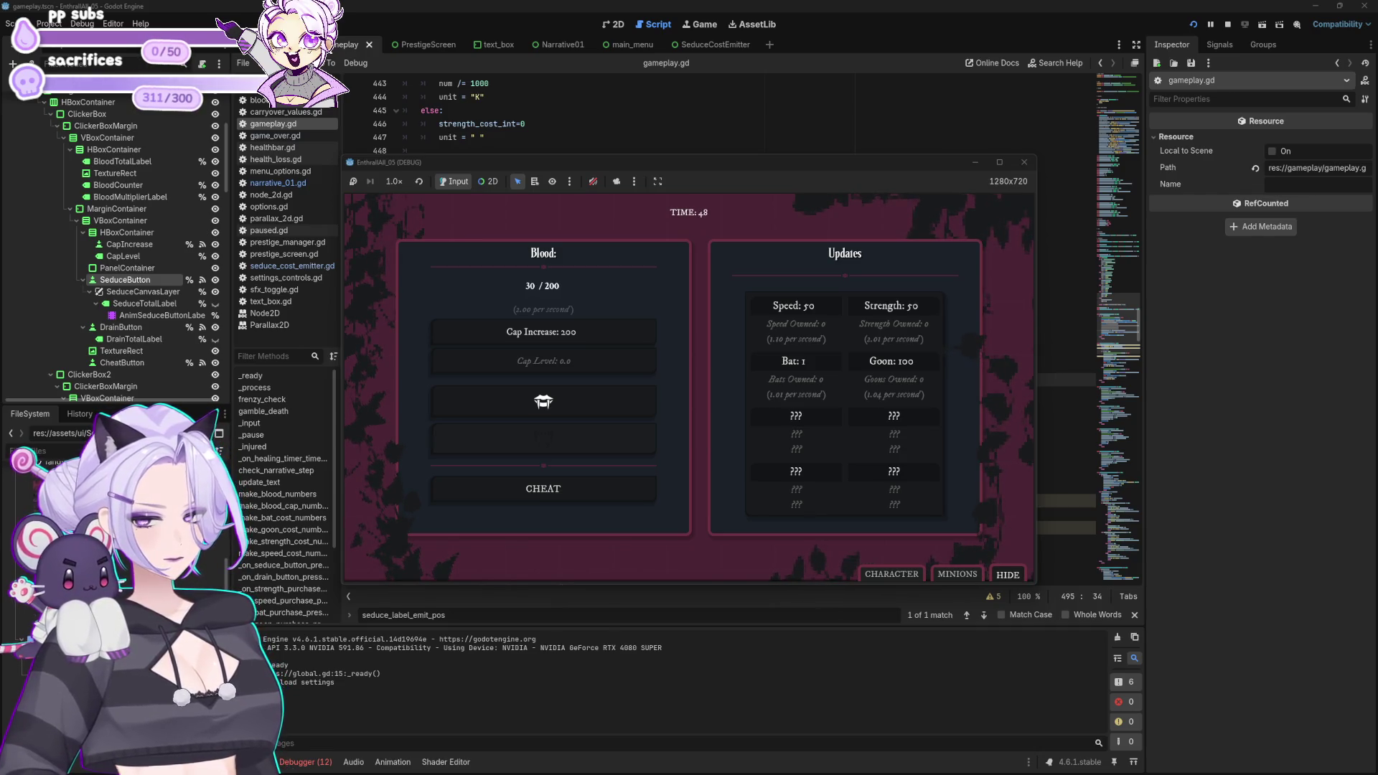
left_click(1024, 162)
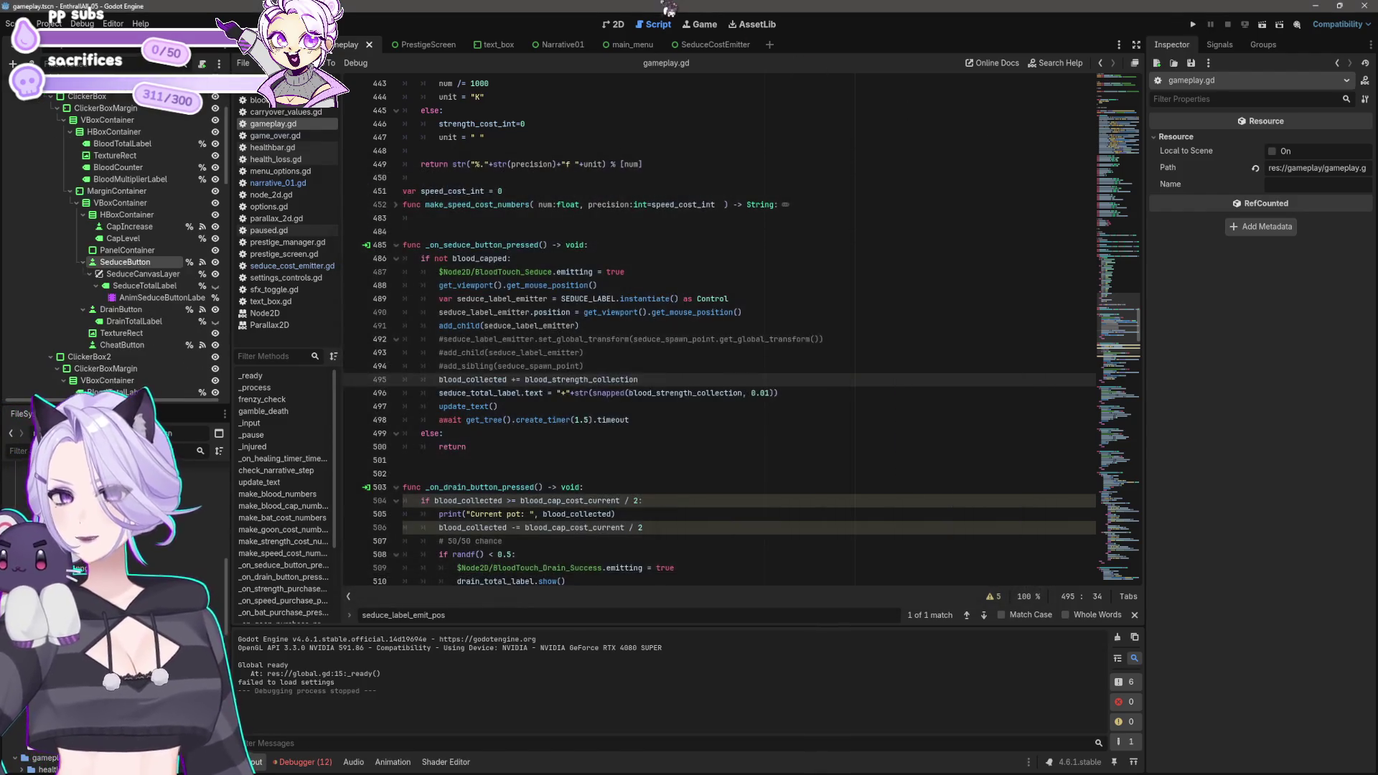
Step: Paste the random movement code block at the end of seduce_cost_emitter.gd
left_click(712, 44)
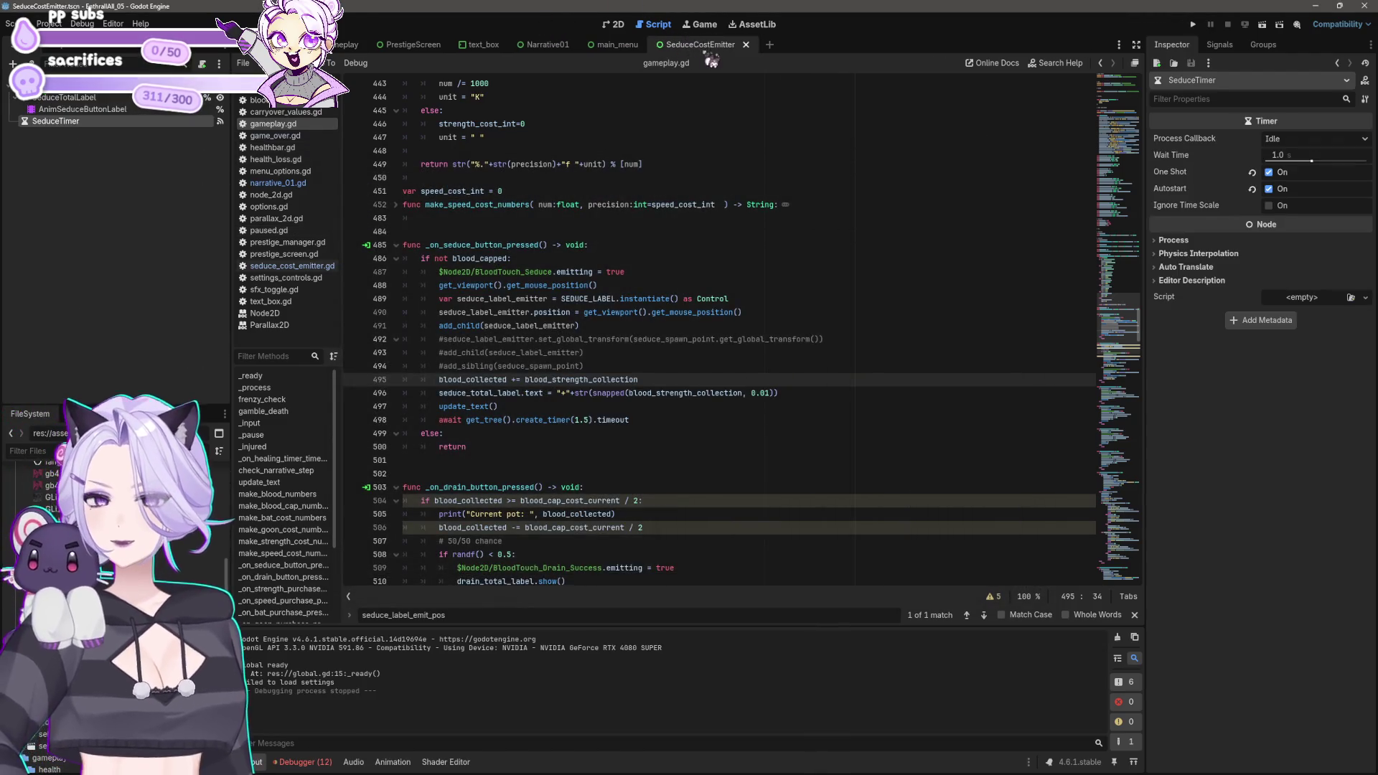
left_click(296, 267)
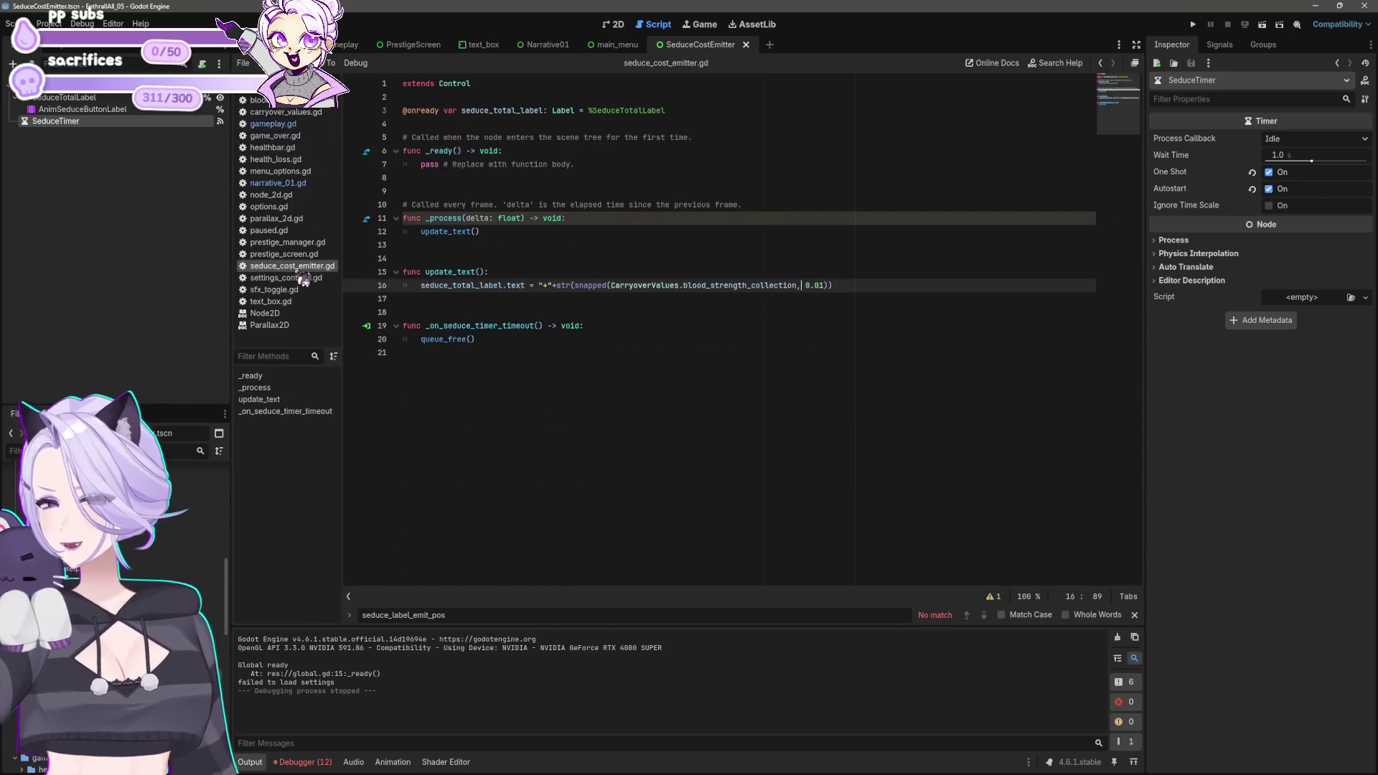
left_click(668, 353)
key("Return")
type("extends Control  var rand_dir_x var rand_dir_y var rand_x_dir  func _ready(): \trand_dir_x = randf_range(20,100) \trand_dir_y = randf_range(20,100) \trand_x_dir = randf_range(-1,1) ##selects a direction at random up and left or right  func _process(delta): \tself.position.x += (rand_dir_x * rand_x_dir) * delta * 5 \tself.position.y += -rand_dir_y * delta * 5 ##moves the thing")
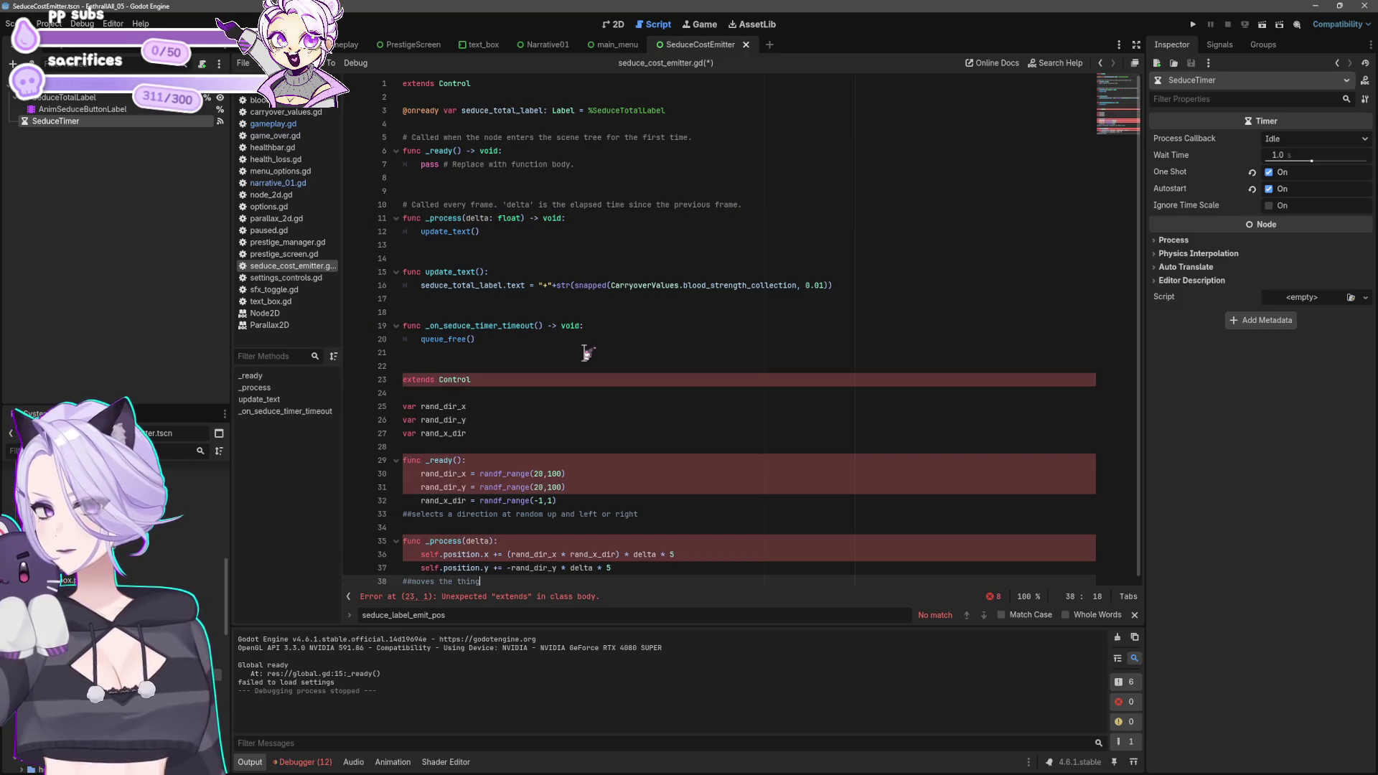
Step: Move the three randf_range direction lines into _ready, replacing its pass placeholder
left_click(650, 500)
key("shift+Up")
key("shift+Up")
key("shift+Home")
key("ctrl+c")
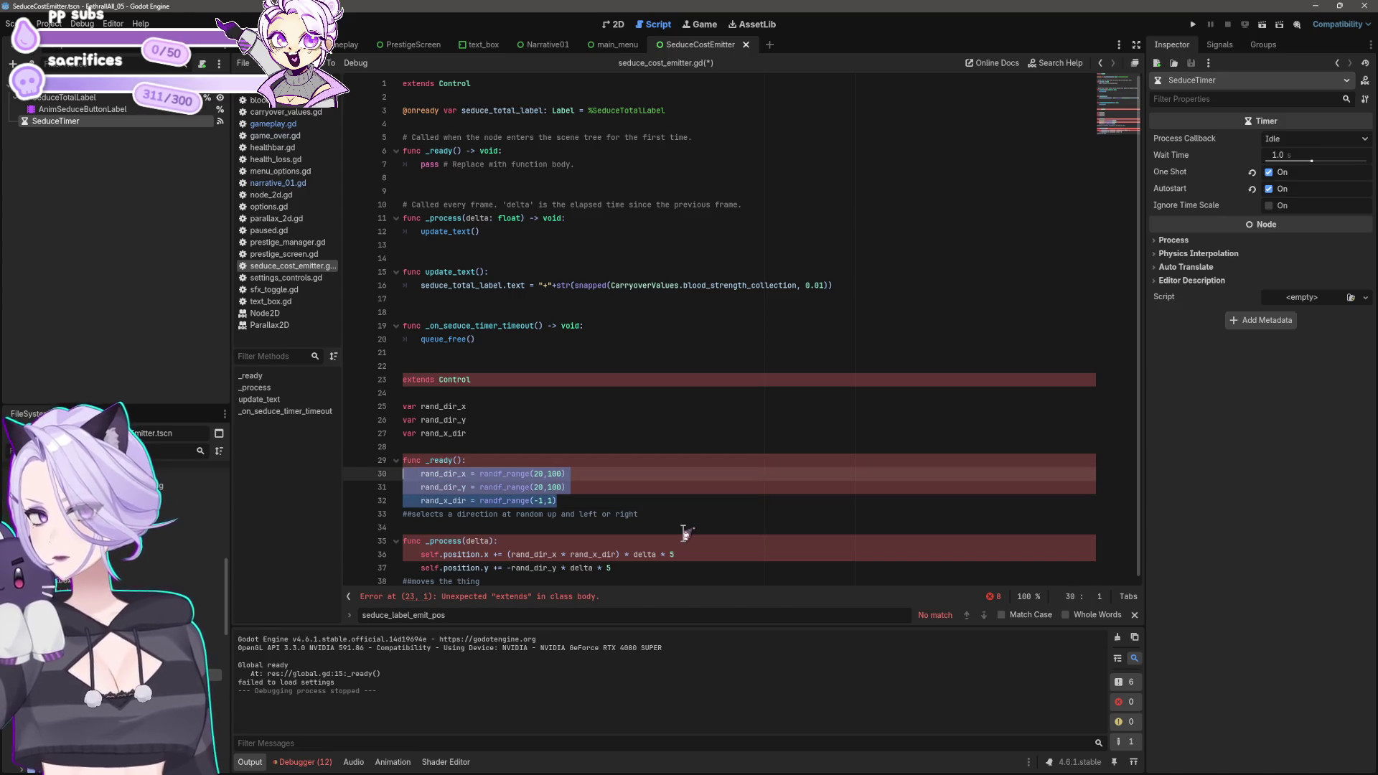
key("BackSpace")
left_click(585, 164)
key("shift+Home")
key("shift+Home")
key("ctrl+v")
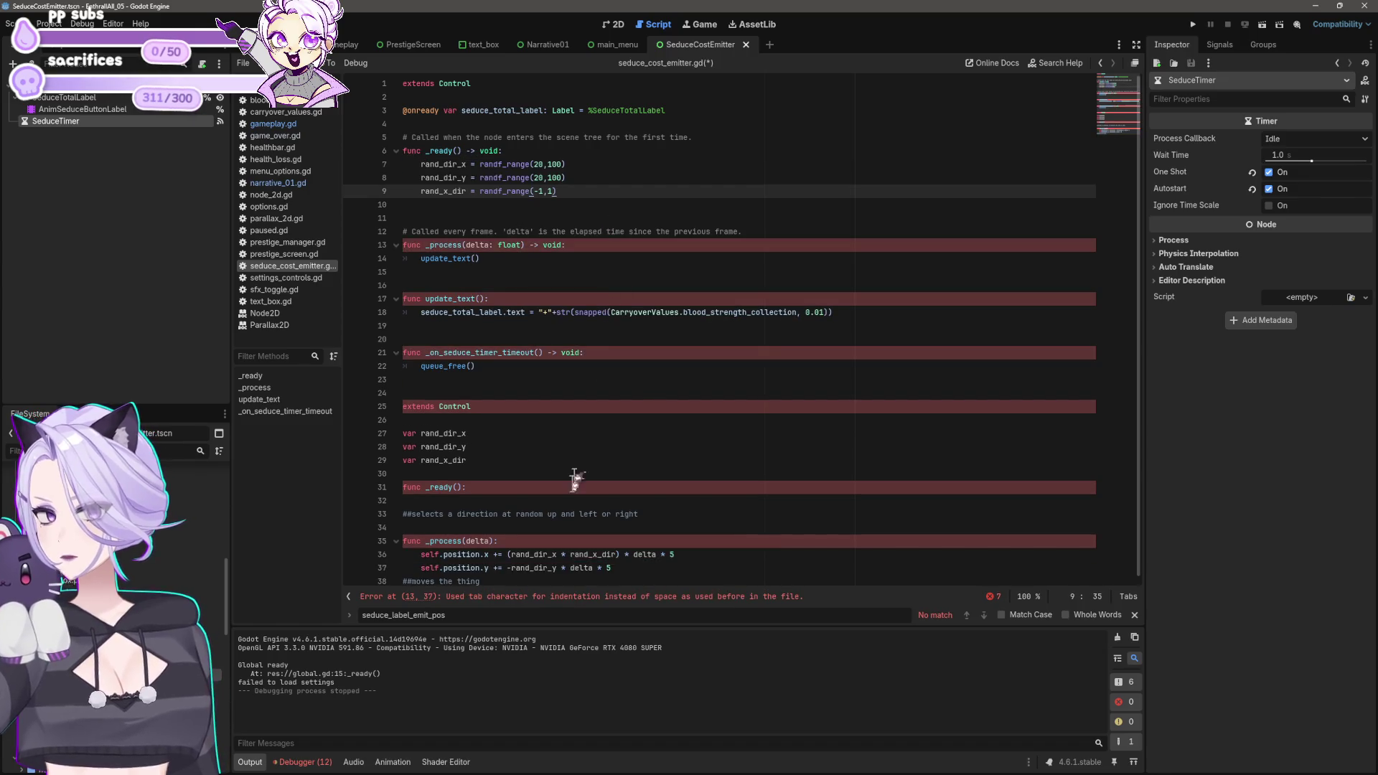
Step: Move the position update lines into _process after update_text()
left_click_drag(479, 582, 479, 554)
key("shift+Home")
key("shift+Home")
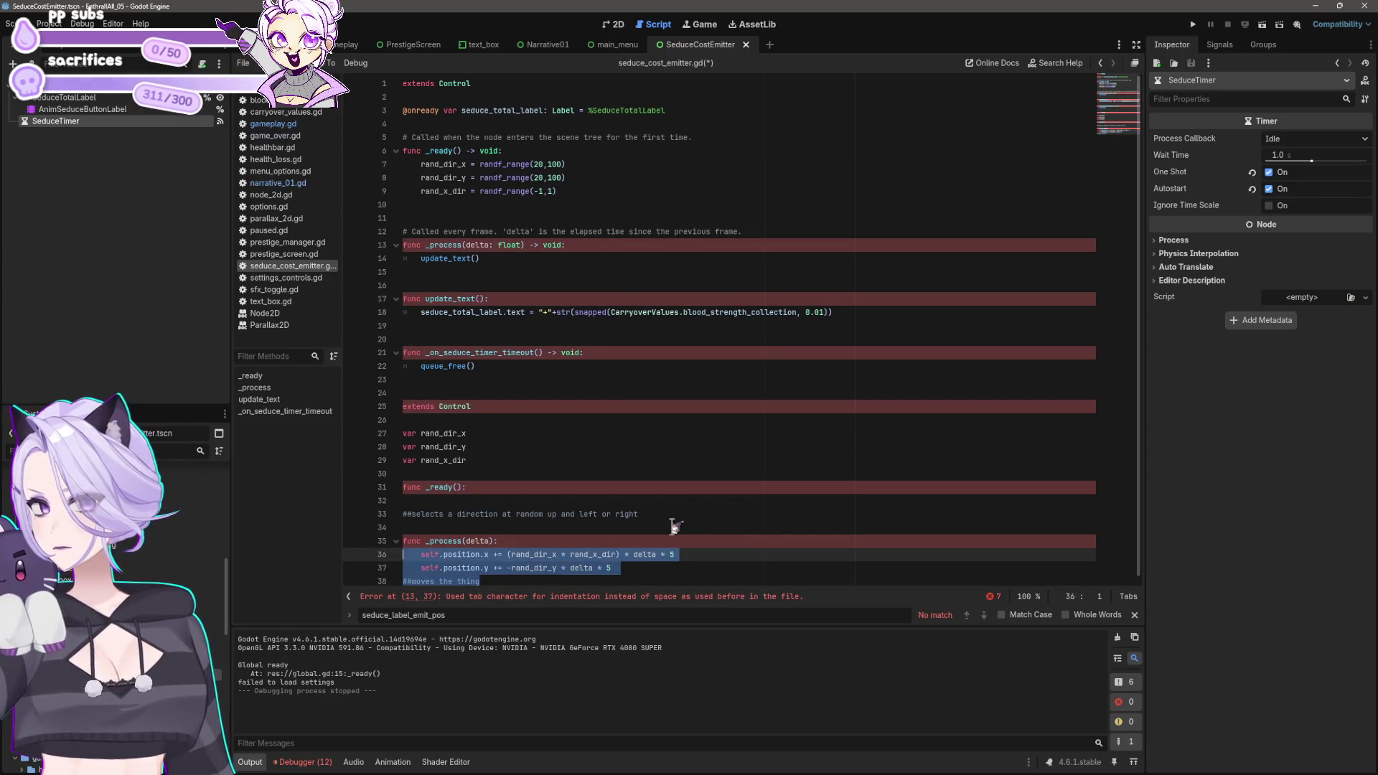
key("BackSpace")
left_click(519, 261)
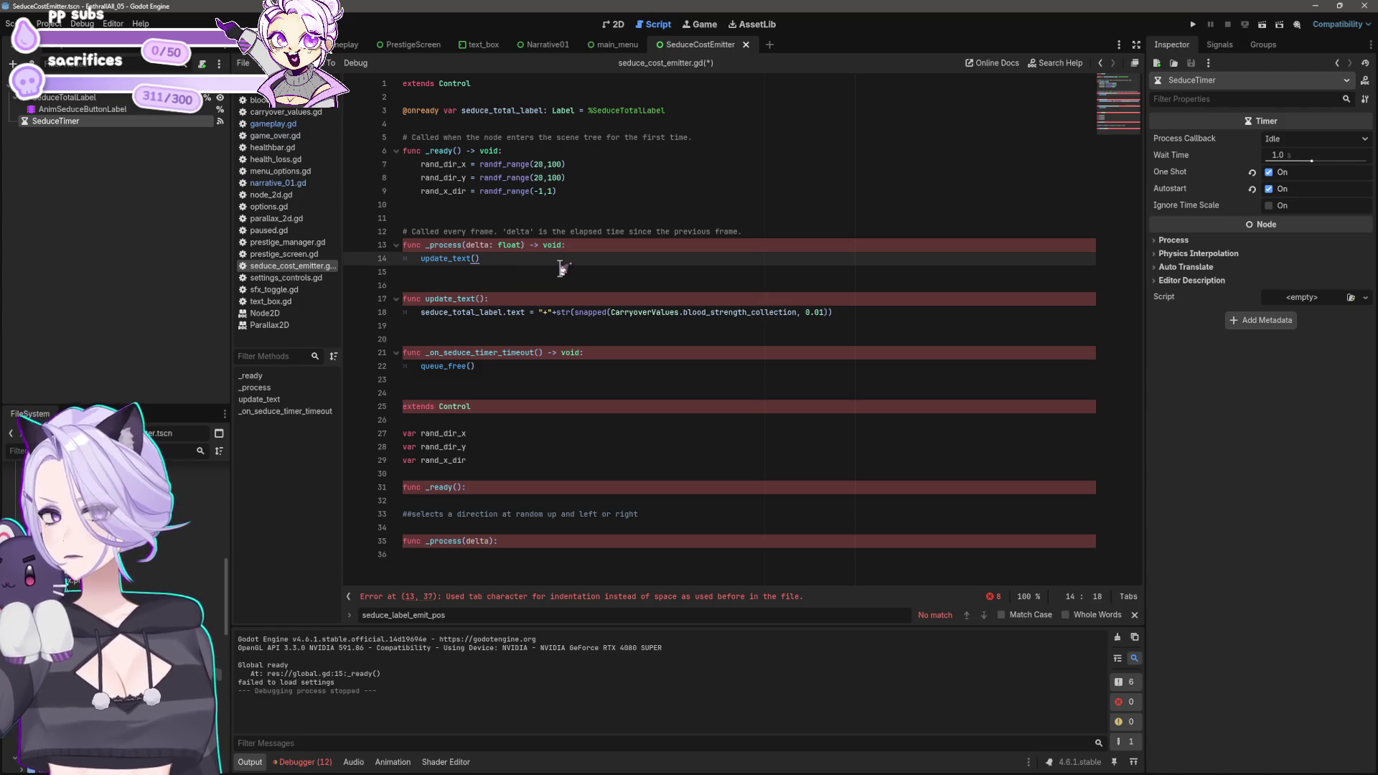
key("ctrl+v")
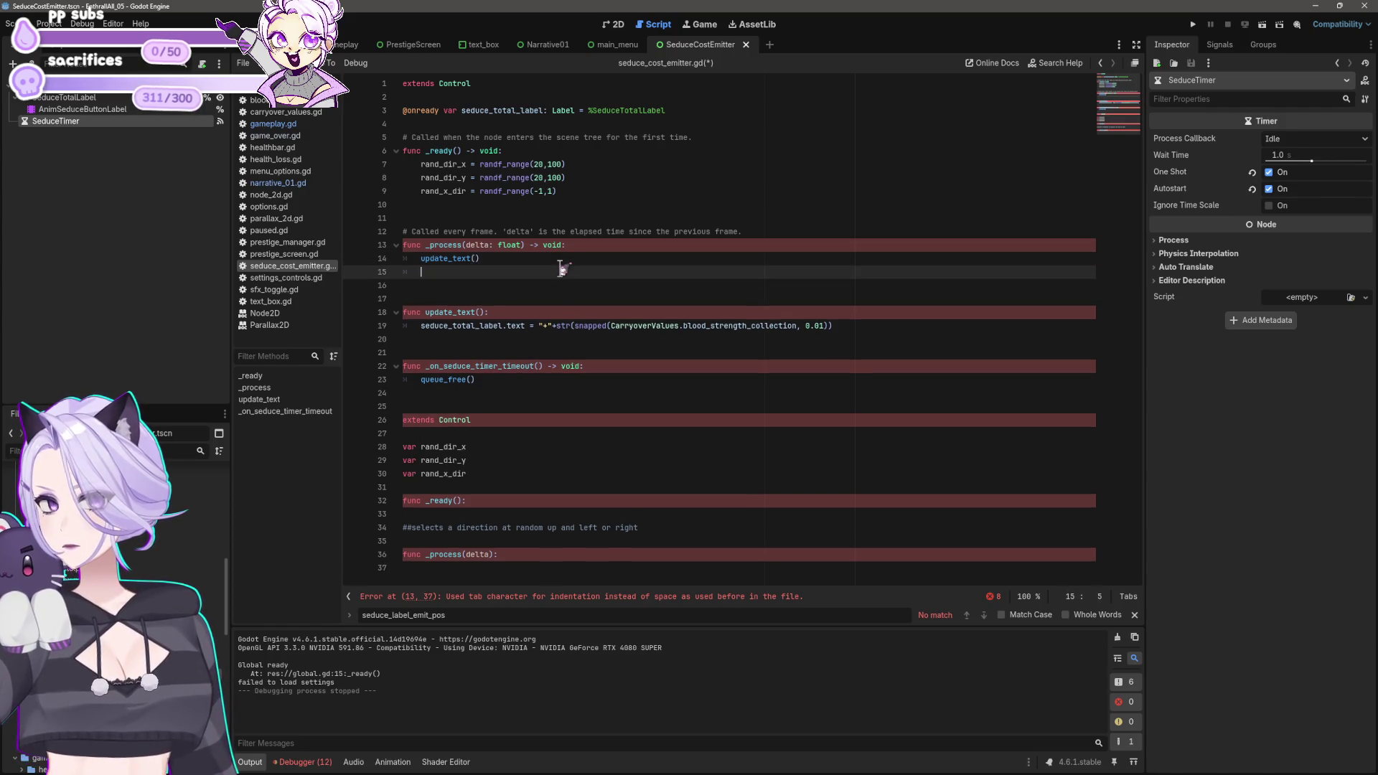
Step: Delete the leftover _ready/_process stubs, the misplaced var lines and the duplicate extends Control
scroll(575, 287, "down", 1)
left_click_drag(544, 567, 282, 511)
key("BackSpace")
key("BackSpace")
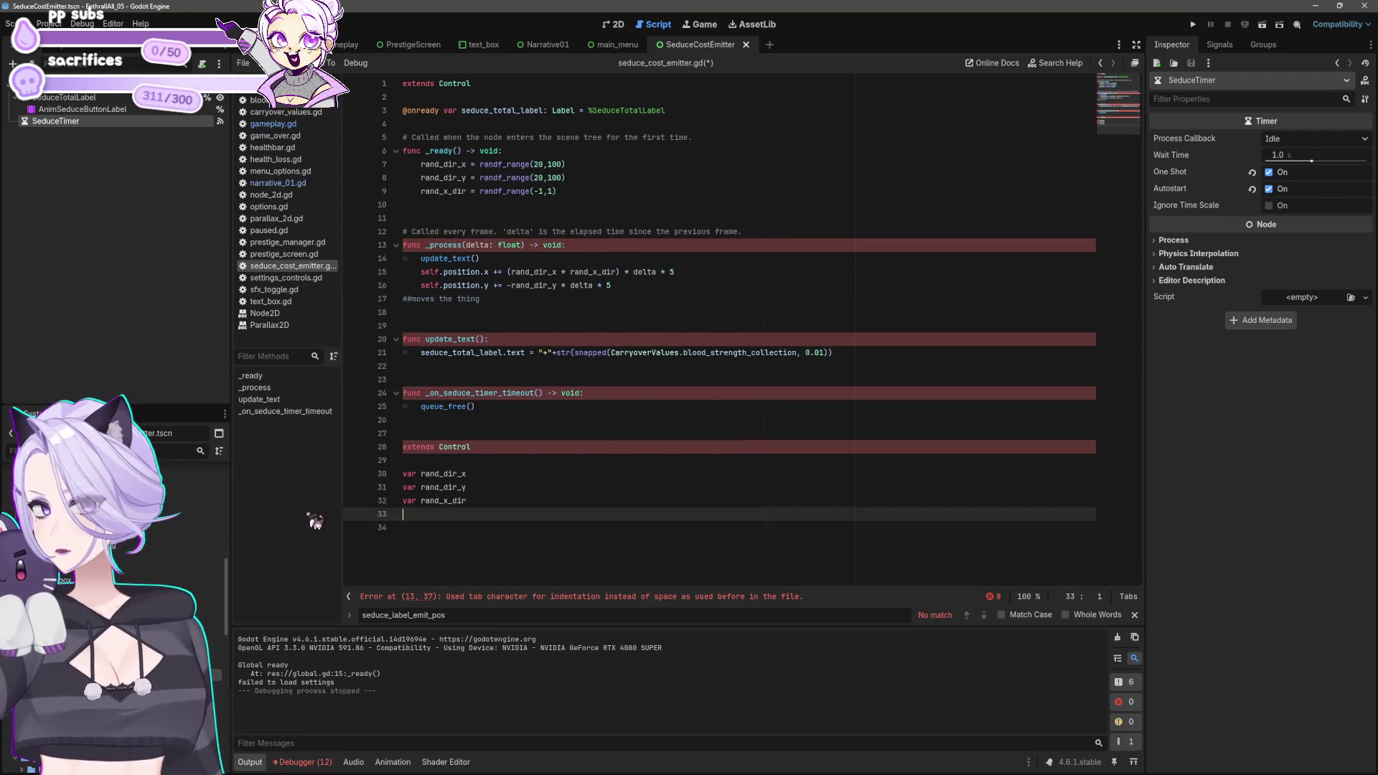
key("shift+Up")
key("shift+Up")
key("shift+Up")
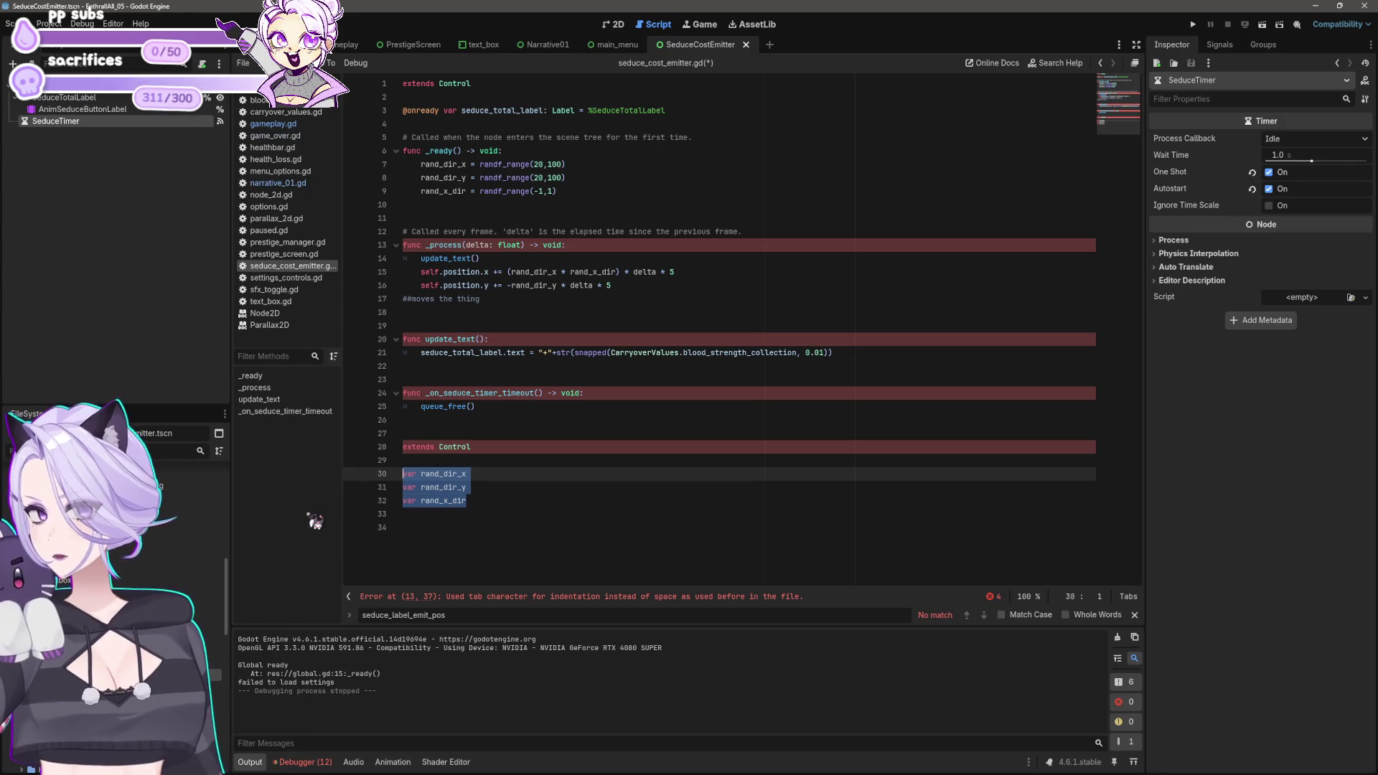
key("BackSpace")
key("shift+Up")
key("shift+Up")
key("BackSpace")
key("BackSpace")
key("BackSpace")
Step: Paste the rand_dir_x, rand_dir_y and rand_x_dir declarations below line 1, save, and relaunch the game
left_click(493, 93)
key("ctrl+v")
key("ctrl+s")
left_click(583, 446)
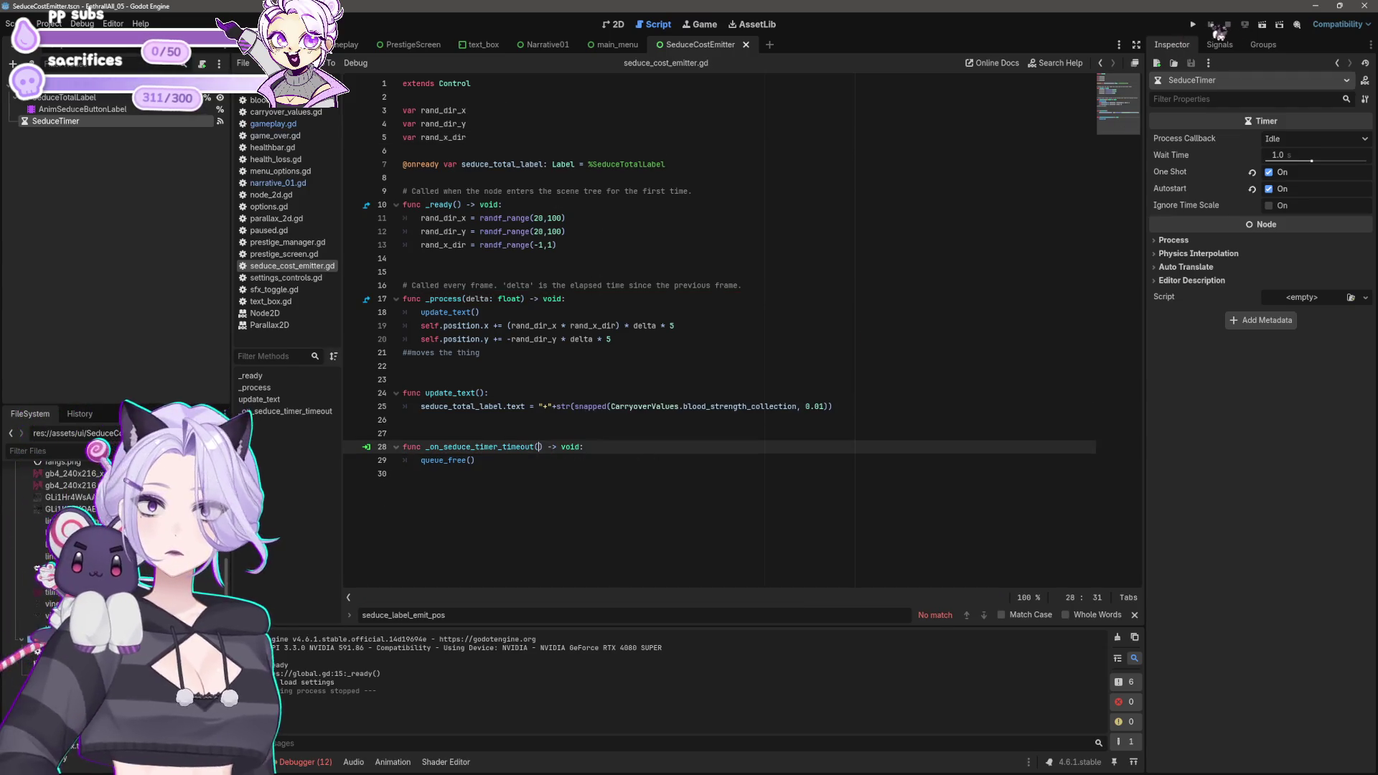
left_click(1192, 26)
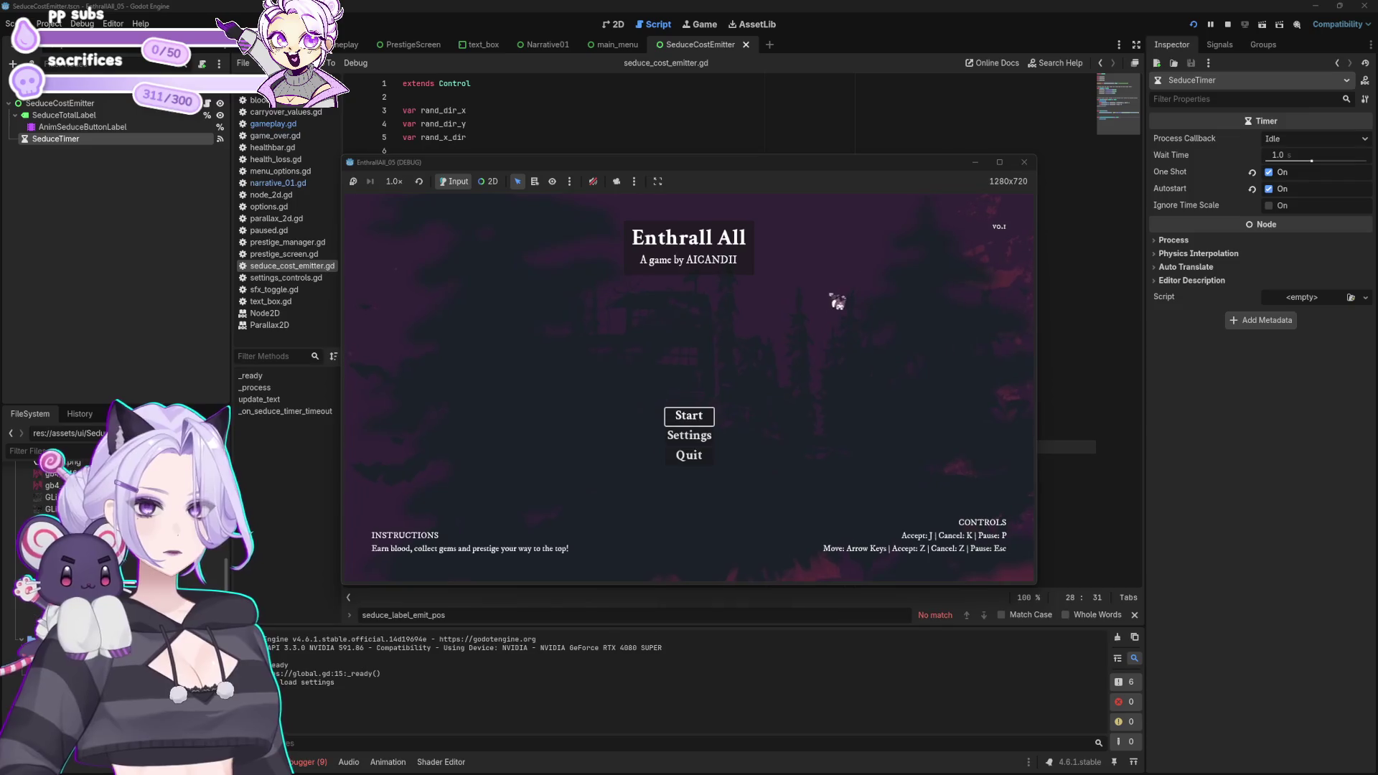
left_click(690, 418)
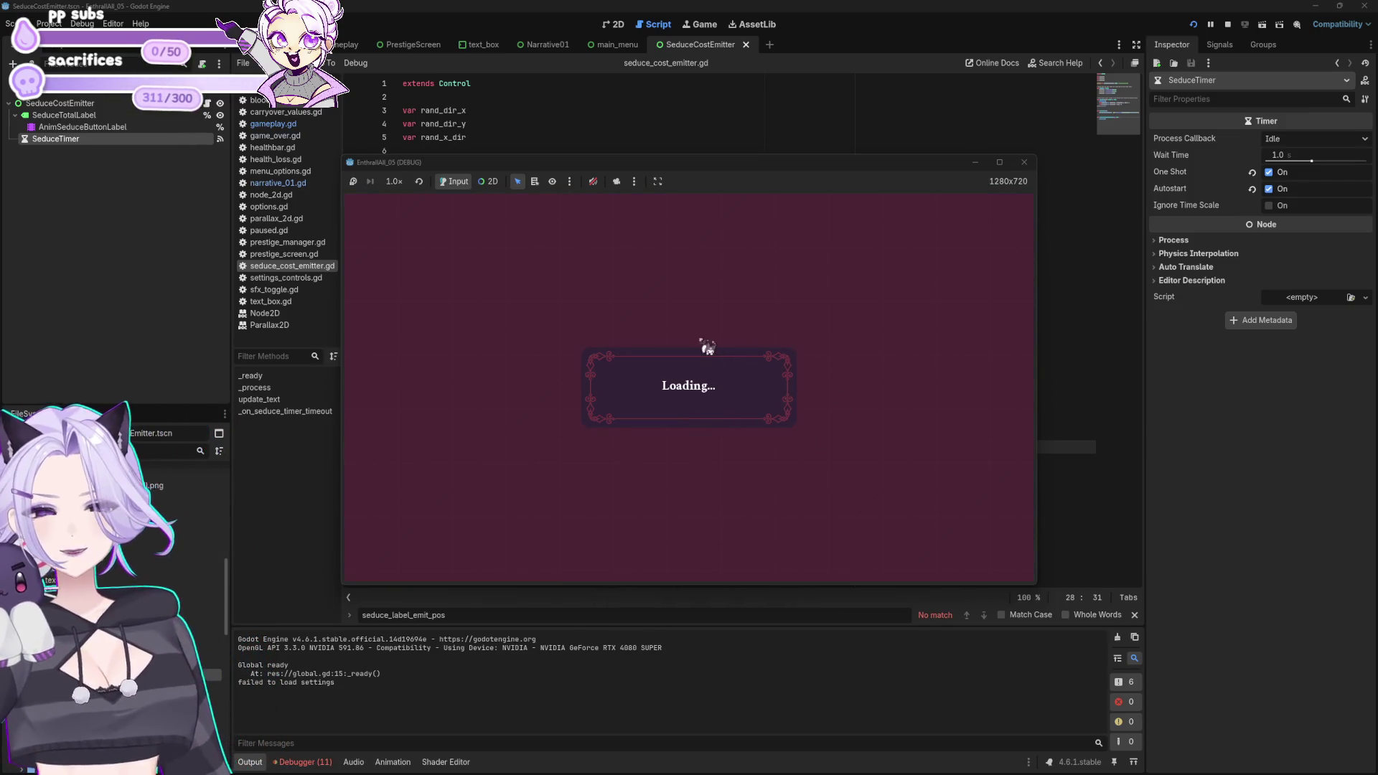
left_click(581, 420)
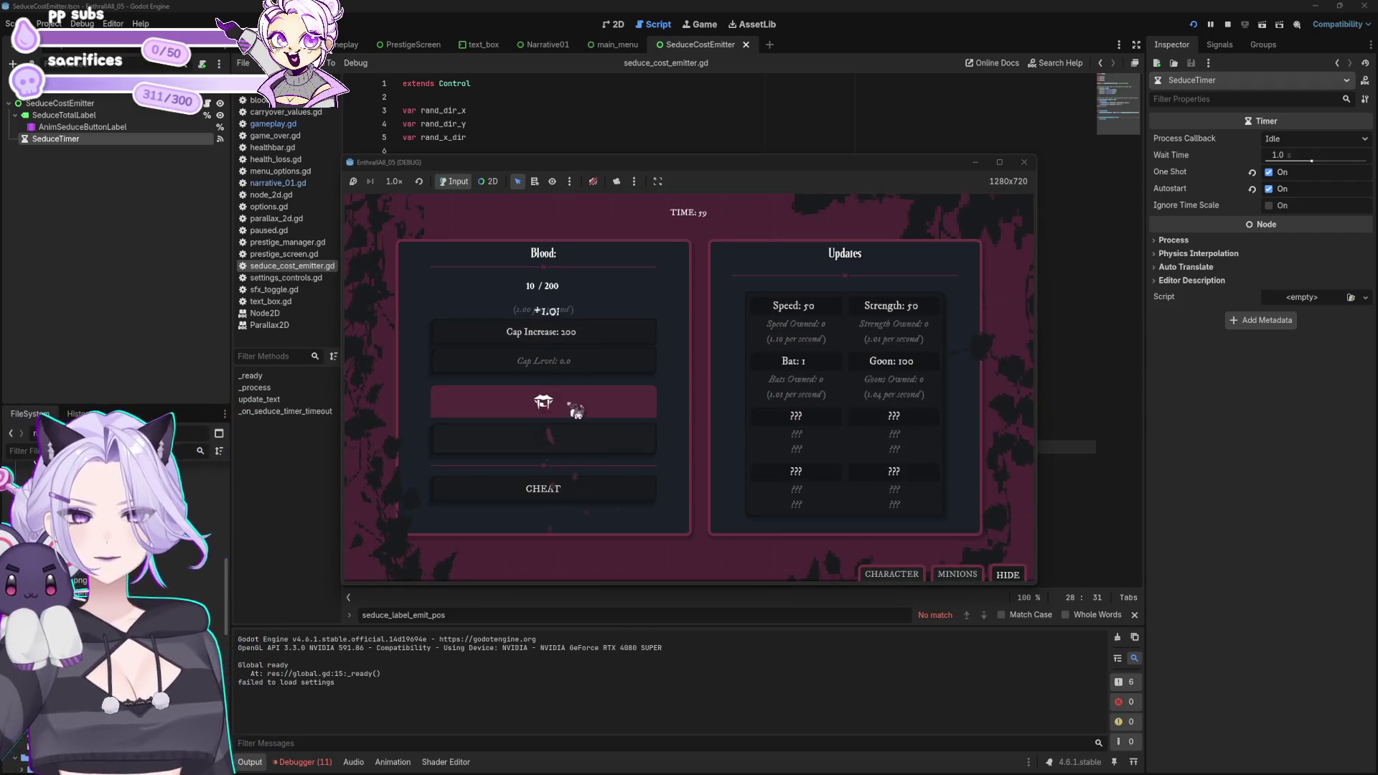
left_click(582, 410)
left_click(584, 408)
left_click(583, 407)
left_click(583, 407)
left_click(583, 407)
left_click(583, 406)
left_click(583, 407)
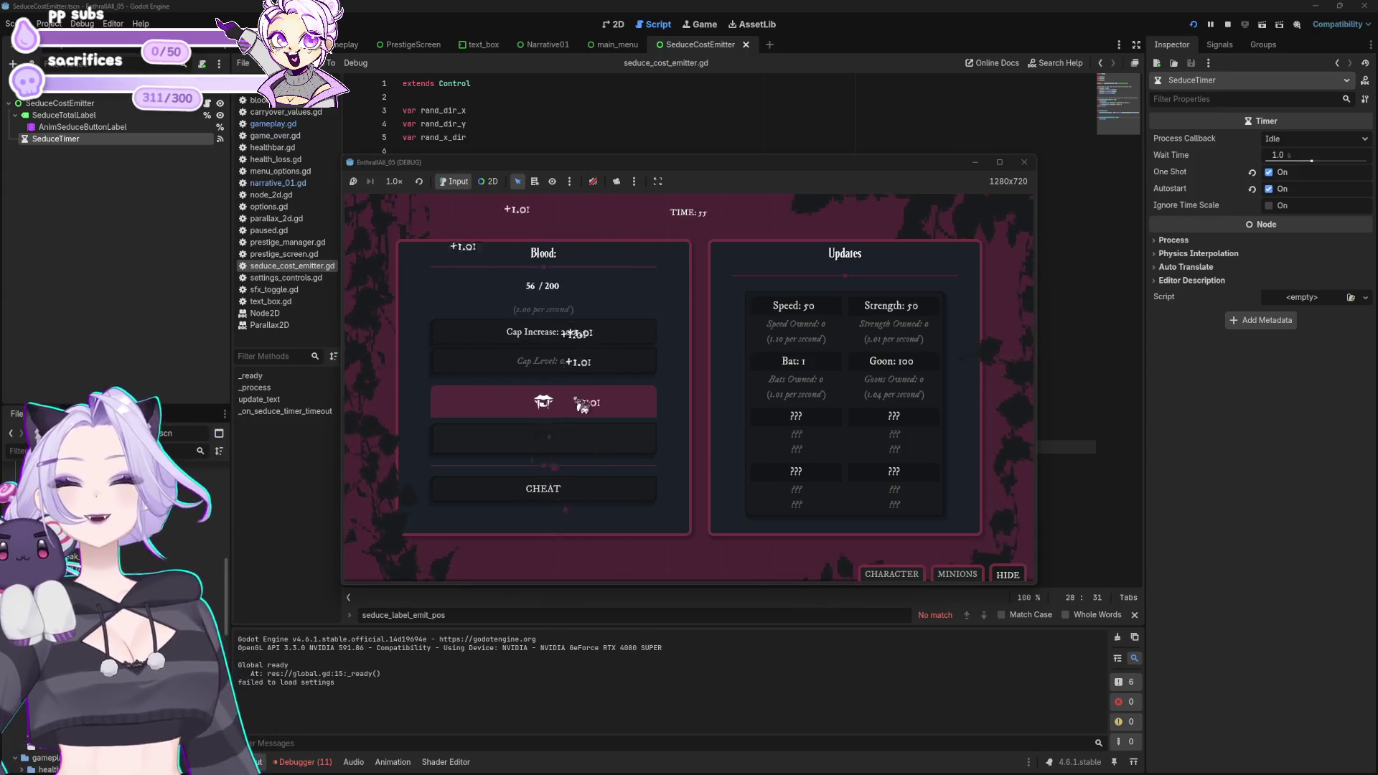
left_click(583, 407)
left_click(583, 406)
left_click(583, 406)
left_click(583, 406)
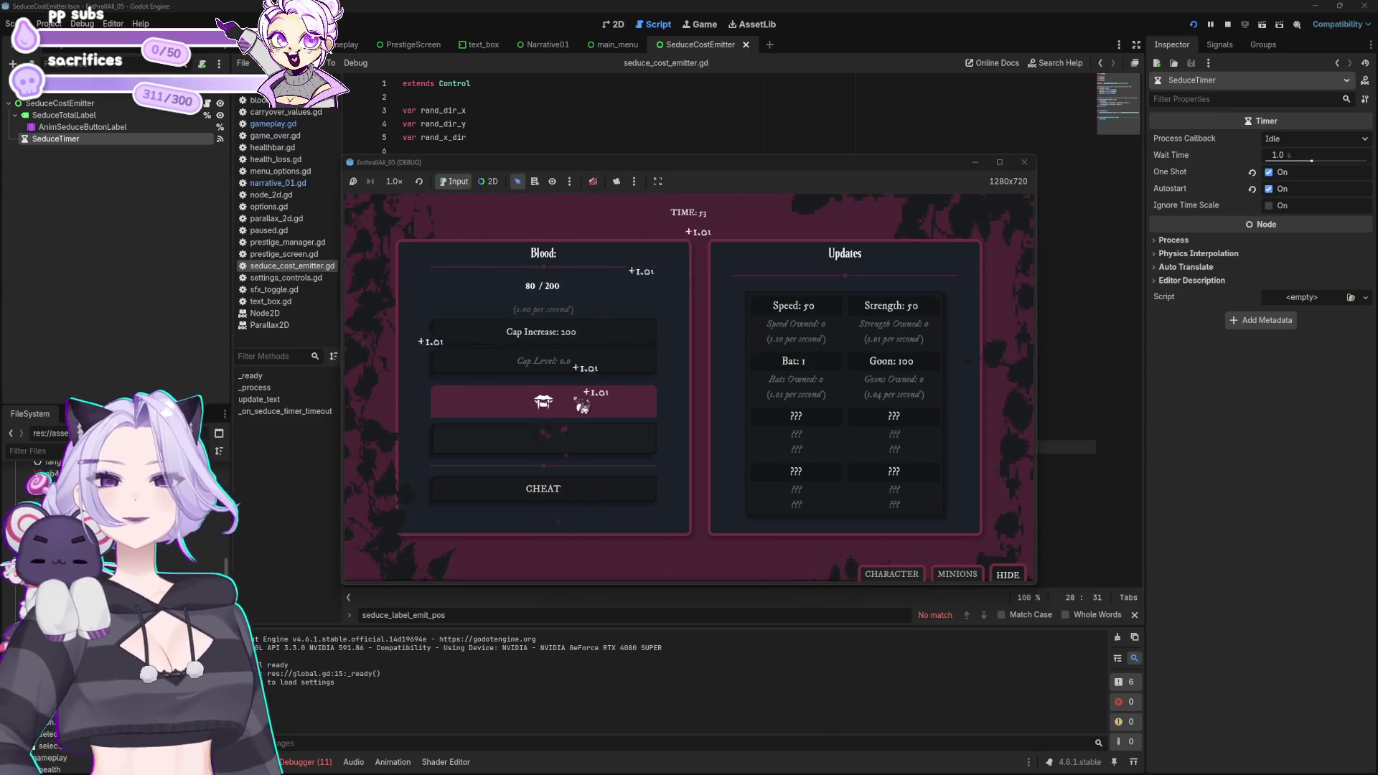
left_click(583, 406)
left_click(582, 407)
left_click(584, 407)
left_click(583, 407)
left_click(574, 409)
left_click(566, 408)
left_click(565, 408)
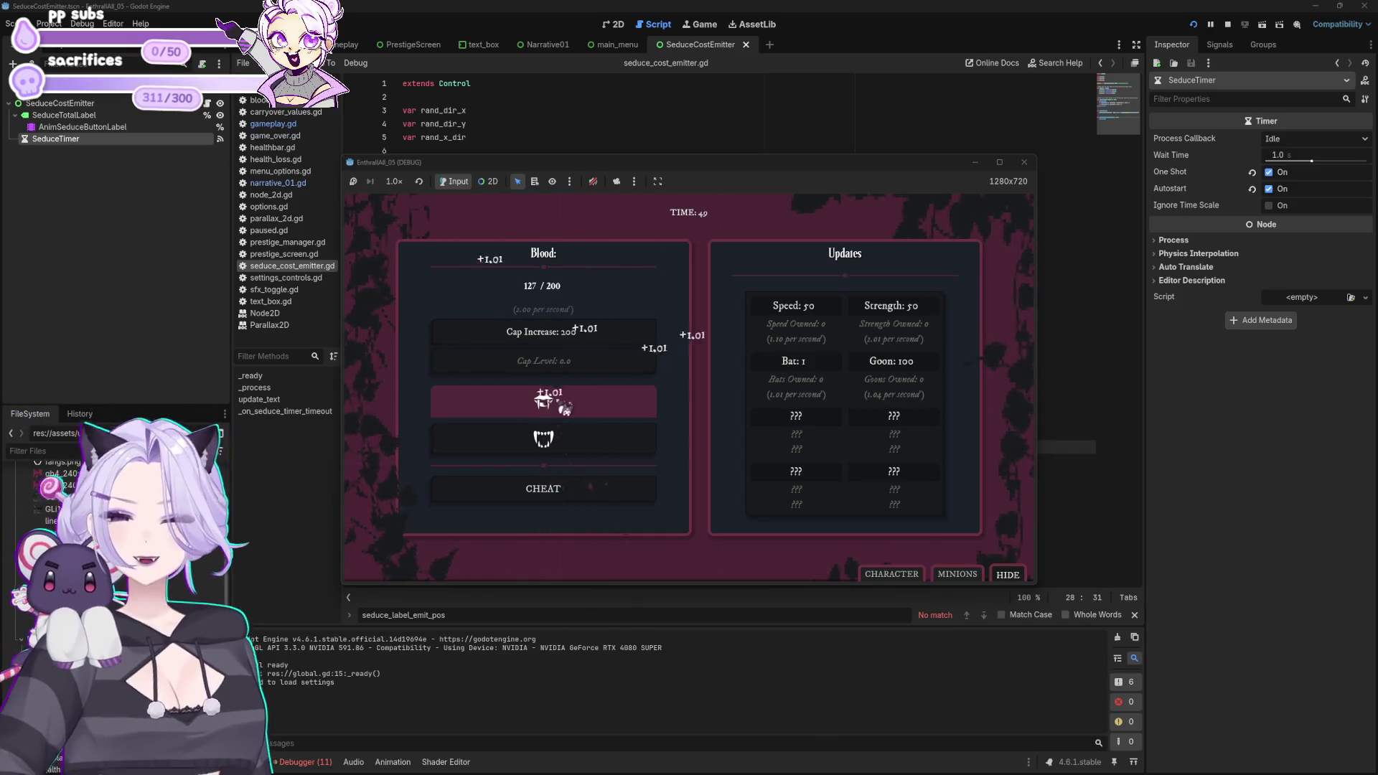
left_click(566, 408)
left_click(566, 407)
left_click(565, 407)
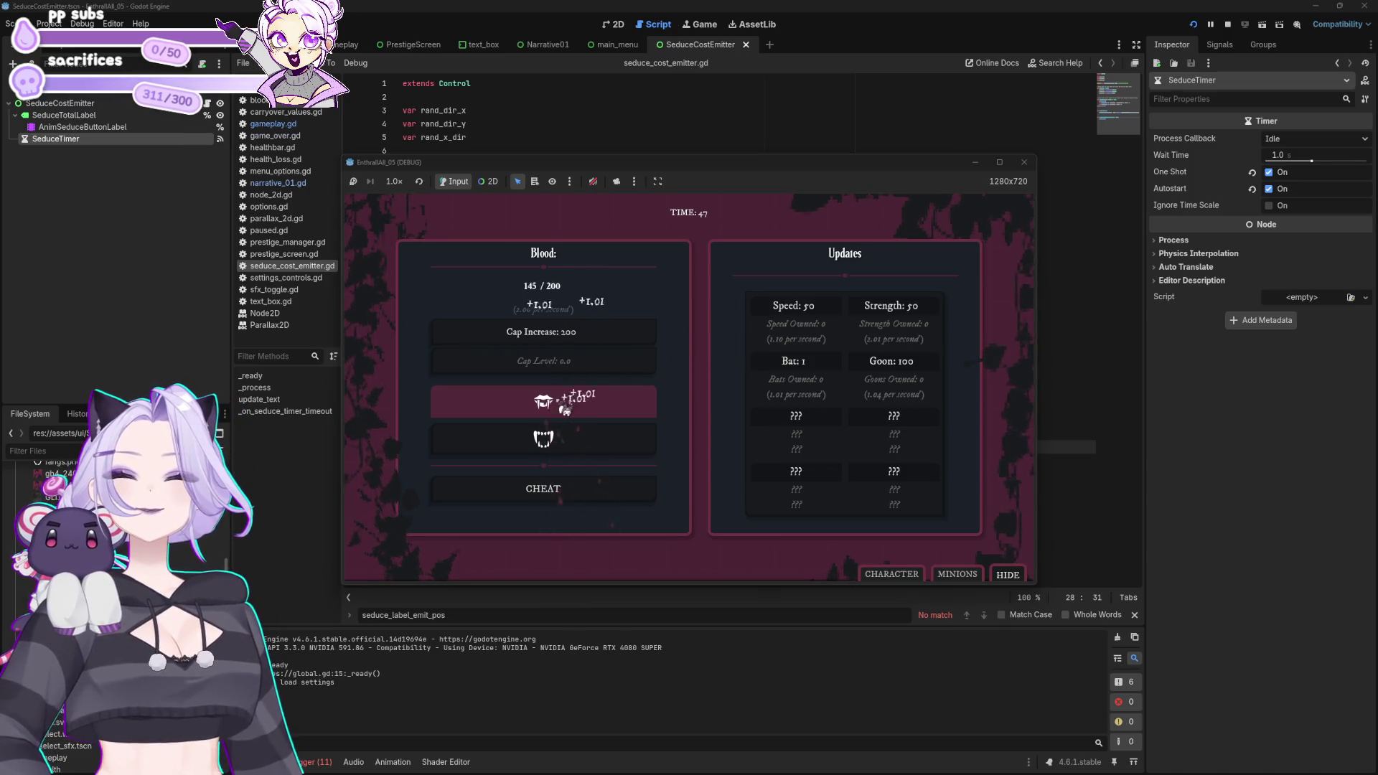
left_click(566, 406)
left_click(566, 406)
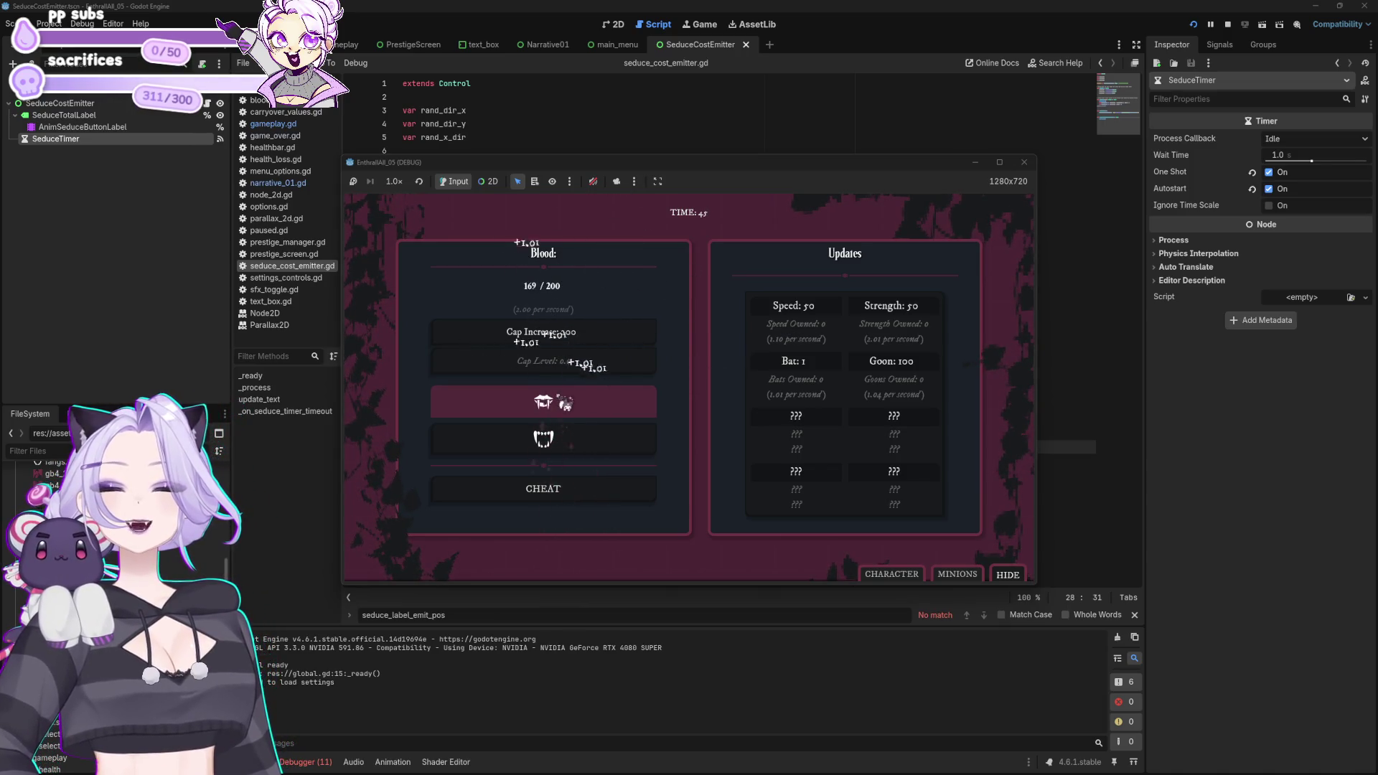
left_click(565, 406)
left_click(566, 406)
left_click(565, 407)
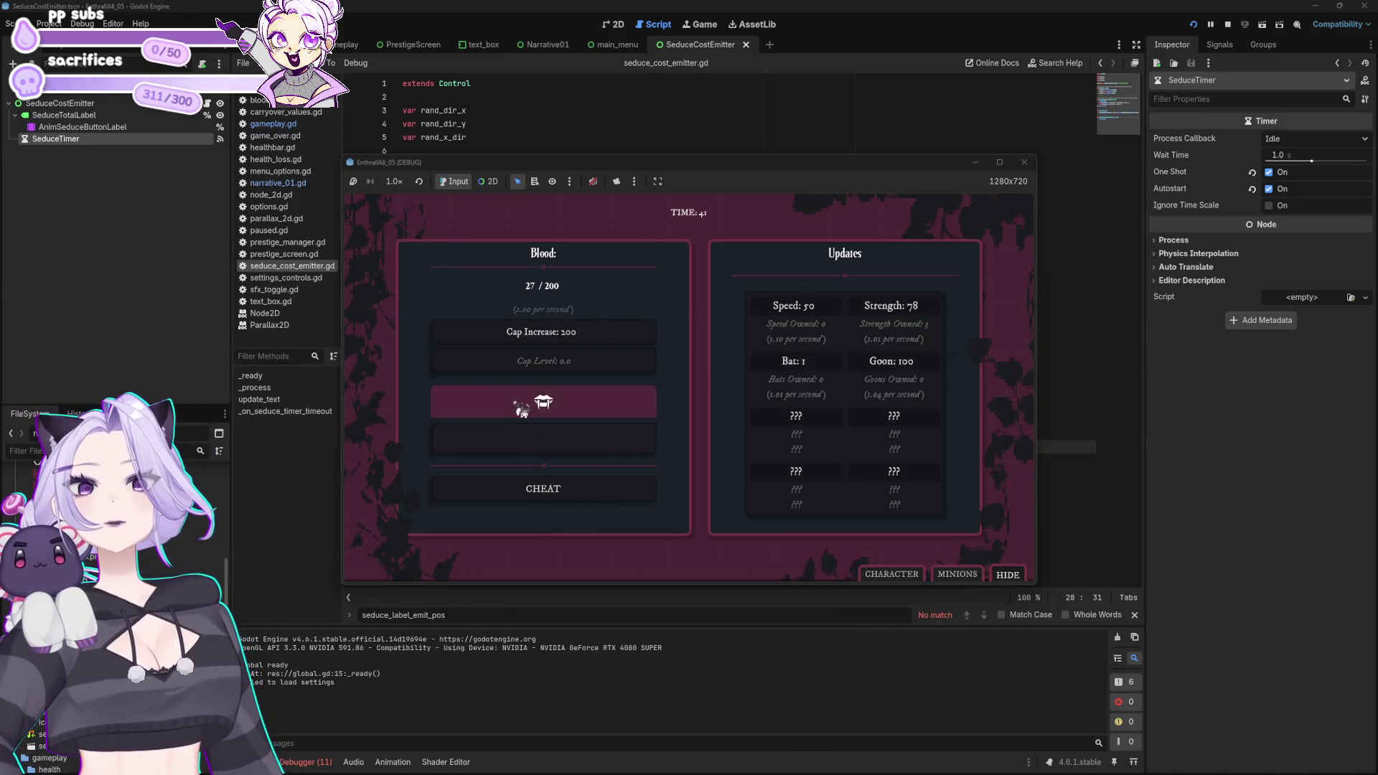
left_click(543, 402)
left_click(543, 402)
left_click(543, 402)
left_click(543, 402)
left_click(543, 402)
left_click(544, 402)
left_click(543, 401)
left_click(523, 408)
left_click(523, 409)
left_click(523, 409)
left_click(523, 408)
left_click(523, 408)
left_click(524, 409)
left_click(524, 409)
left_click(523, 408)
left_click(523, 409)
left_click(524, 408)
left_click(523, 409)
left_click(524, 408)
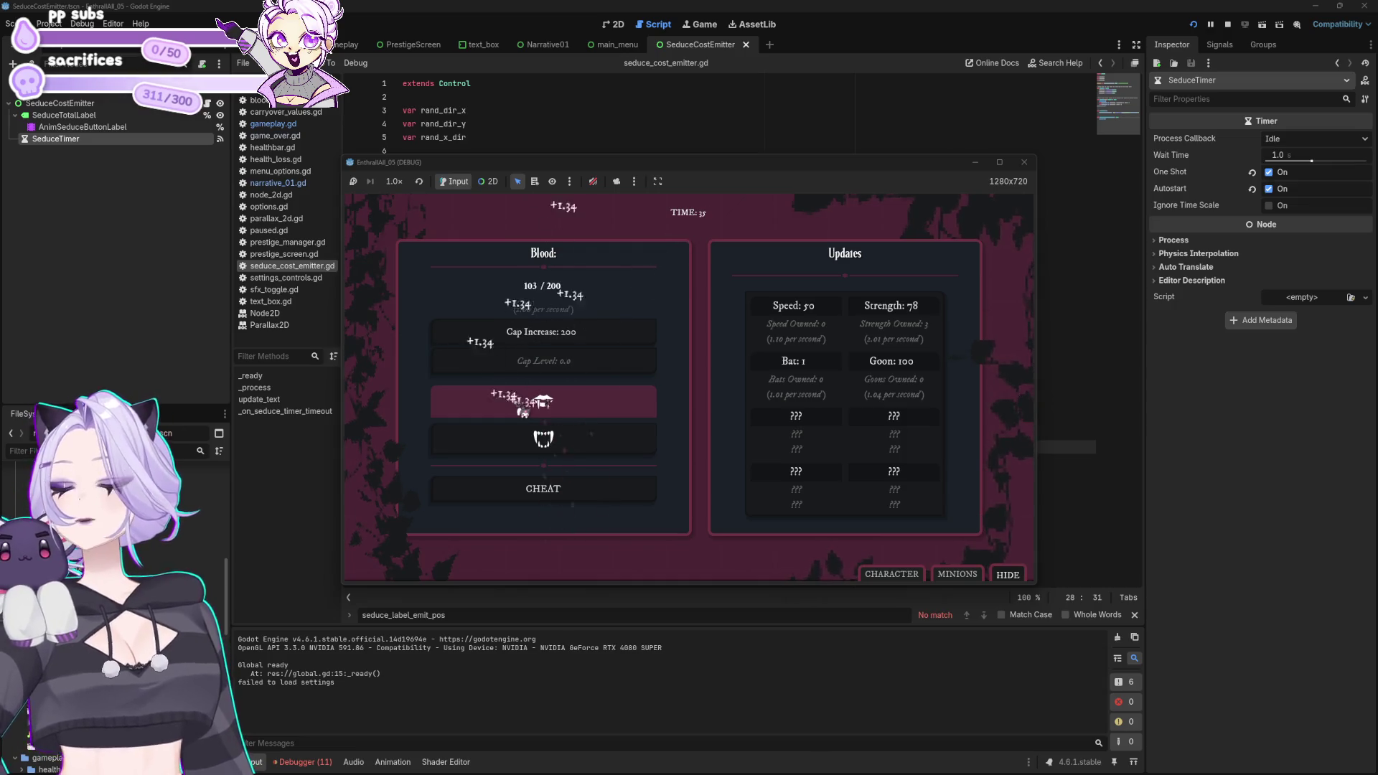
left_click(523, 408)
left_click(523, 409)
left_click(524, 409)
left_click(523, 409)
left_click(523, 409)
left_click(523, 408)
left_click(523, 408)
left_click(523, 408)
left_click(523, 409)
left_click(916, 314)
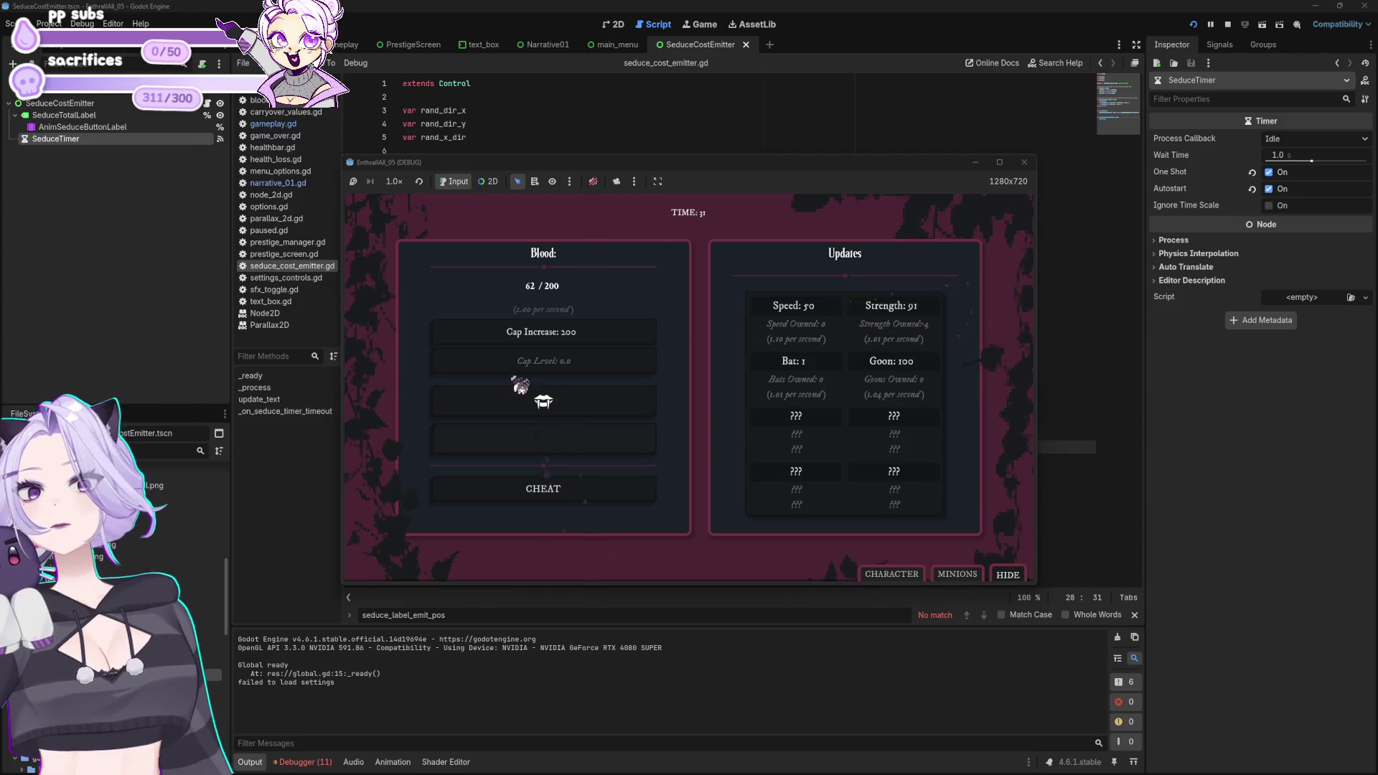
left_click(560, 415)
left_click(561, 414)
left_click(561, 414)
left_click(561, 414)
left_click(560, 414)
left_click(560, 415)
left_click(561, 414)
left_click(560, 415)
left_click(560, 414)
left_click(559, 414)
left_click(560, 414)
left_click(559, 414)
left_click(559, 414)
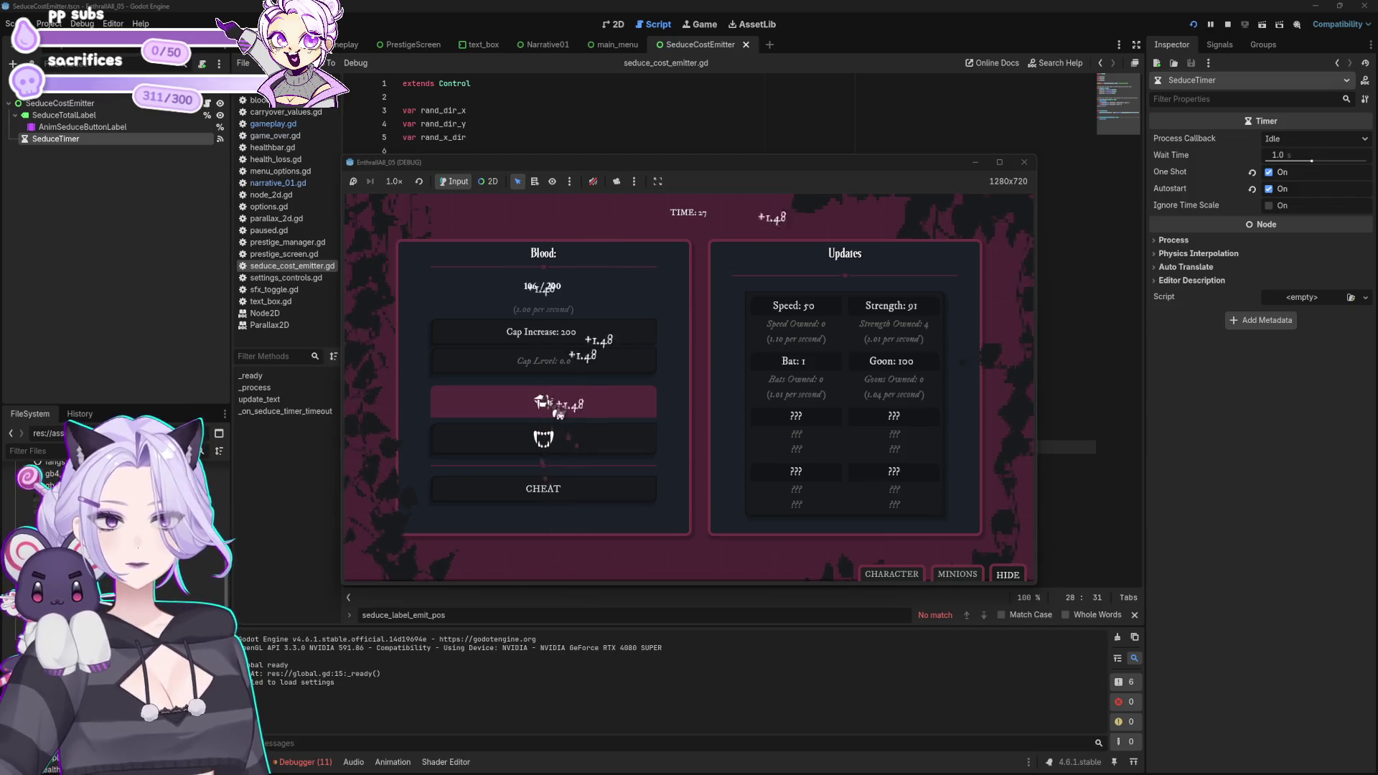
left_click(559, 414)
left_click(559, 414)
left_click(559, 414)
left_click(559, 414)
left_click(559, 414)
left_click(559, 414)
left_click(559, 414)
left_click(559, 414)
left_click(559, 414)
left_click(559, 414)
left_click(559, 415)
left_click(560, 415)
left_click(560, 414)
left_click(559, 415)
left_click(560, 415)
left_click(559, 415)
left_click(560, 415)
left_click(560, 415)
left_click(559, 415)
left_click(560, 415)
left_click(560, 415)
left_click(560, 415)
left_click(560, 415)
left_click(559, 415)
left_click(559, 415)
left_click(560, 415)
left_click(560, 415)
left_click(560, 415)
left_click(560, 415)
left_click(560, 415)
left_click(560, 415)
left_click(560, 415)
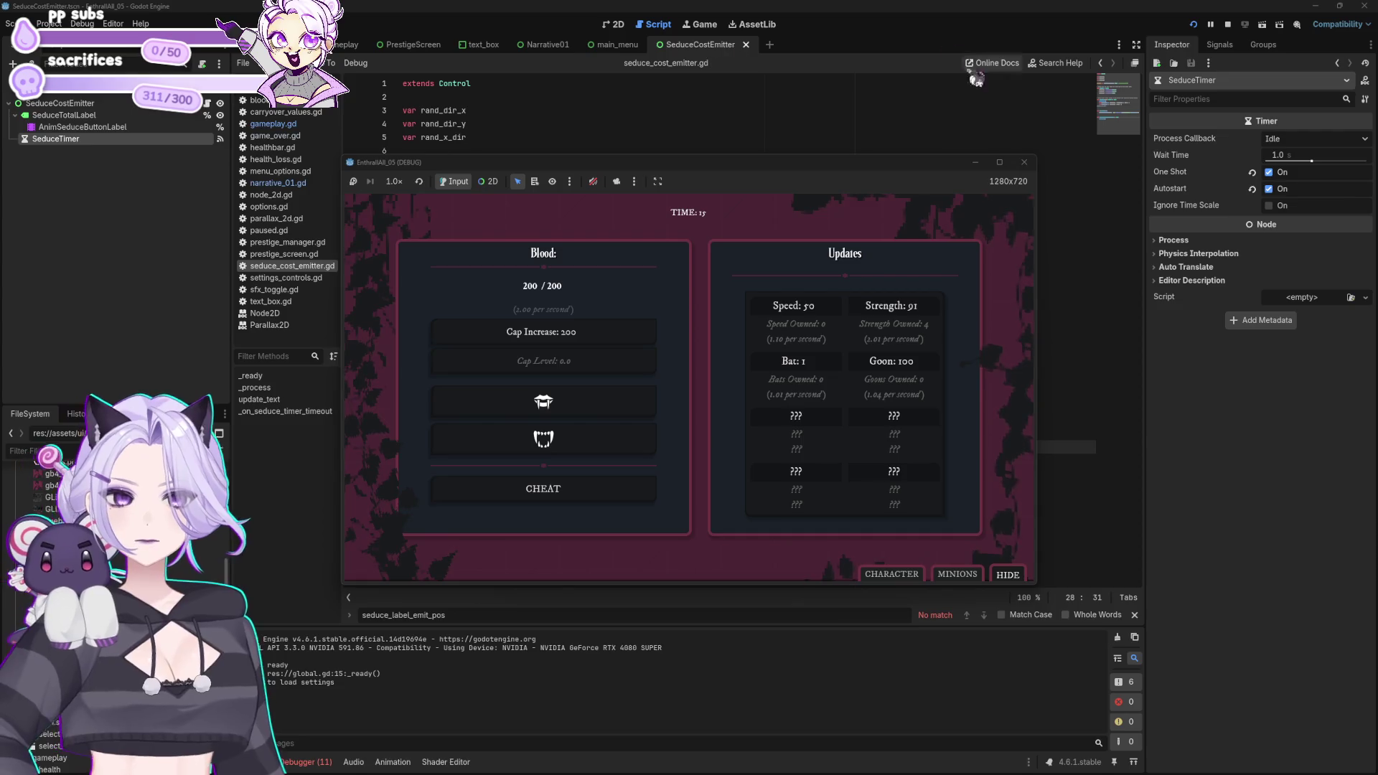
left_click(1024, 161)
left_click(639, 312)
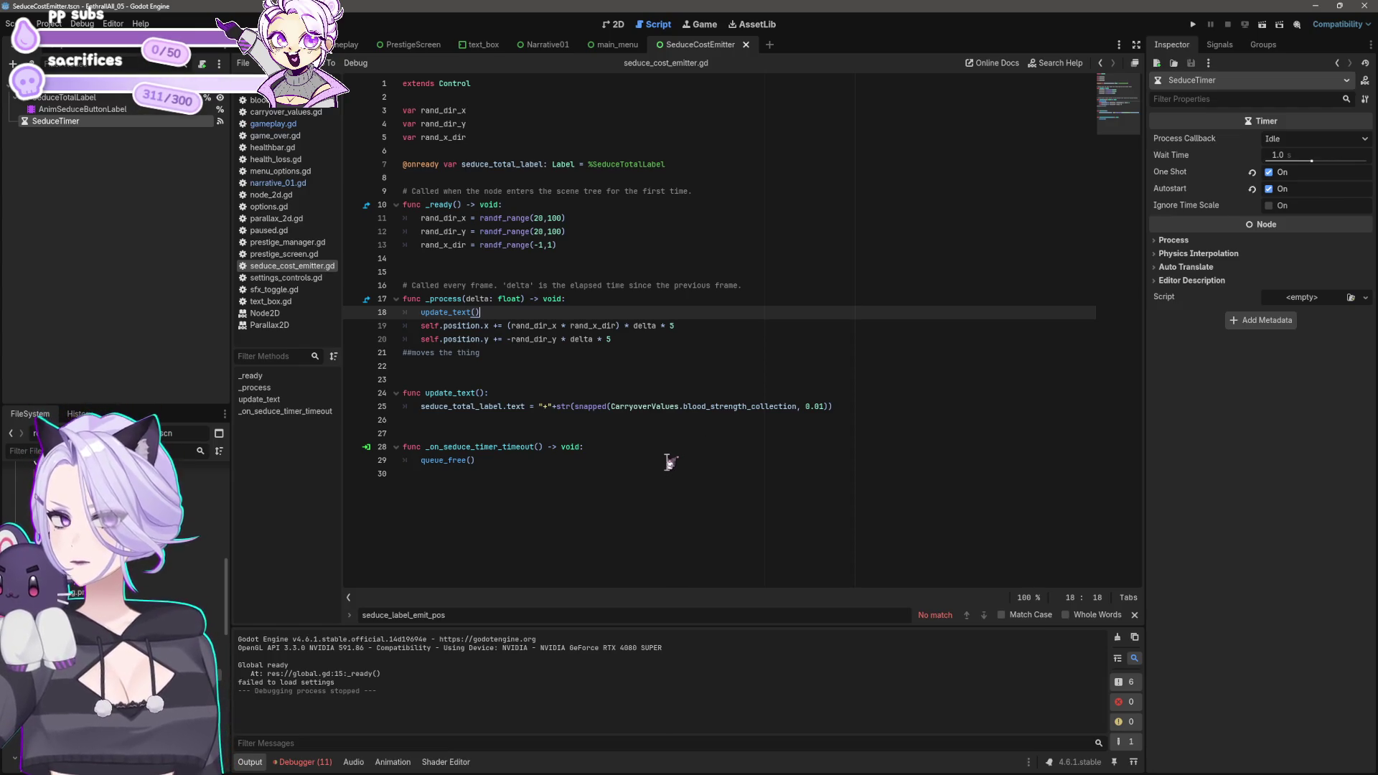
left_click(1351, 153)
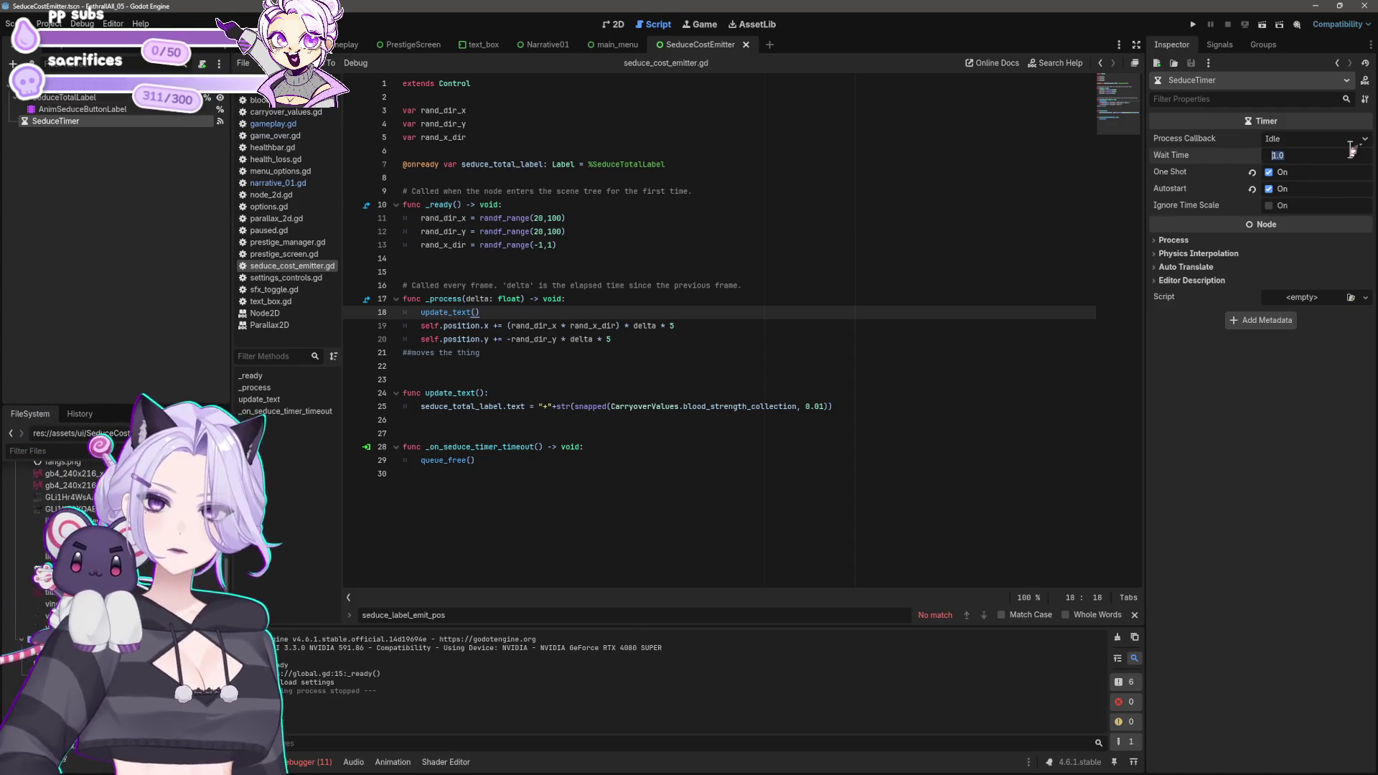
Step: Set the SeduceTimer's Wait Time to 0.25 and save
type("0.25")
key("Return")
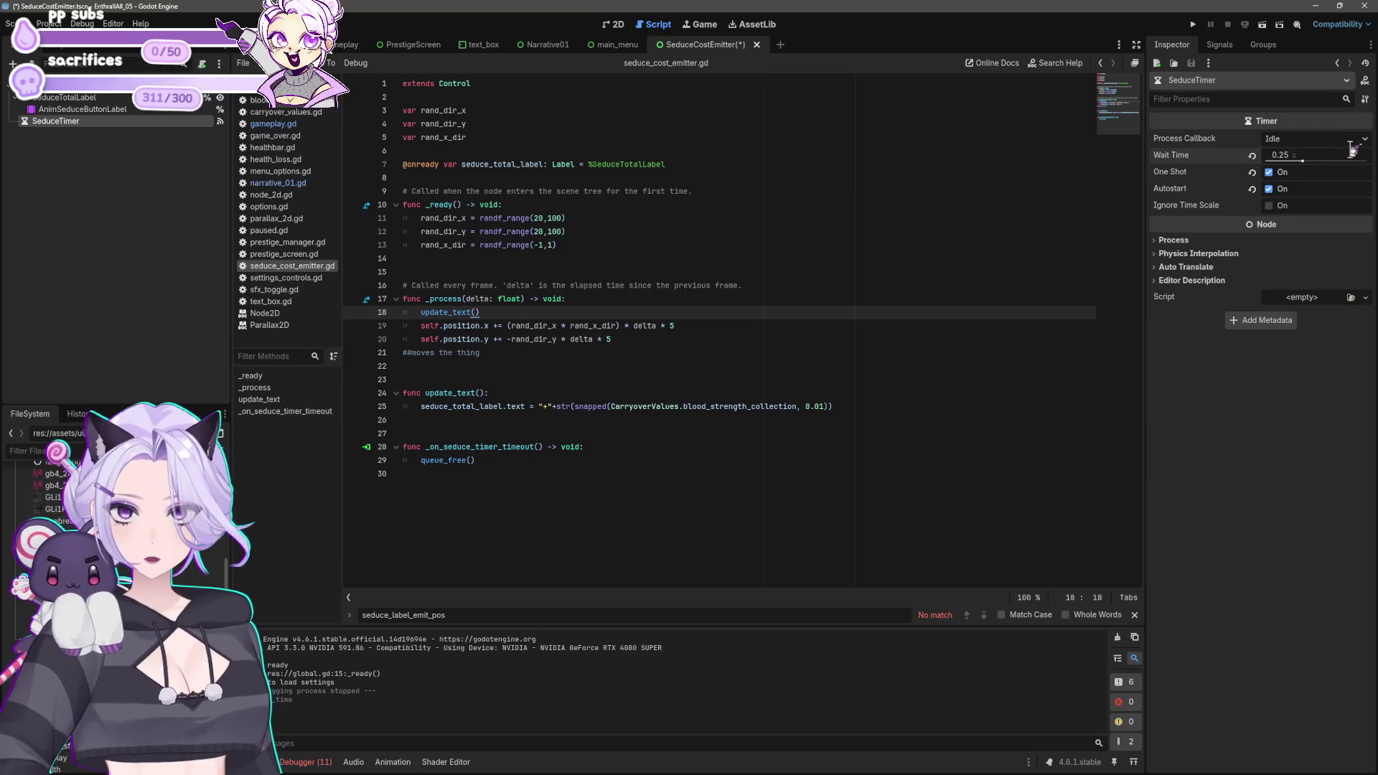
key("ctrl+s")
Step: Run a new game and seduce several times to watch labels vanish sooner, then close it
left_click(1194, 25)
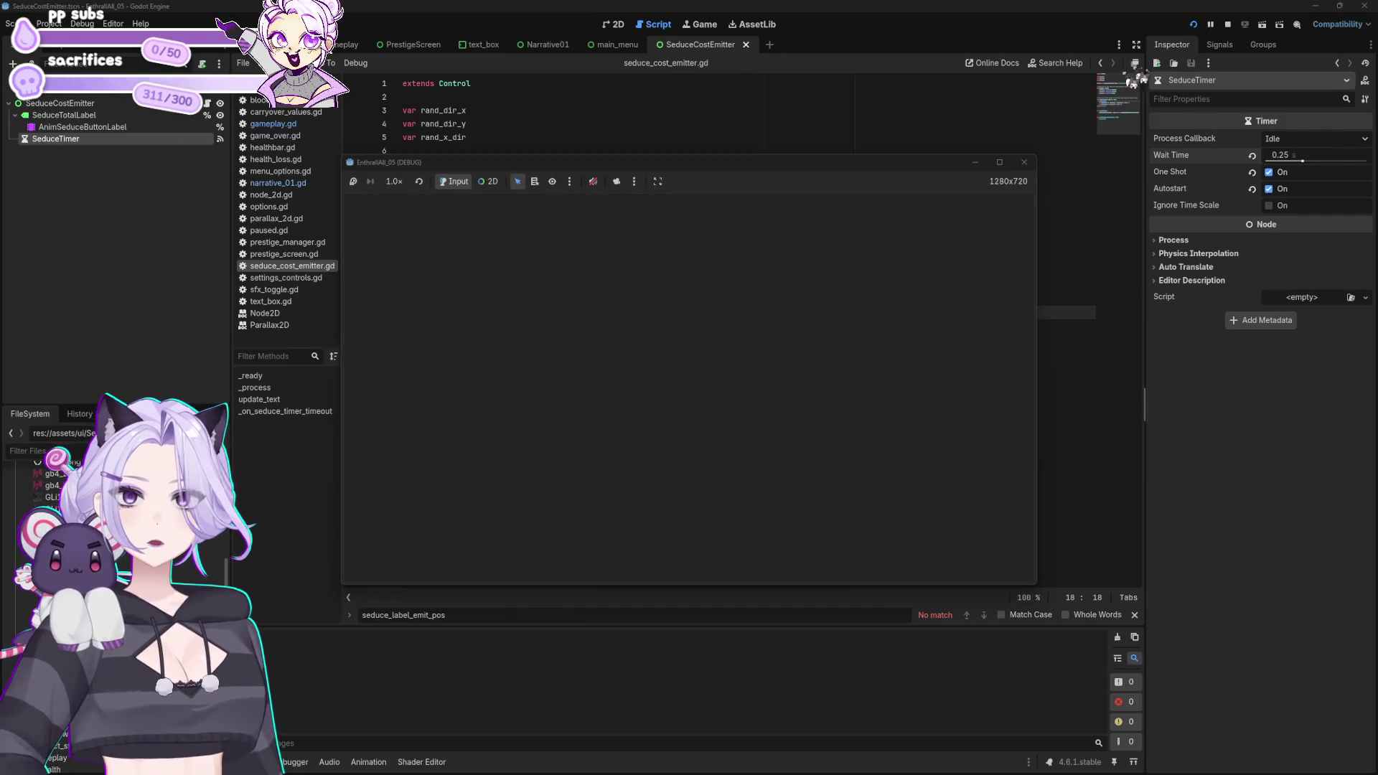
left_click(710, 420)
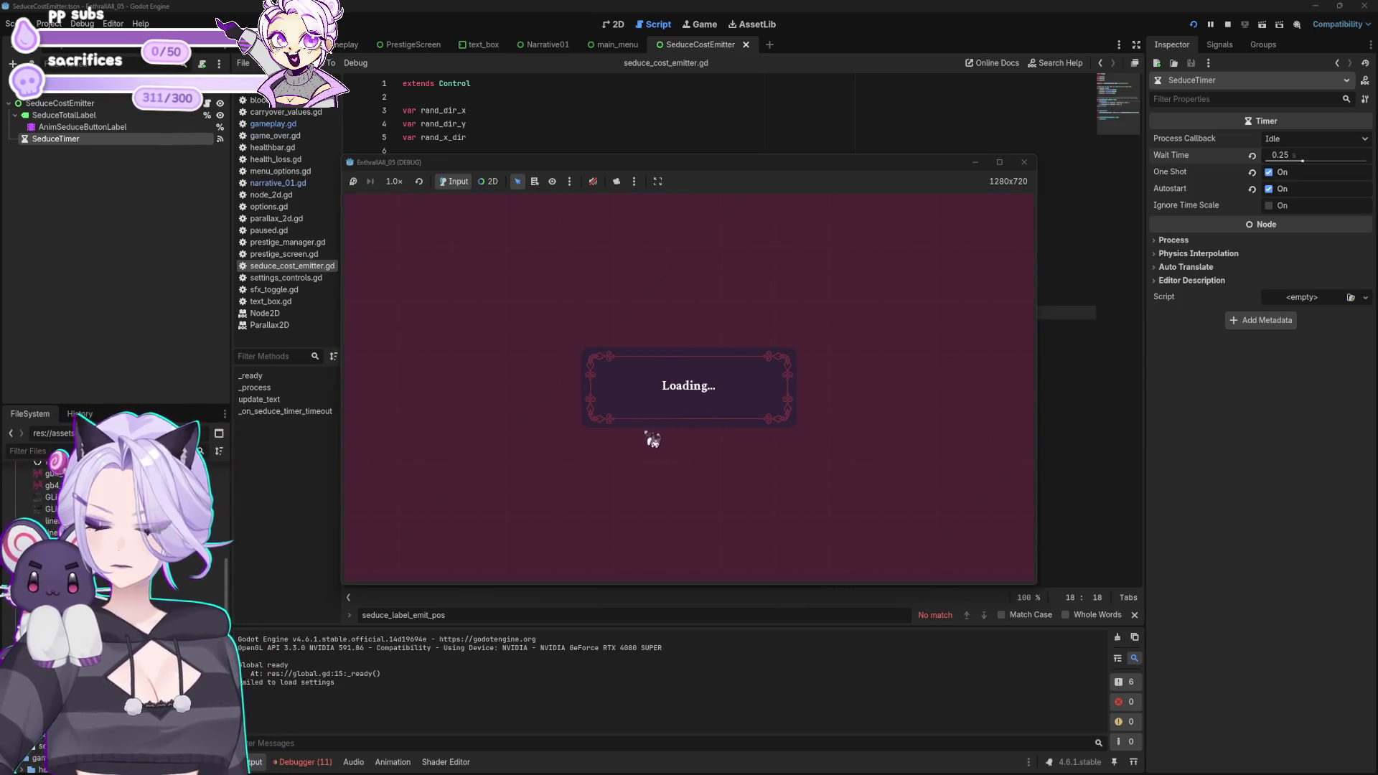
left_click(614, 411)
left_click(535, 402)
left_click(553, 398)
left_click(578, 409)
left_click(598, 411)
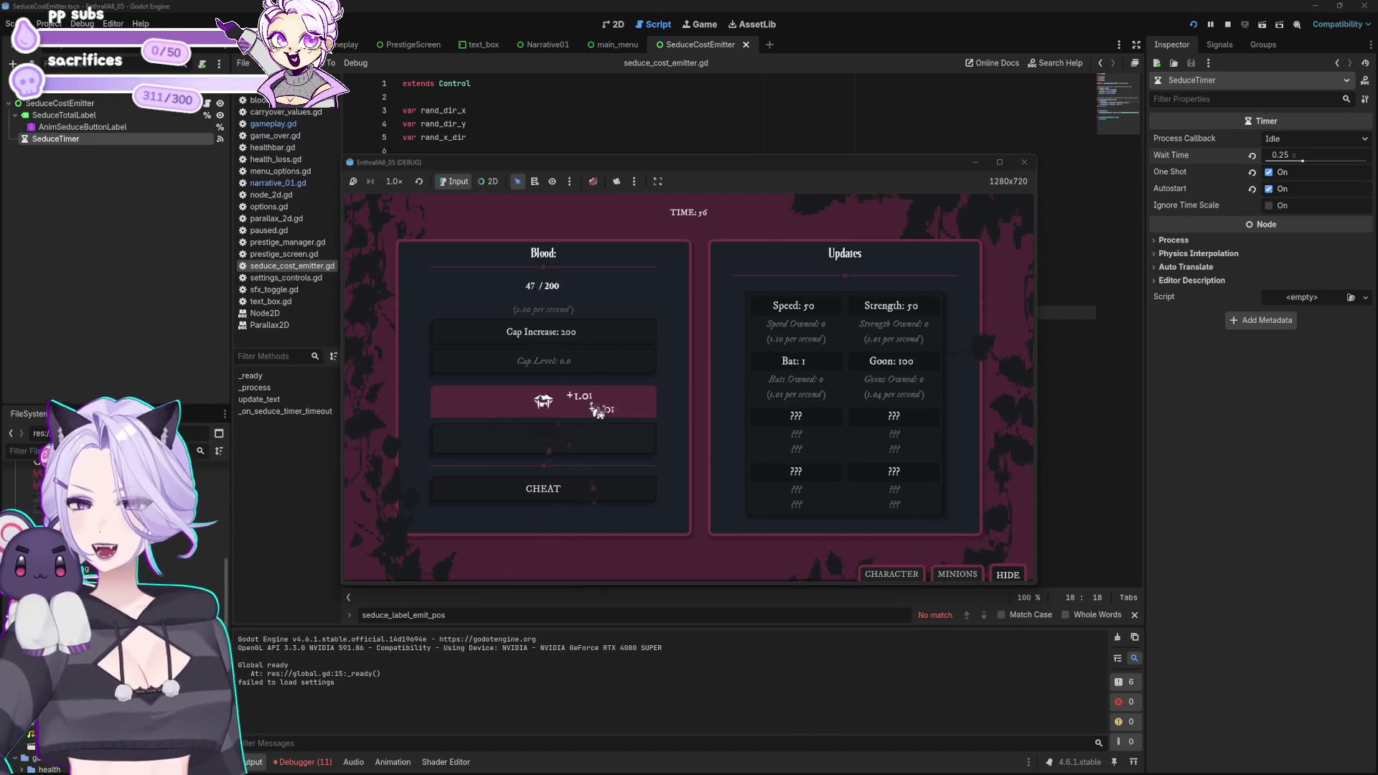
left_click(1024, 162)
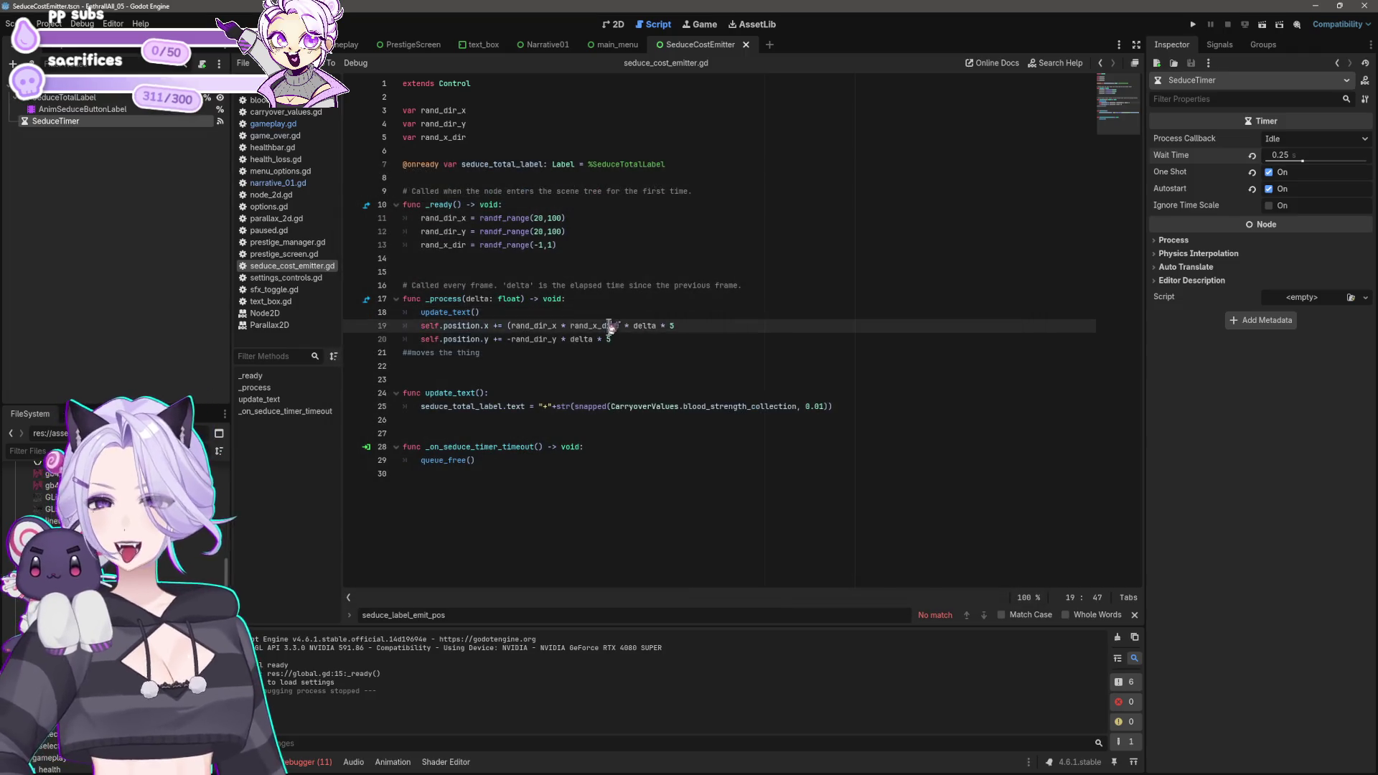
left_click(736, 337)
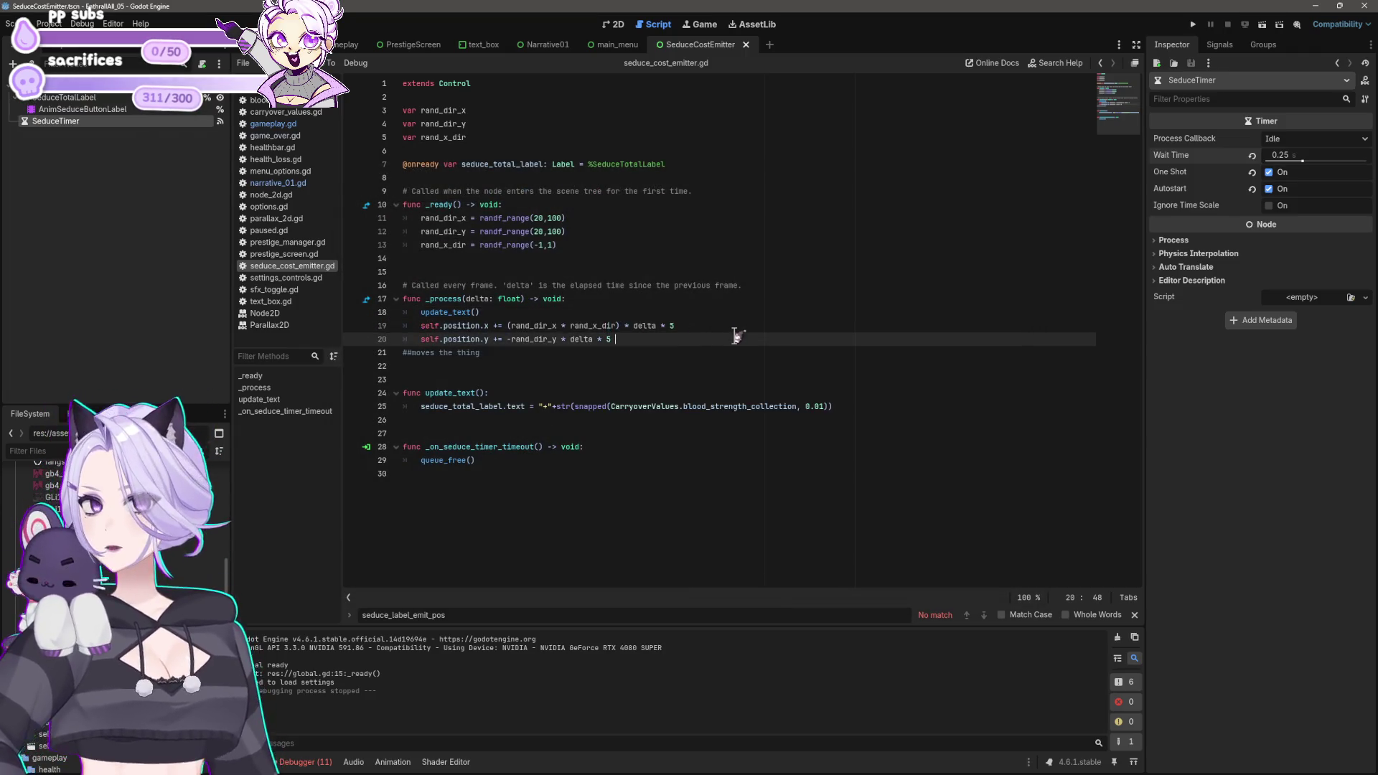
left_click(598, 242)
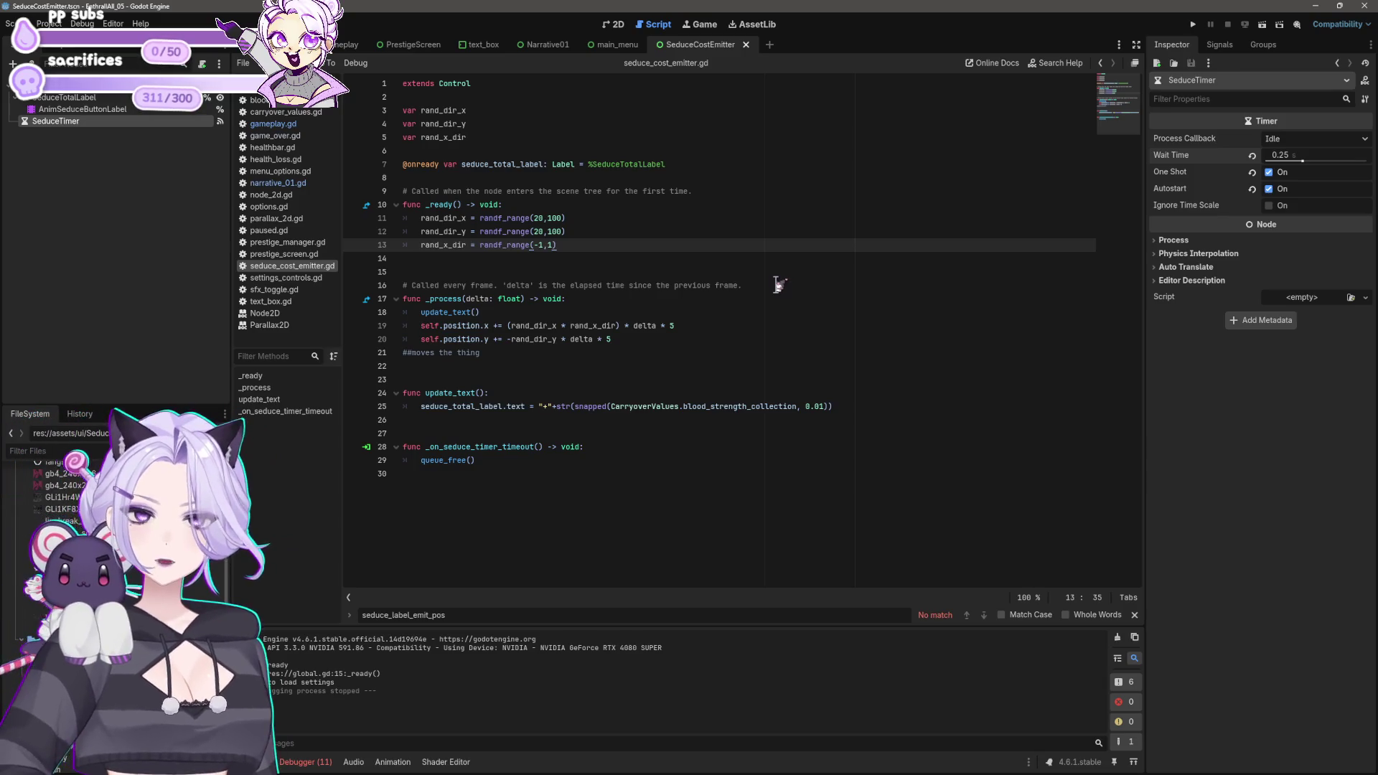
Step: Add a new line 21 after line 20 and fill it with a copy of the vertical movement line
left_click(622, 339)
key("Return")
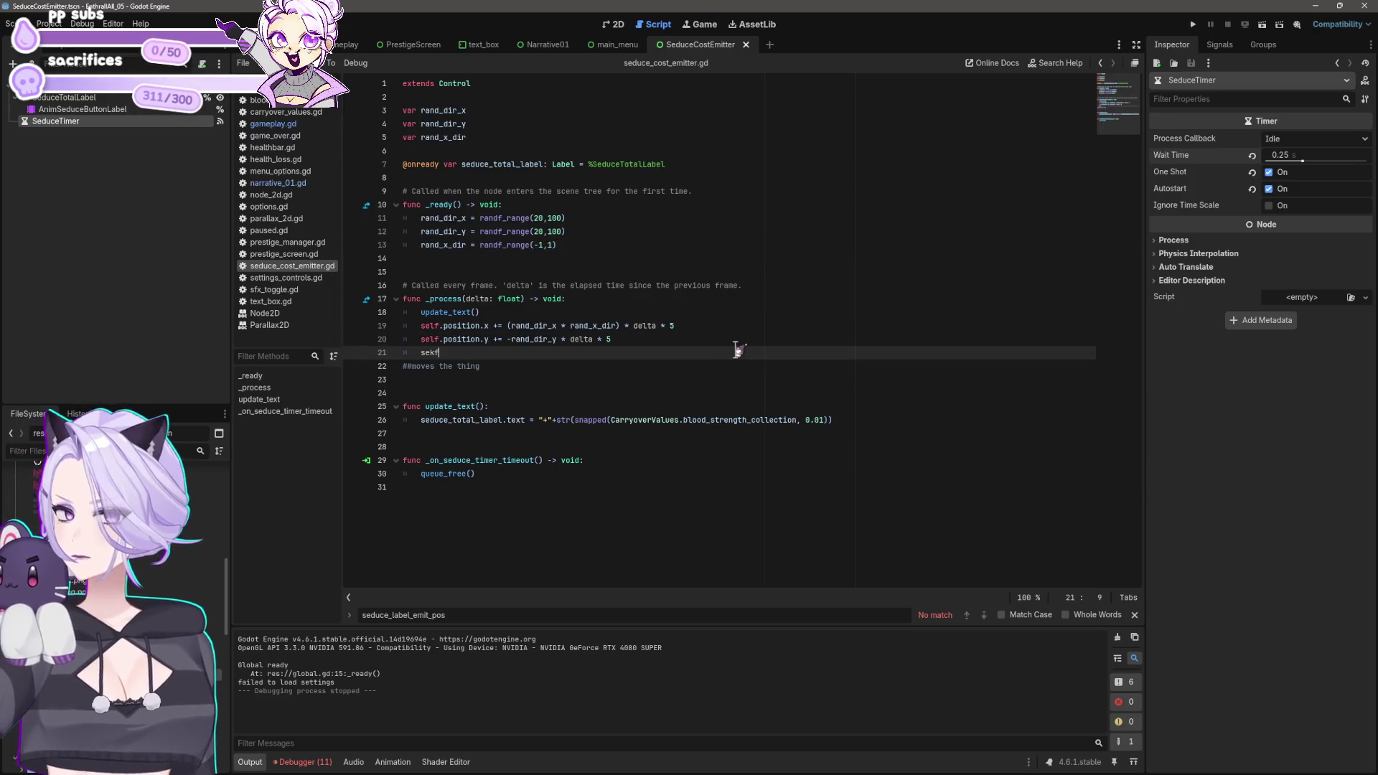
type("f.")
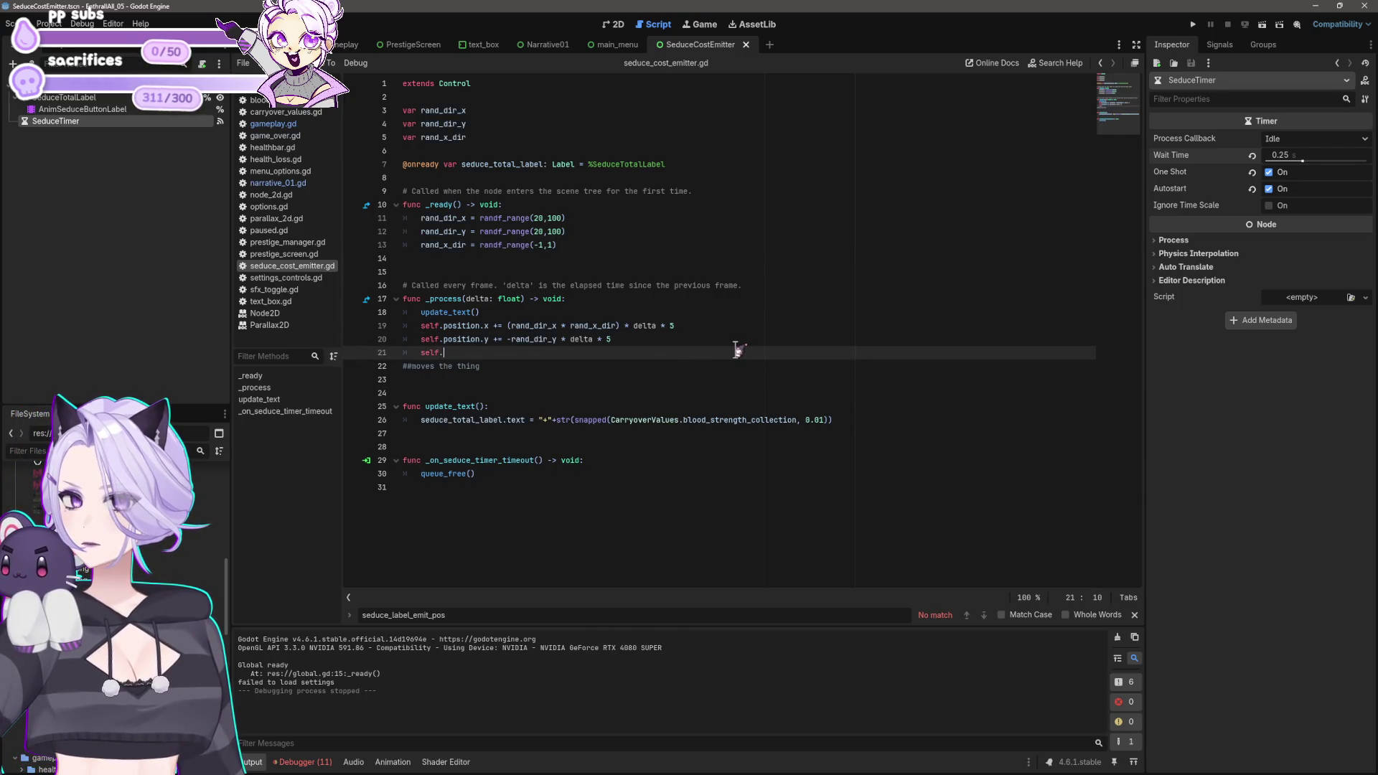
type("scale")
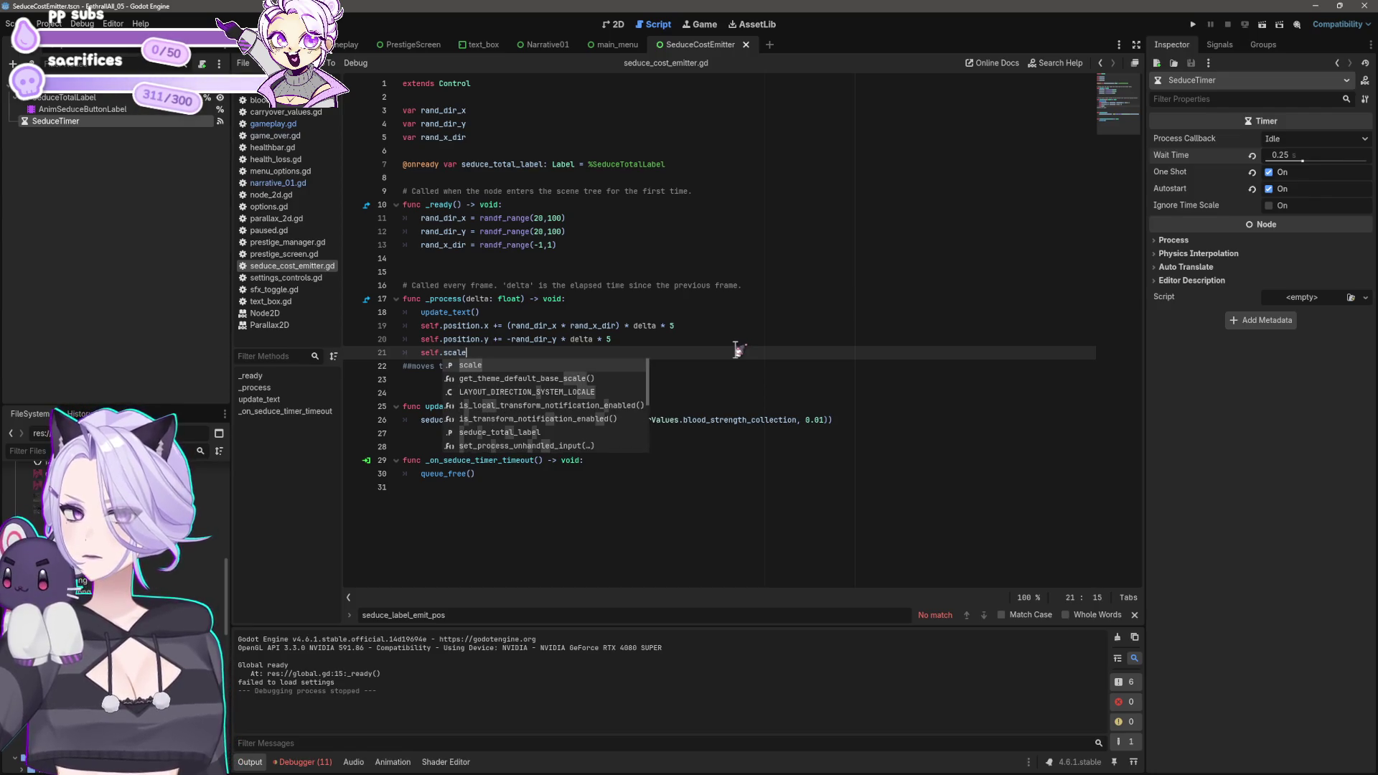
key("Escape")
key("Up")
key("End")
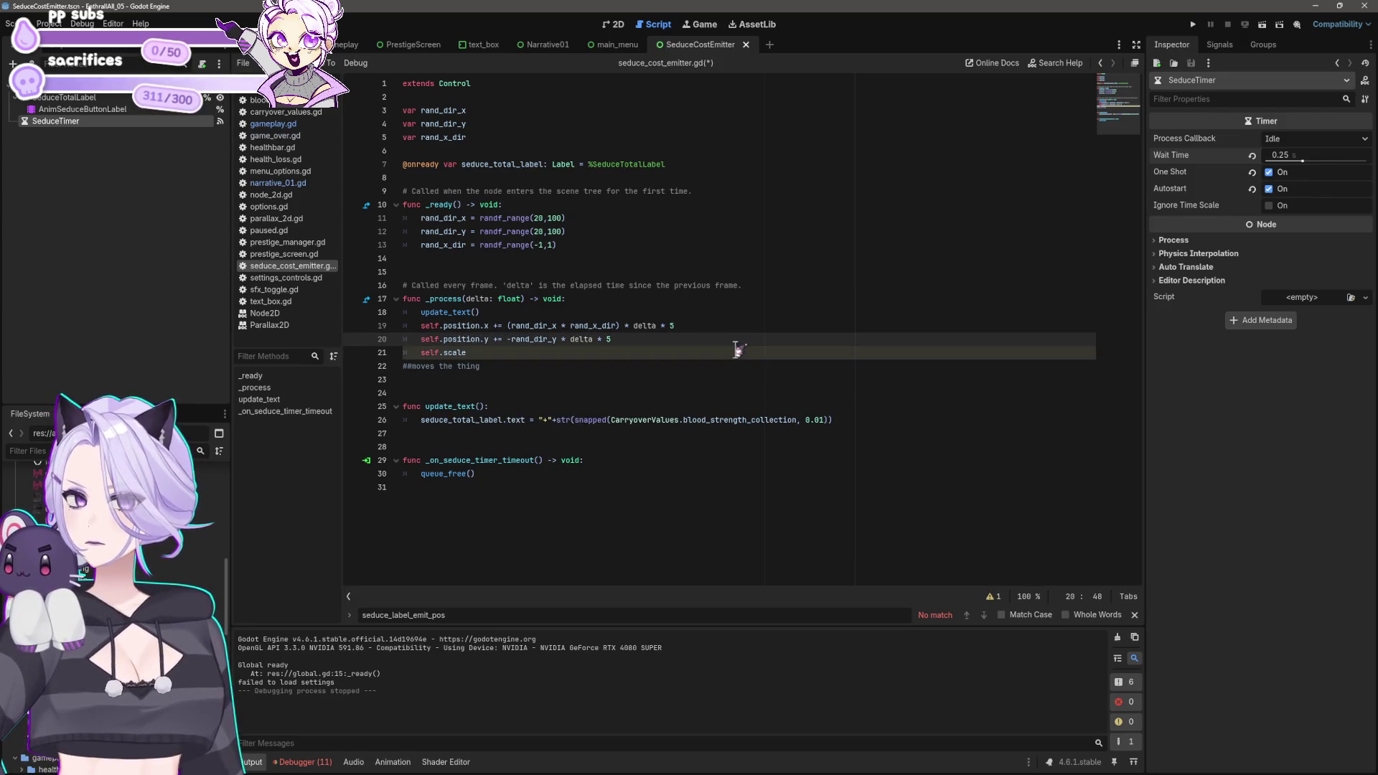
key("shift+Home")
key("ctrl+c")
key("Down")
key("shift+Home")
key("ctrl+v")
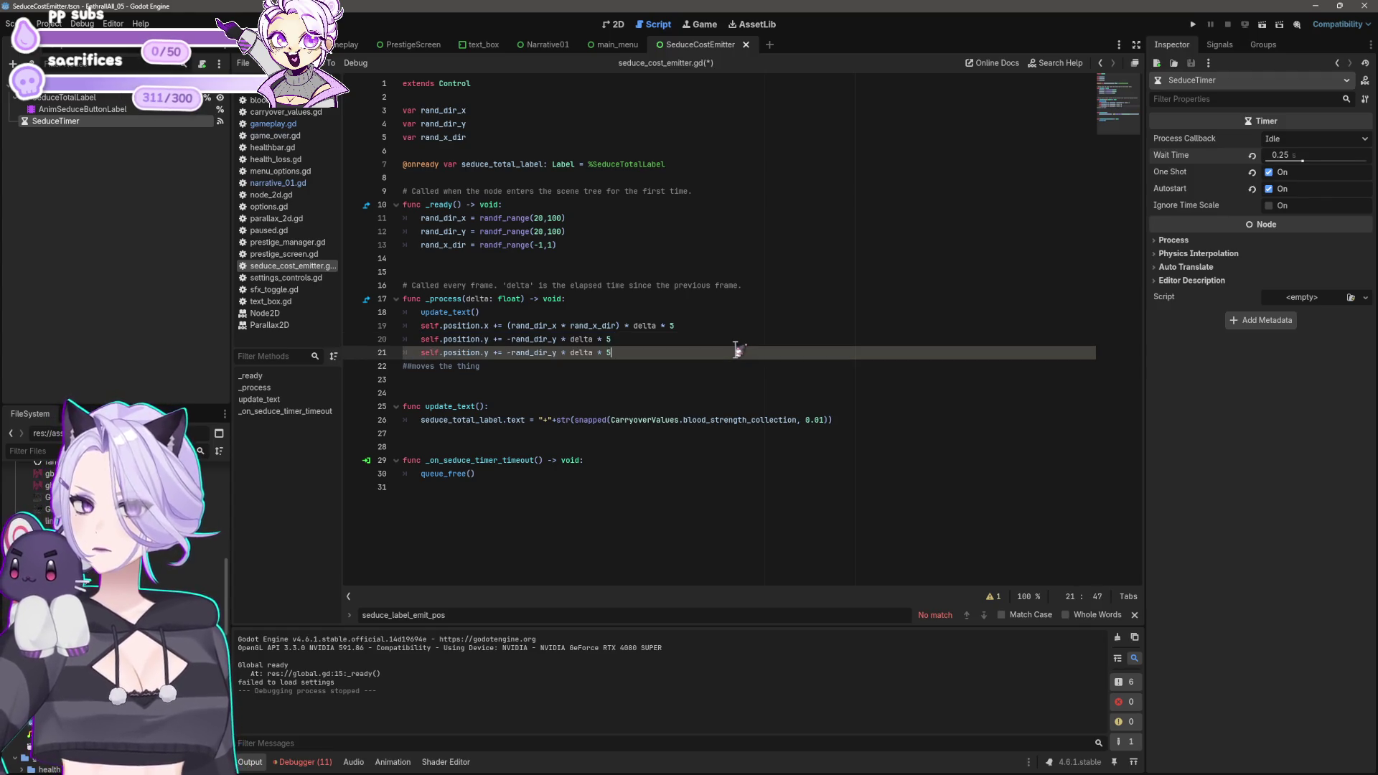
Step: Change line 21 to assign to self.scale with a -= operator instead of position.y +=
key("Left")
key("Left")
key("Left")
key("BackSpace")
key("BackSpace")
key("BackSpace")
type("cs")
key("BackSpace")
key("BackSpace")
type("scale")
key("Delete")
key("Delete")
key("Right")
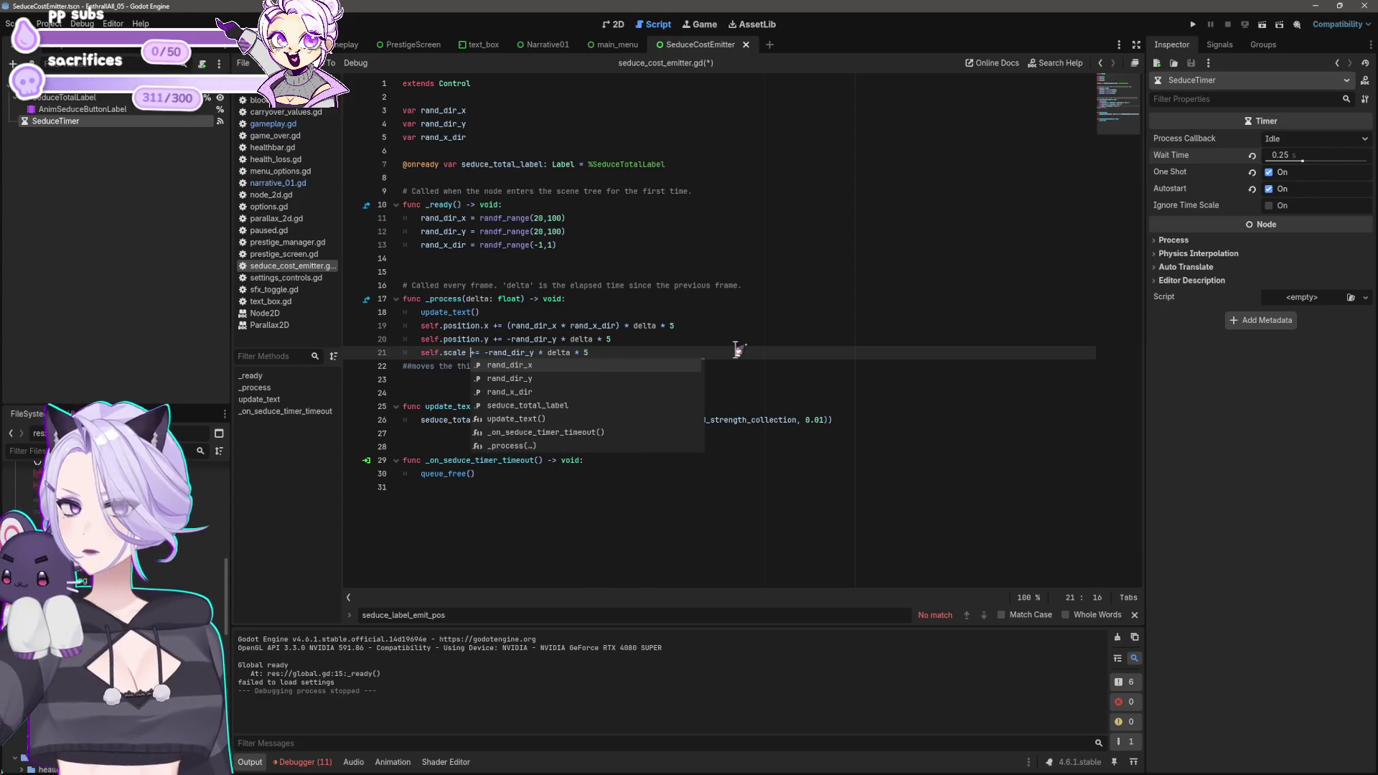
key("Delete")
type("-")
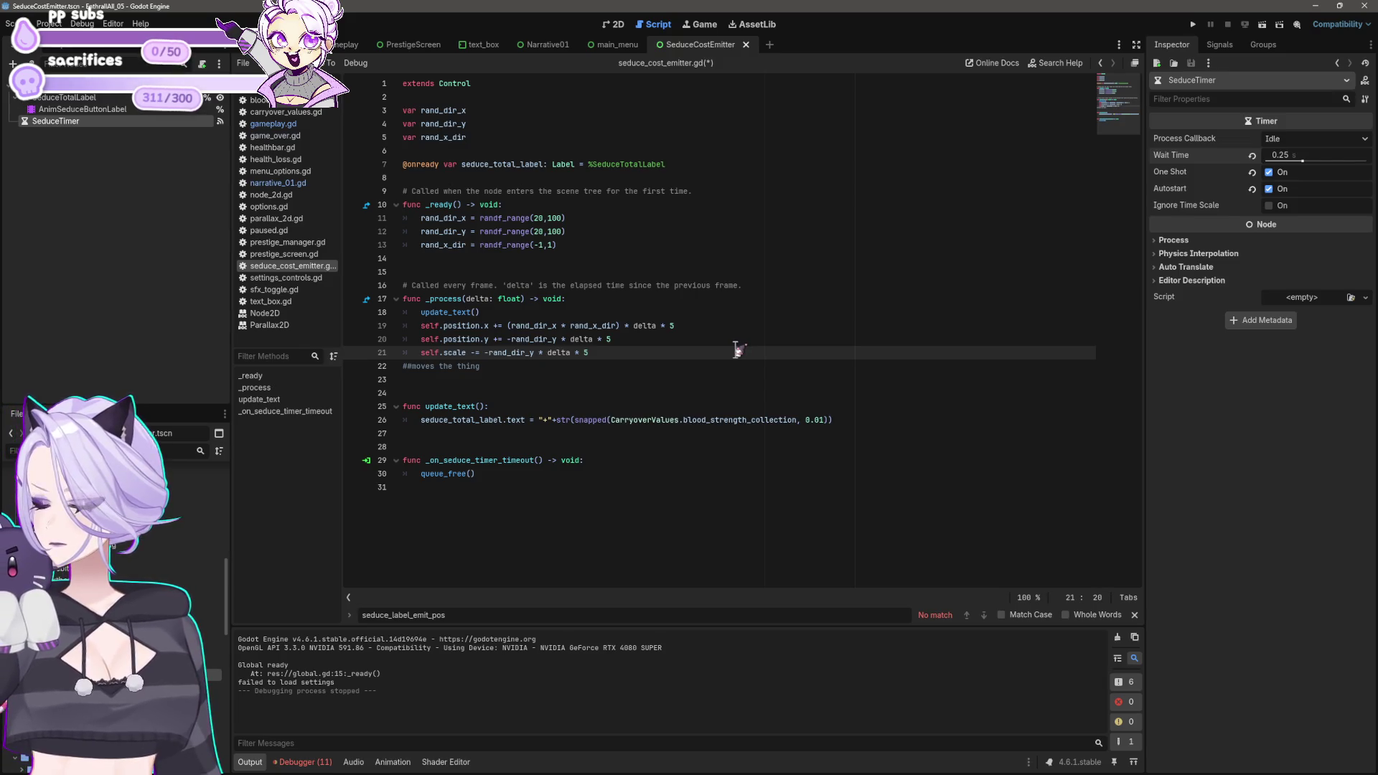
Step: Replace rand_dir_y with .01 so line 21 reads self.scale -= .01 * delta * 5, and save
key("Delete")
key("ctrl+shift+Right")
key("BackSpace")
type("1")
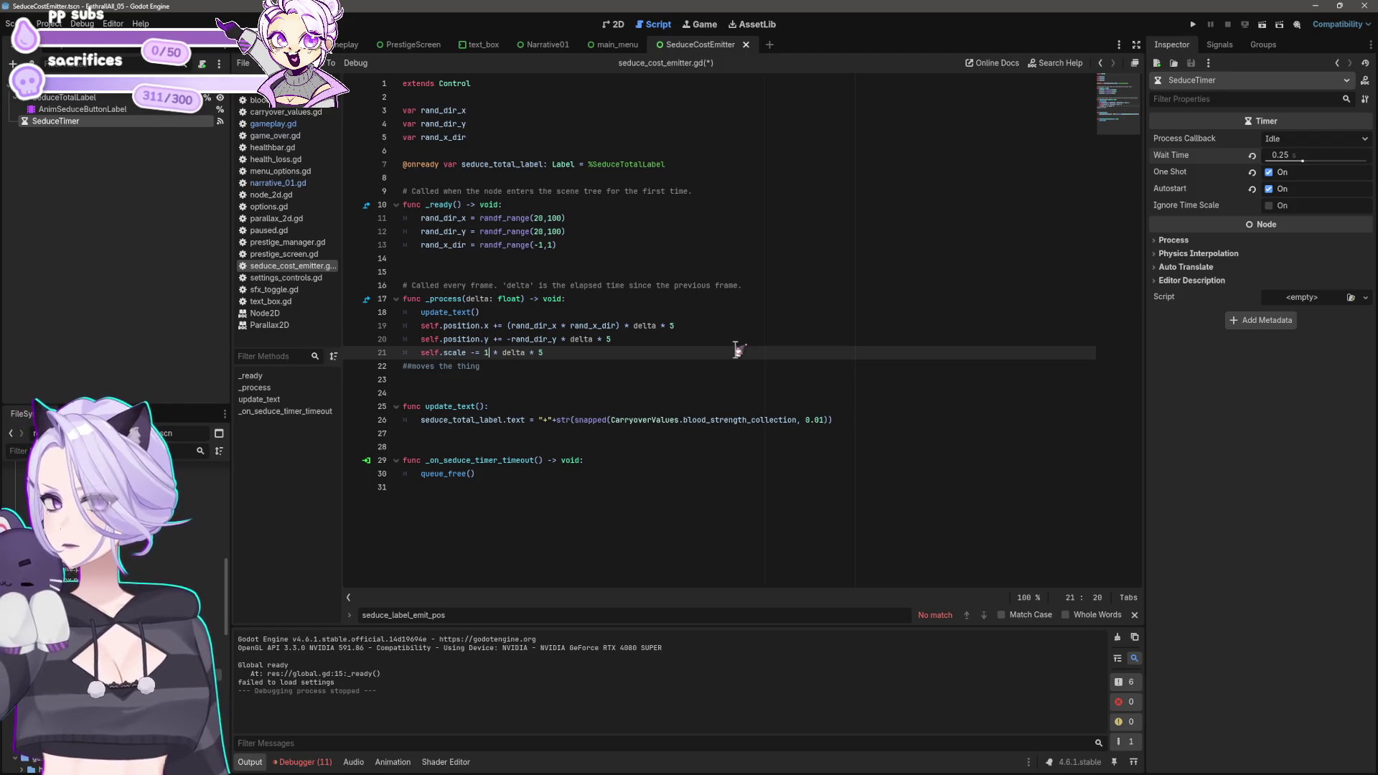
key("ctrl+s")
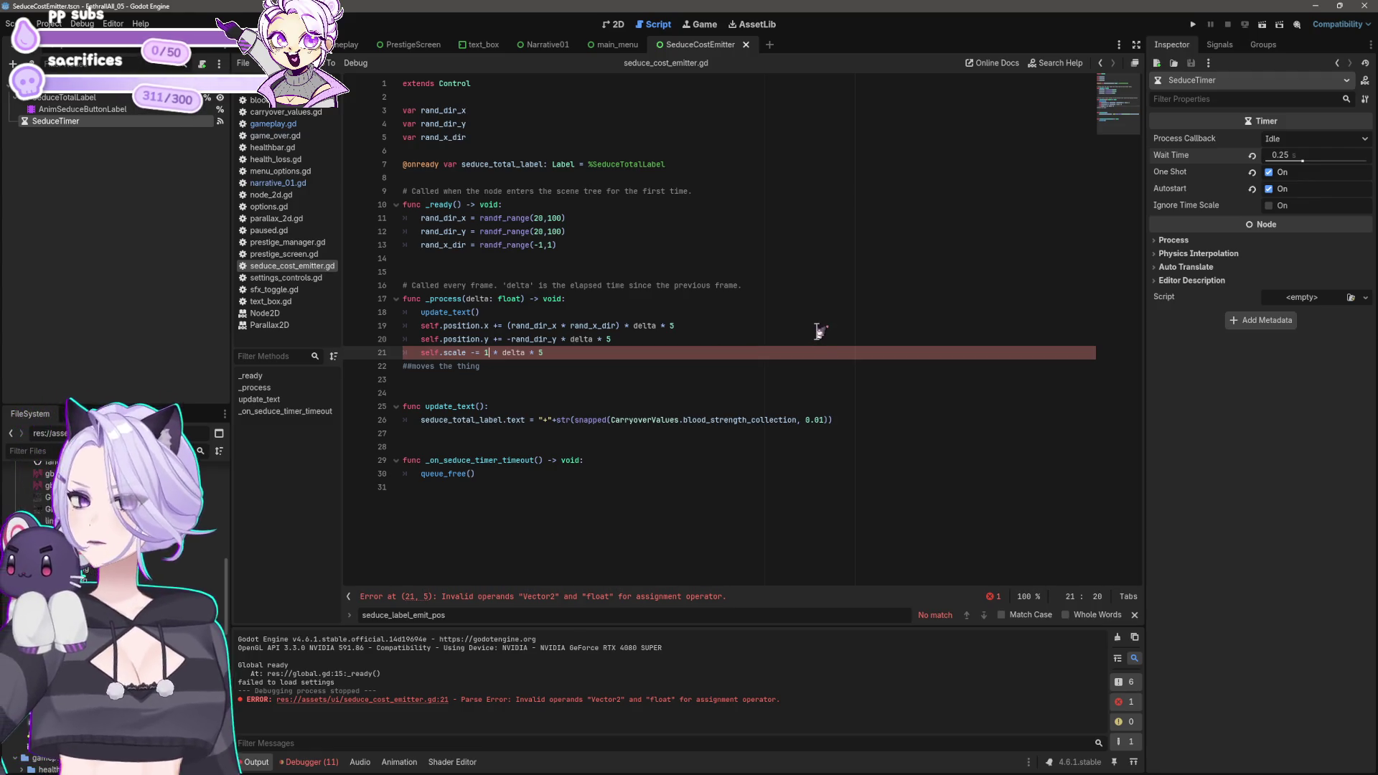
key("BackSpace")
type(".01")
key("ctrl+s")
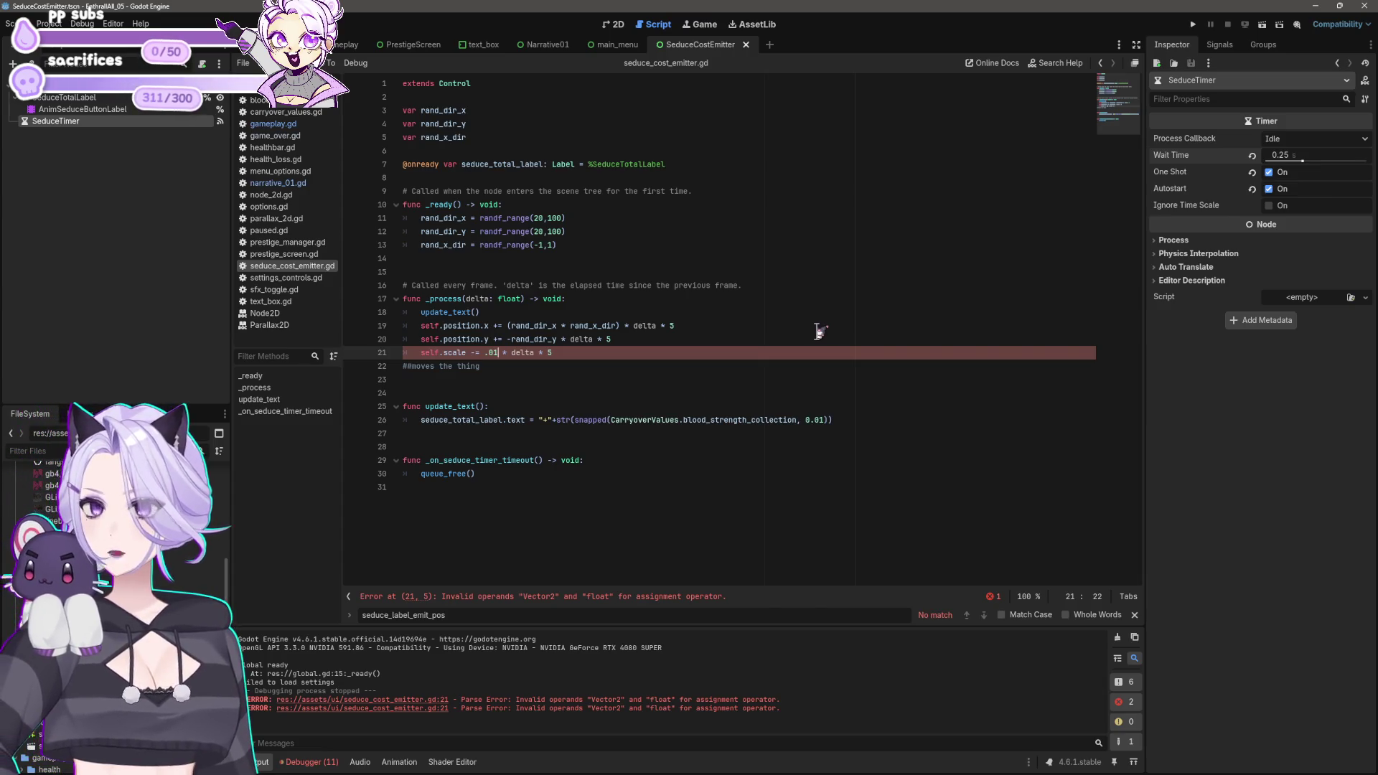
left_click(495, 139)
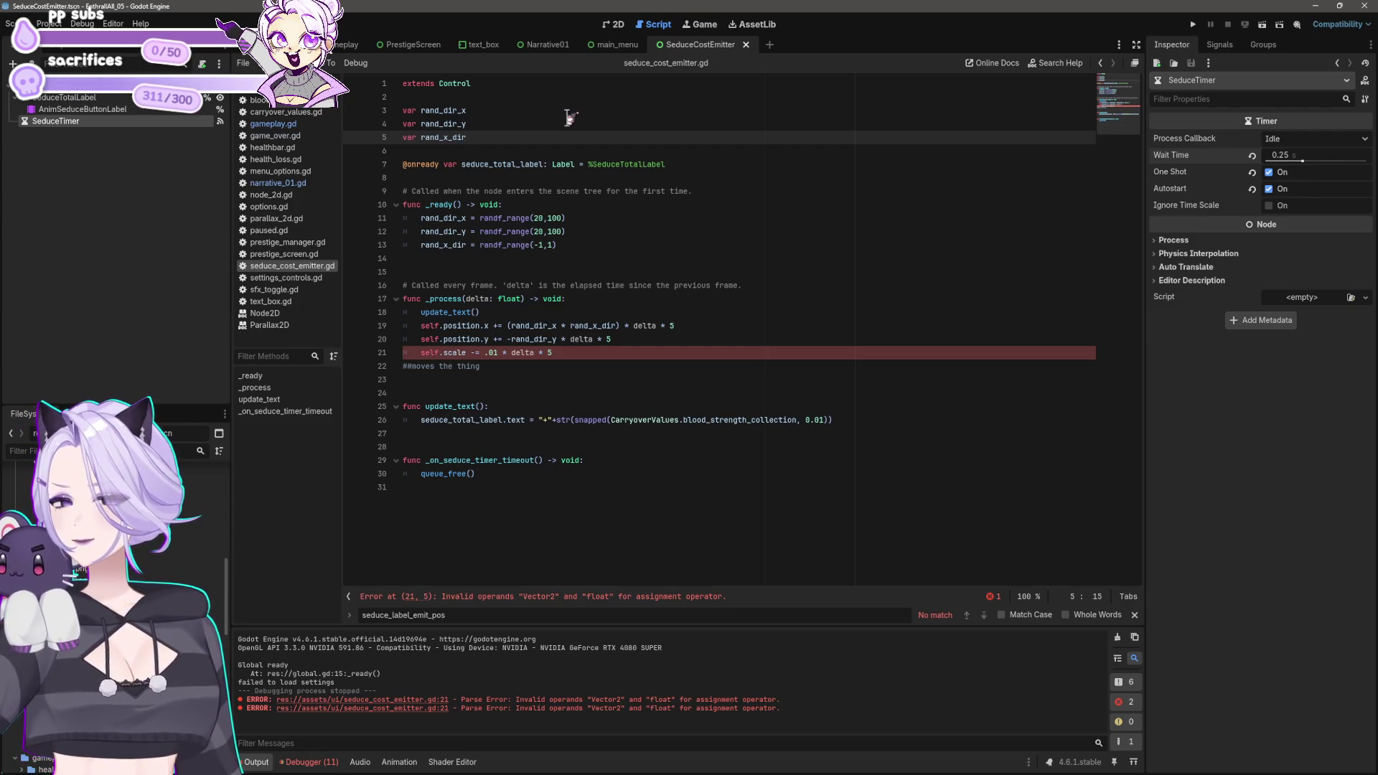
Step: Declare a new scale variable after line 5, substitute it for .01 on line 22, and save
key("Return")
type("var c")
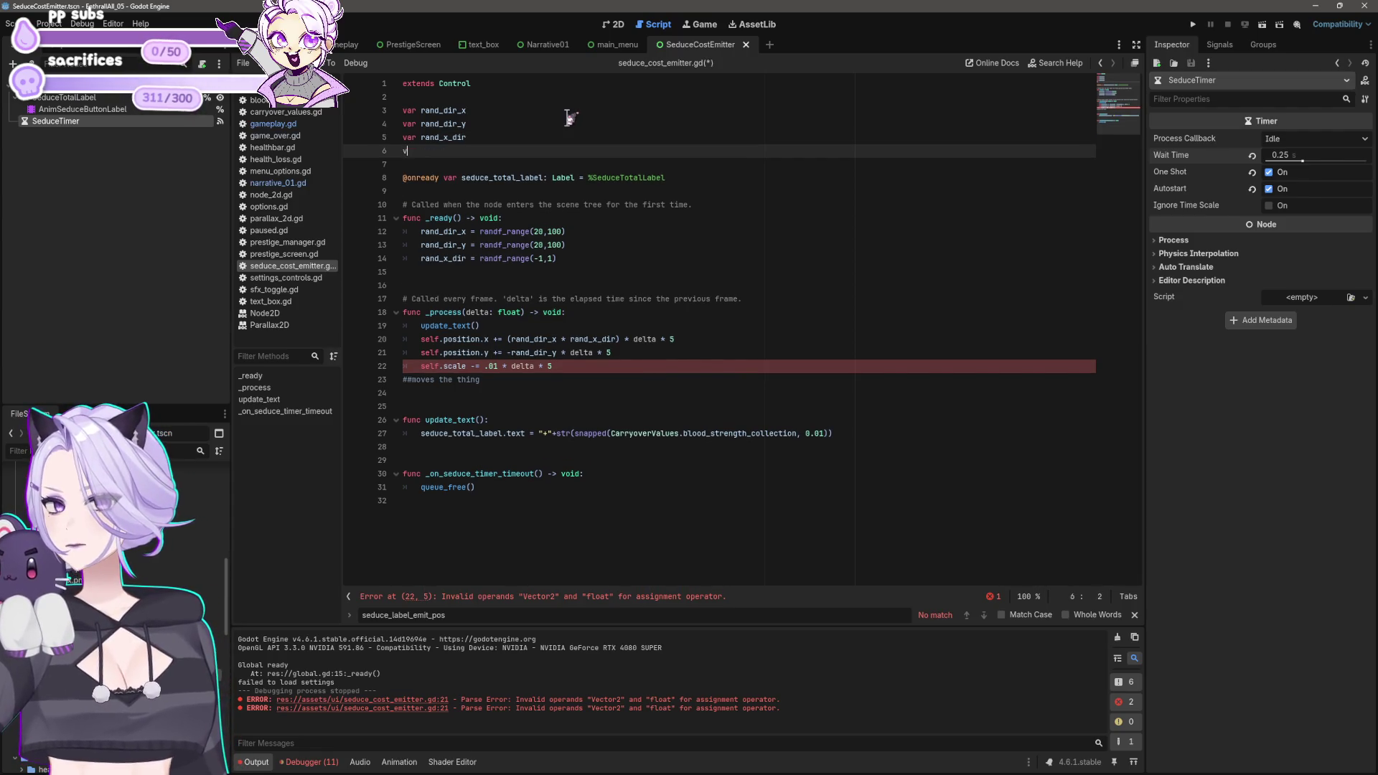
type("scale")
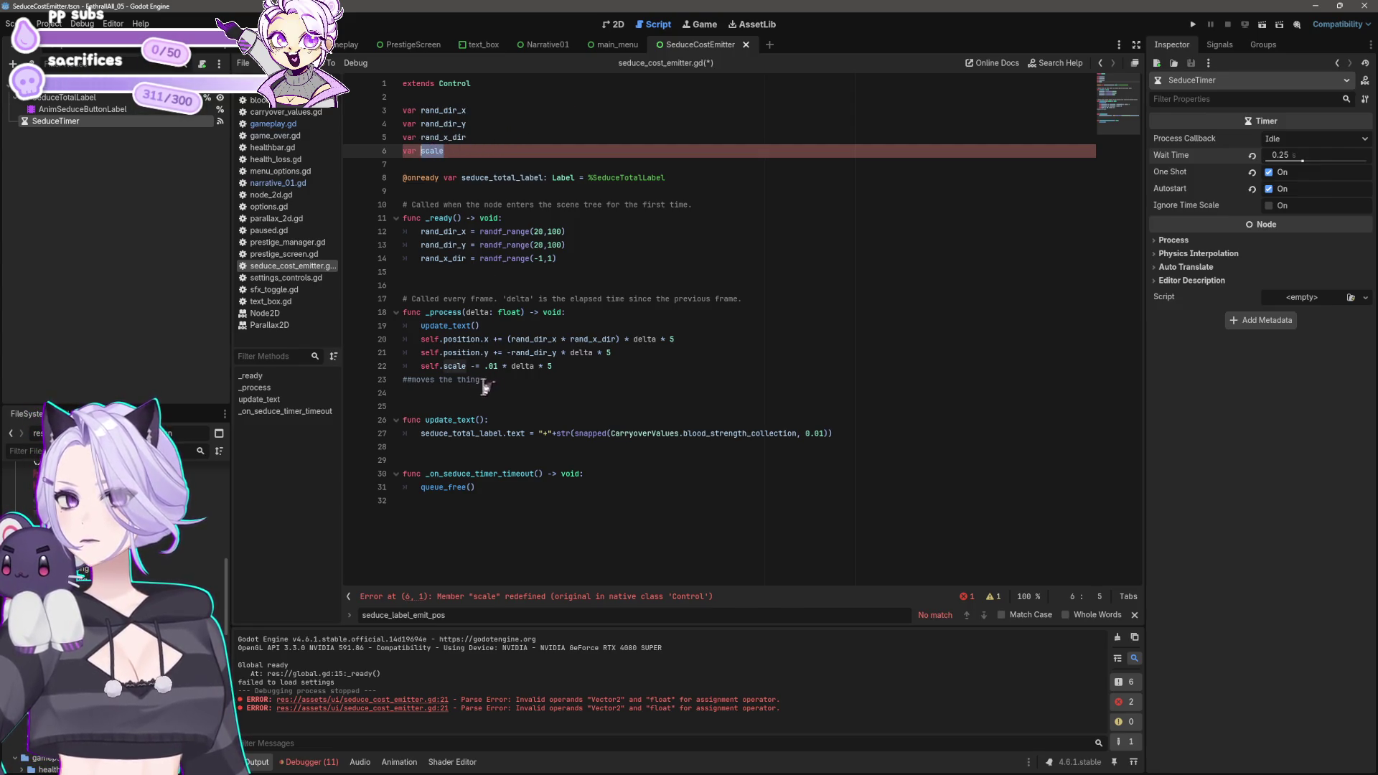
double_click(493, 367)
type("scale")
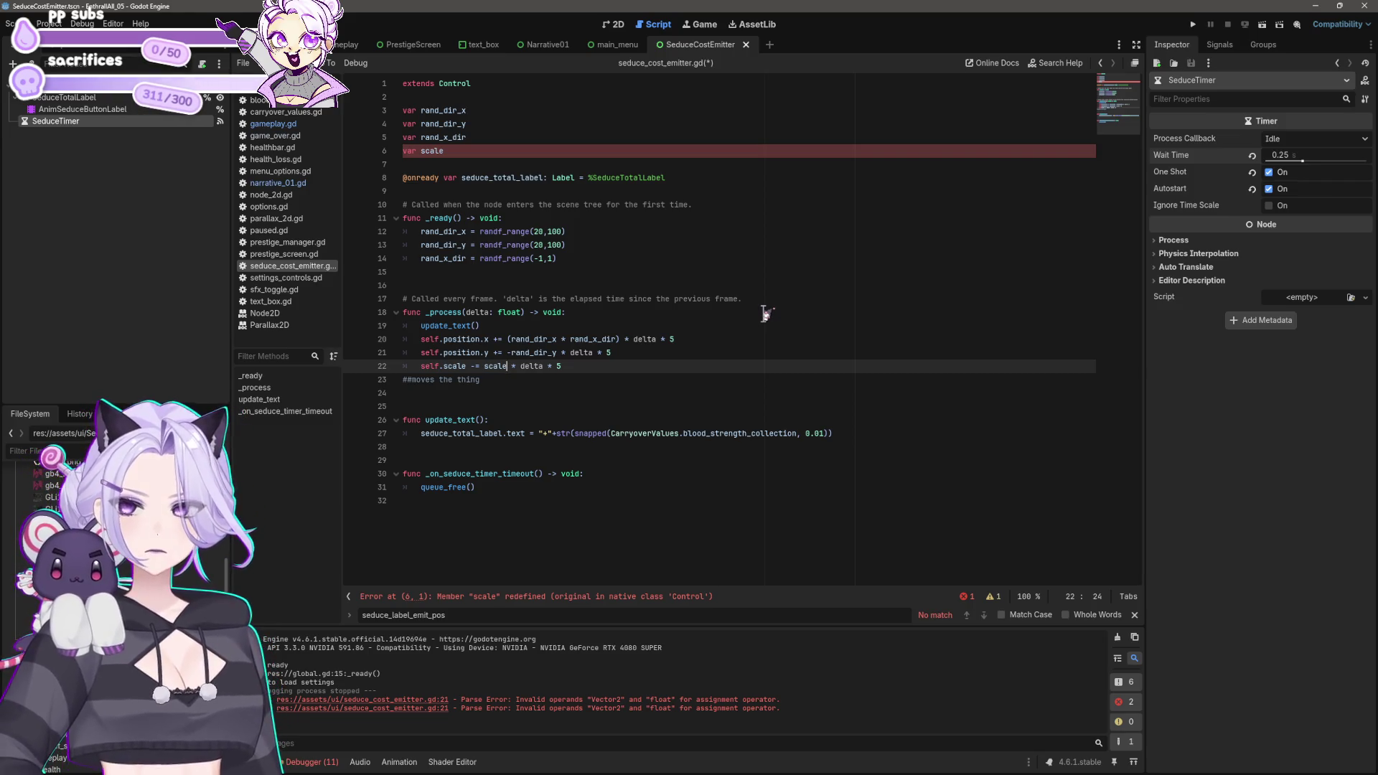
key("ctrl+s")
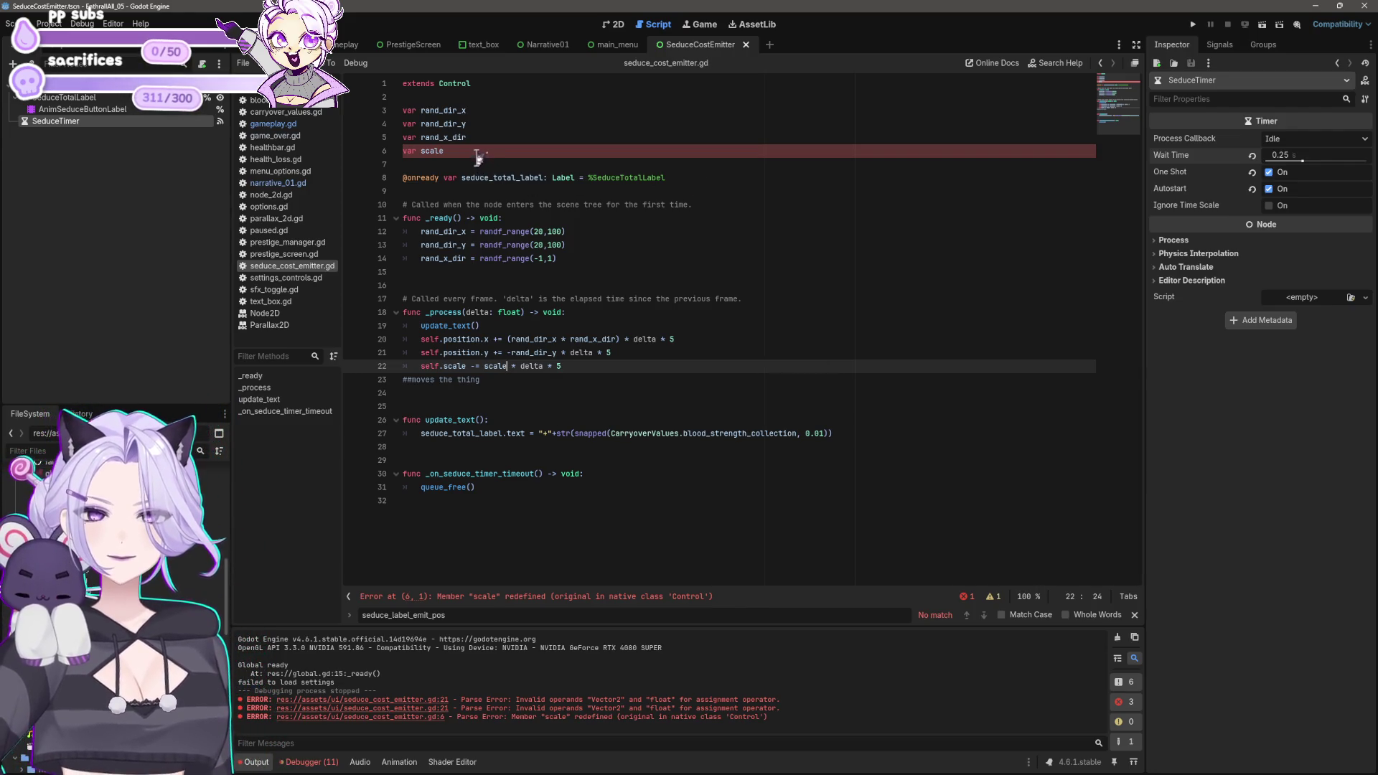
Step: Change line 22 to use scale_size, matching the declaration, save, and run the project with F5
left_click(479, 151)
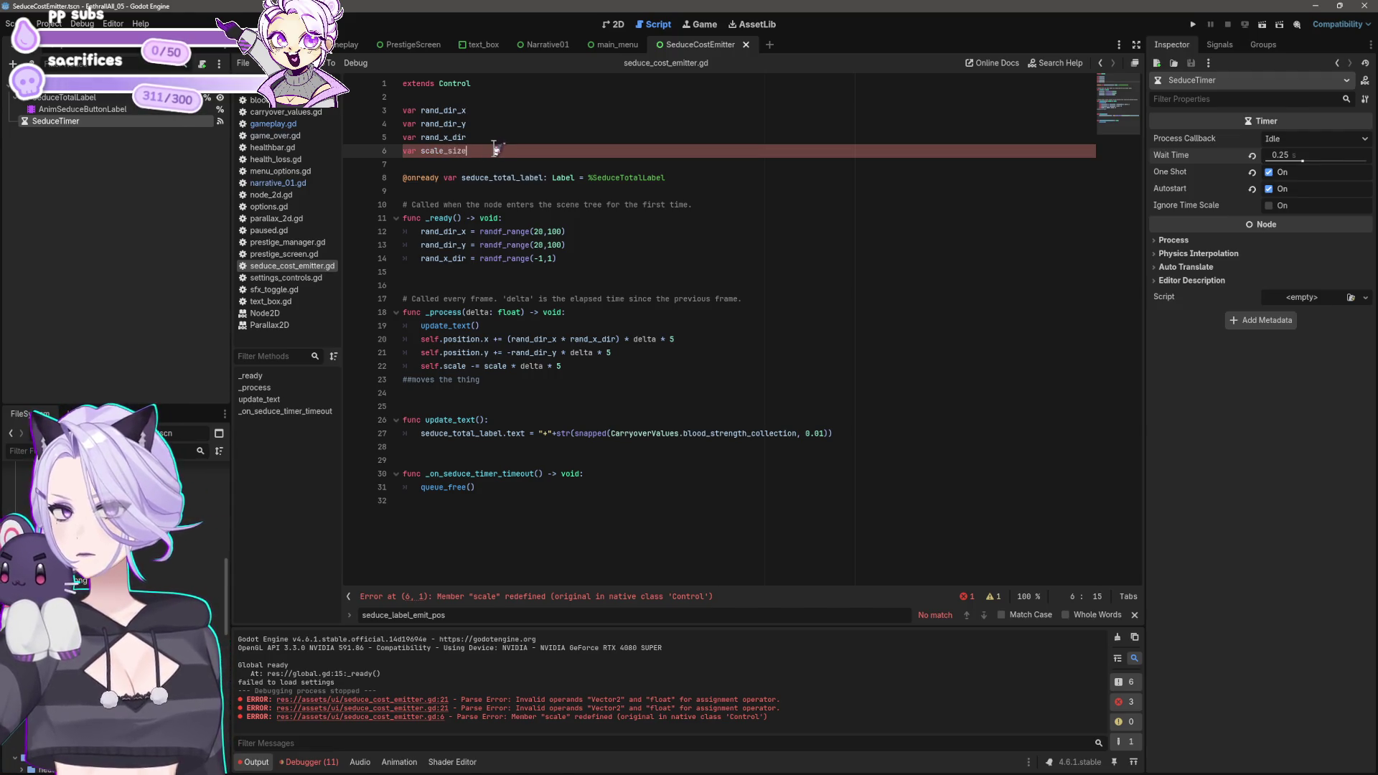
left_click(422, 151, "shift")
double_click(492, 368)
type("scale_size")
key("ctrl+s")
left_click(713, 366)
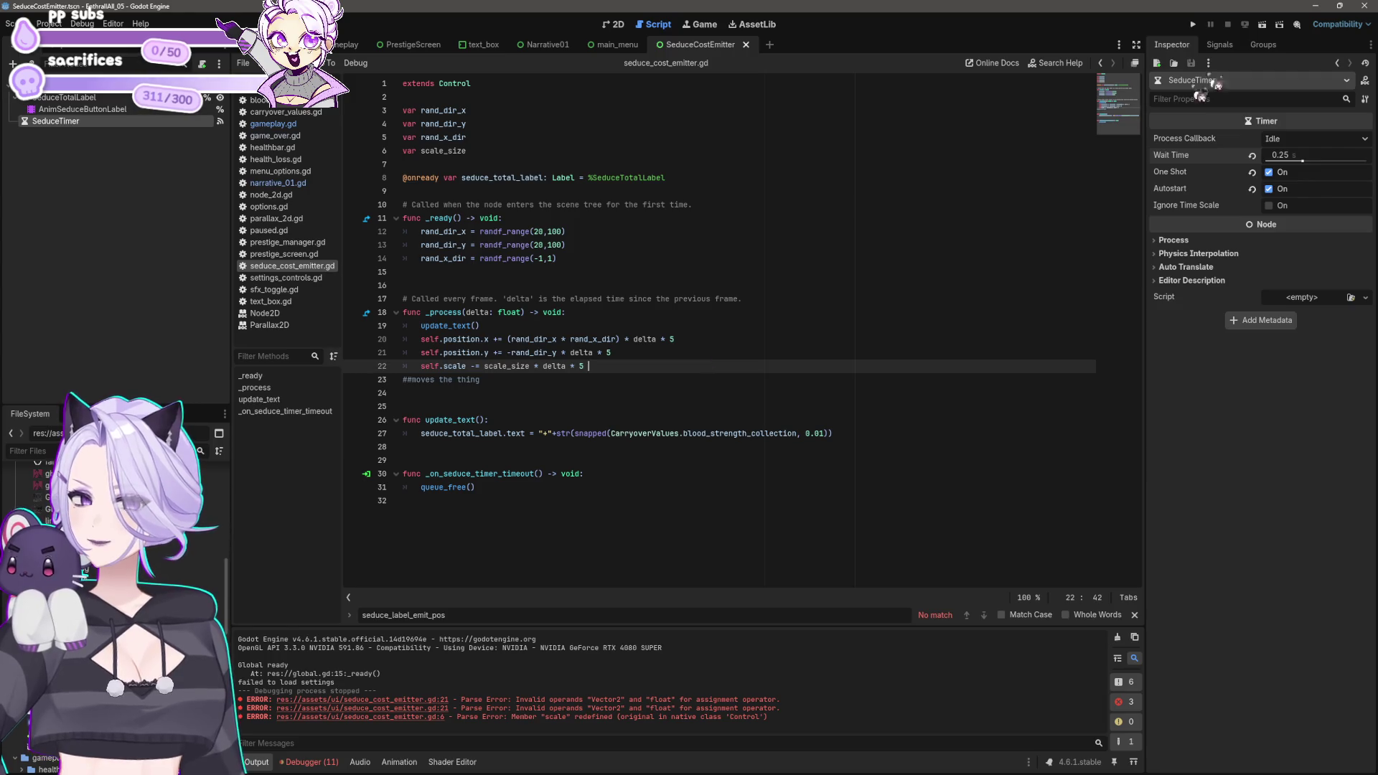
key("F5")
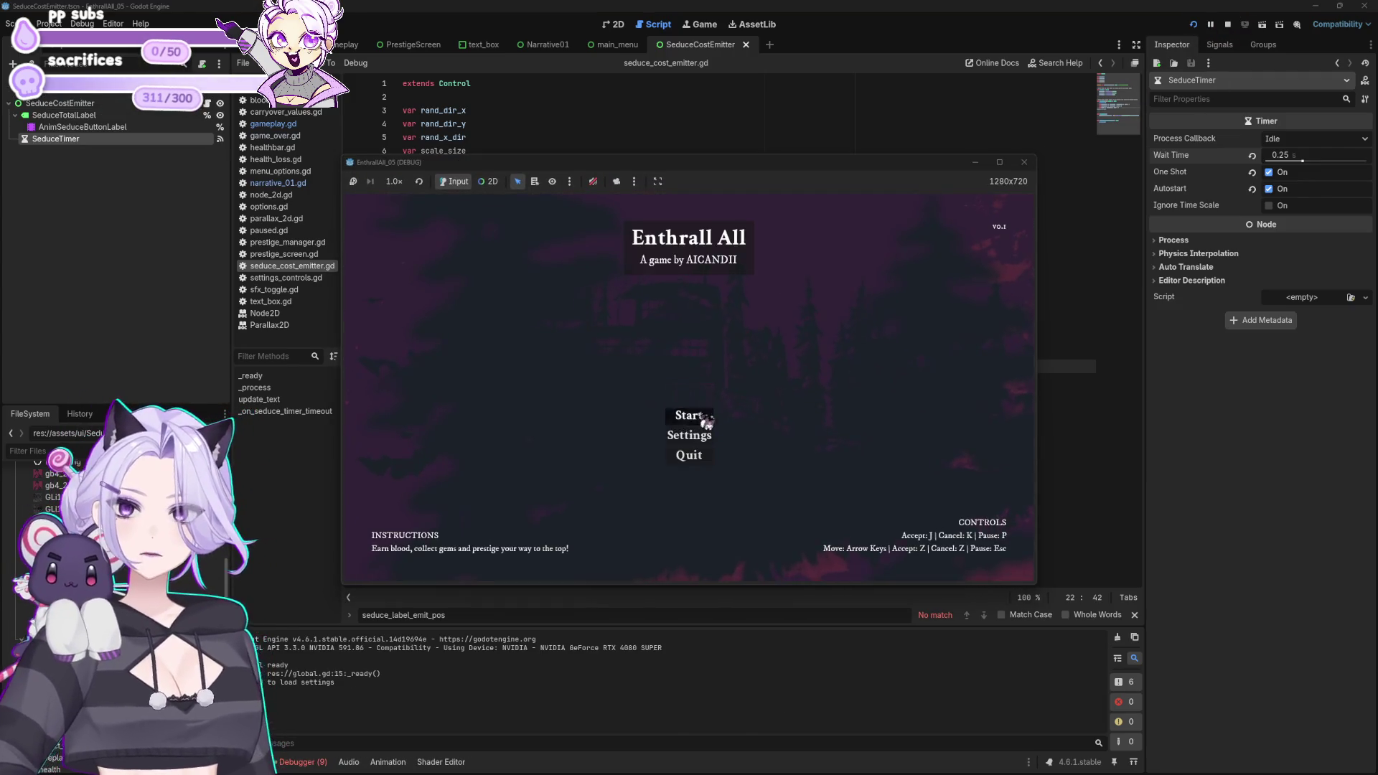
Step: Start the game and spawn a label to hit the error, then make line 22 subtract from self.scale.y
left_click(705, 420)
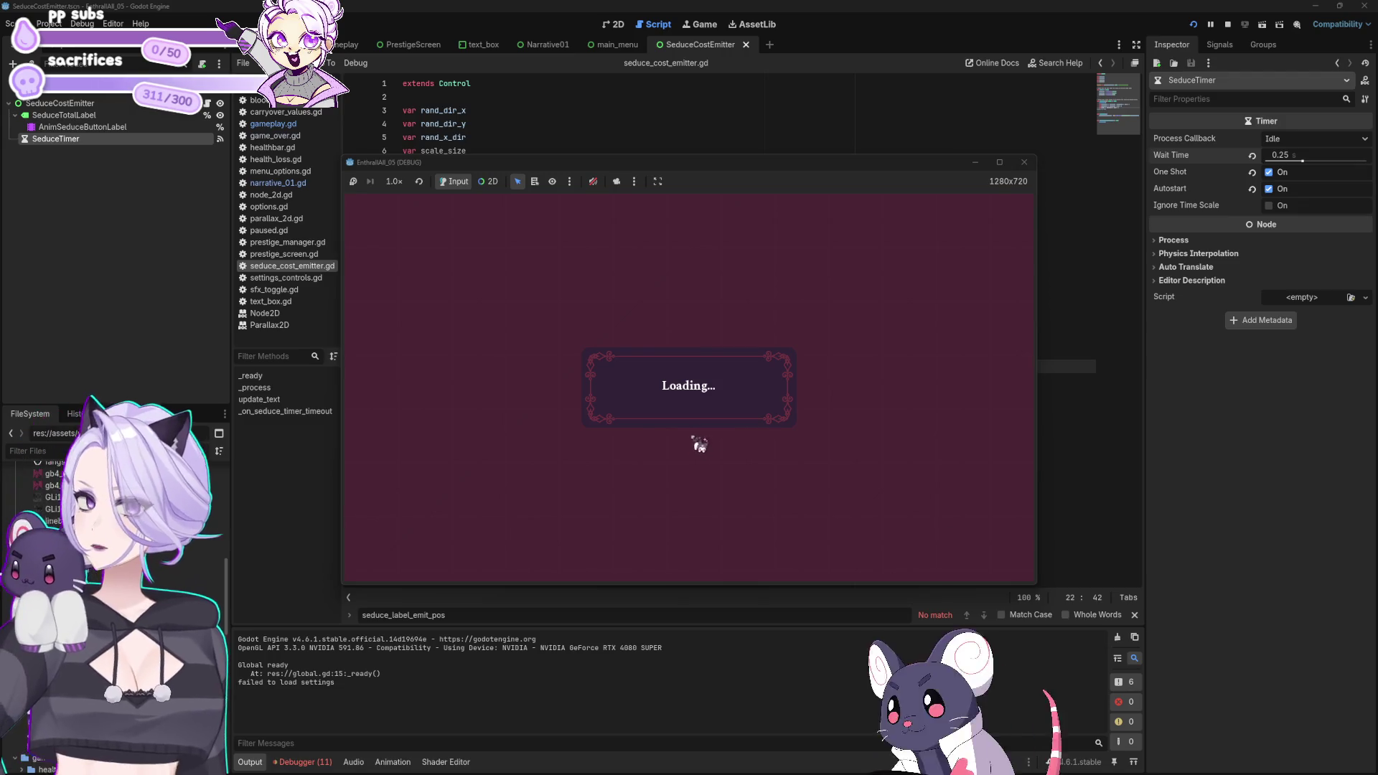
left_click(653, 409)
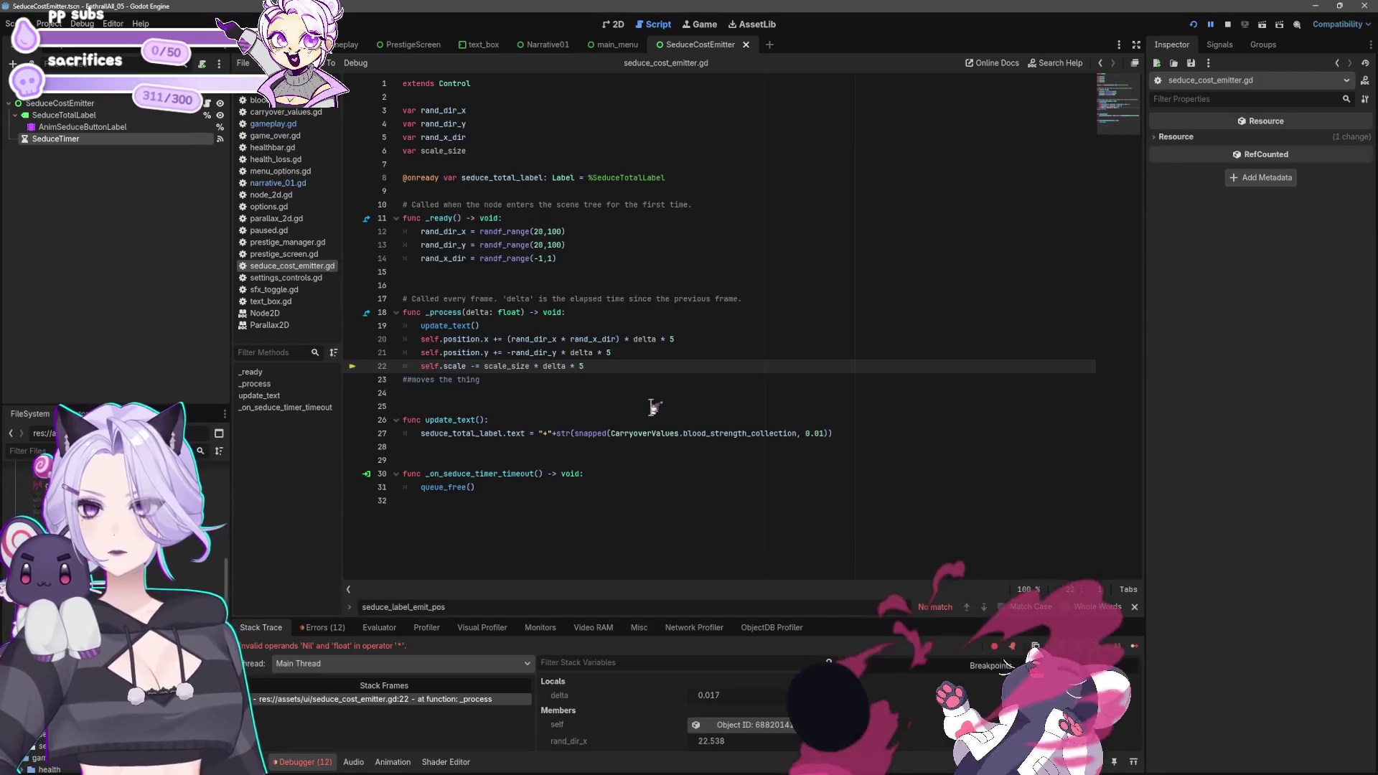
left_click(624, 367)
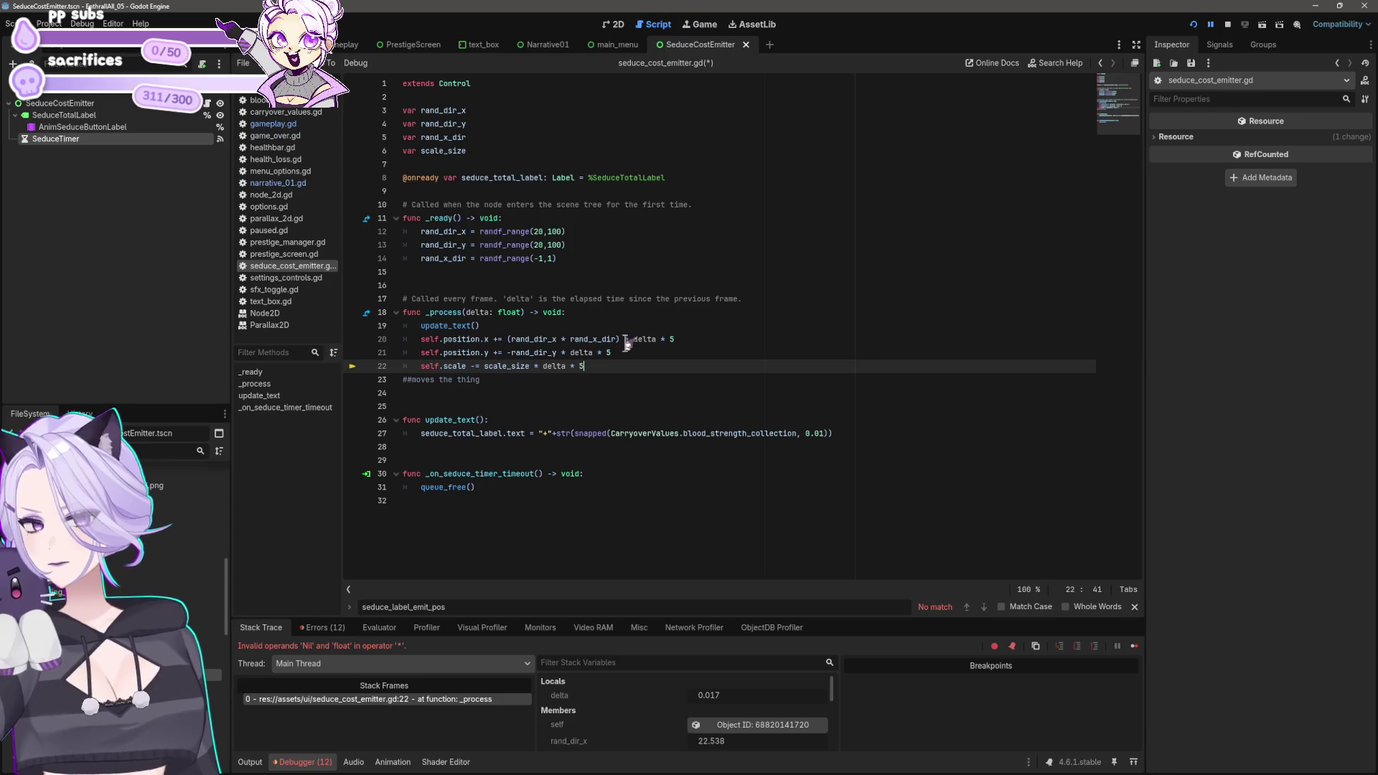
left_click(544, 366)
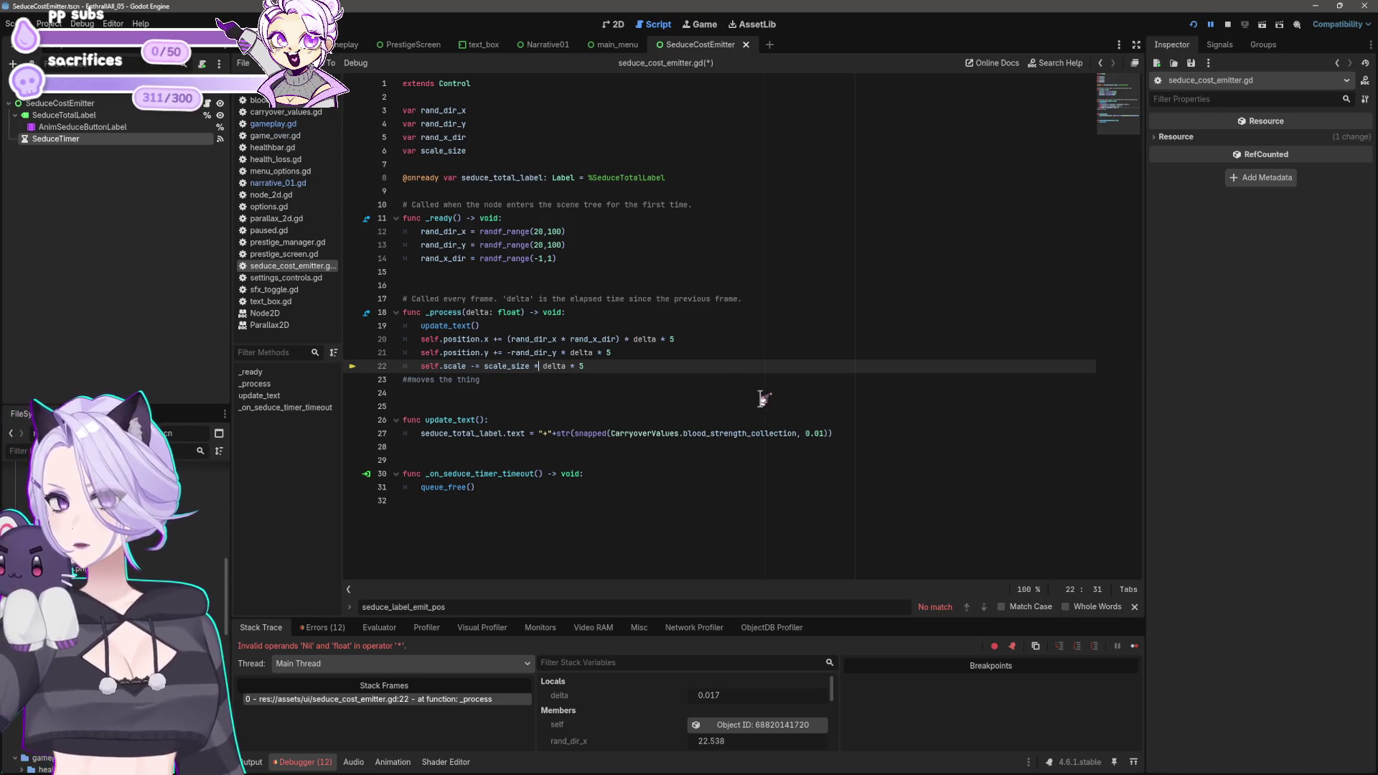
key("Left")
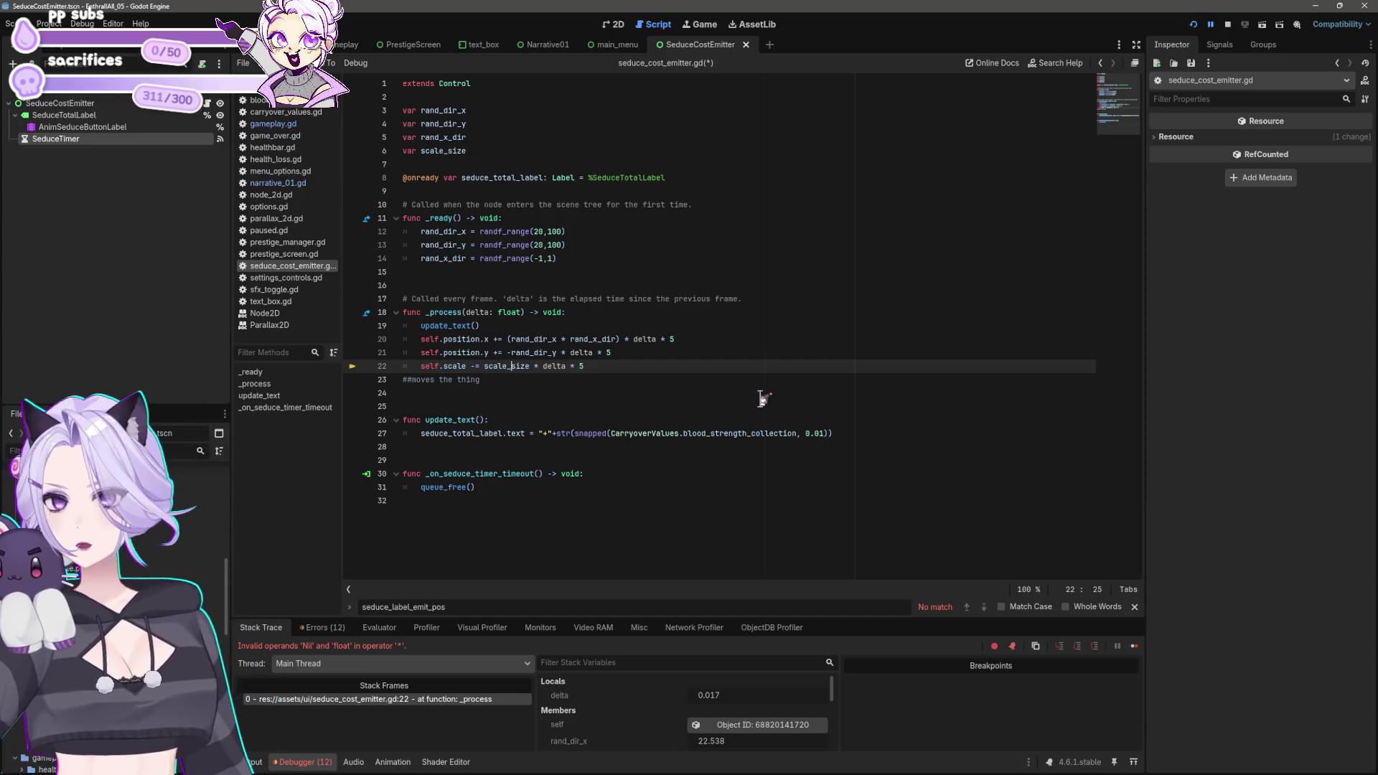
type(".y")
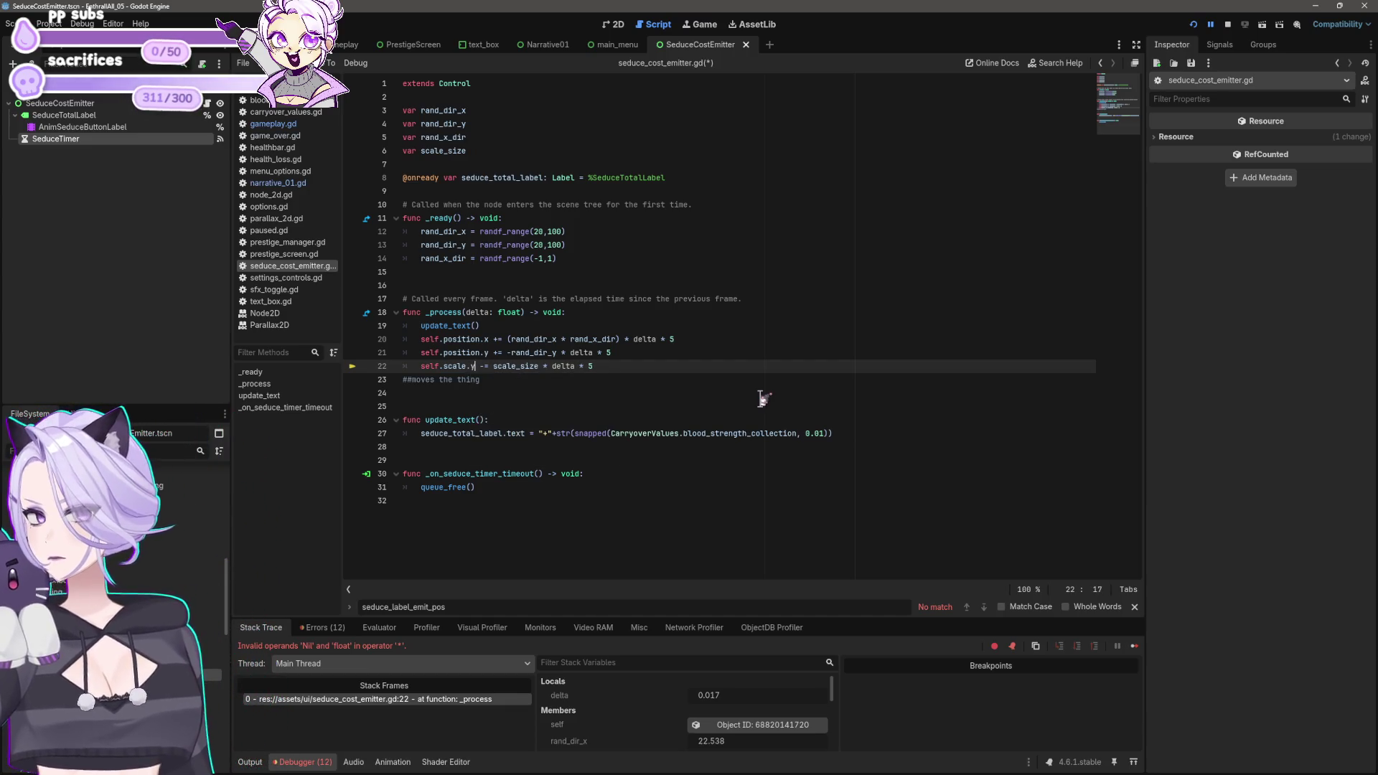
Step: Duplicate the scale.y line as line 23, subtracting from self.scale.x instead
key("shift+Home")
key("shift+Home")
key("ctrl+c")
key("End")
key("Return")
key("shift+Home")
key("ctrl+v")
left_click(475, 379)
key("BackSpace")
type("x")
Step: Edit the scale_size reference on line 22, typing _u
left_click(506, 379, "ctrl")
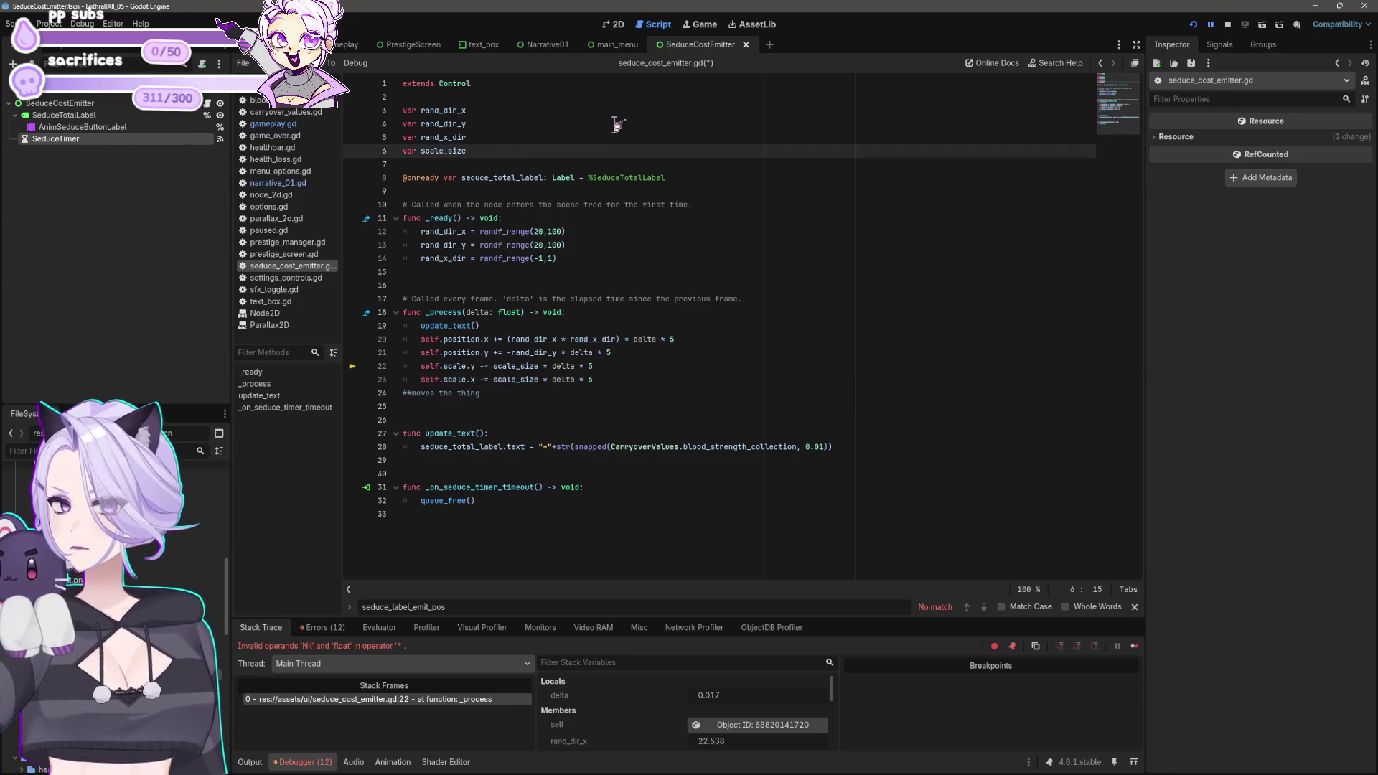
left_click(545, 366)
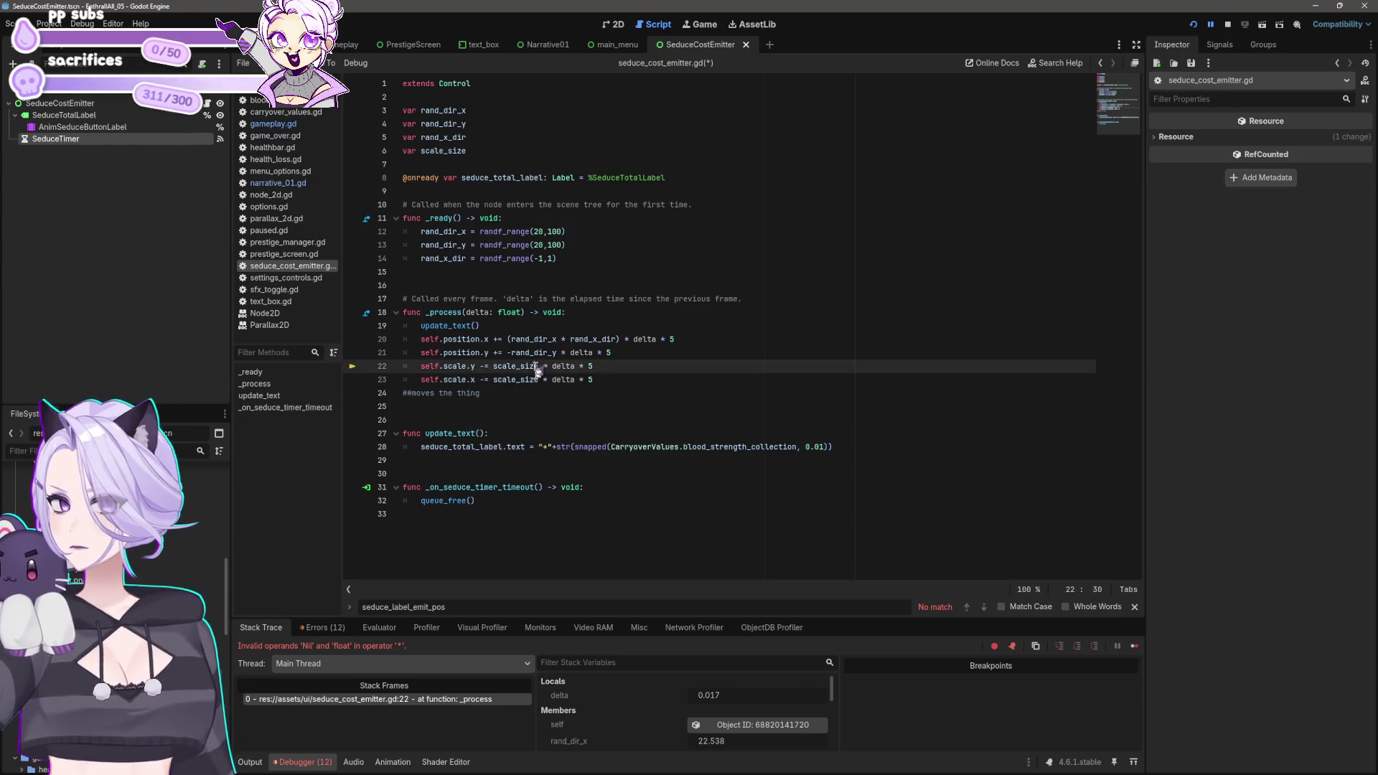
type("_u")
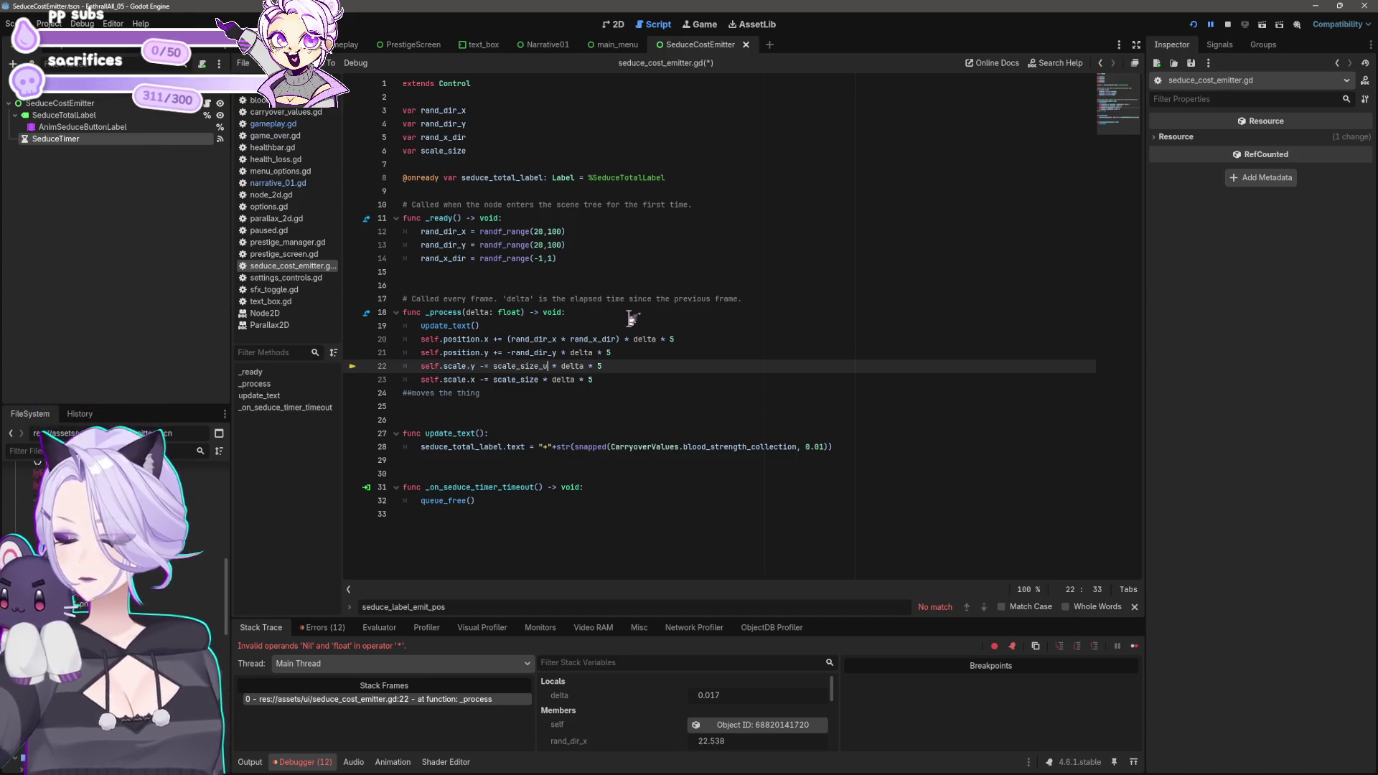